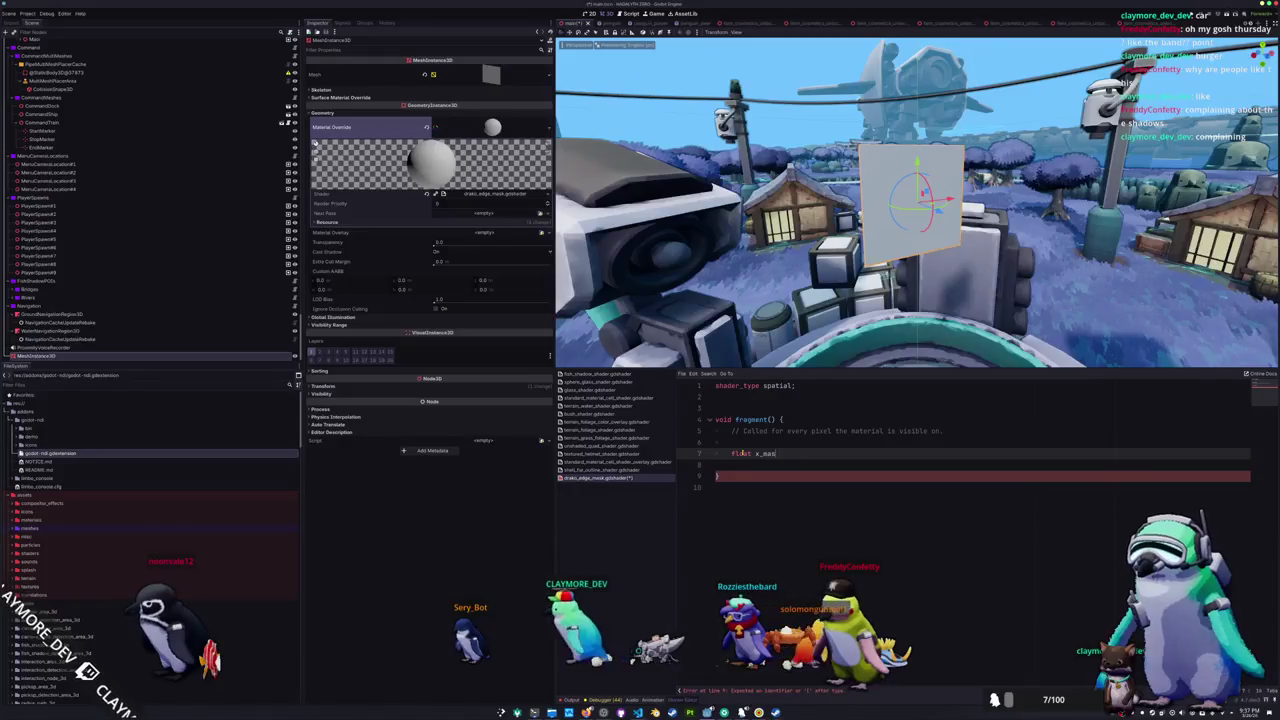
- Write float x_abs_l = abs(UV.x - 0.0); in fragment()
{"action": "type", "text": "abs("}
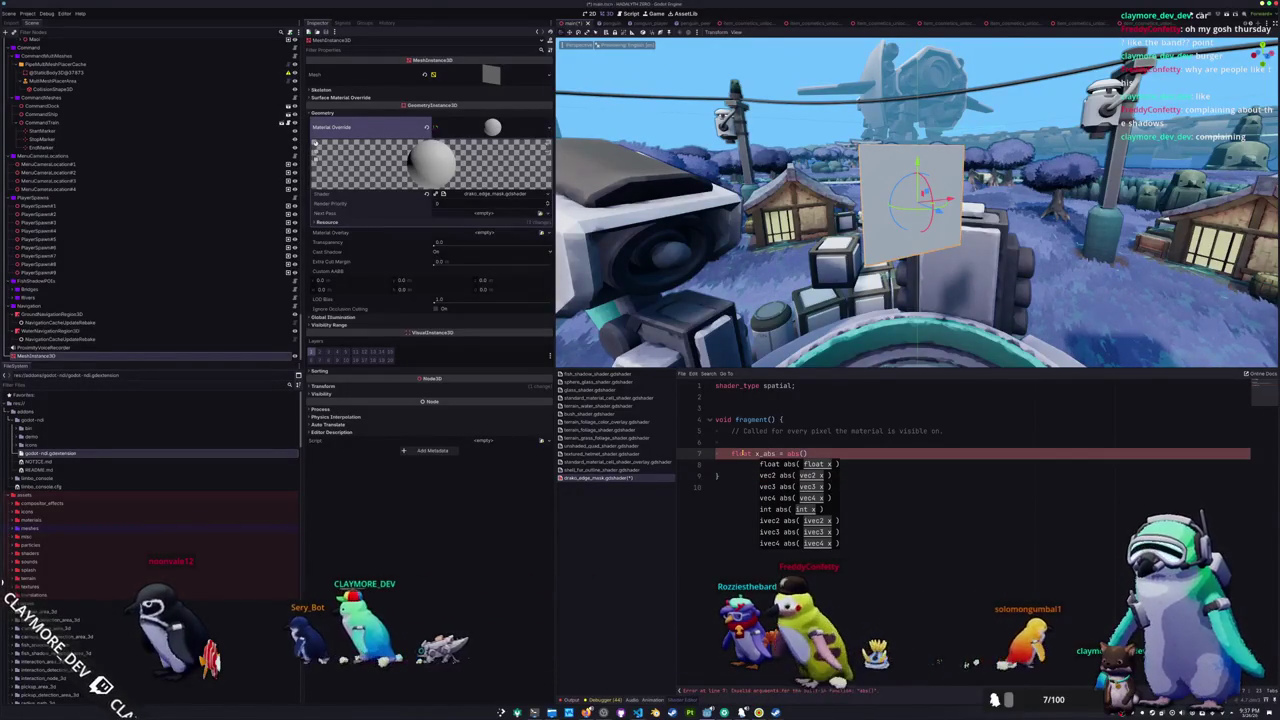
{"action": "type", "text": "UV.x"}
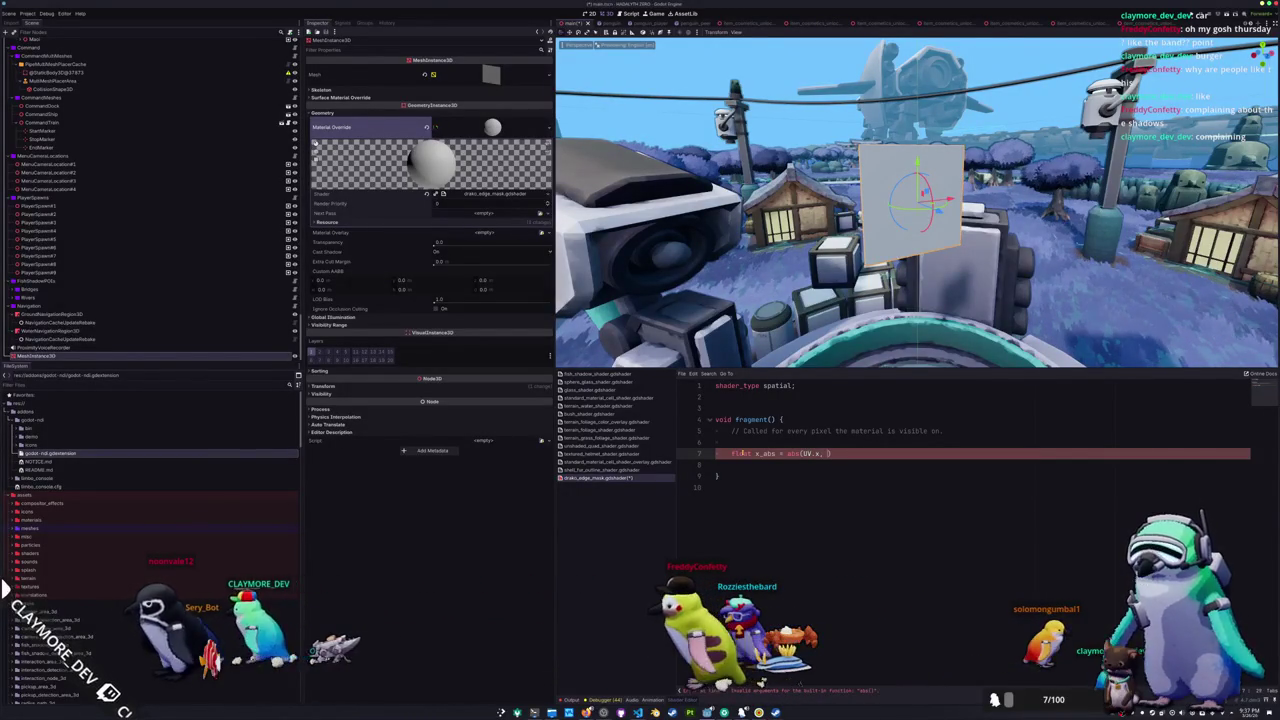
{"action": "type", "text": ", 0.0"}
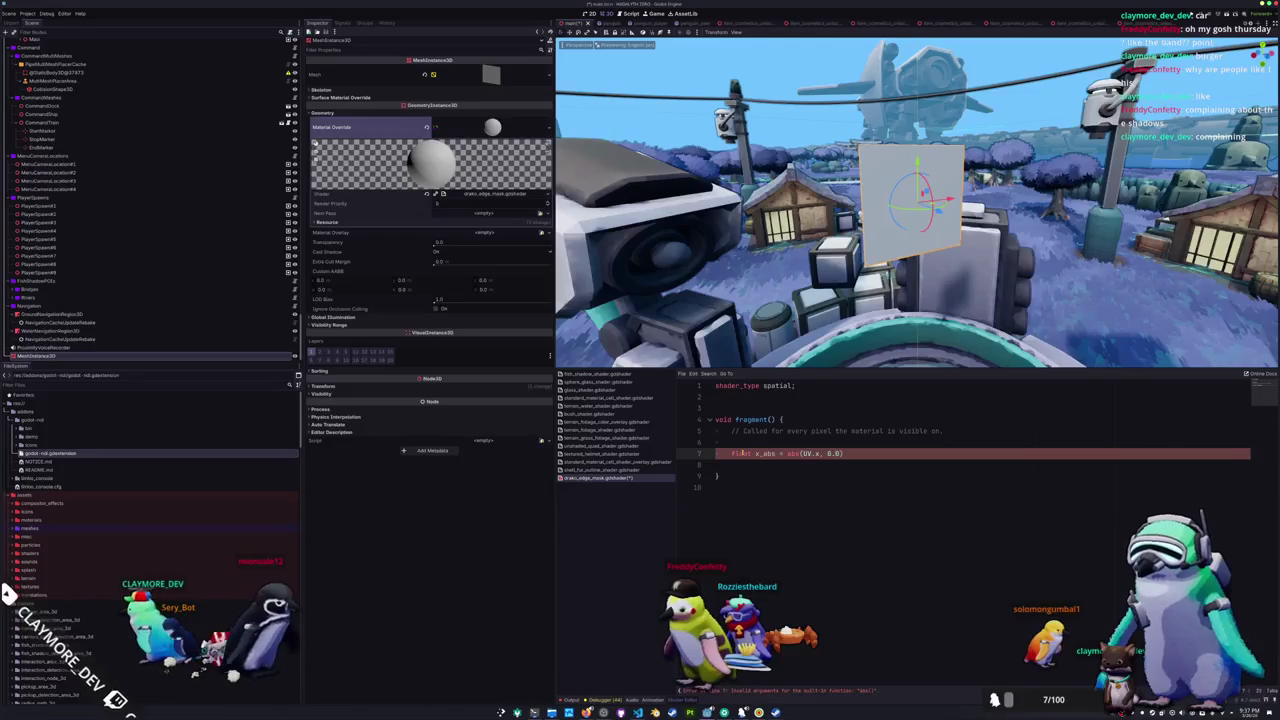
{"action": "type", "text": "_l"}
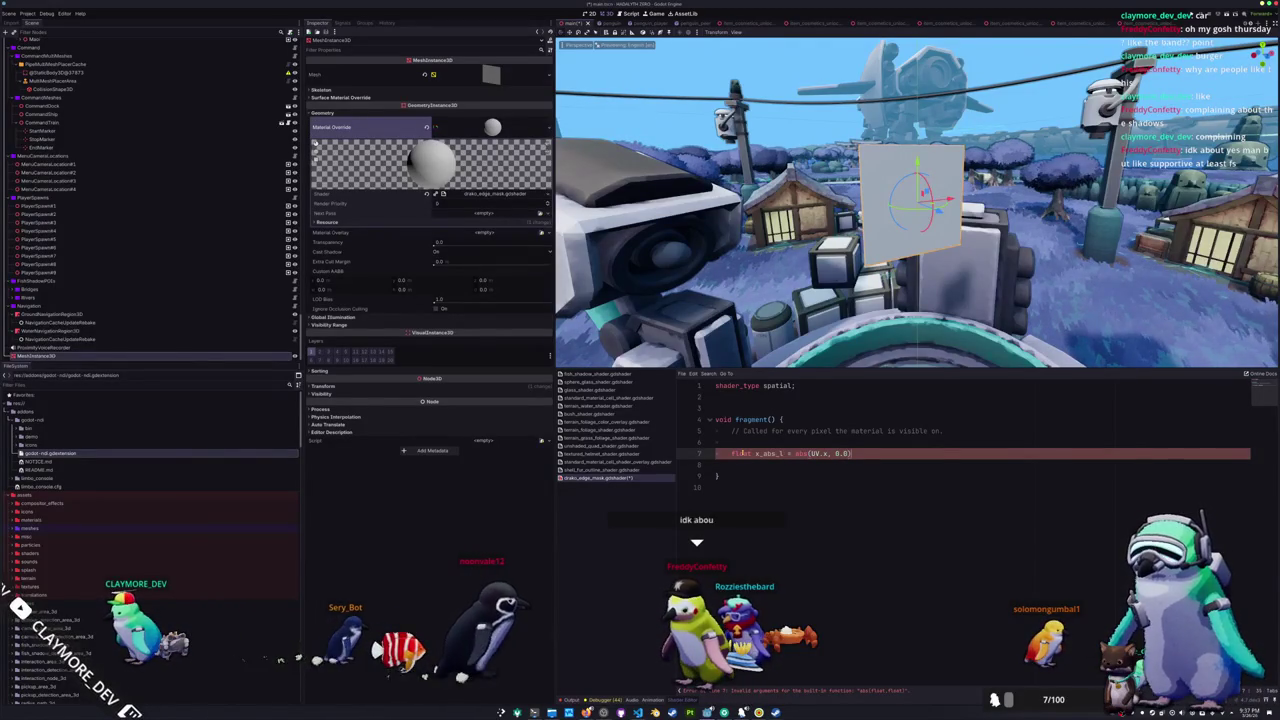
{"action": "key", "text": "Return"}
{"action": "key", "text": "Return"}
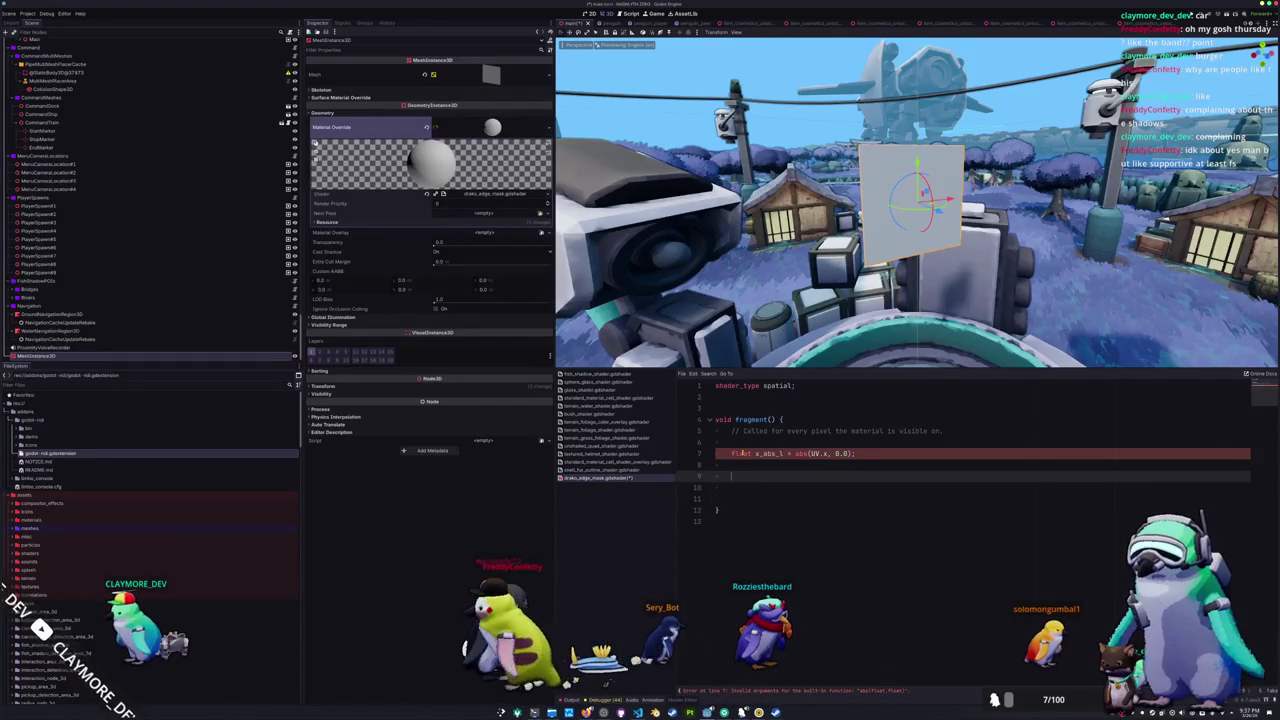
{"action": "key", "text": "Up"}
{"action": "key", "text": "Up"}
{"action": "key", "text": "Up"}
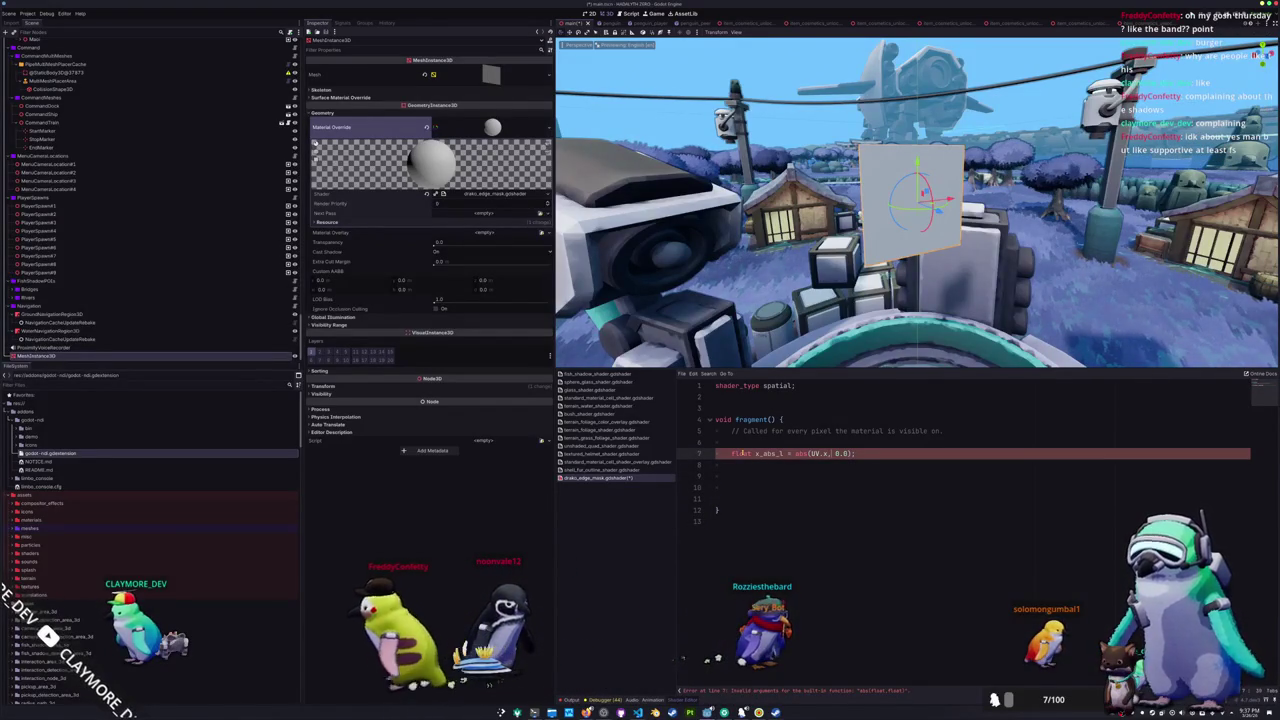
{"action": "type", "text": "-"}
- Output ALBEDO = vec3(test_val), with test_val taken from x_abs_l
{"action": "key", "text": "Down"}
{"action": "key", "text": "Down"}
{"action": "key", "text": "Down"}
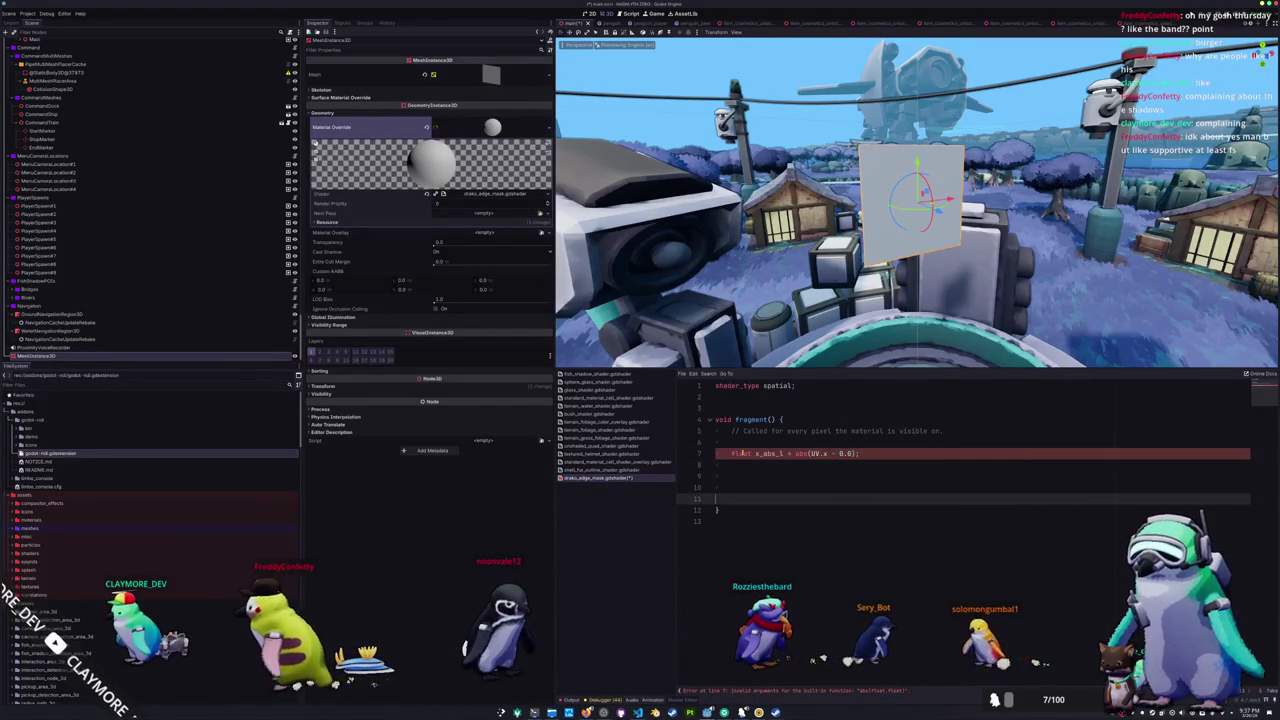
{"action": "type", "text": "ALBE"}
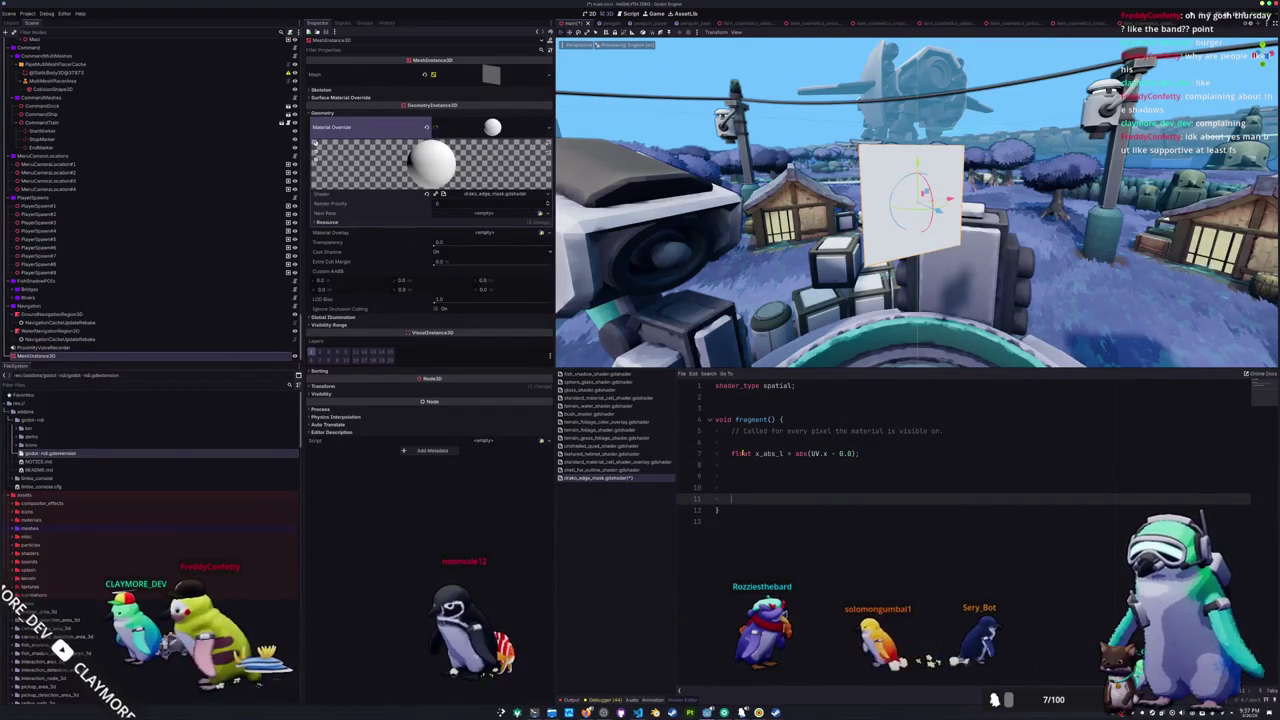
{"action": "type", "text": "r"}
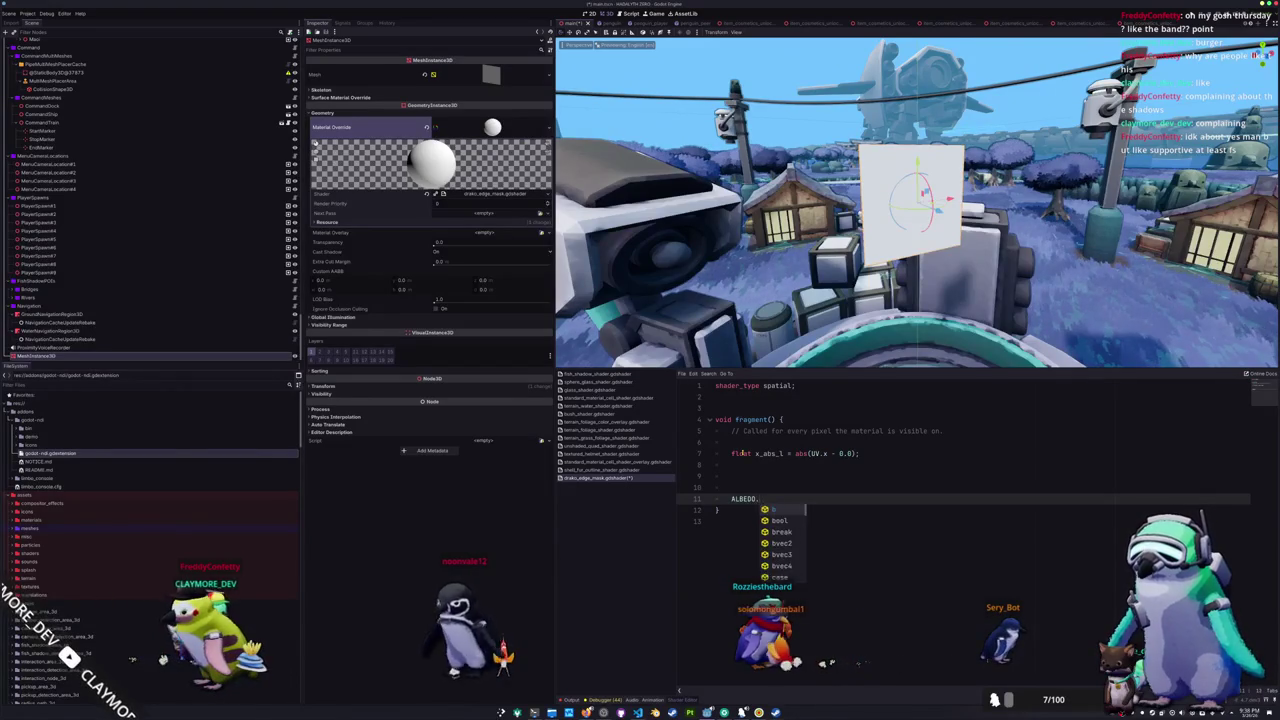
{"action": "type", "text": "3("}
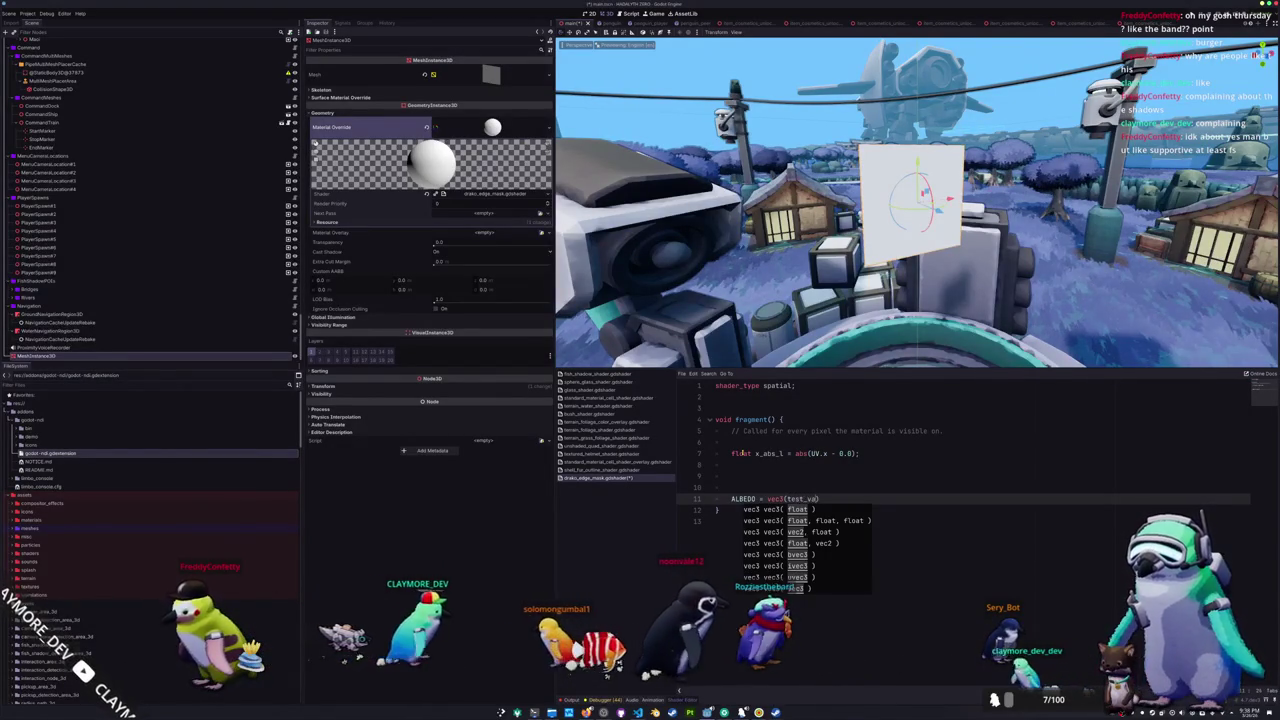
{"action": "type", "text": "test_val"}
{"action": "type", "text": ";"}
{"action": "key", "text": "Up"}
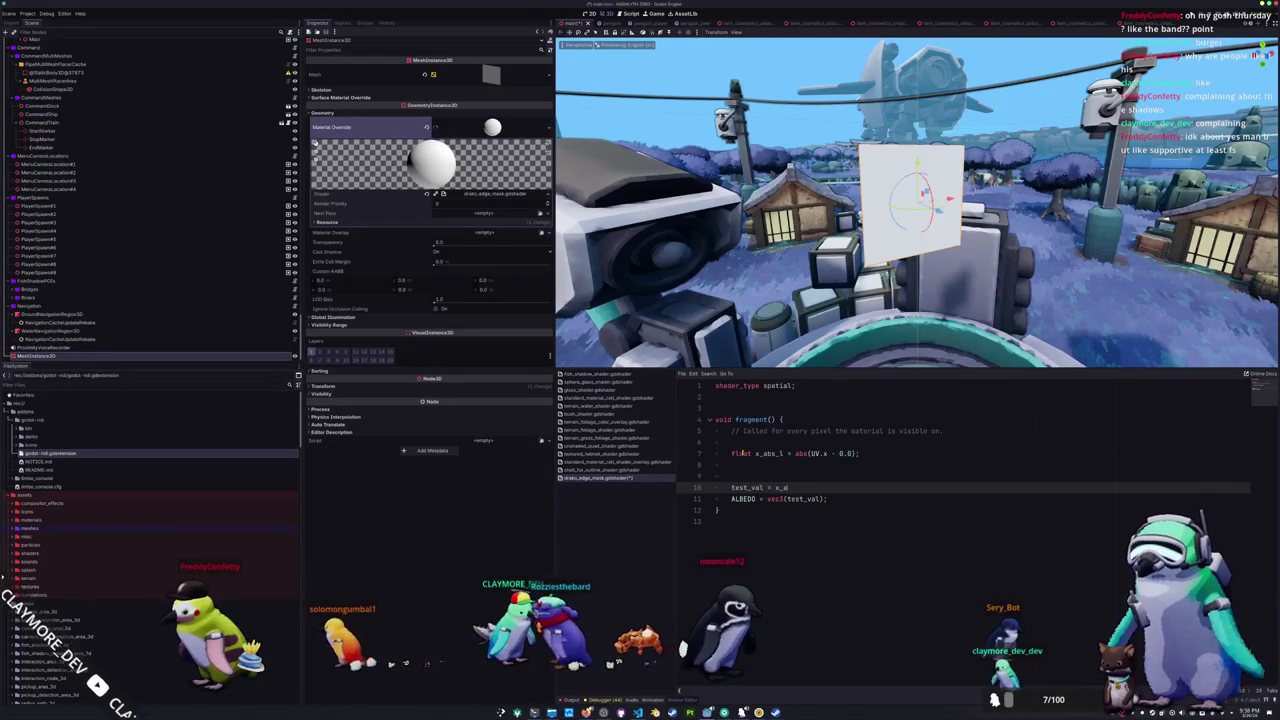
{"action": "key", "text": "Up"}
{"action": "key", "text": "Up"}
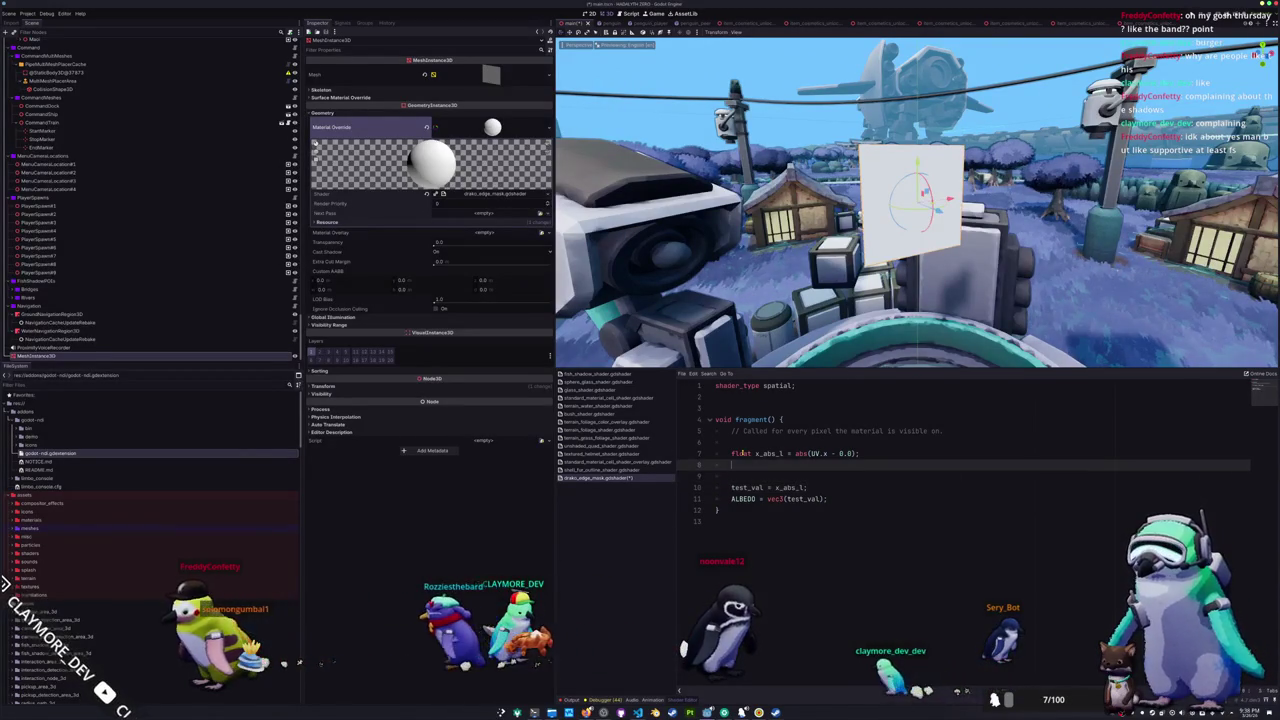
{"action": "key", "text": "Down"}
{"action": "key", "text": "Down"}
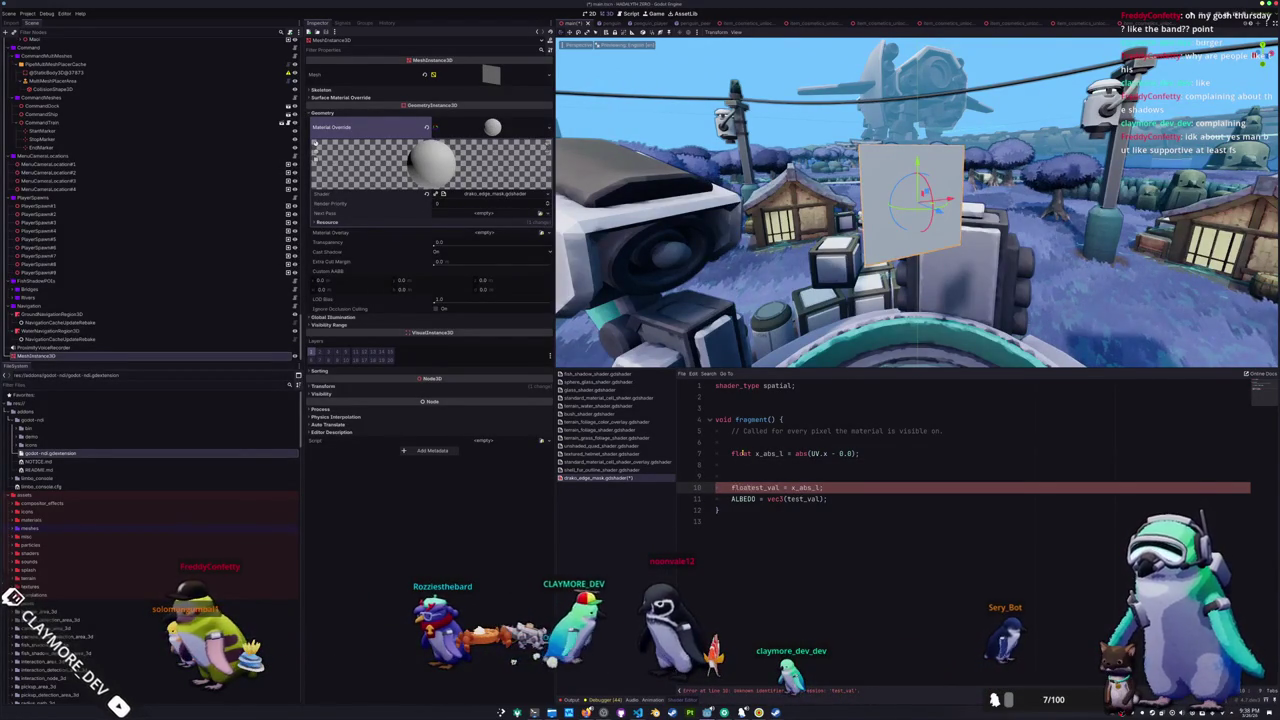
{"action": "key", "text": "Up"}
{"action": "key", "text": "Up"}
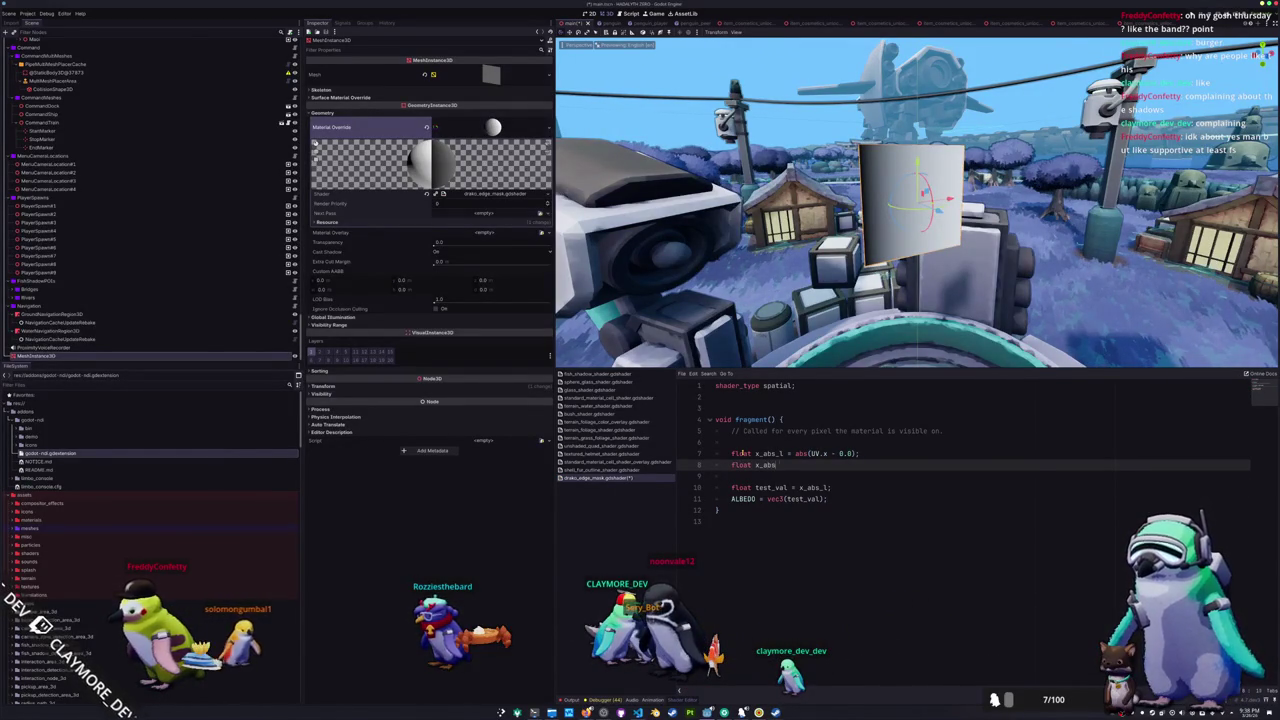
- Add x_abs_r = abs(UV.x - 1.0) and point test_val at it
{"action": "type", "text": "UV.x"}
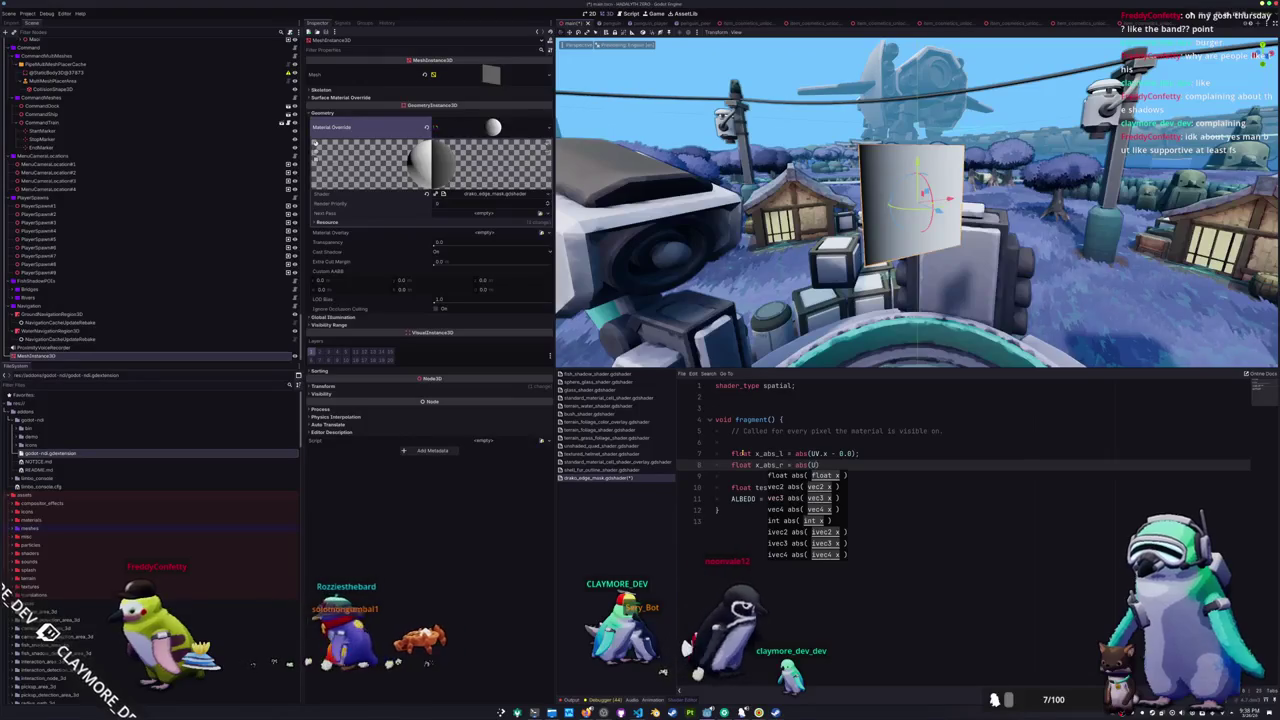
{"action": "type", "text": " - 1.0"}
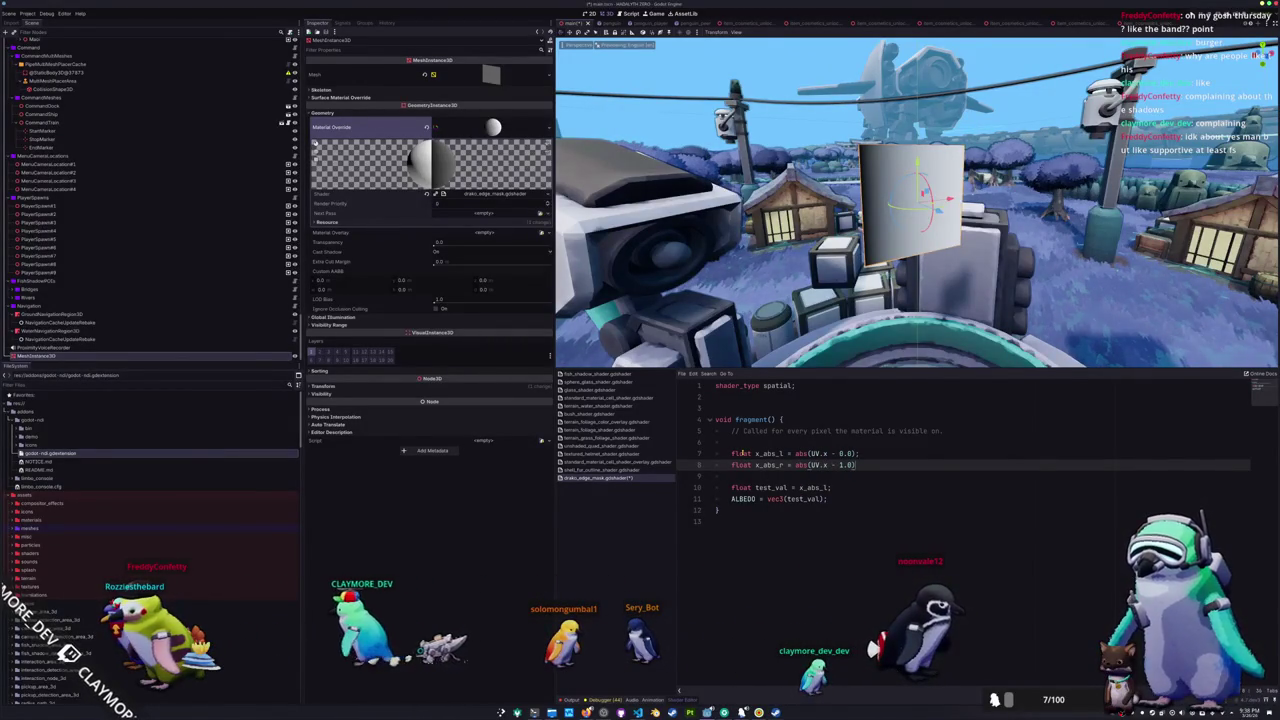
{"action": "key", "text": "Down"}
{"action": "key", "text": "Down"}
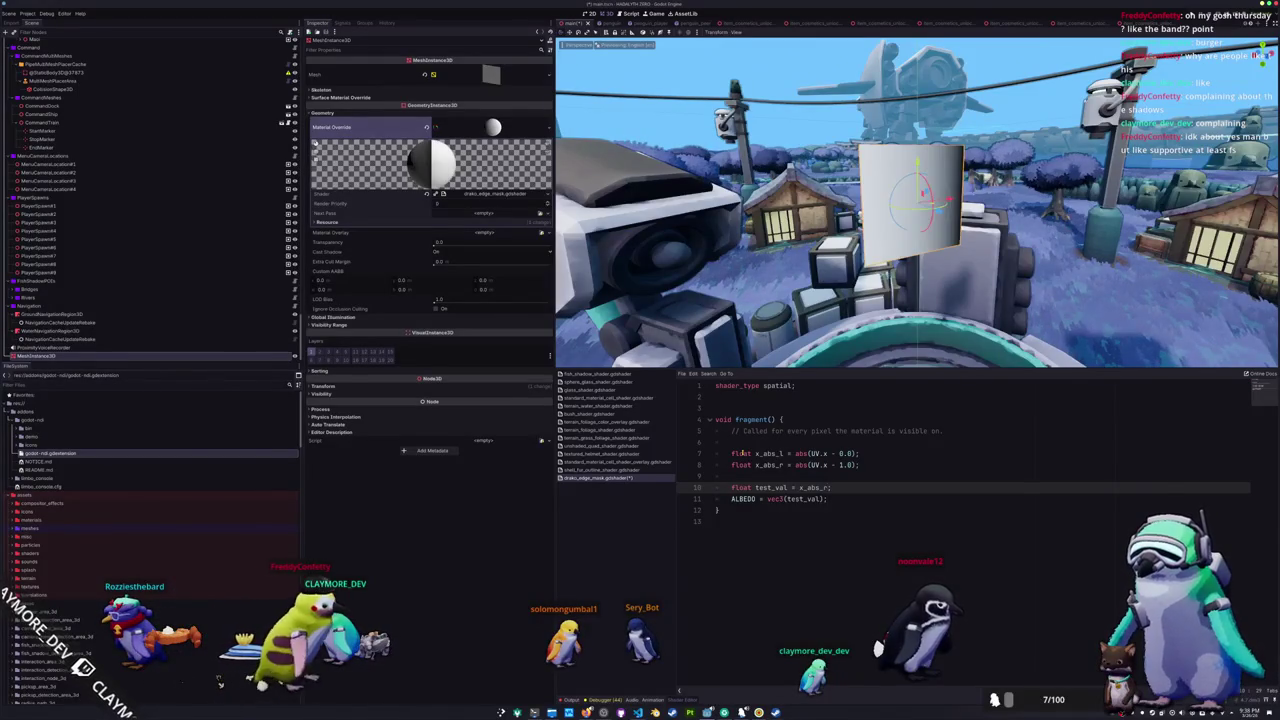
{"action": "key", "text": "Up"}
{"action": "key", "text": "Return"}
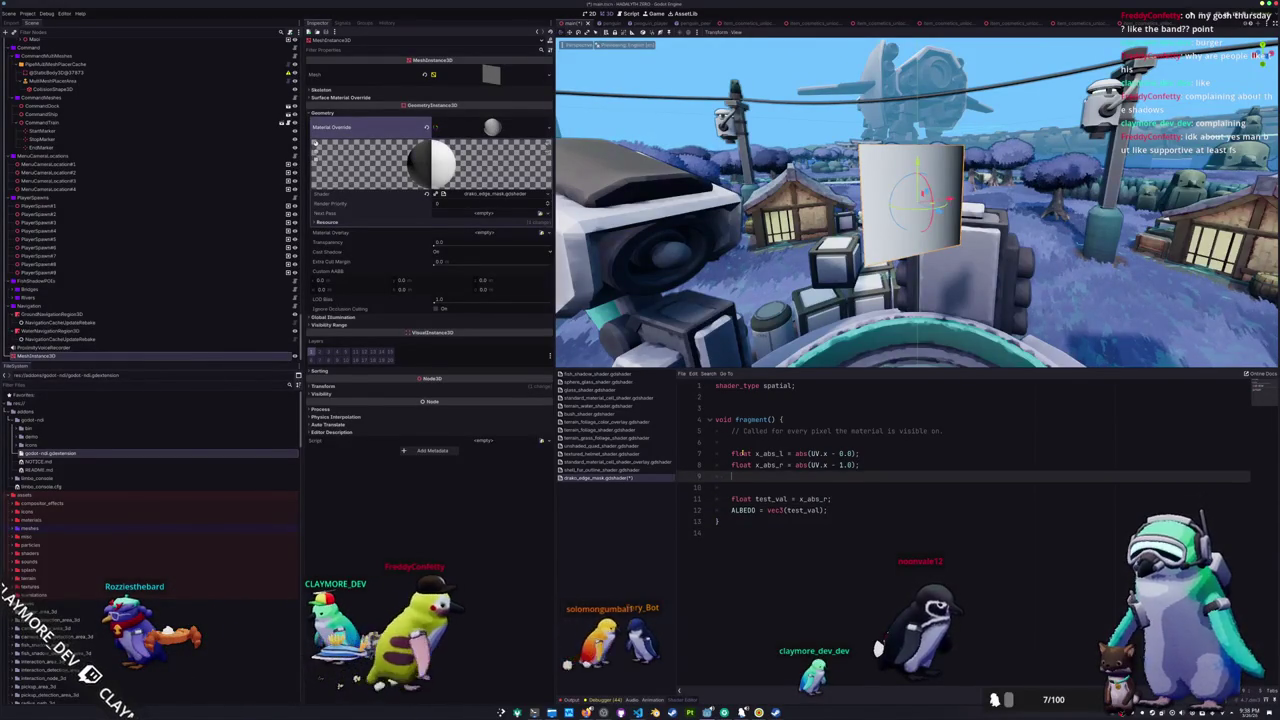
- Duplicate the two x distance lines as y_abs_l and y_abs_r using UV.y
{"action": "key", "text": "Up"}
{"action": "key", "text": "Up"}
{"action": "key", "text": "Home"}
{"action": "key", "text": "Down"}
{"action": "type", "text": "float x_abs_l = abs(UV.x - 0.0); \tfloat x_abs_r = abs(UV.x - 1.0);"}
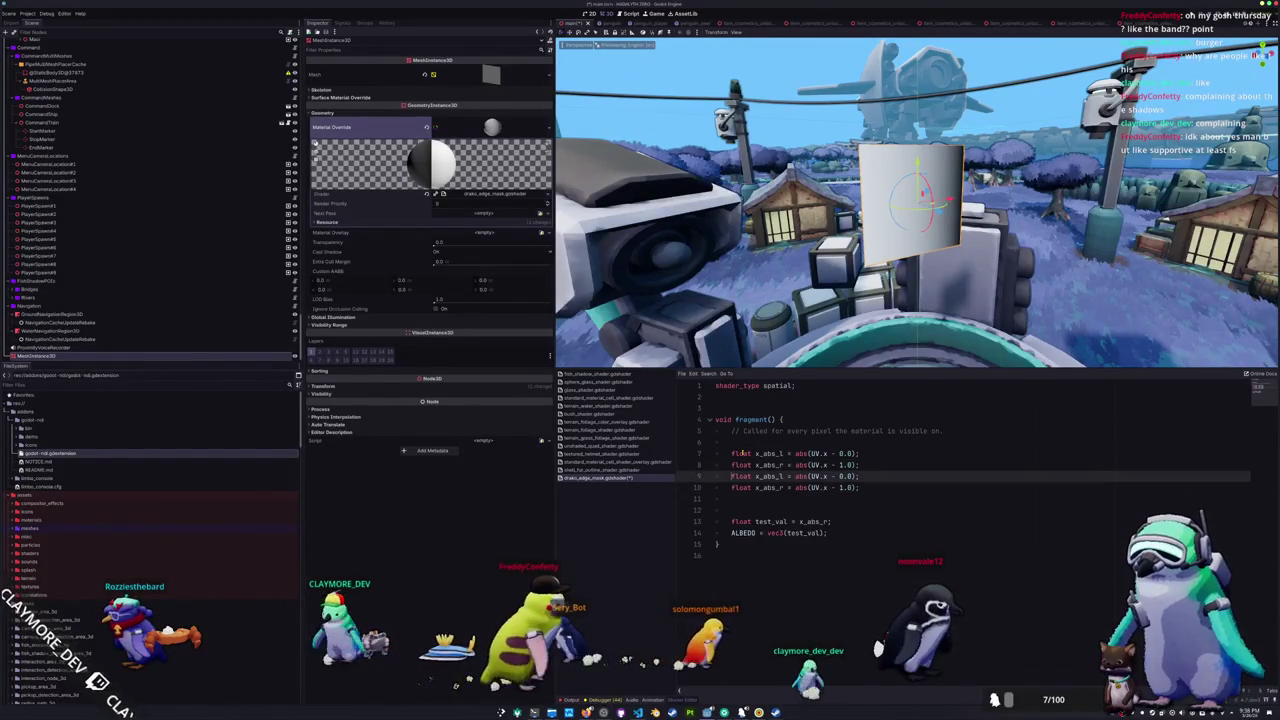
{"action": "key", "text": "Up"}
{"action": "key", "text": "Up"}
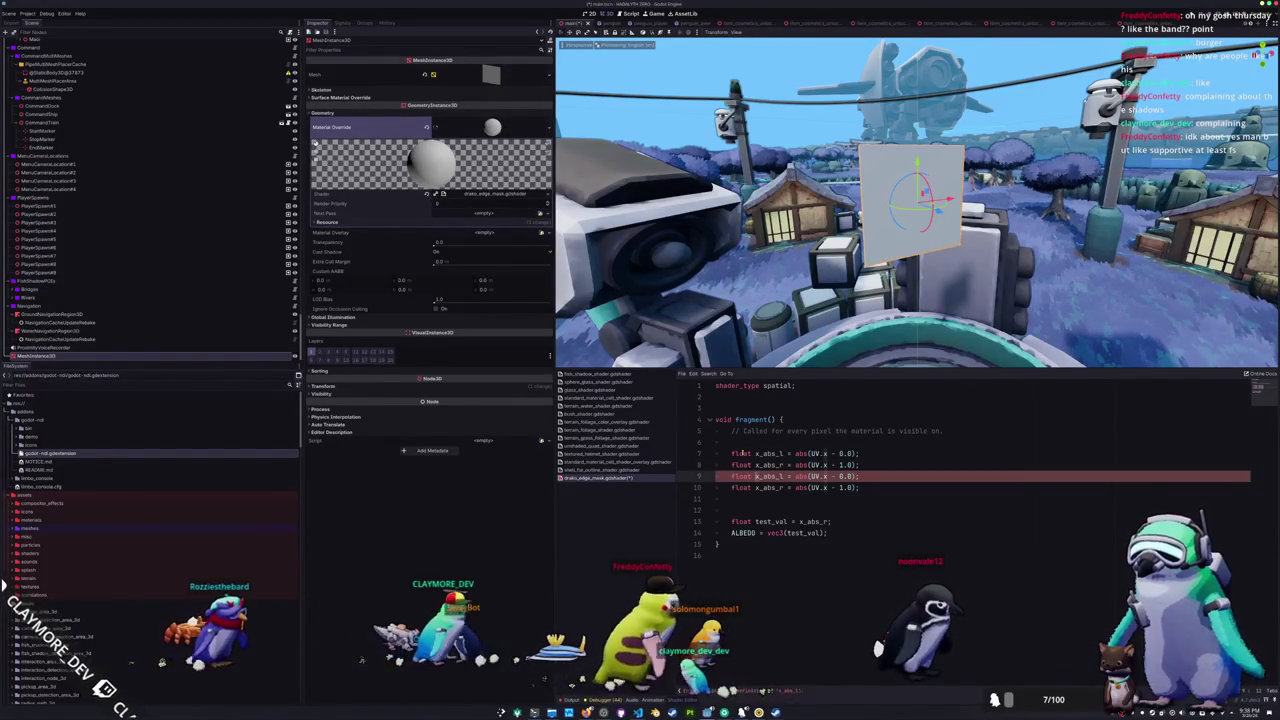
{"action": "key", "text": "Delete"}
{"action": "type", "text": "y"}
{"action": "key", "text": "ctrl+Right"}
{"action": "key", "text": "ctrl+Right"}
{"action": "key", "text": "ctrl+Right"}
{"action": "key", "text": "Delete"}
{"action": "type", "text": "y"}
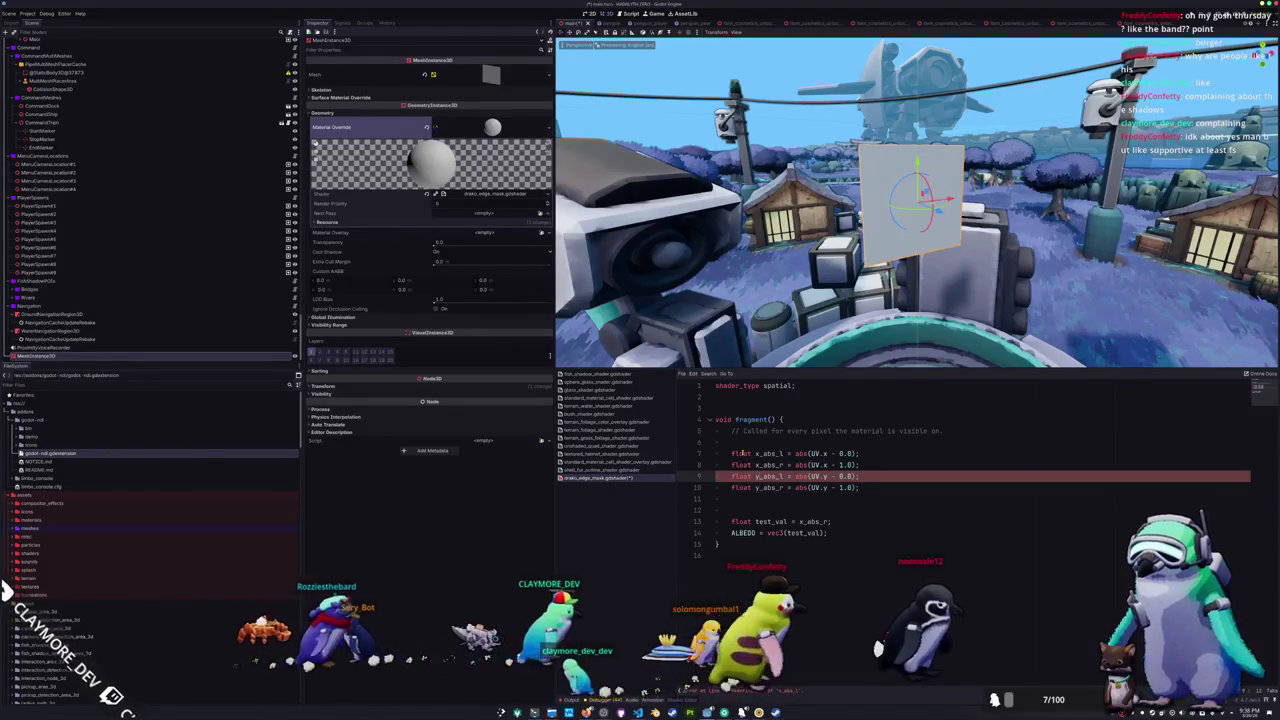
- Start a new line for the smoothed value and bring up the smooth-minimum article
{"action": "key", "text": "Down"}
{"action": "key", "text": "Down"}
{"action": "key", "text": "Down"}
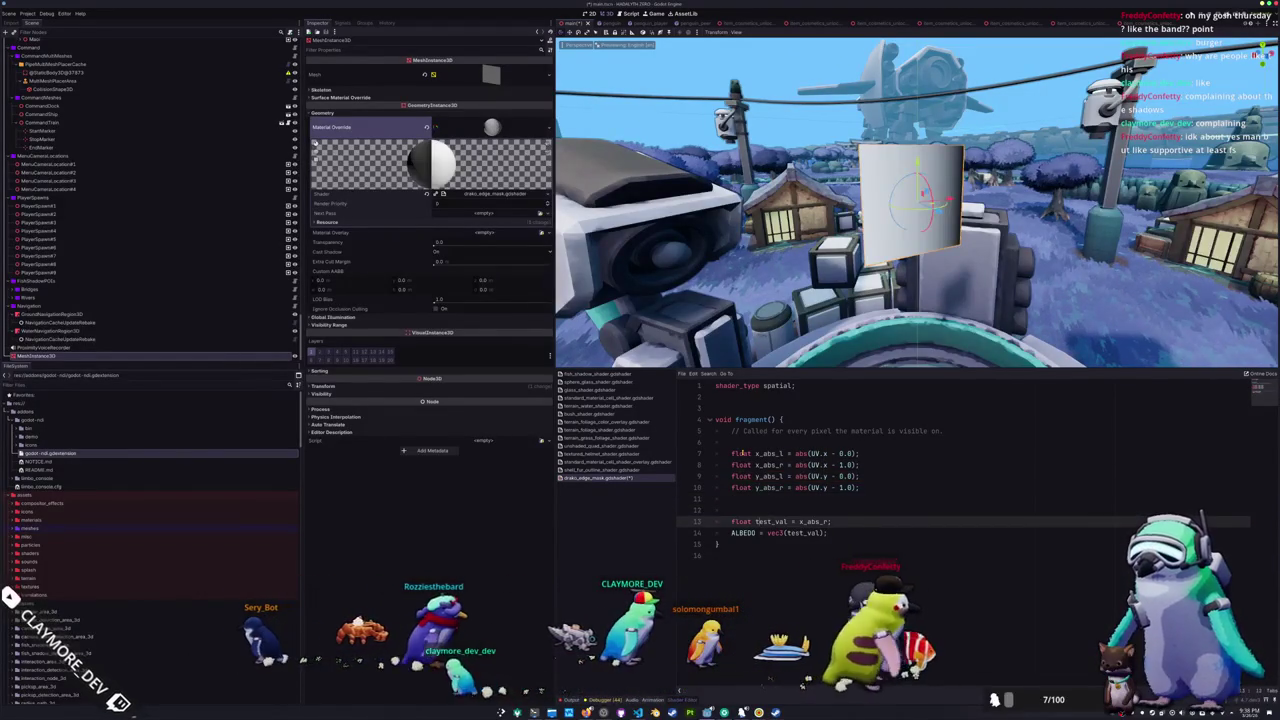
{"action": "key", "text": "Up"}
{"action": "key", "text": "Up"}
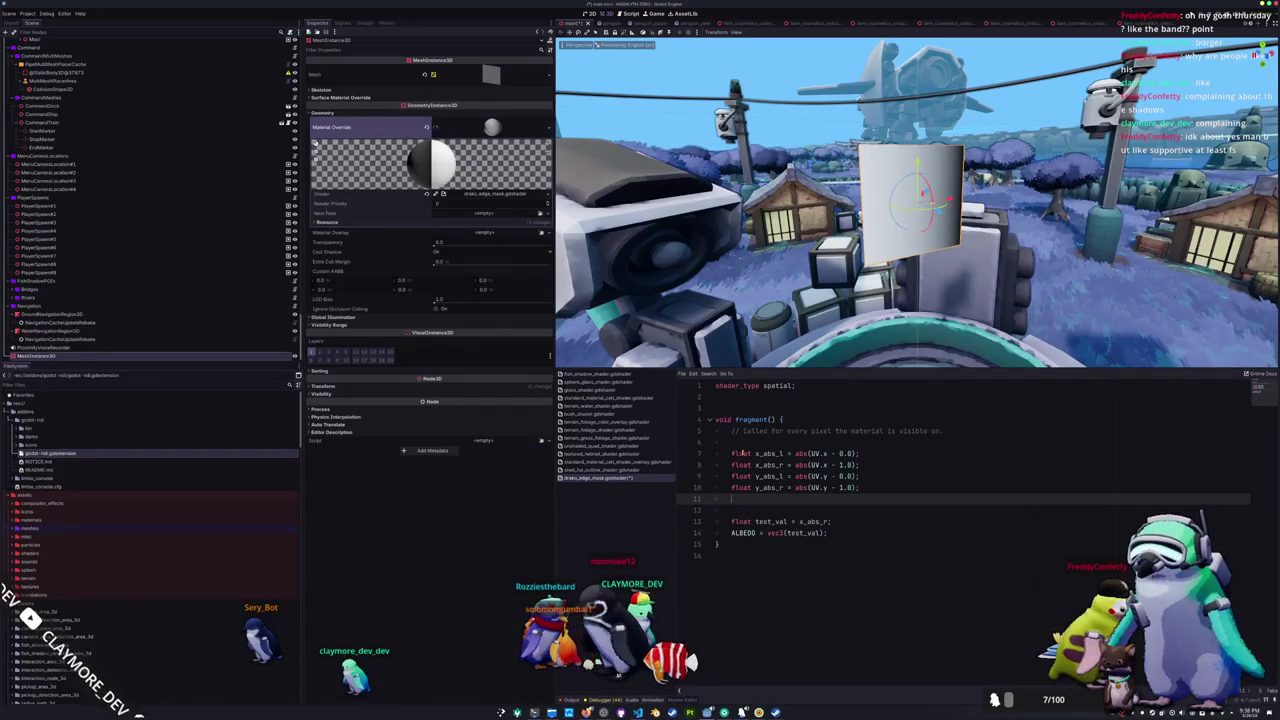
{"action": "key", "text": "Return"}
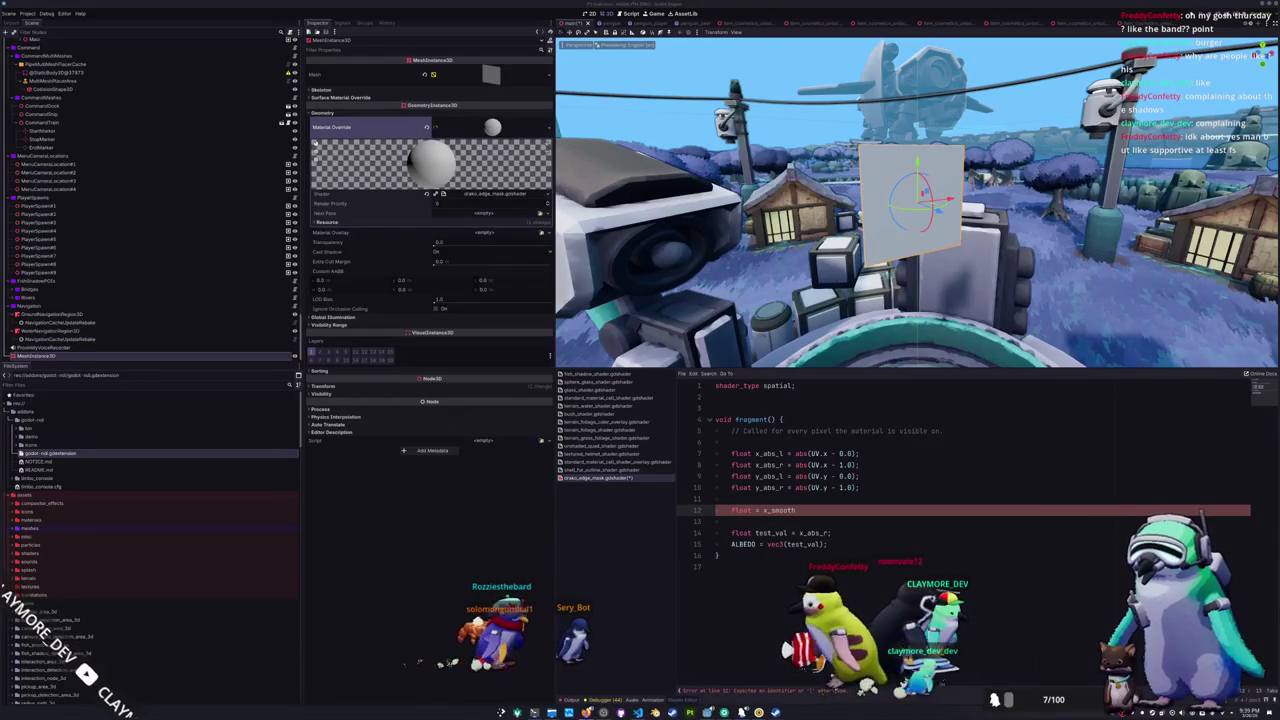
{"action": "key", "text": "alt+Tab"}
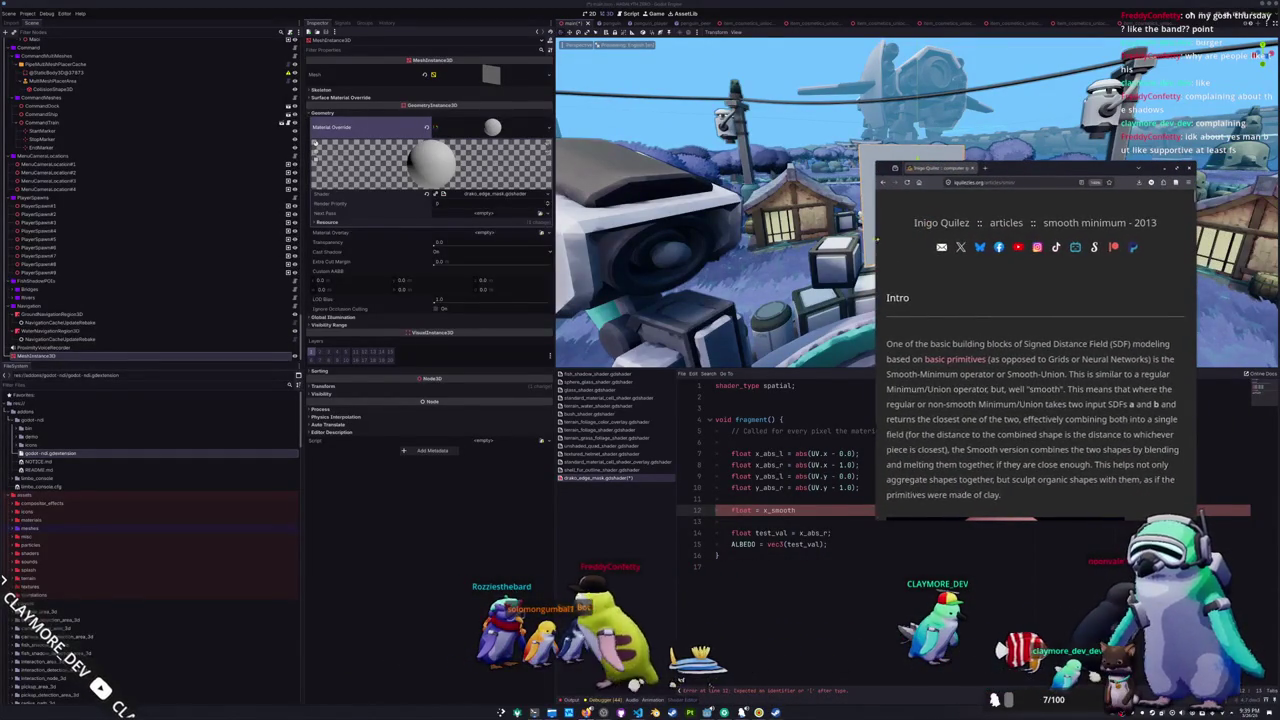
- Copy the exponential smin(a, b, k) code from the iquilezles.org article into the shader
{"action": "left_click_drag", "start_coordinate": [877, 240], "coordinate": [772, 240]}
{"action": "scroll", "coordinate": [821, 352], "scroll_direction": "down", "scroll_amount": 10}
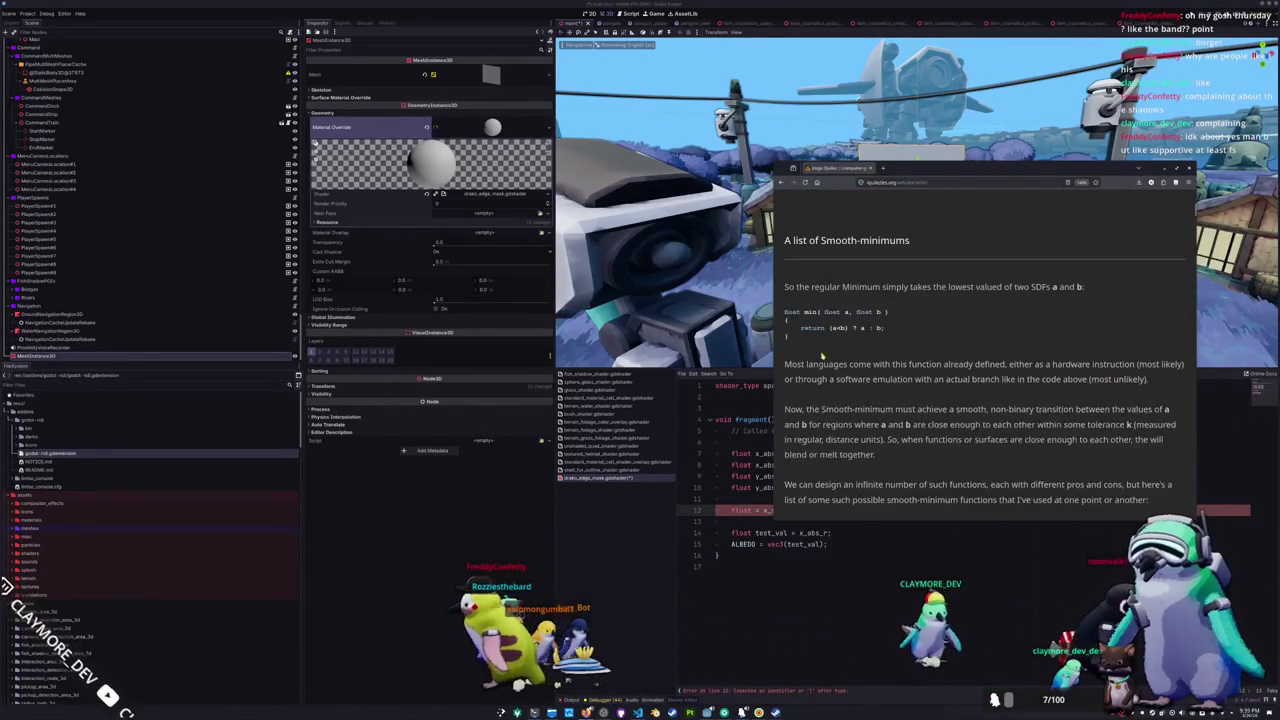
{"action": "scroll", "coordinate": [821, 352], "scroll_direction": "down", "scroll_amount": 3}
{"action": "scroll", "coordinate": [810, 345], "scroll_direction": "up", "scroll_amount": 3}
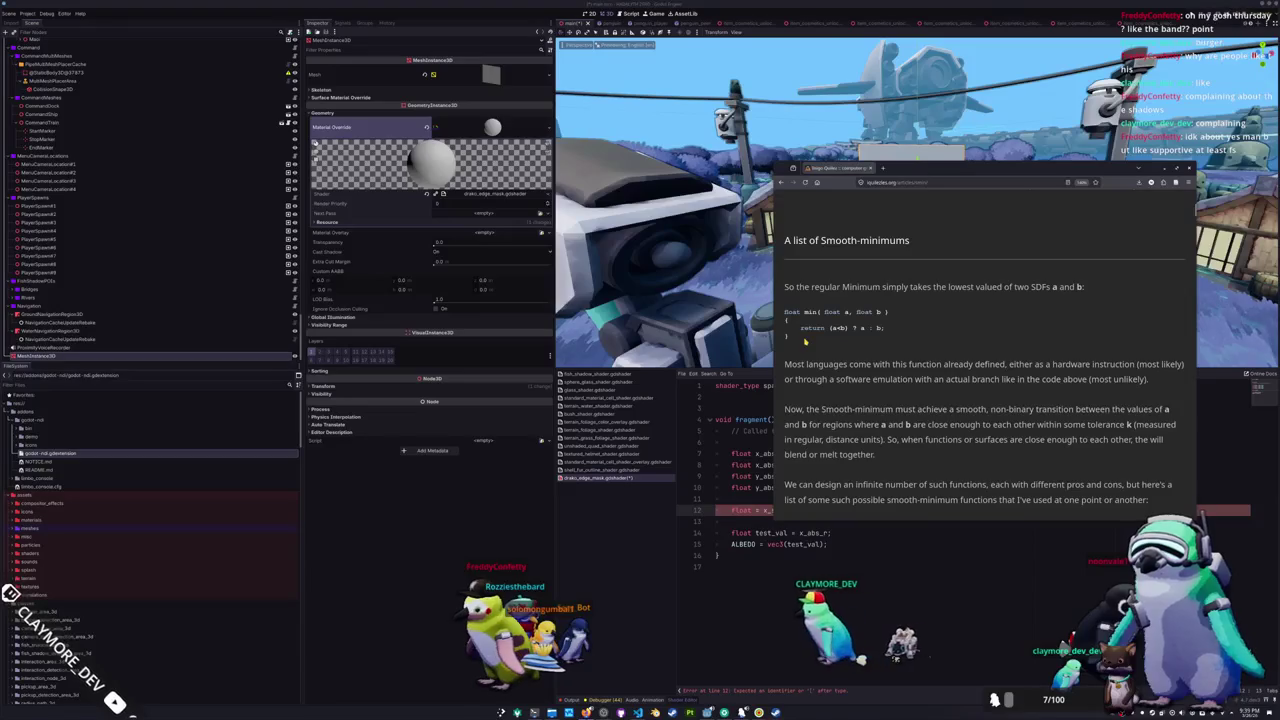
{"action": "scroll", "coordinate": [853, 381], "scroll_direction": "down", "scroll_amount": 5}
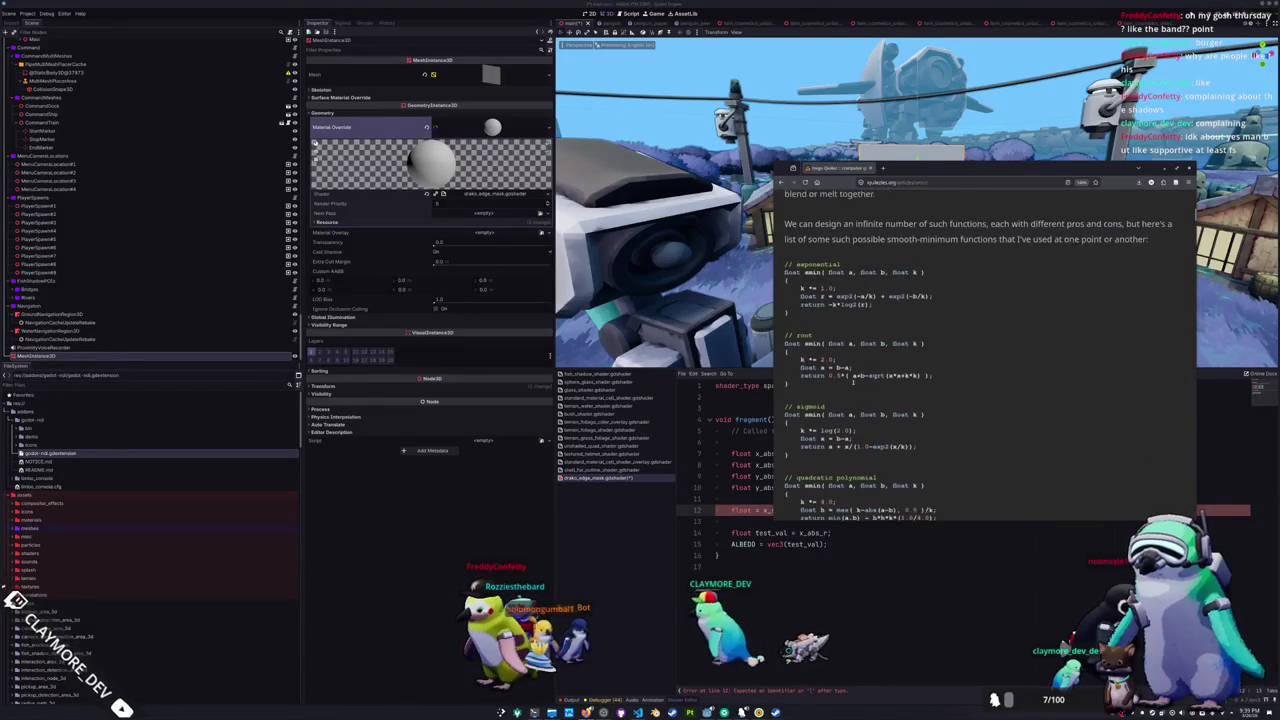
{"action": "scroll", "coordinate": [853, 381], "scroll_direction": "up", "scroll_amount": 1}
{"action": "mouse_move", "coordinate": [874, 318]}
{"action": "left_mouse_down"}
{"action": "mouse_move", "coordinate": [782, 288]}
{"action": "mouse_move", "coordinate": [786, 277]}
{"action": "left_mouse_up"}
{"action": "left_click", "coordinate": [742, 401]}
{"action": "type", "text": "float smin( float a, float b, float k ) {     k *= 1.0;     float r = exp2(-a/k) + exp2(-b/k);     return -k*log2(r); }"}
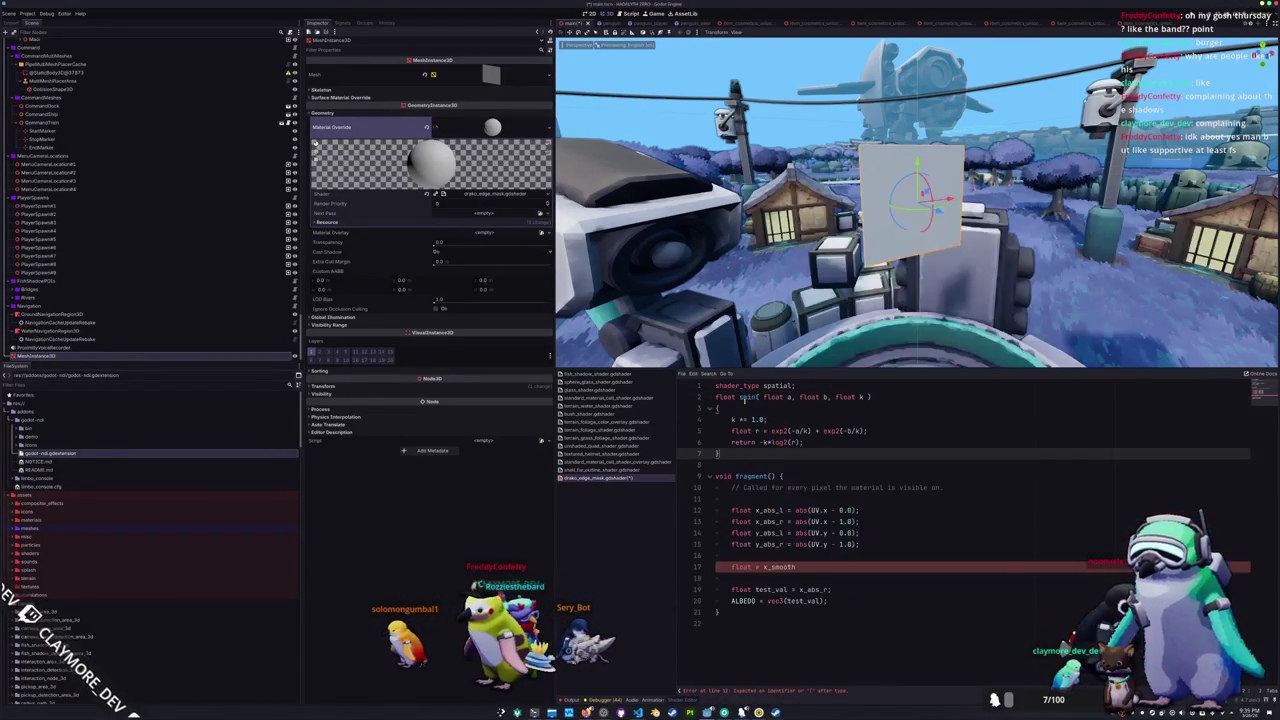
- Fix the pasted smin function's opening brace and remove the stray equals sign
{"action": "left_click", "coordinate": [718, 397]}
{"action": "key", "text": "Return"}
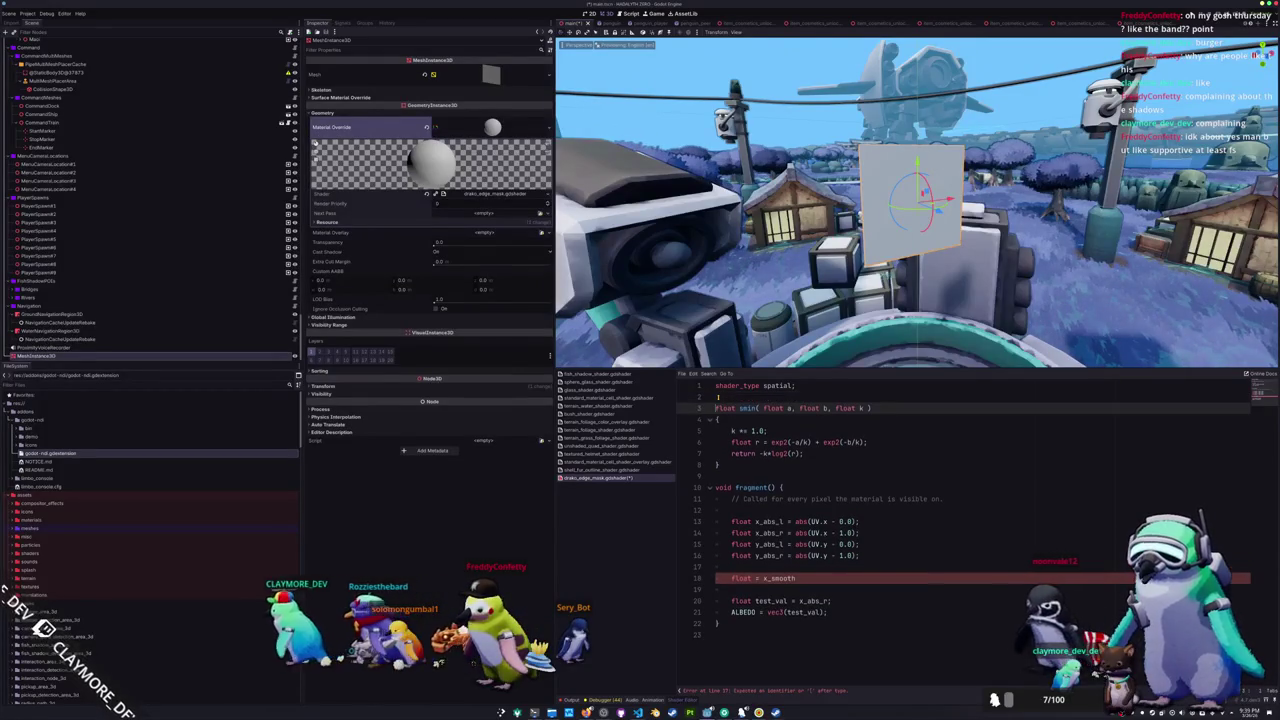
{"action": "key", "text": "Down"}
{"action": "key", "text": "Down"}
{"action": "key", "text": "Down"}
{"action": "key", "text": "Down"}
{"action": "key", "text": "Up"}
{"action": "key", "text": "Up"}
{"action": "key", "text": "Up"}
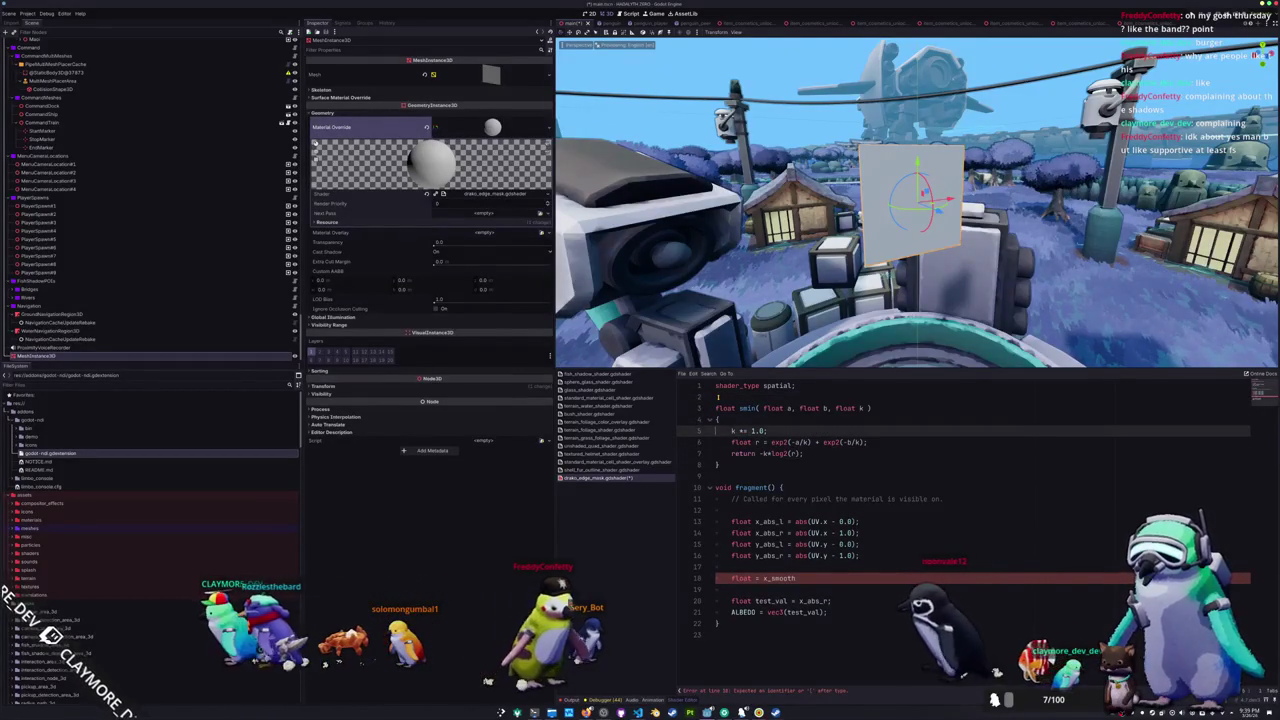
{"action": "key", "text": "Up"}
{"action": "key", "text": "BackSpace"}
{"action": "key", "text": "Down"}
{"action": "key", "text": "Down"}
{"action": "key", "text": "Down"}
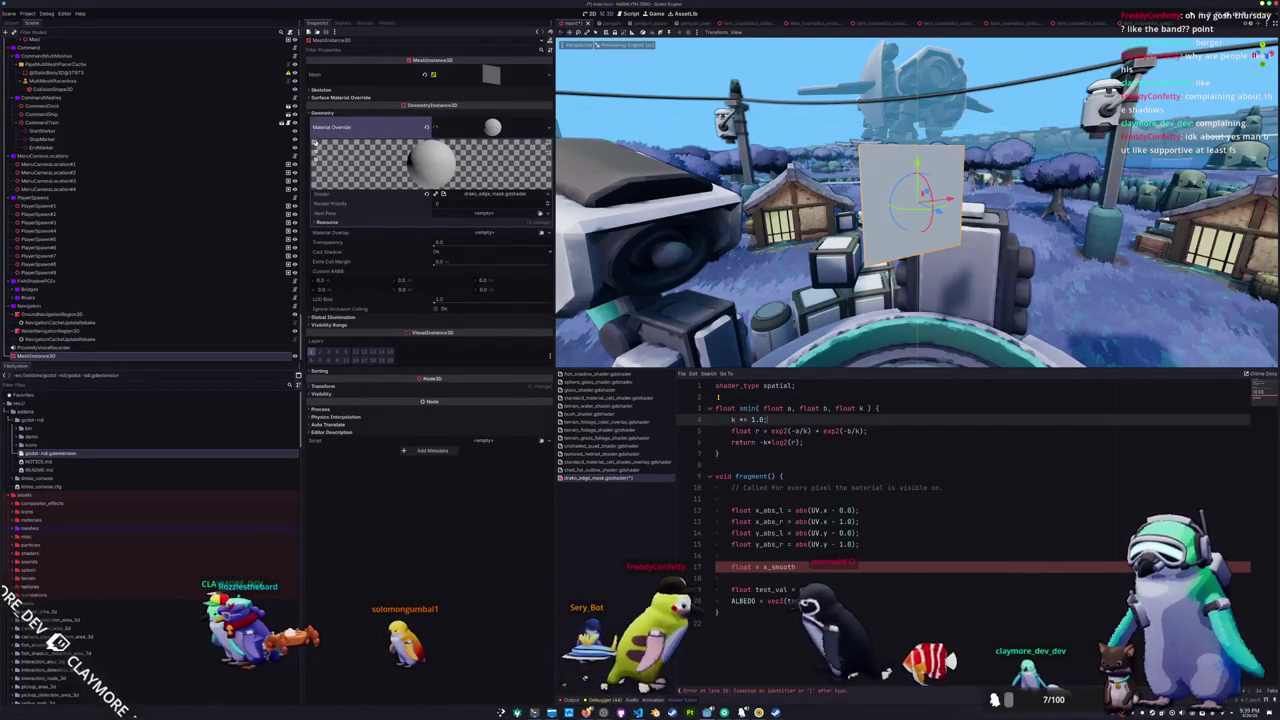
{"action": "key", "text": "Down"}
{"action": "key", "text": "Down"}
{"action": "key", "text": "Down"}
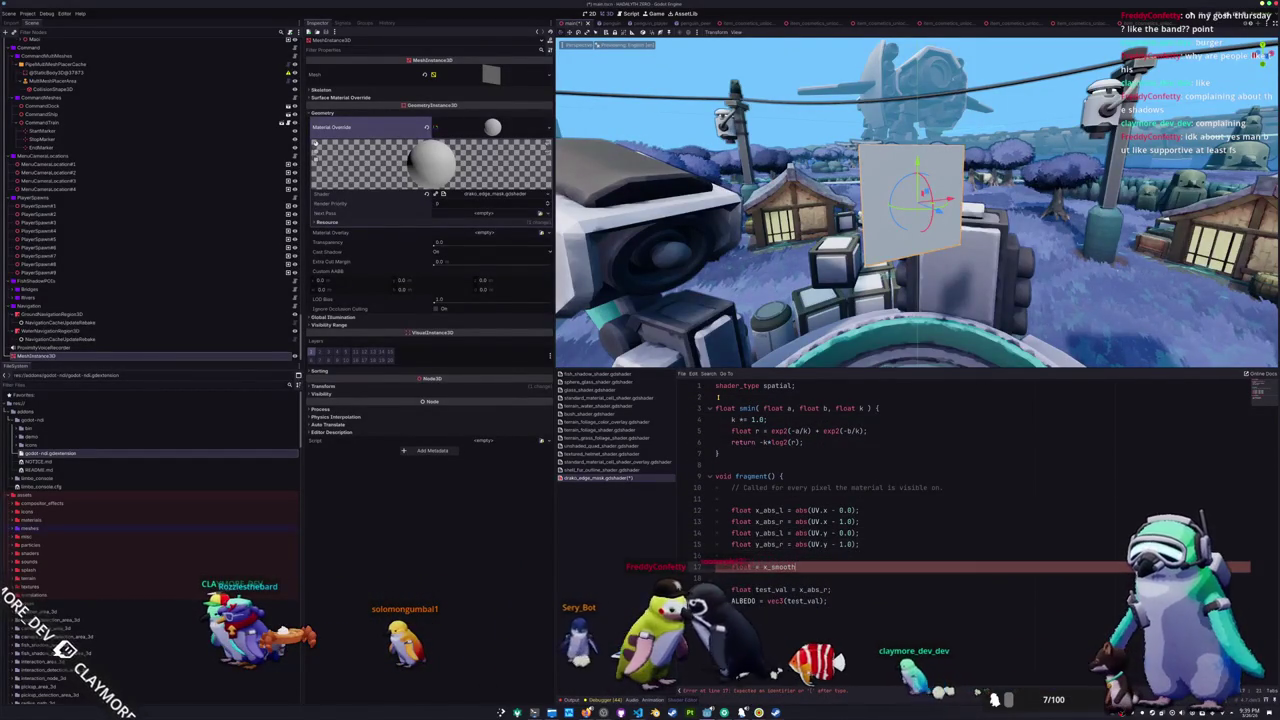
{"action": "key", "text": "Delete"}
{"action": "key", "text": "Delete"}
{"action": "key", "text": "End"}
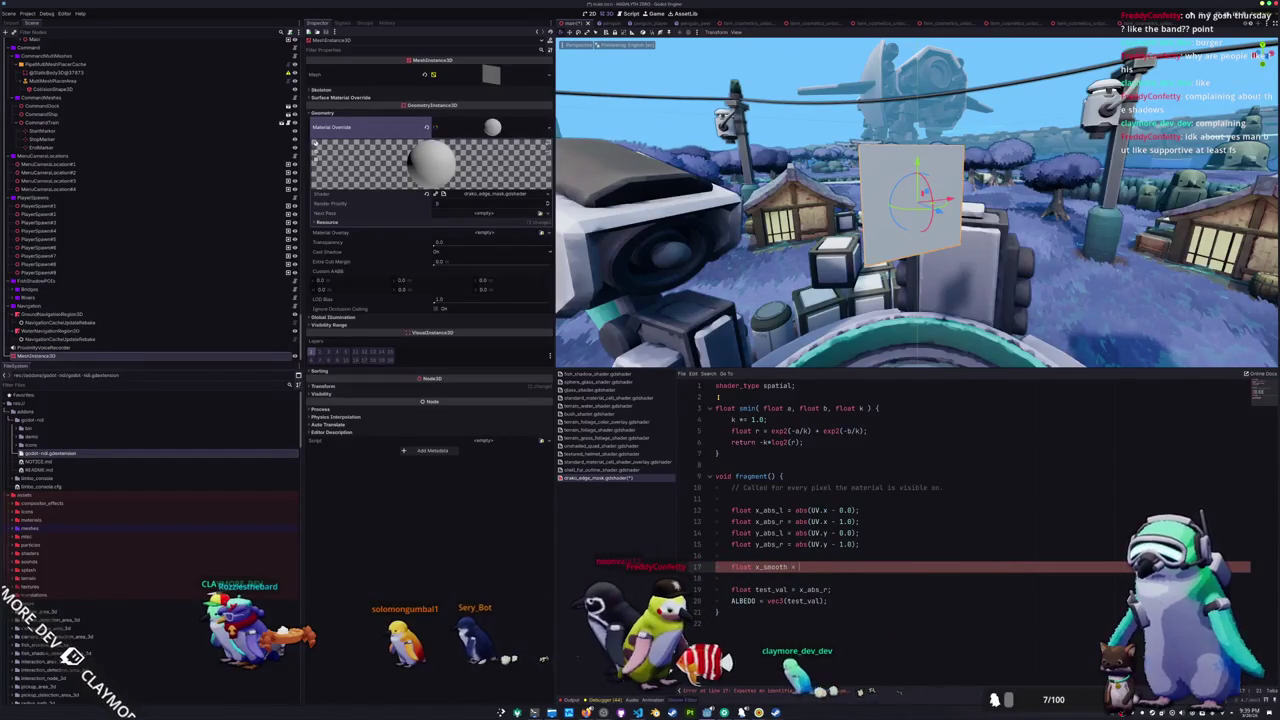
- Replace the x_smooth line with float x_join = min(x_abs_l, x_abs_r);
{"action": "key", "text": "Return"}
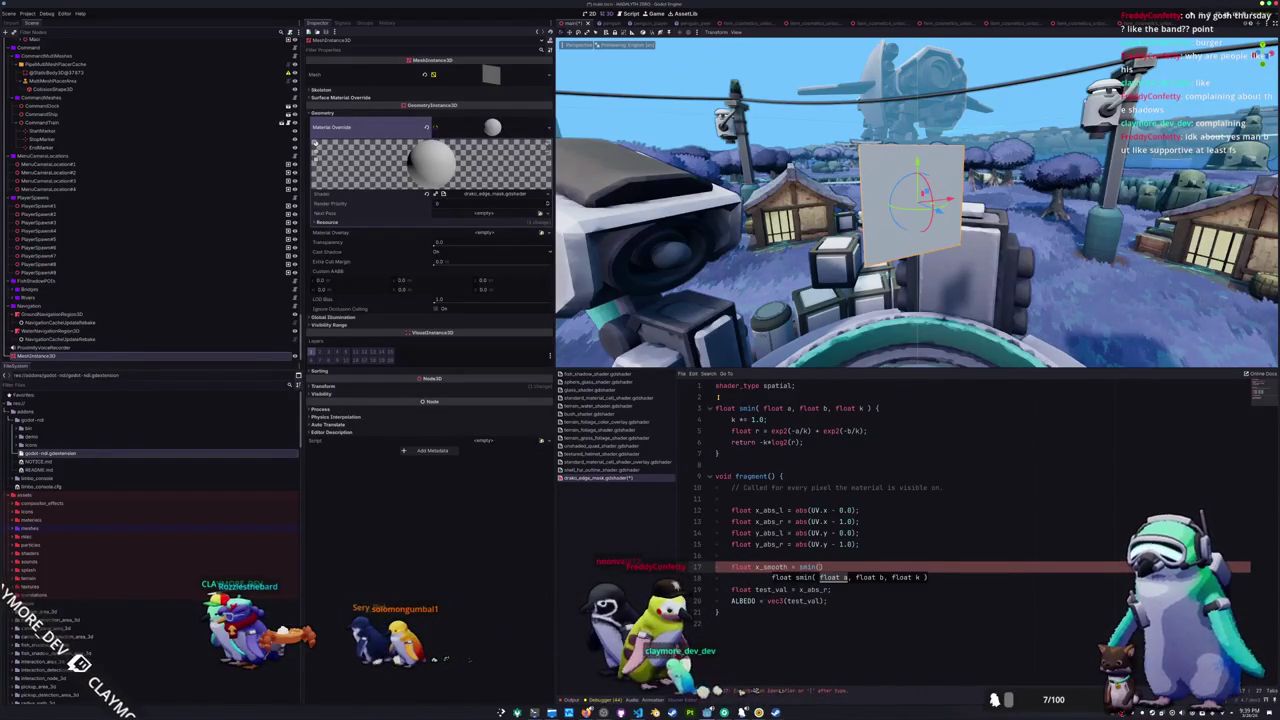
{"action": "type", "text": "x_abs"}
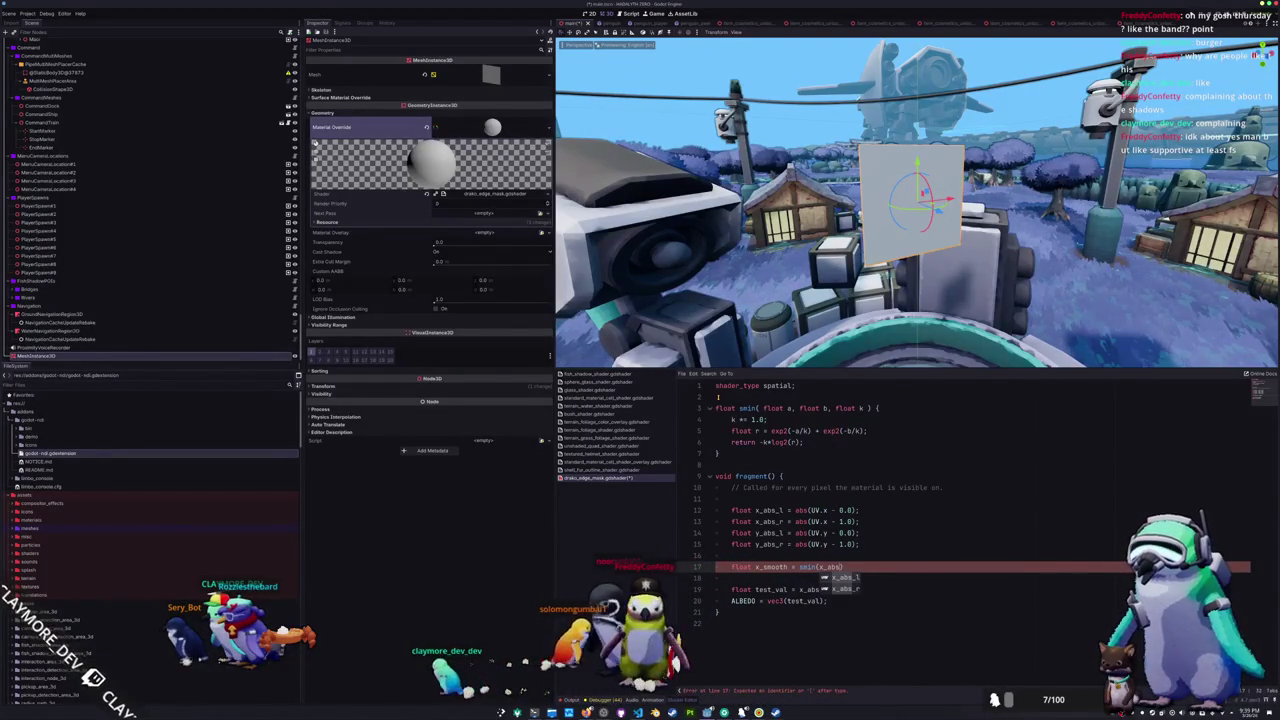
{"action": "key", "text": "Escape"}
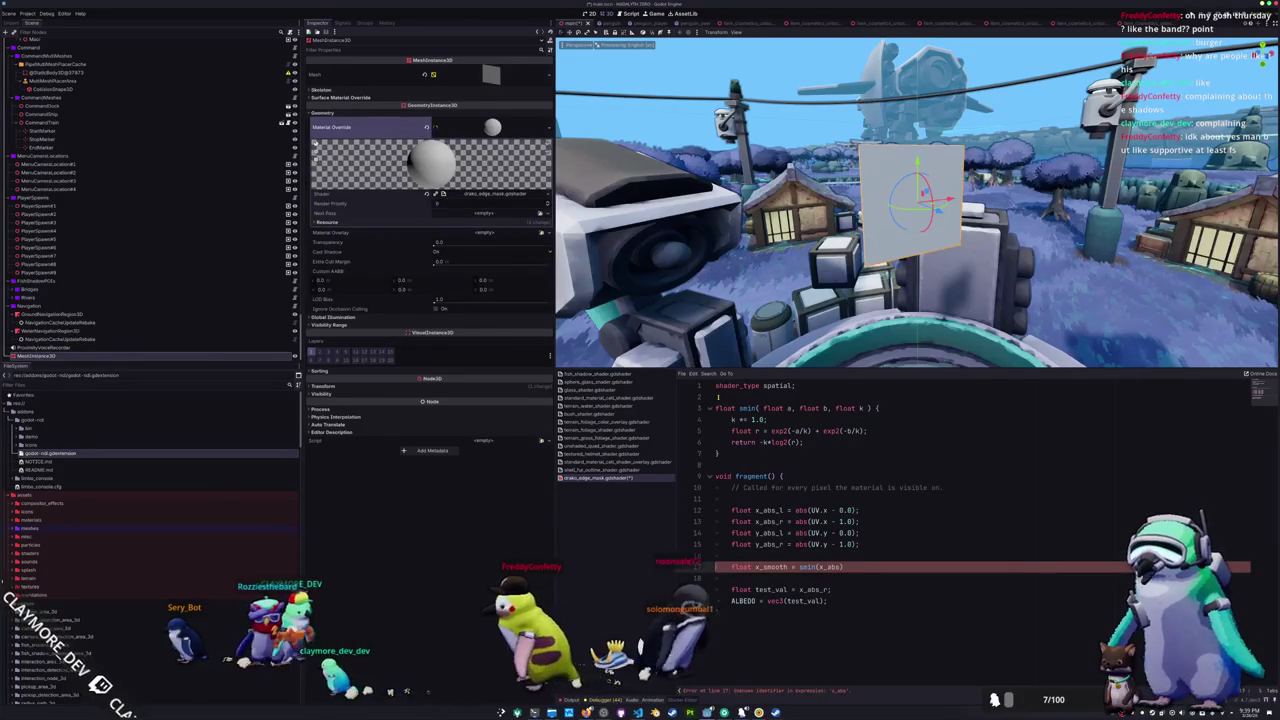
{"action": "key", "text": "shift+Home"}
{"action": "key", "text": "BackSpace"}
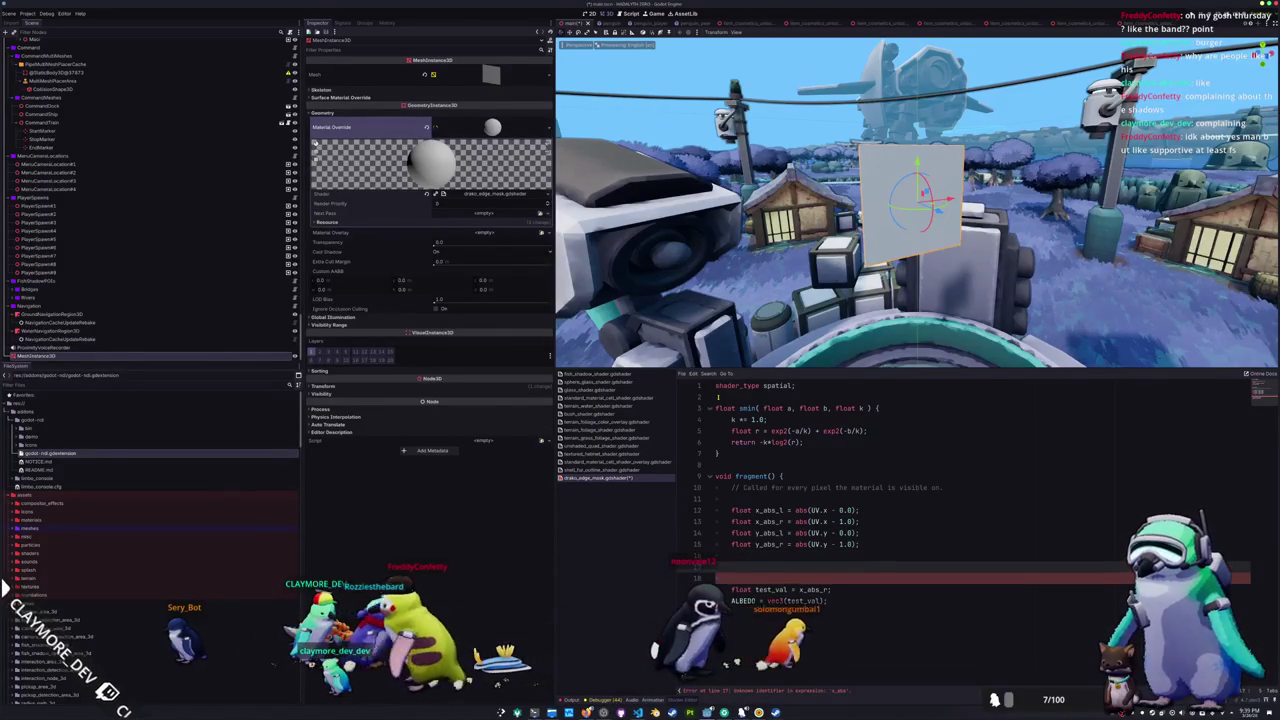
{"action": "type", "text": "m"}
{"action": "key", "text": "BackSpace"}
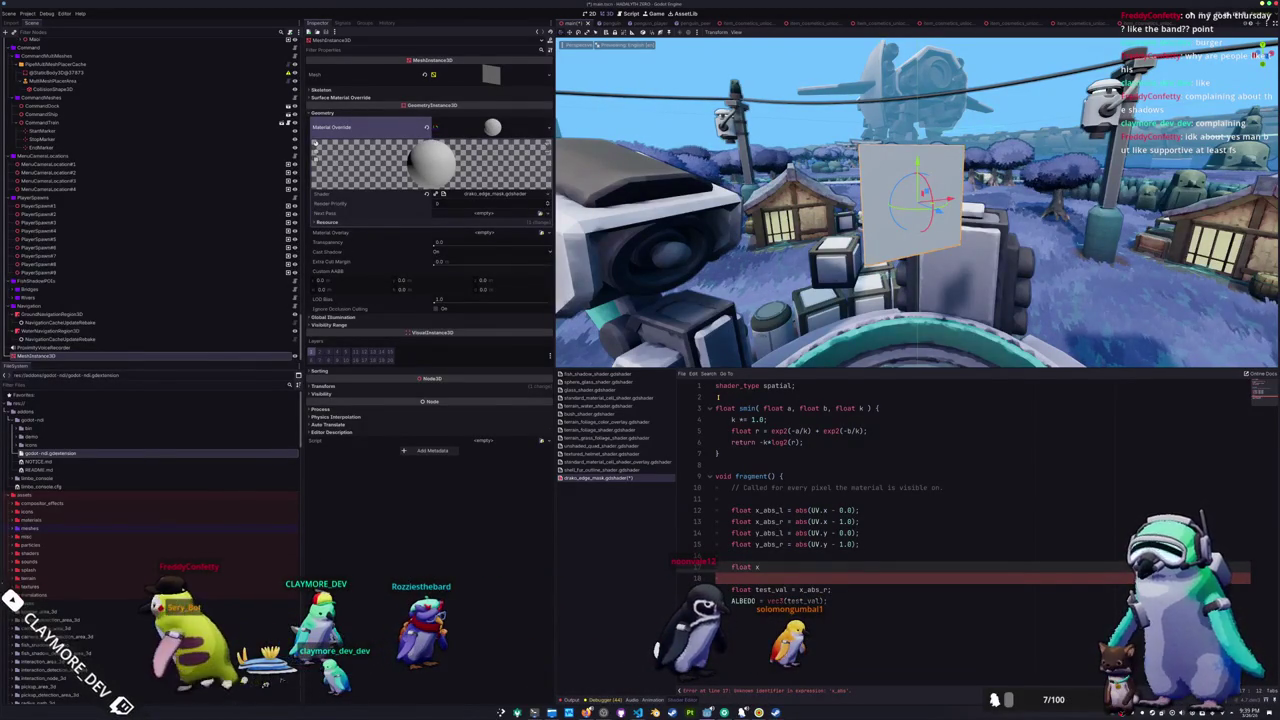
{"action": "type", "text": "_join = "}
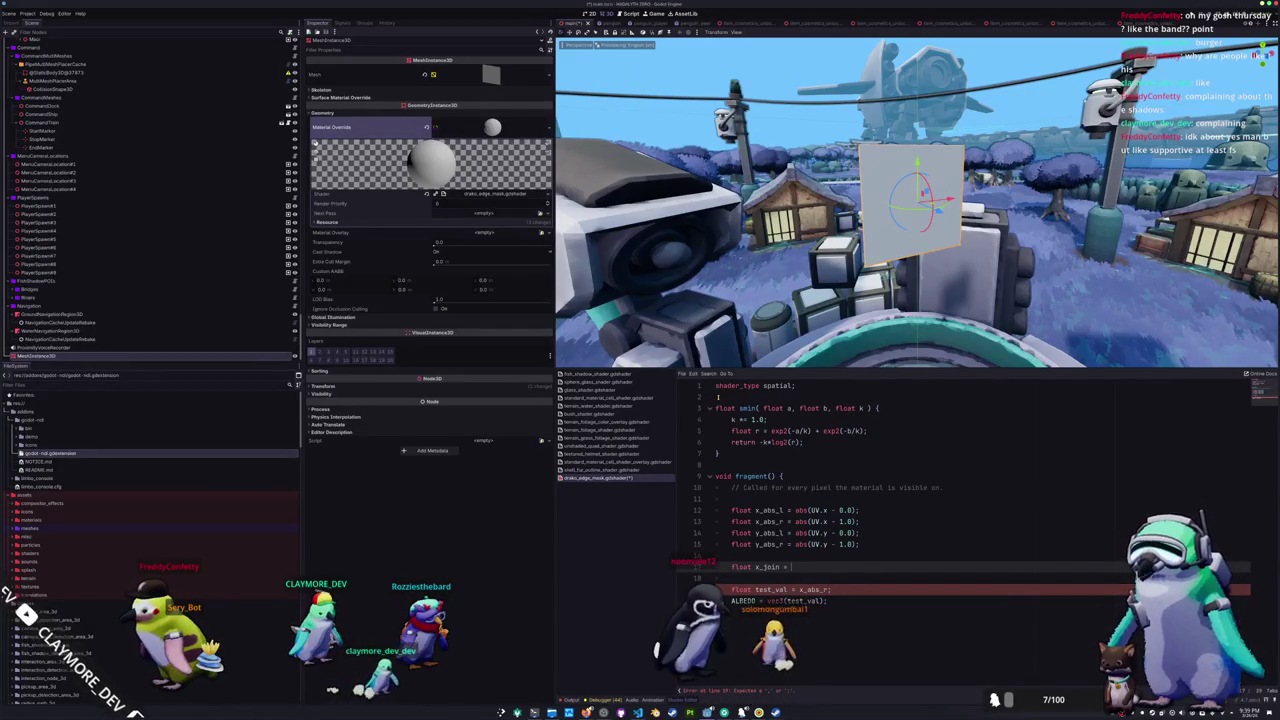
{"action": "type", "text": "min(x_abs"}
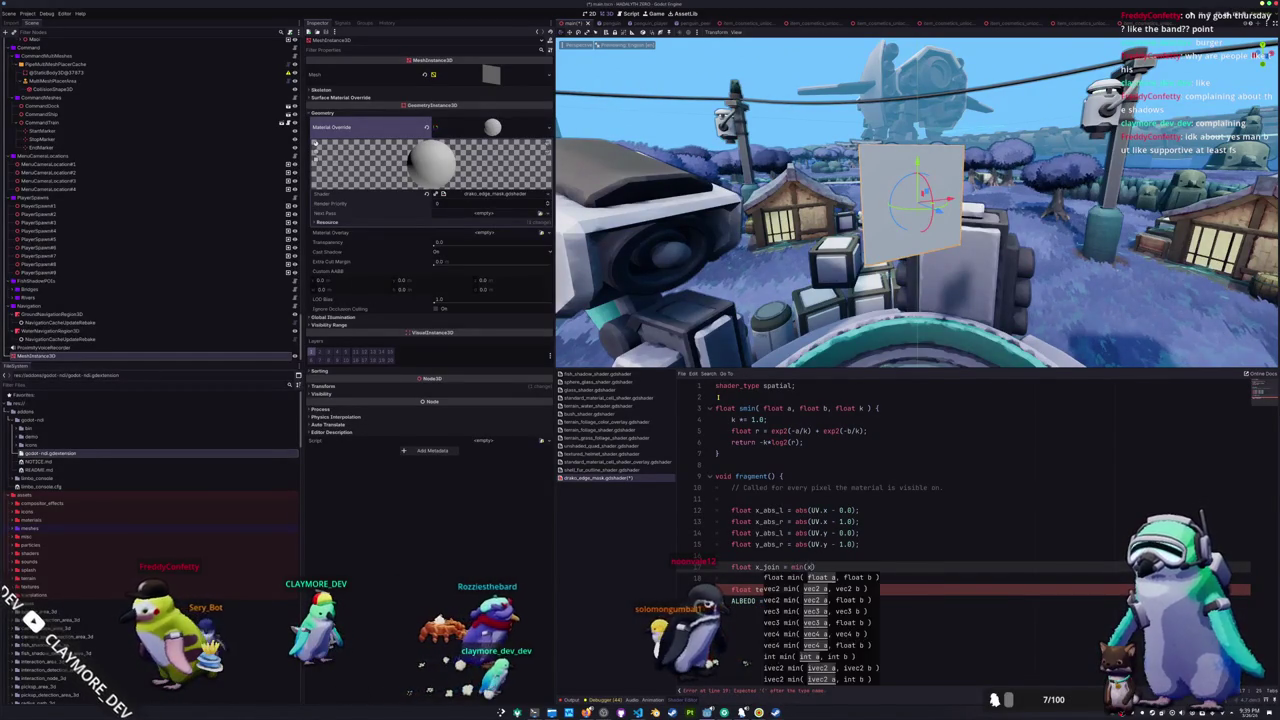
{"action": "type", "text": "_"}
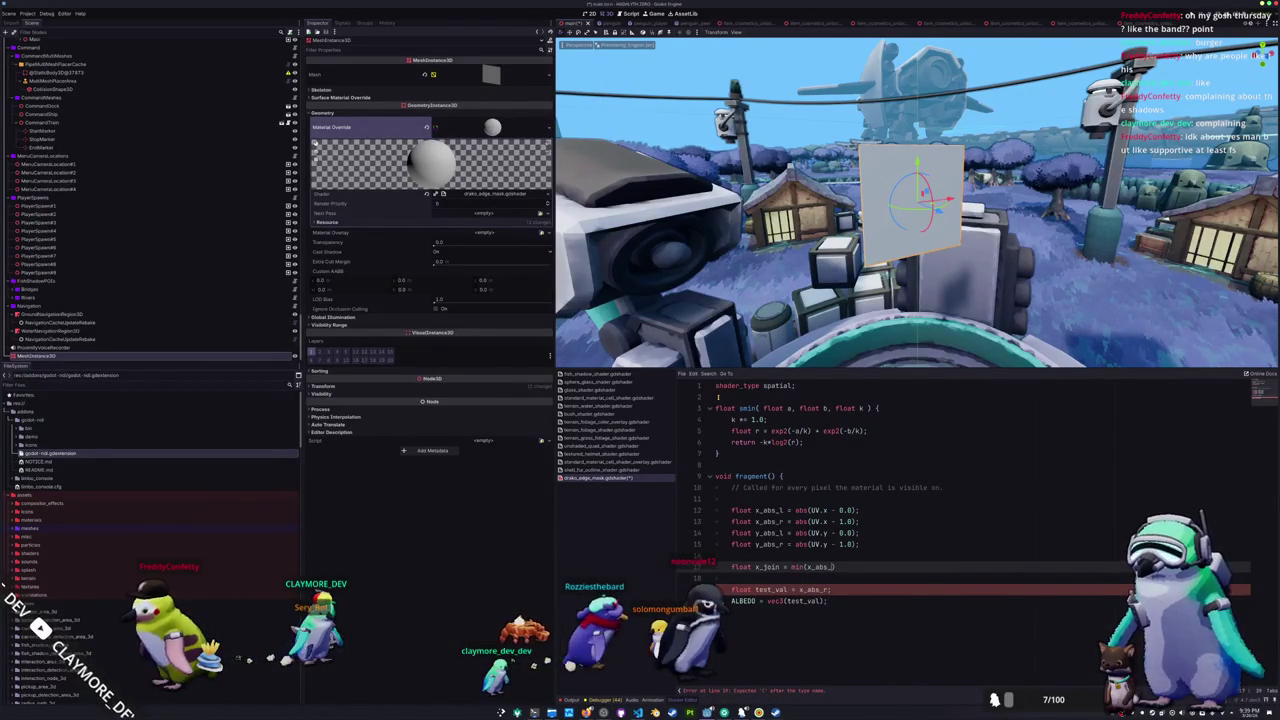
{"action": "type", "text": "l, x_abs_r);"}
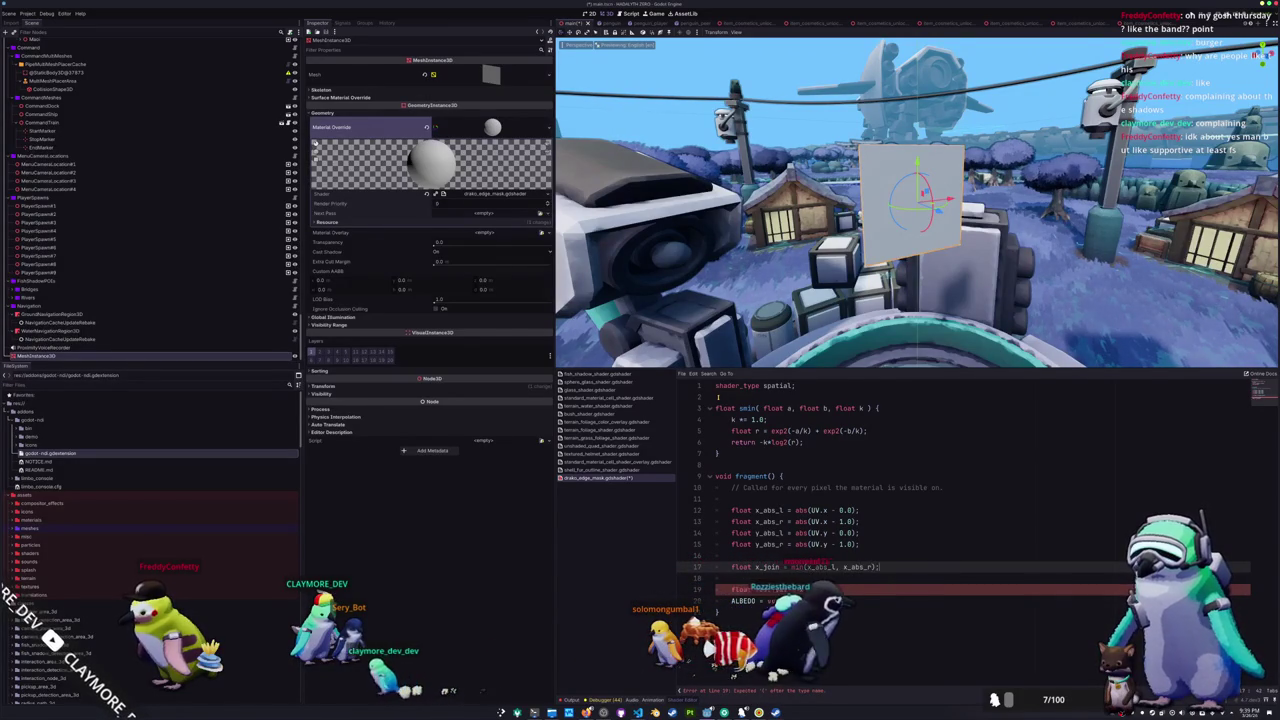
- Set test_val = x_join and add blank lines below x_join and at the shader's top
{"action": "left_click", "coordinate": [770, 590]}
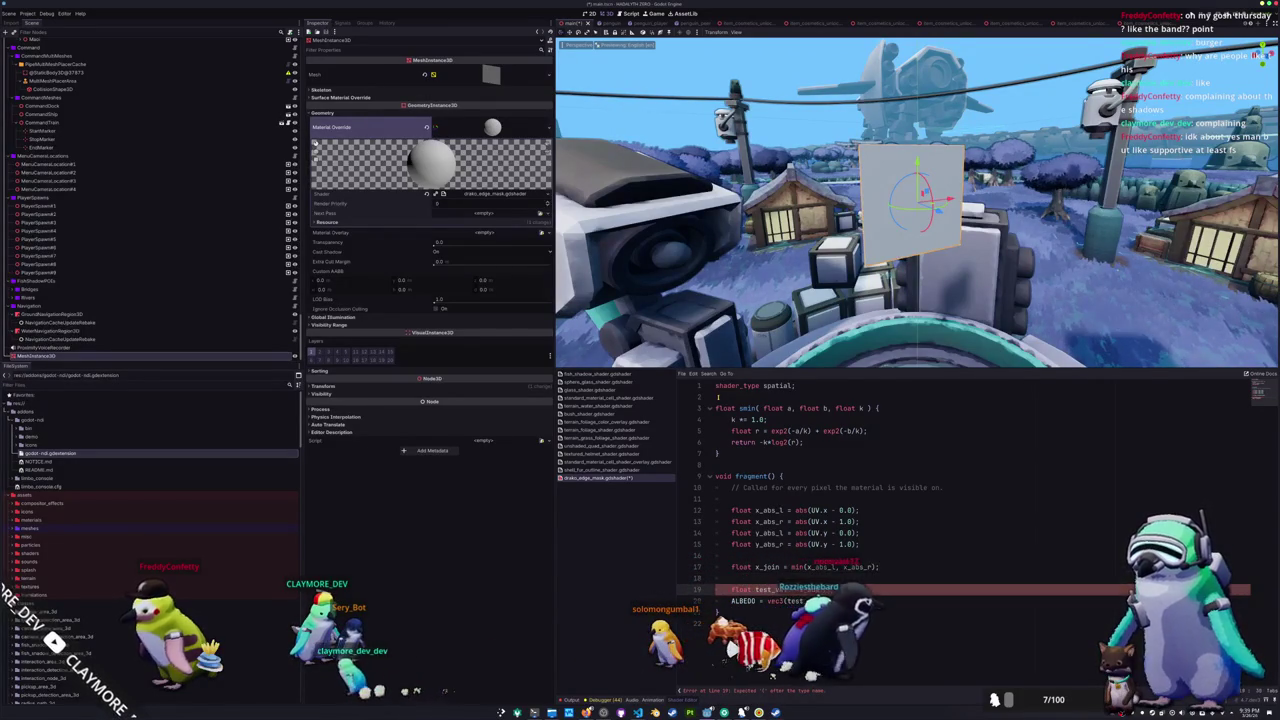
{"action": "type", "text": "test_val = x_abs_r;x_join"}
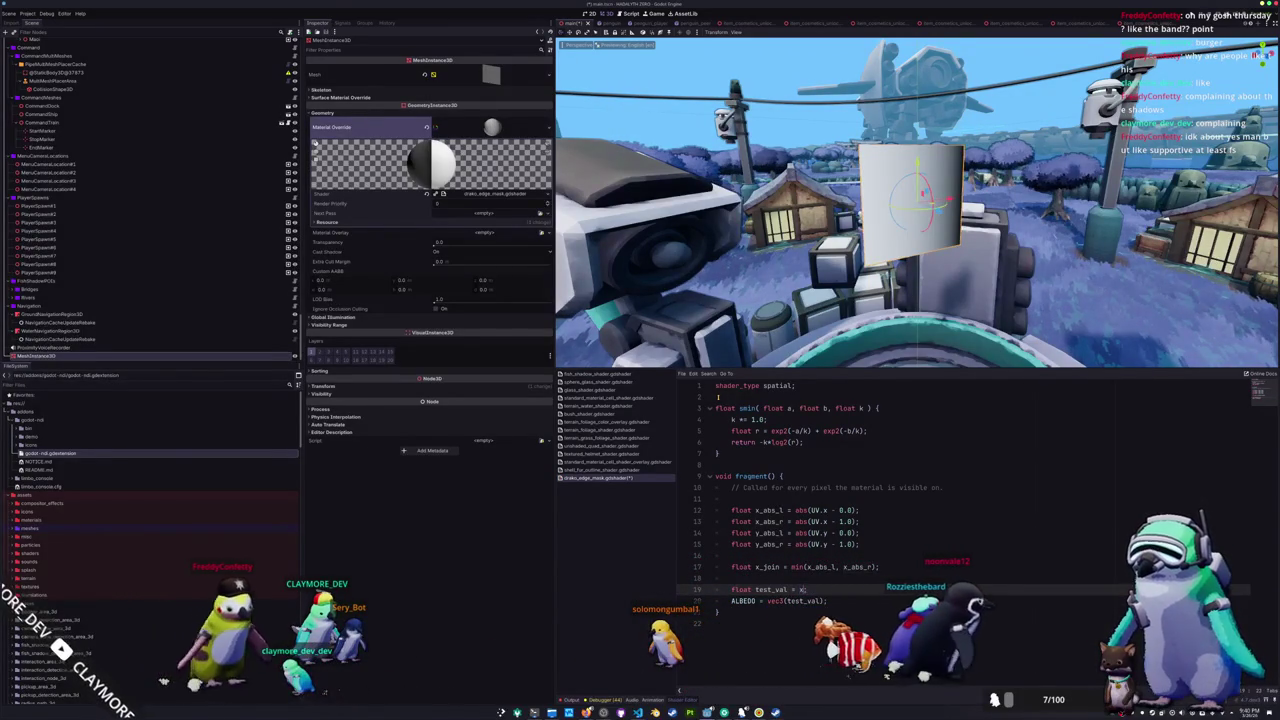
{"action": "key", "text": "Up"}
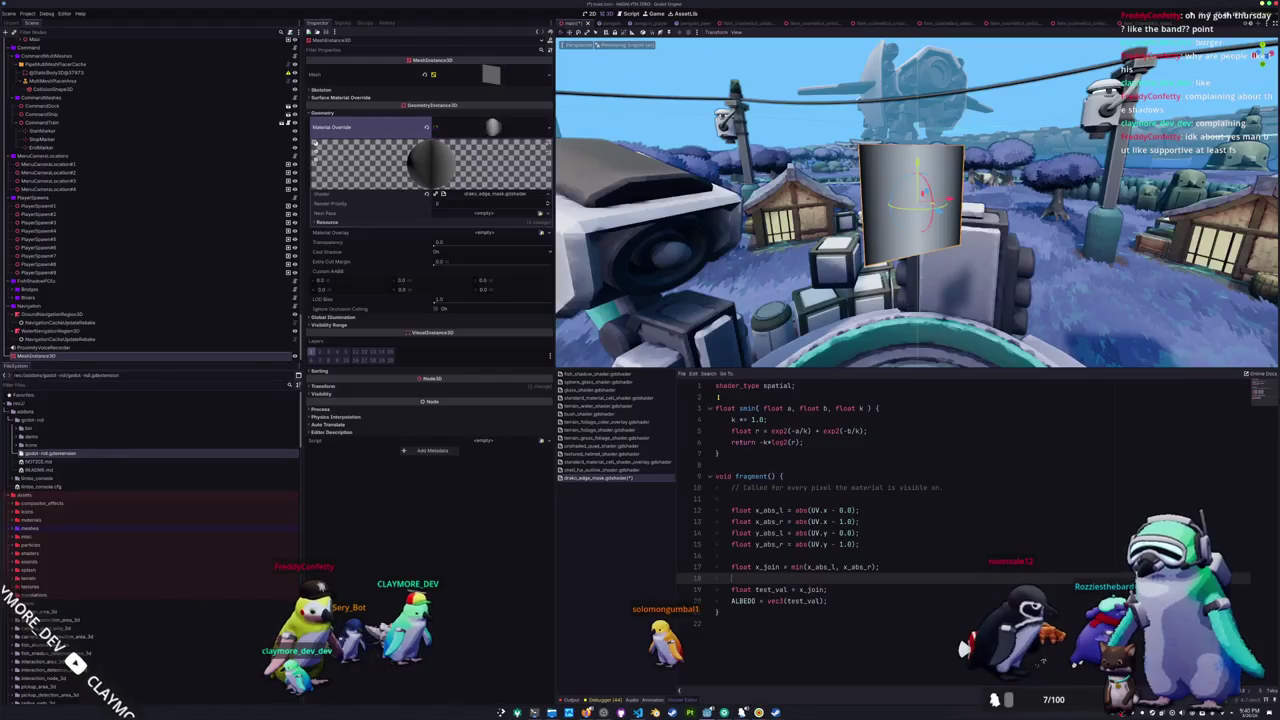
{"action": "key", "text": "Return"}
{"action": "key", "text": "Up"}
{"action": "key", "text": "Up"}
{"action": "key", "text": "Up"}
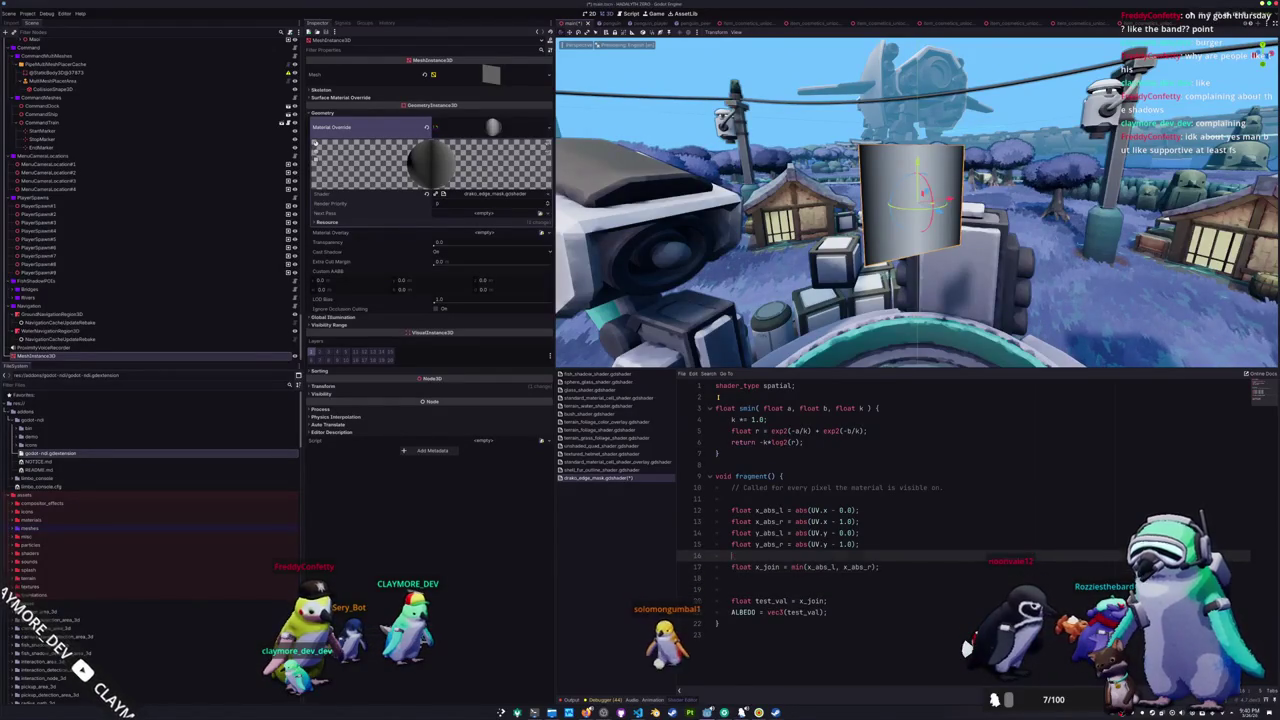
{"action": "left_click", "coordinate": [717, 397]}
{"action": "key", "text": "Return"}
- Declare uniform float x_width = 0.1 and uniform float y_width = 0.1
{"action": "type", "text": "un"}
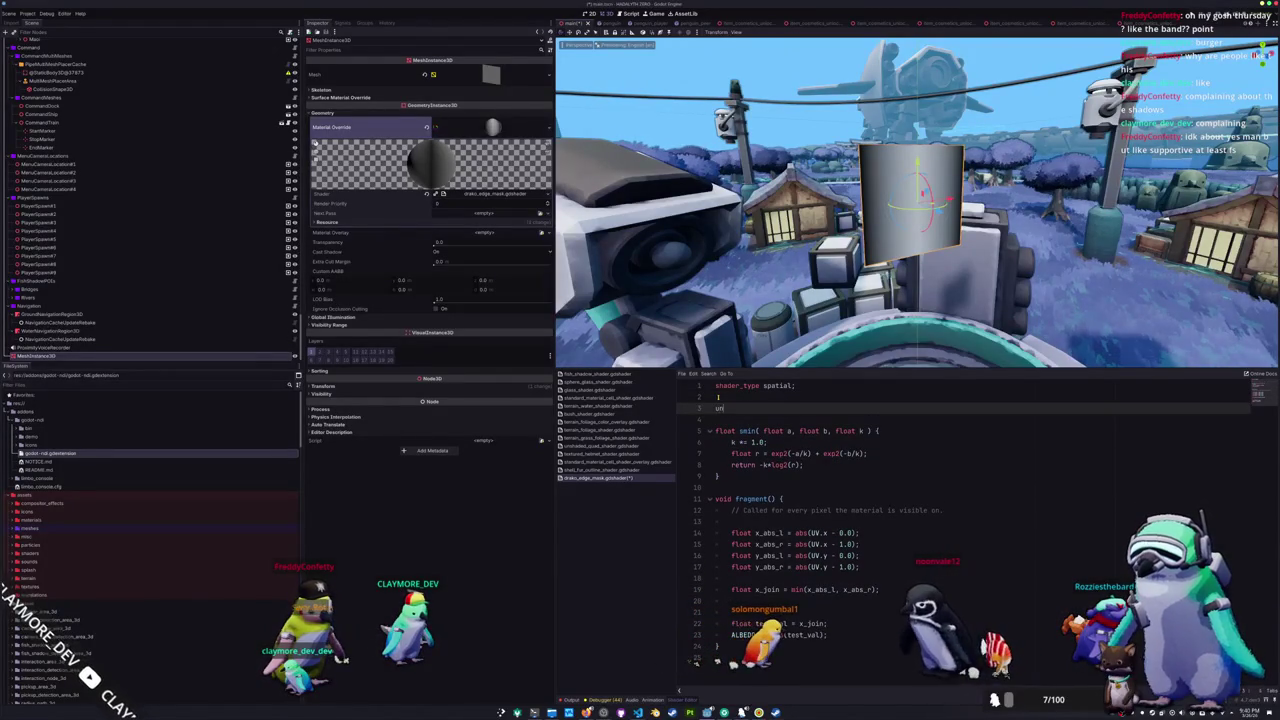
{"action": "type", "text": "iform float x_"}
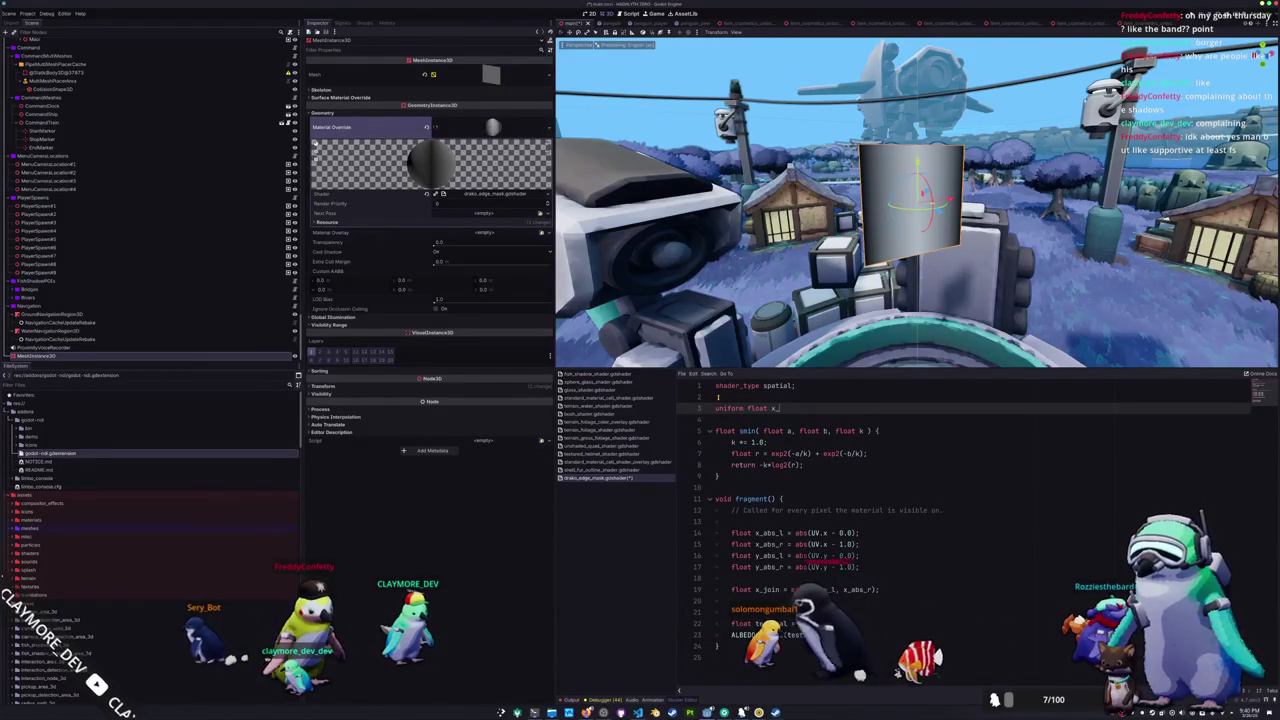
{"action": "type", "text": "width : float = 0.1;"}
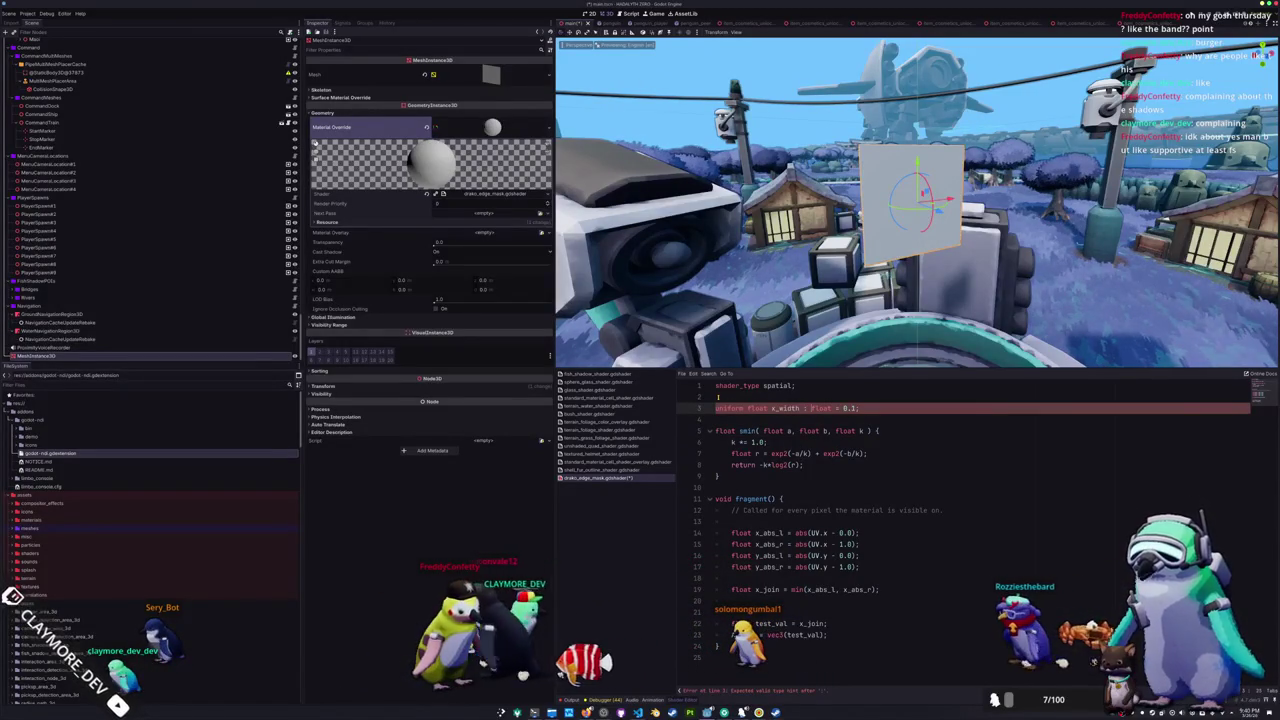
{"action": "key", "text": "ctrl+shift+Left"}
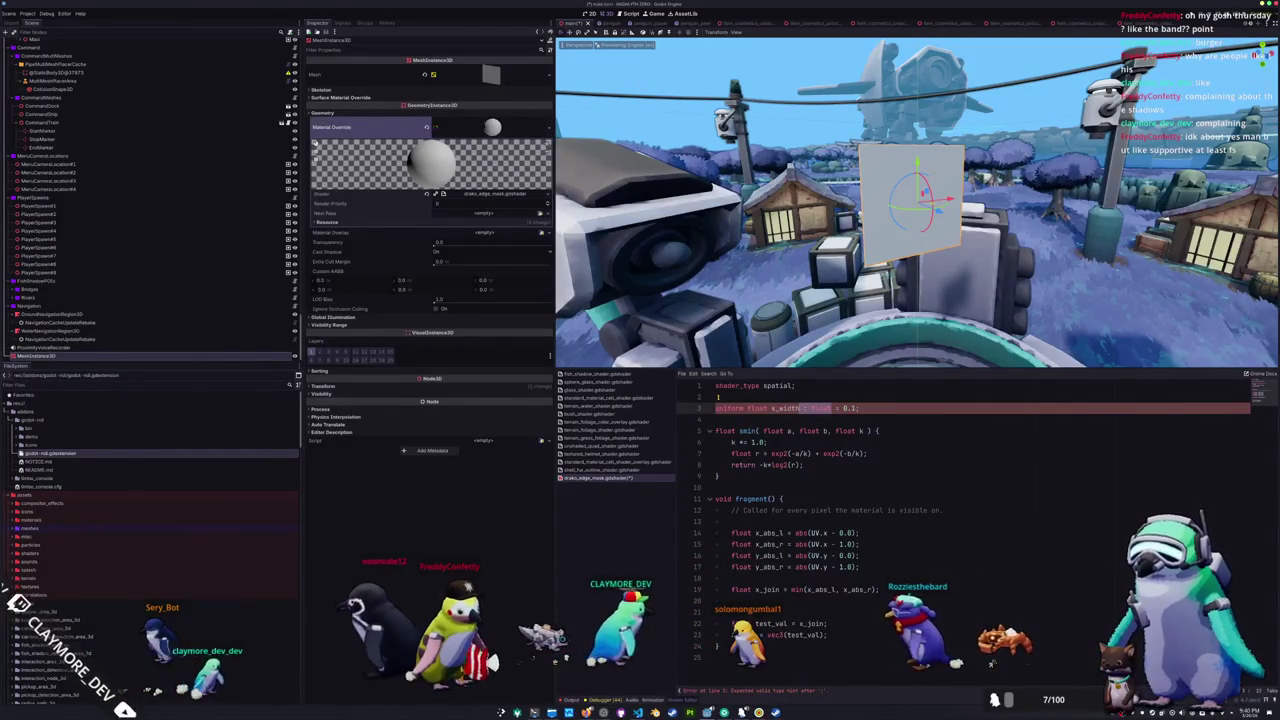
{"action": "key", "text": "BackSpace"}
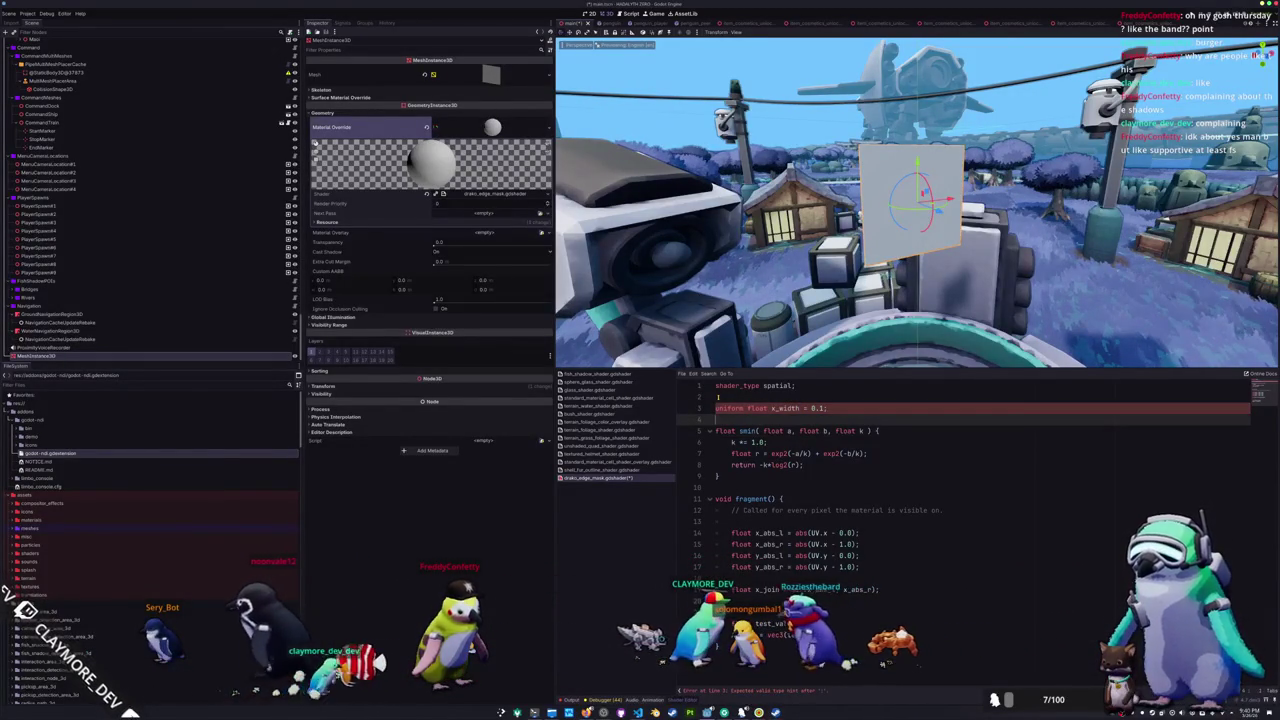
{"action": "key", "text": "Return"}
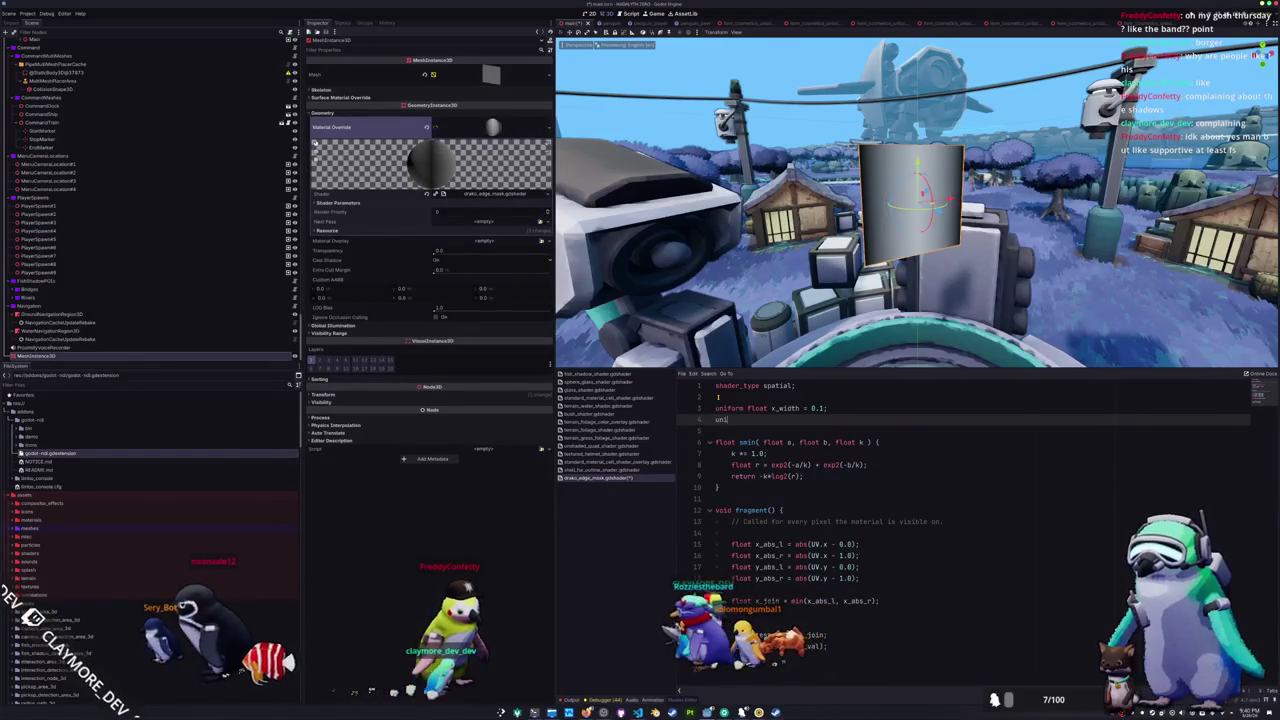
{"action": "type", "text": "y_width = 0.1;"}
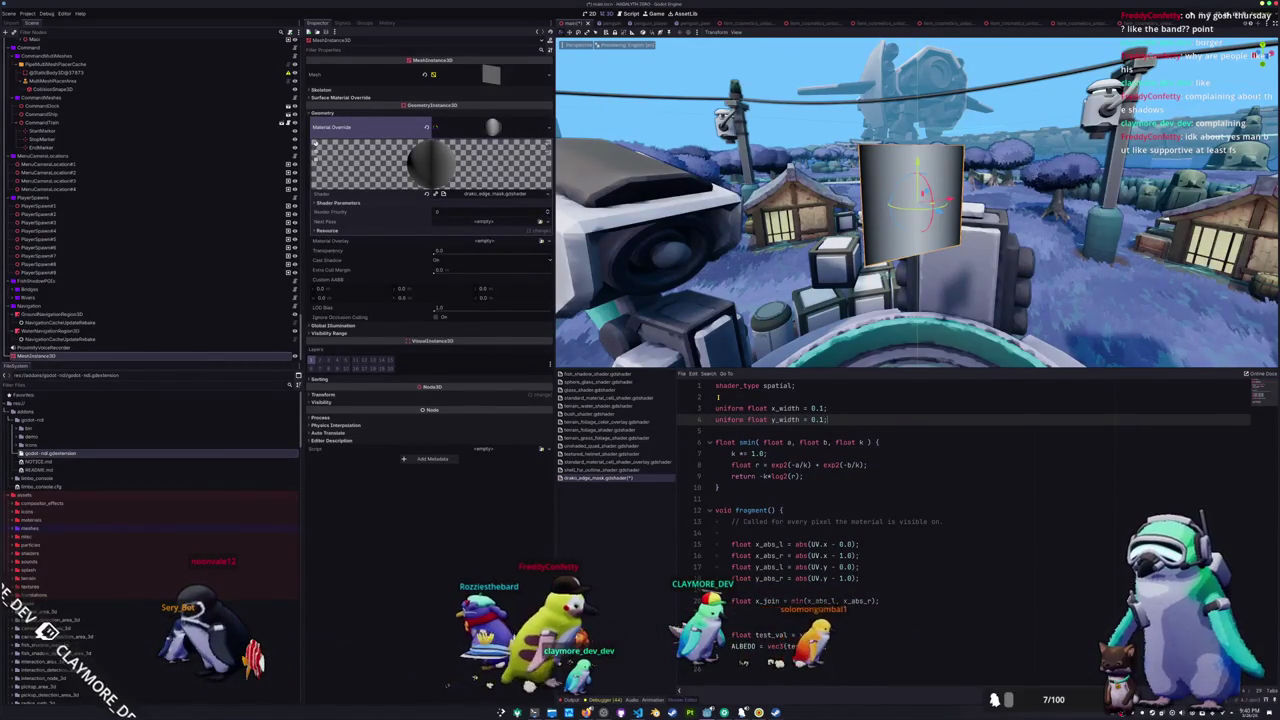
- Add float y_join = min(y_abs_l, y_abs_r); below x_join
{"action": "key", "text": "Down"}
{"action": "key", "text": "Down"}
{"action": "key", "text": "Down"}
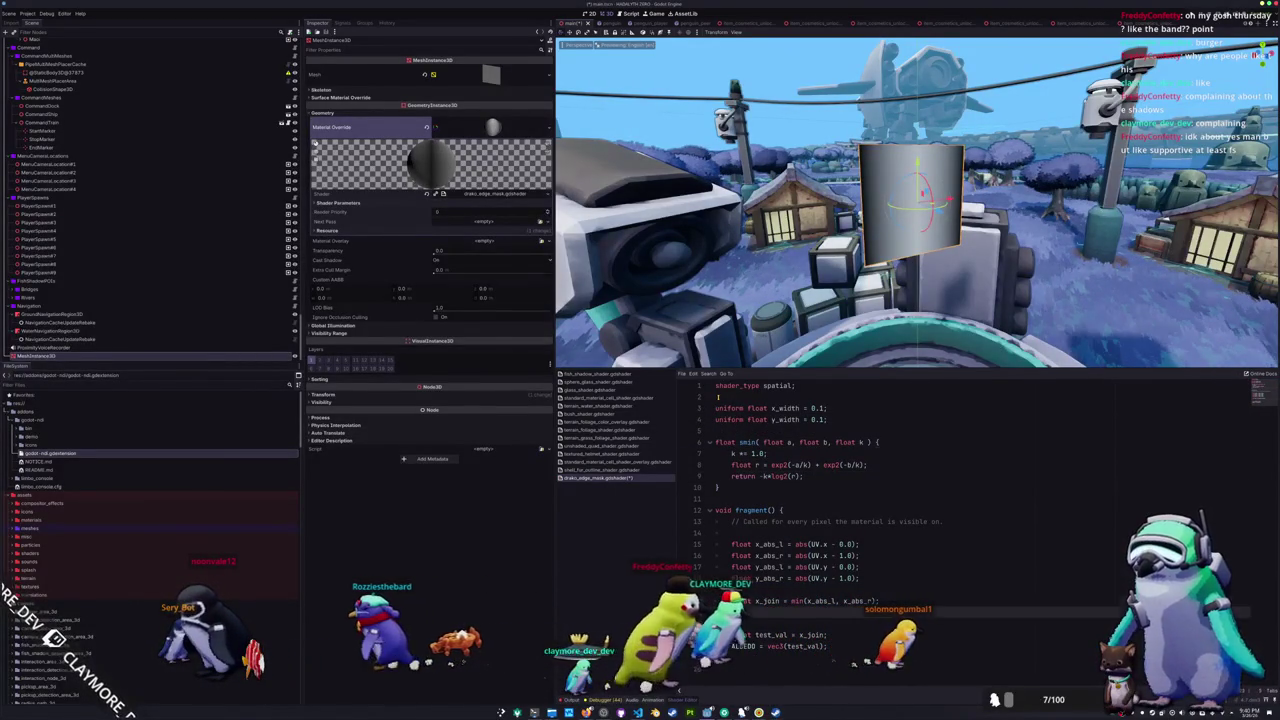
{"action": "key", "text": "Down"}
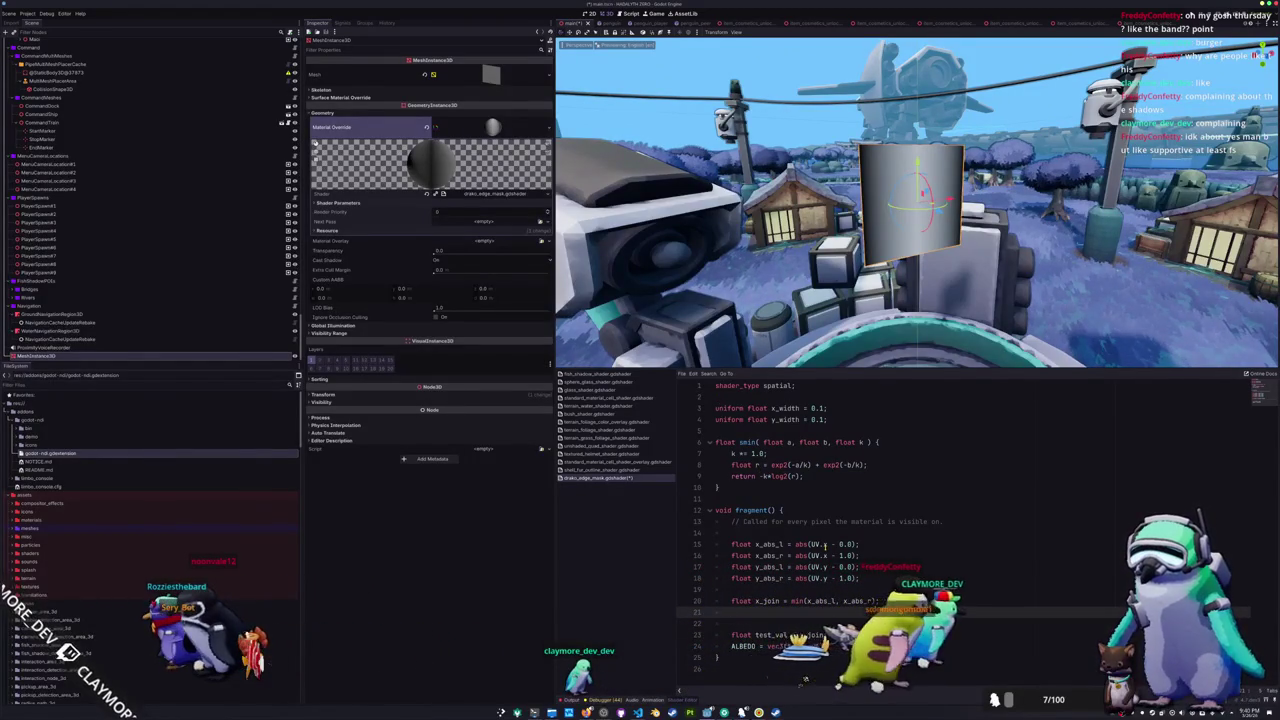
{"action": "type", "text": "float y_join = "}
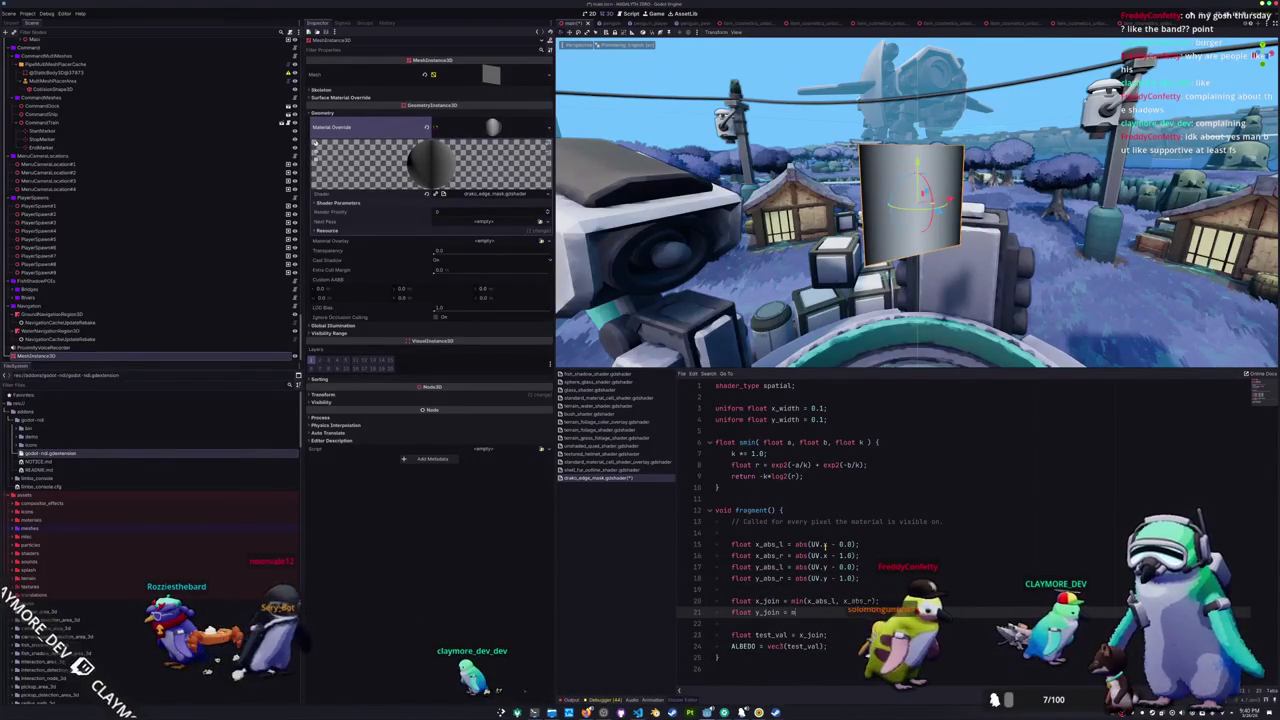
{"action": "type", "text": "min(y_abs_l, y_"}
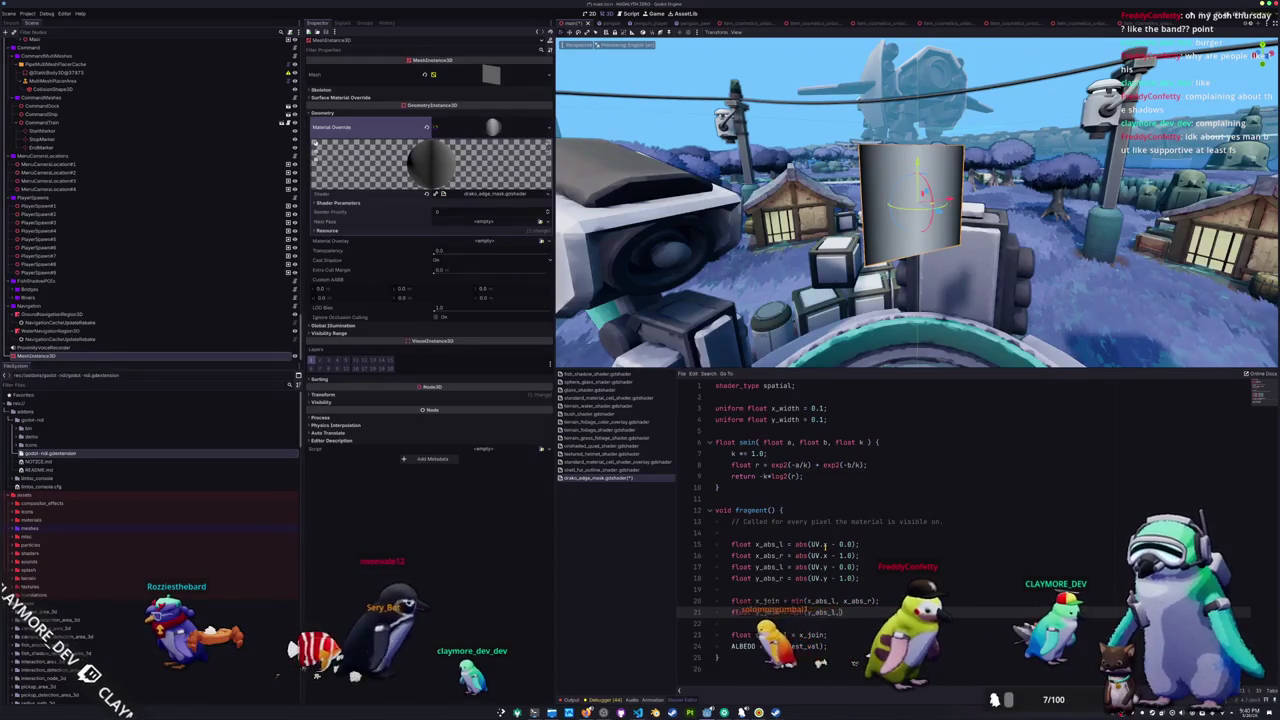
{"action": "type", "text": "abs_r);"}
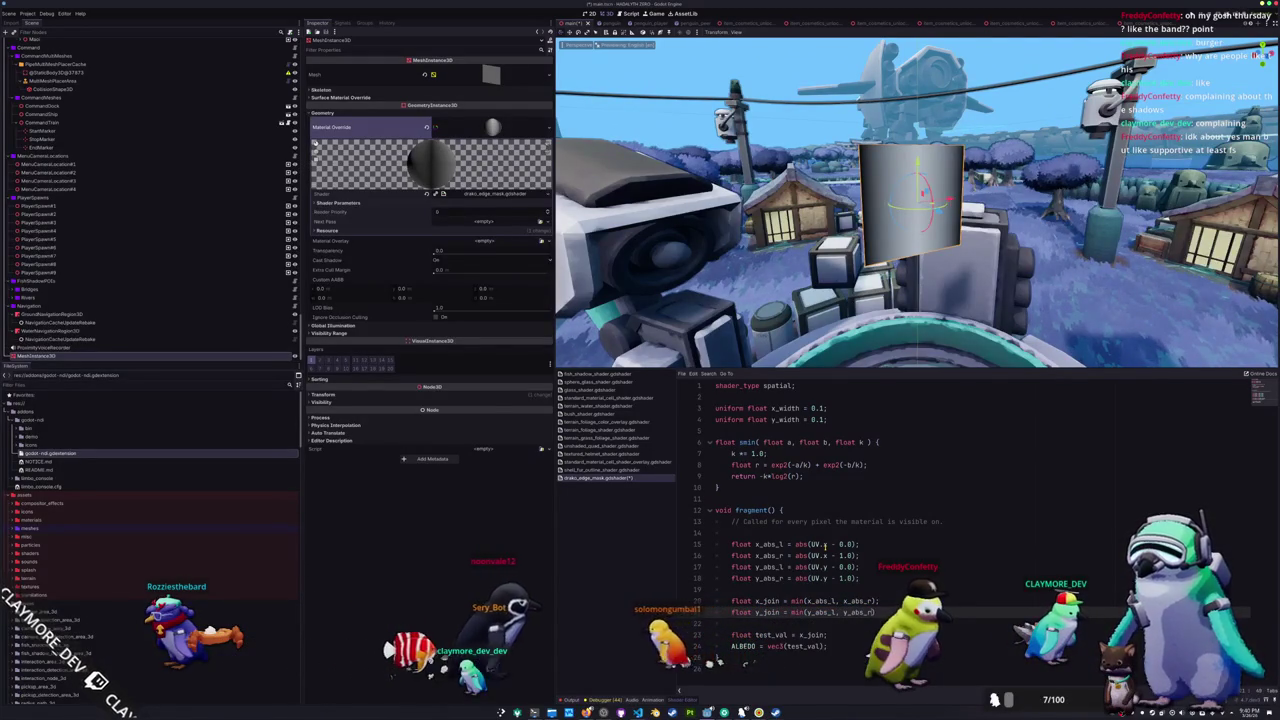
- Add float x_step = smoothstep(x_start, x_start + x_width) below x_join
{"action": "key", "text": "ctrl+shift+Return"}
{"action": "key", "text": "ctrl+shift+Return"}
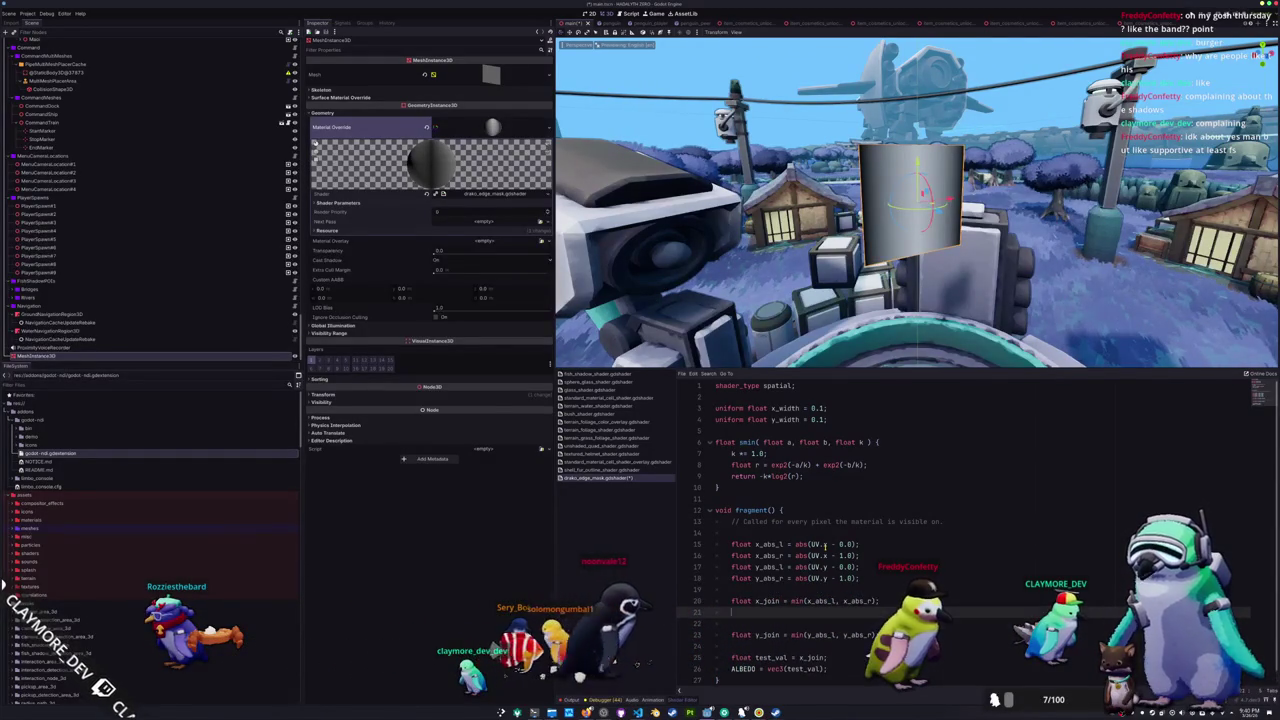
{"action": "type", "text": "float "}
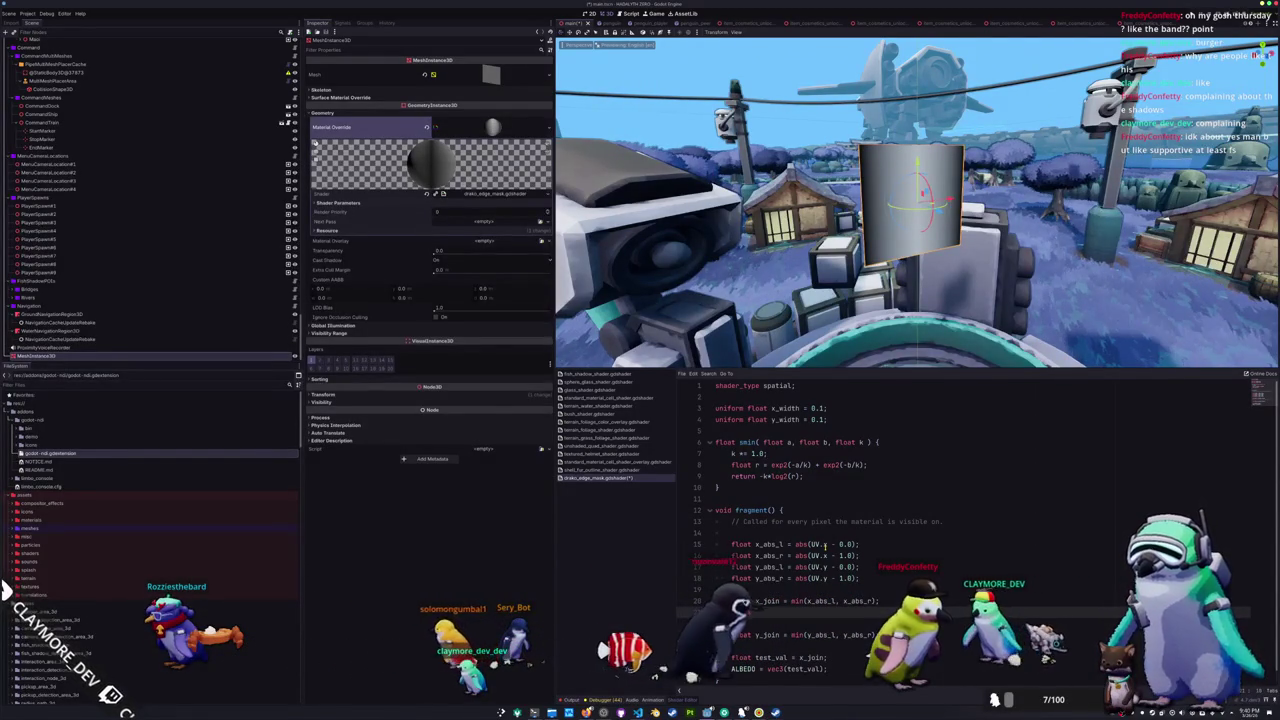
{"action": "type", "text": "x_thres"}
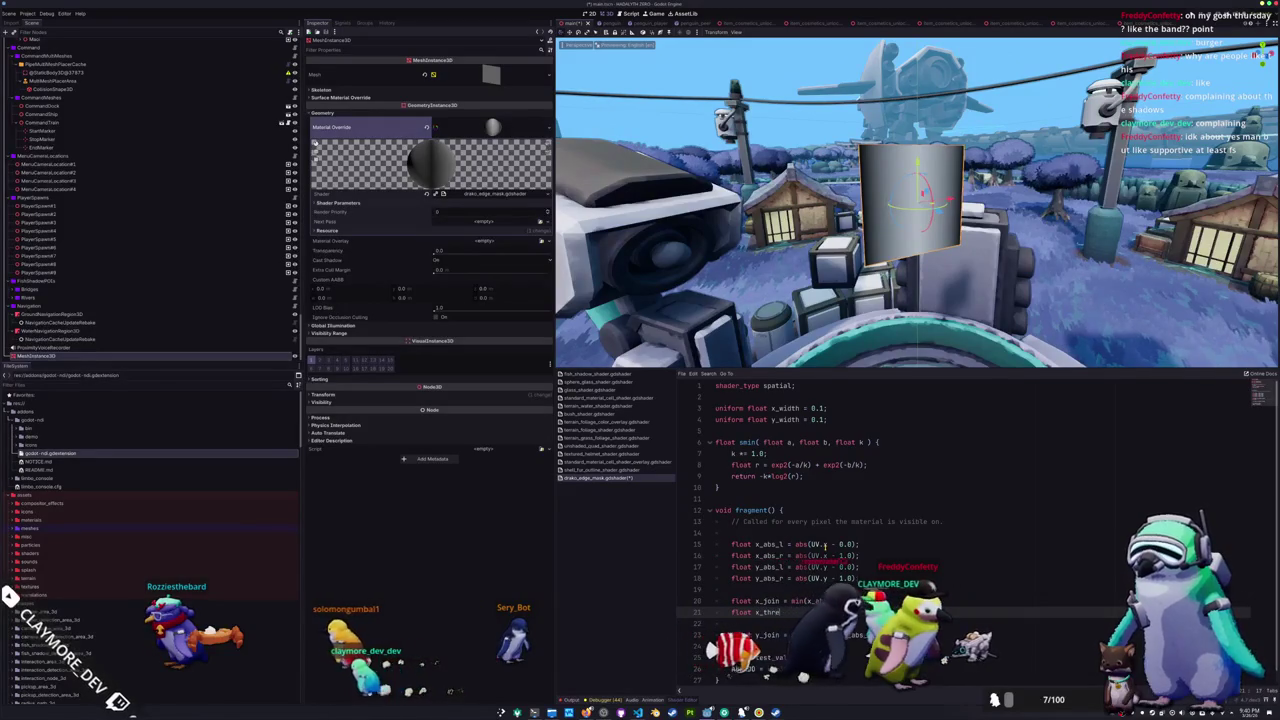
{"action": "key", "text": "BackSpace"}
{"action": "key", "text": "BackSpace"}
{"action": "key", "text": "BackSpace"}
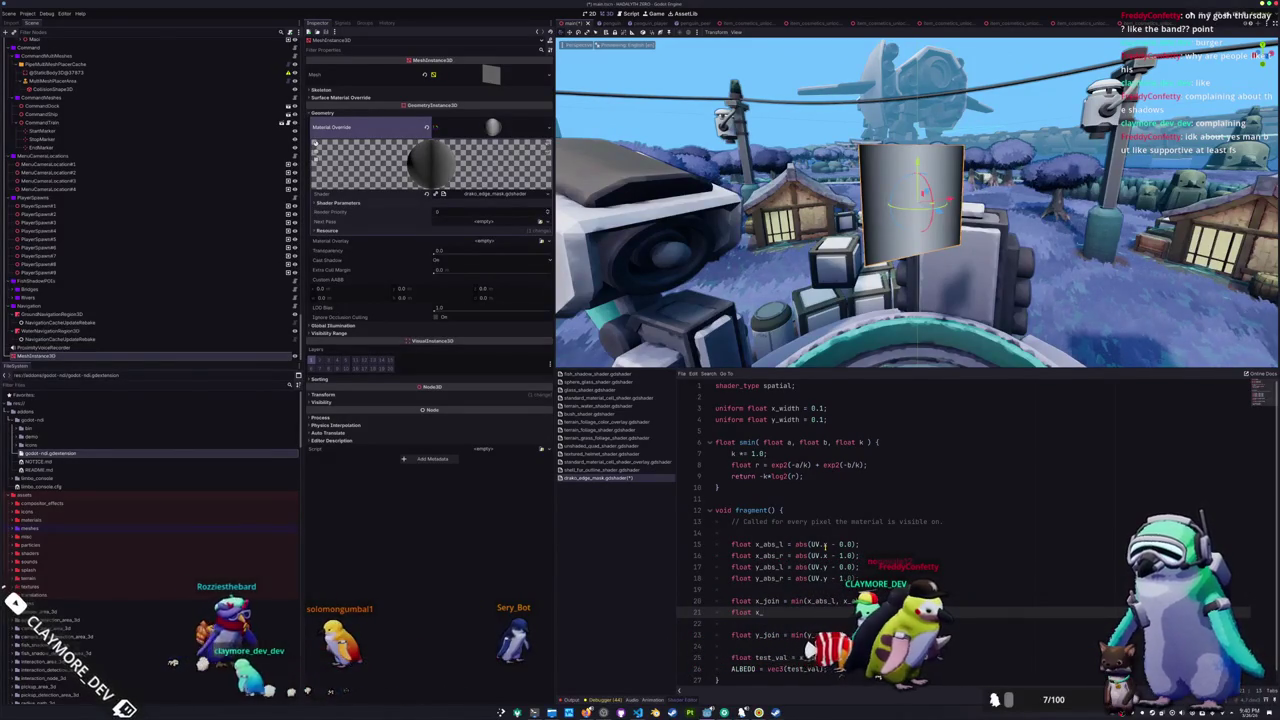
{"action": "type", "text": "step = smooth"}
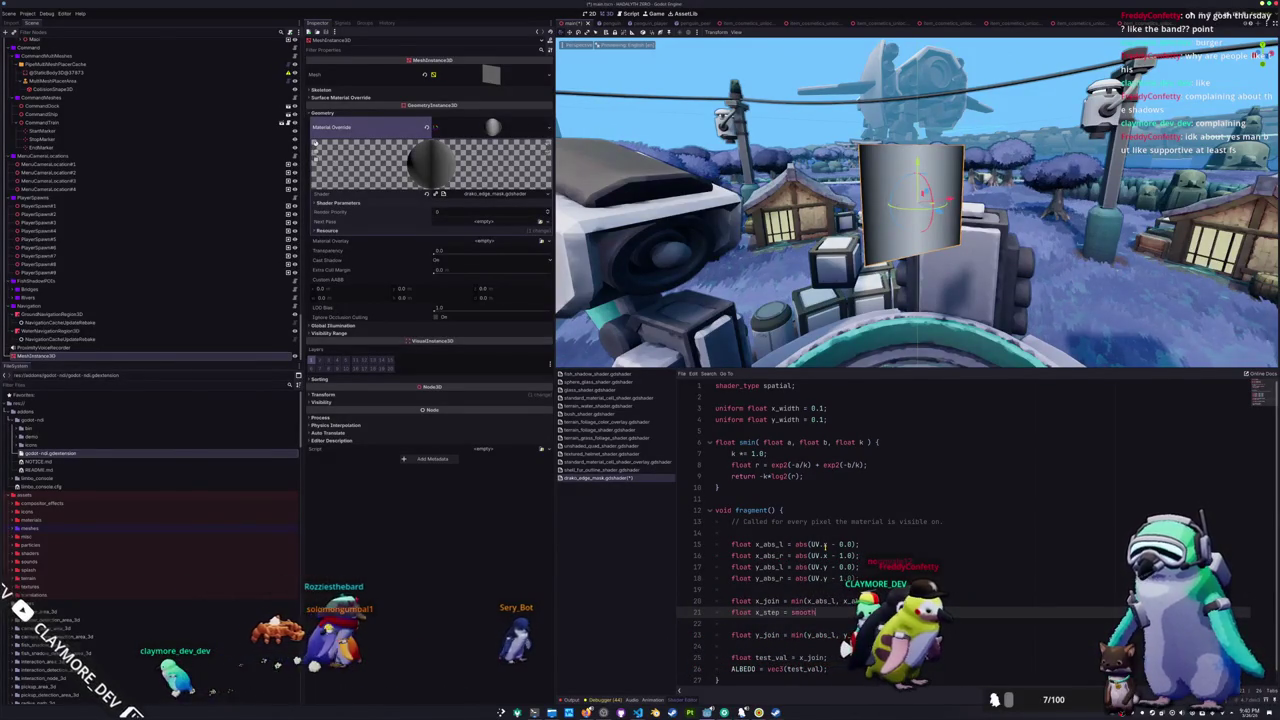
{"action": "type", "text": "step("}
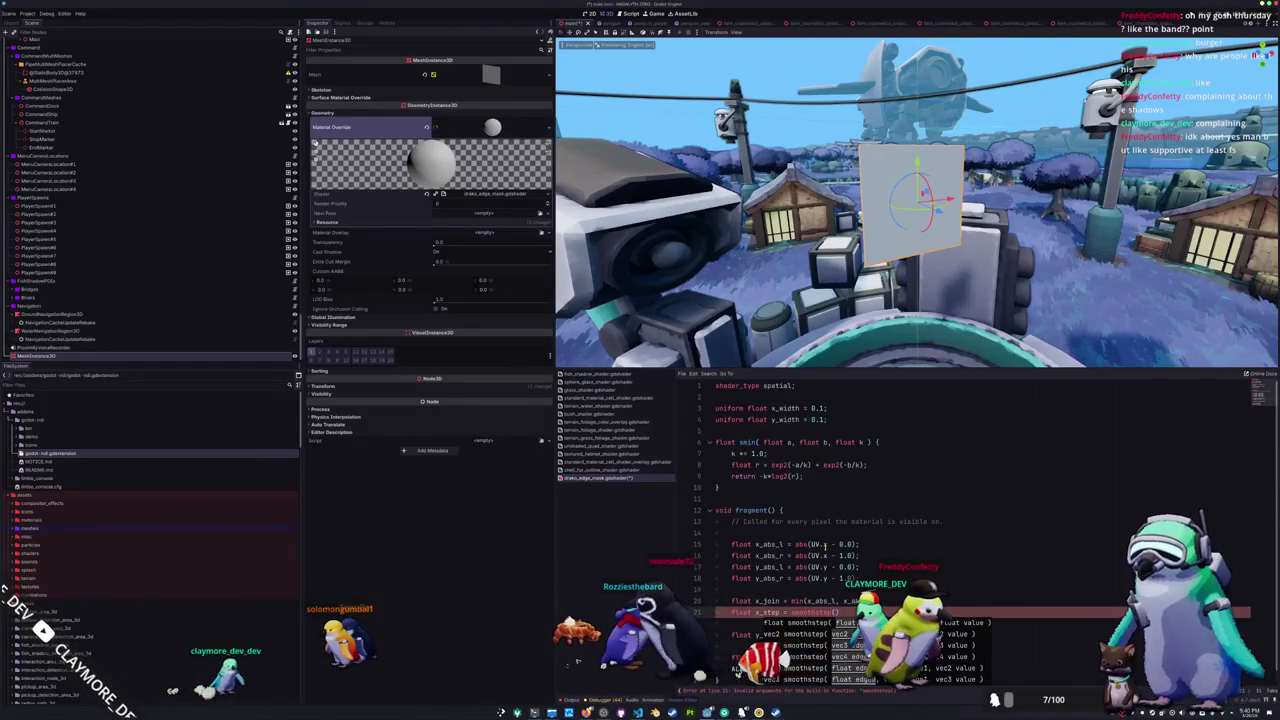
{"action": "type", "text": "0.0"}
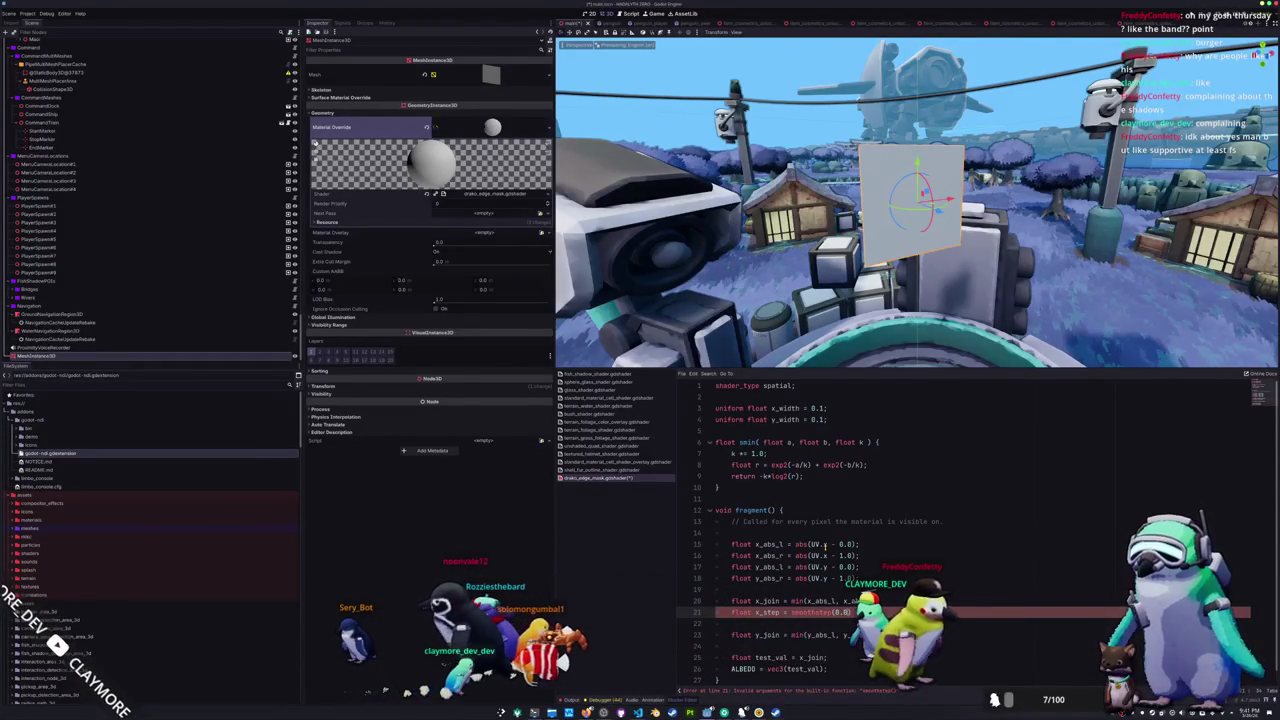
{"action": "key", "text": "BackSpace"}
{"action": "key", "text": "BackSpace"}
{"action": "key", "text": "BackSpace"}
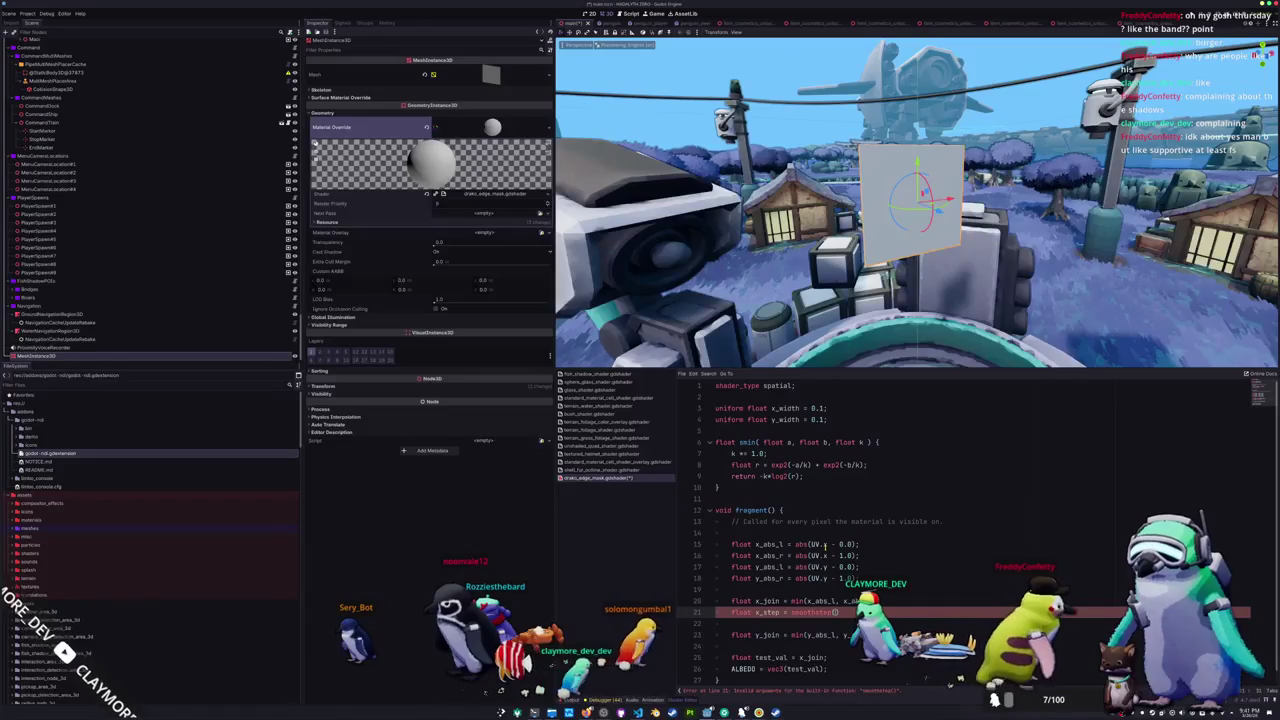
{"action": "type", "text": "x_width"}
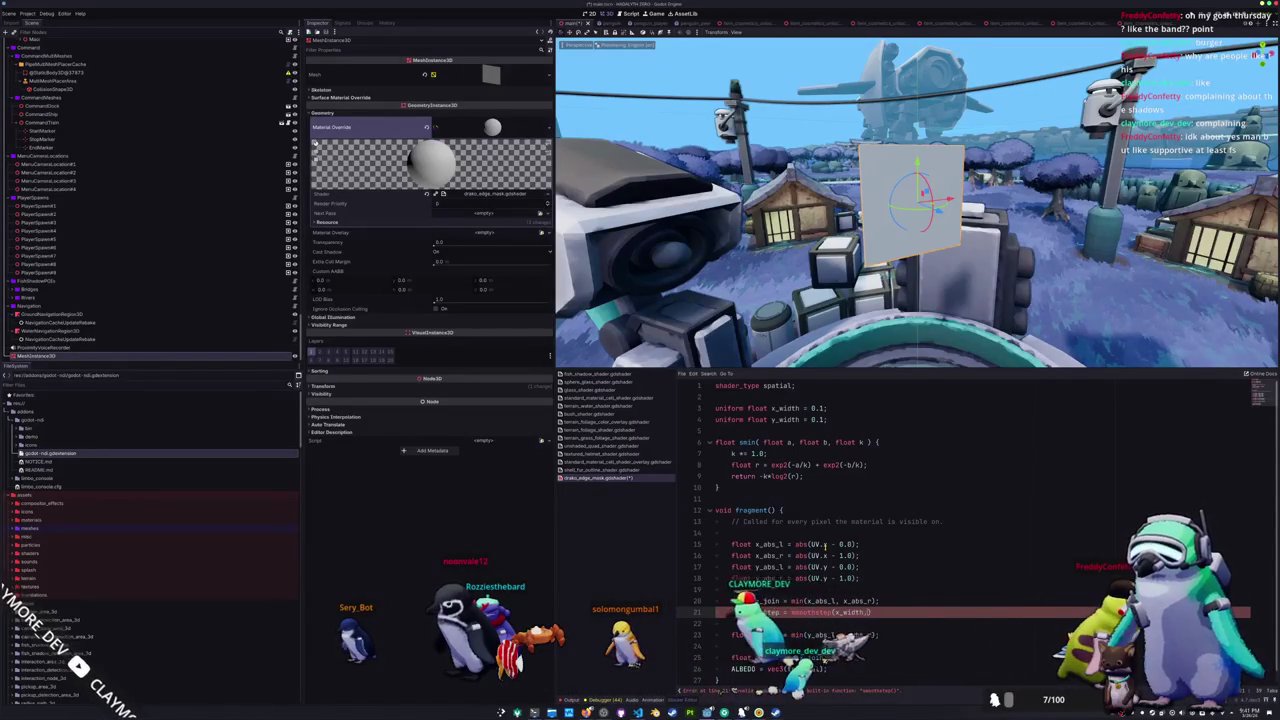
{"action": "type", "text": ", x_width +"}
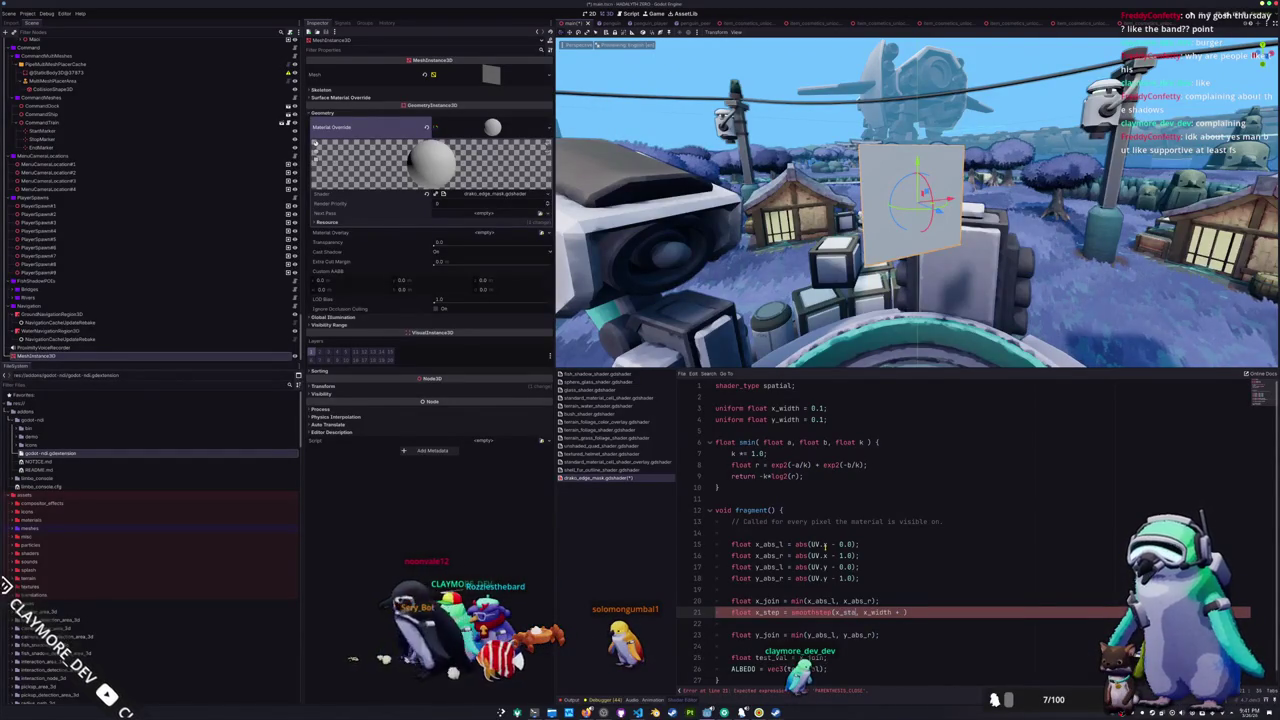
{"action": "type", "text": "x_start + "}
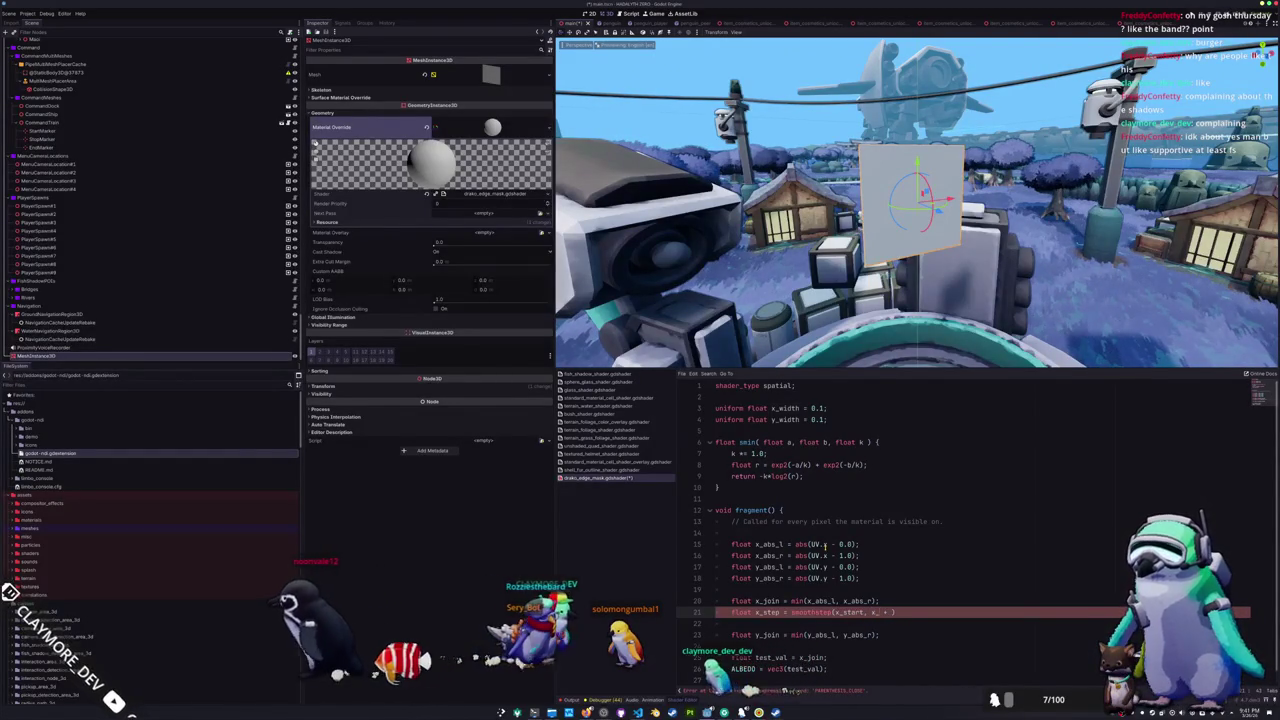
{"action": "type", "text": "x_"}
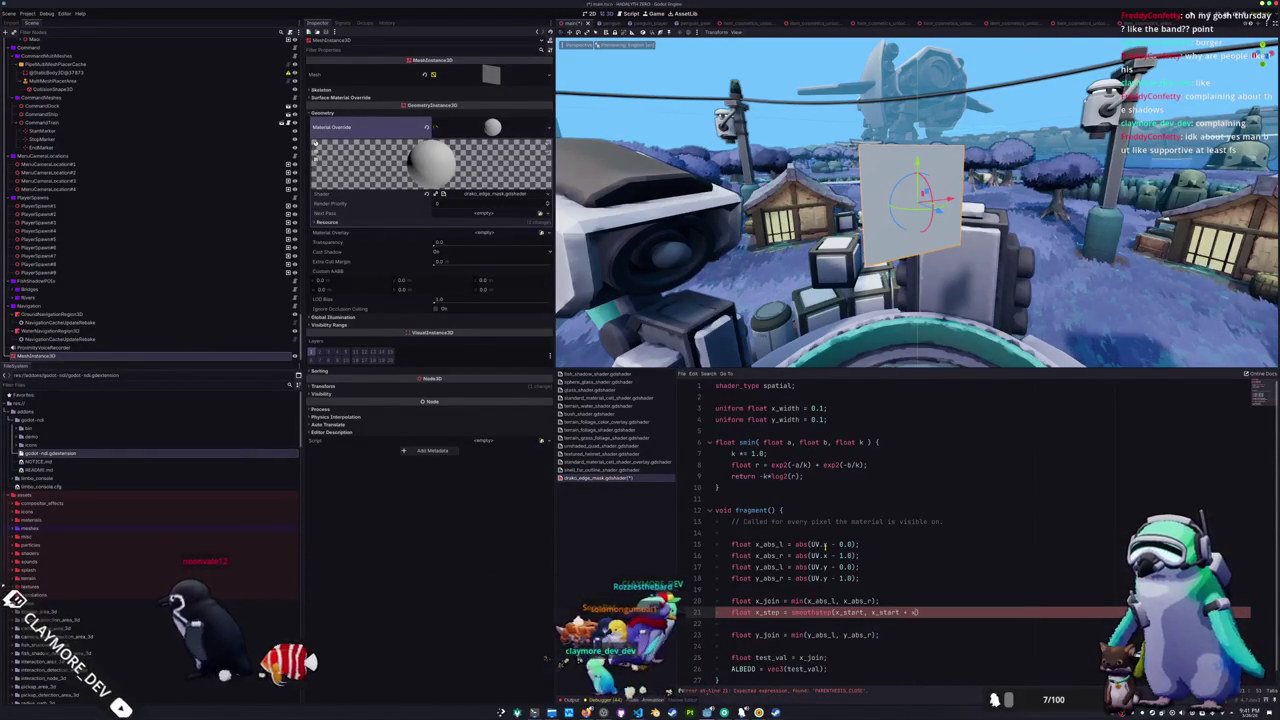
{"action": "type", "text": "width"}
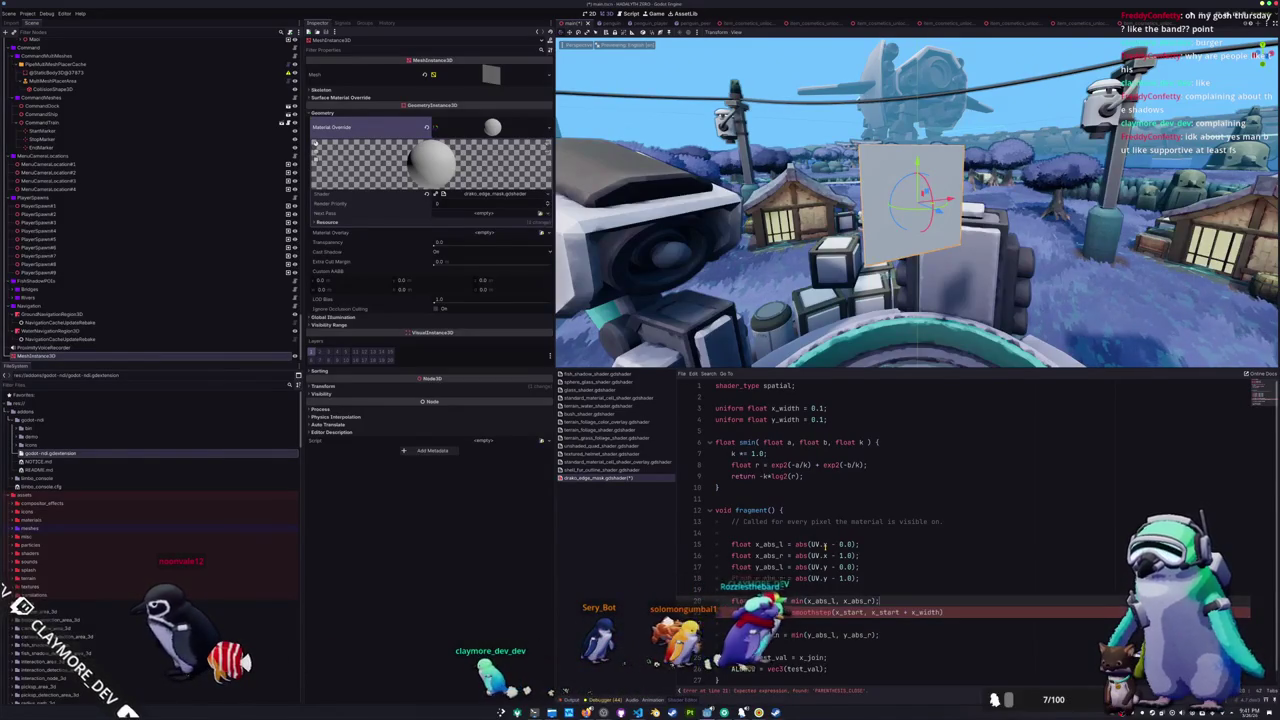
- Duplicate the x_width and y_width uniform lines above the originals
{"action": "key", "text": "Up"}
{"action": "key", "text": "Up"}
{"action": "key", "text": "Up"}
{"action": "key", "text": "shift+Up"}
{"action": "key", "text": "shift+Up"}
{"action": "key", "text": "shift+Up"}
{"action": "key", "text": "ctrl+c"}
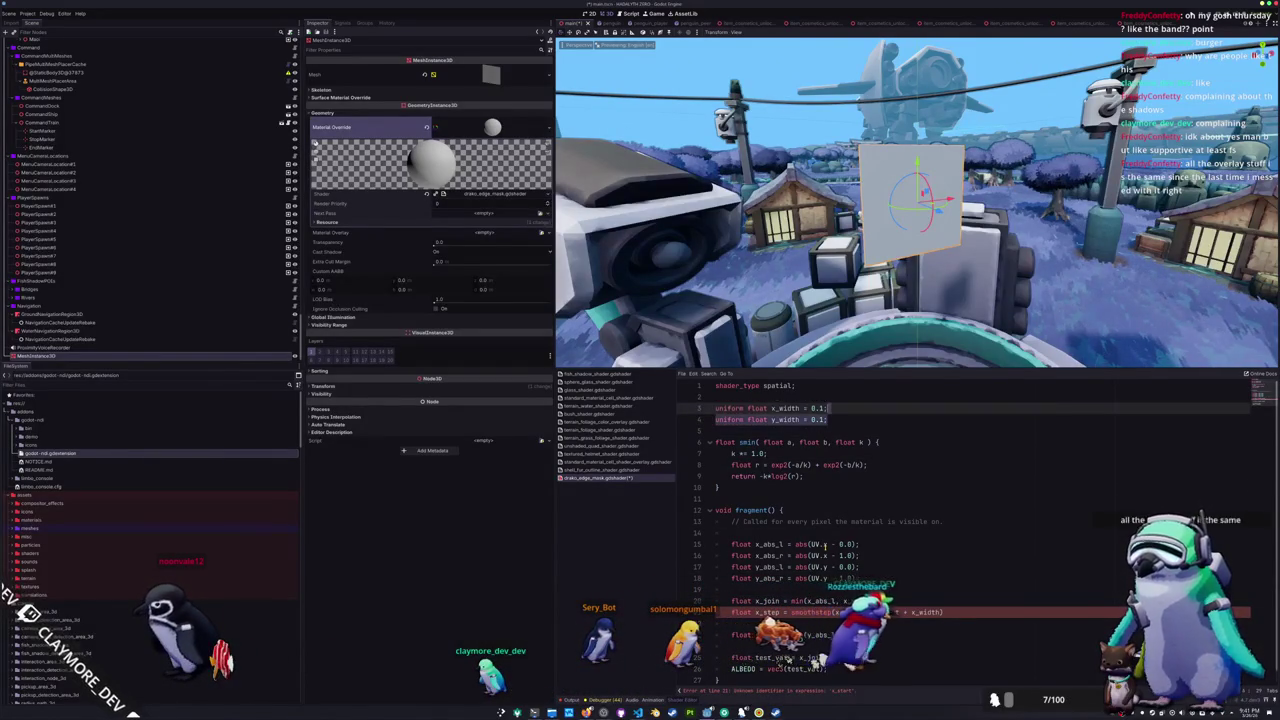
{"action": "key", "text": "Left"}
{"action": "key", "text": "Return"}
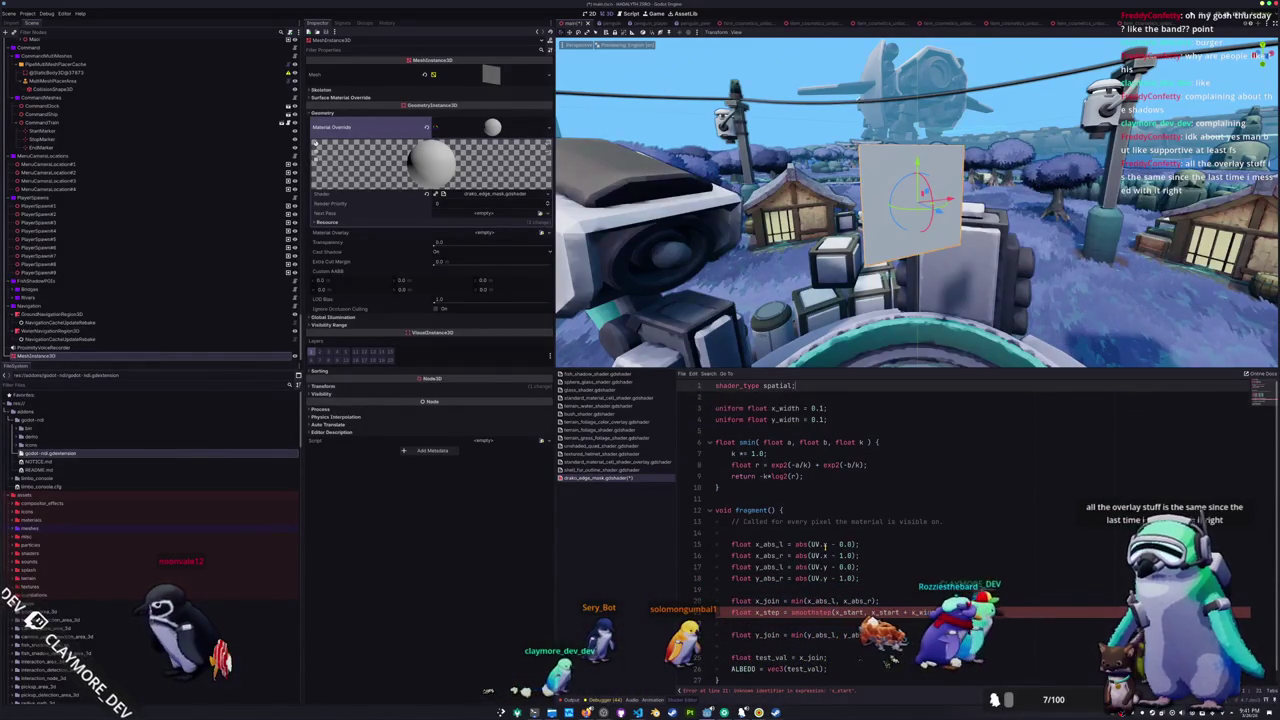
{"action": "key", "text": "ctrl+v"}
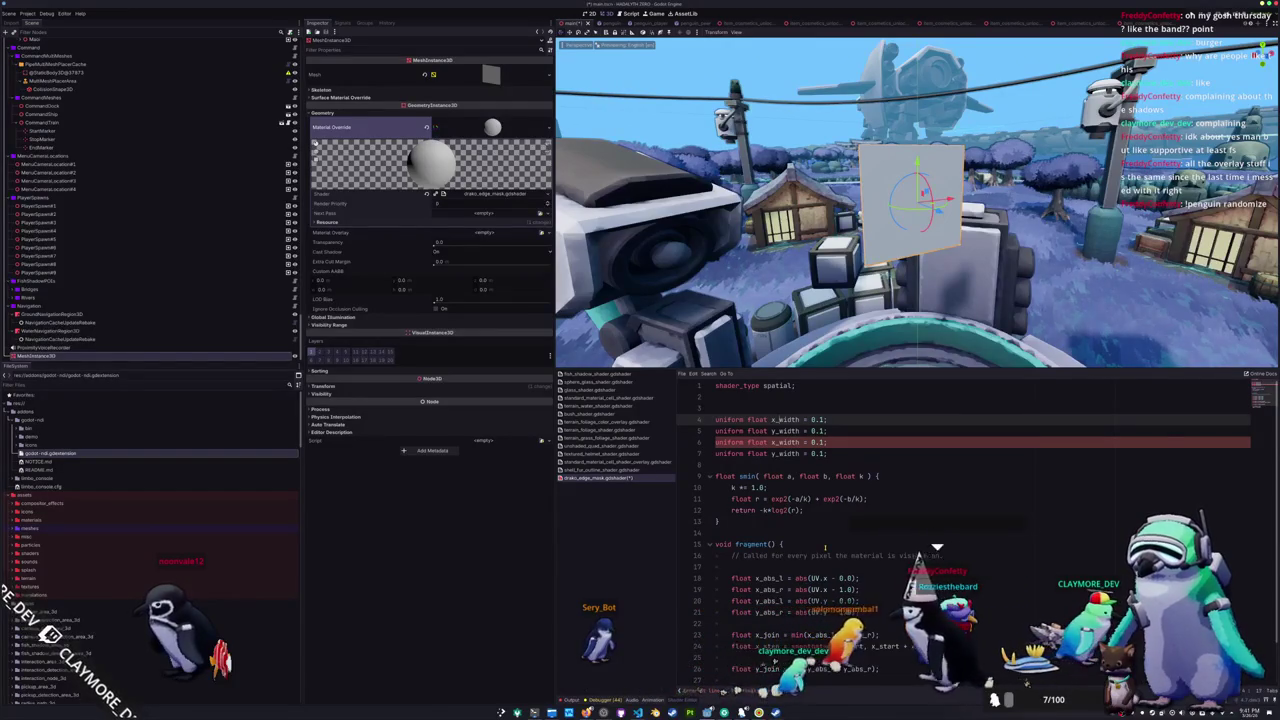
- Rename the duplicated uniforms x_start and y_start, and pass x_join into smoothstep
{"action": "key", "text": "Down"}
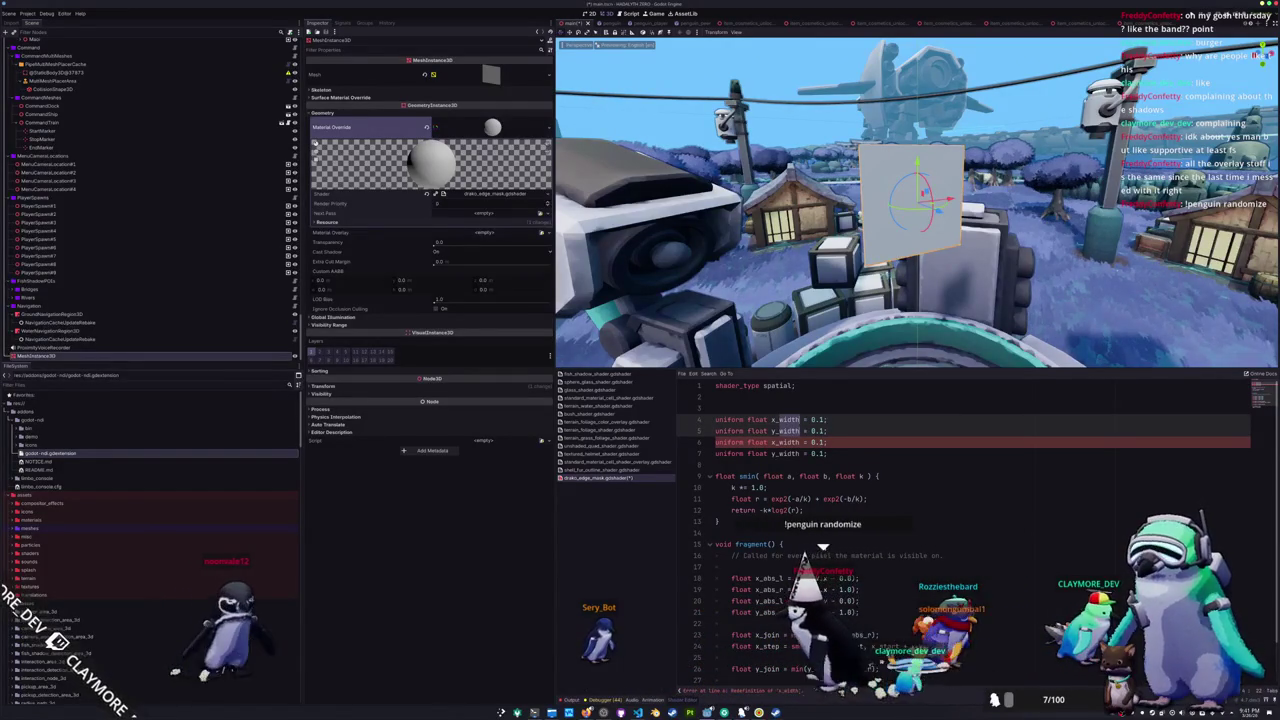
{"action": "type", "text": "size"}
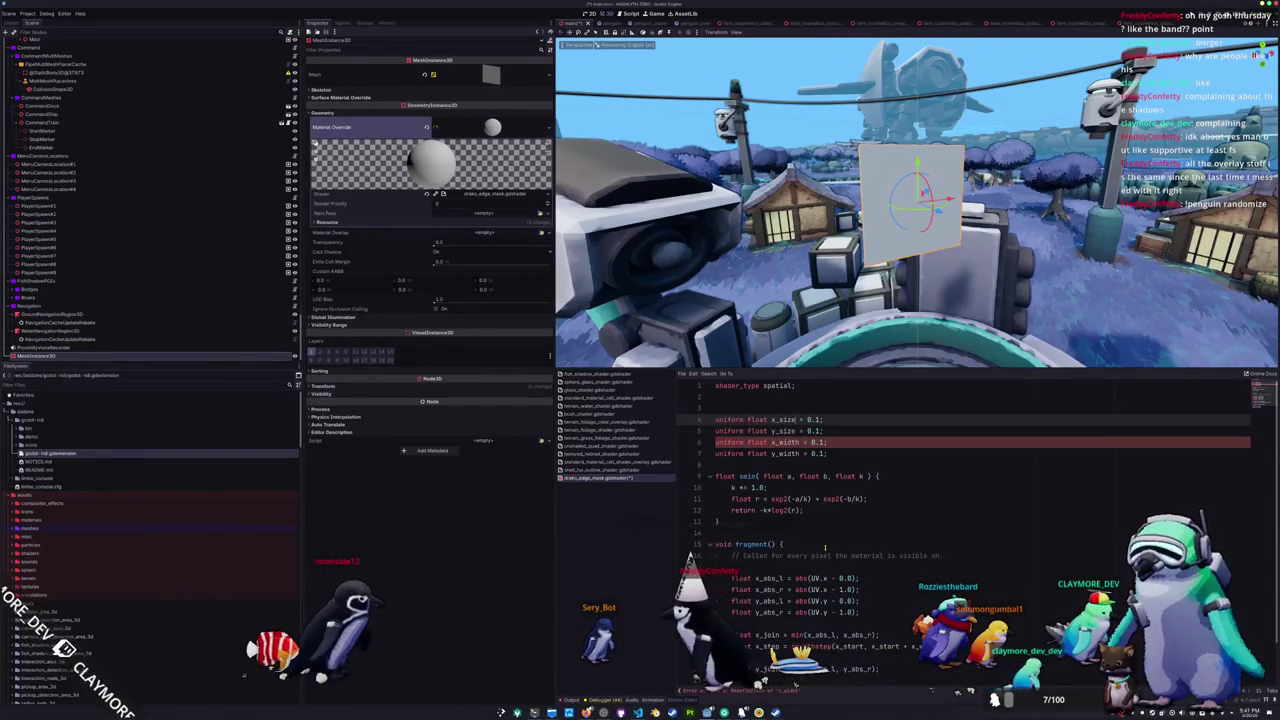
{"action": "key", "text": "Down"}
{"action": "key", "text": "Down"}
{"action": "key", "text": "Down"}
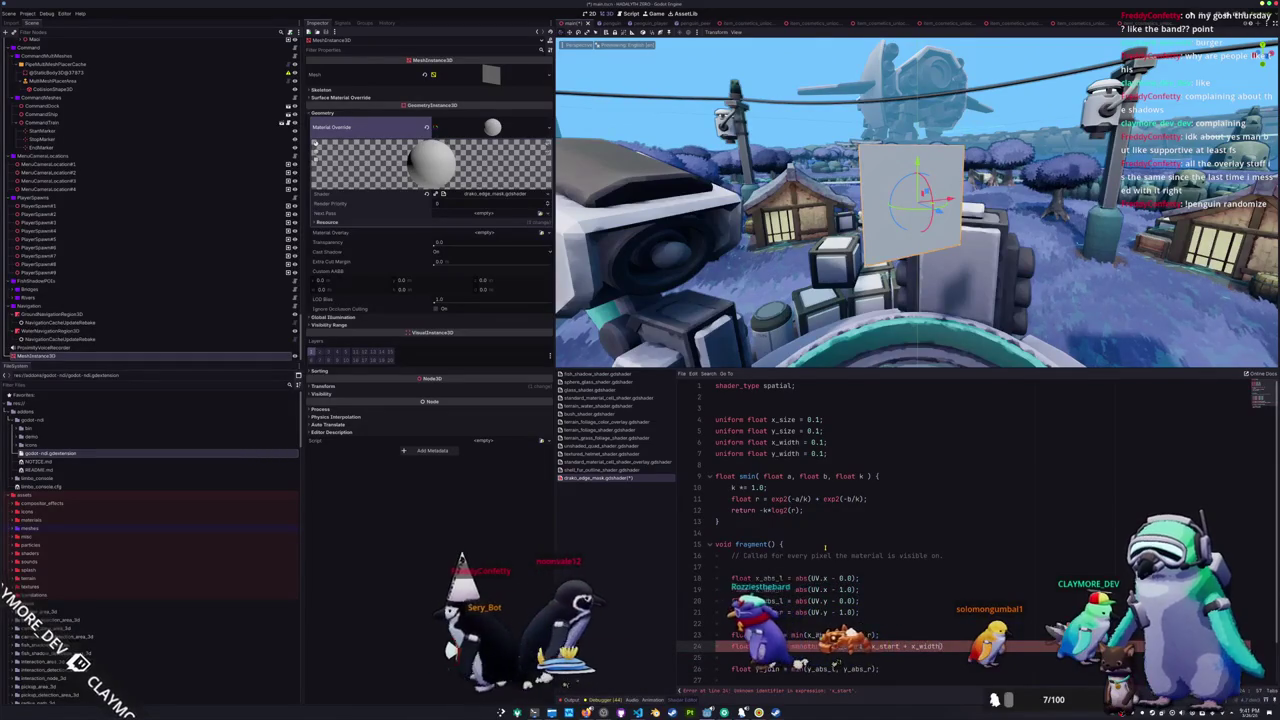
{"action": "type", "text": ", x_join"}
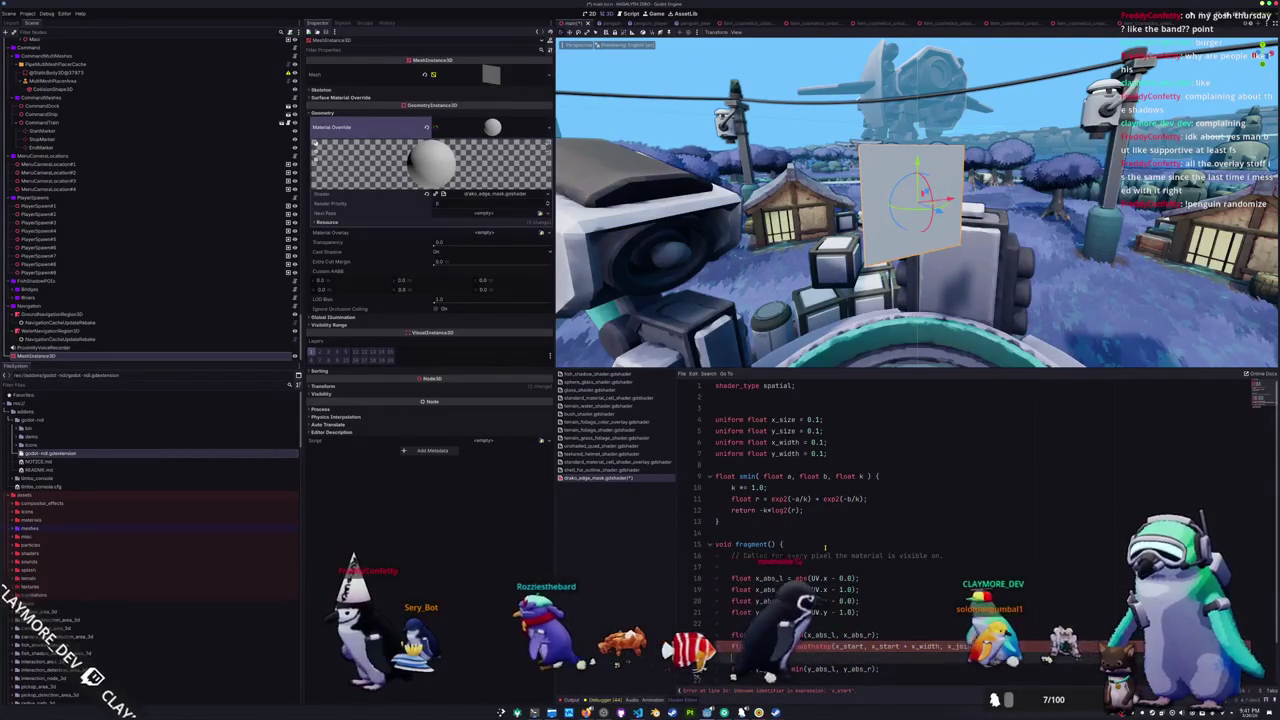
{"action": "scroll", "coordinate": [825, 547], "scroll_direction": "down", "scroll_amount": 1}
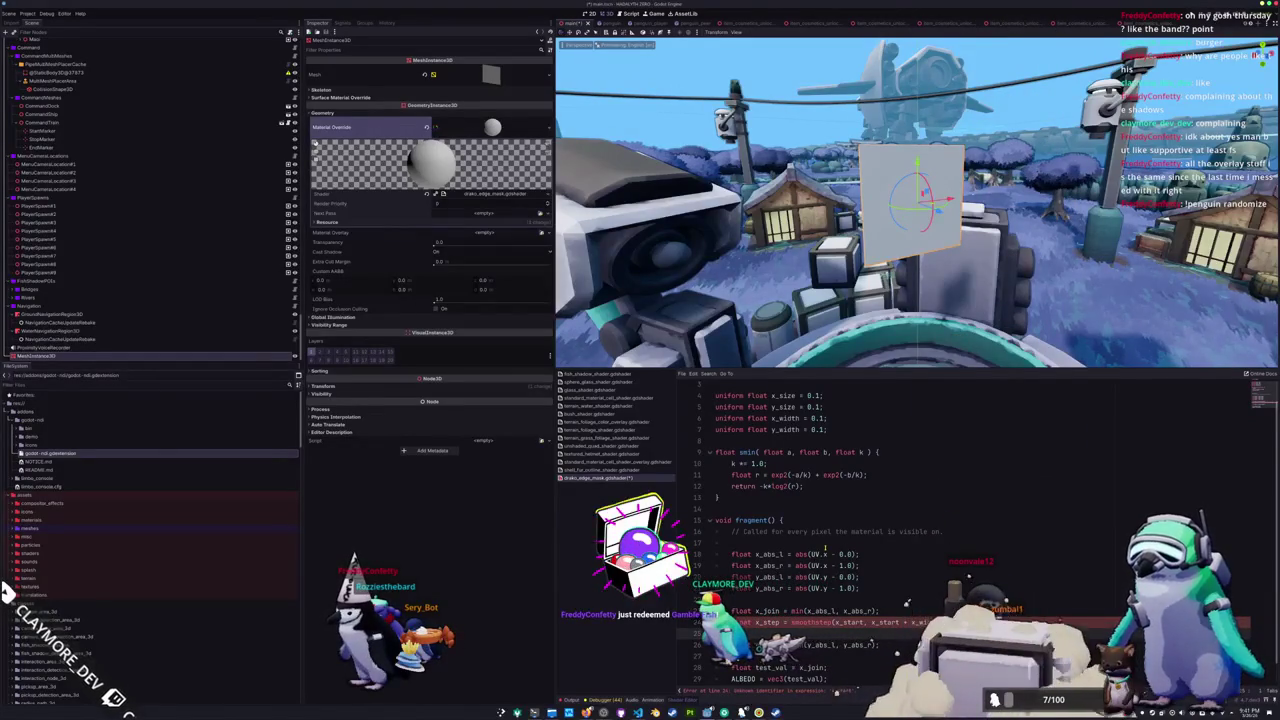
{"action": "key", "text": "Up"}
{"action": "key", "text": "Up"}
{"action": "key", "text": "Up"}
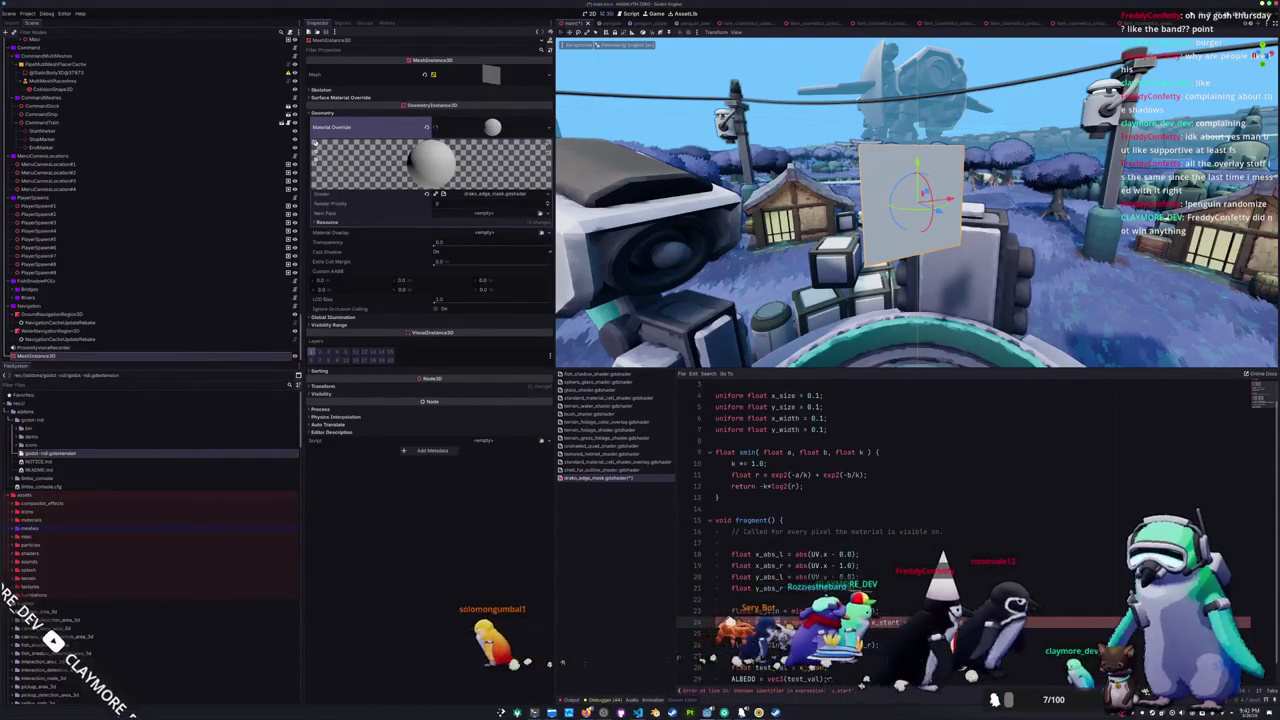
{"action": "double_click", "coordinate": [786, 396]}
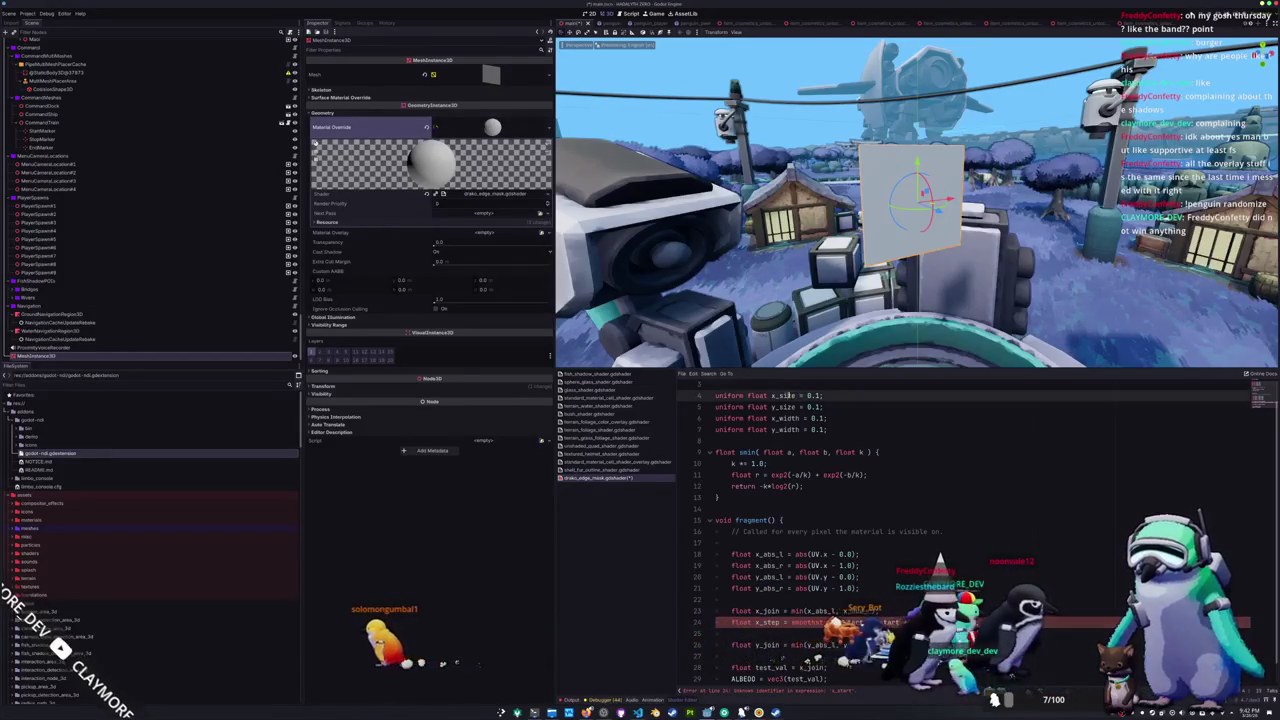
{"action": "type", "text": "x_start"}
{"action": "double_click", "coordinate": [786, 407]}
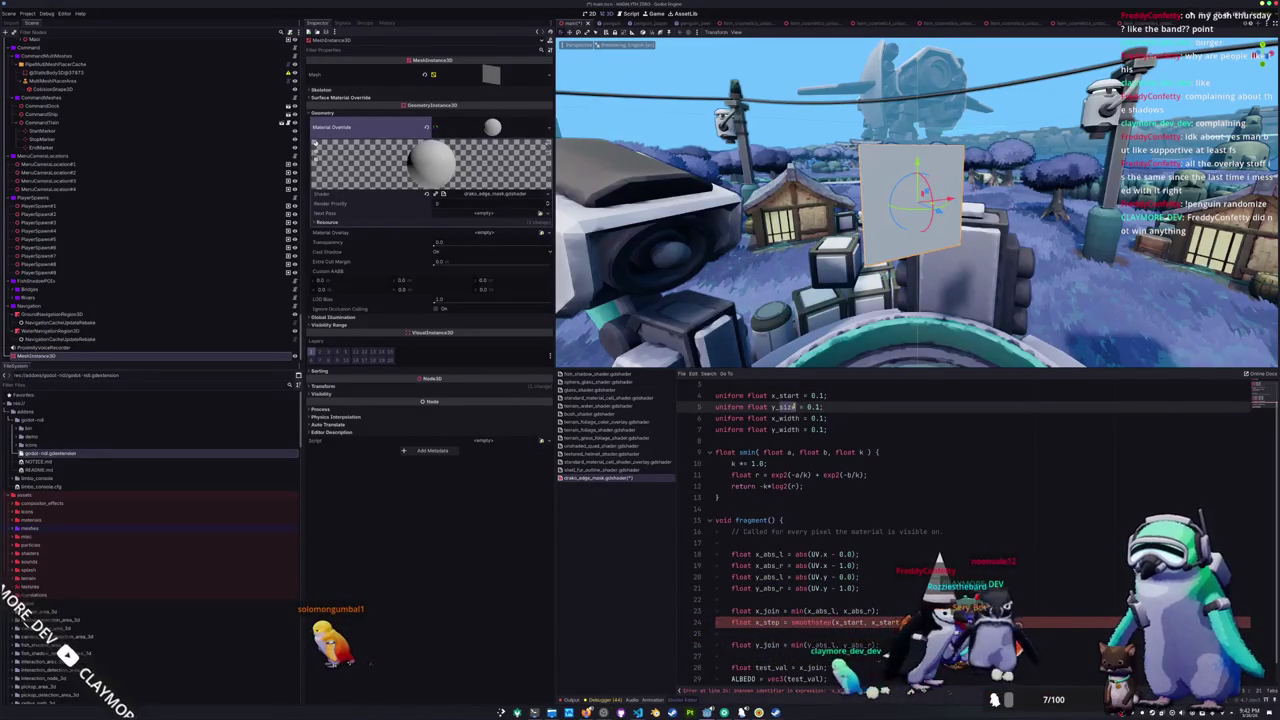
{"action": "type", "text": "start"}
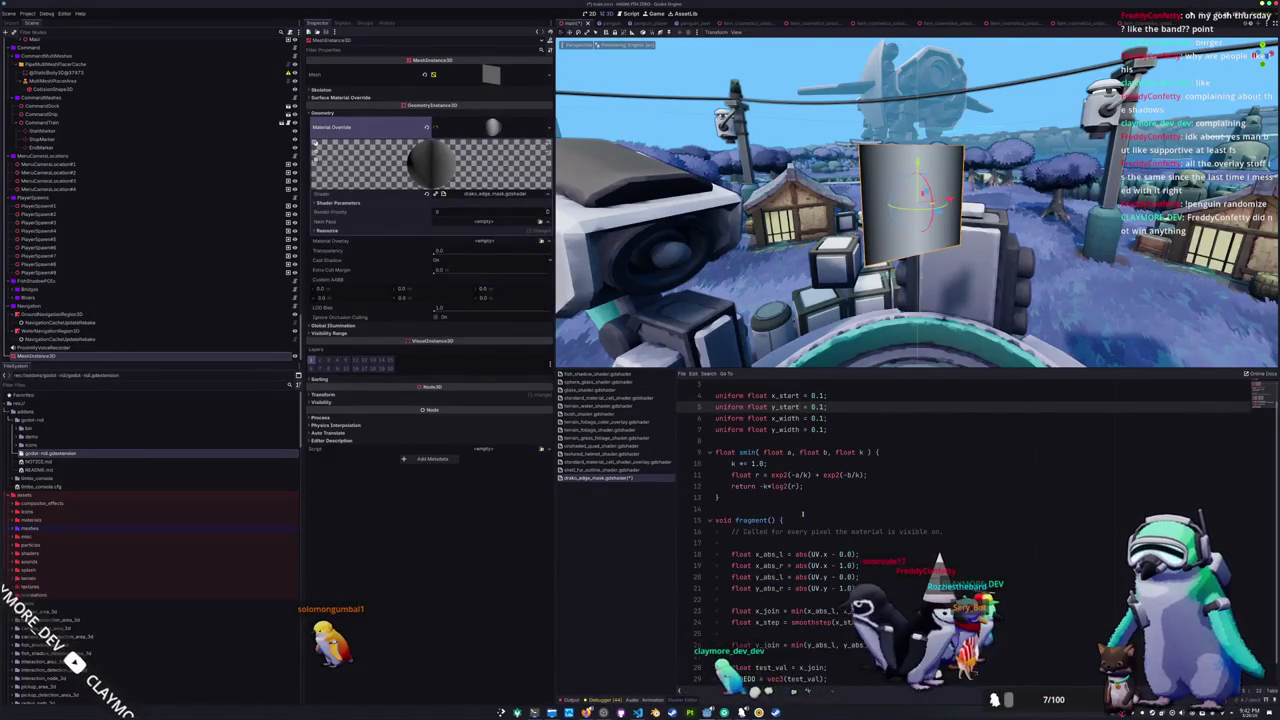
- Check the test_val line in fragment() so it previews x_step
{"action": "left_click", "coordinate": [798, 521]}
{"action": "scroll", "coordinate": [798, 500], "scroll_direction": "down", "scroll_amount": 1}
{"action": "left_click", "coordinate": [800, 646]}
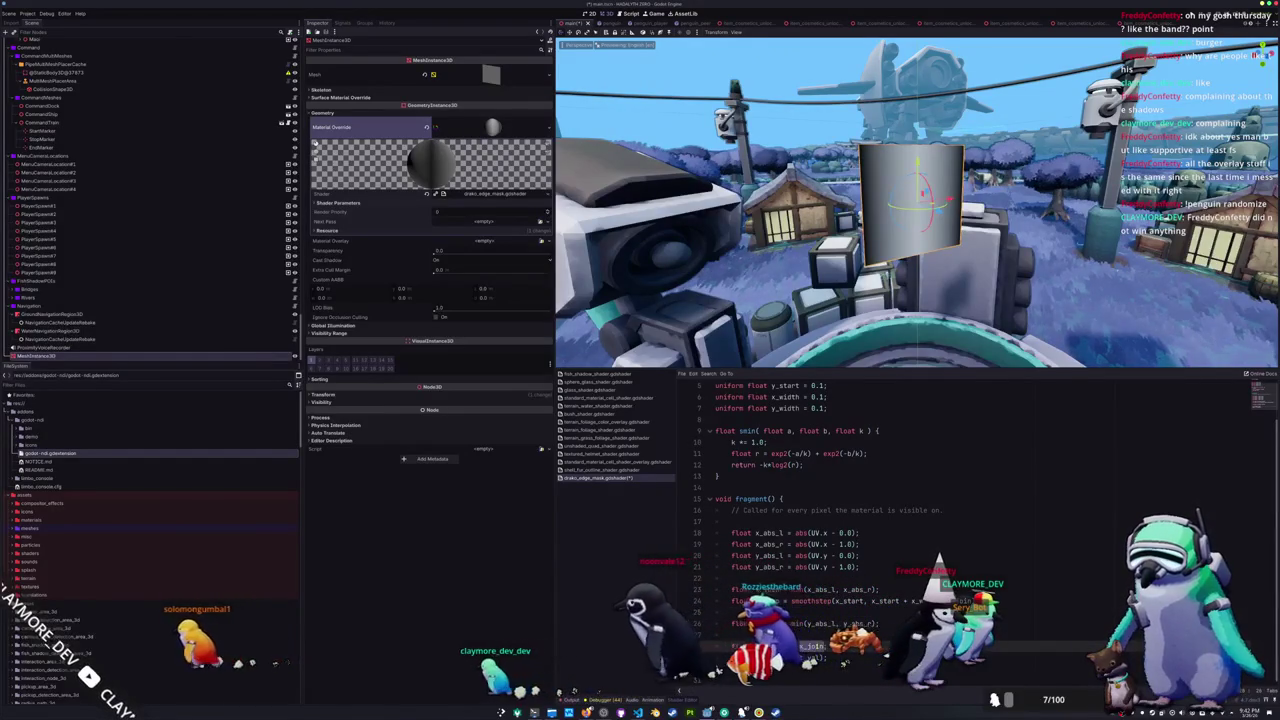
{"action": "left_click", "coordinate": [740, 612]}
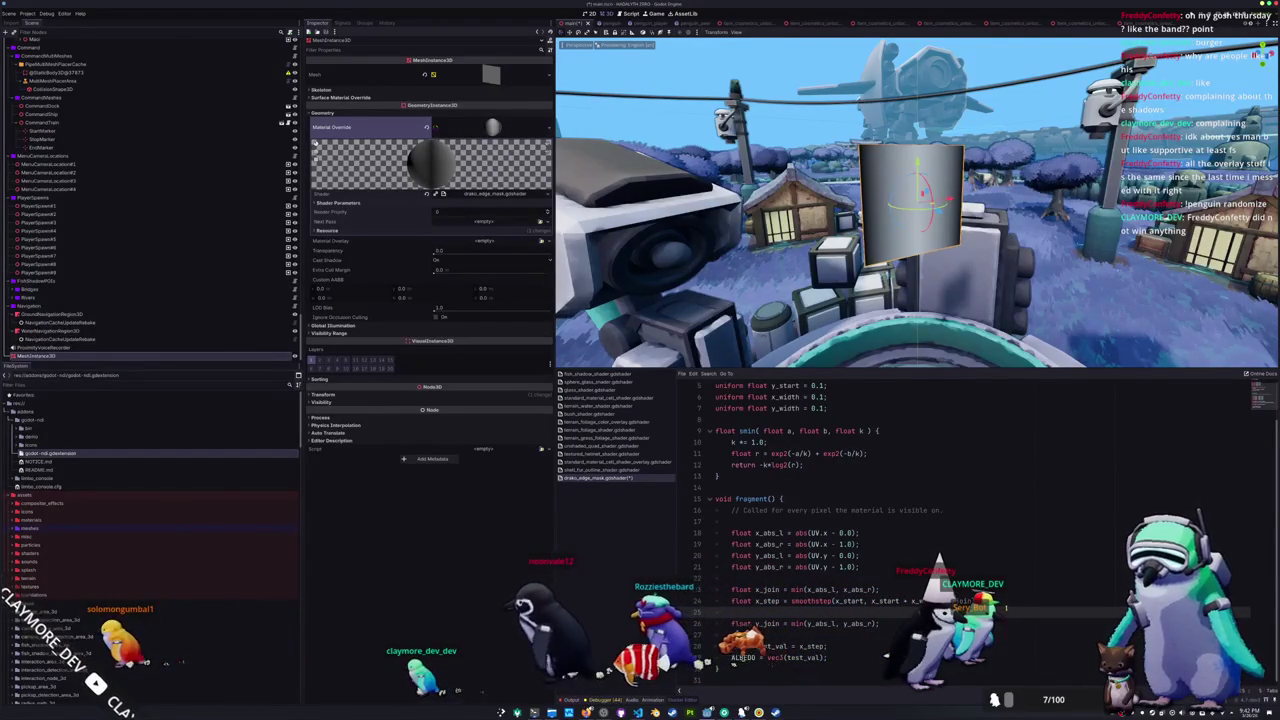
{"action": "scroll", "coordinate": [800, 300], "scroll_direction": "up", "scroll_amount": 5}
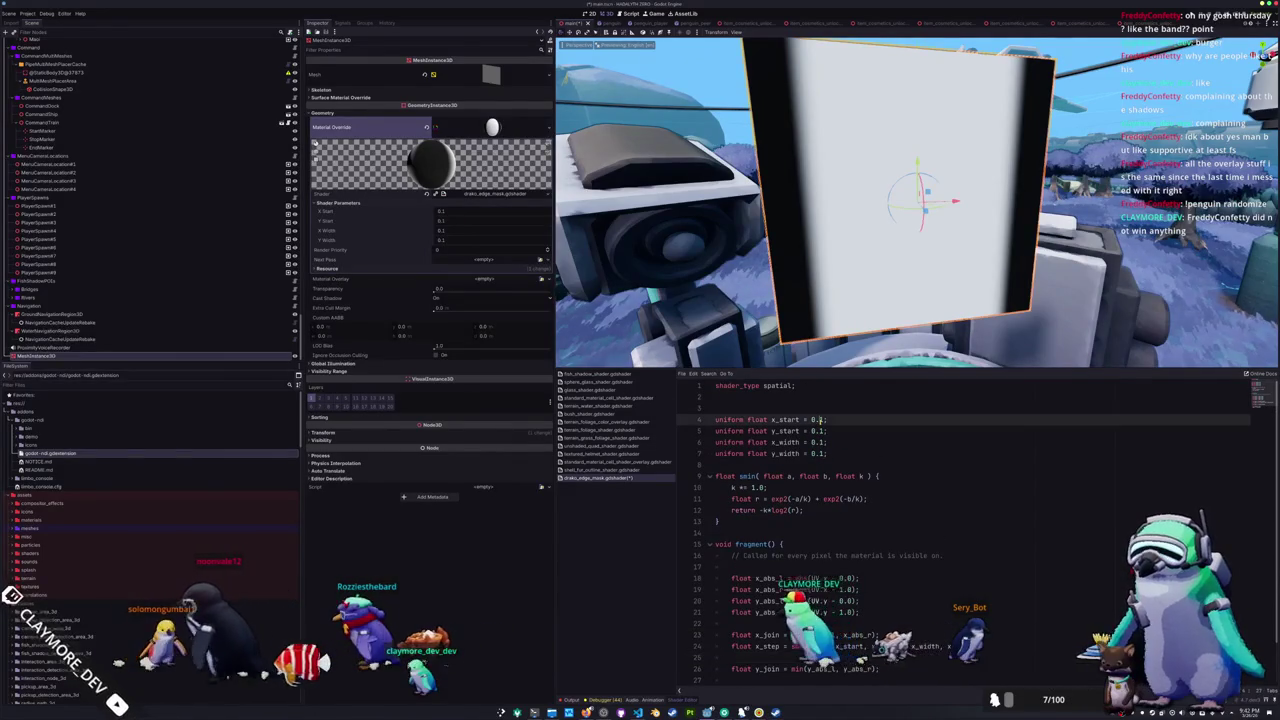
- Set x_start and y_start to 0.01 and both widths to 0.125
{"action": "left_click", "coordinate": [818, 420]}
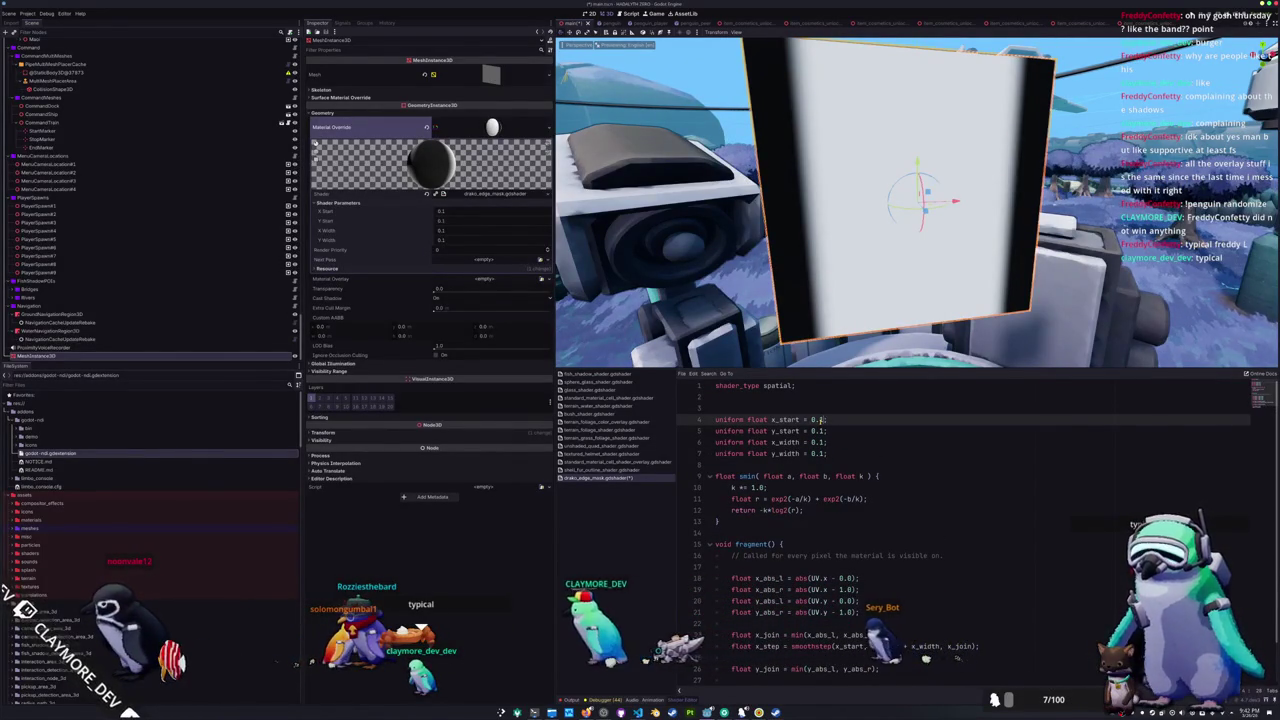
{"action": "key", "text": "Down"}
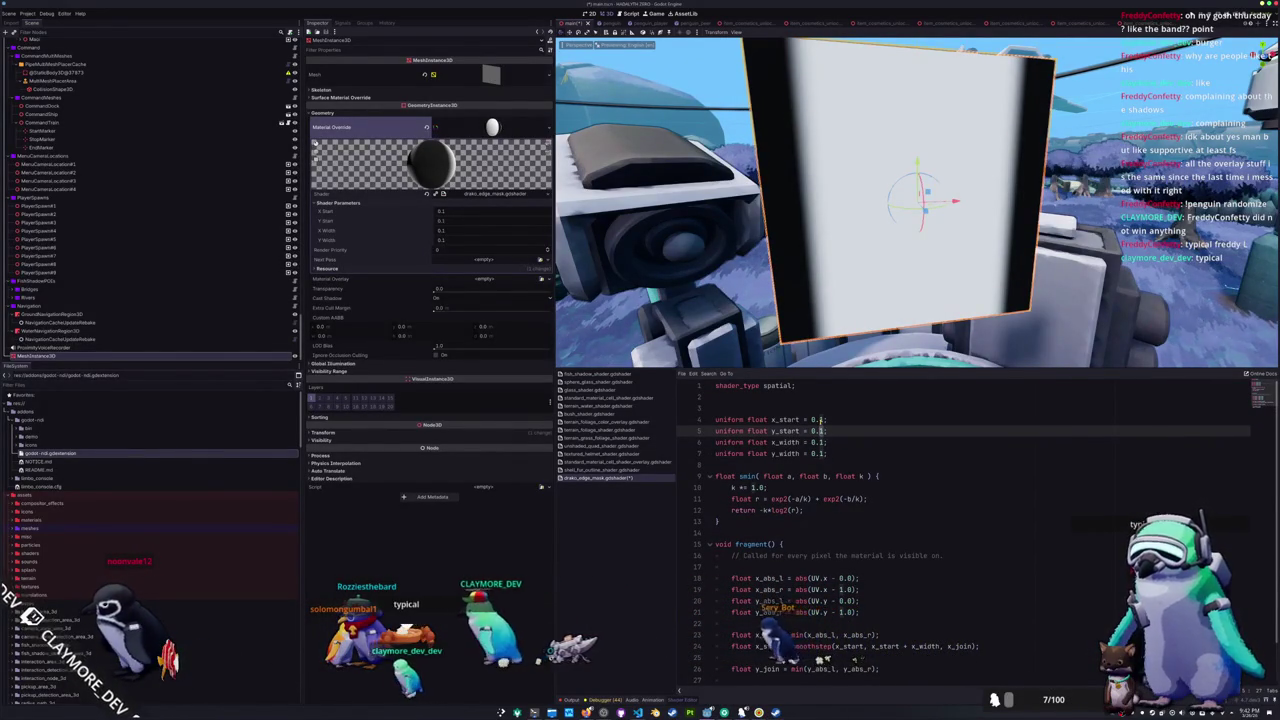
{"action": "left_click", "coordinate": [818, 420]}
{"action": "type", "text": "0"}
{"action": "key", "text": "Down"}
{"action": "type", "text": "0"}
{"action": "key", "text": "Down"}
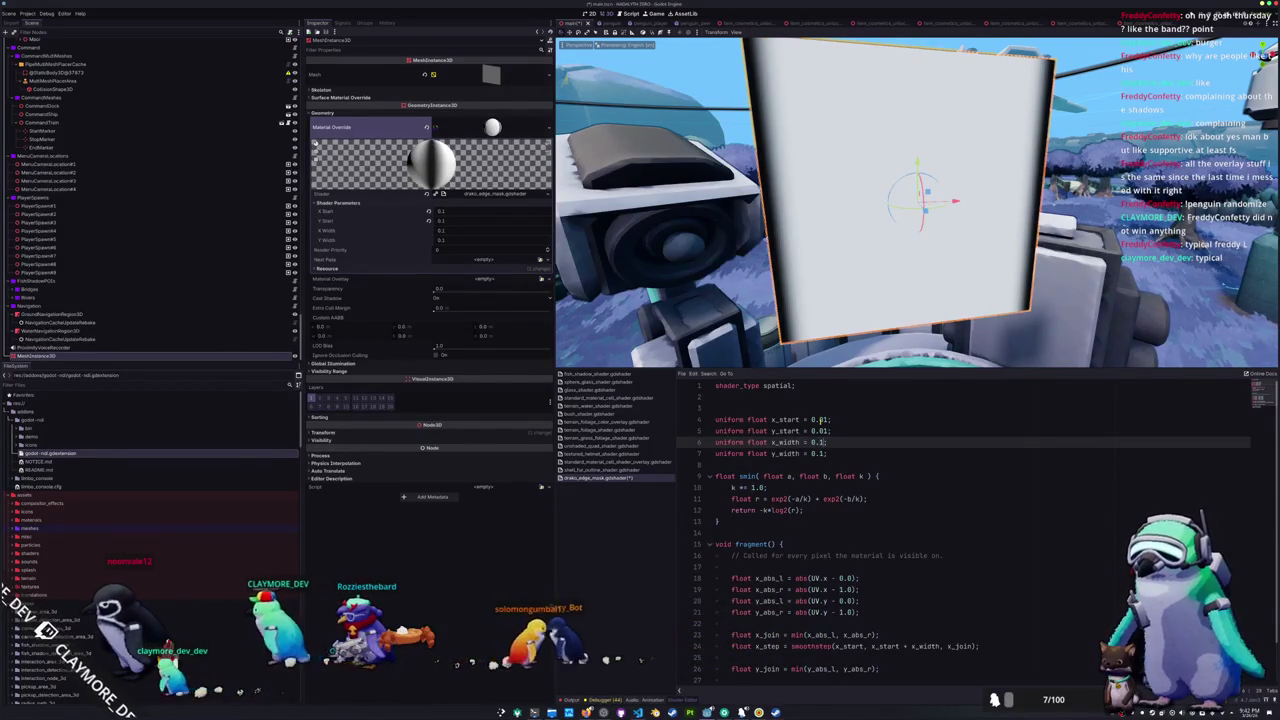
{"action": "key", "text": "Down"}
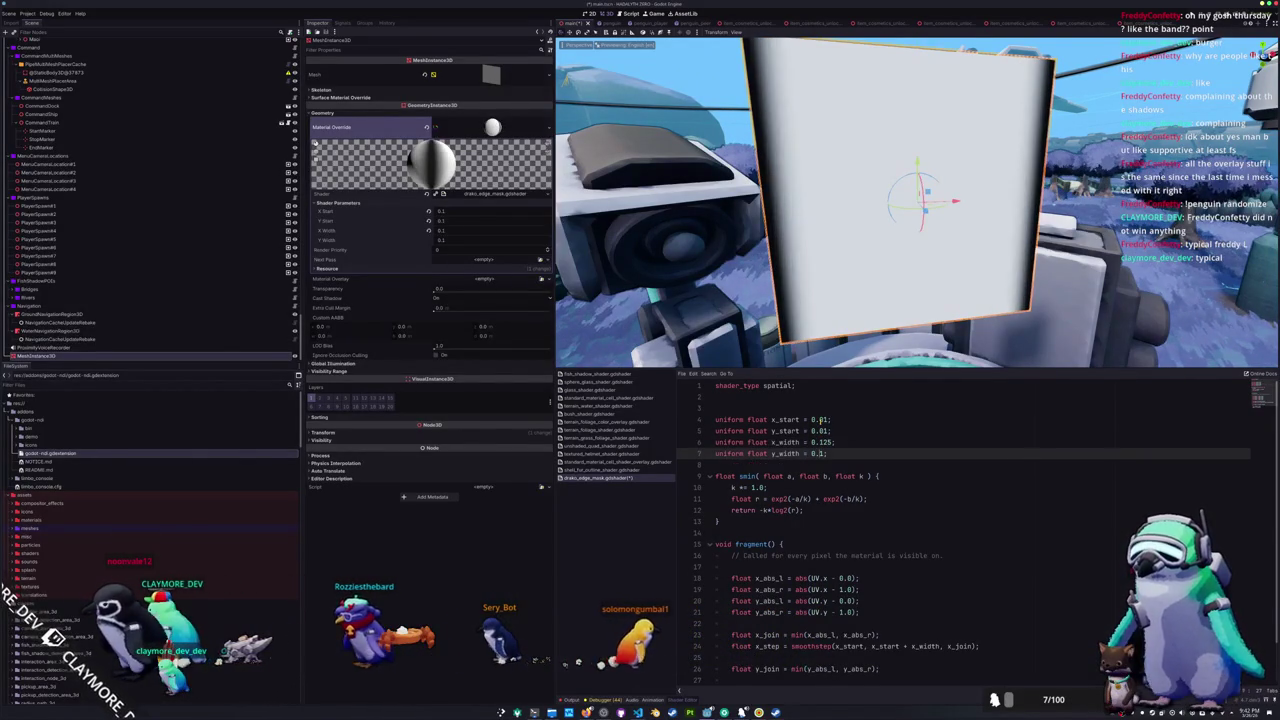
{"action": "key", "text": "Down"}
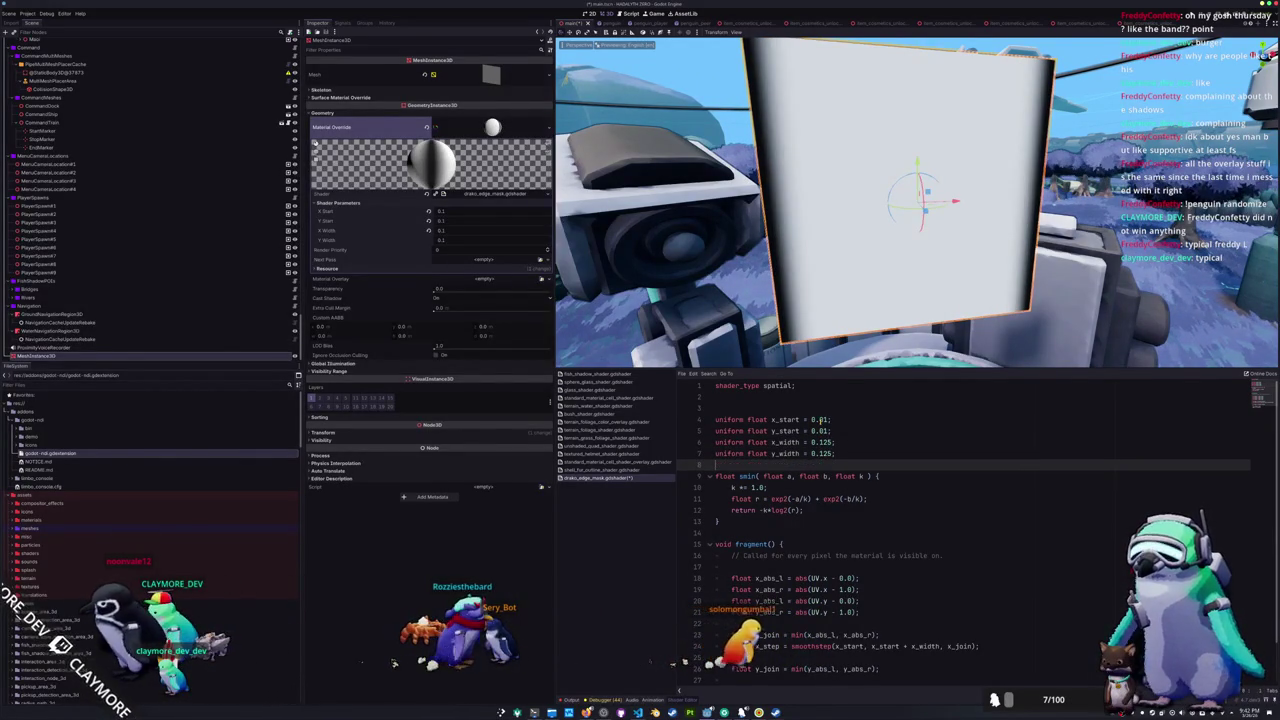
{"action": "scroll", "coordinate": [688, 281], "scroll_direction": "down", "scroll_amount": 2}
{"action": "scroll", "coordinate": [900, 500], "scroll_direction": "down", "scroll_amount": 2}
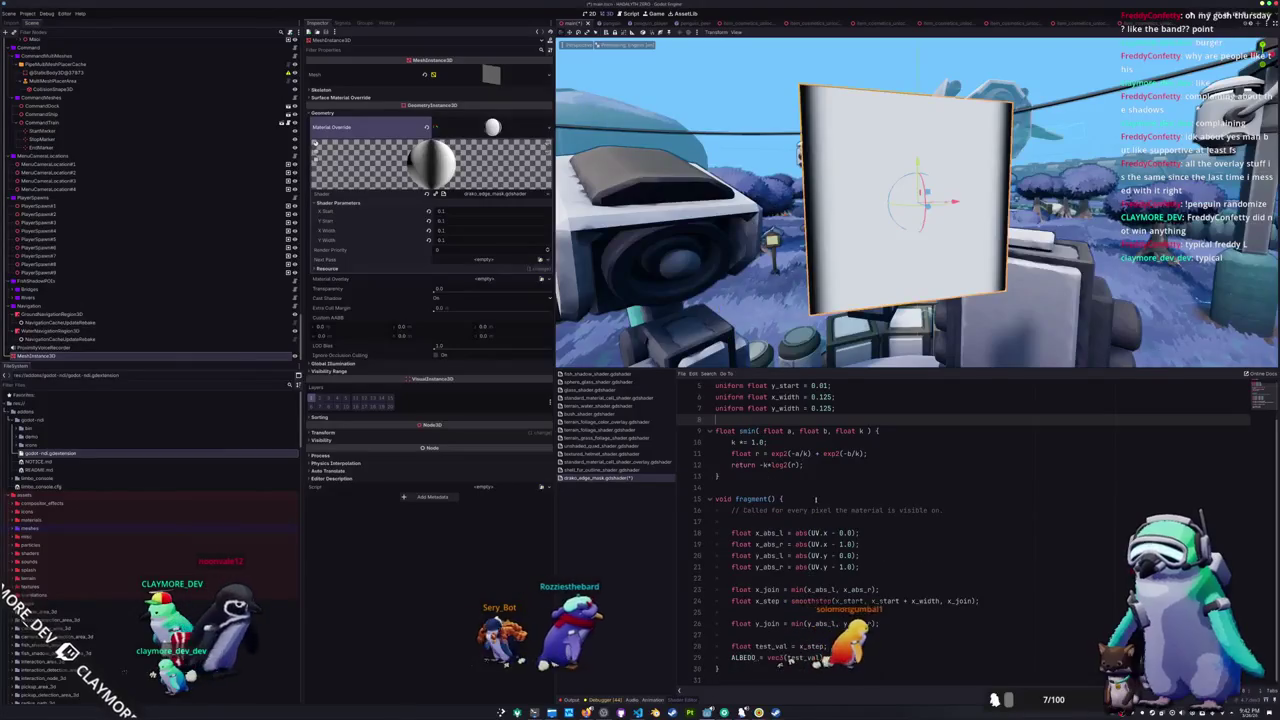
- Duplicate x_step as y_step, preview mask = smin(y_step, x_step, 1.0), and save
{"action": "left_click", "coordinate": [760, 634]}
{"action": "left_click", "coordinate": [760, 601]}
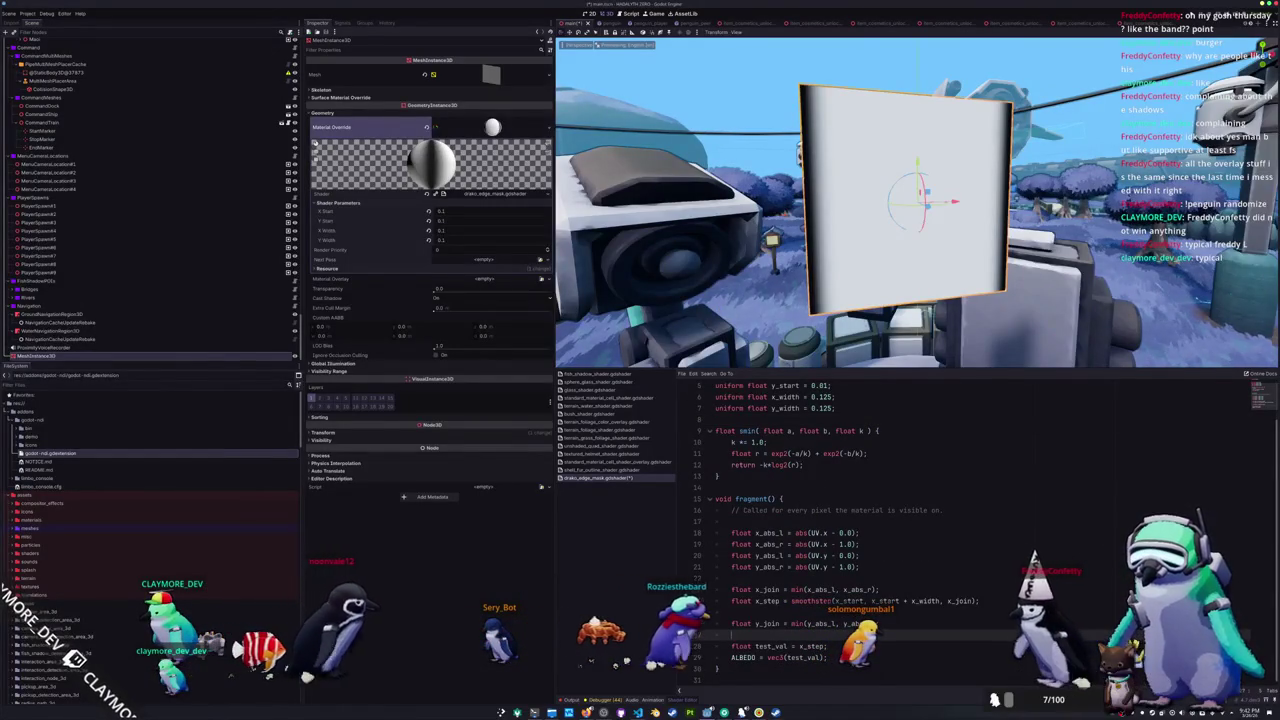
{"action": "key", "text": "ctrl+c"}
{"action": "left_click", "coordinate": [760, 634]}
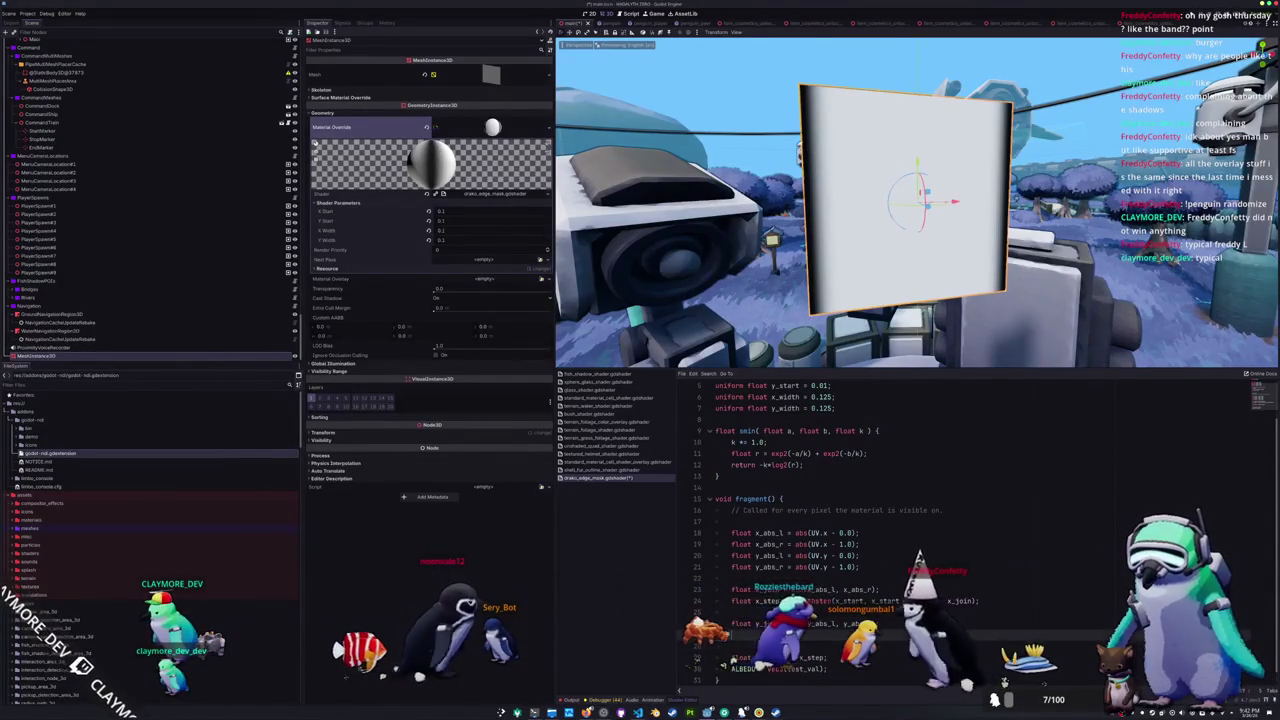
{"action": "key", "text": "ctrl+v"}
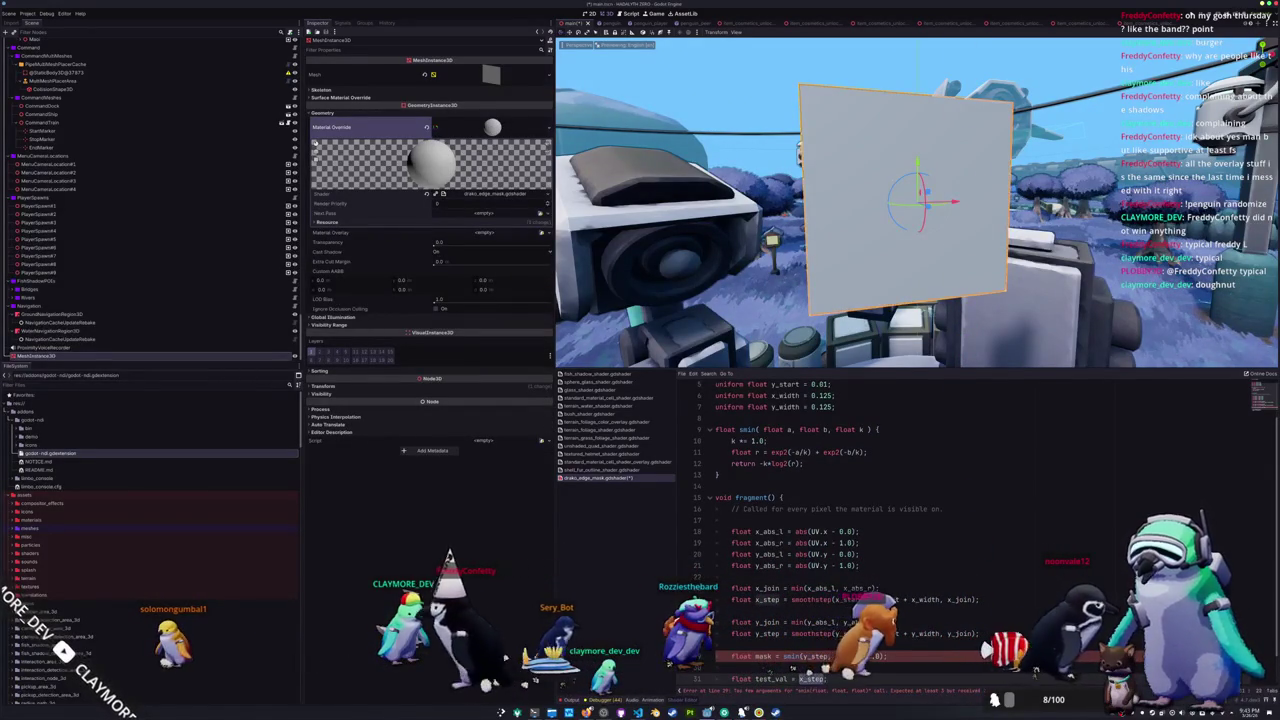
{"action": "key", "text": "Down"}
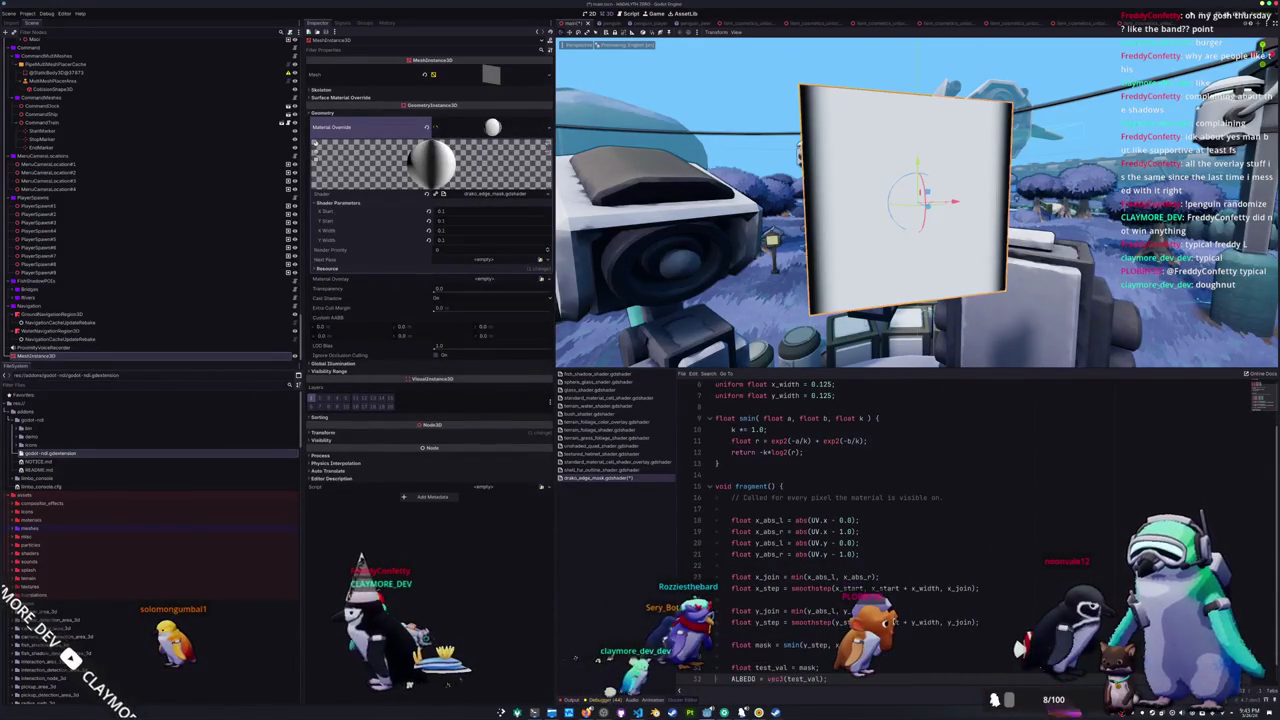
{"action": "key", "text": "Down"}
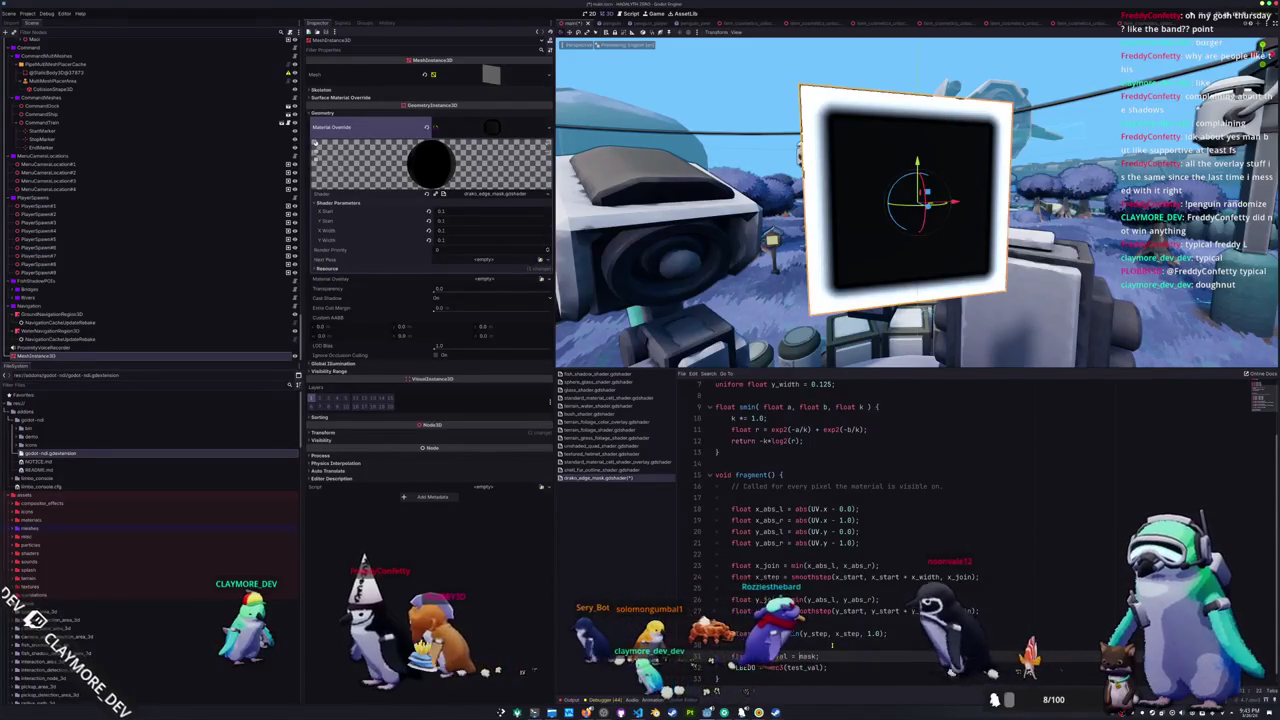
- Try 1.0 - on the mask, then wrap the smin call in clamp(..., 0.0, 1.0)
{"action": "type", "text": "1.0 -"}
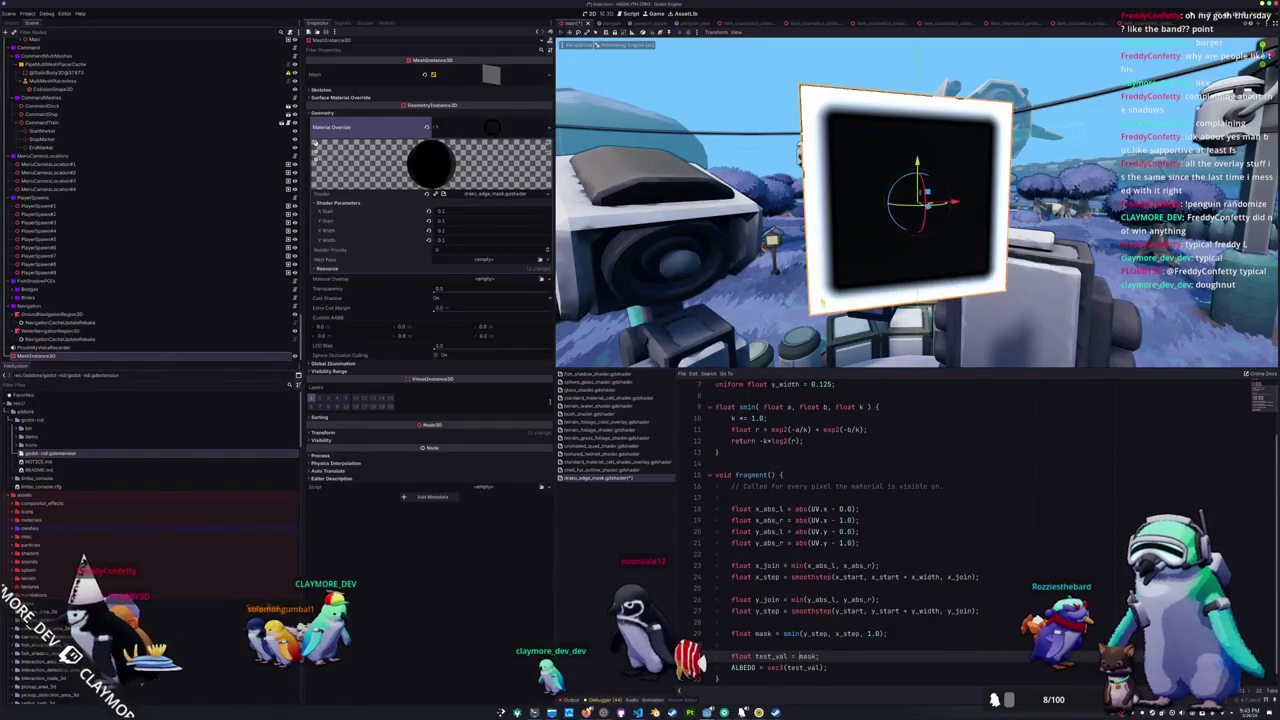
{"action": "left_click", "coordinate": [791, 621]}
{"action": "scroll", "coordinate": [791, 621], "scroll_direction": "up", "scroll_amount": 2}
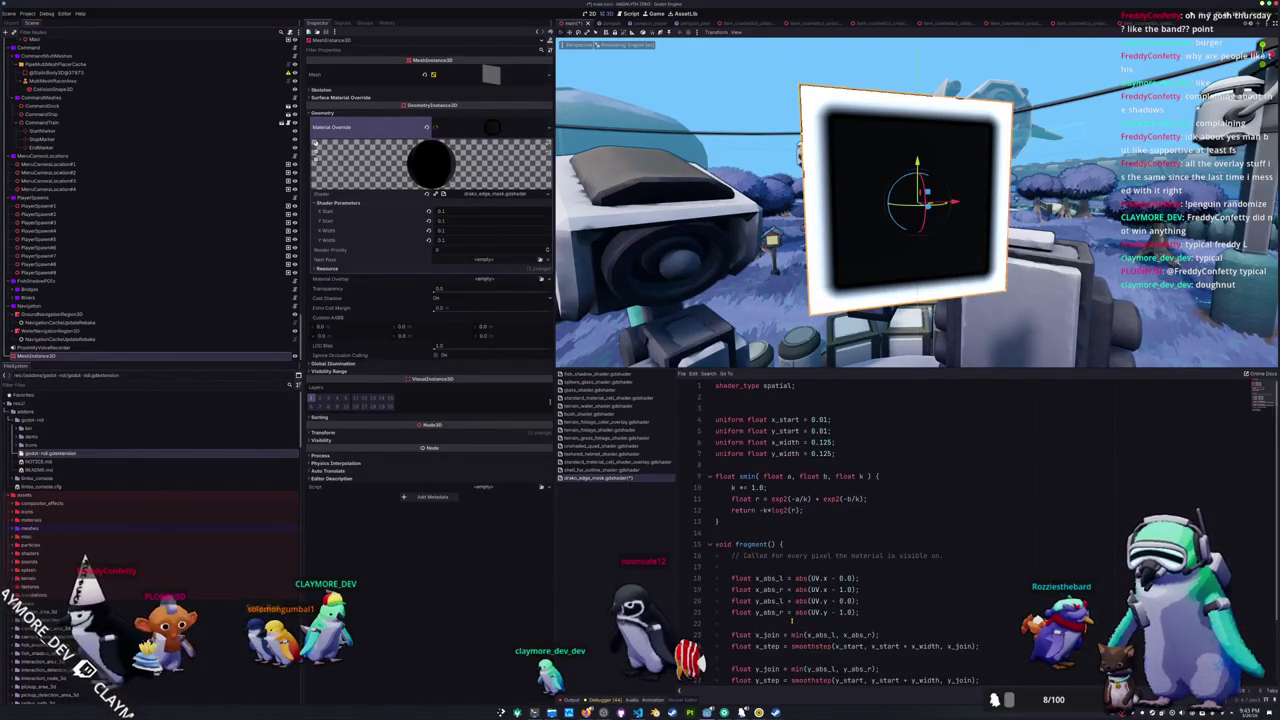
{"action": "scroll", "coordinate": [791, 621], "scroll_direction": "down", "scroll_amount": 2}
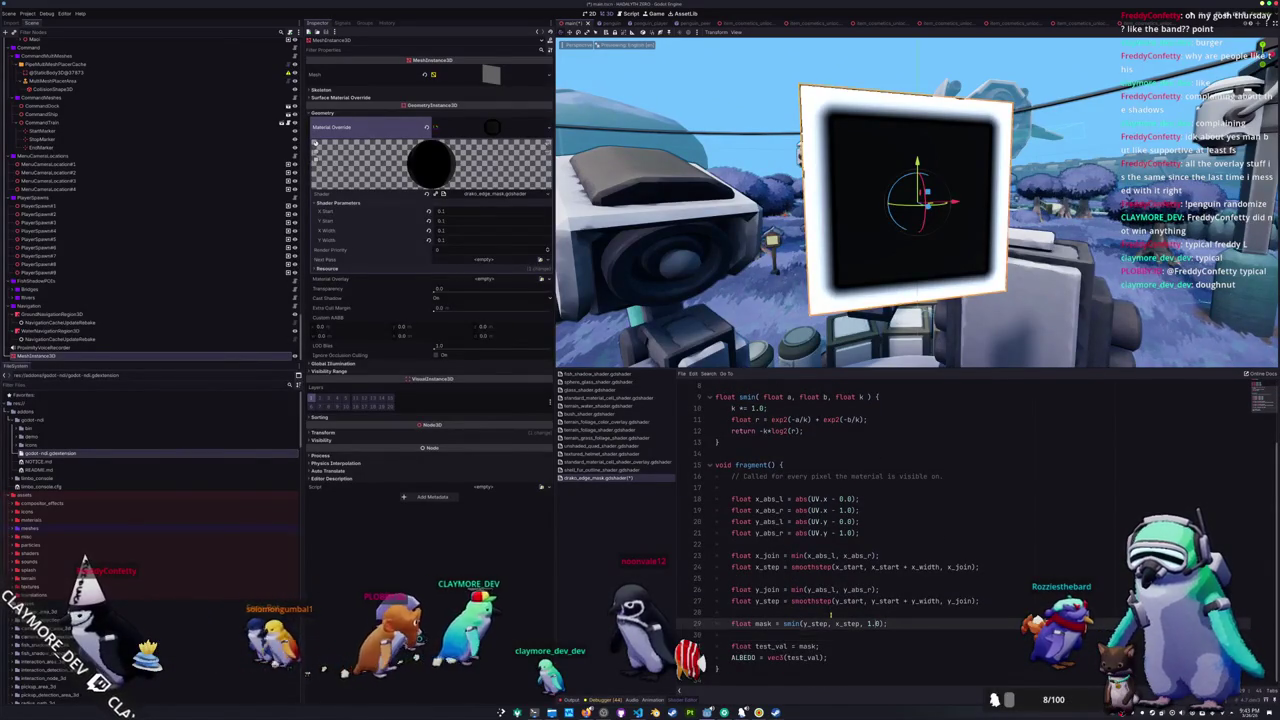
{"action": "type", "text": "clamp("}
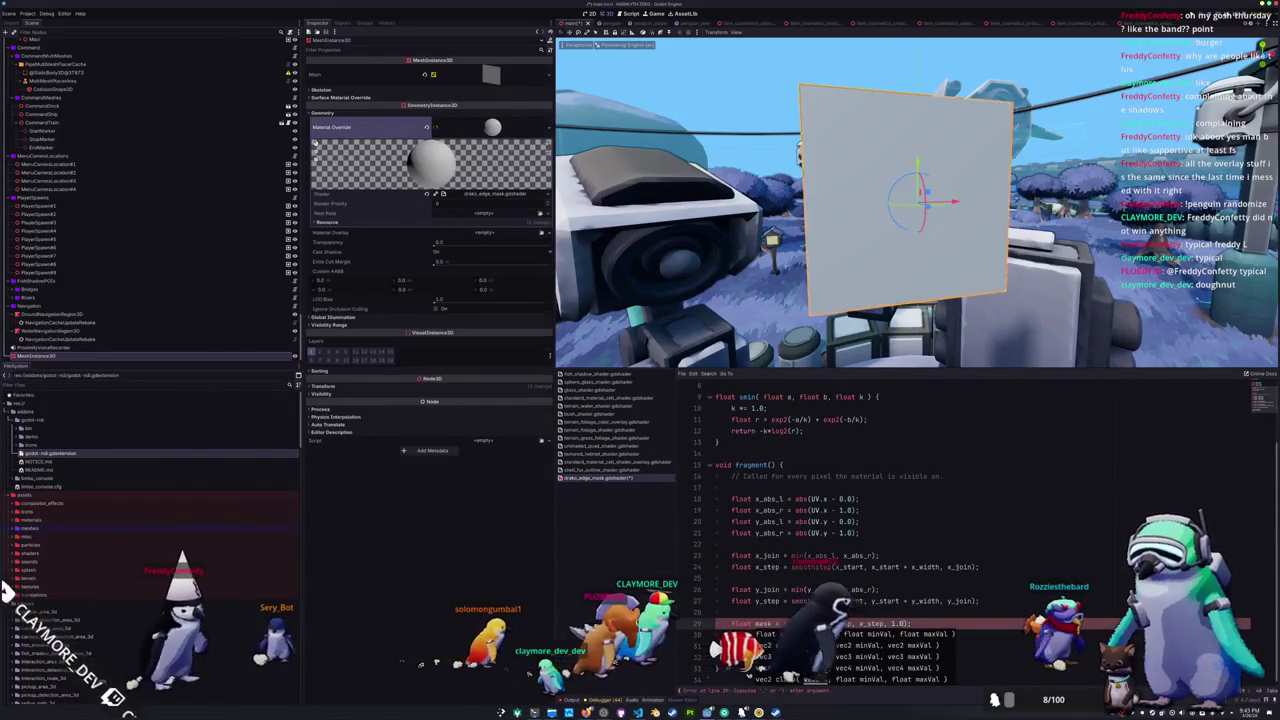
{"action": "type", "text": ")"}
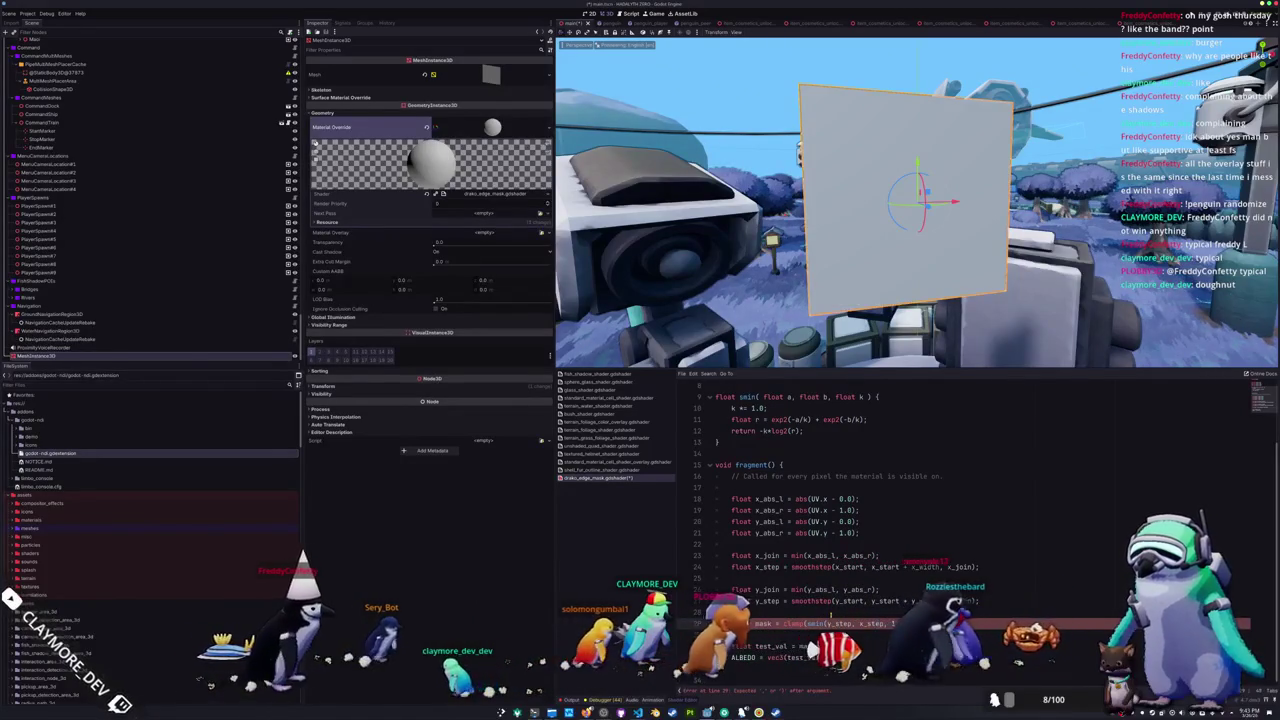
{"action": "type", "text": ", 0.0, 1."}
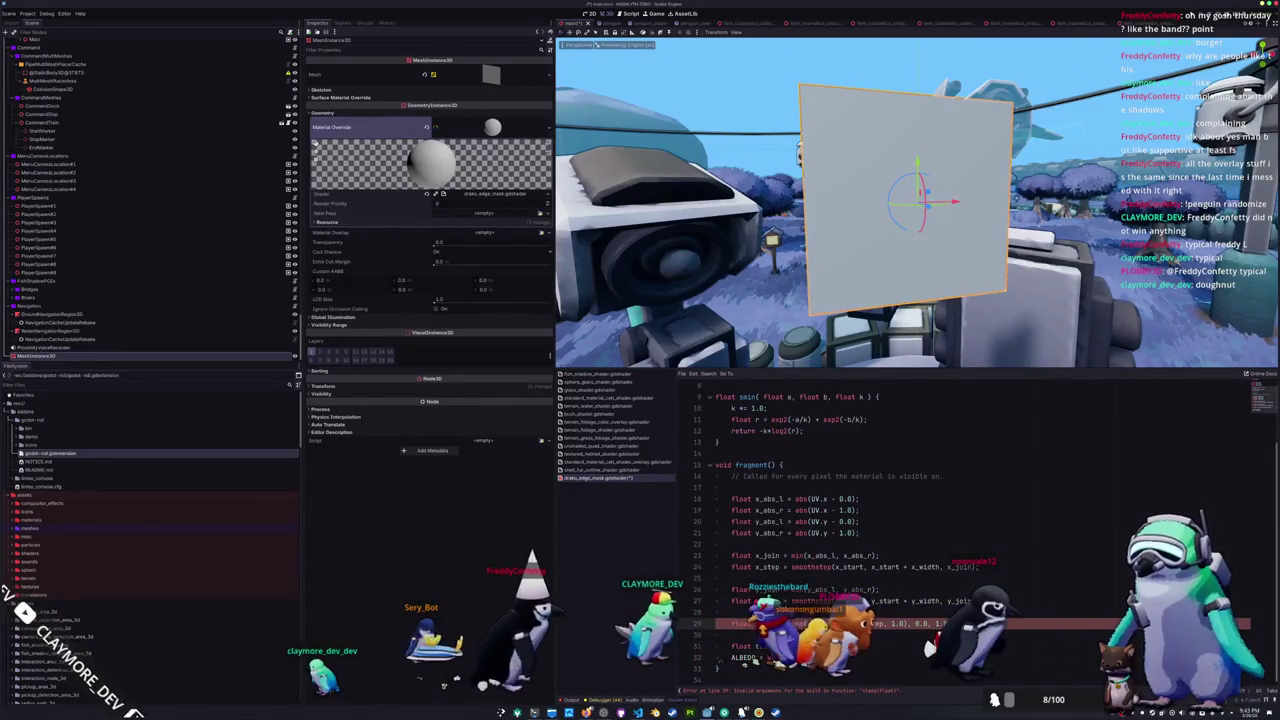
{"action": "type", "text": "0"}
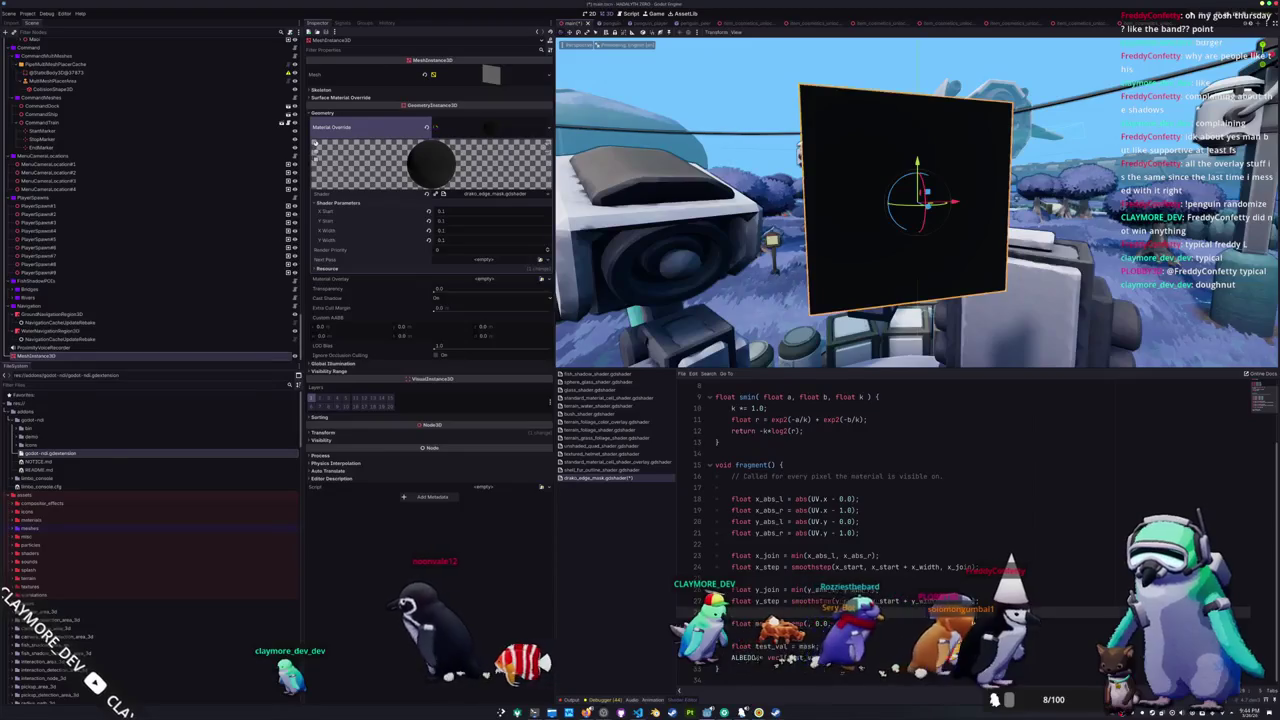
- Write float mask = smin(y_step, x_step, 1.0); then mask = clamp(mask, 0.0, 1.0); and inspect the quad
{"action": "type", "text": "fl"}
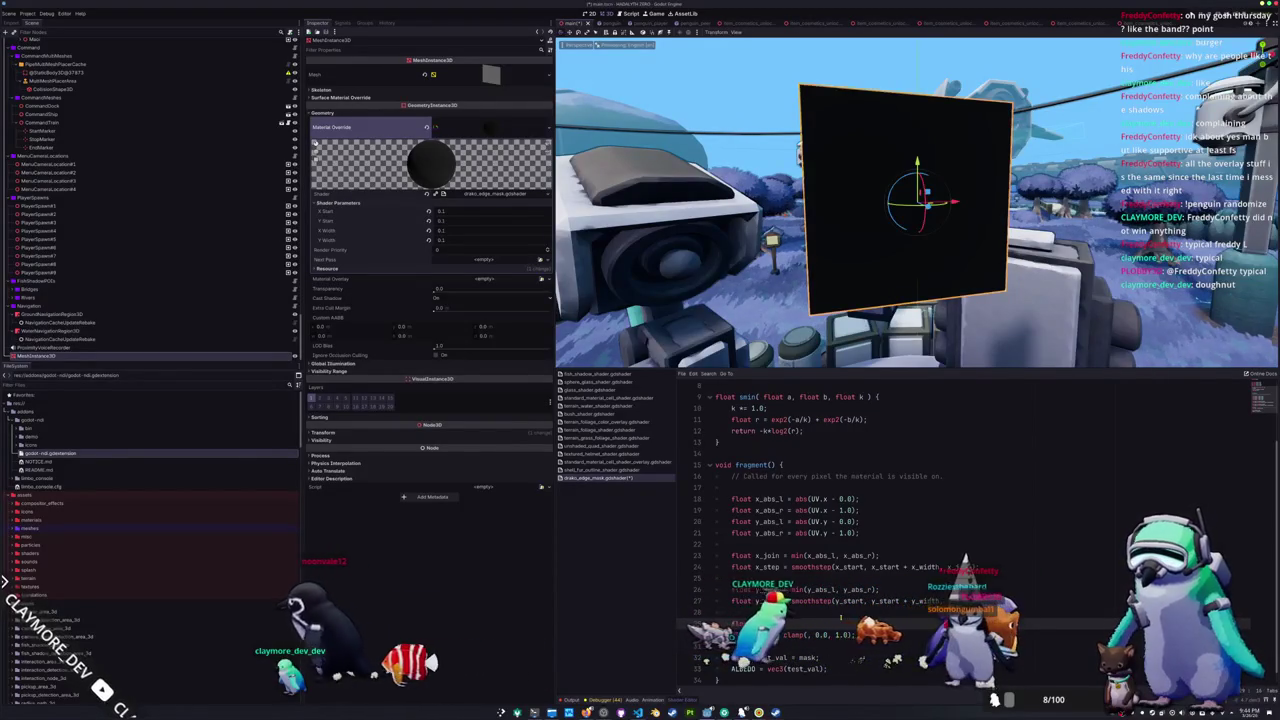
{"action": "type", "text": "oat join = smin(y_step, x_step, 1.0)mask, 0.0, 1.0"}
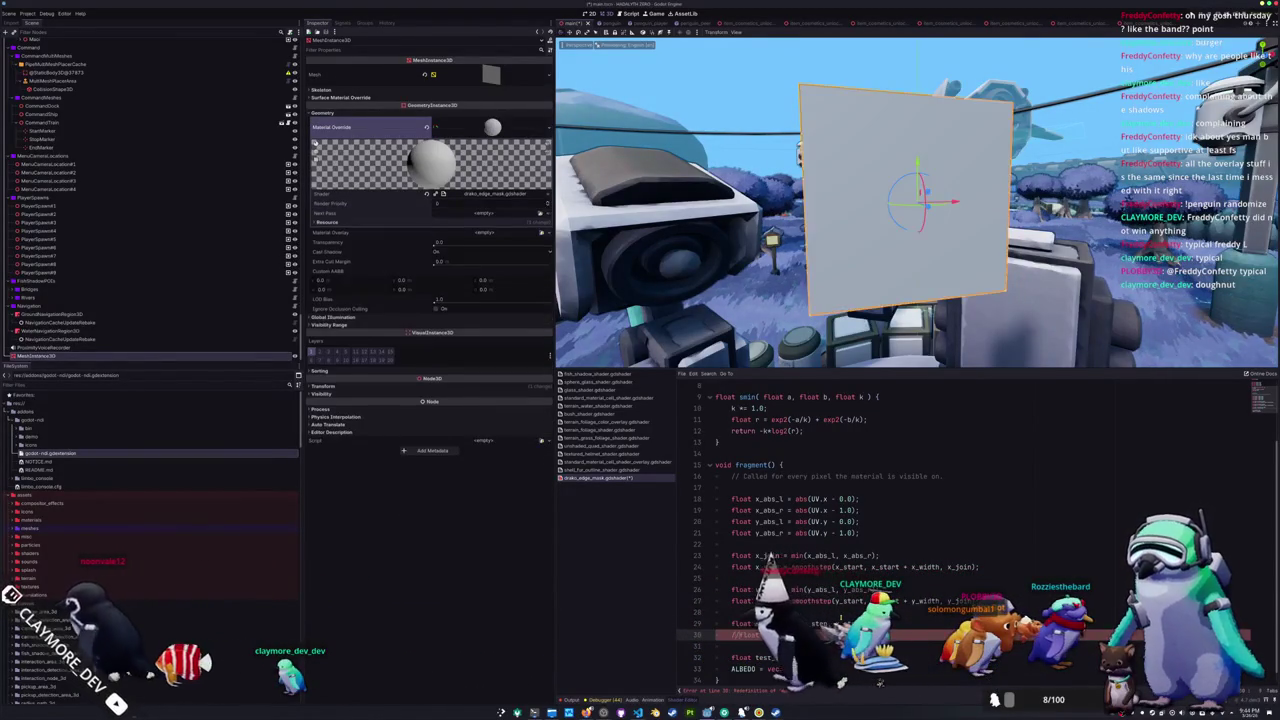
{"action": "type", "text": ";"}
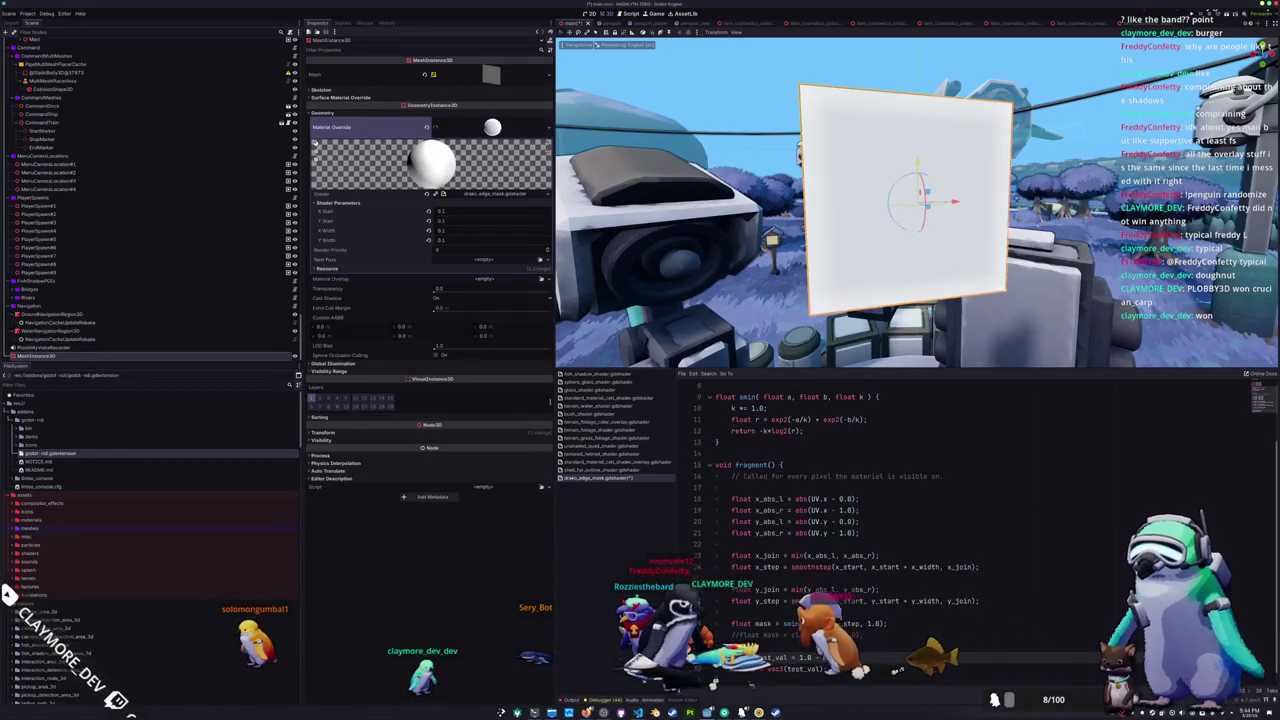
{"action": "left_click_drag", "start_coordinate": [707, 270], "coordinate": [877, 252]}
{"action": "scroll", "coordinate": [918, 200], "scroll_direction": "up", "scroll_amount": 5}
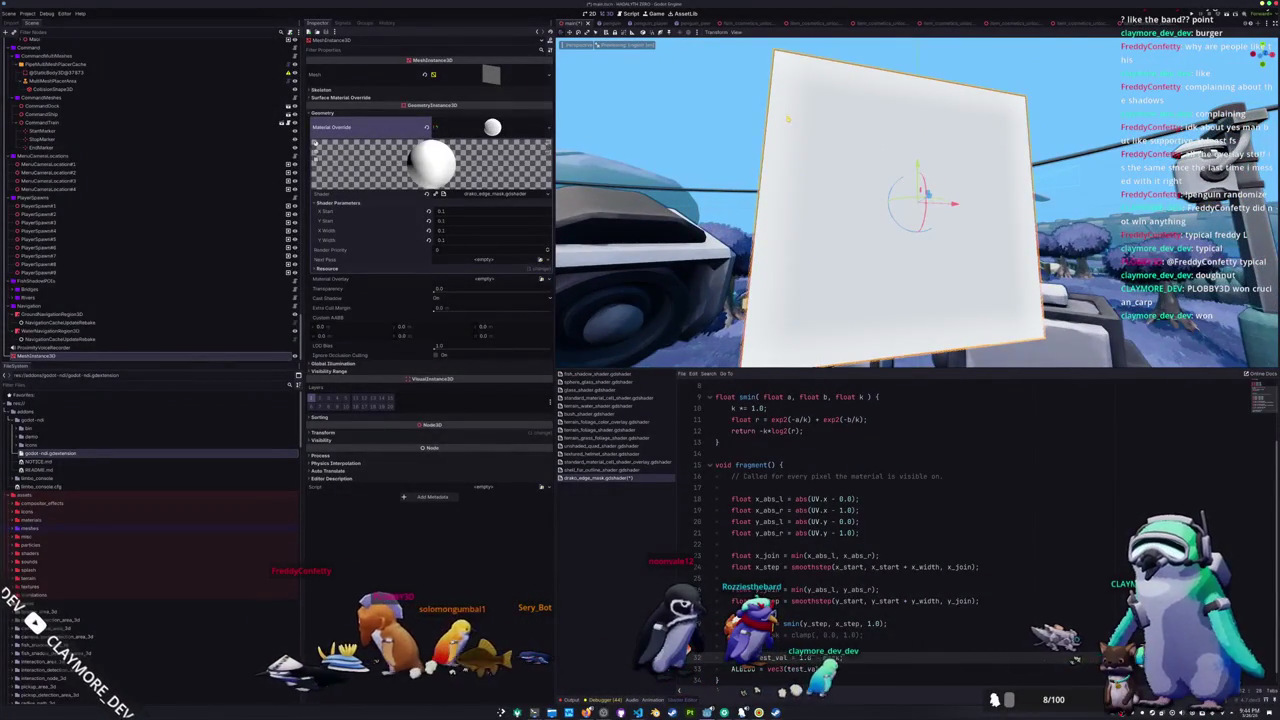
{"action": "mouse_move", "coordinate": [786, 119]}
{"action": "left_mouse_down"}
{"action": "mouse_move", "coordinate": [871, 203]}
{"action": "mouse_move", "coordinate": [859, 150]}
{"action": "mouse_move", "coordinate": [821, 277]}
{"action": "left_mouse_up"}
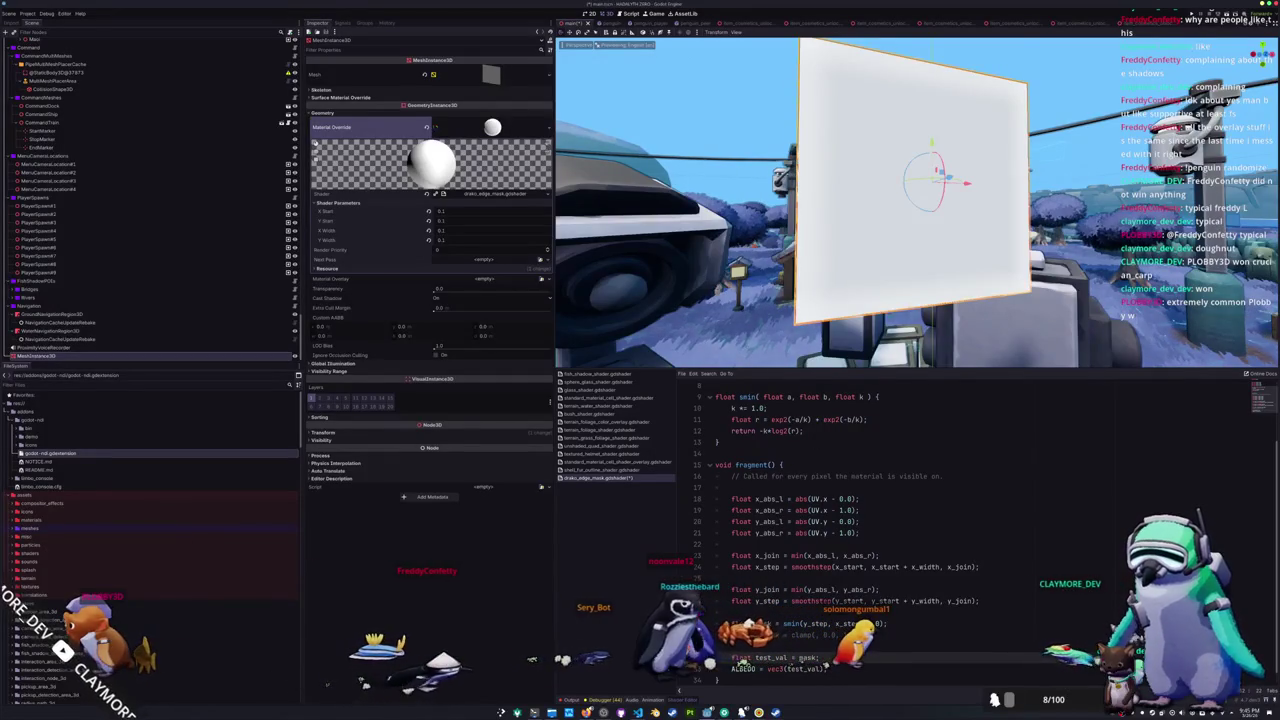
{"action": "left_click", "coordinate": [792, 623]}
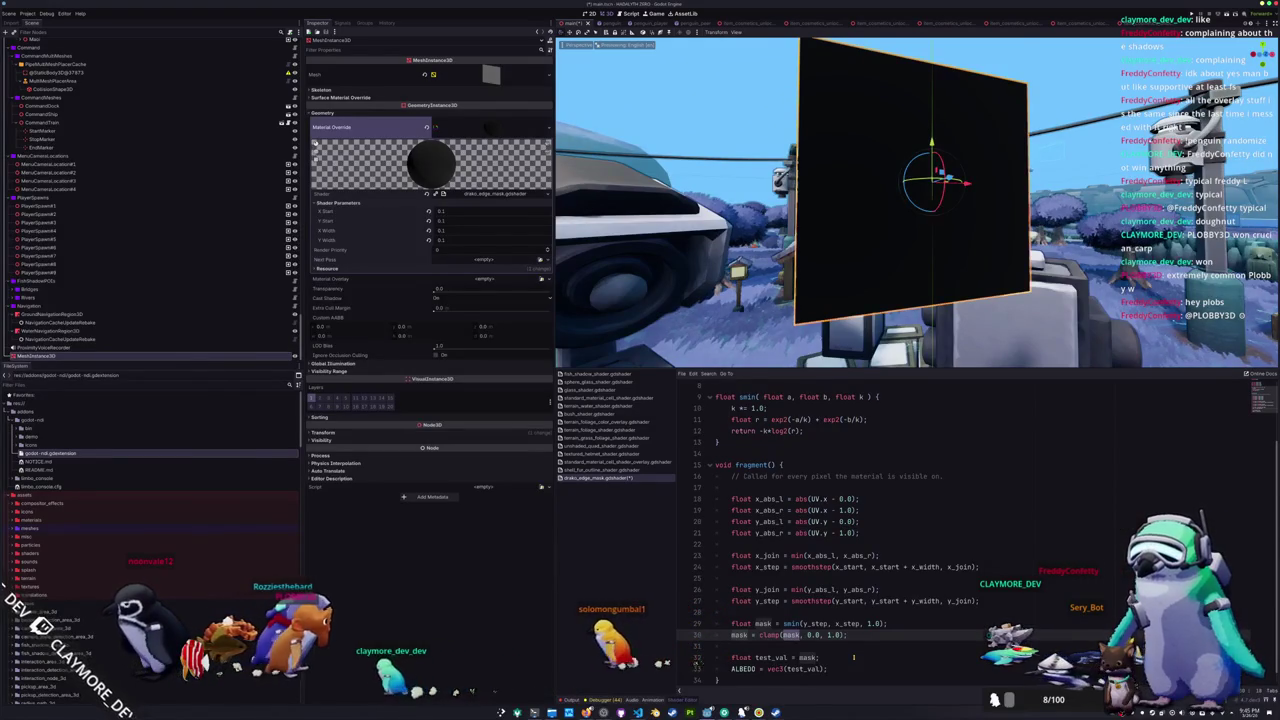
- Strip the mask argument and the remaining clamp arguments, closing the call with a parenthesis
{"action": "double_click", "coordinate": [797, 635]}
{"action": "key", "text": "BackSpace"}
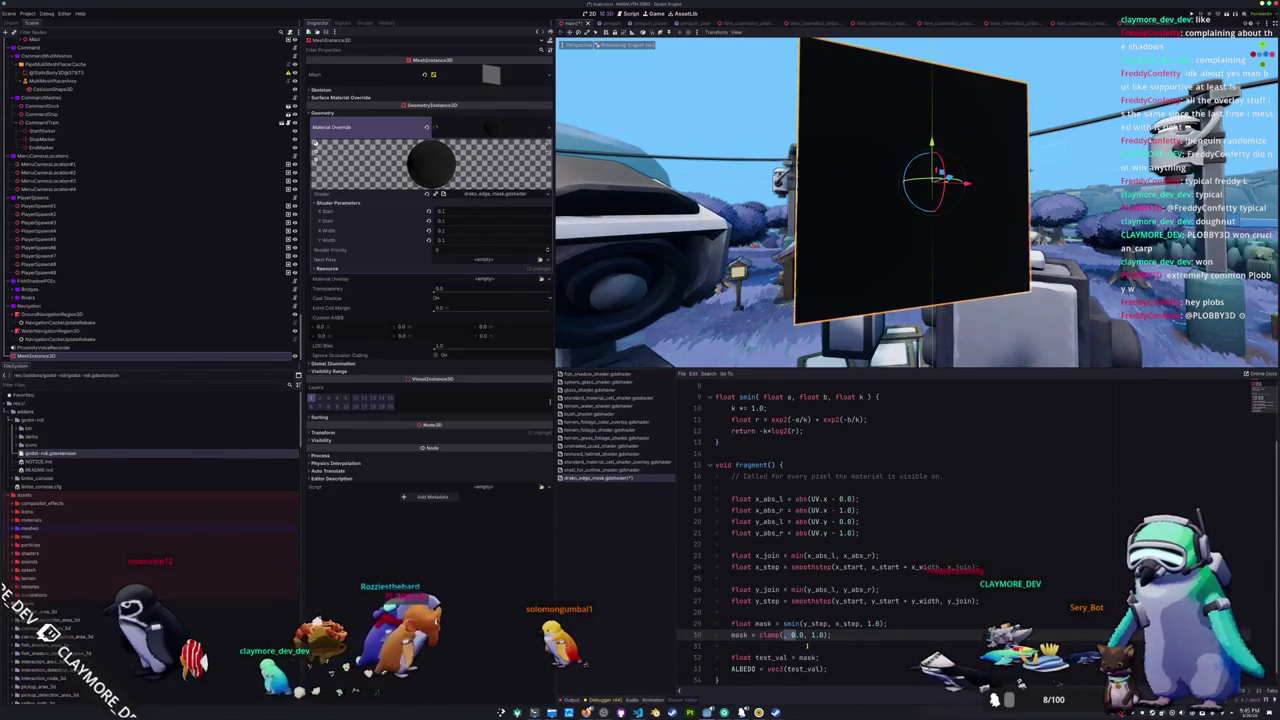
{"action": "key", "text": "shift+End"}
{"action": "key", "text": "Delete"}
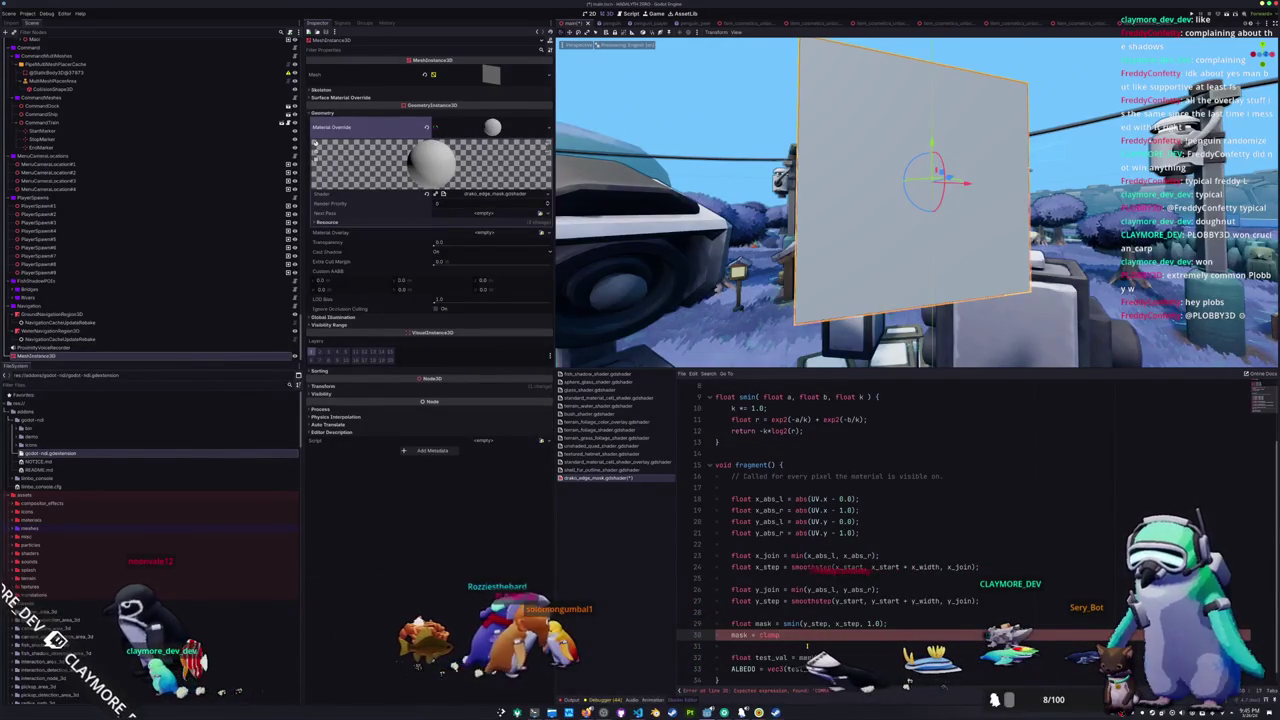
{"action": "type", "text": ")"}
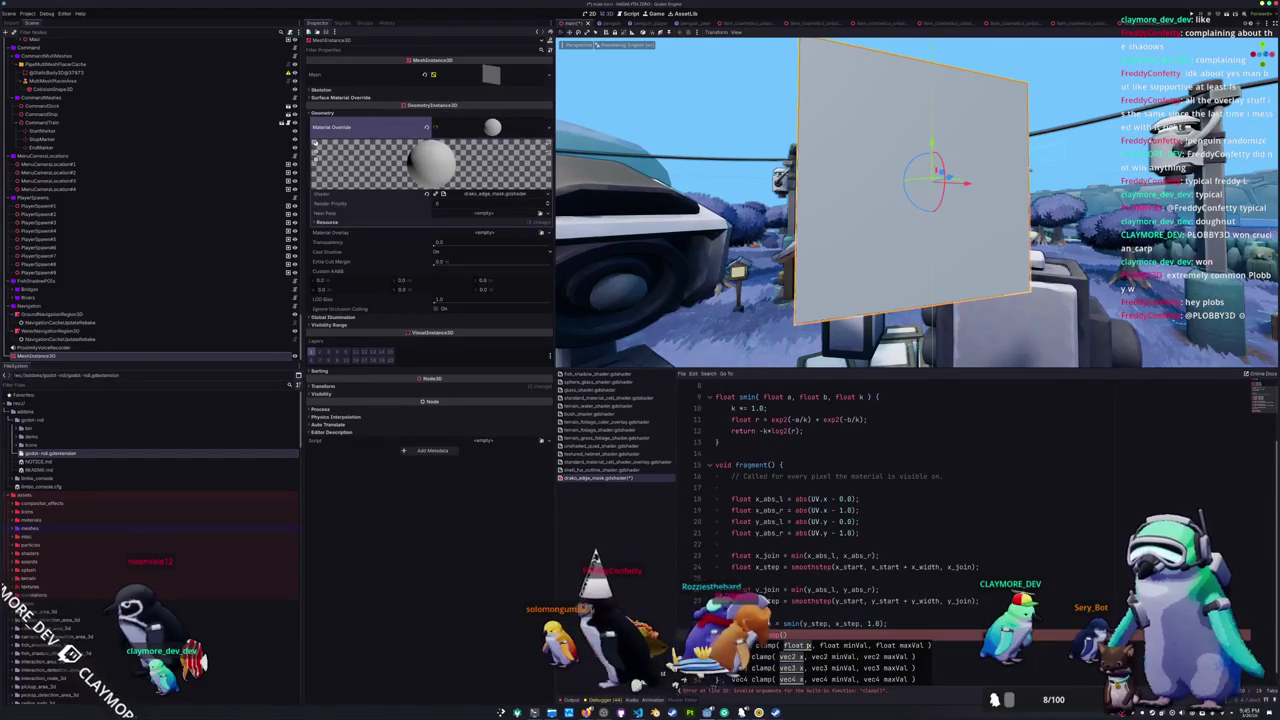
{"action": "key", "text": "Escape"}
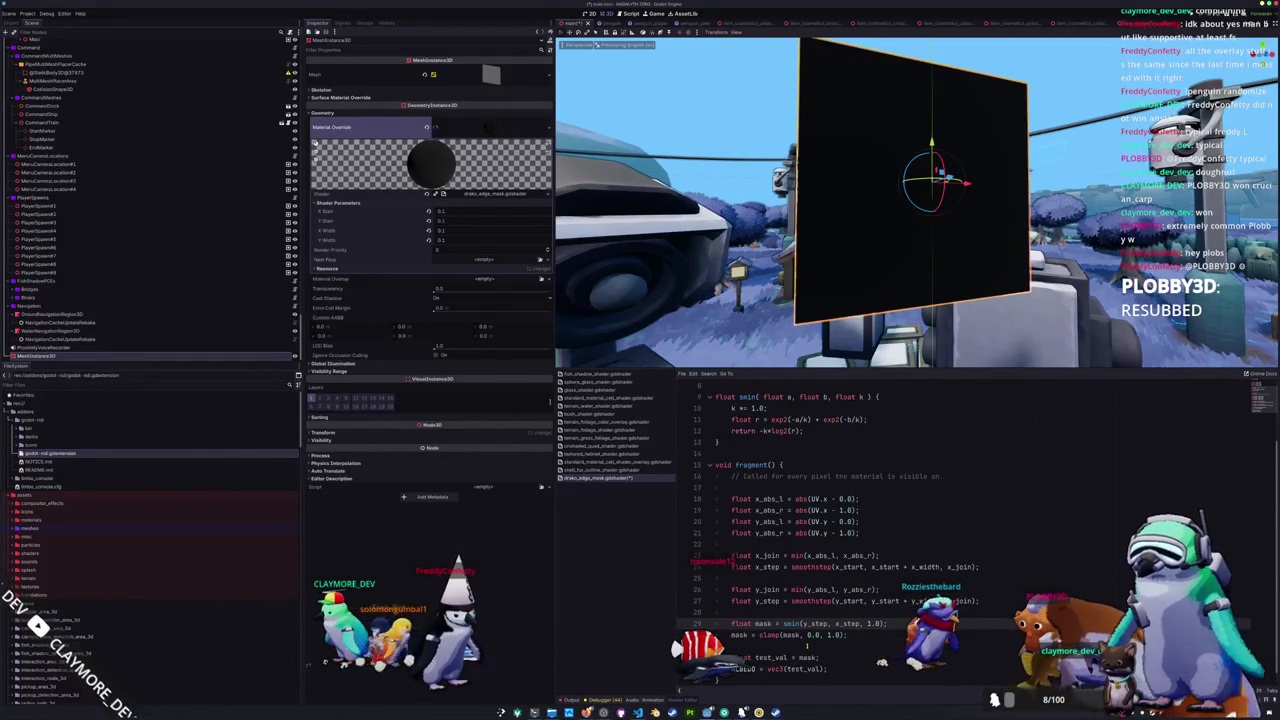
- Cut the leftover clamp and test_val lines above ALBEDO, keeping the smin mask line
{"action": "key", "text": "Down"}
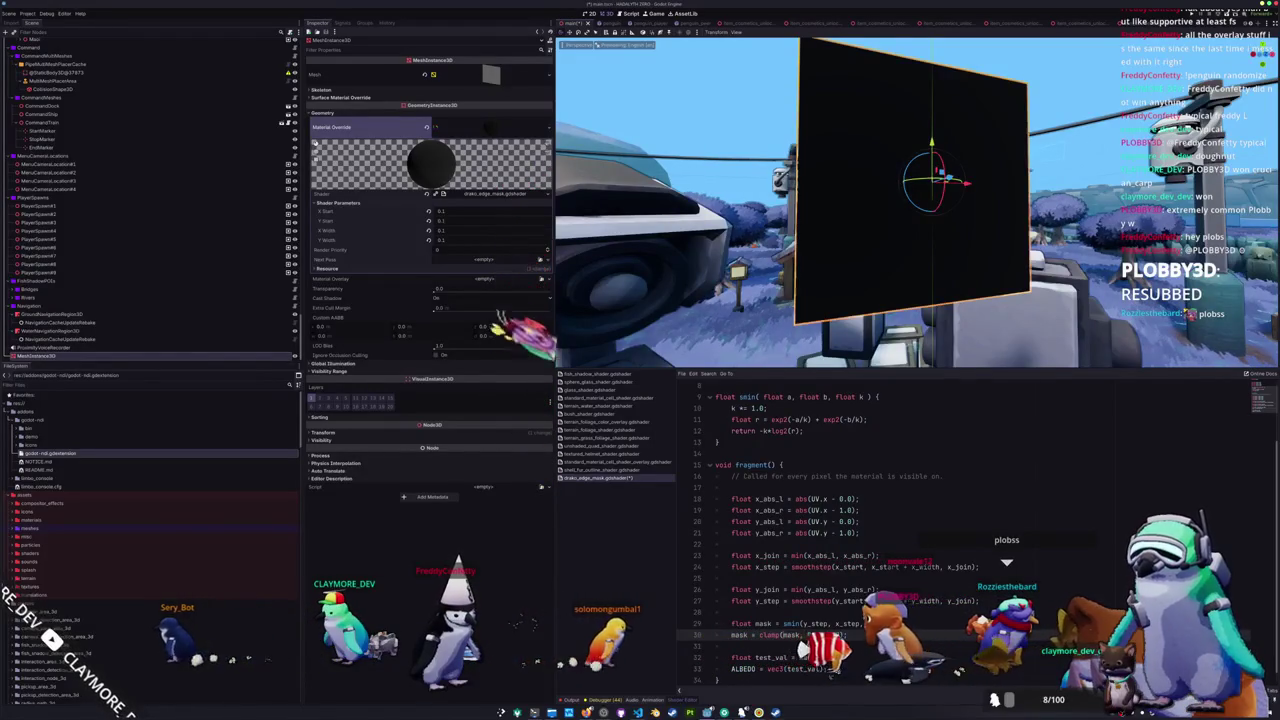
{"action": "left_click", "coordinate": [783, 623]}
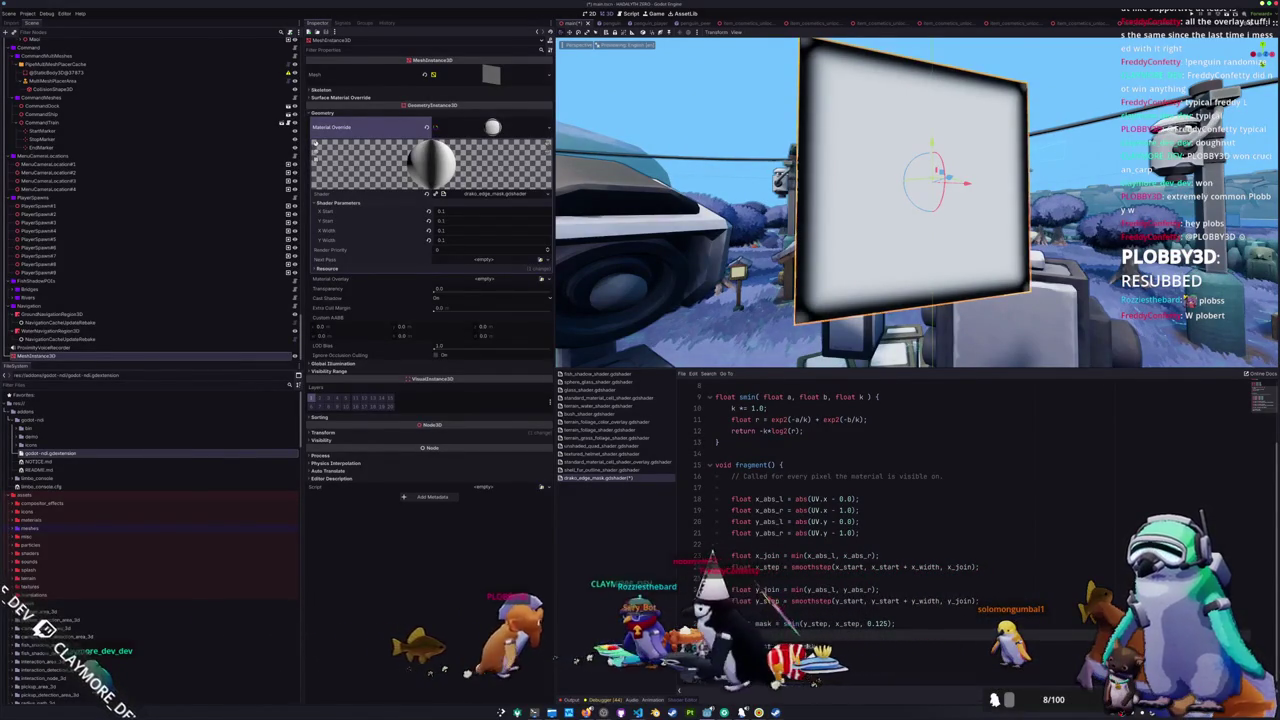
{"action": "key", "text": "ctrl+x"}
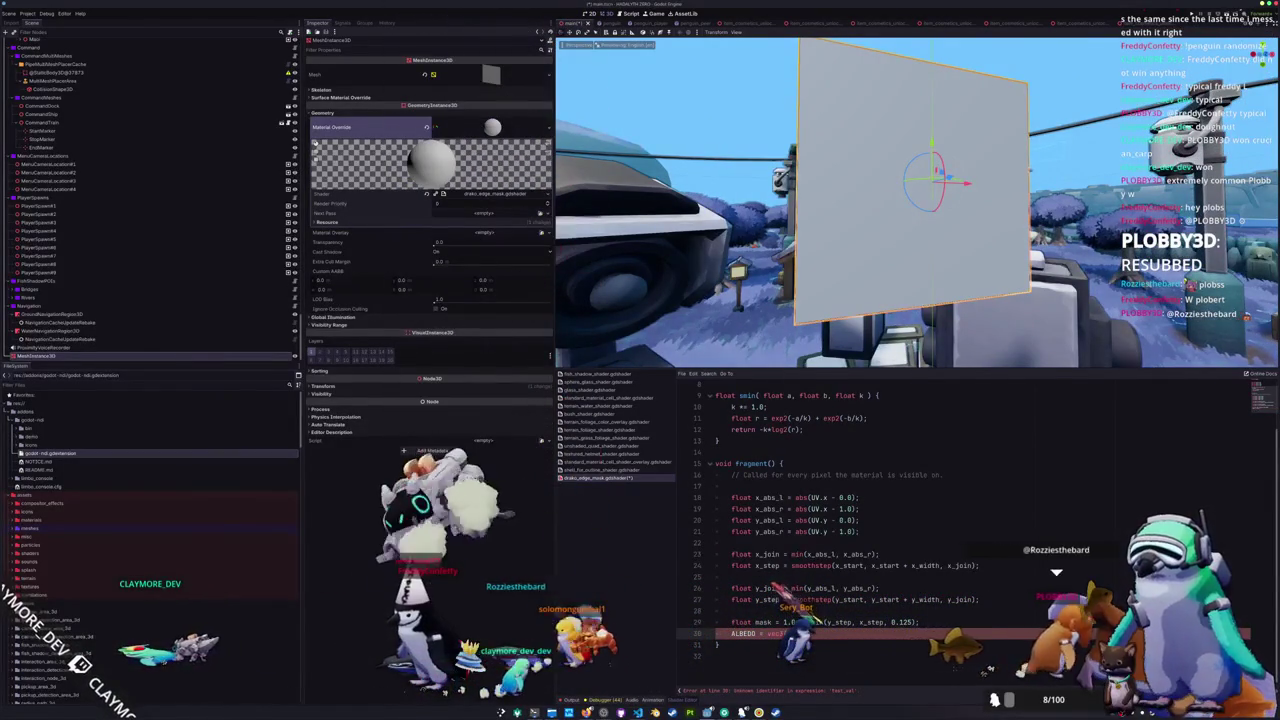
- Add 0.01 as the smin blend factor on the mask line, save, and bring up the window switcher
{"action": "type", "text": ";"}
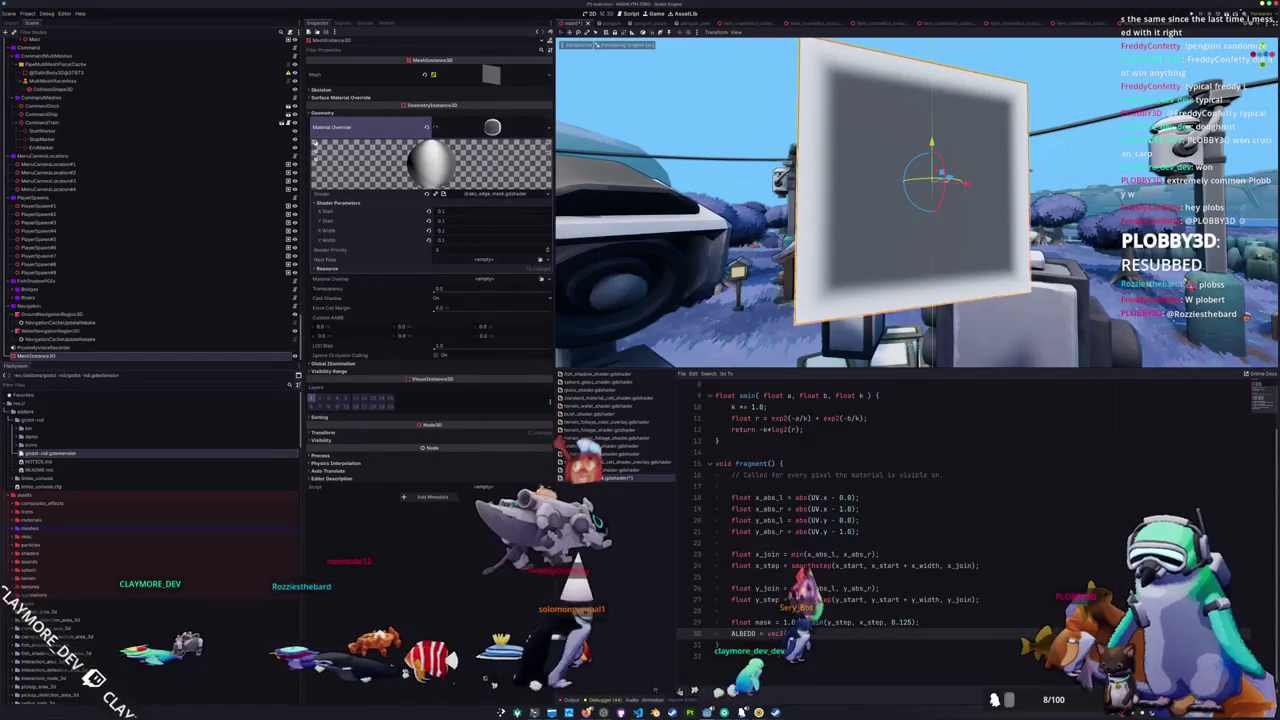
{"action": "left_click", "coordinate": [895, 622]}
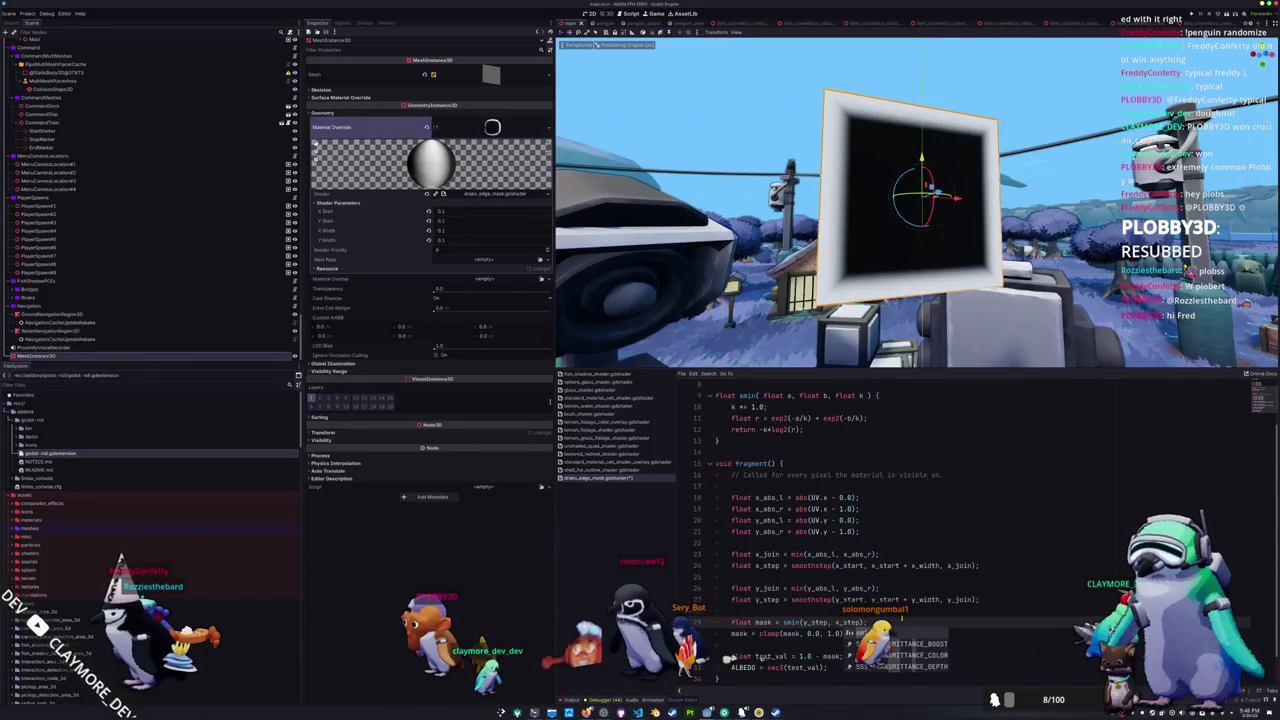
{"action": "type", "text": ", 0."}
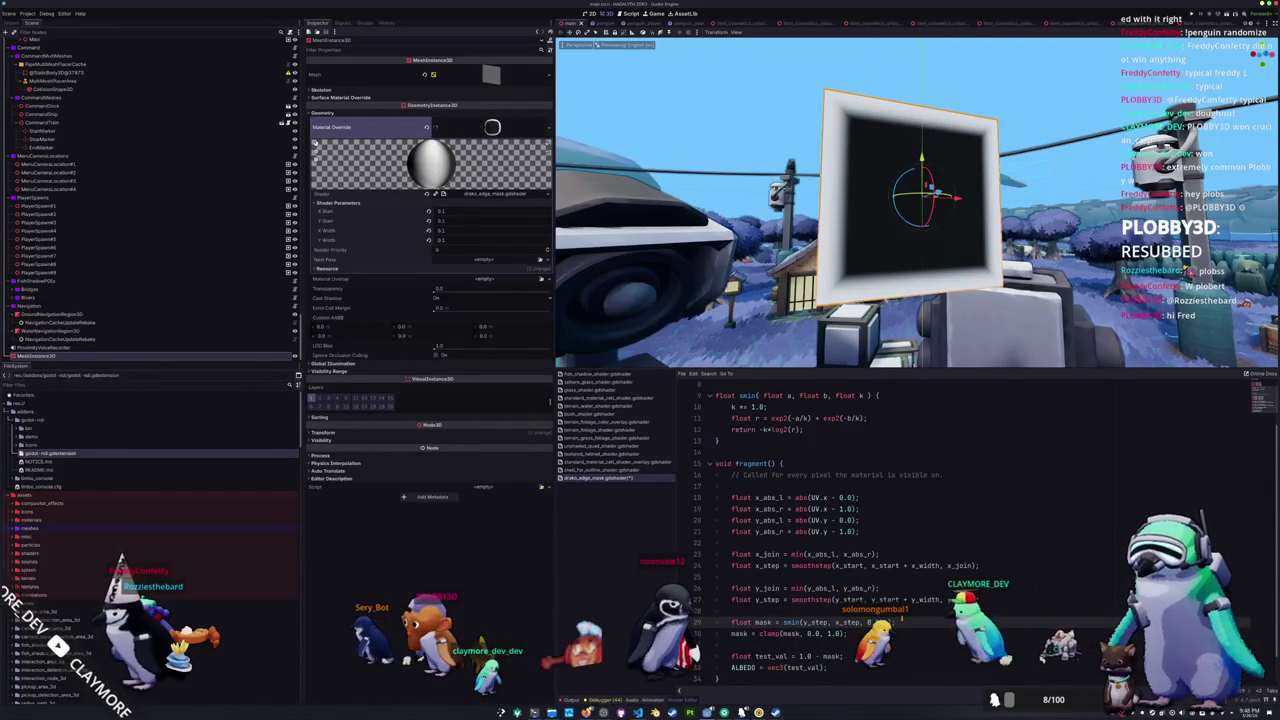
{"action": "type", "text": "1);"}
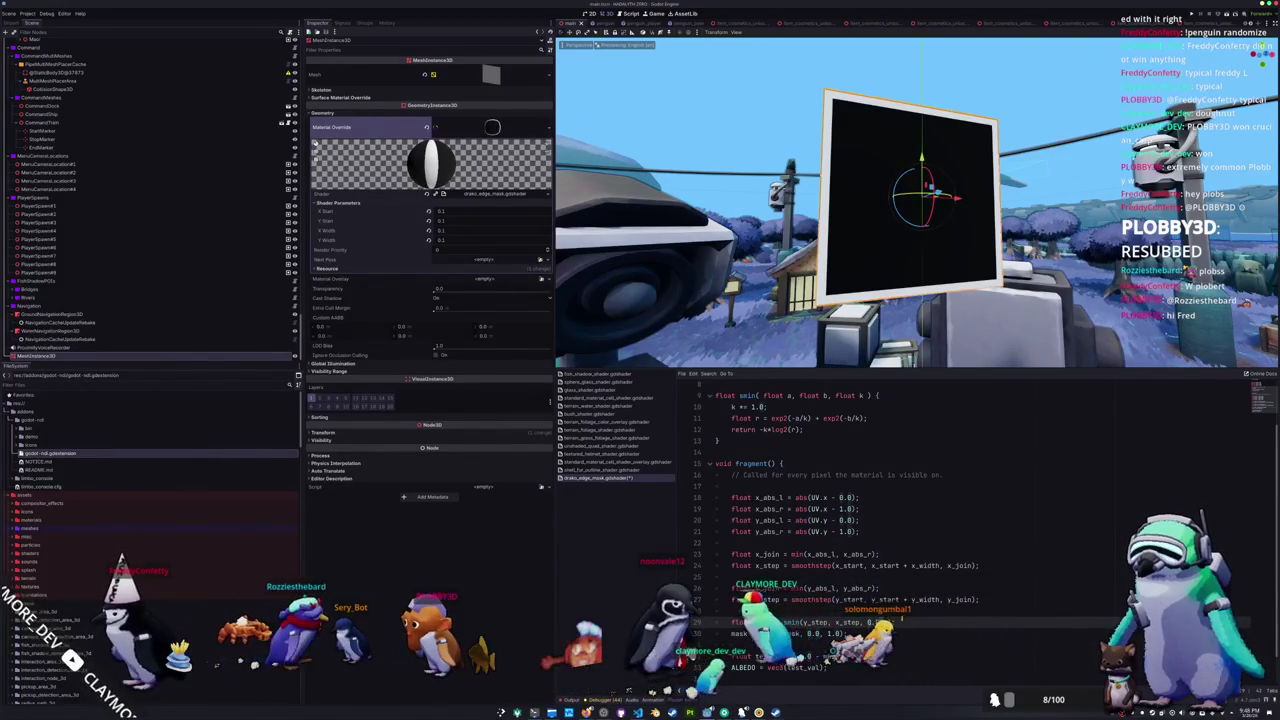
{"action": "key", "text": "ctrl+z"}
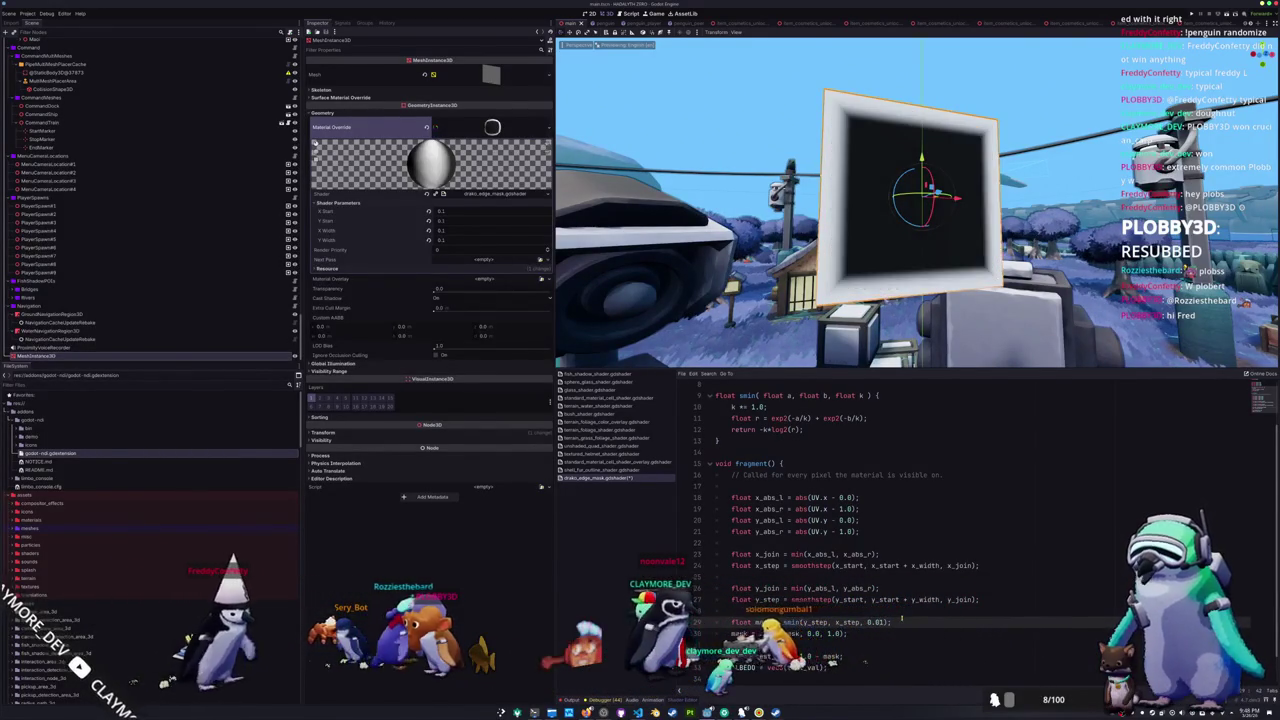
{"action": "key", "text": "alt+Tab"}
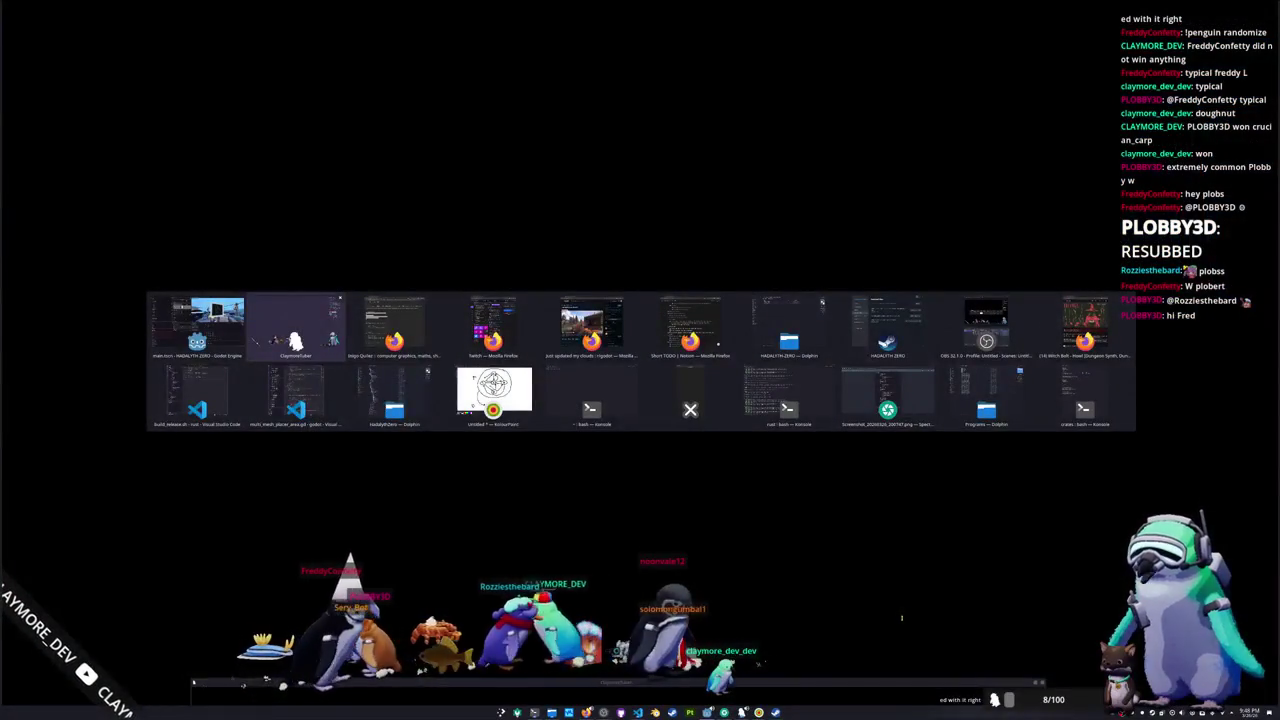
- Scroll through the Inigo Quilez smooth-minimum article comparing its variants and graphs
{"action": "key", "text": "alt+Tab"}
{"action": "scroll", "coordinate": [968, 387], "scroll_direction": "down", "scroll_amount": 5}
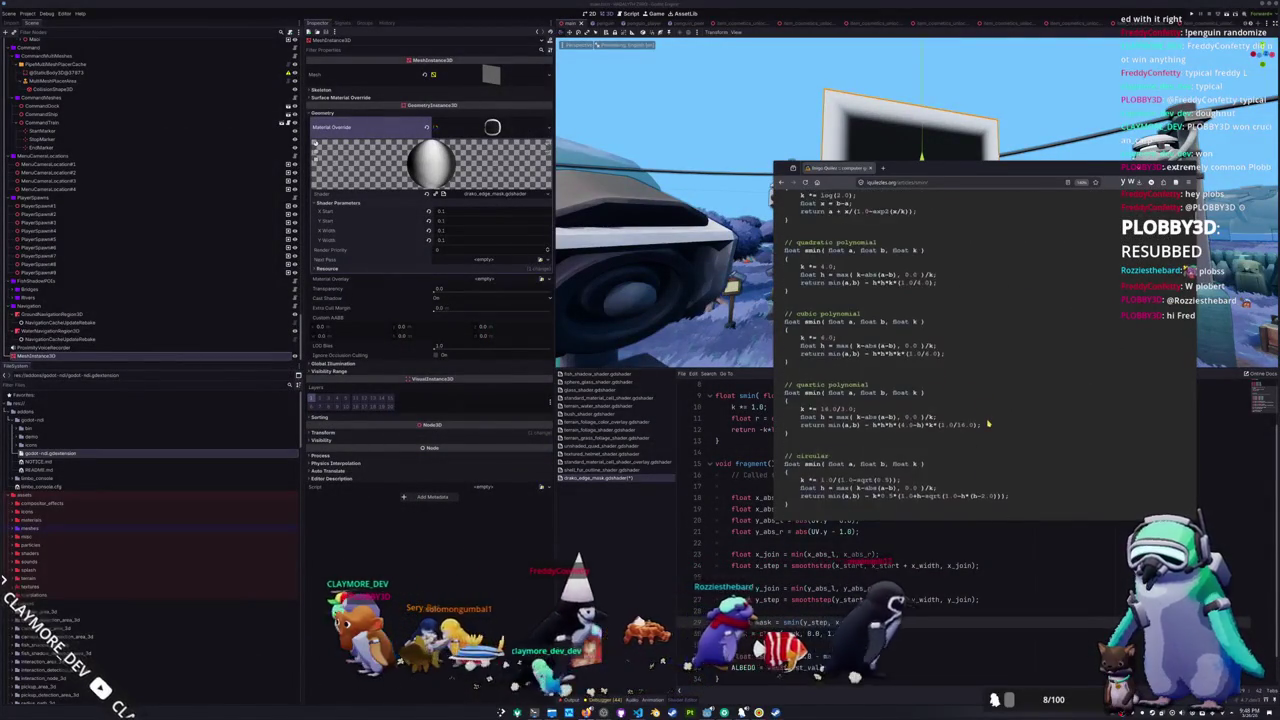
{"action": "scroll", "coordinate": [988, 424], "scroll_direction": "down", "scroll_amount": 3}
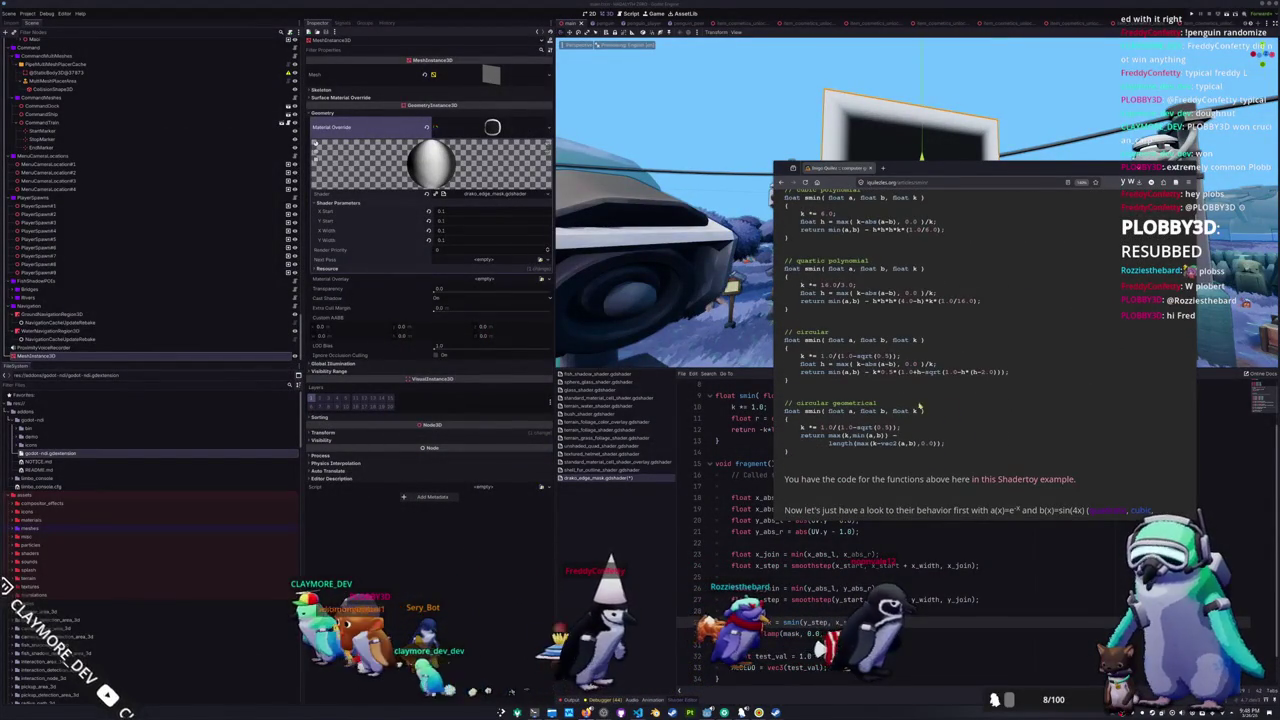
{"action": "scroll", "coordinate": [921, 408], "scroll_direction": "down", "scroll_amount": 5}
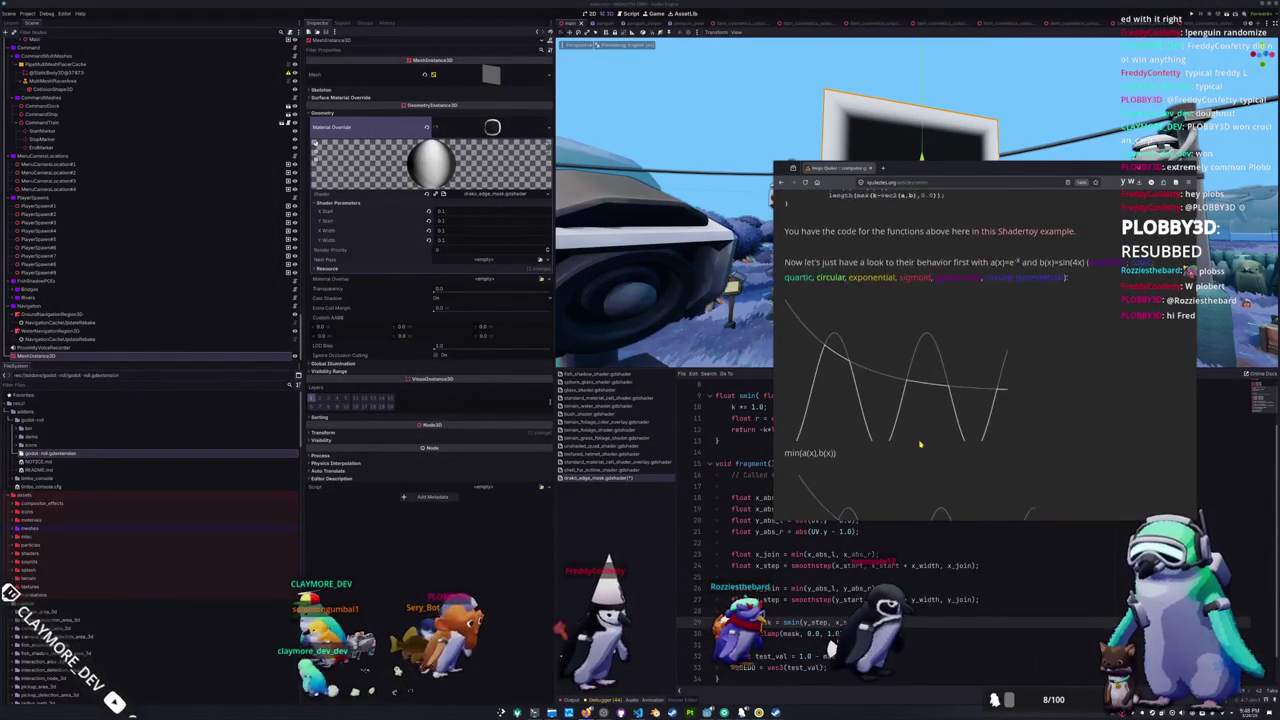
{"action": "scroll", "coordinate": [920, 444], "scroll_direction": "down", "scroll_amount": 5}
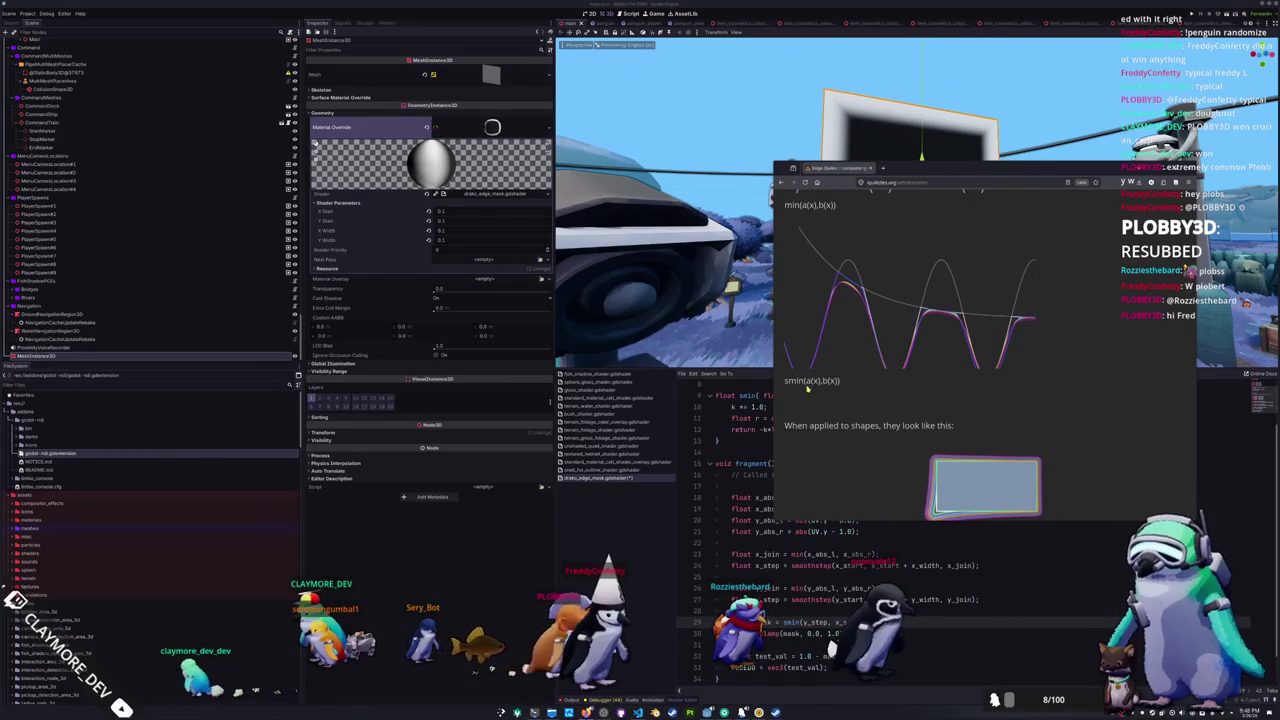
{"action": "scroll", "coordinate": [865, 410], "scroll_direction": "down", "scroll_amount": 8}
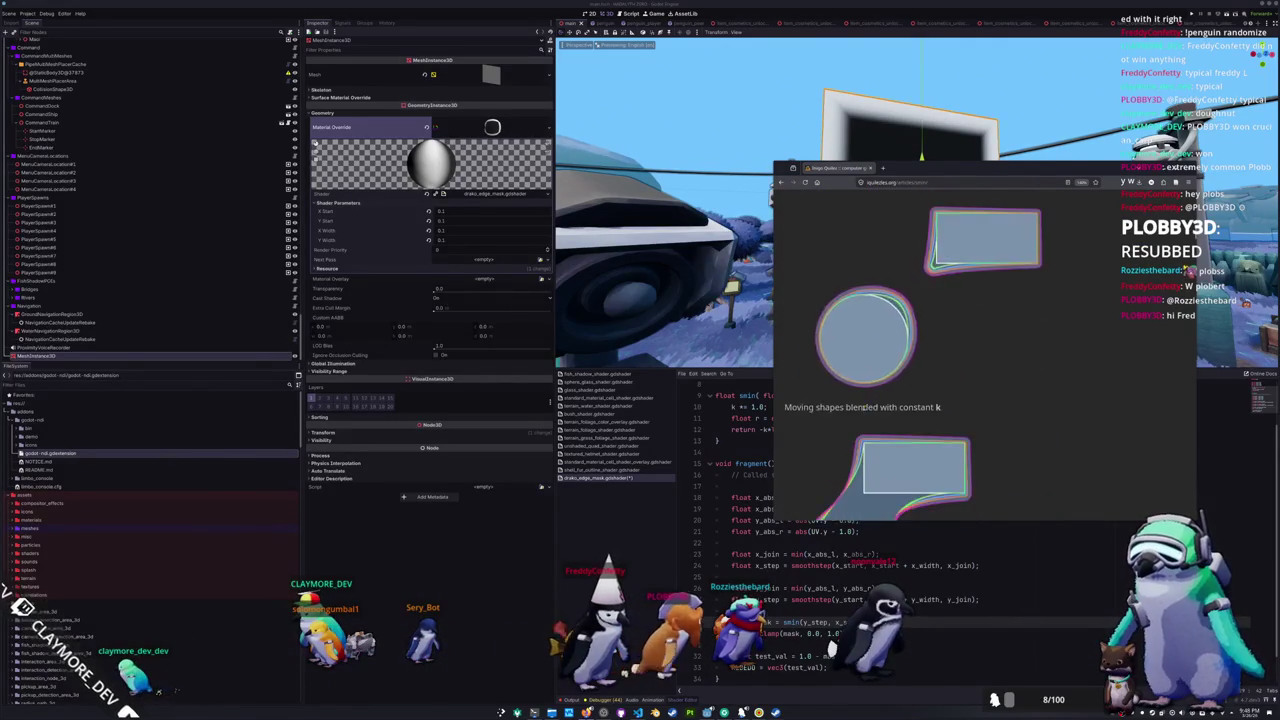
{"action": "scroll", "coordinate": [865, 410], "scroll_direction": "down", "scroll_amount": 2}
{"action": "scroll", "coordinate": [865, 410], "scroll_direction": "up", "scroll_amount": 4}
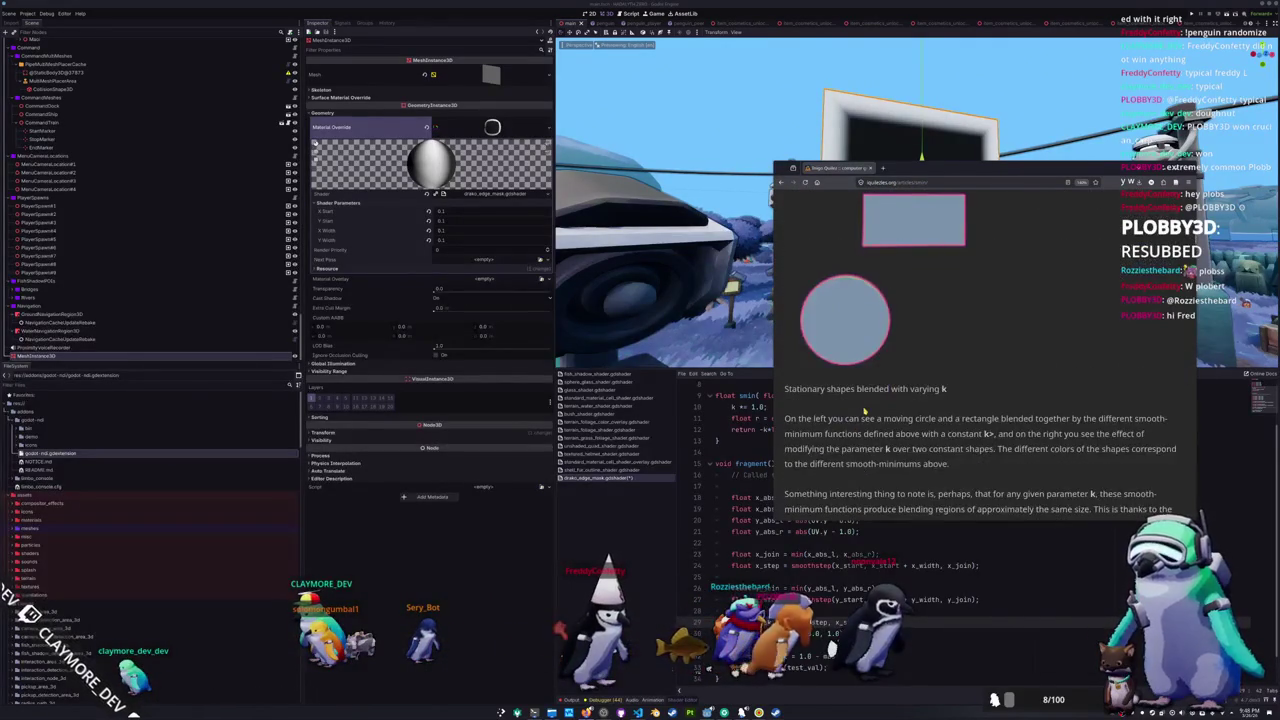
{"action": "scroll", "coordinate": [864, 411], "scroll_direction": "up", "scroll_amount": 10}
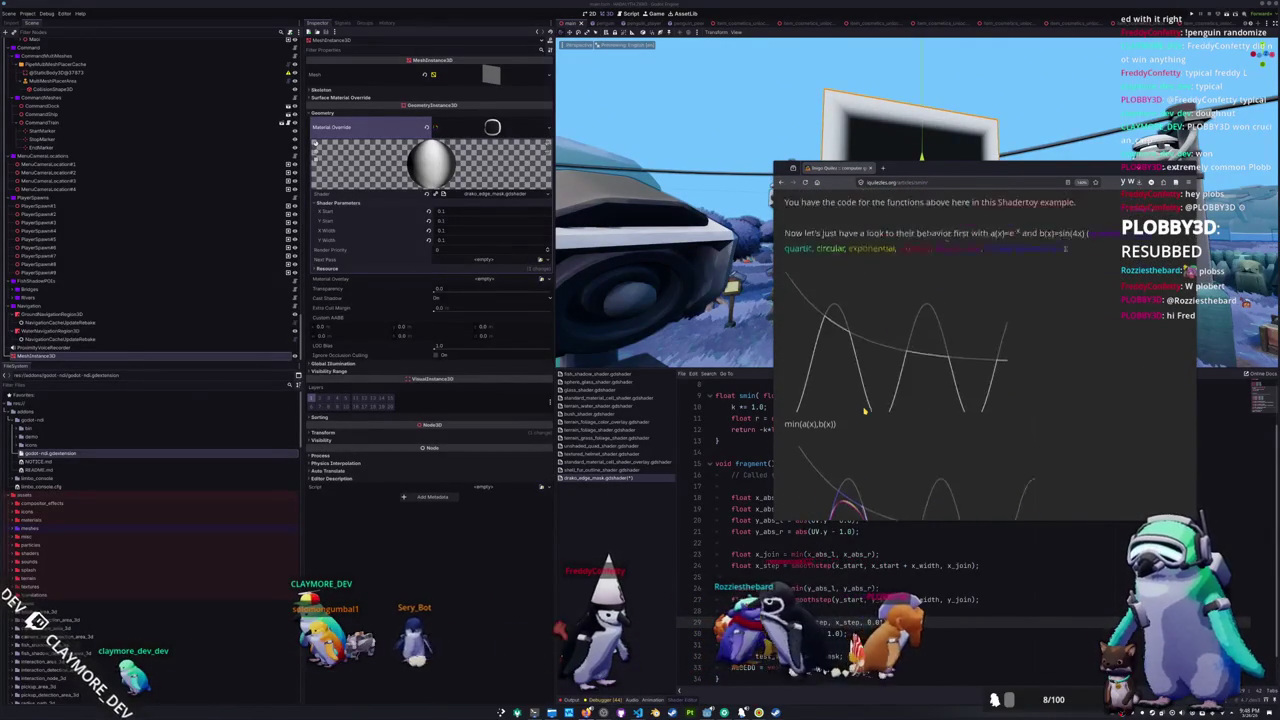
{"action": "scroll", "coordinate": [828, 464], "scroll_direction": "down", "scroll_amount": 10}
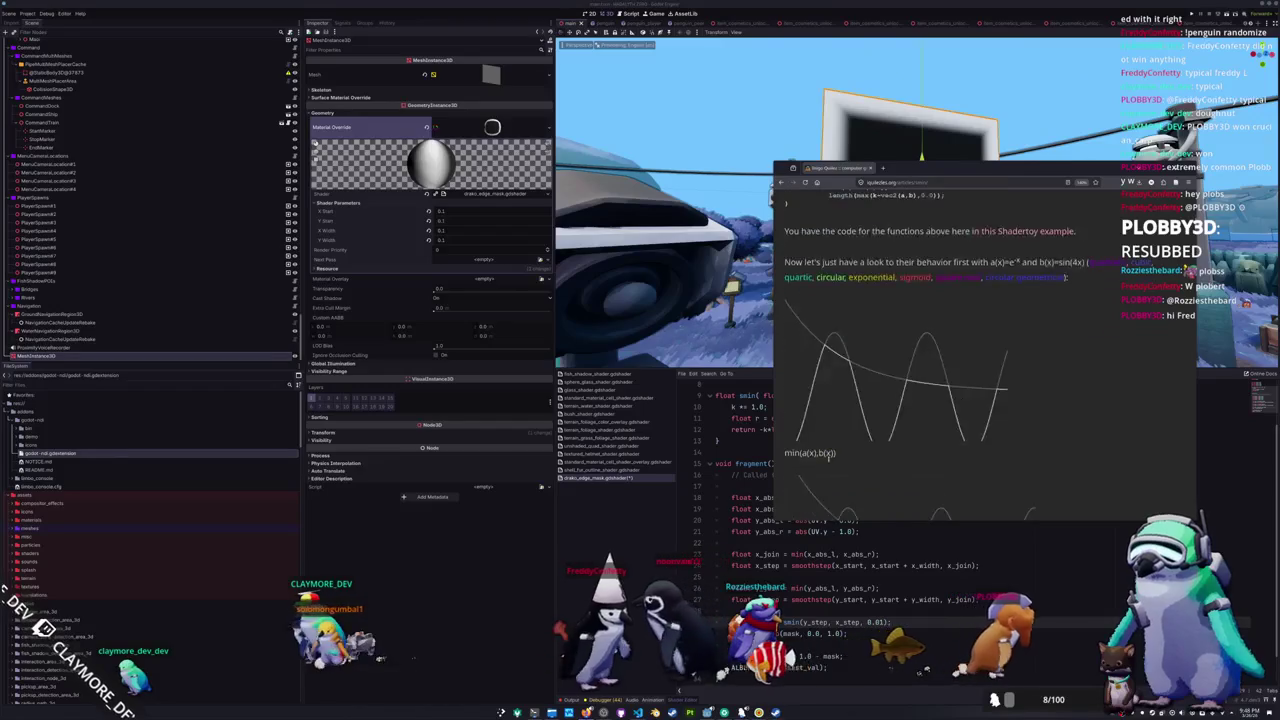
{"action": "scroll", "coordinate": [847, 358], "scroll_direction": "up", "scroll_amount": 3}
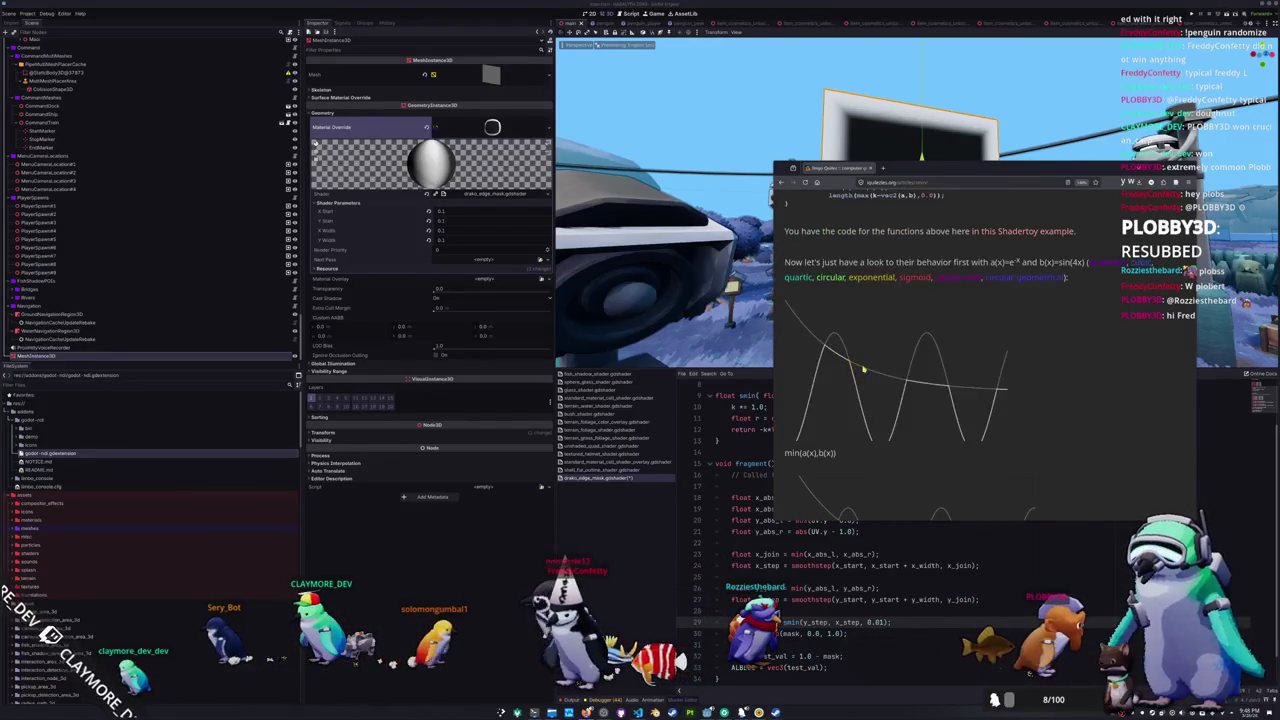
{"action": "scroll", "coordinate": [855, 350], "scroll_direction": "down", "scroll_amount": 3}
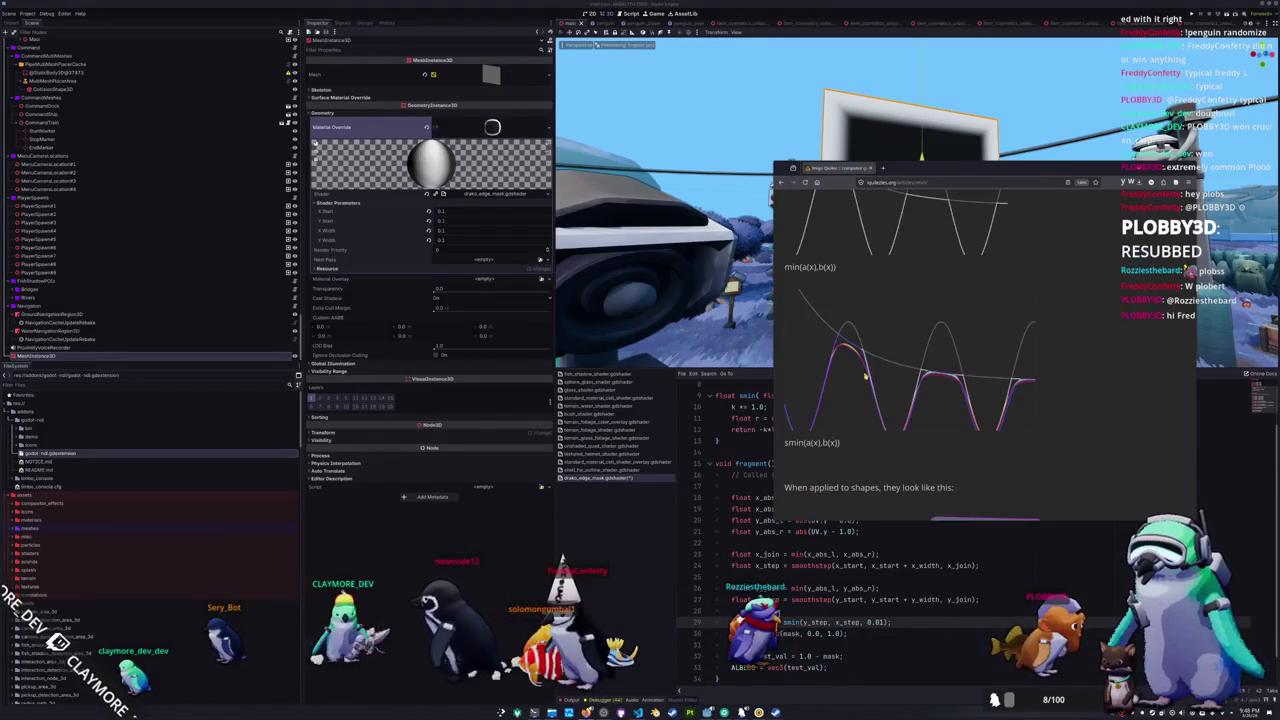
{"action": "scroll", "coordinate": [855, 352], "scroll_direction": "up", "scroll_amount": 3}
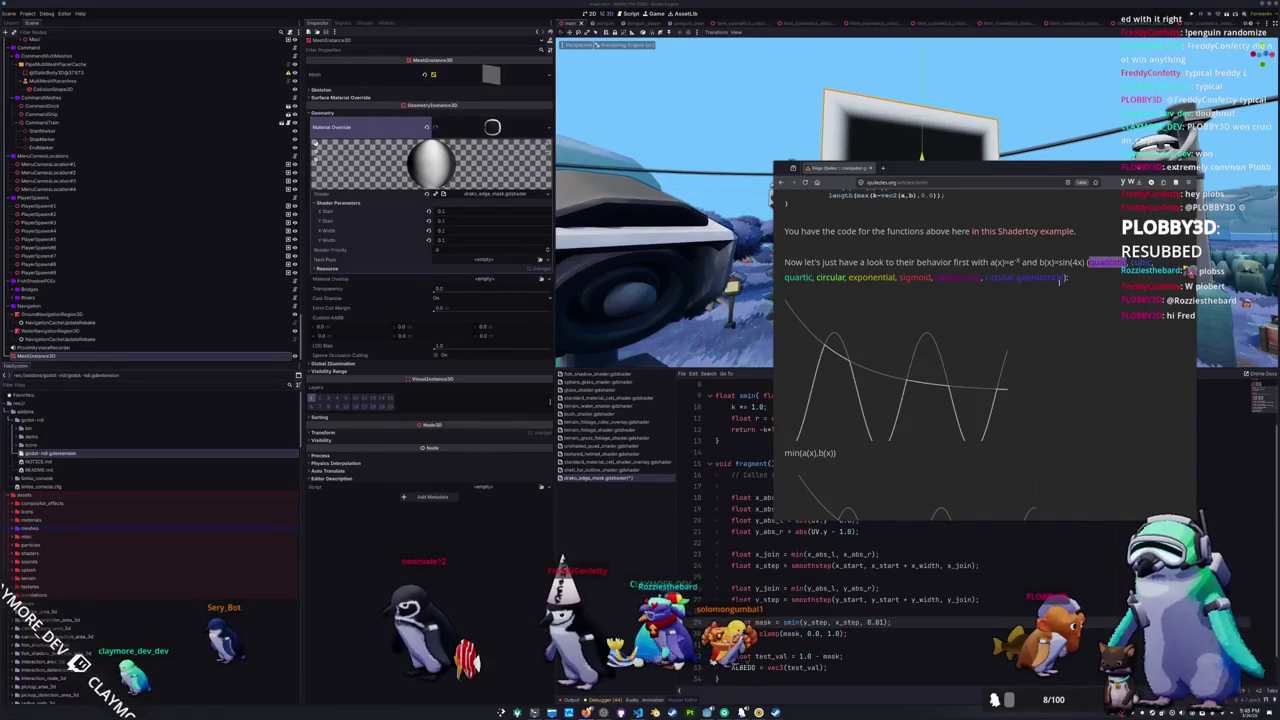
{"action": "scroll", "coordinate": [871, 387], "scroll_direction": "down", "scroll_amount": 3}
{"action": "scroll", "coordinate": [848, 413], "scroll_direction": "up", "scroll_amount": 3}
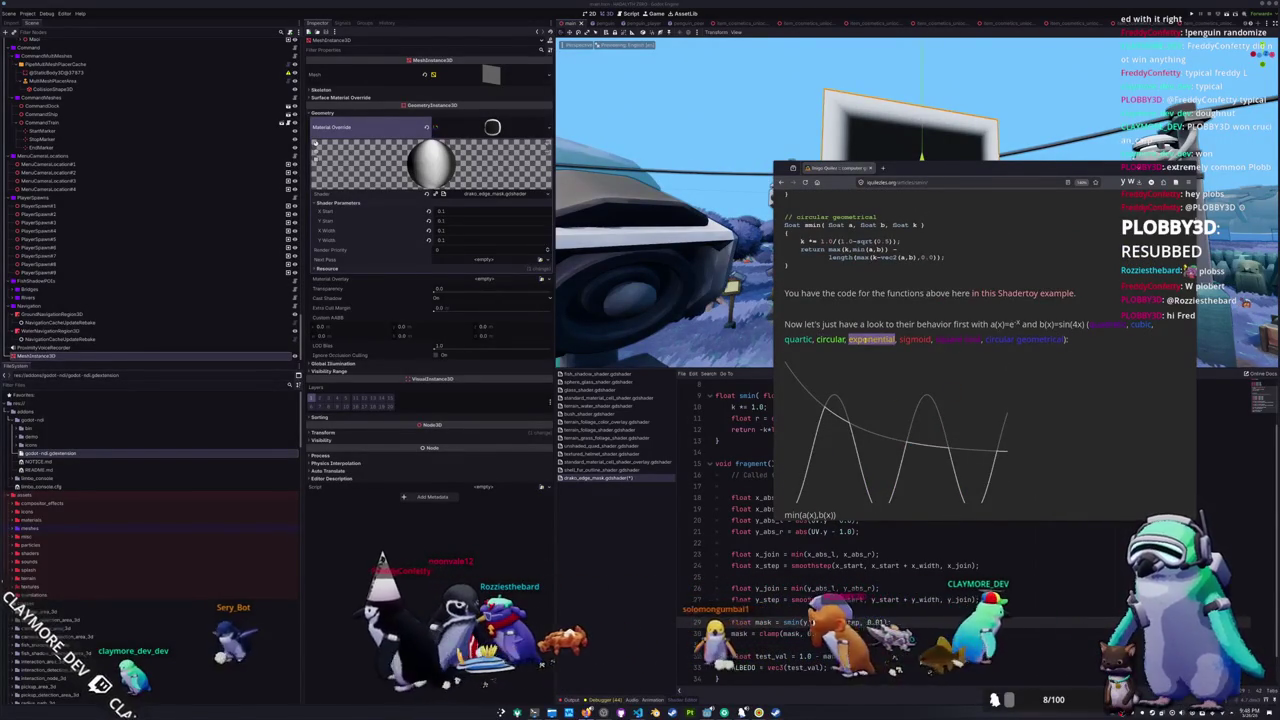
{"action": "scroll", "coordinate": [840, 387], "scroll_direction": "down", "scroll_amount": 3}
{"action": "scroll", "coordinate": [840, 388], "scroll_direction": "down", "scroll_amount": 1}
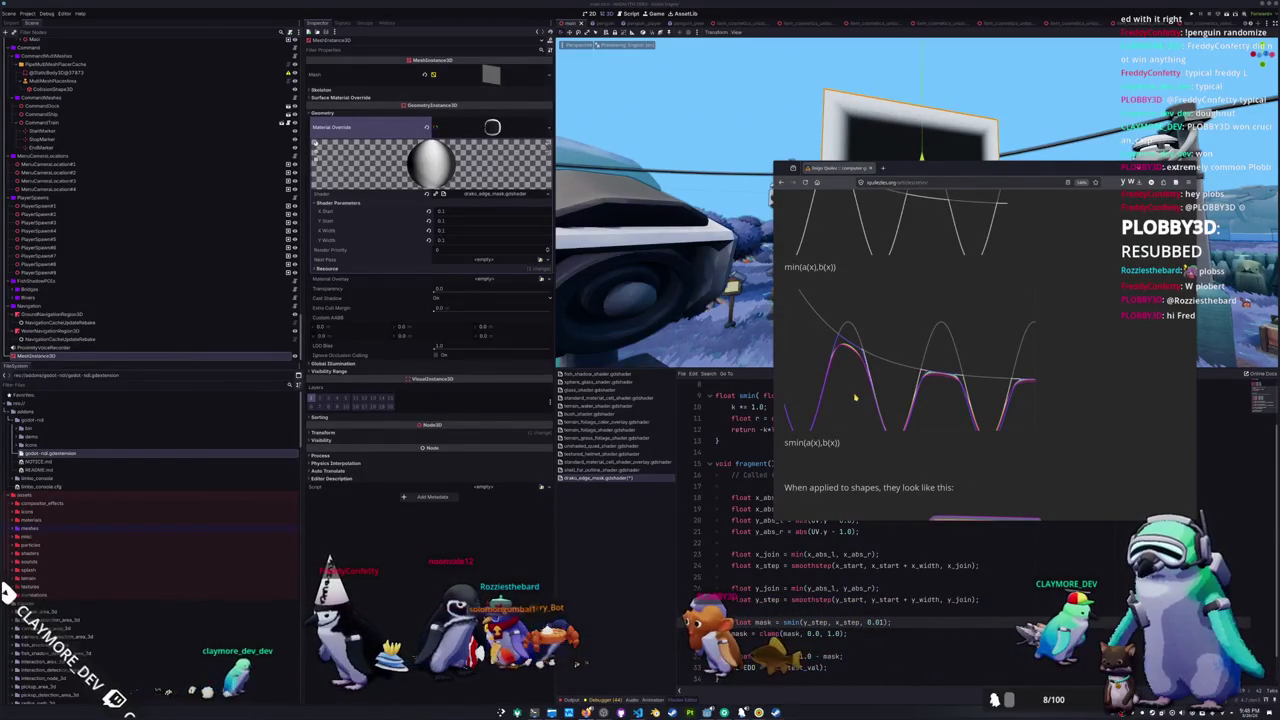
{"action": "scroll", "coordinate": [849, 401], "scroll_direction": "up", "scroll_amount": 5}
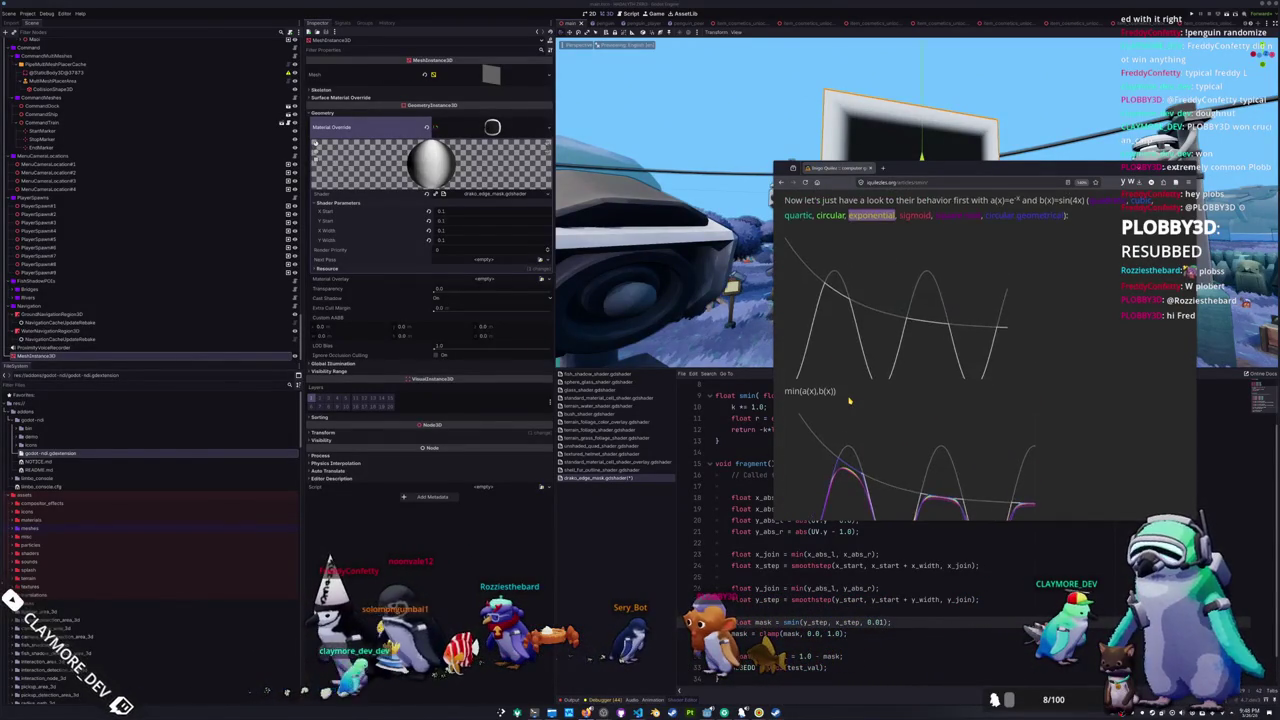
{"action": "scroll", "coordinate": [849, 401], "scroll_direction": "up", "scroll_amount": 5}
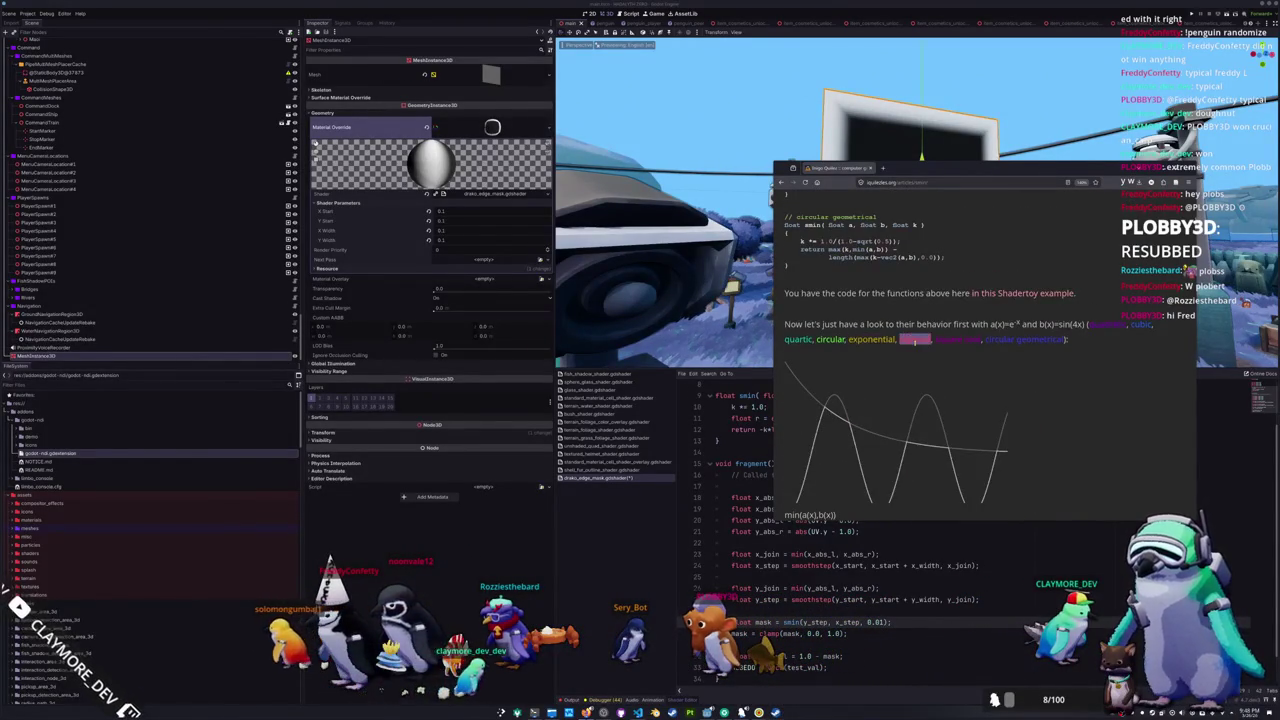
{"action": "scroll", "coordinate": [868, 381], "scroll_direction": "down", "scroll_amount": 12}
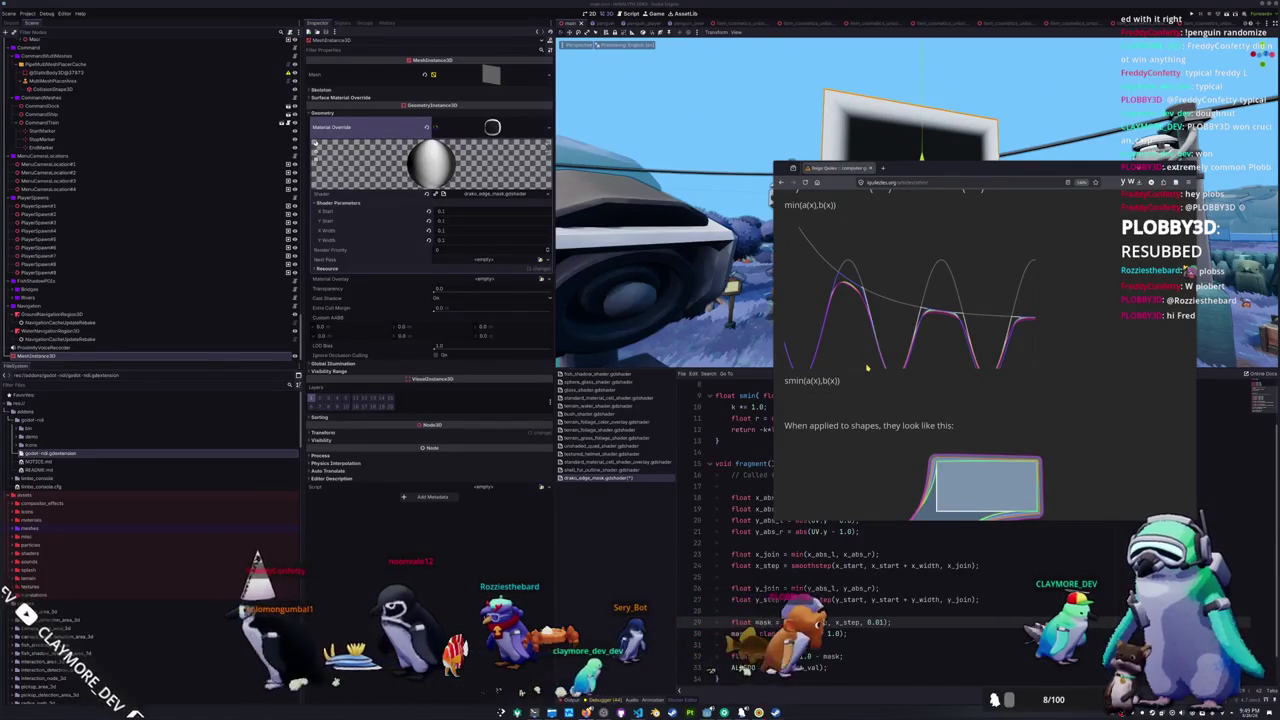
{"action": "scroll", "coordinate": [867, 367], "scroll_direction": "up", "scroll_amount": 15}
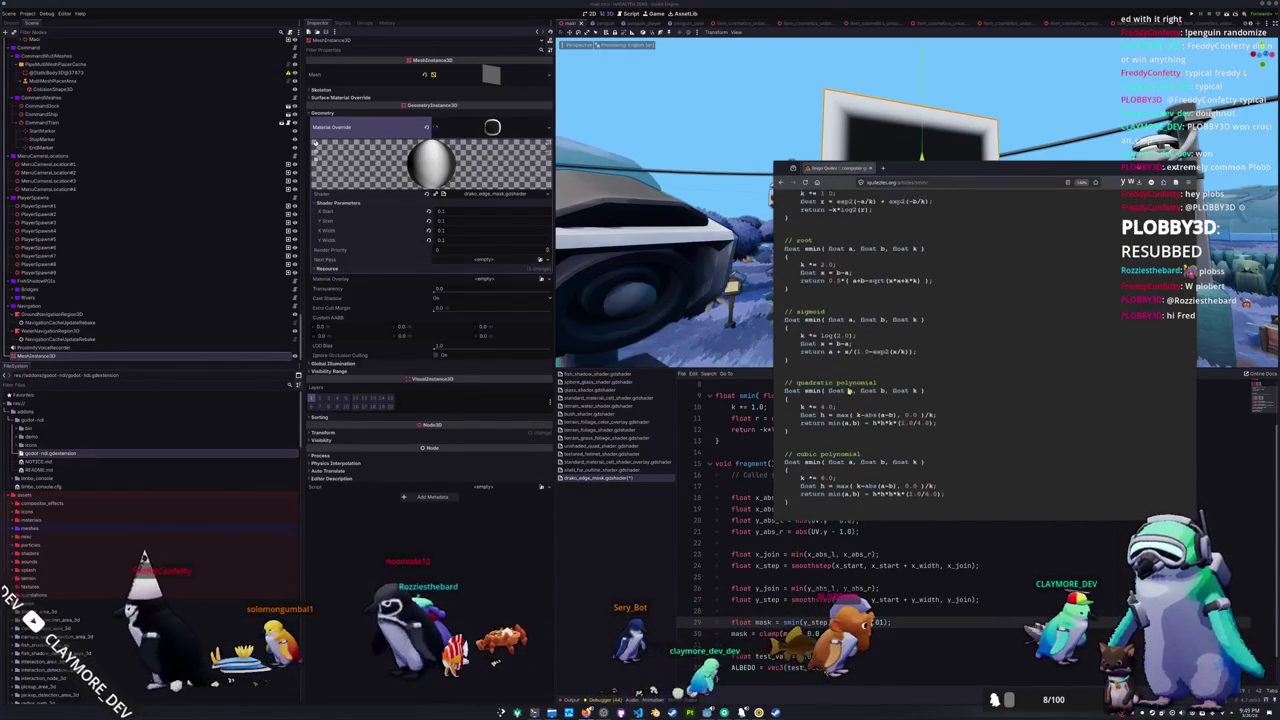
{"action": "scroll", "coordinate": [855, 395], "scroll_direction": "up", "scroll_amount": 3}
- Select the sigmoid smin function code, then return to Godot's shader editor
{"action": "left_click_drag", "start_coordinate": [783, 402], "coordinate": [779, 363]}
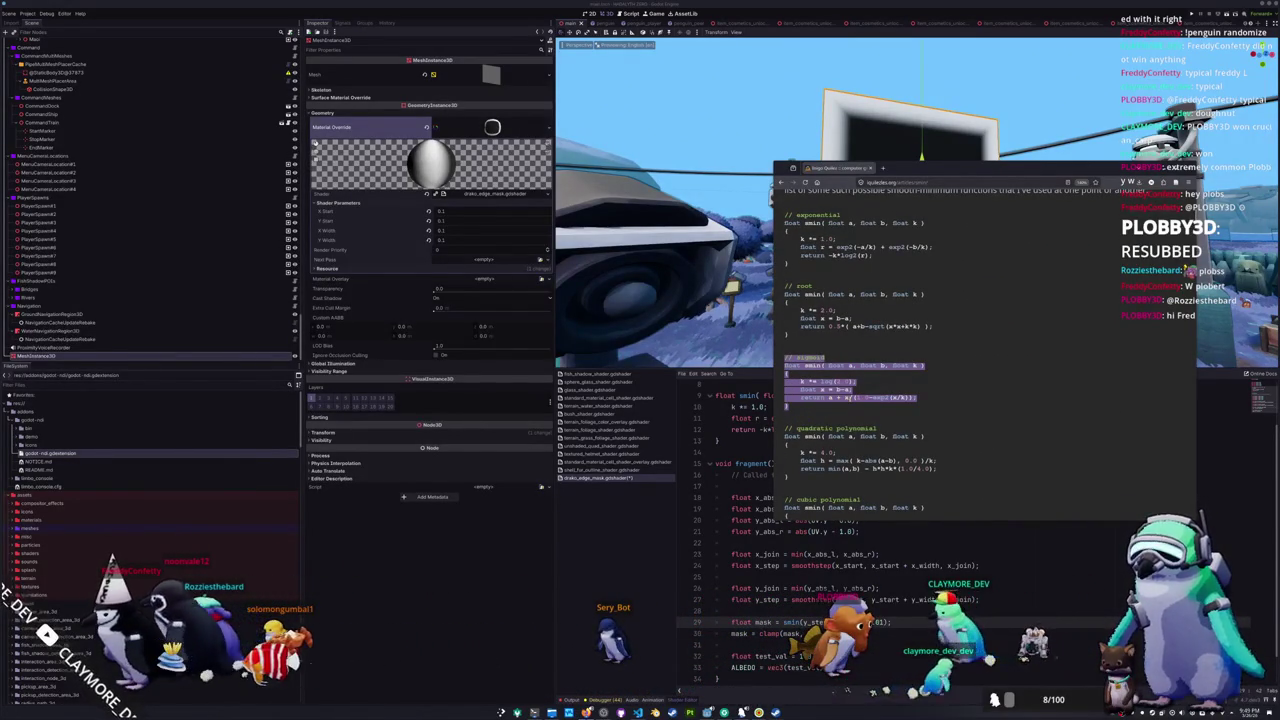
{"action": "left_click_drag", "start_coordinate": [845, 397], "coordinate": [918, 398]}
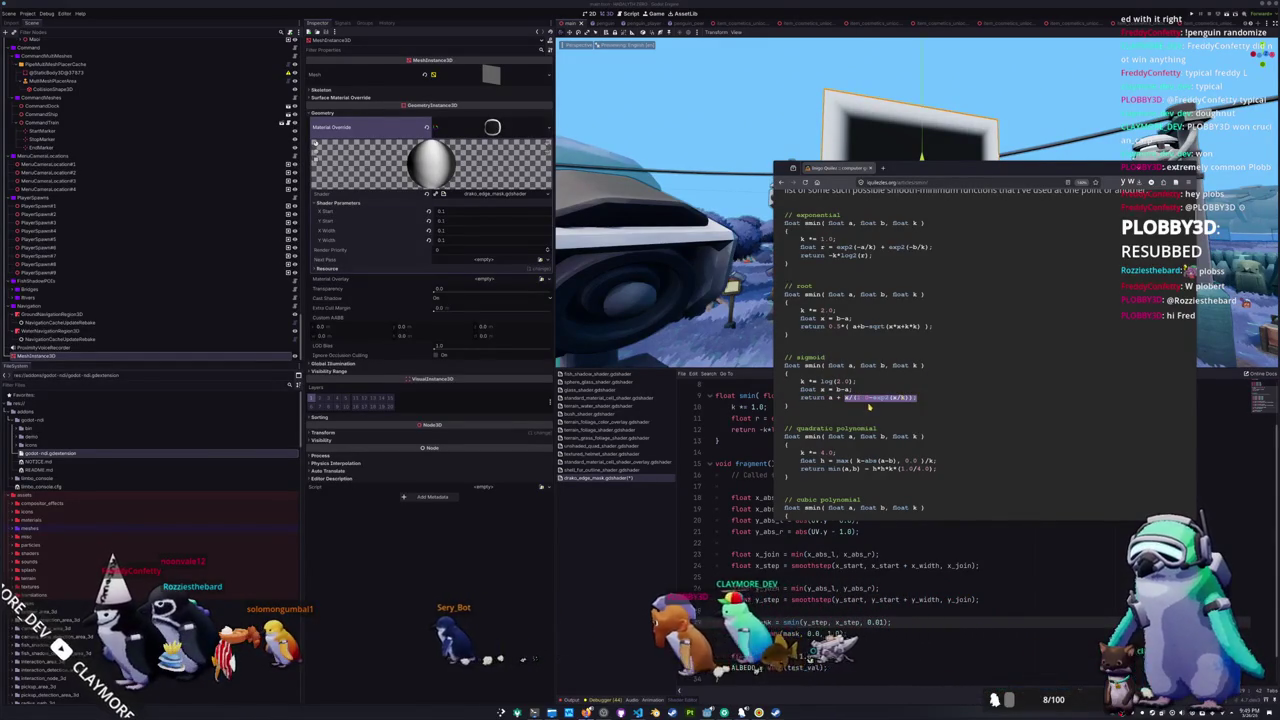
{"action": "mouse_move", "coordinate": [784, 357]}
{"action": "left_mouse_down"}
{"action": "mouse_move", "coordinate": [800, 400]}
{"action": "mouse_move", "coordinate": [790, 406]}
{"action": "left_mouse_up"}
{"action": "key", "text": "alt+Tab"}
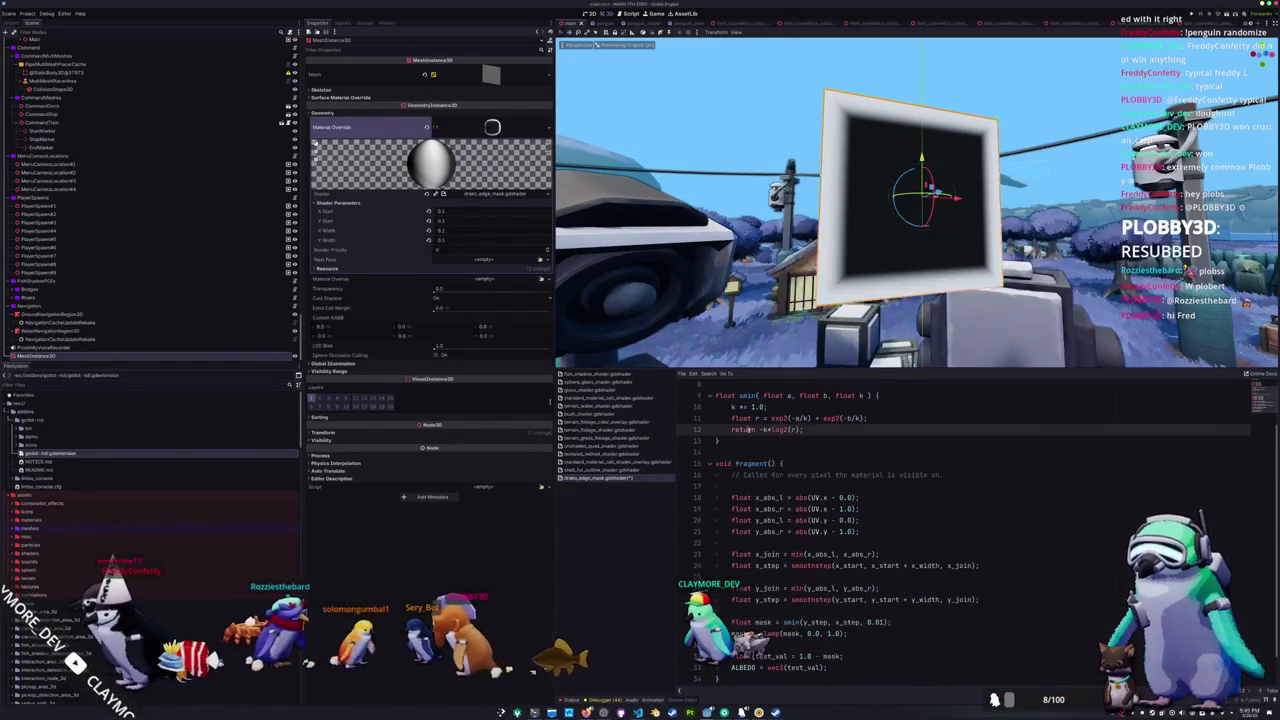
- Change line 11's exp2 and log2 calls to the natural exponential and logarithm
{"action": "left_click", "coordinate": [787, 418]}
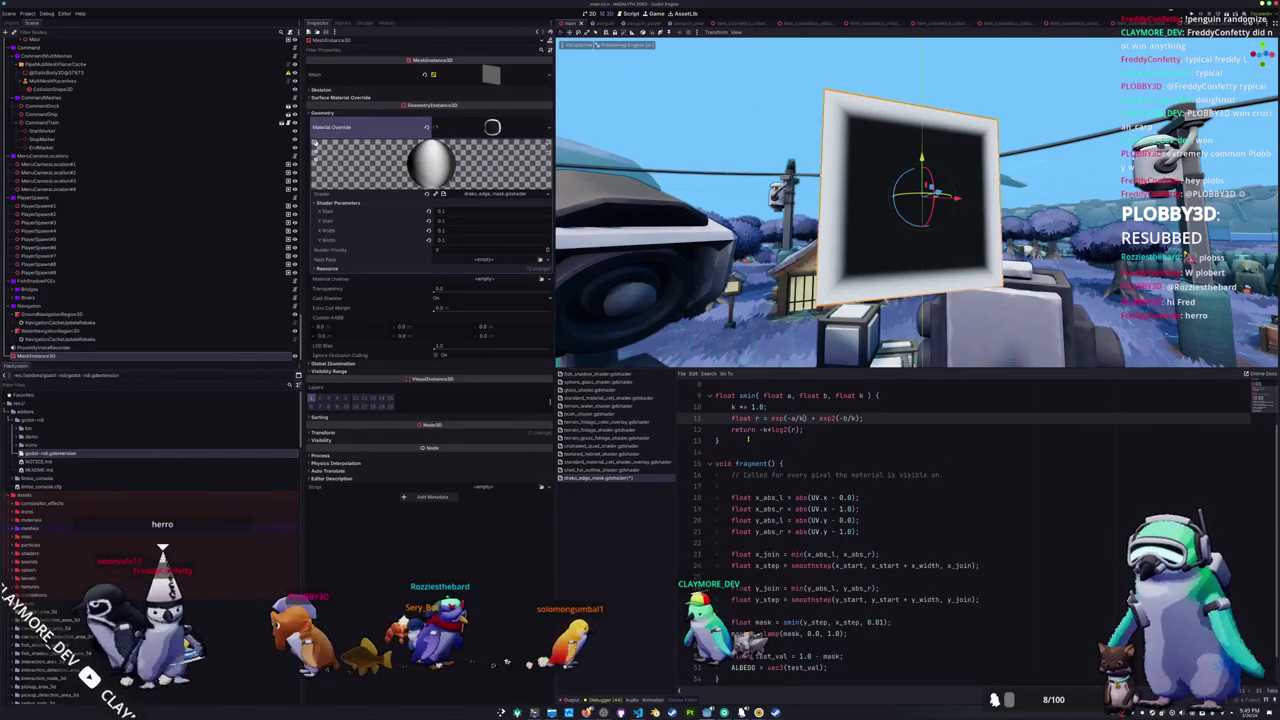
{"action": "key", "text": "BackSpace"}
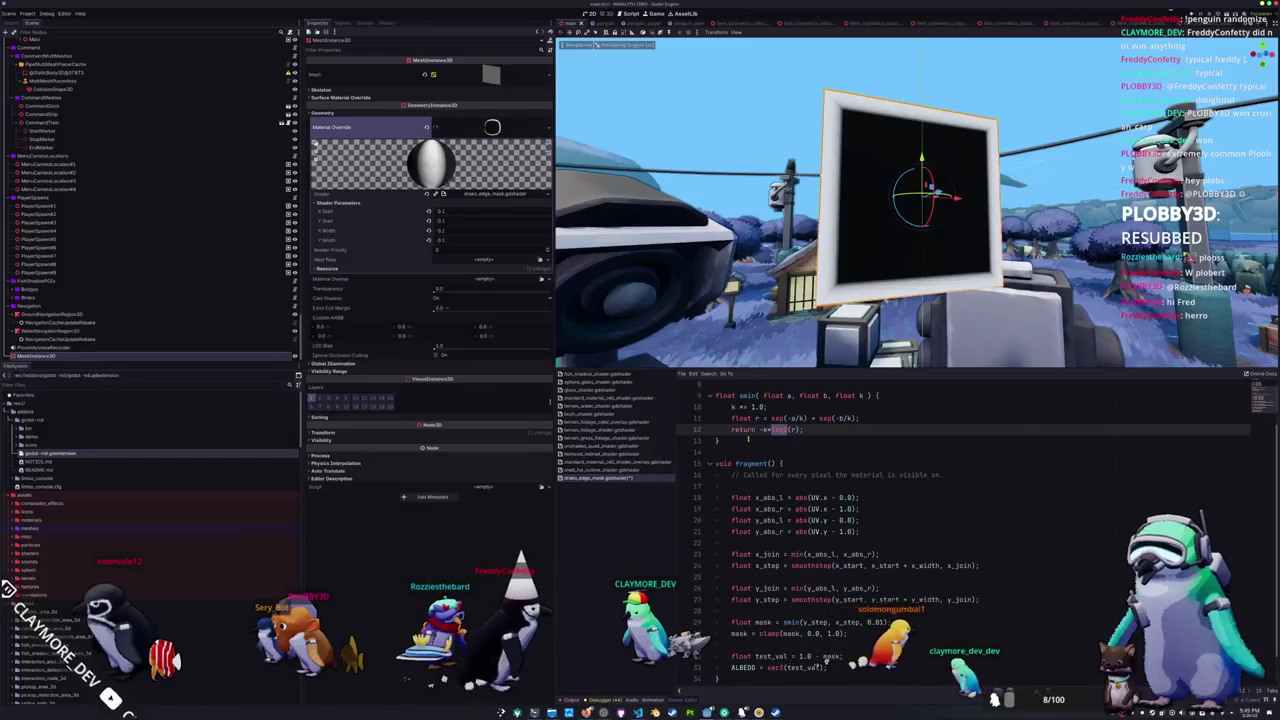
{"action": "key", "text": "BackSpace"}
{"action": "type", "text": "n"}
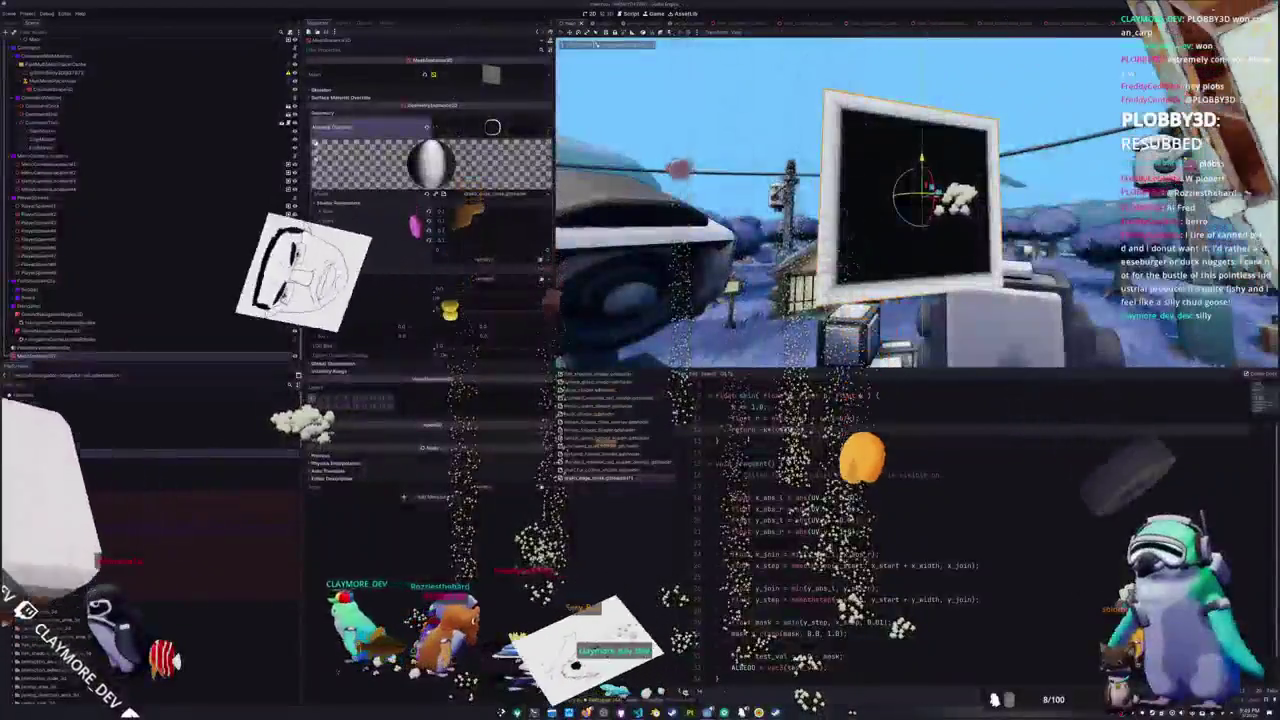
- Set the mask line's smin blend factor to 0.1 instead of 0.01
{"action": "key", "text": "Down"}
{"action": "key", "text": "Down"}
{"action": "key", "text": "Down"}
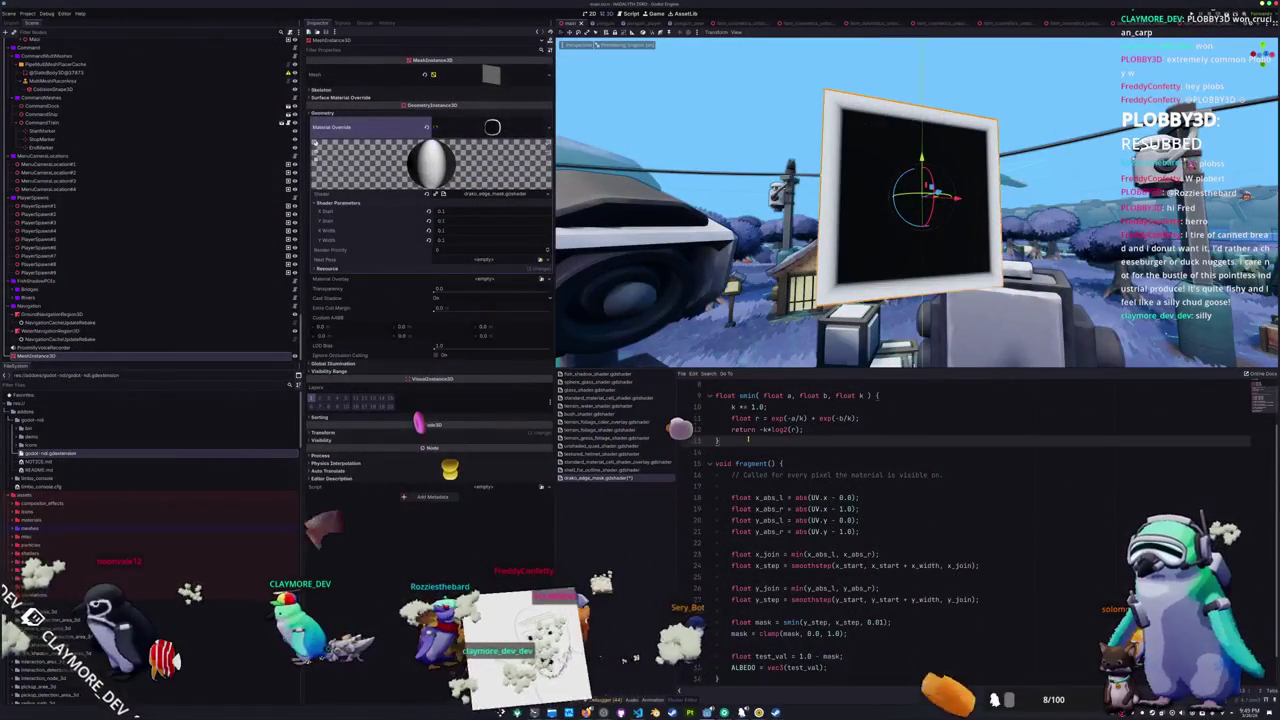
{"action": "key", "text": "Down"}
{"action": "key", "text": "Down"}
{"action": "key", "text": "Down"}
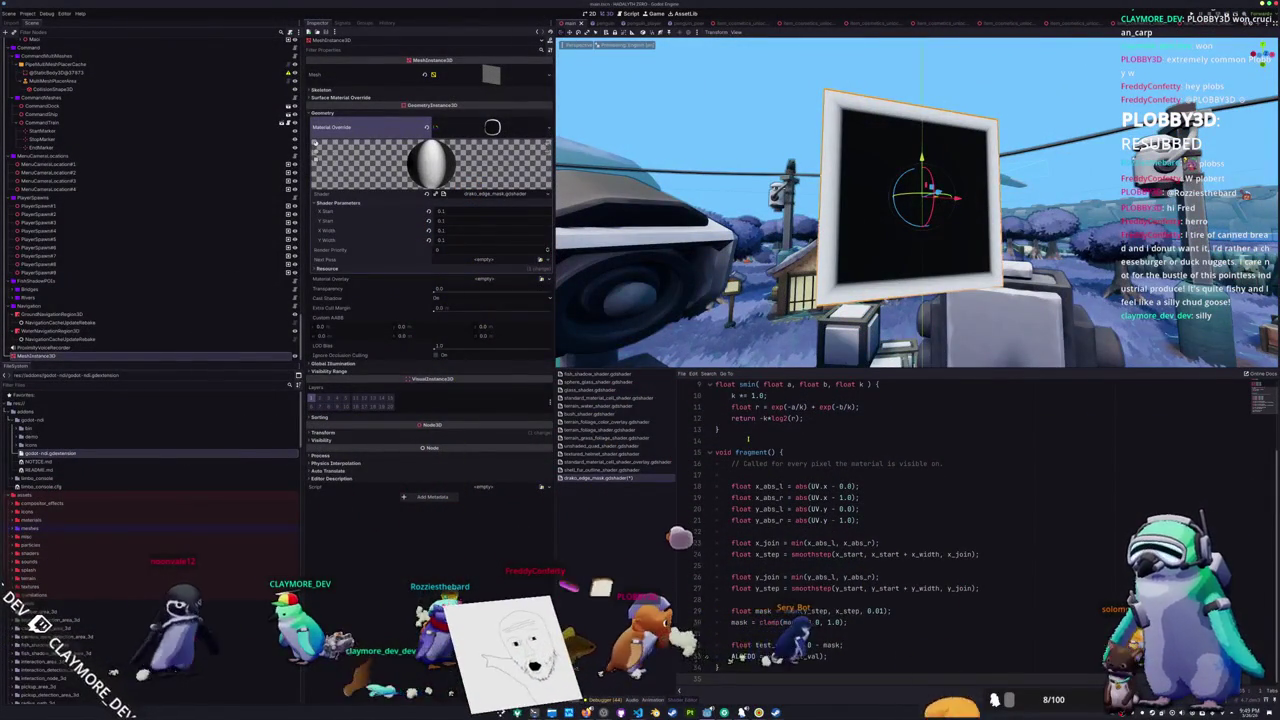
{"action": "key", "text": "Up"}
{"action": "key", "text": "Up"}
{"action": "key", "text": "Up"}
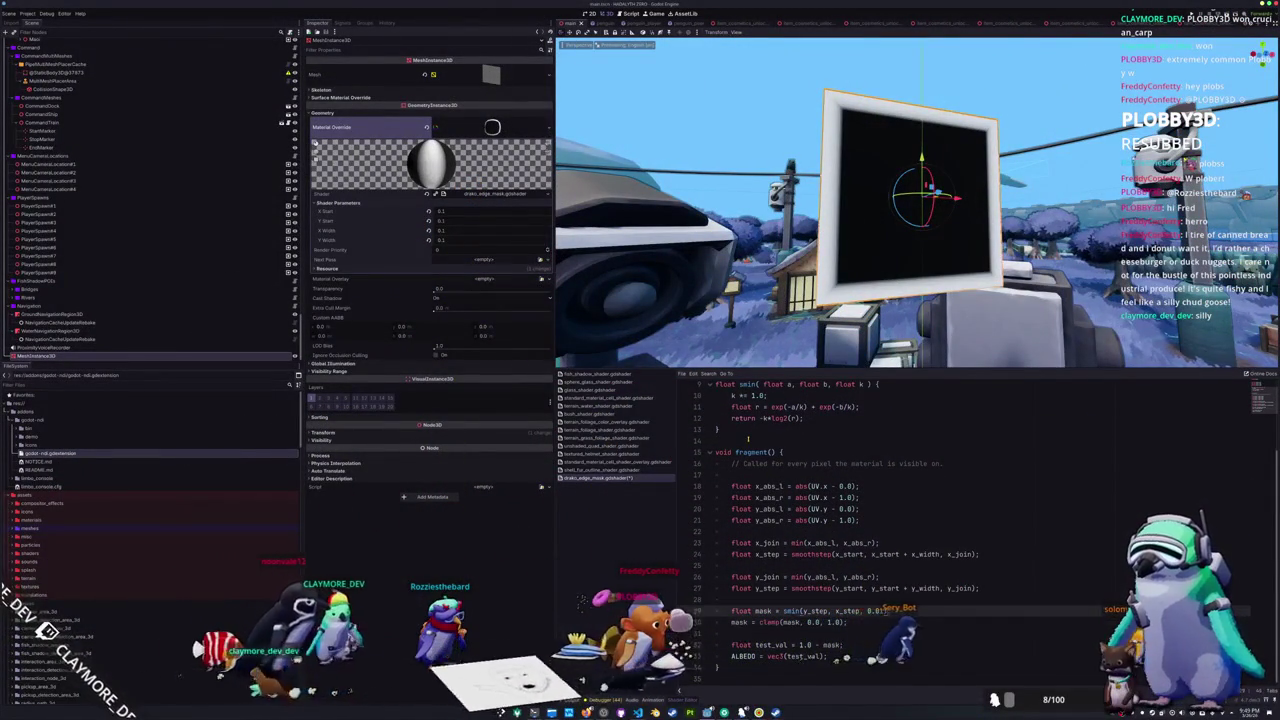
{"action": "type", "text": "0.1);"}
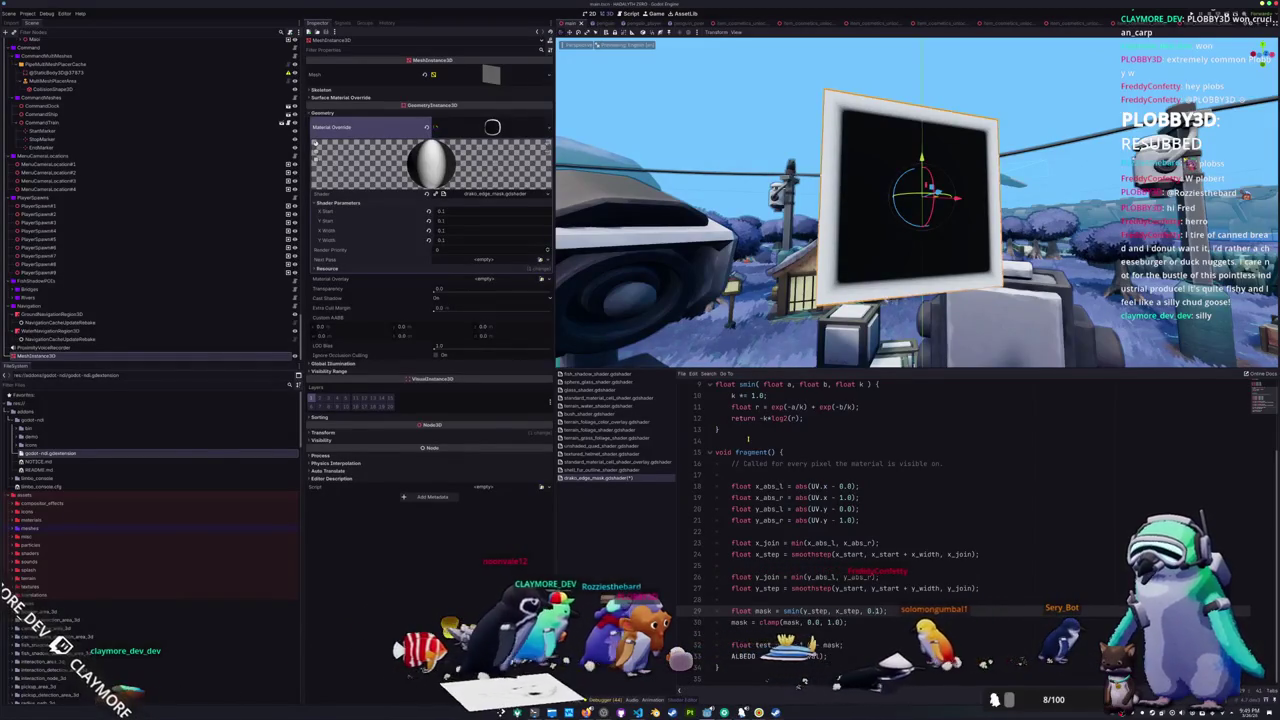
{"action": "scroll", "coordinate": [817, 246], "scroll_direction": "up", "scroll_amount": 5}
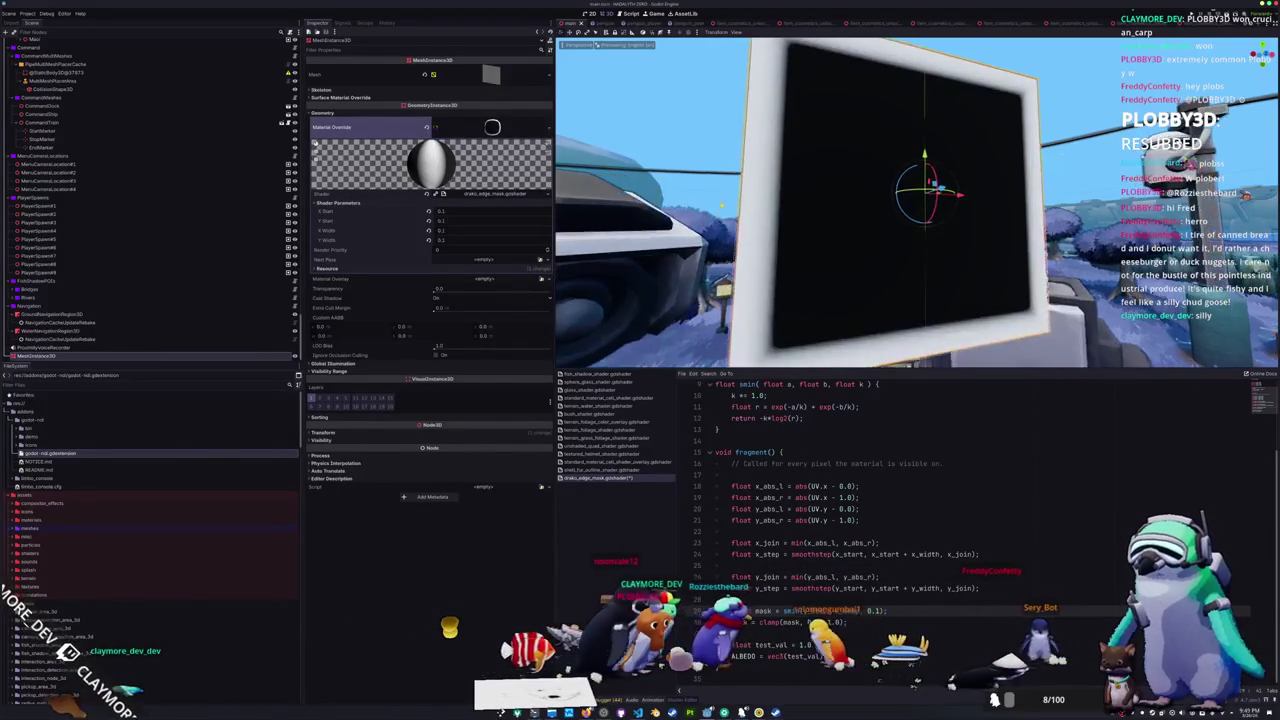
- Delete the default per-pixel comment and the blank line below it in fragment()
{"action": "left_click_drag", "start_coordinate": [801, 258], "coordinate": [853, 245]}
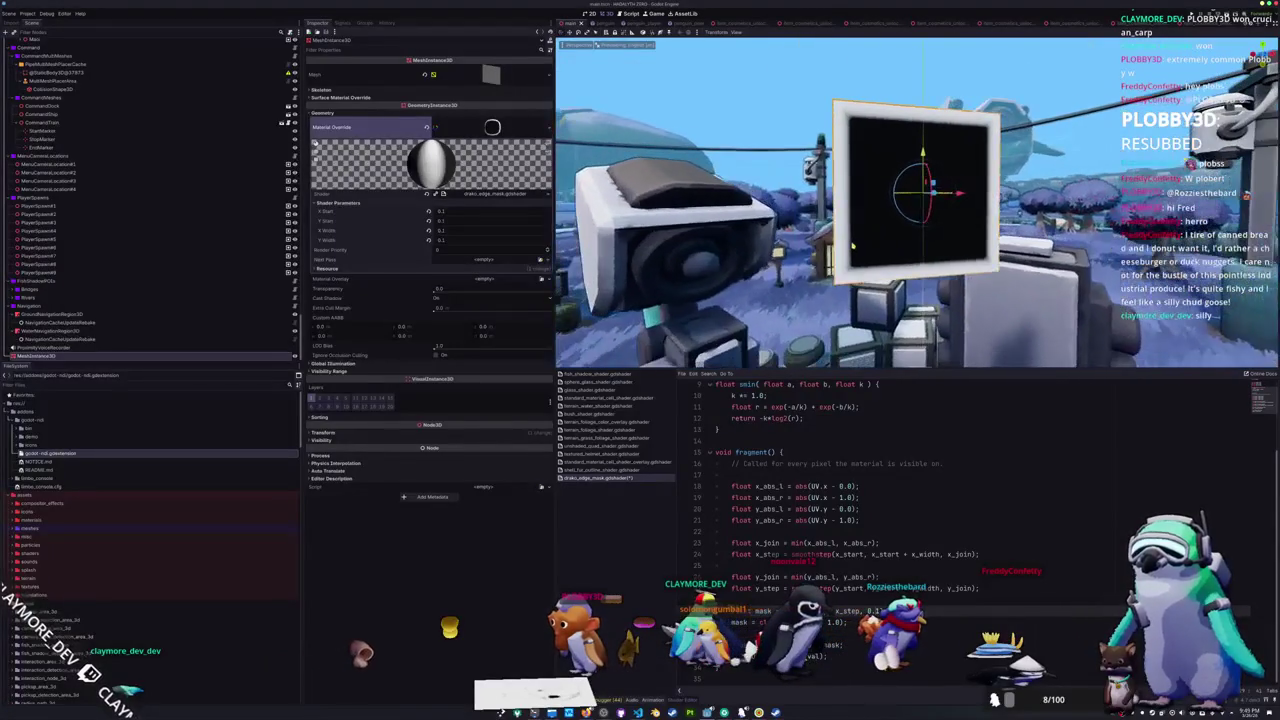
{"action": "left_click", "coordinate": [919, 464]}
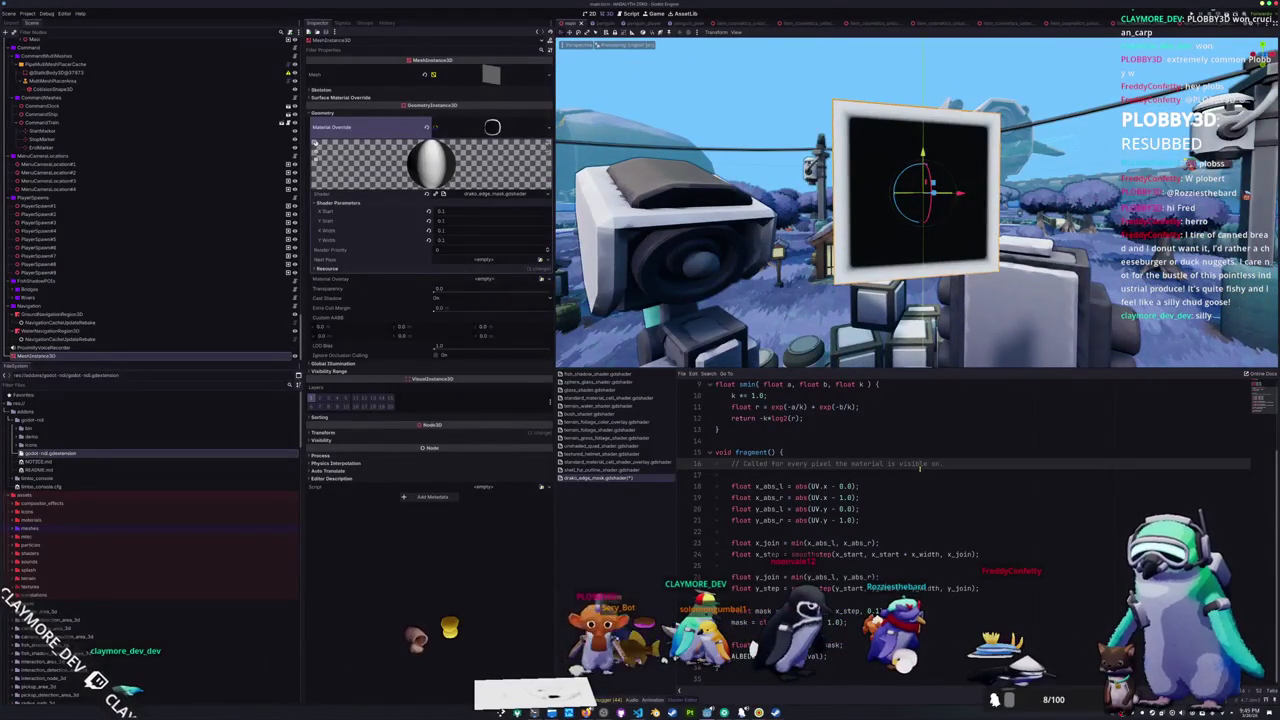
{"action": "key", "text": "Down"}
{"action": "key", "text": "Up"}
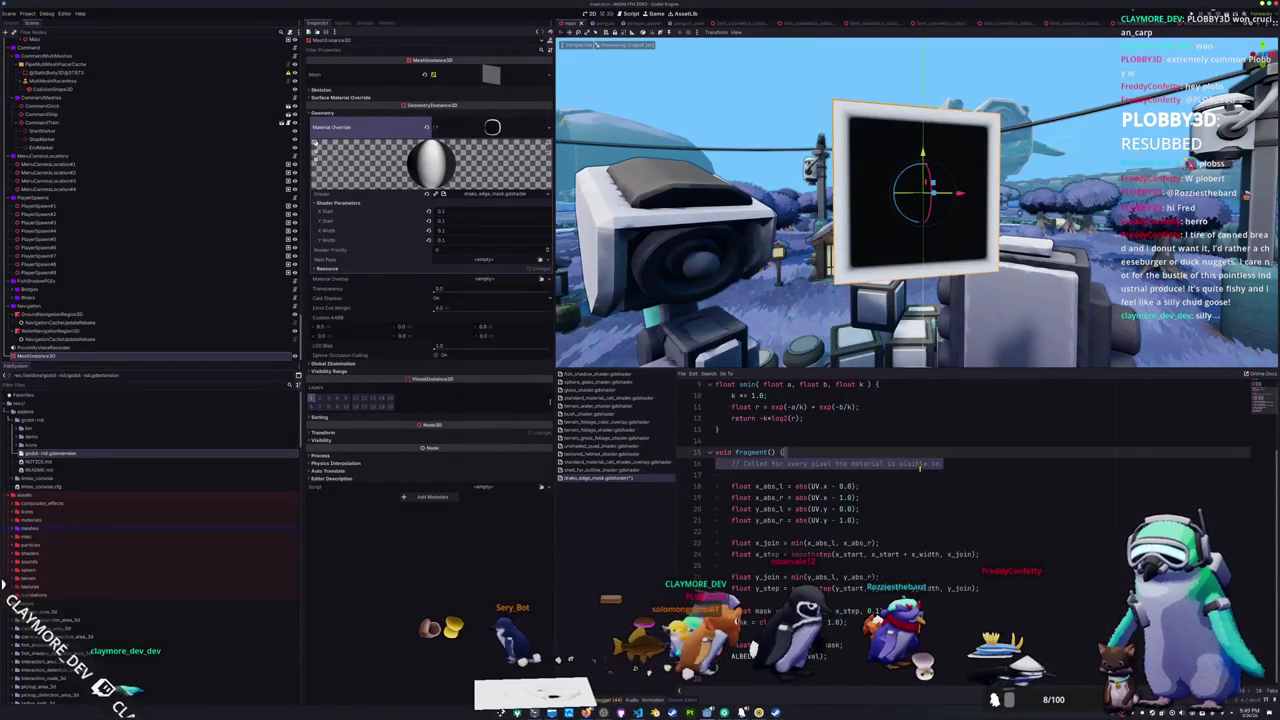
{"action": "key", "text": "ctrl+shift+k"}
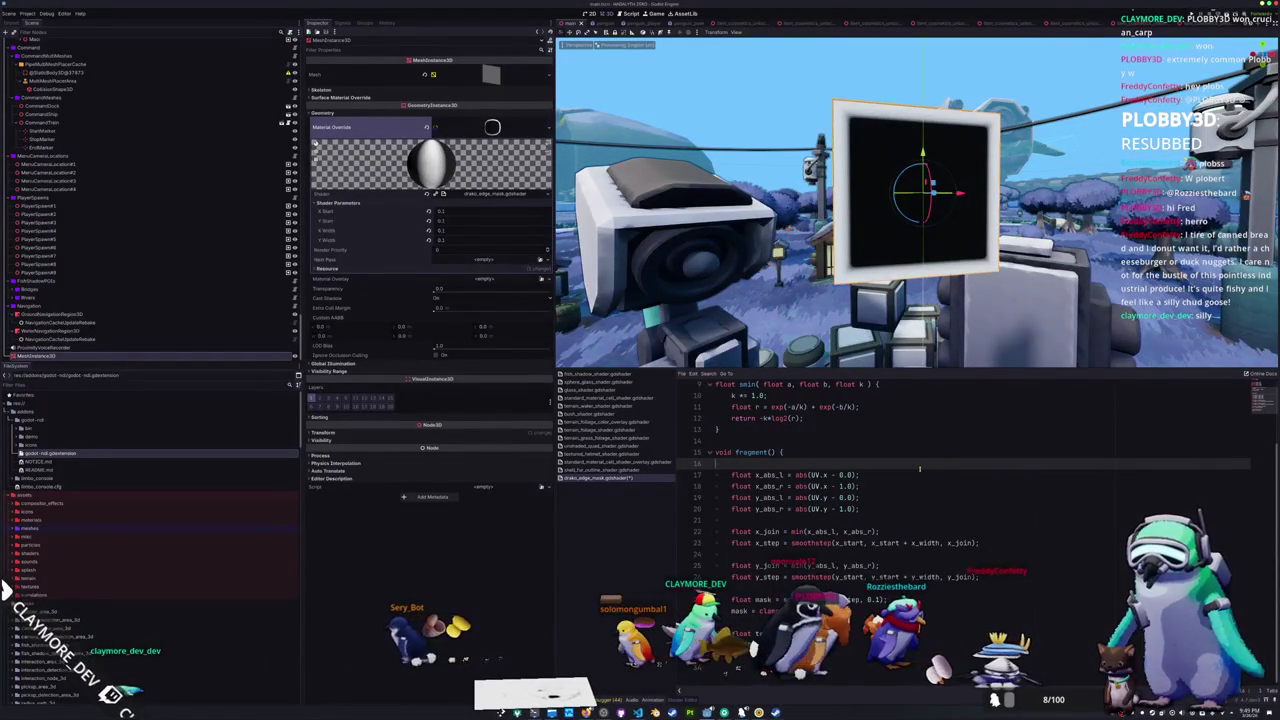
{"action": "key", "text": "ctrl+shift+k"}
{"action": "key", "text": "Down"}
{"action": "key", "text": "Down"}
{"action": "key", "text": "Down"}
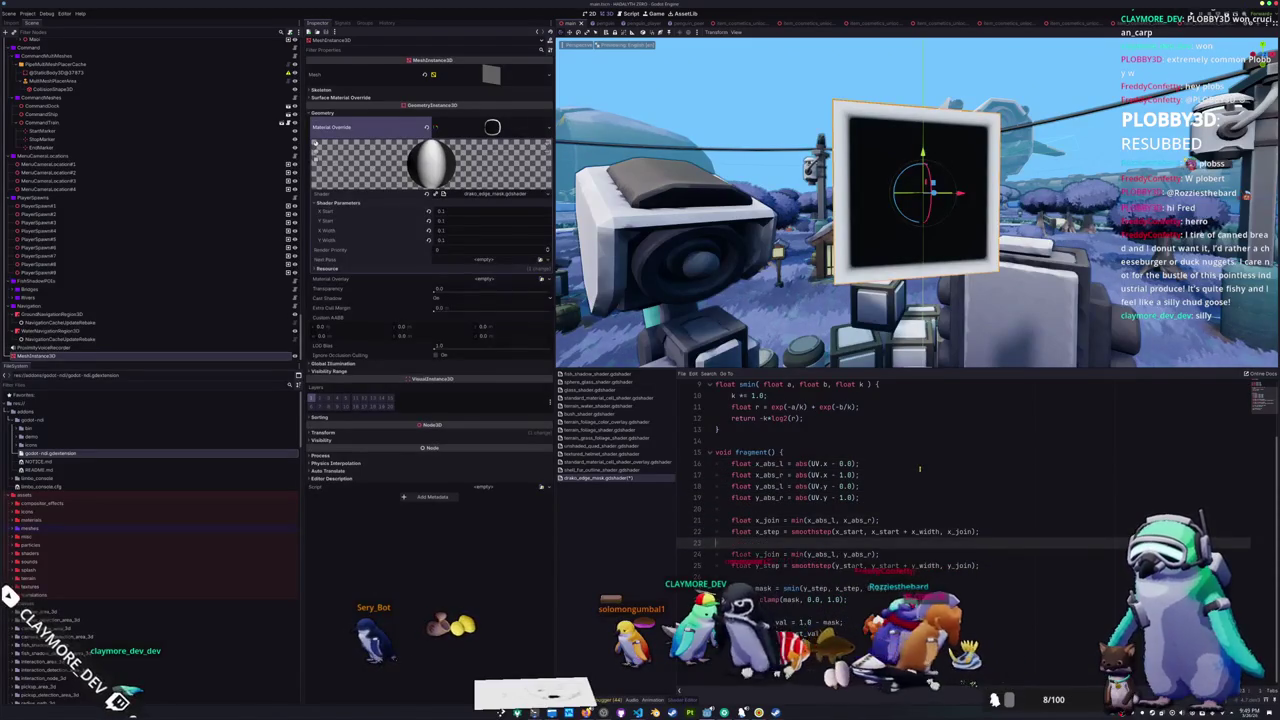
- Select the abs(UV.x - 0.0) expression on the x_abs_l line
{"action": "key", "text": "Down"}
{"action": "key", "text": "Down"}
{"action": "key", "text": "Up"}
{"action": "key", "text": "Up"}
{"action": "key", "text": "Up"}
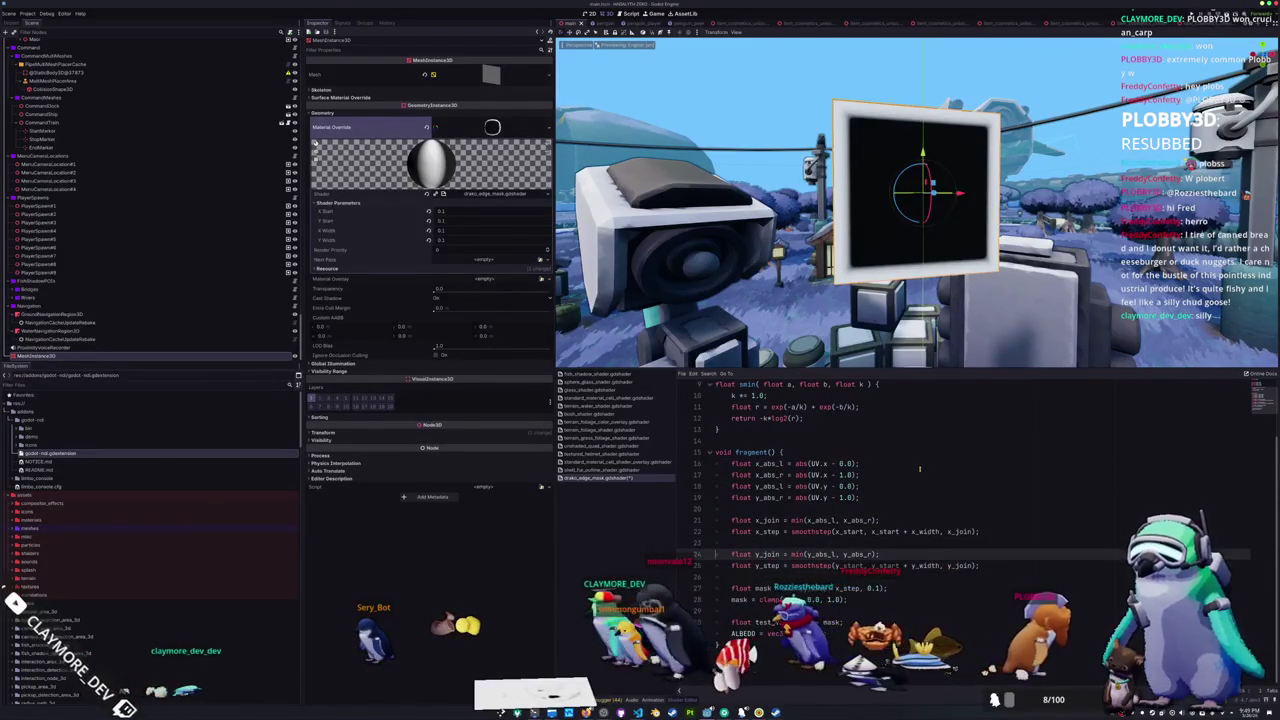
{"action": "key", "text": "Up"}
{"action": "key", "text": "Up"}
{"action": "key", "text": "Up"}
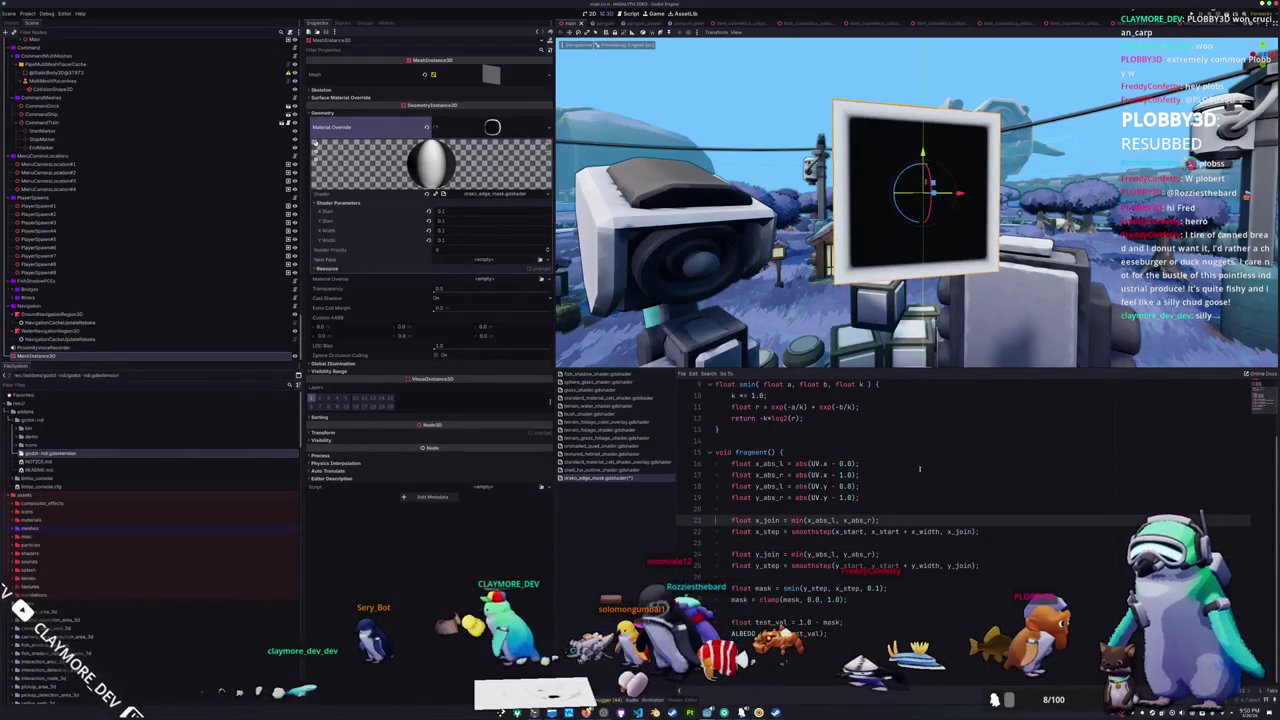
{"action": "key", "text": "Up"}
{"action": "key", "text": "shift+End"}
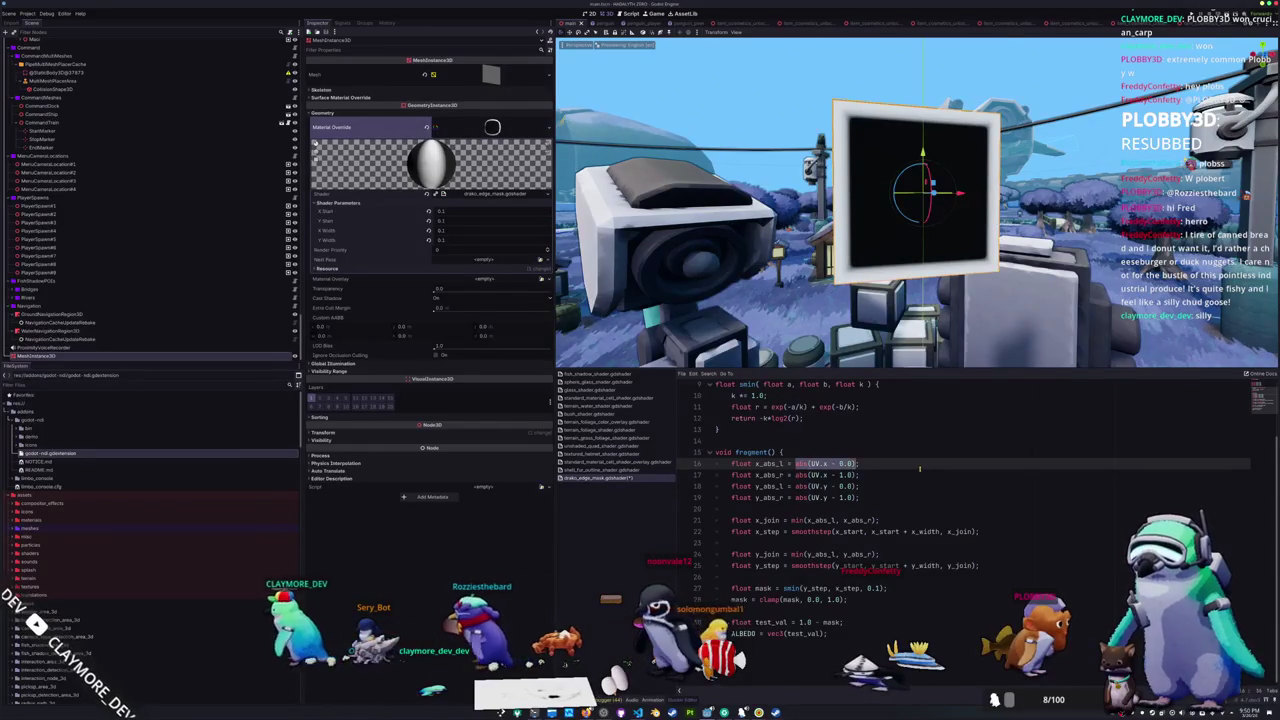
- Inline abs(UV.x - 0.0) and abs(UV.x - 1.0) as the arguments of x_join's min call
{"action": "key", "text": "ctrl+x"}
{"action": "key", "text": "Down"}
{"action": "key", "text": "Down"}
{"action": "key", "text": "Down"}
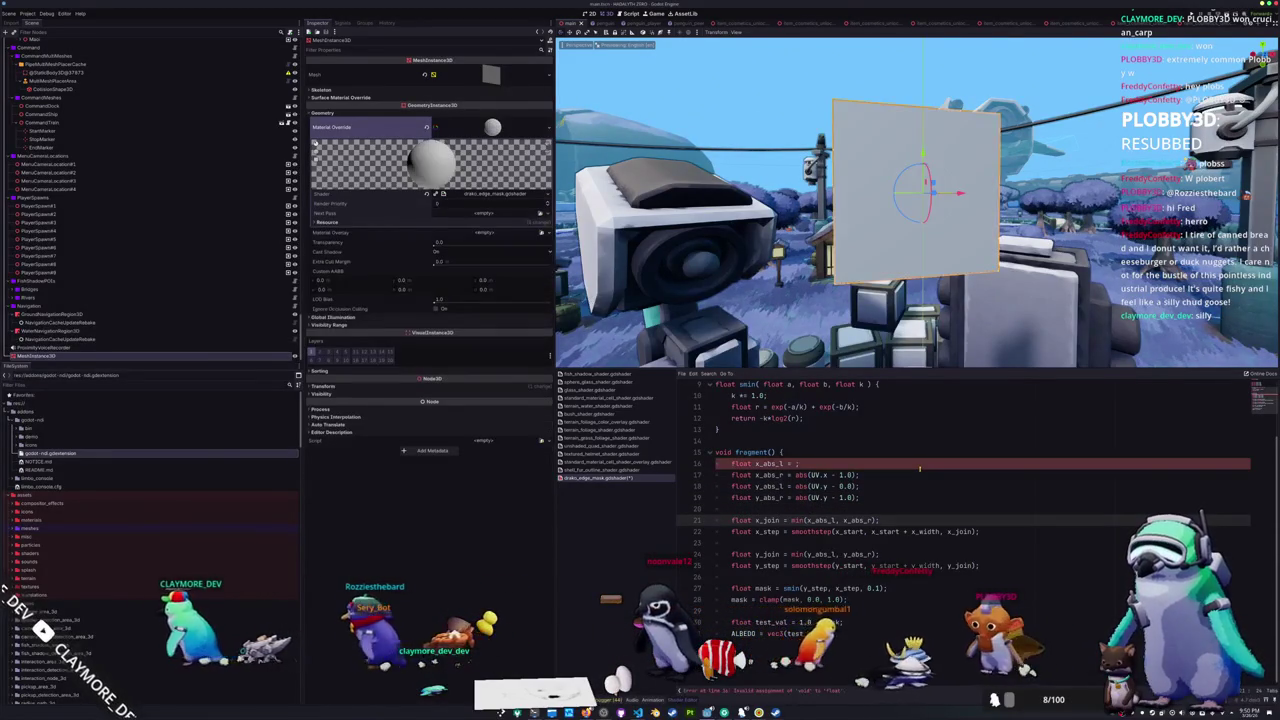
{"action": "key", "text": "ctrl+v"}
{"action": "key", "text": "Up"}
{"action": "key", "text": "Up"}
{"action": "key", "text": "Up"}
{"action": "key", "text": "Up"}
{"action": "key", "text": "Left"}
{"action": "key", "text": "Left"}
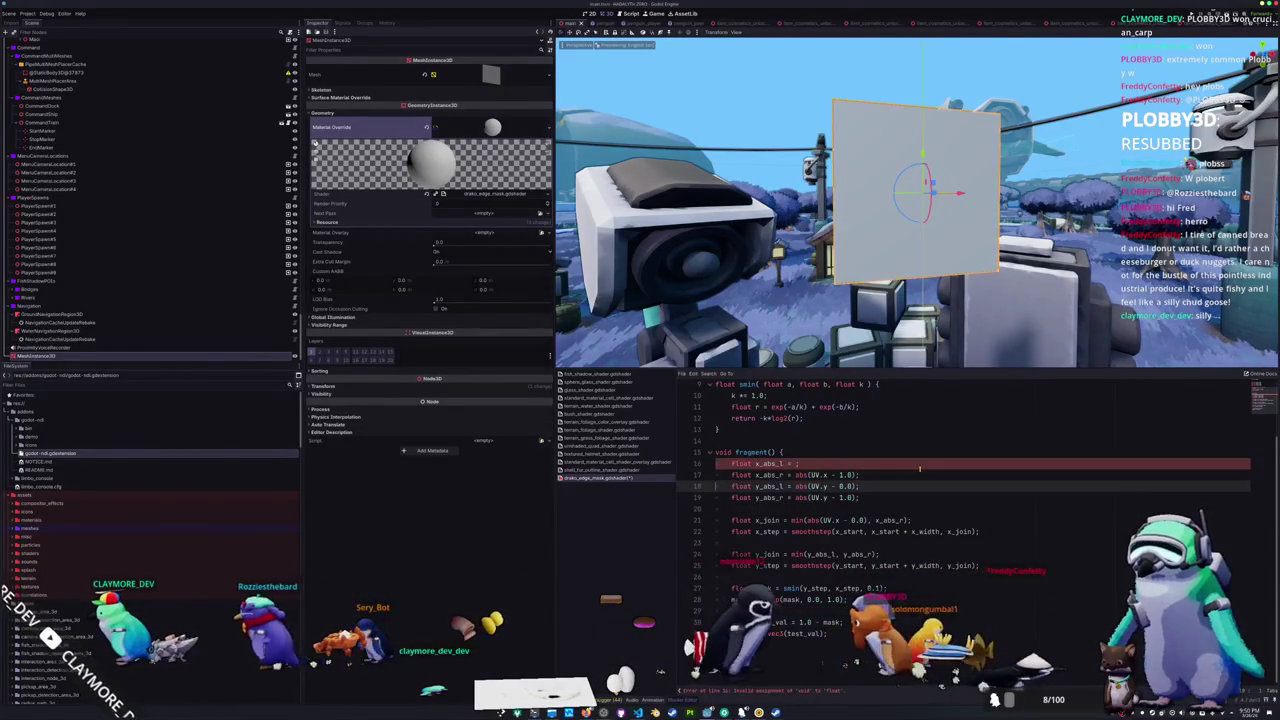
{"action": "key", "text": "shift+Left"}
{"action": "key", "text": "shift+Left"}
{"action": "key", "text": "shift+Left"}
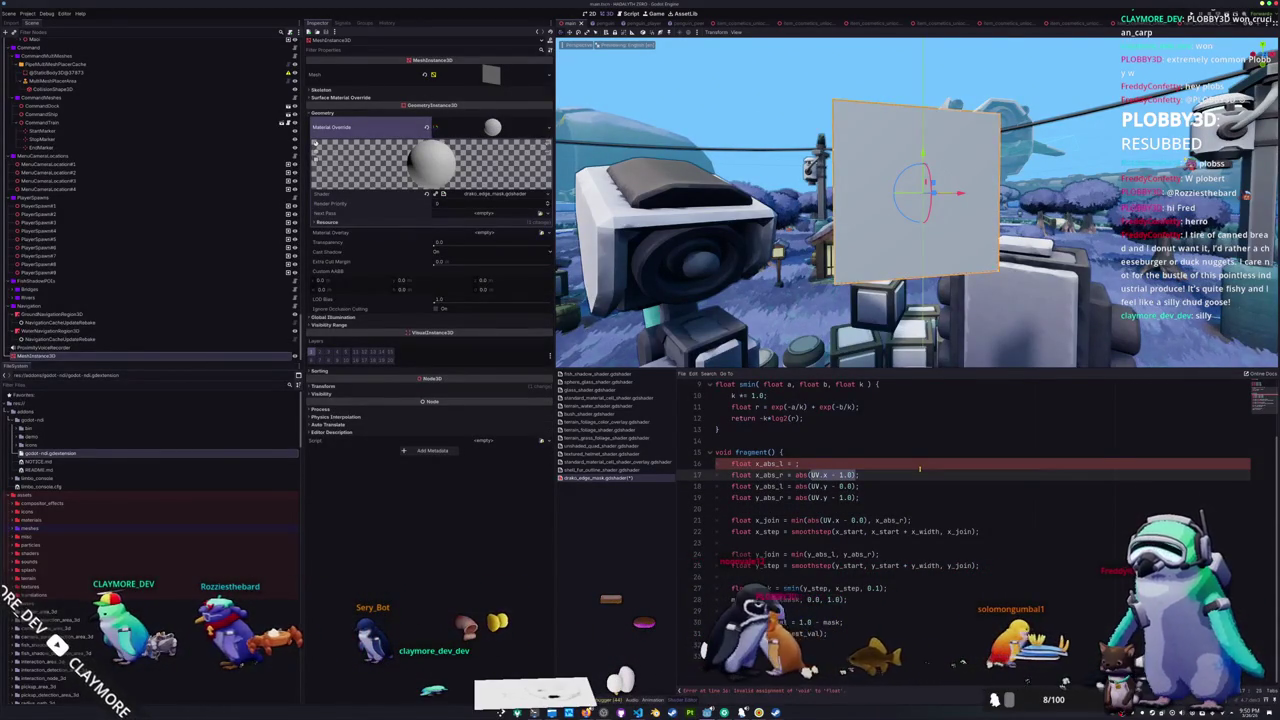
{"action": "key", "text": "ctrl+shift+Left"}
{"action": "key", "text": "ctrl+shift+Left"}
{"action": "key", "text": "ctrl+shift+Left"}
{"action": "key", "text": "ctrl+x"}
{"action": "key", "text": "Down"}
{"action": "key", "text": "Down"}
{"action": "key", "text": "Down"}
{"action": "key", "text": "End"}
{"action": "key", "text": "Left"}
{"action": "key", "text": "Left"}
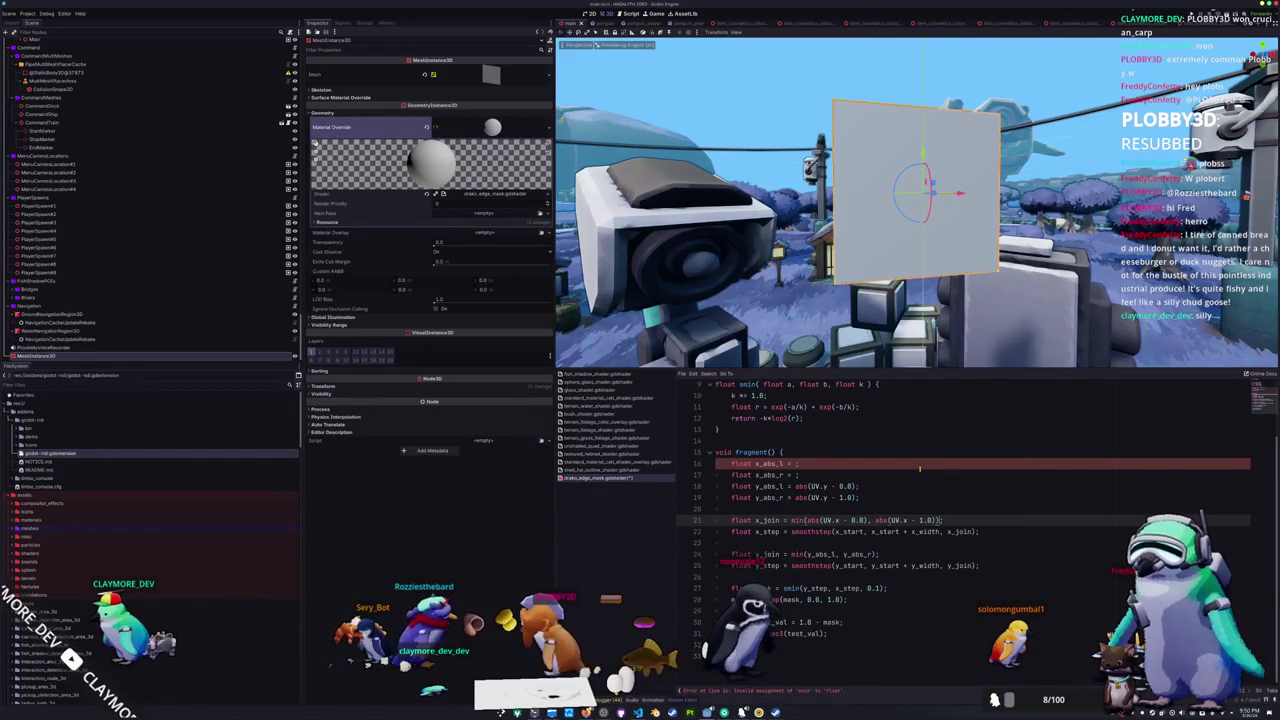
{"action": "type", "text": ")"}
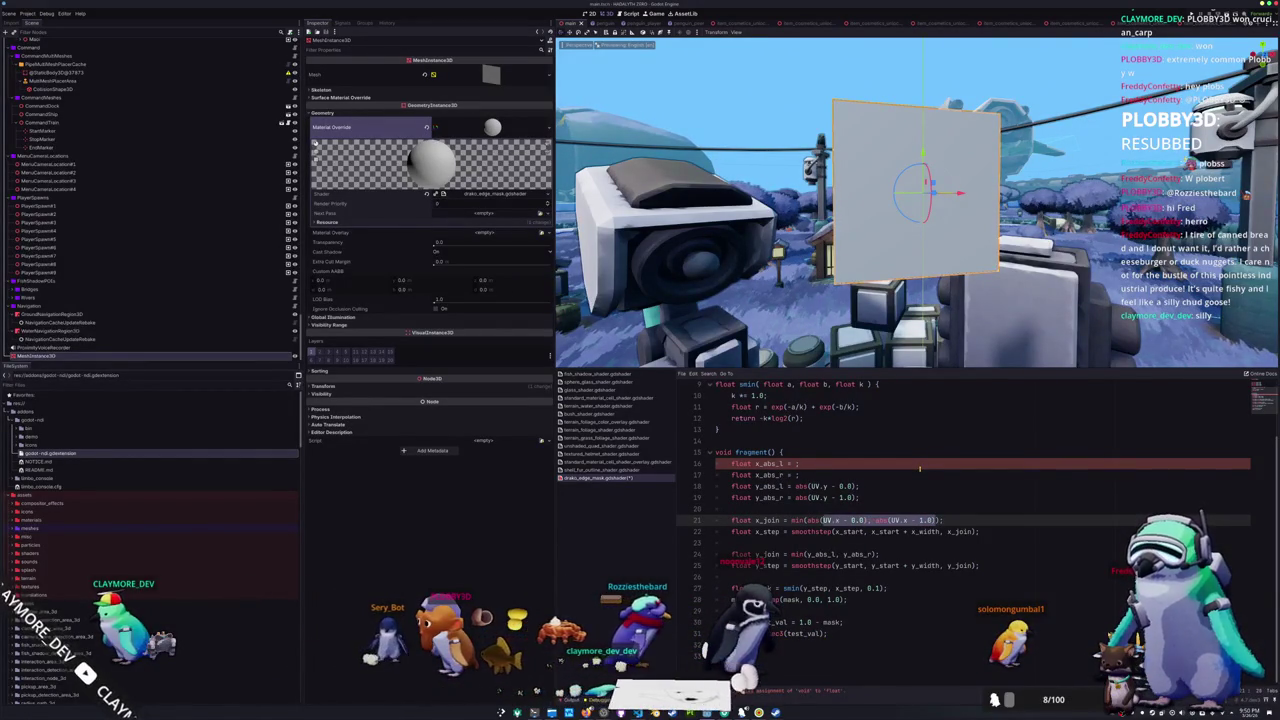
- Copy the inlined abs expressions into y_join's min call, switching UV.x to UV.y
{"action": "key", "text": "ctrl+shift+Left"}
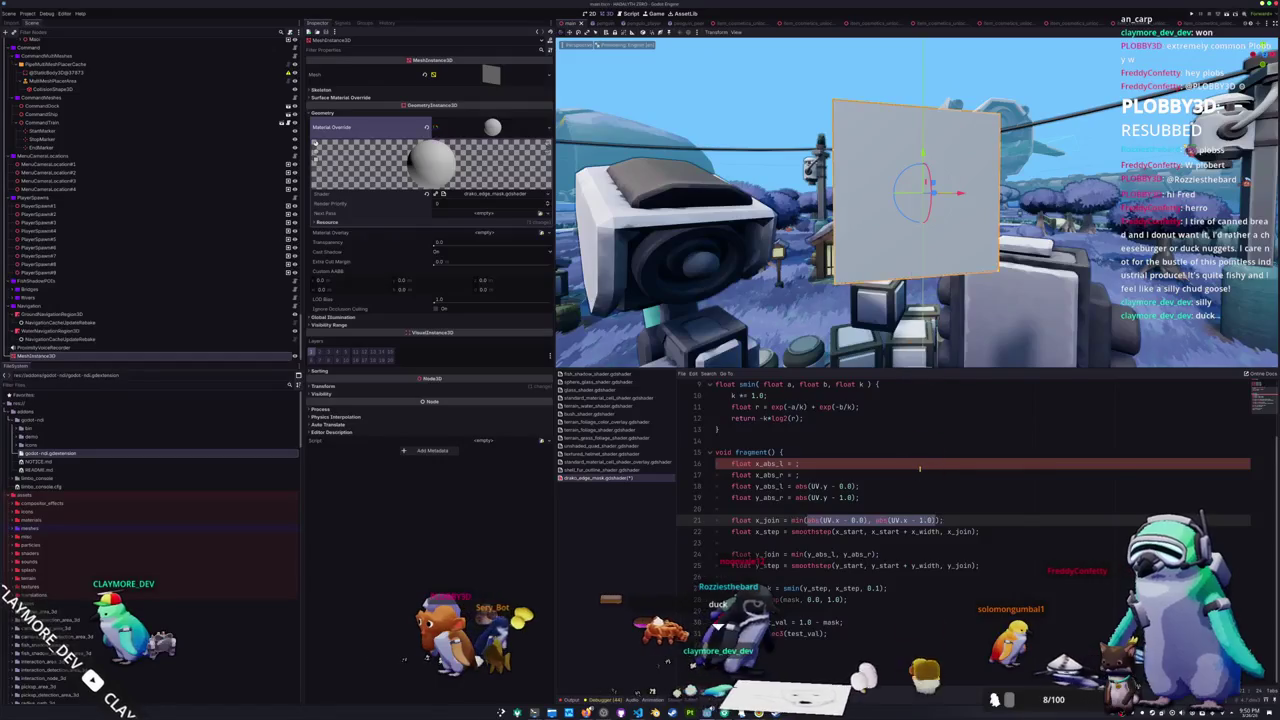
{"action": "key", "text": "Down"}
{"action": "key", "text": "Down"}
{"action": "key", "text": "Down"}
{"action": "key", "text": "ctrl+shift+Right"}
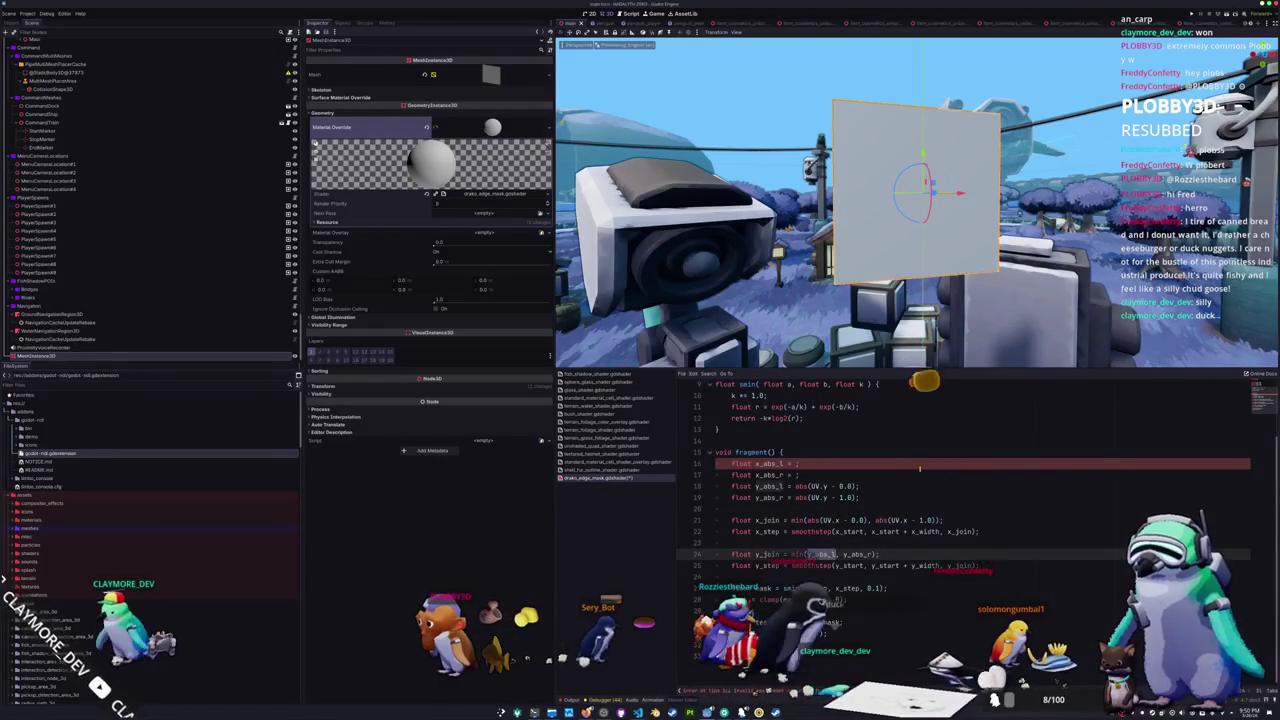
{"action": "key", "text": "ctrl+v"}
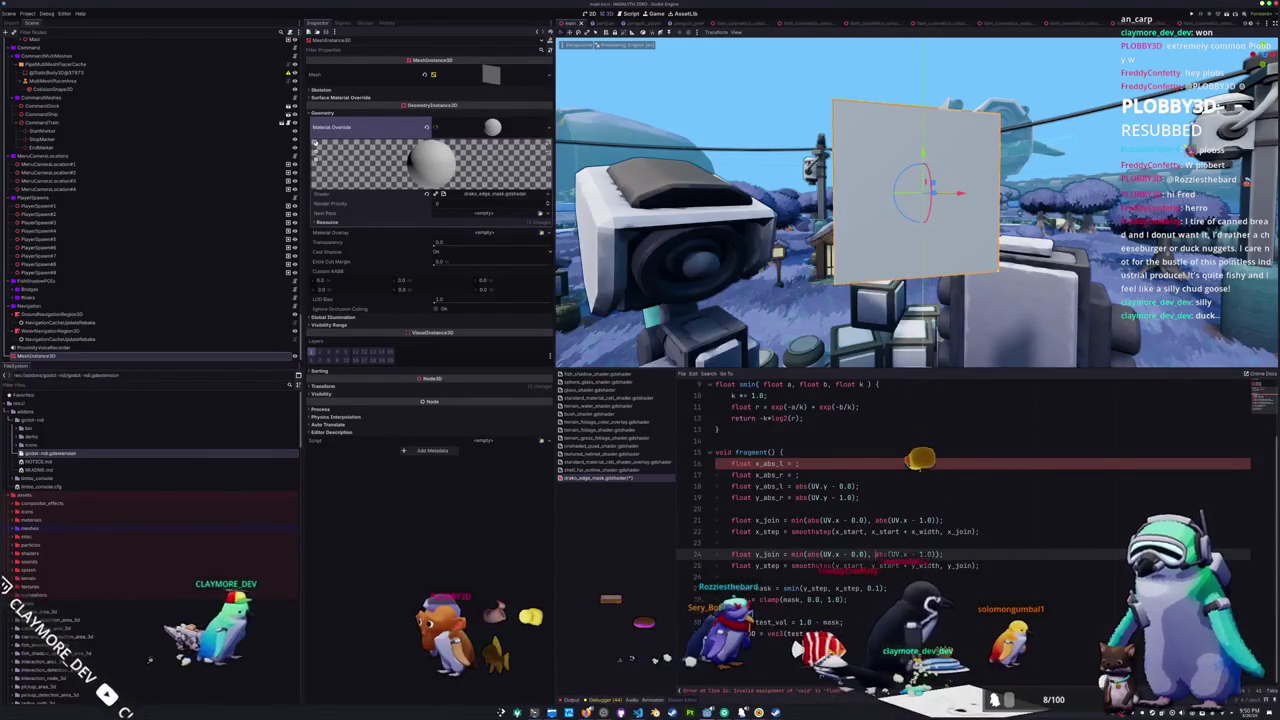
{"action": "key", "text": "ctrl+Left"}
{"action": "key", "text": "ctrl+Left"}
{"action": "key", "text": "ctrl+Left"}
{"action": "key", "text": "ctrl+shift+Right"}
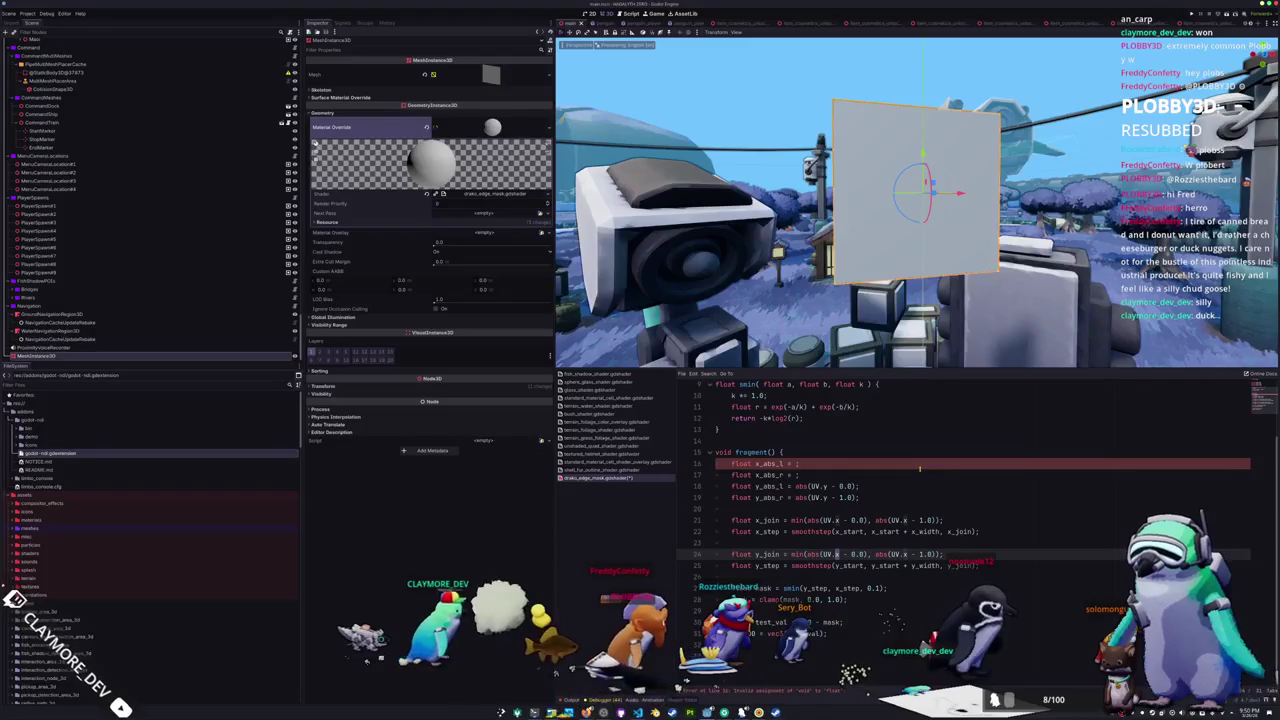
- Delete the four unused x_abs and y_abs variable lines
{"action": "key", "text": "Up"}
{"action": "key", "text": "Up"}
{"action": "key", "text": "Up"}
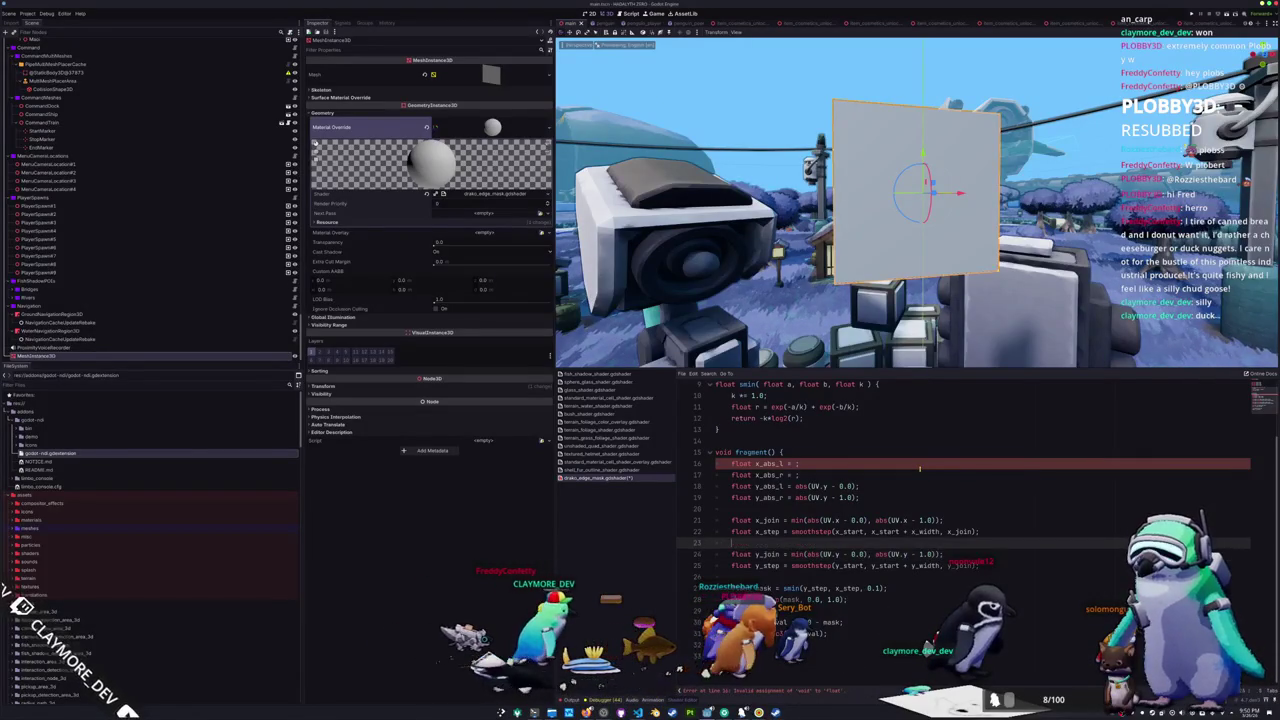
{"action": "key", "text": "shift+Up"}
{"action": "key", "text": "shift+Up"}
{"action": "key", "text": "shift+Up"}
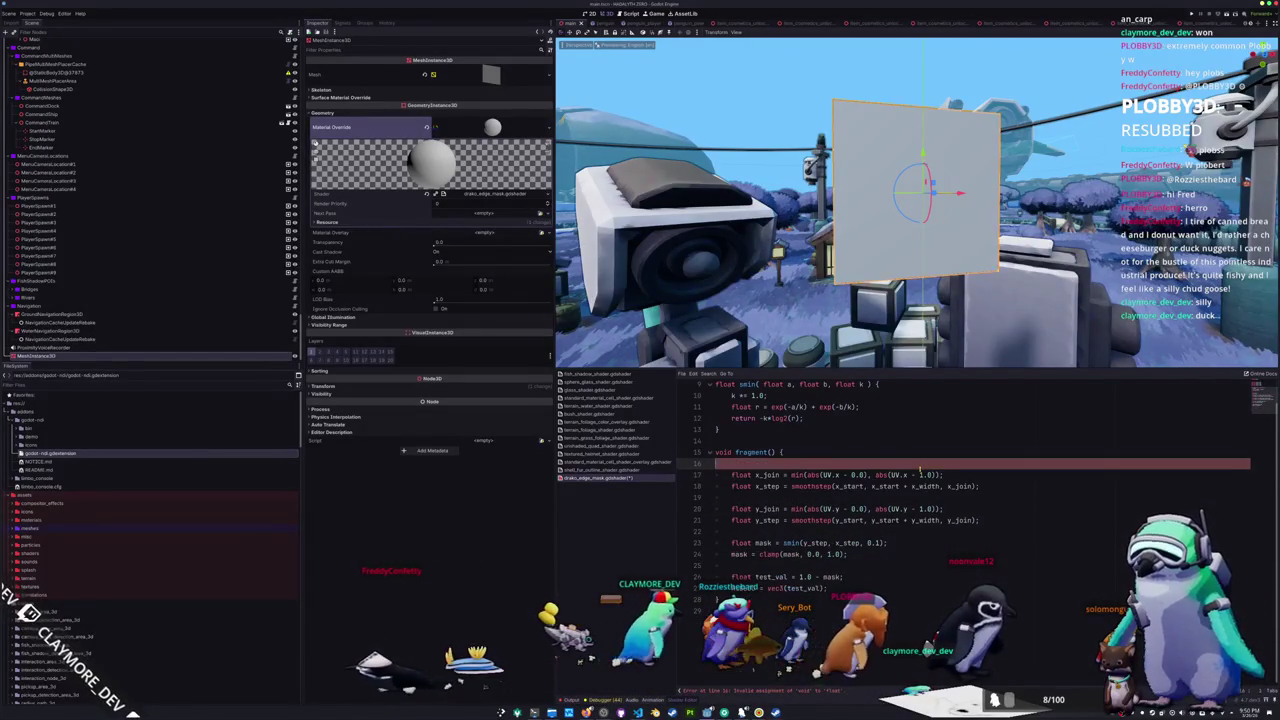
{"action": "key", "text": "Delete"}
{"action": "key", "text": "Up"}
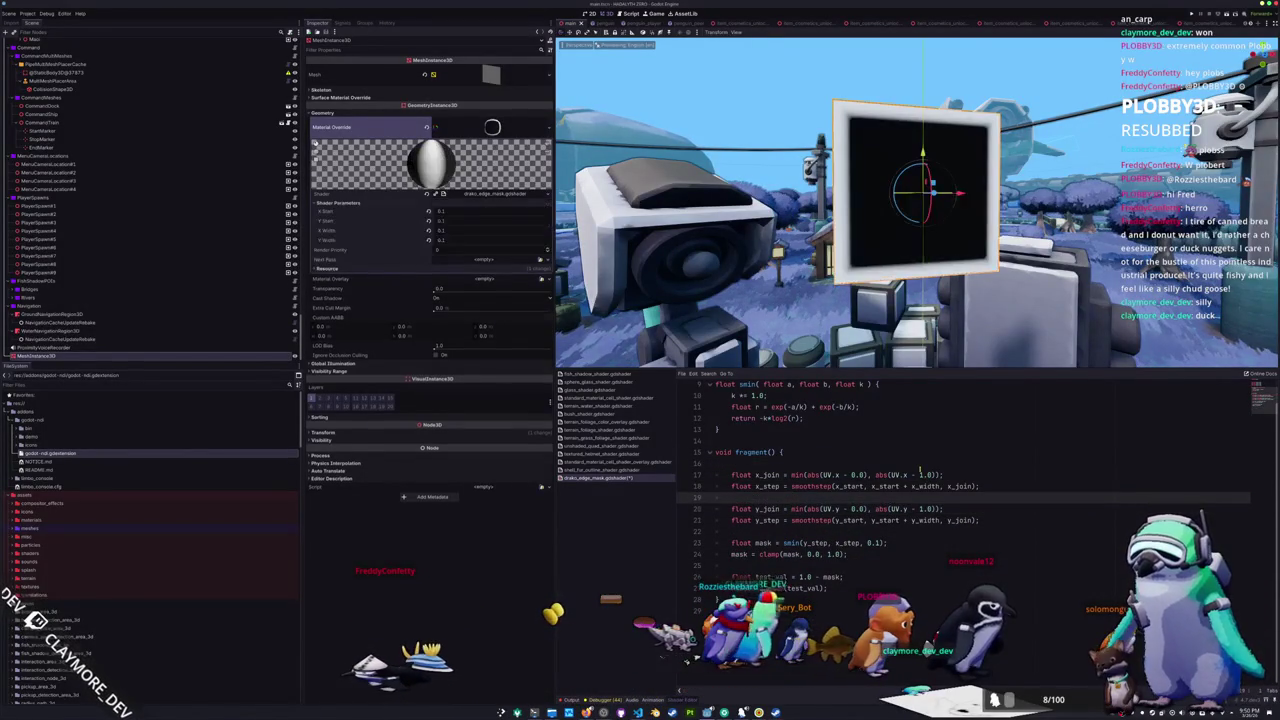
{"action": "key", "text": "Down"}
{"action": "key", "text": "Down"}
{"action": "key", "text": "Down"}
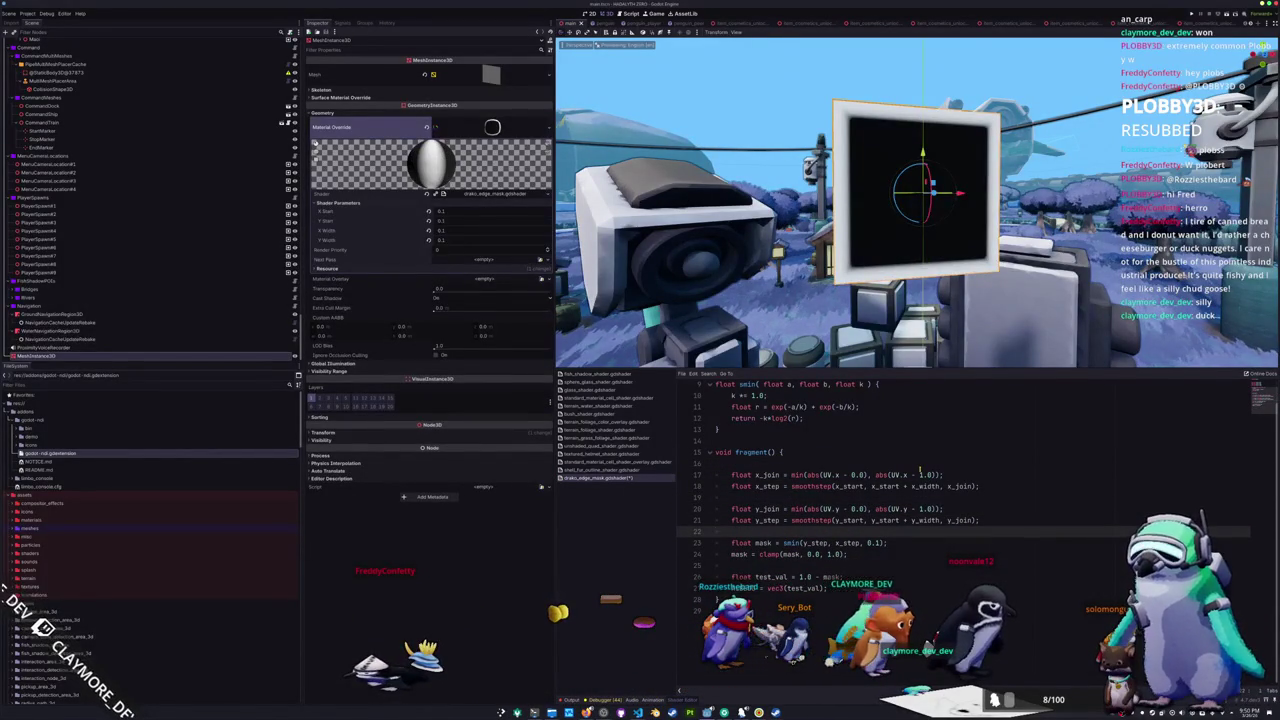
{"action": "key", "text": "Down"}
{"action": "key", "text": "Down"}
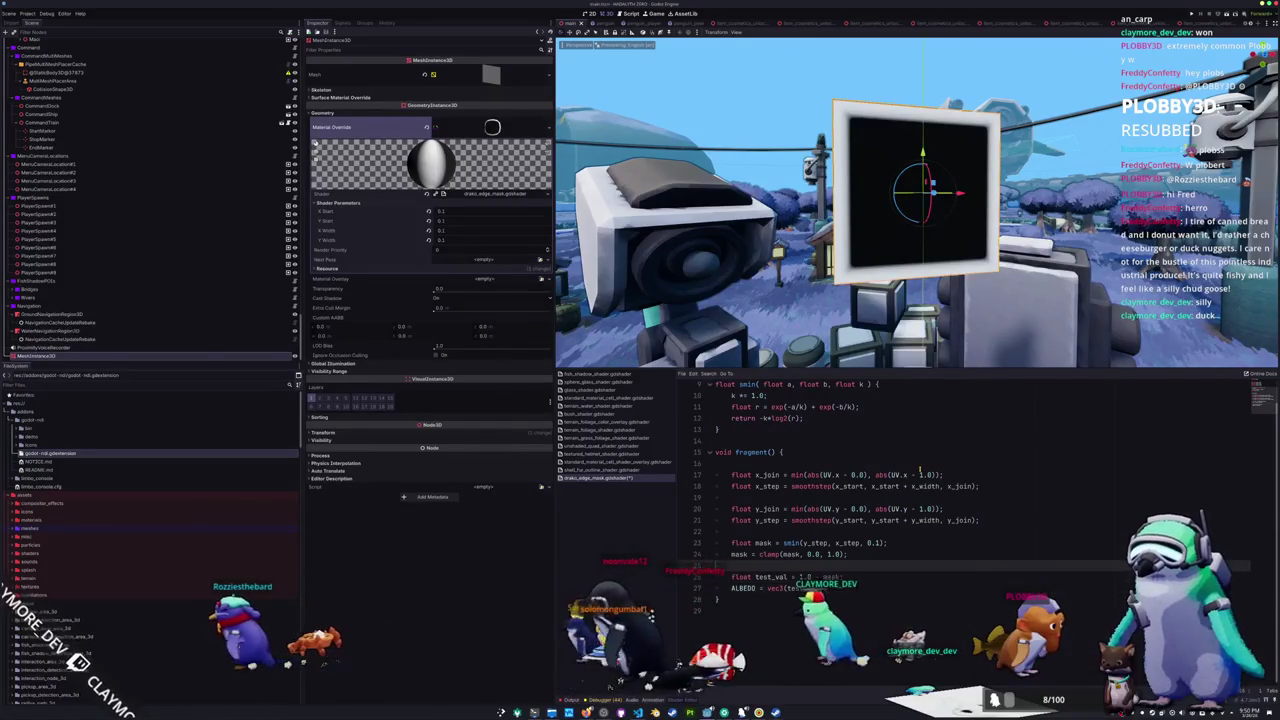
{"action": "key", "text": "ctrl+a"}
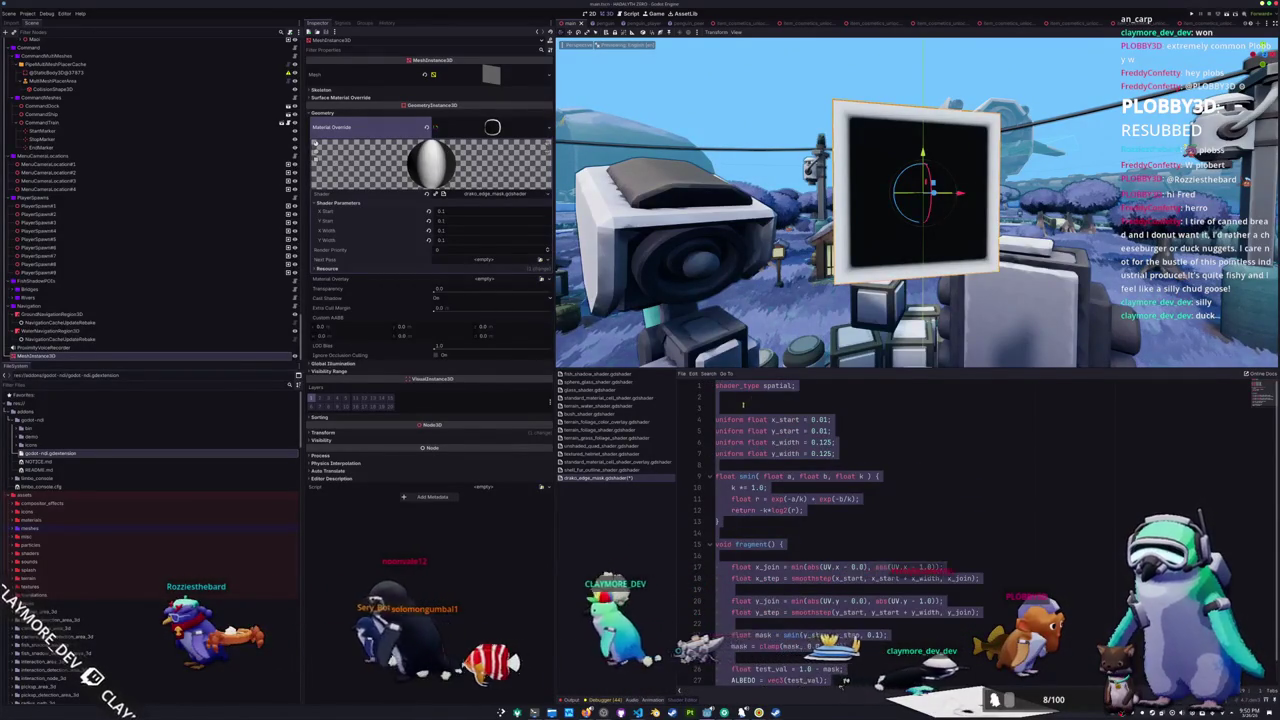
{"action": "left_click", "coordinate": [822, 407]}
{"action": "key", "text": "ctrl+a"}
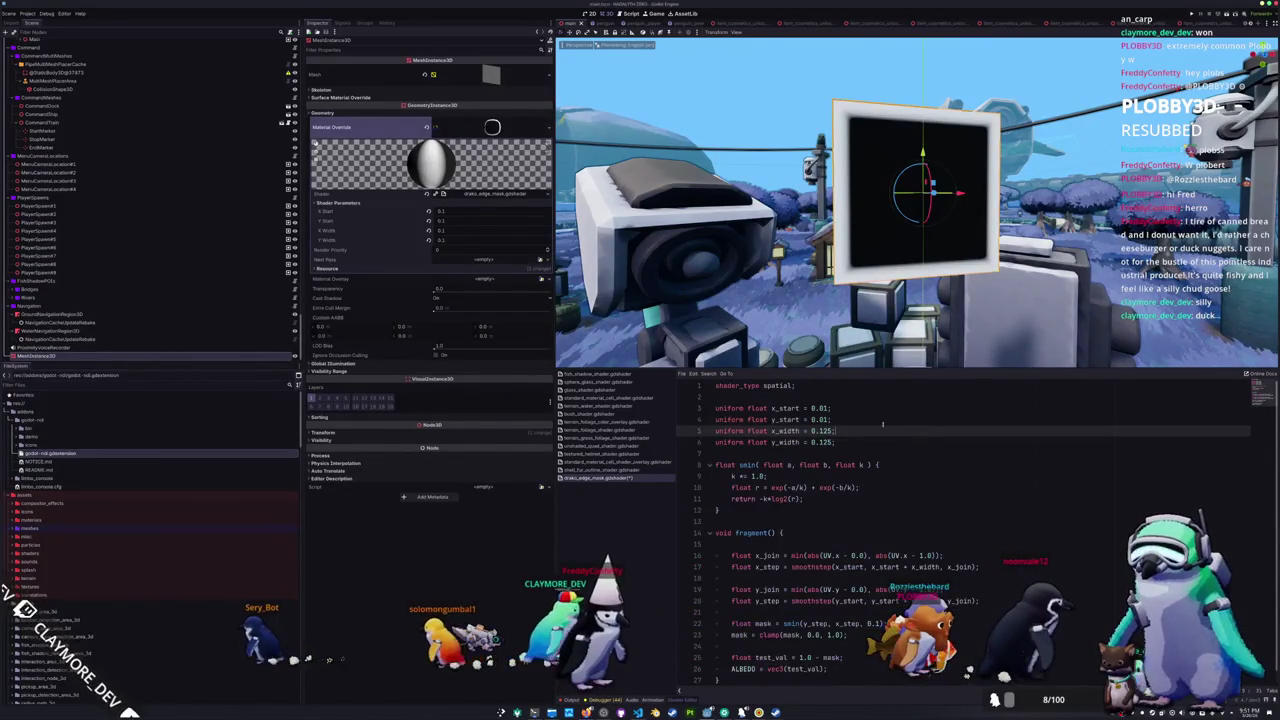
{"action": "left_click", "coordinate": [615, 470]}
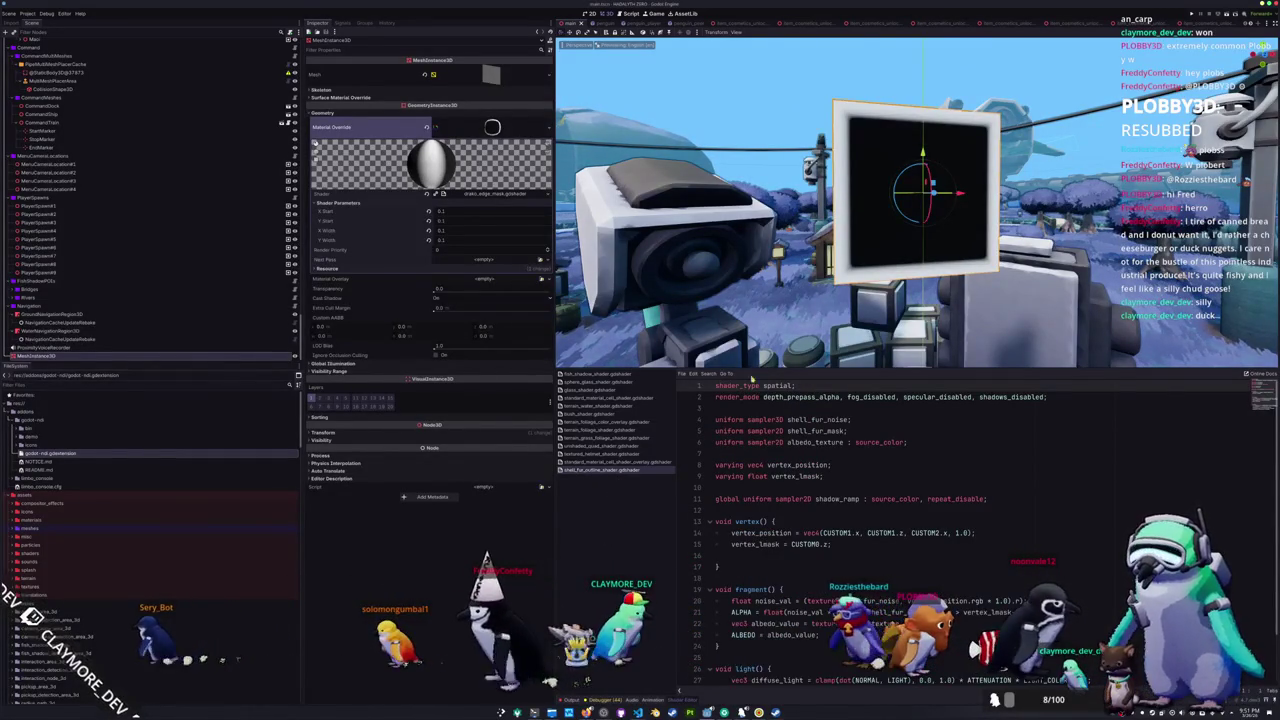
- Clear the quad's material override and delete the MeshInstance3D quad from the scene
{"action": "left_click", "coordinate": [428, 127]}
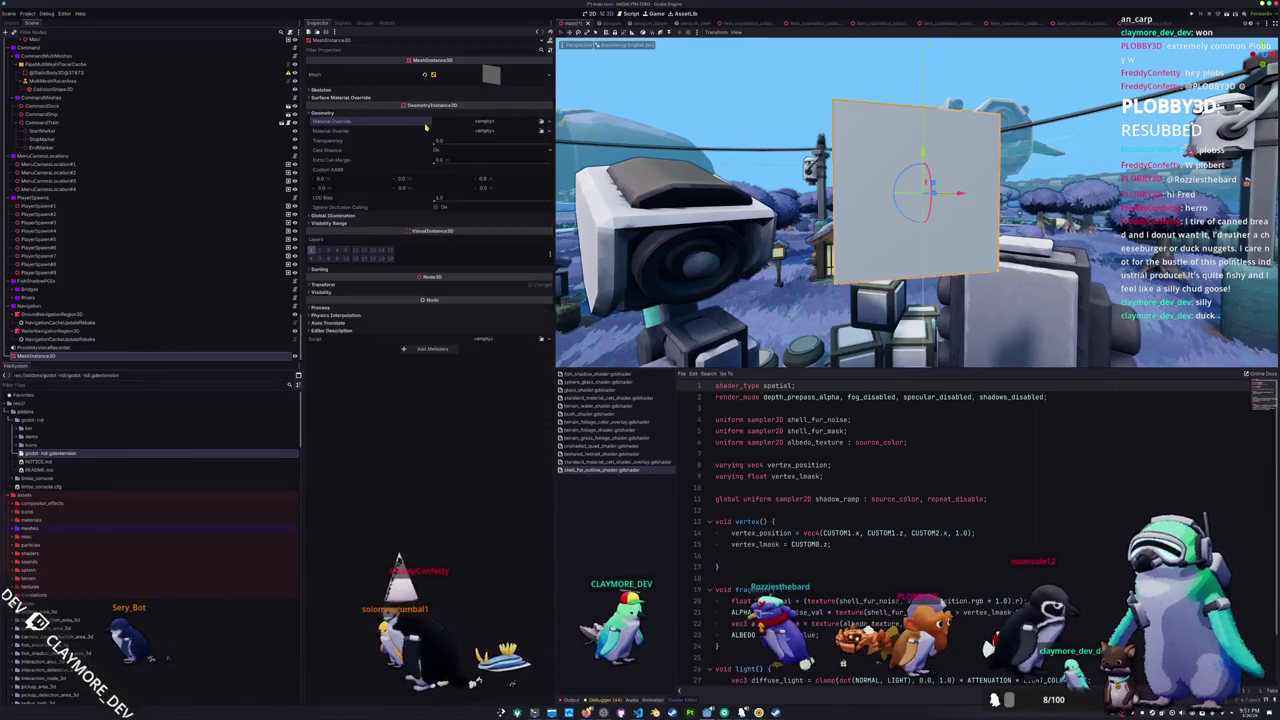
{"action": "left_click", "coordinate": [58, 350]}
{"action": "left_click", "coordinate": [59, 355]}
{"action": "key", "text": "Delete"}
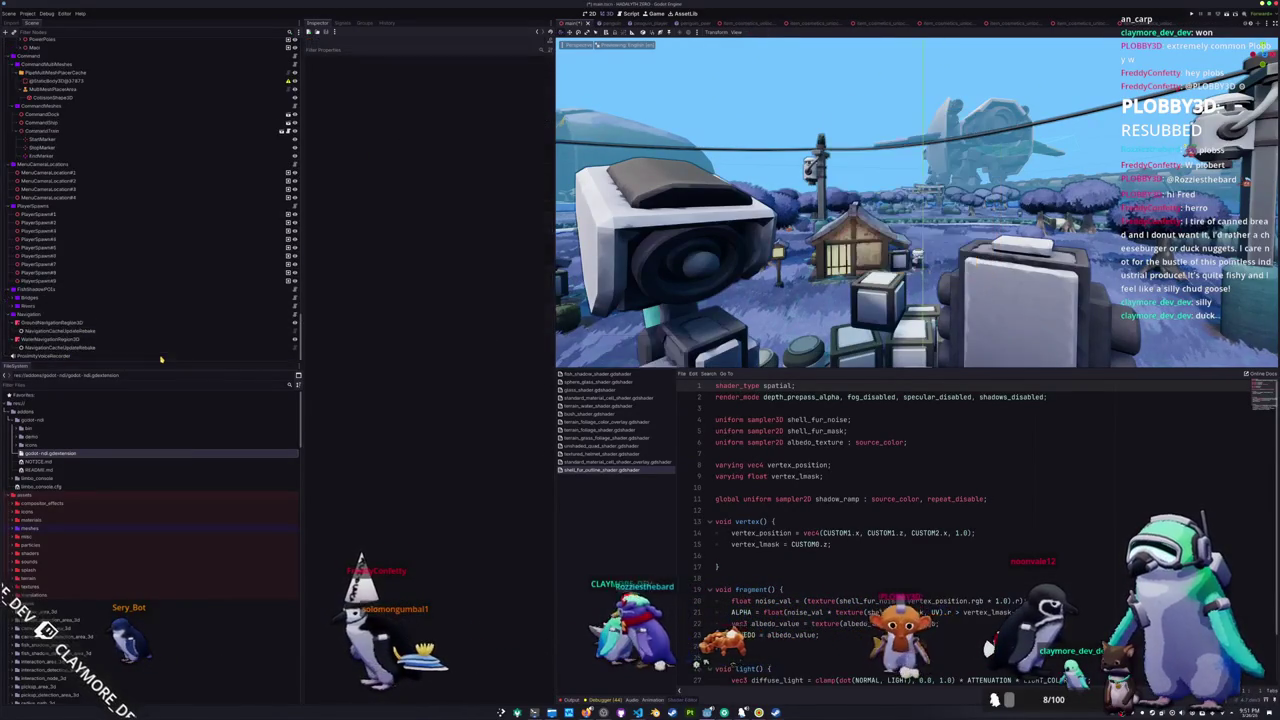
- Delete drako_edge_mask.gdshader from the FileSystem dock, confirming the removal
{"action": "scroll", "coordinate": [180, 460], "scroll_direction": "down", "scroll_amount": 15}
{"action": "scroll", "coordinate": [143, 577], "scroll_direction": "down", "scroll_amount": 5}
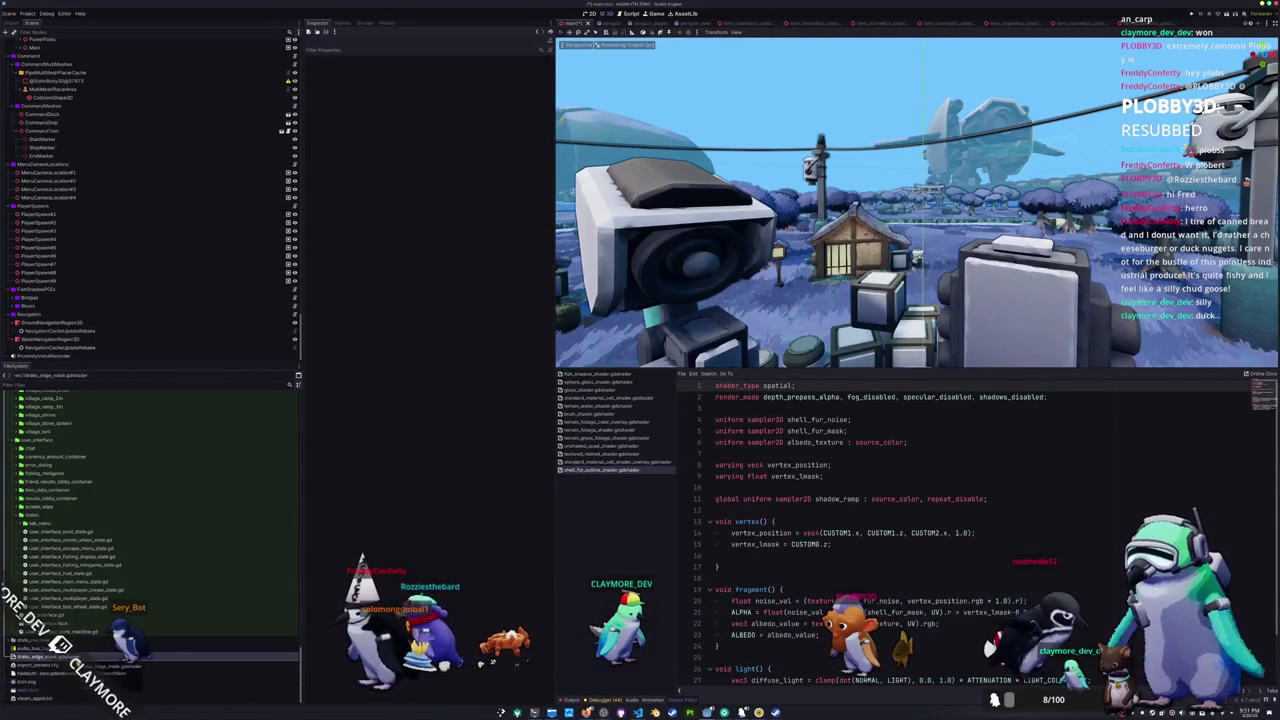
{"action": "key", "text": "Delete"}
{"action": "key", "text": "Return"}
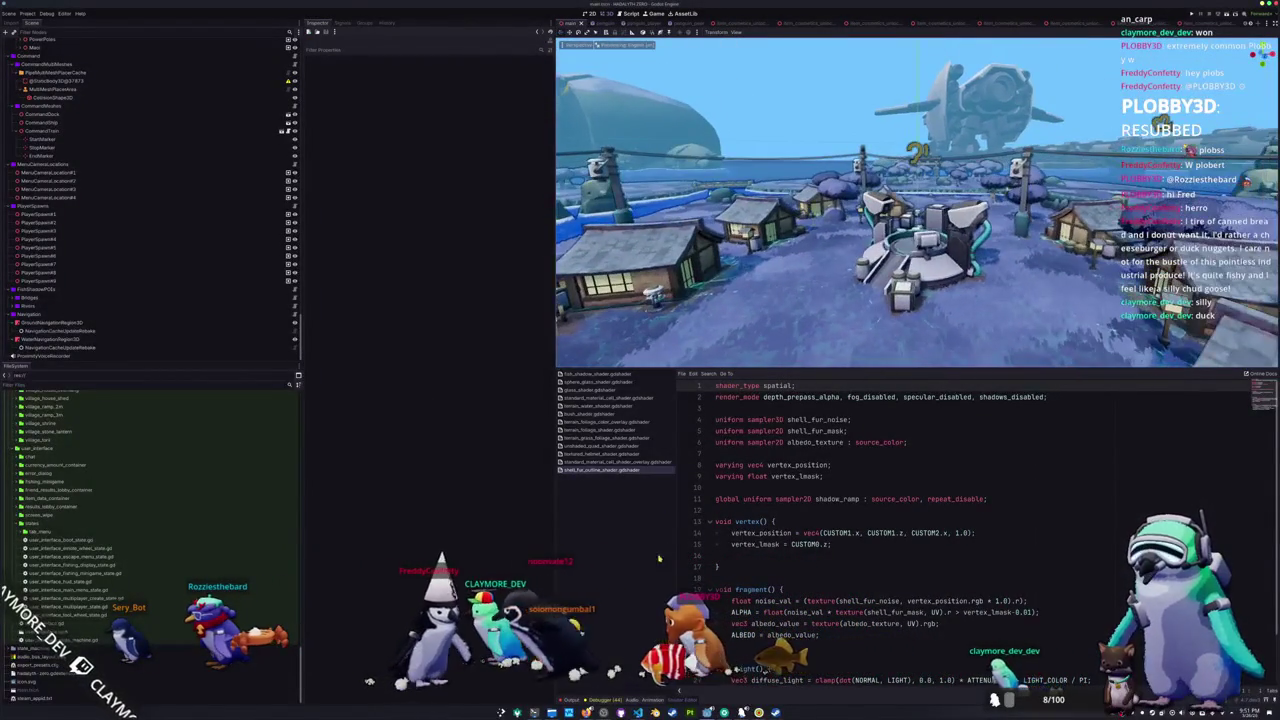
- Open the Reddit clouds post and scrub its video between 0:12 and 0:21
{"action": "key", "text": "alt+Tab"}
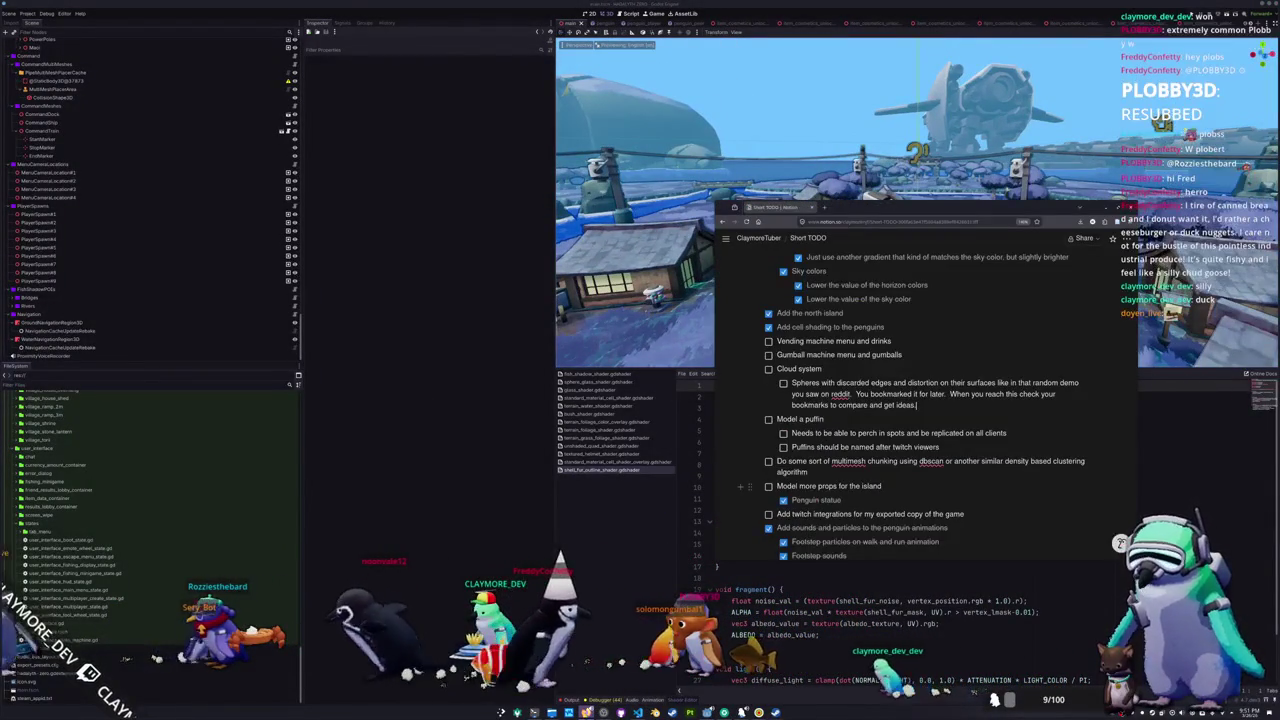
{"action": "key", "text": "alt+Tab"}
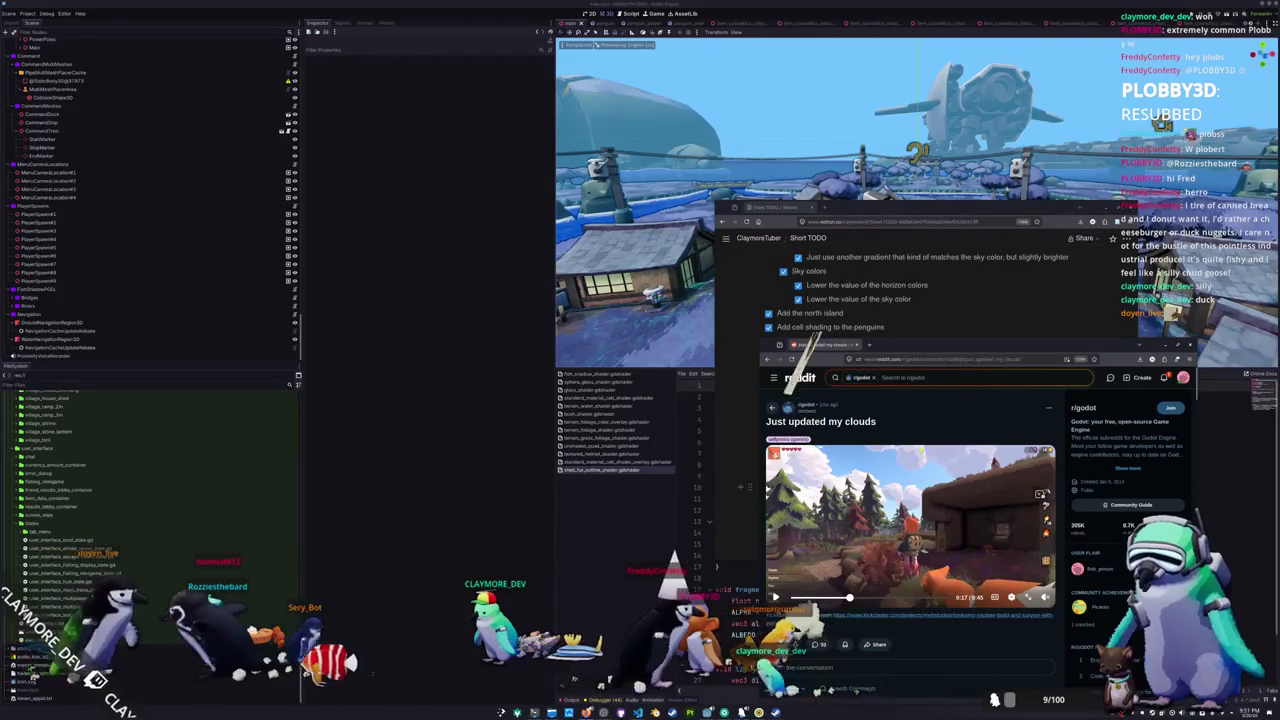
{"action": "left_click", "coordinate": [836, 597]}
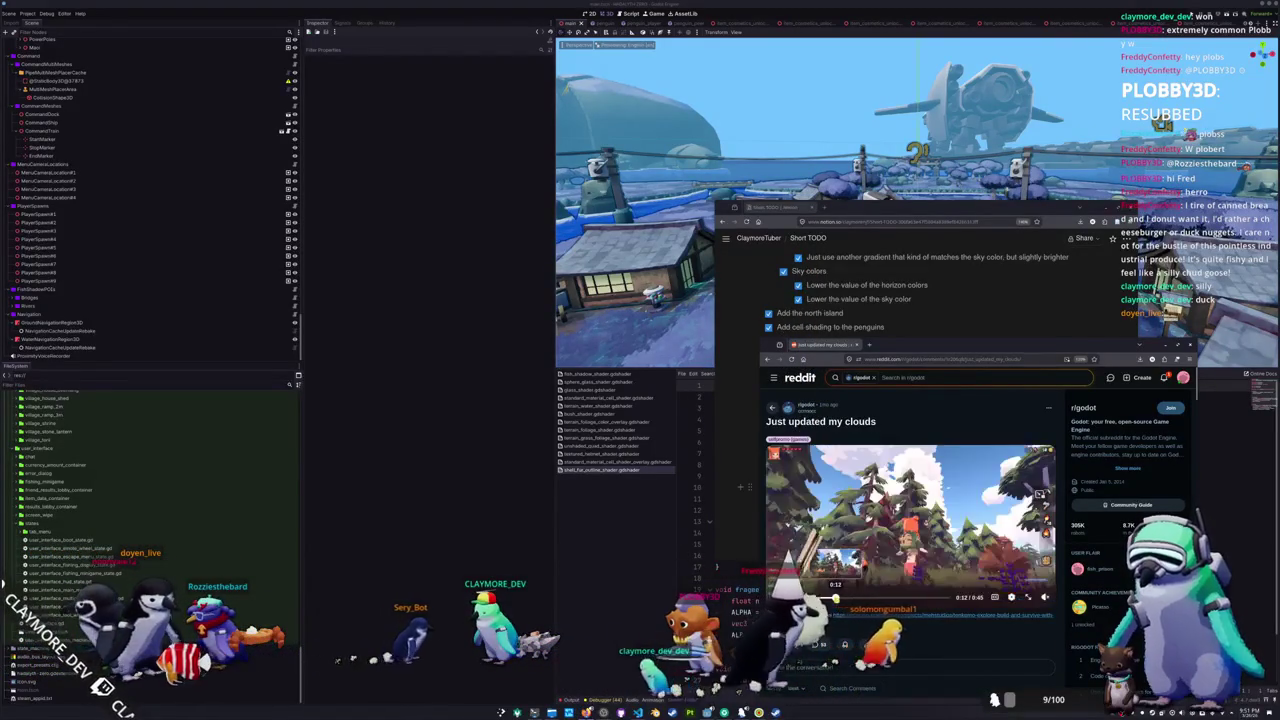
{"action": "left_click", "coordinate": [845, 597]}
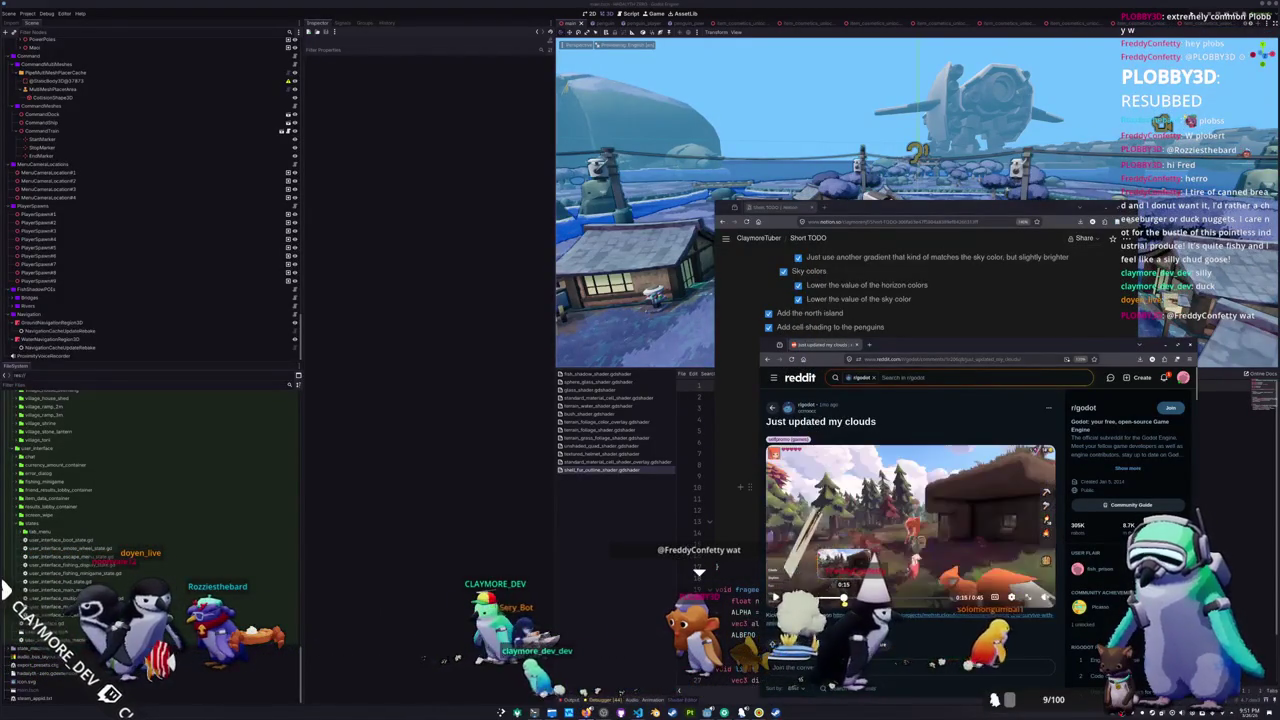
{"action": "left_click", "coordinate": [850, 597]}
{"action": "left_click", "coordinate": [858, 597]}
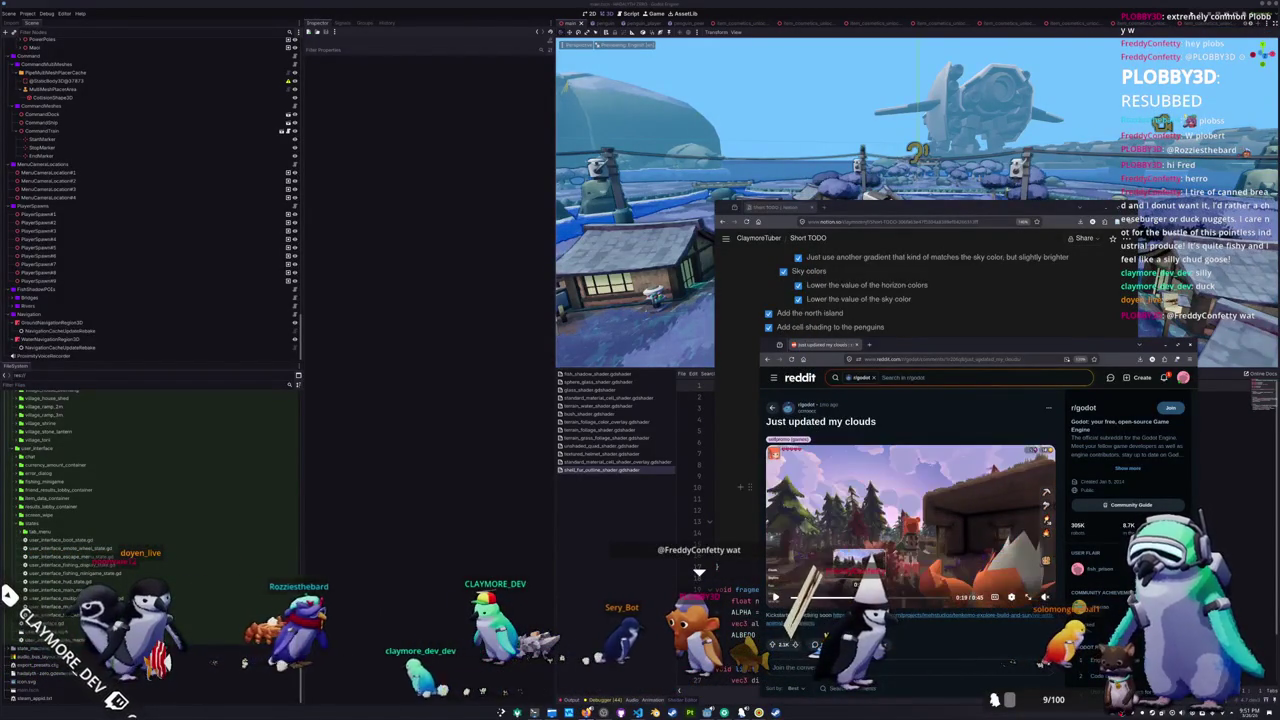
{"action": "left_click", "coordinate": [845, 597]}
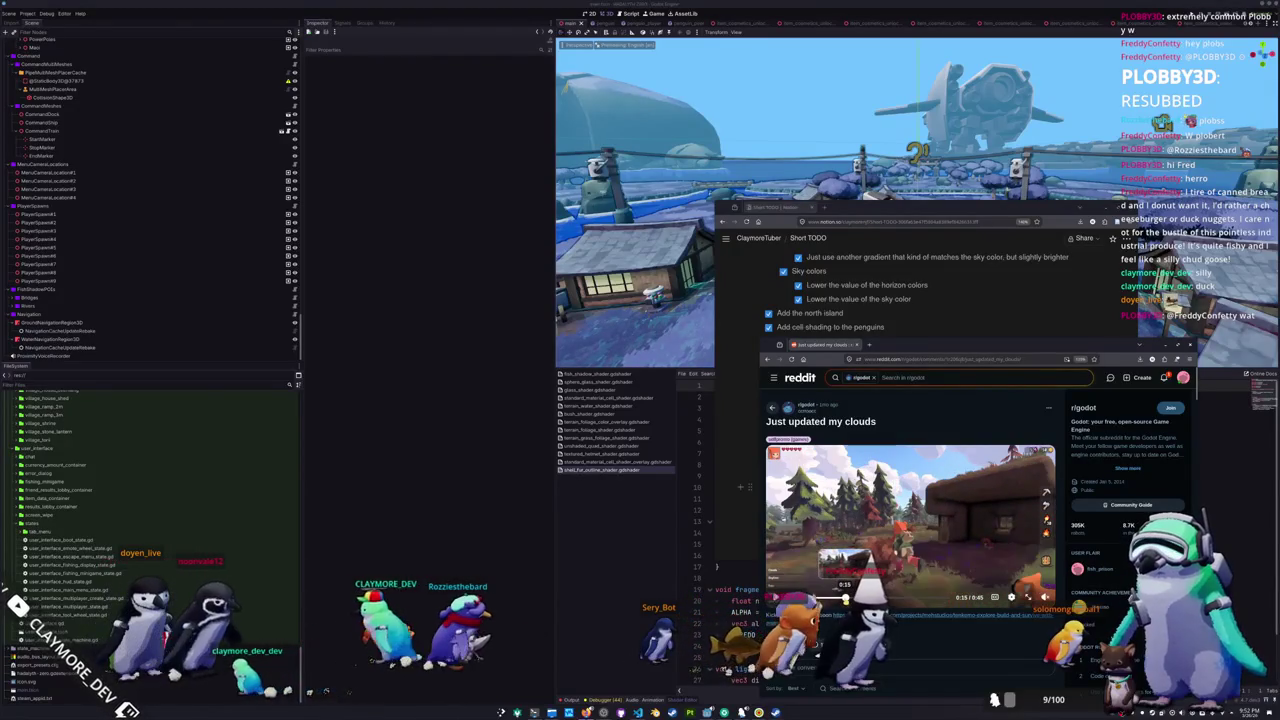
{"action": "left_click", "coordinate": [855, 597]}
{"action": "left_click", "coordinate": [862, 597]}
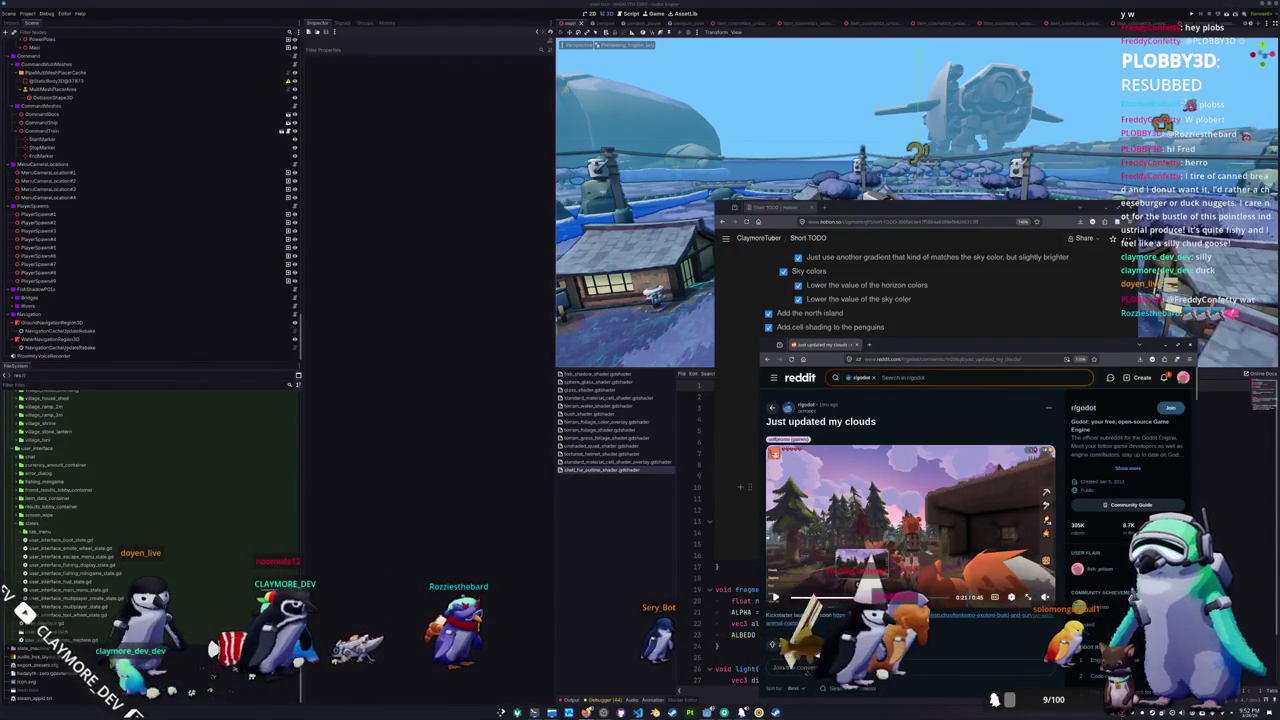
{"action": "left_click", "coordinate": [848, 597]}
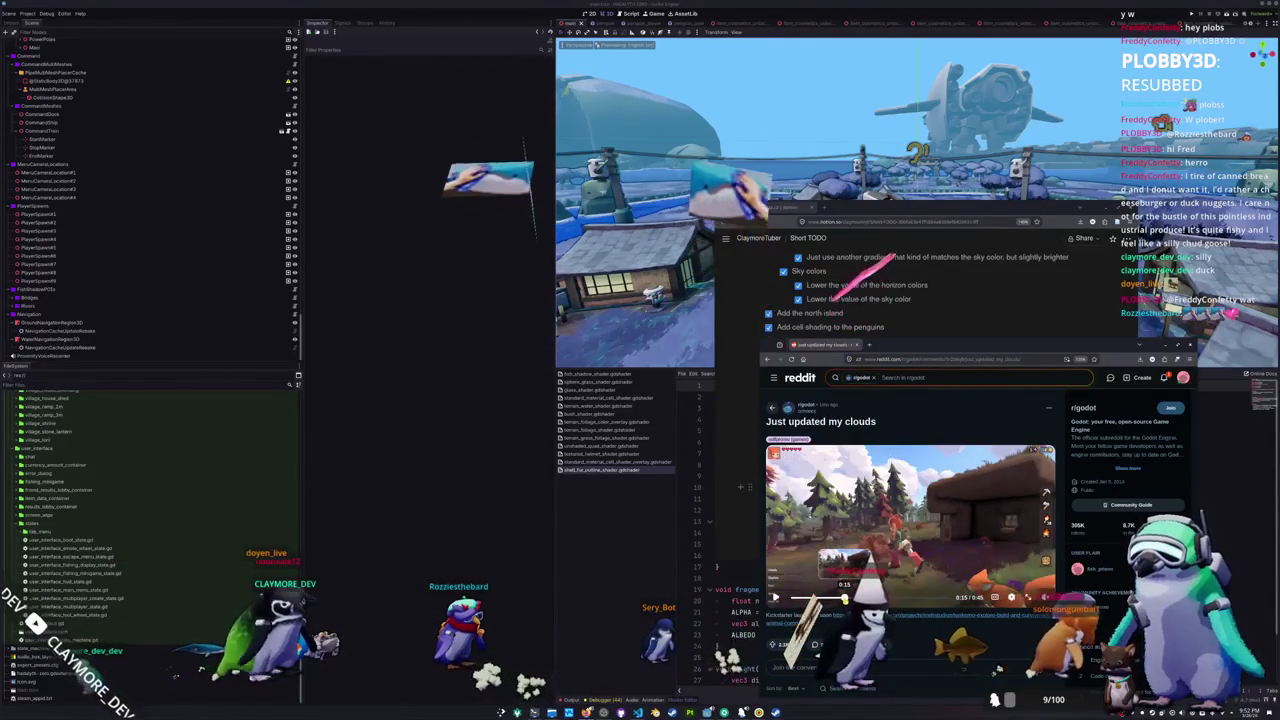
{"action": "left_click", "coordinate": [835, 597]}
{"action": "left_click", "coordinate": [845, 597]}
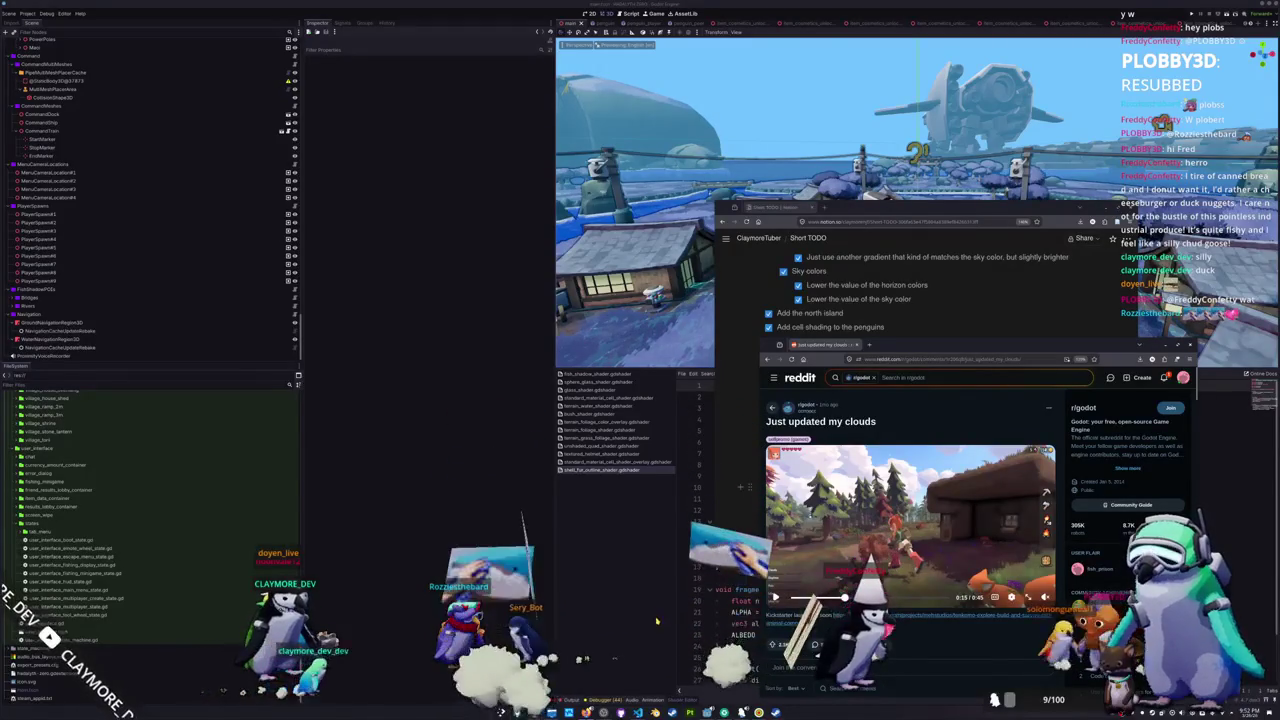
- Nudge the Reddit window higher and scrub the video forward from 0:23 to 0:33
{"action": "mouse_move", "coordinate": [921, 345]}
{"action": "left_mouse_down"}
{"action": "mouse_move", "coordinate": [924, 211]}
{"action": "mouse_move", "coordinate": [931, 297]}
{"action": "left_mouse_up"}
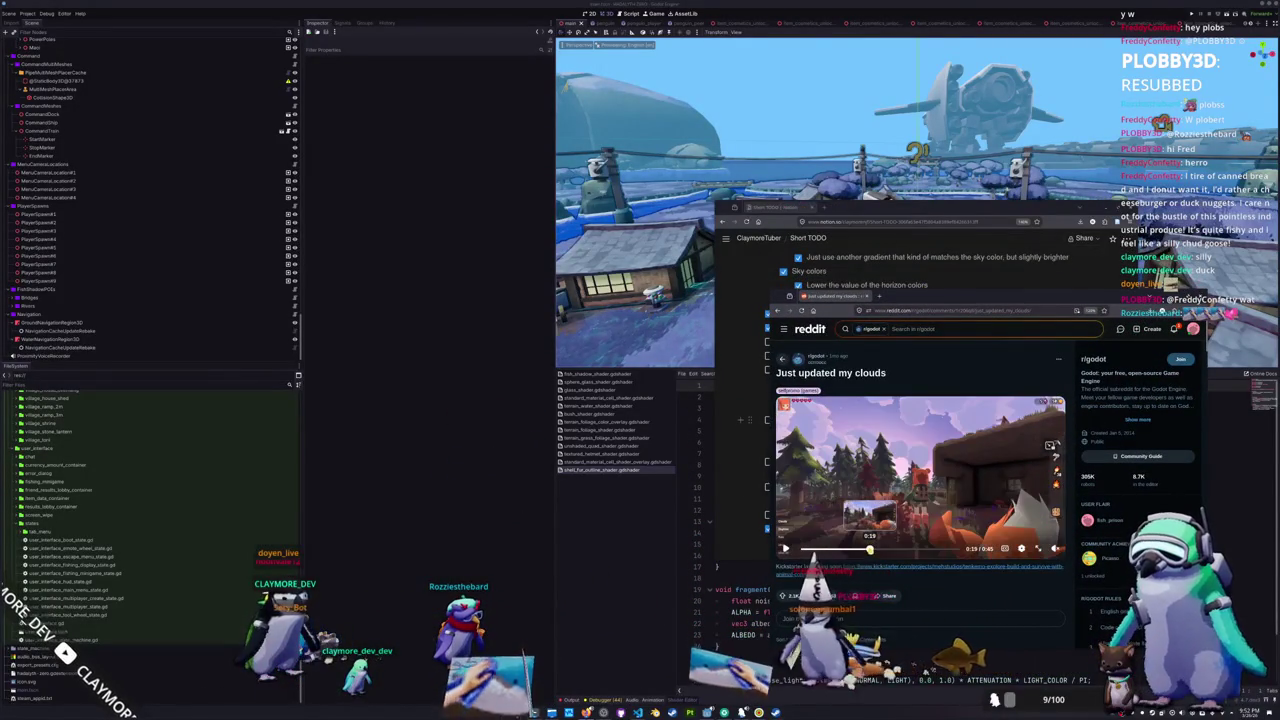
{"action": "left_click", "coordinate": [881, 549]}
{"action": "mouse_move", "coordinate": [896, 549]}
{"action": "left_mouse_down"}
{"action": "mouse_move", "coordinate": [917, 549]}
{"action": "mouse_move", "coordinate": [885, 549]}
{"action": "left_mouse_up"}
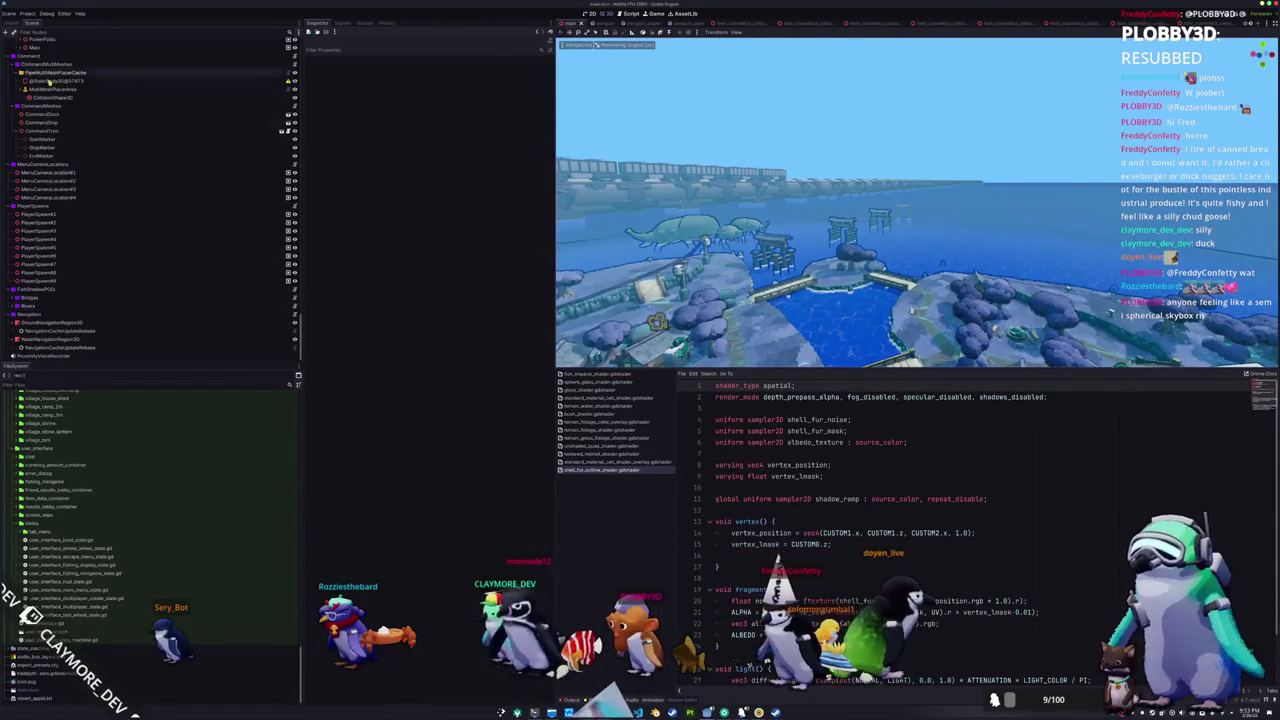
- Select GlobalWorldEnvironment and lower its Fog Density slider to thin the fog
{"action": "scroll", "coordinate": [63, 78], "scroll_direction": "down", "scroll_amount": 10}
{"action": "scroll", "coordinate": [63, 90], "scroll_direction": "up", "scroll_amount": 15}
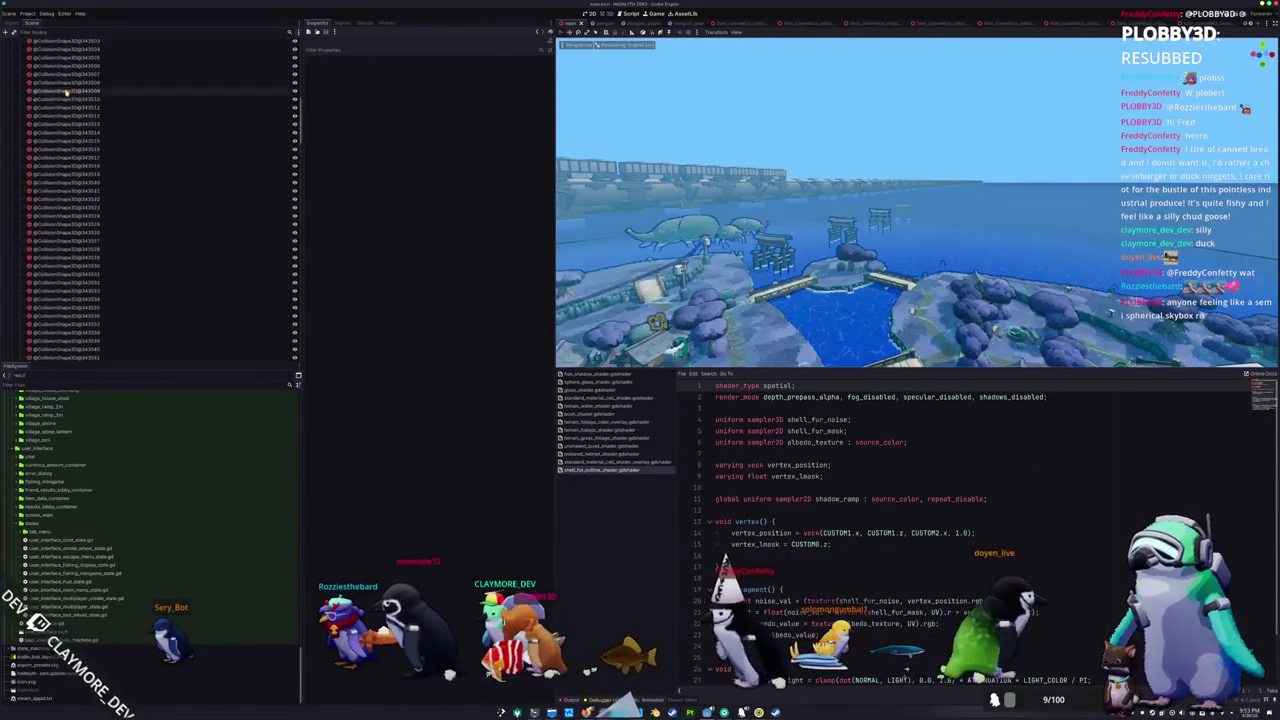
{"action": "left_click", "coordinate": [50, 75]}
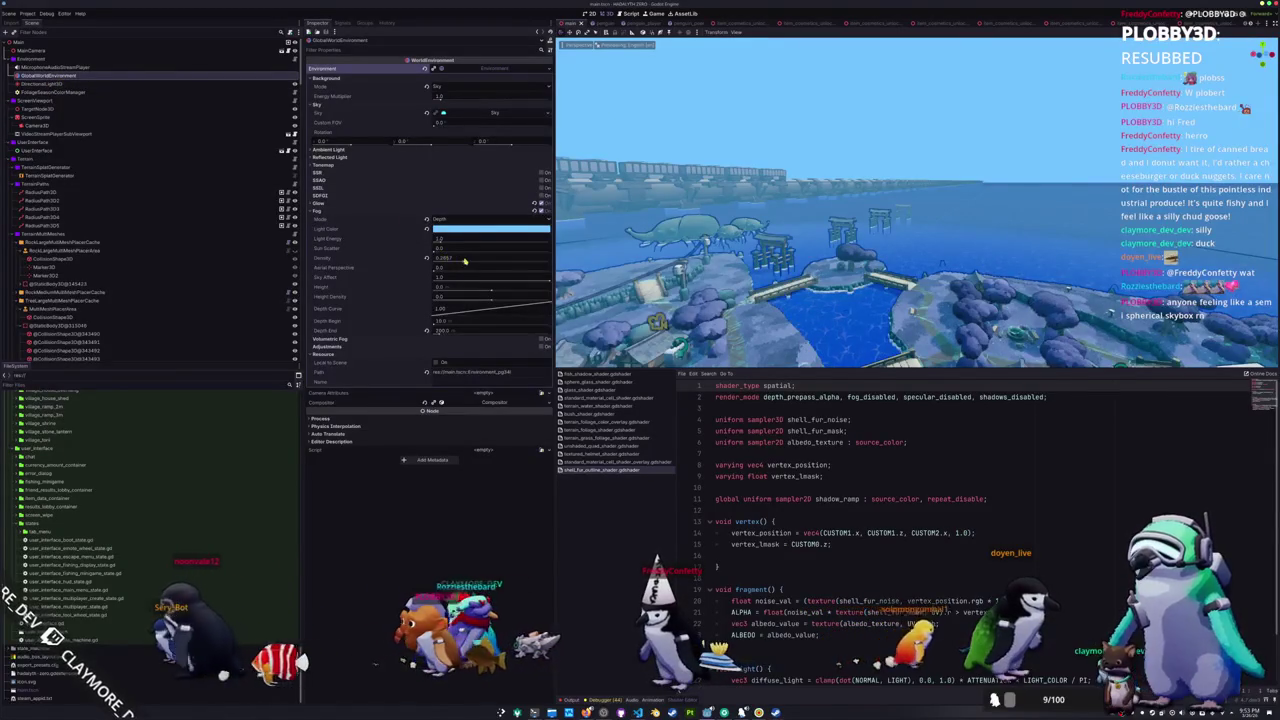
{"action": "left_click_drag", "start_coordinate": [428, 258], "coordinate": [440, 259]}
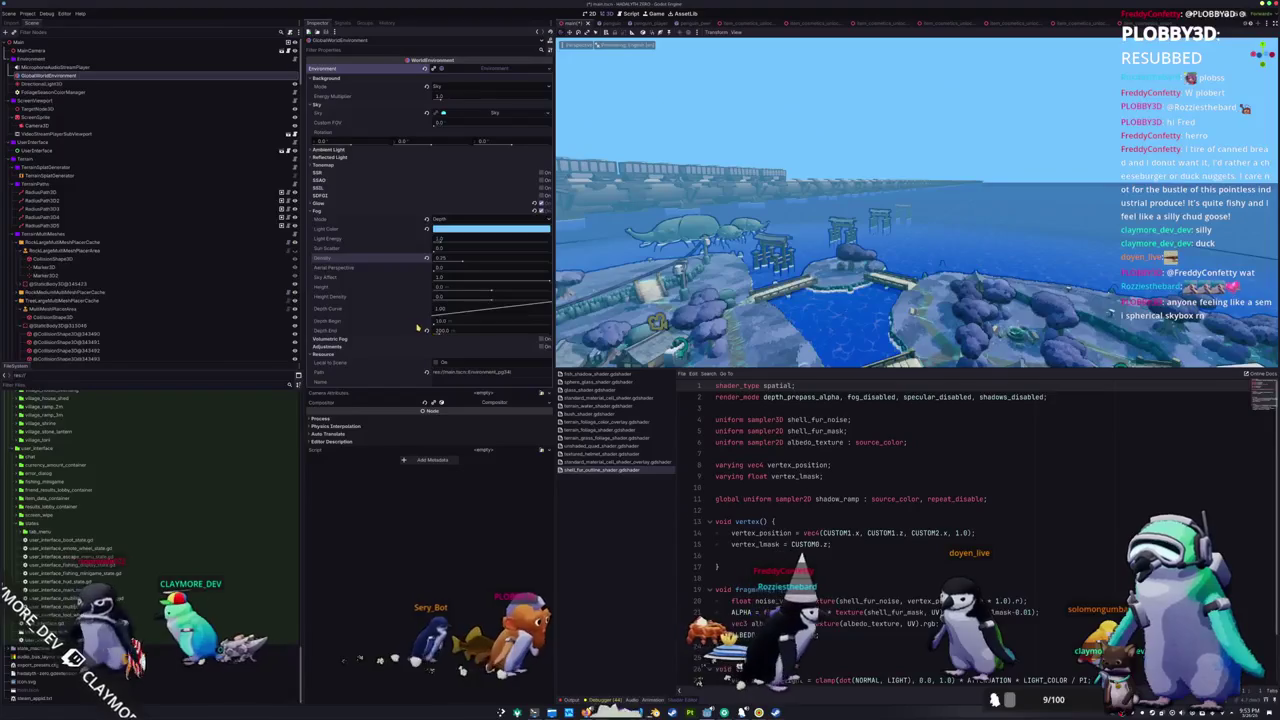
- Expand the Sky resource's ProceduralSkyMaterial to show its Sky and Ground sections
{"action": "left_click", "coordinate": [458, 114]}
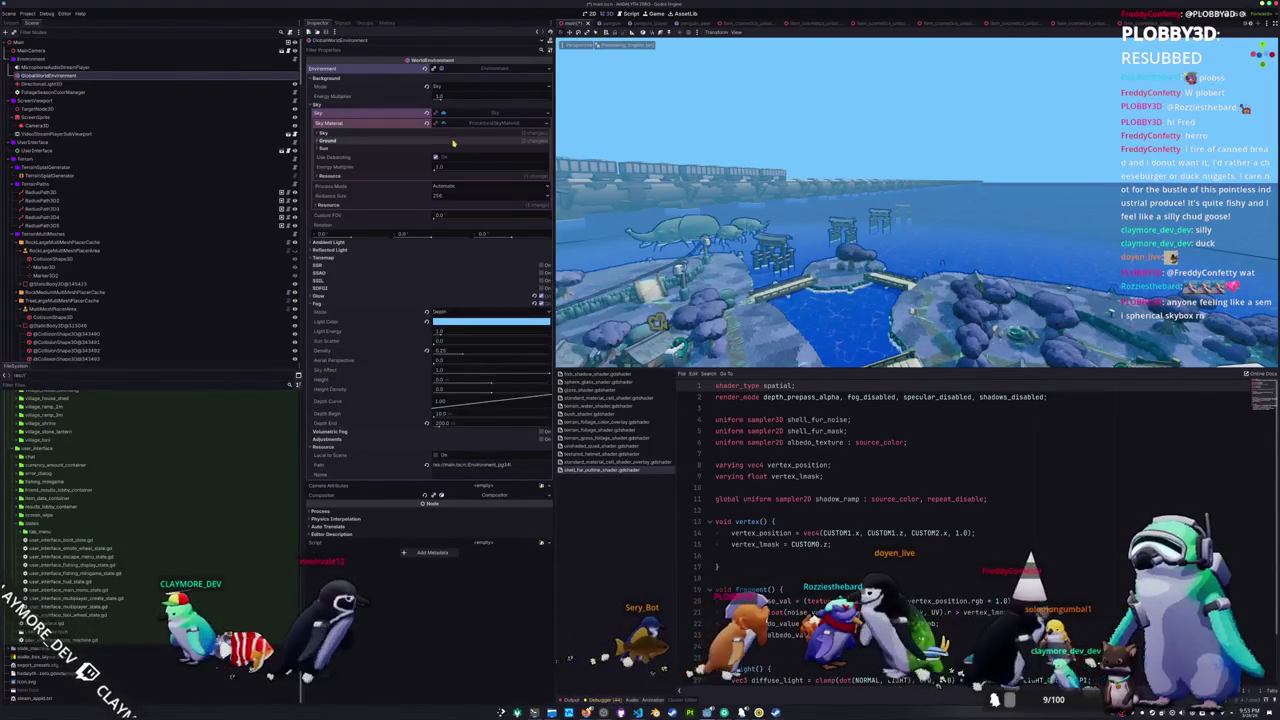
{"action": "left_click", "coordinate": [453, 141]}
{"action": "left_click", "coordinate": [452, 132]}
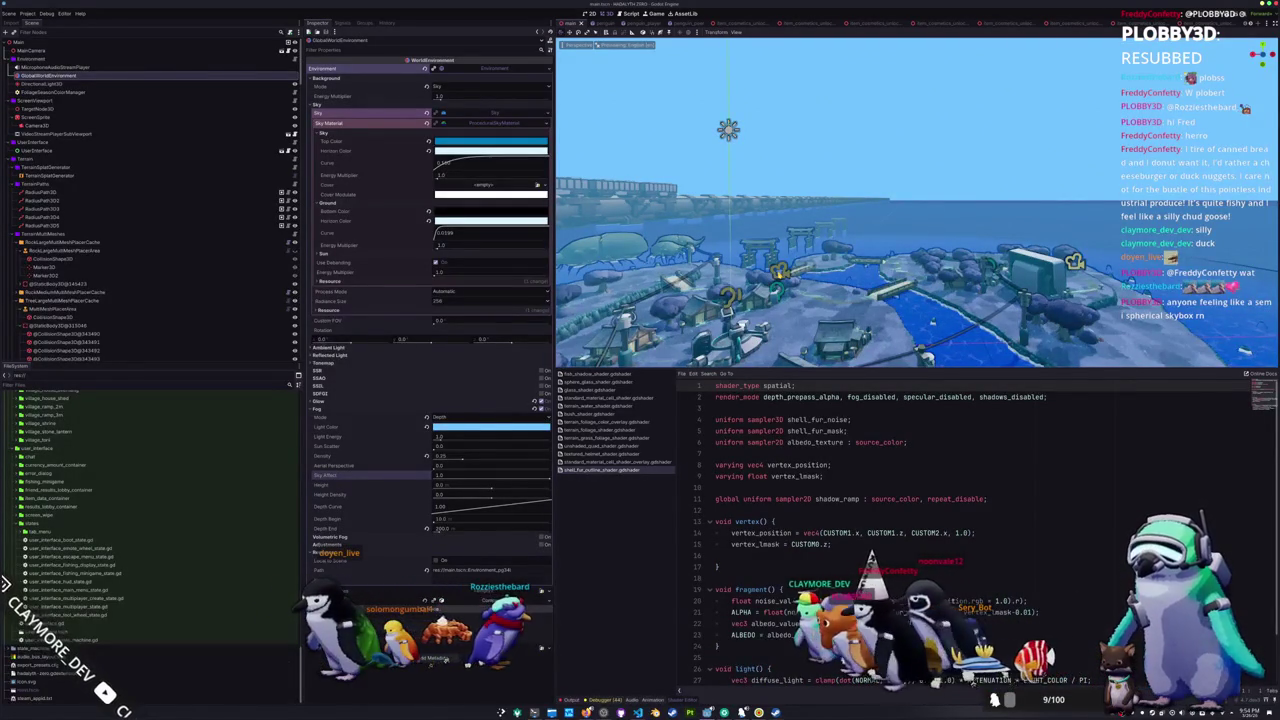
{"action": "left_click", "coordinate": [749, 408]}
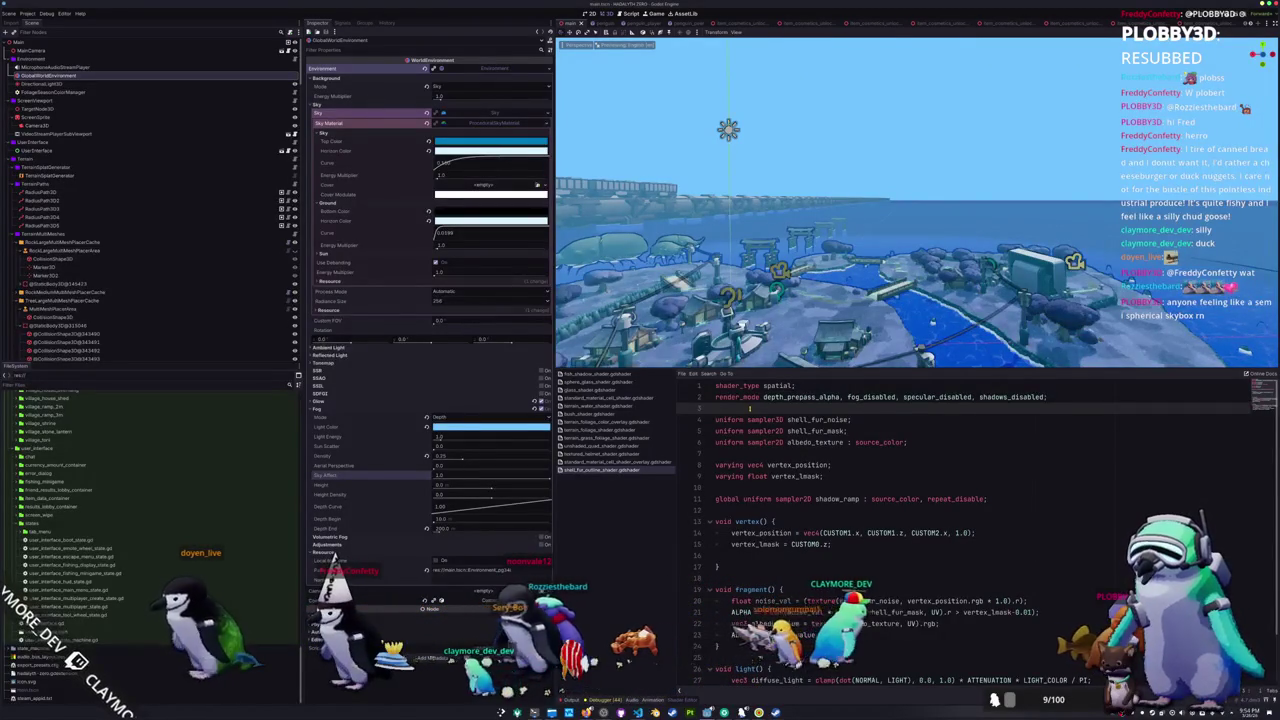
{"action": "left_click", "coordinate": [543, 540]}
{"action": "mouse_move", "coordinate": [906, 211]}
{"action": "left_mouse_down"}
{"action": "mouse_move", "coordinate": [1016, 205]}
{"action": "mouse_move", "coordinate": [905, 285]}
{"action": "mouse_move", "coordinate": [910, 300]}
{"action": "mouse_move", "coordinate": [976, 300]}
{"action": "mouse_move", "coordinate": [887, 306]}
{"action": "mouse_move", "coordinate": [902, 290]}
{"action": "left_mouse_up"}
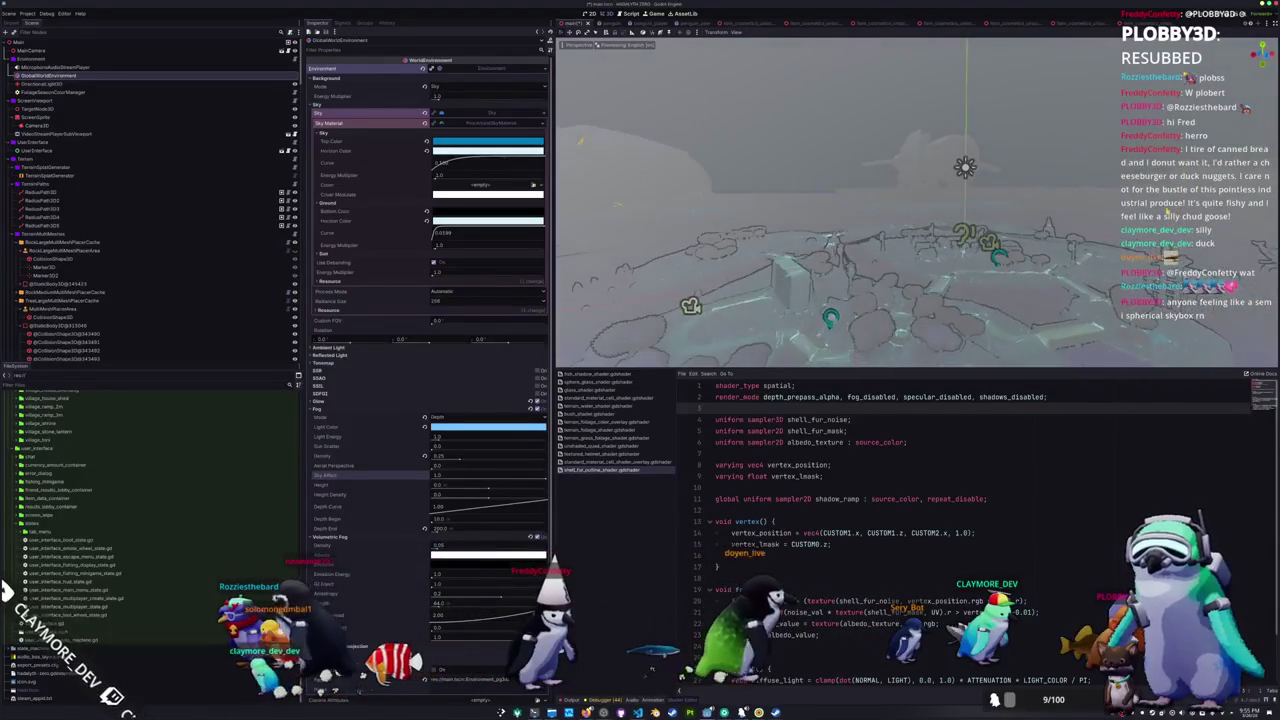
{"action": "left_click", "coordinate": [440, 537]}
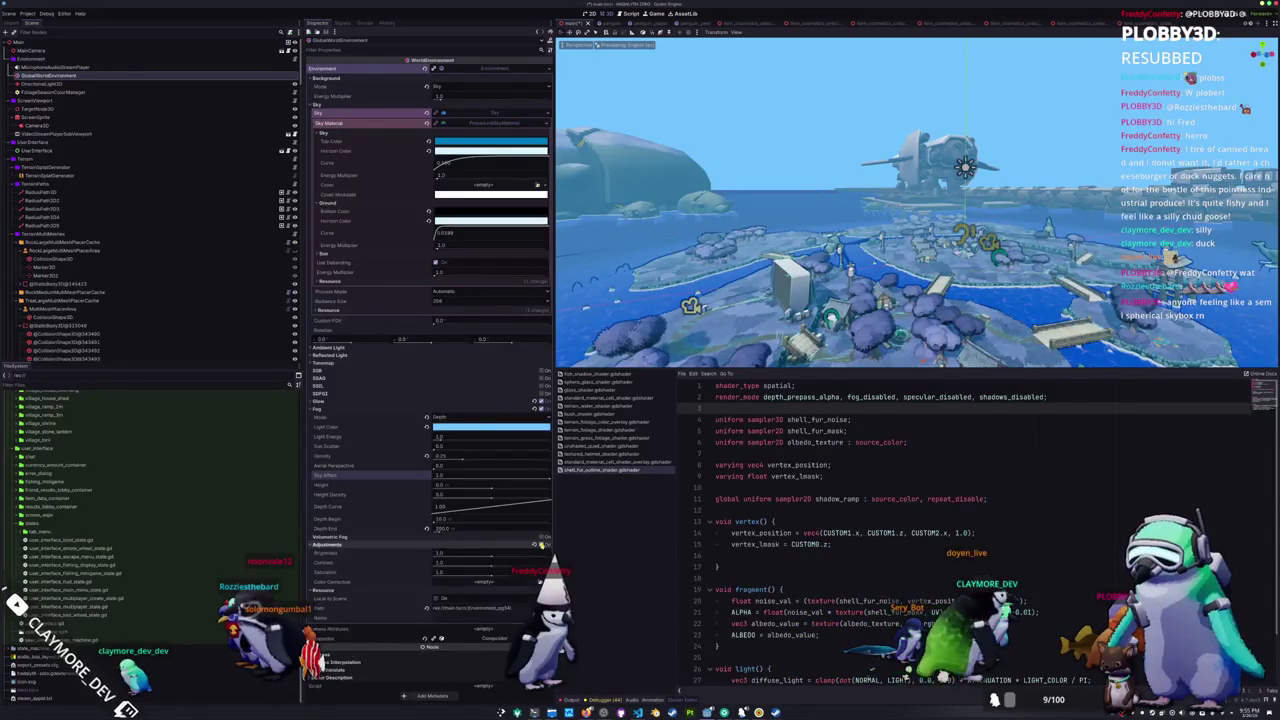
{"action": "left_click", "coordinate": [19, 60]}
- Add a MeshInstance3D child node under Environment
{"action": "right_click", "coordinate": [23, 58]}
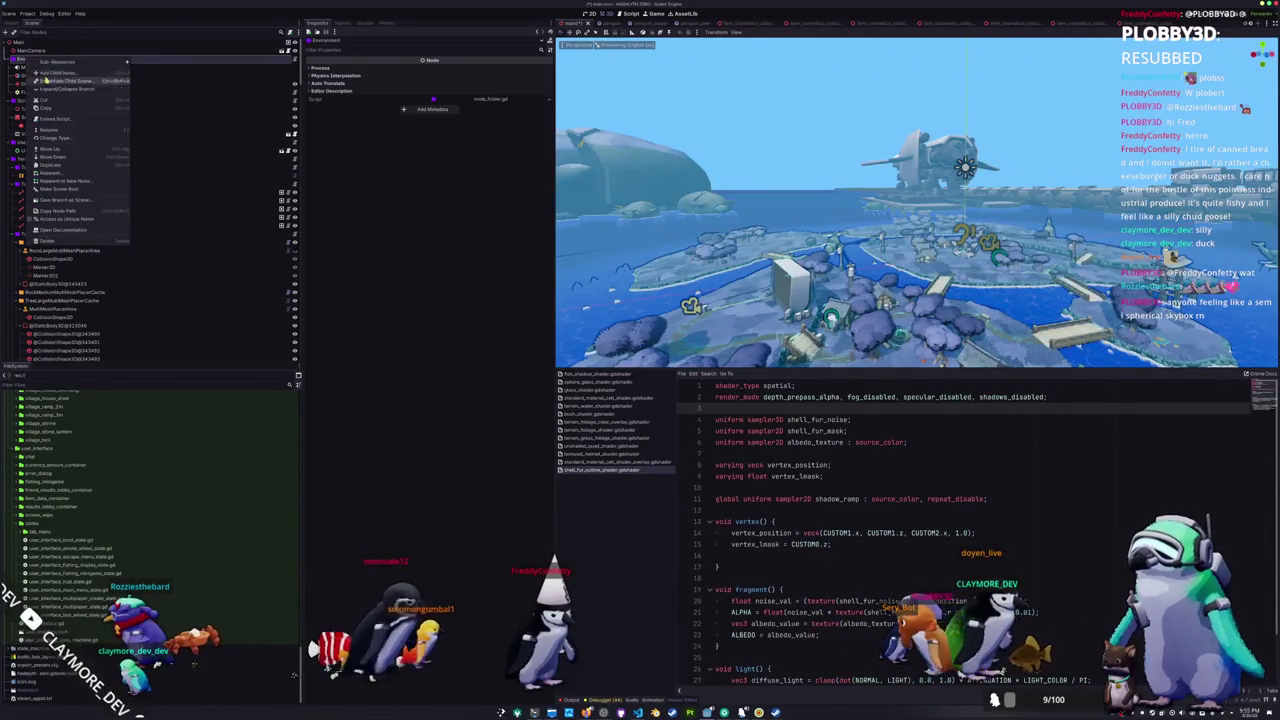
{"action": "left_click", "coordinate": [55, 75]}
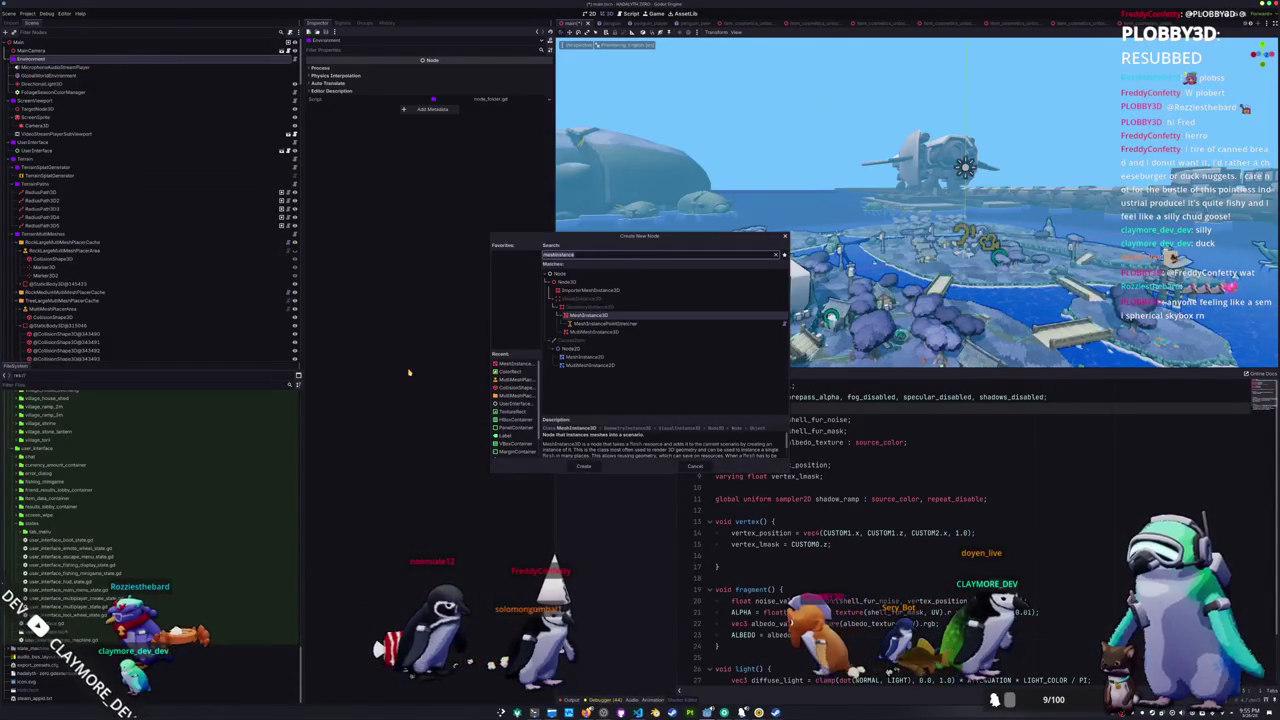
{"action": "key", "text": "Return"}
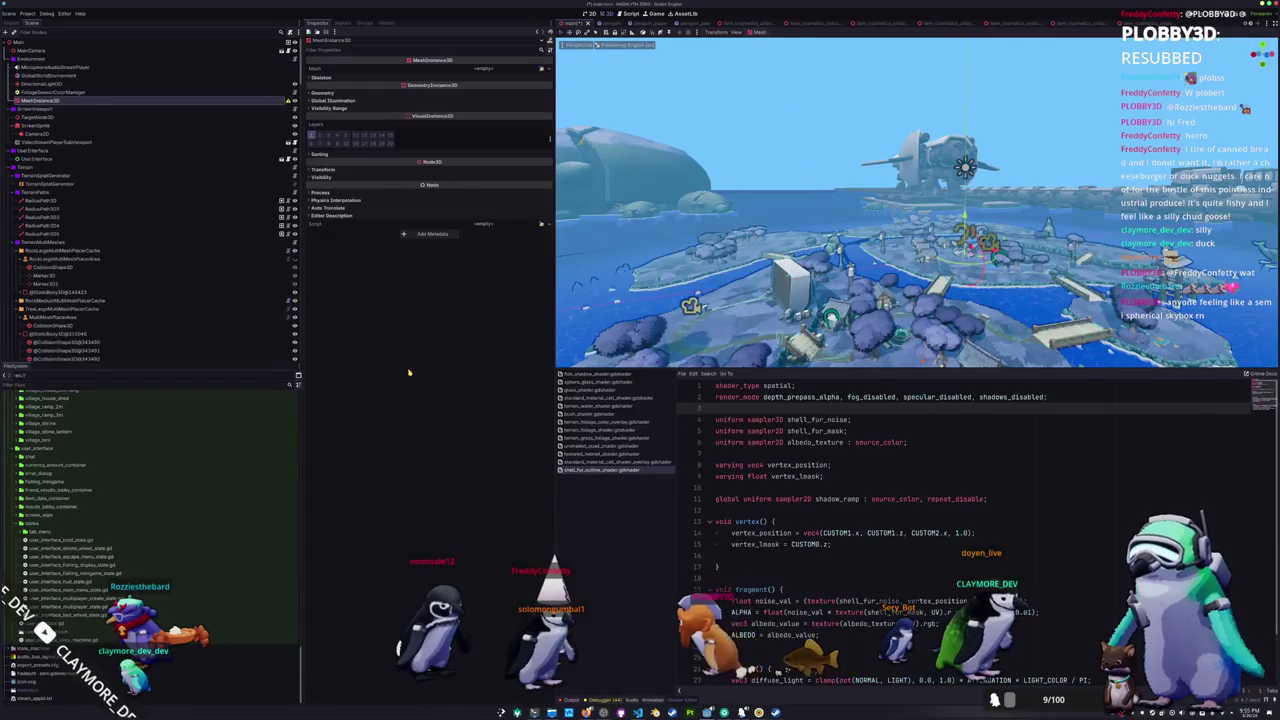
- Give the MeshInstance3D a new SphereMesh, frame it, and show its size settings
{"action": "left_click", "coordinate": [542, 68]}
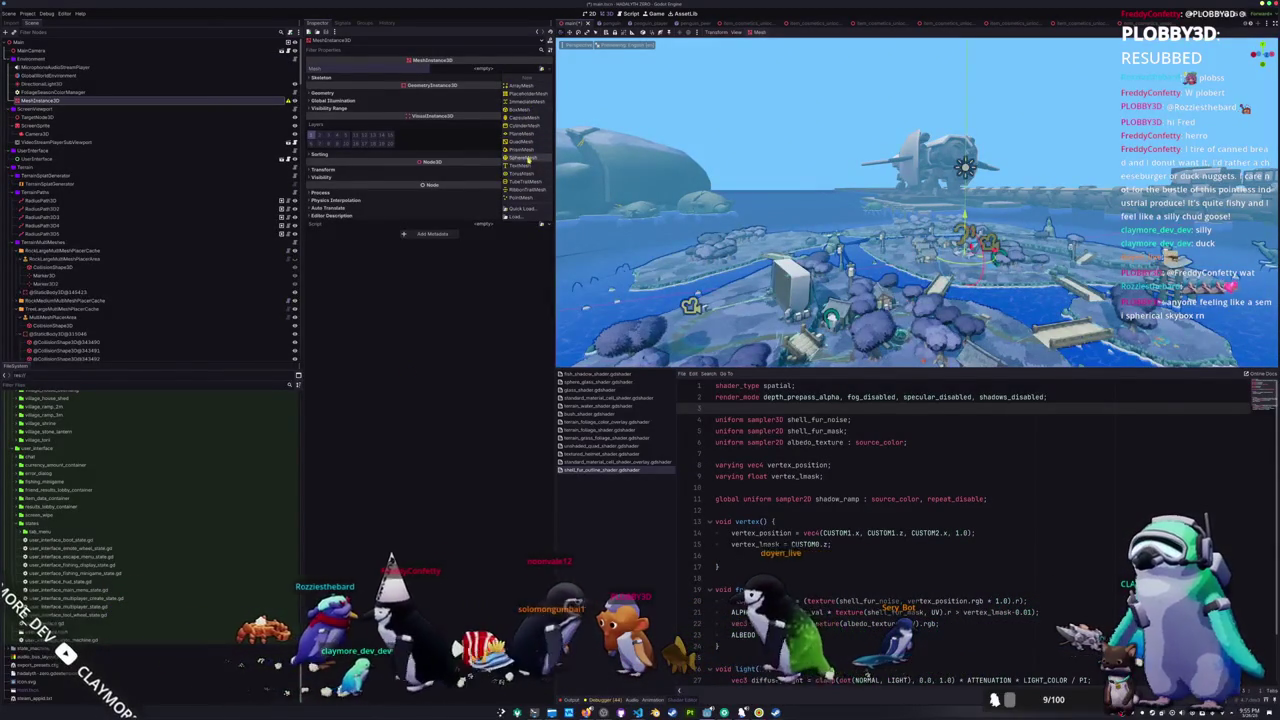
{"action": "left_click", "coordinate": [527, 159]}
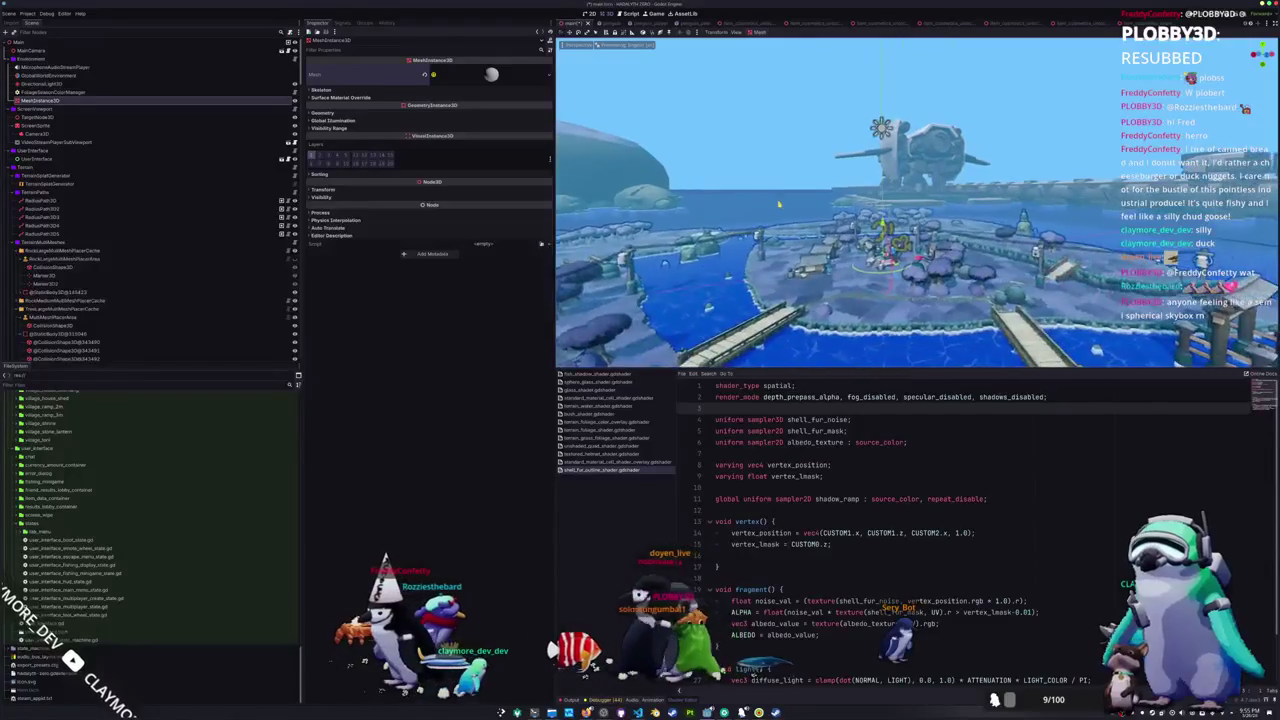
{"action": "left_click_drag", "start_coordinate": [777, 203], "coordinate": [760, 205]}
{"action": "key", "text": "f"}
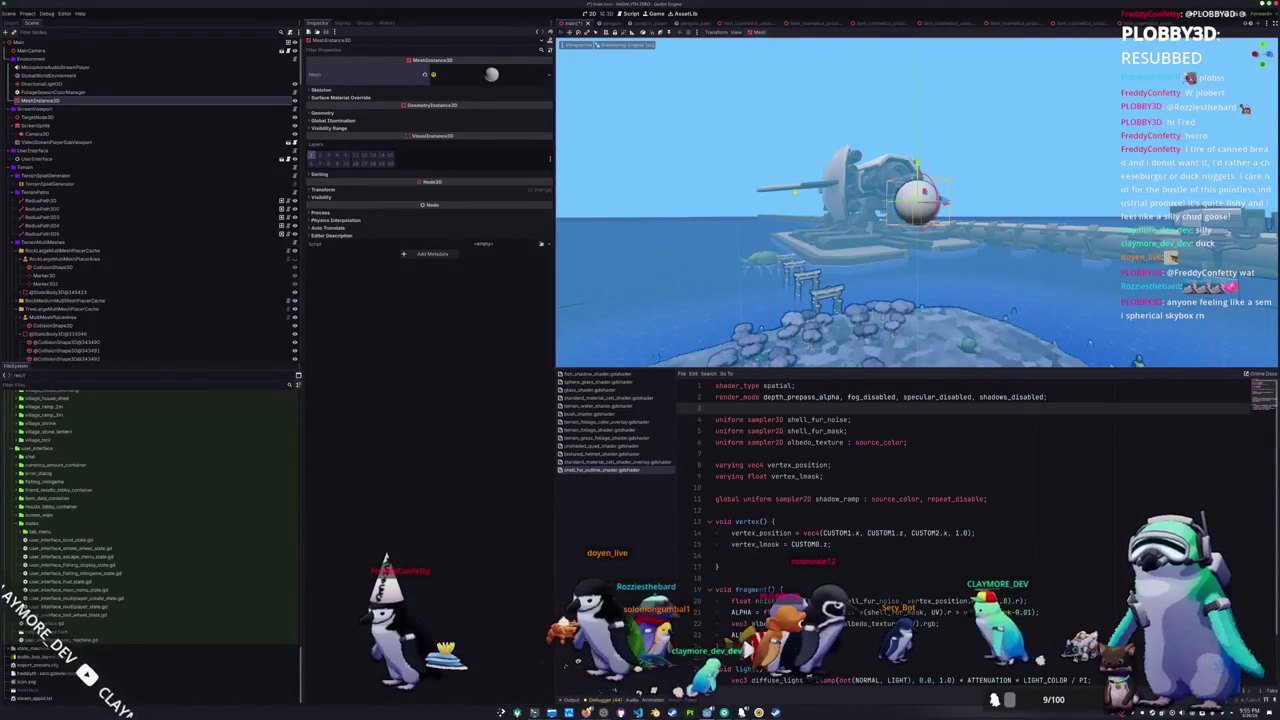
{"action": "left_click", "coordinate": [491, 74]}
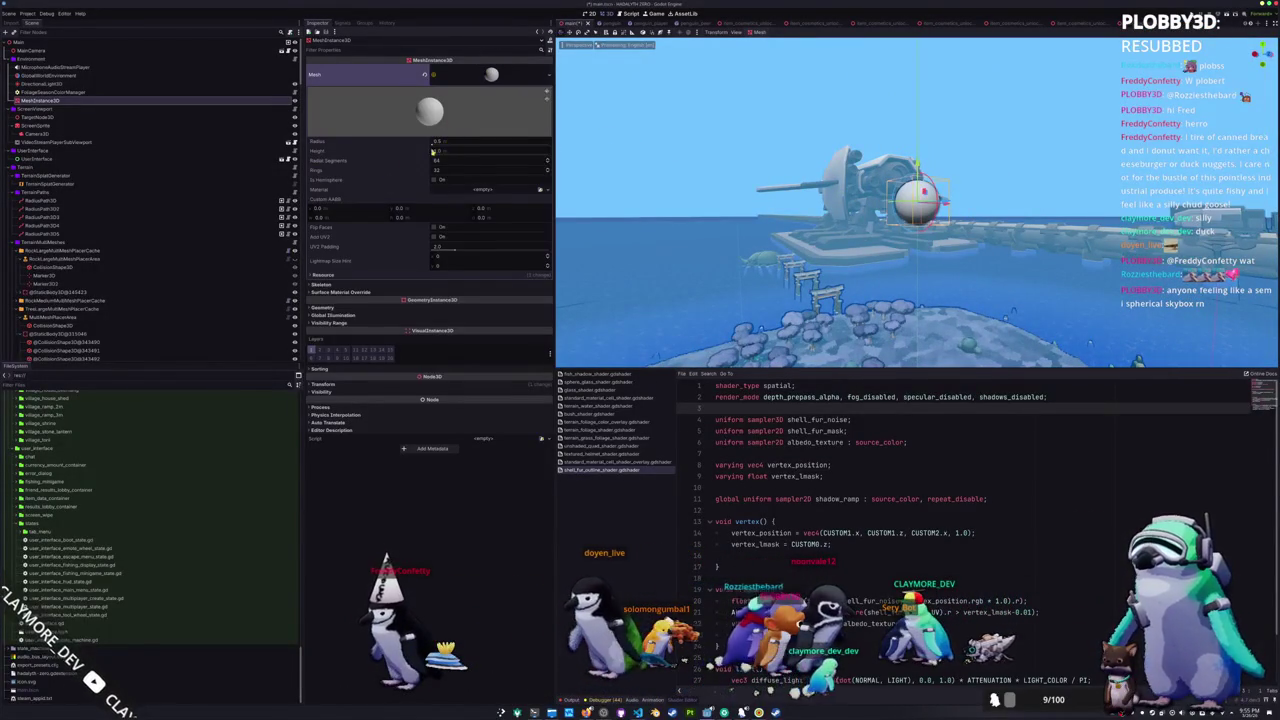
- Give the sphere a new ShaderMaterial with a new shader file, cloud_shader.gdshader
{"action": "left_click", "coordinate": [546, 190]}
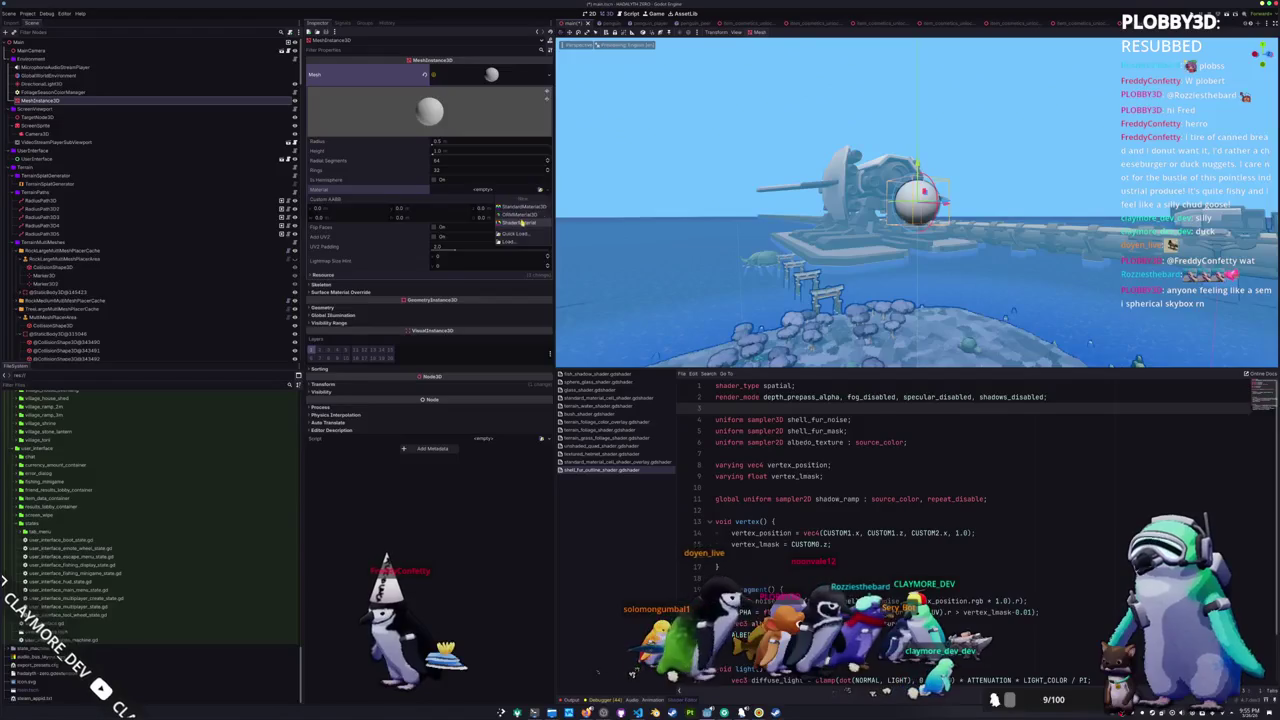
{"action": "left_click", "coordinate": [521, 222]}
{"action": "left_click", "coordinate": [492, 196]}
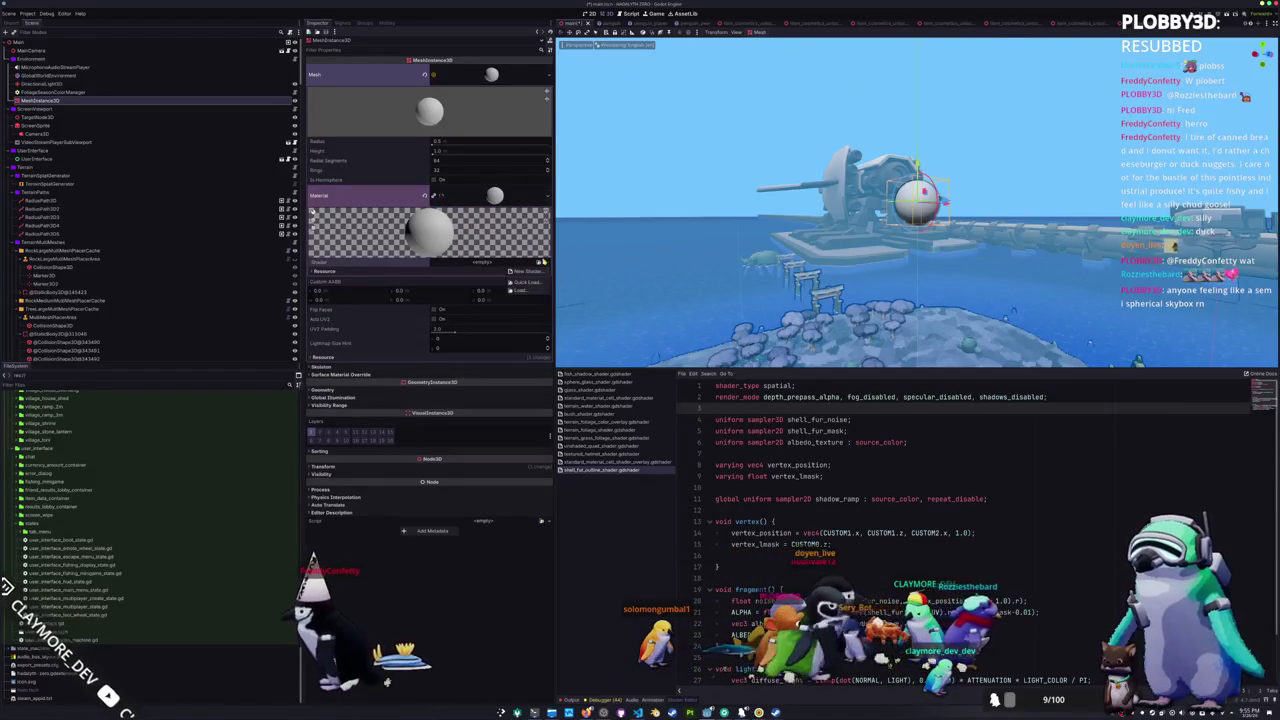
{"action": "left_click", "coordinate": [526, 271]}
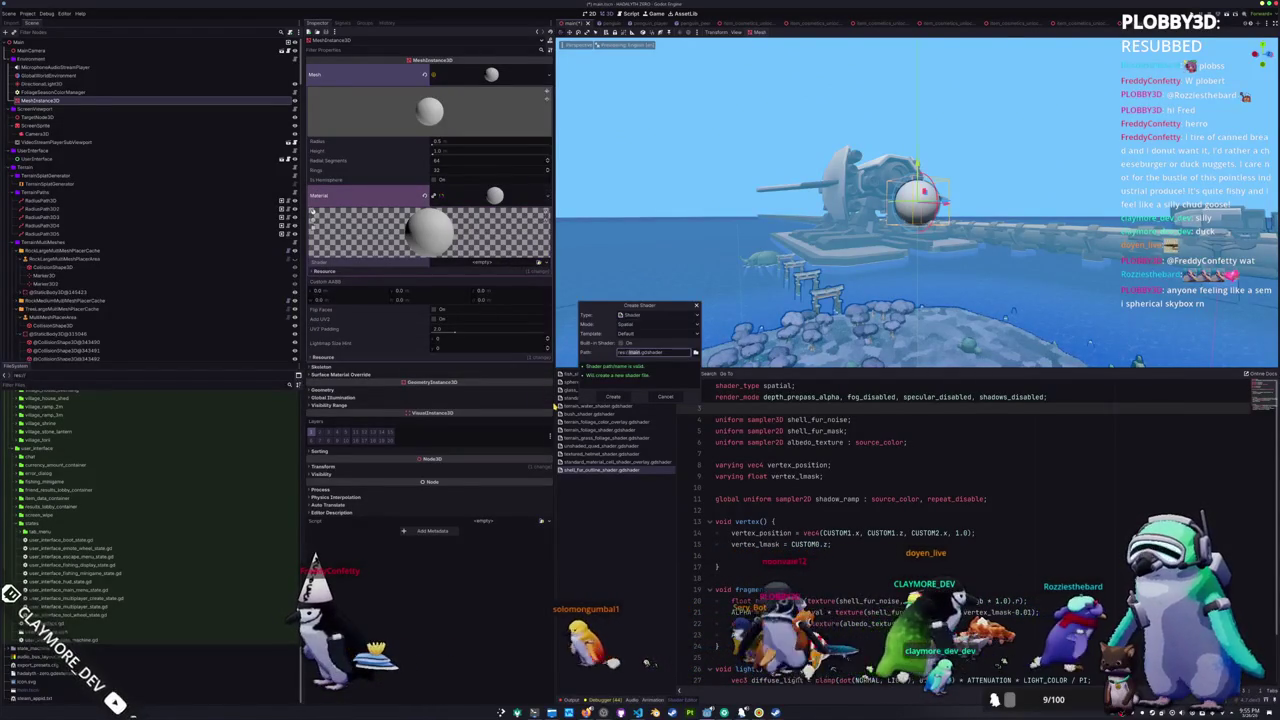
{"action": "type", "text": "loud"}
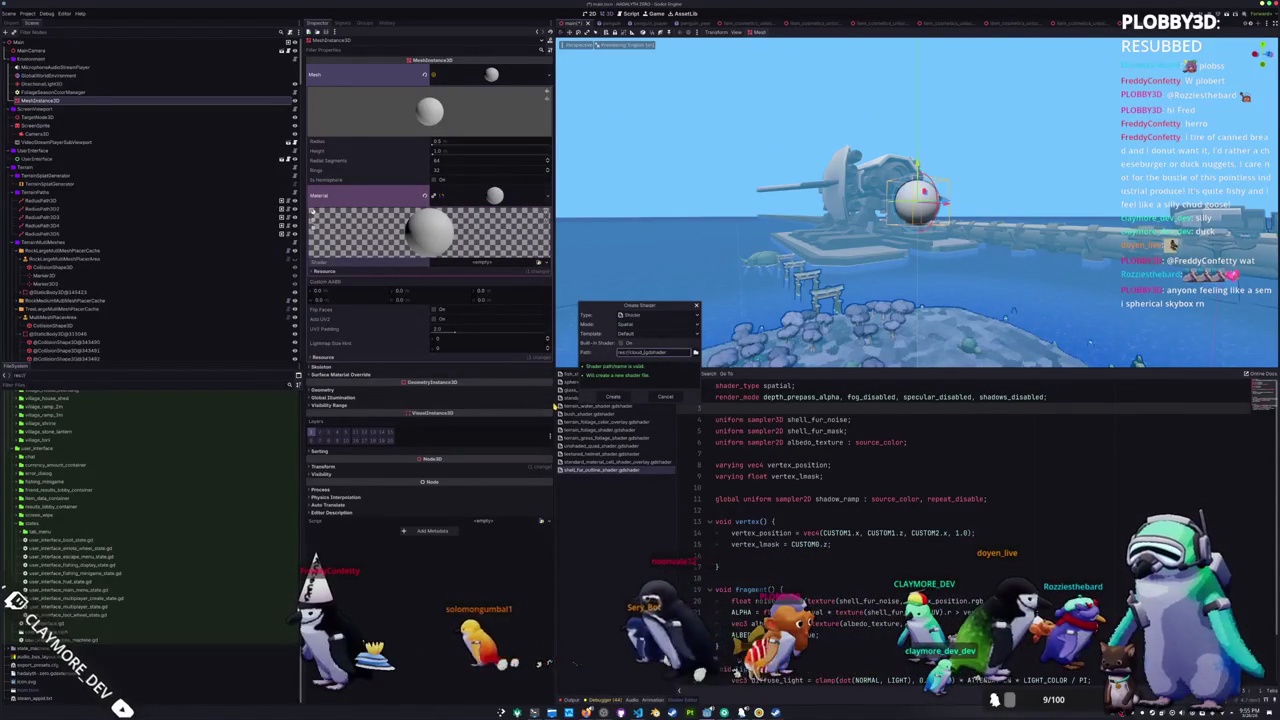
{"action": "left_click", "coordinate": [610, 397]}
- Declare 'uniform vec3 scale = vec3(1.0);' under the shader type line
{"action": "left_click", "coordinate": [727, 439]}
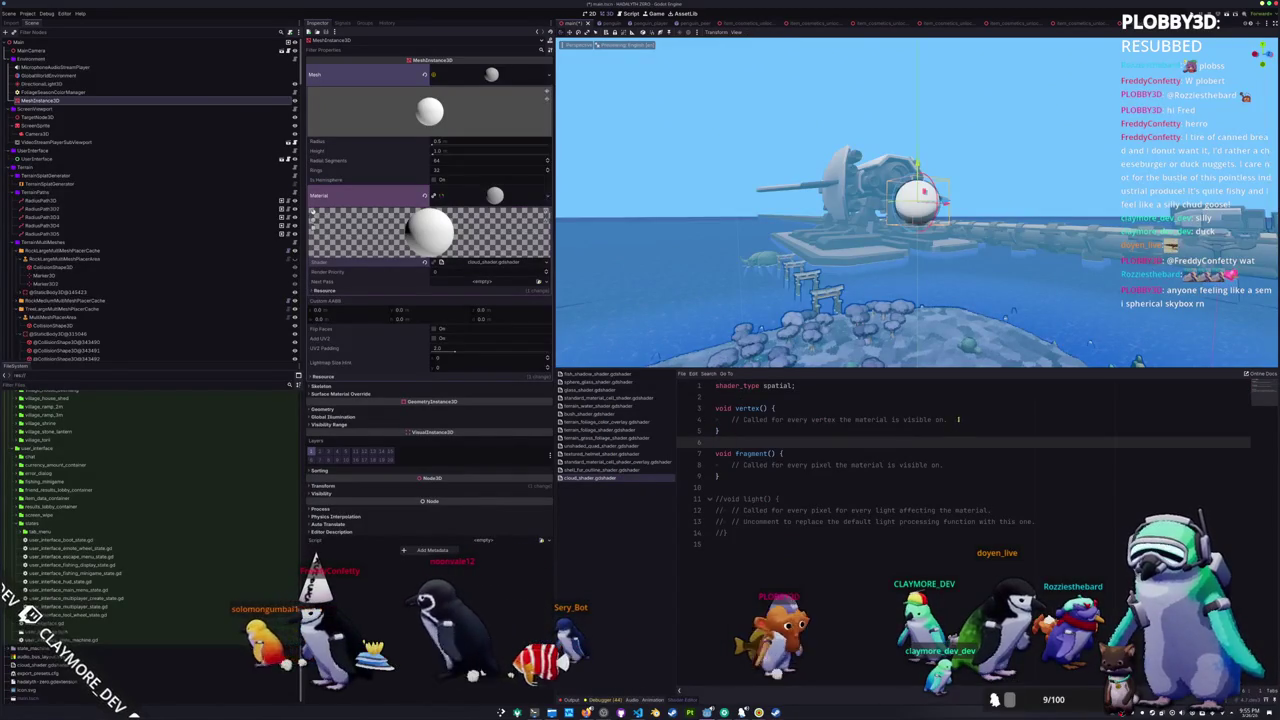
{"action": "left_click", "coordinate": [909, 401]}
{"action": "key", "text": "Return"}
{"action": "key", "text": "Return"}
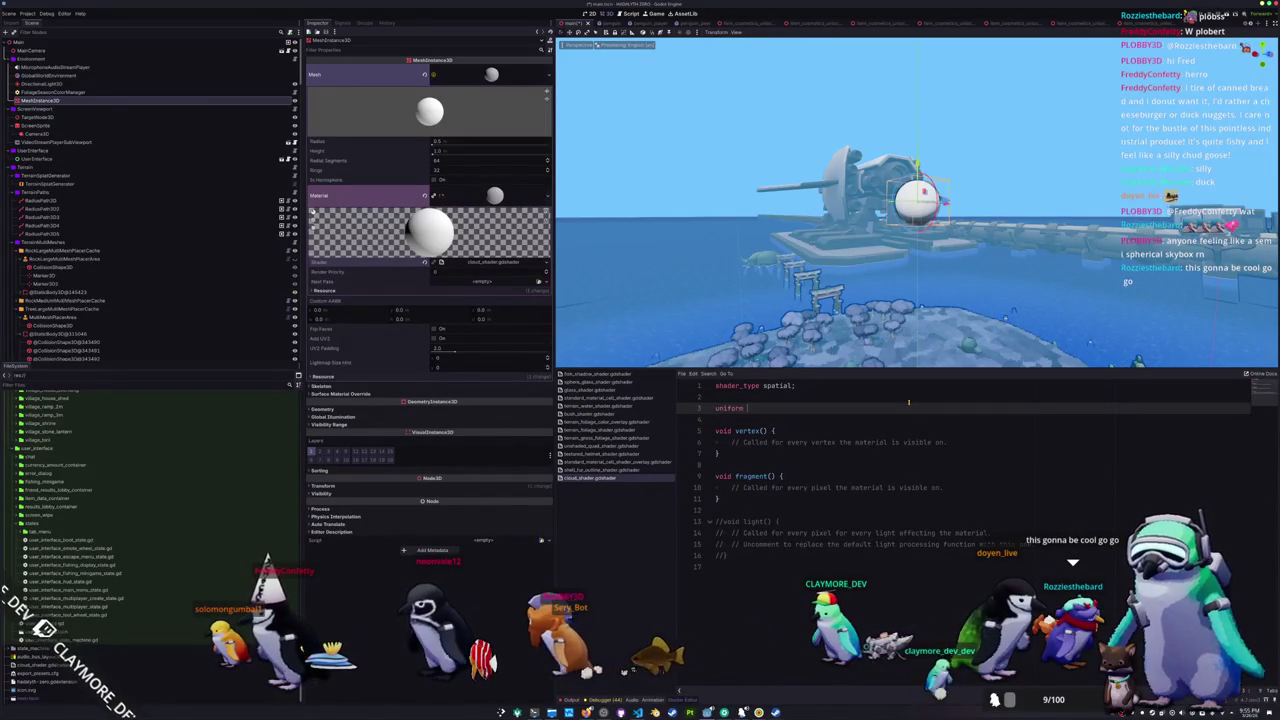
{"action": "type", "text": "vec3 scale"}
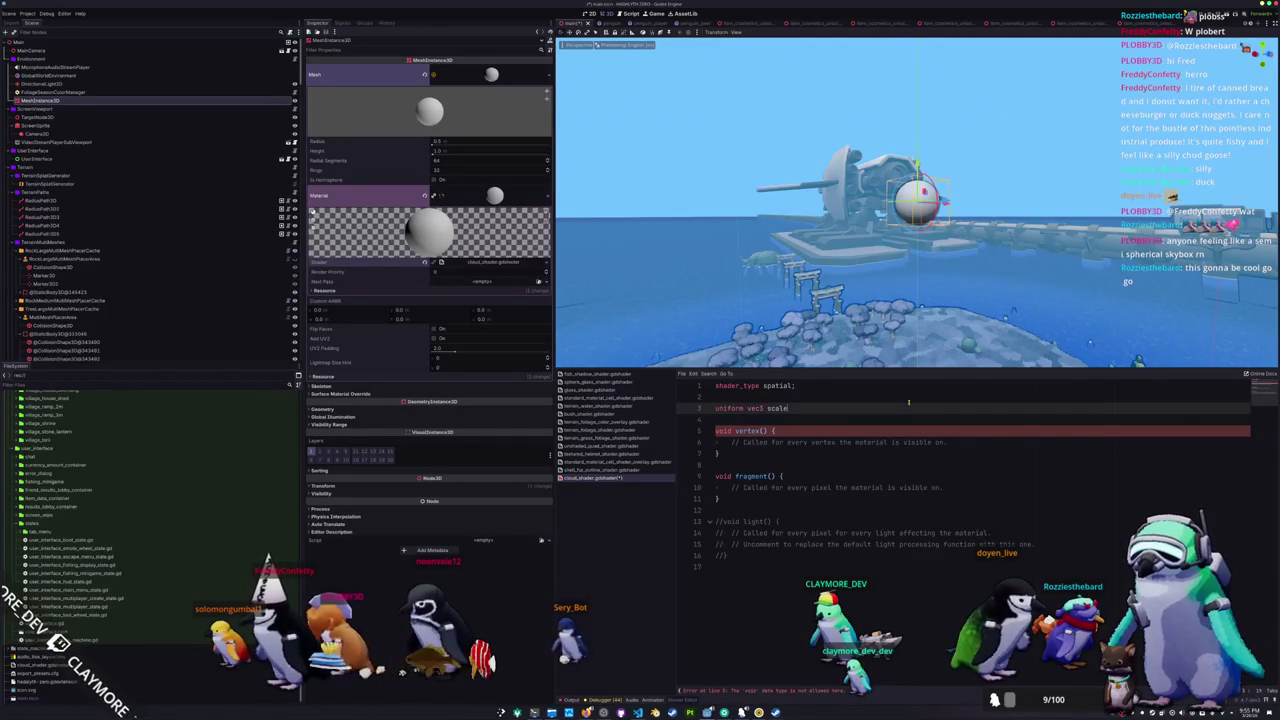
{"action": "type", "text": " = vec3(1)"}
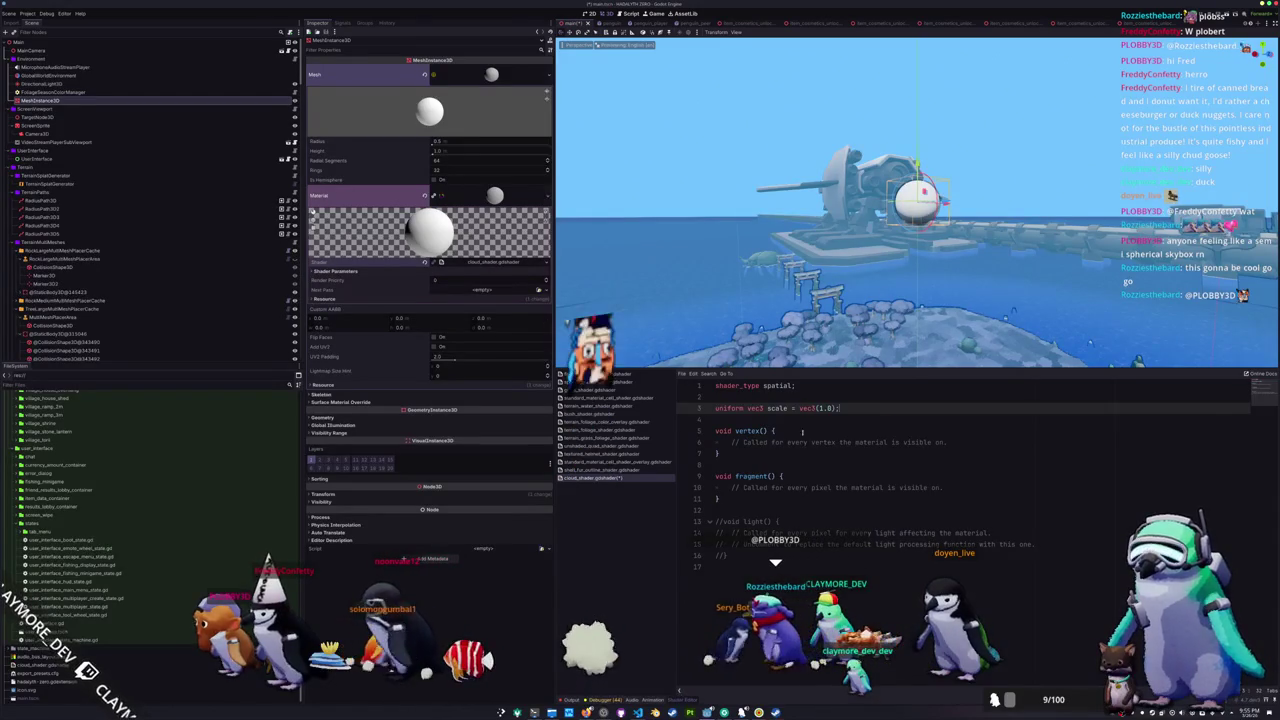
- Add 'VERTEX += NORMAL * scale;' inside the vertex() function
{"action": "left_click", "coordinate": [967, 447]}
{"action": "key", "text": "Return"}
{"action": "type", "text": "VER"}
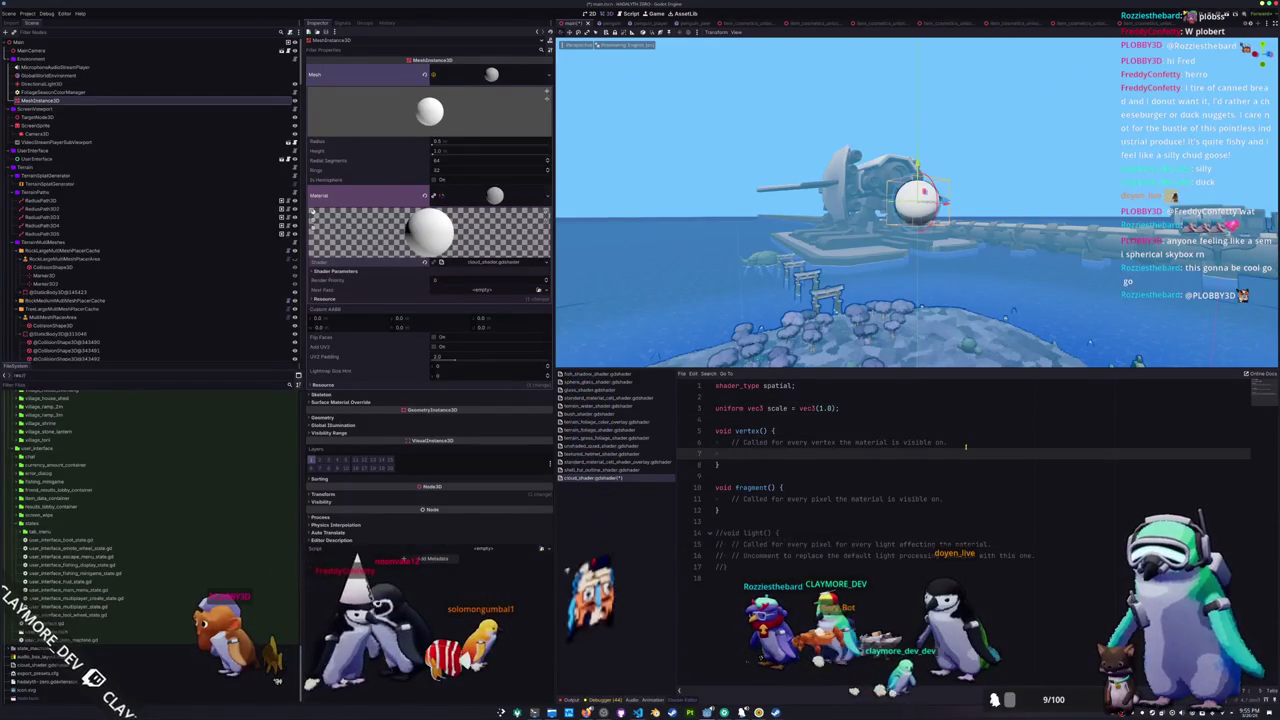
{"action": "type", "text": "TEX += "}
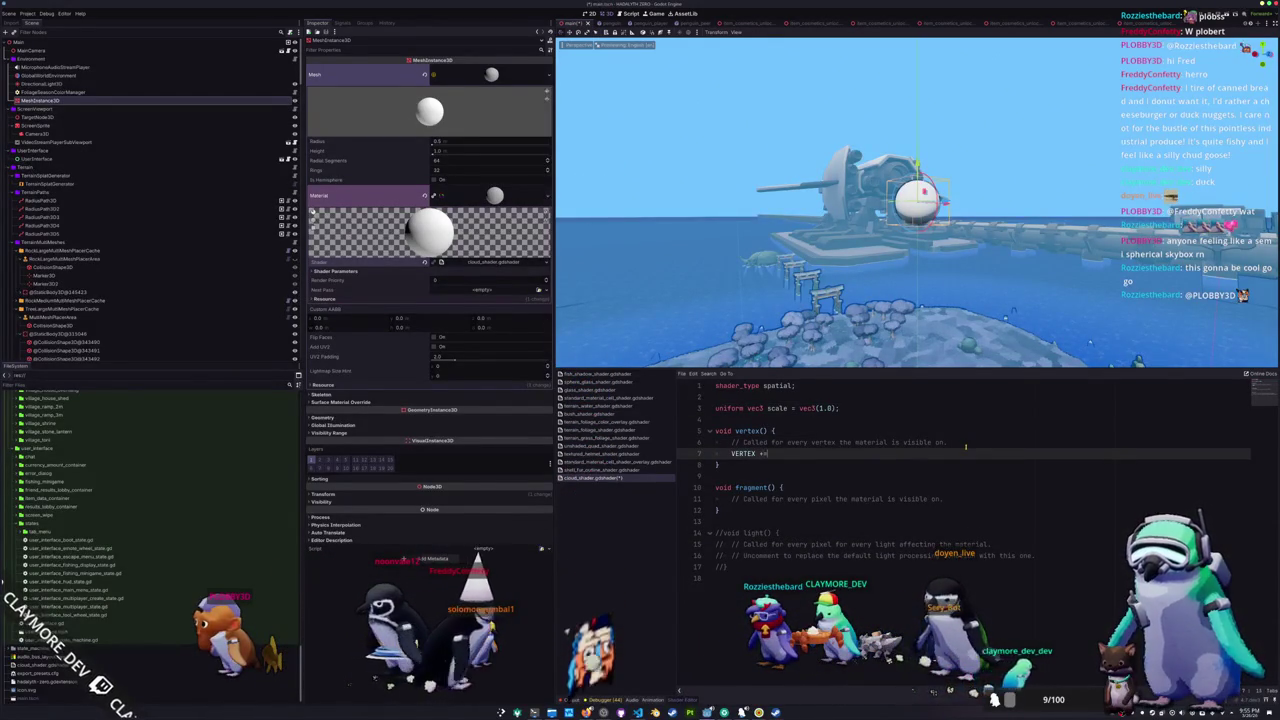
{"action": "type", "text": "NORMAL "}
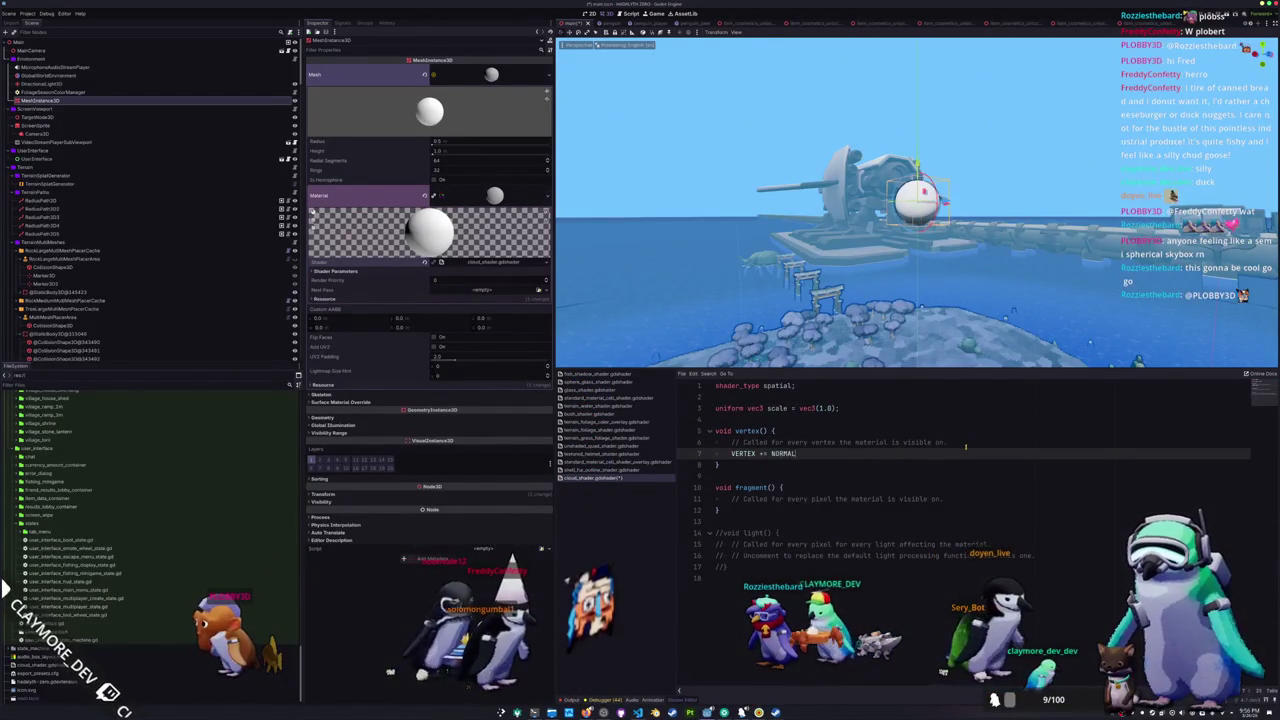
{"action": "type", "text": "*"}
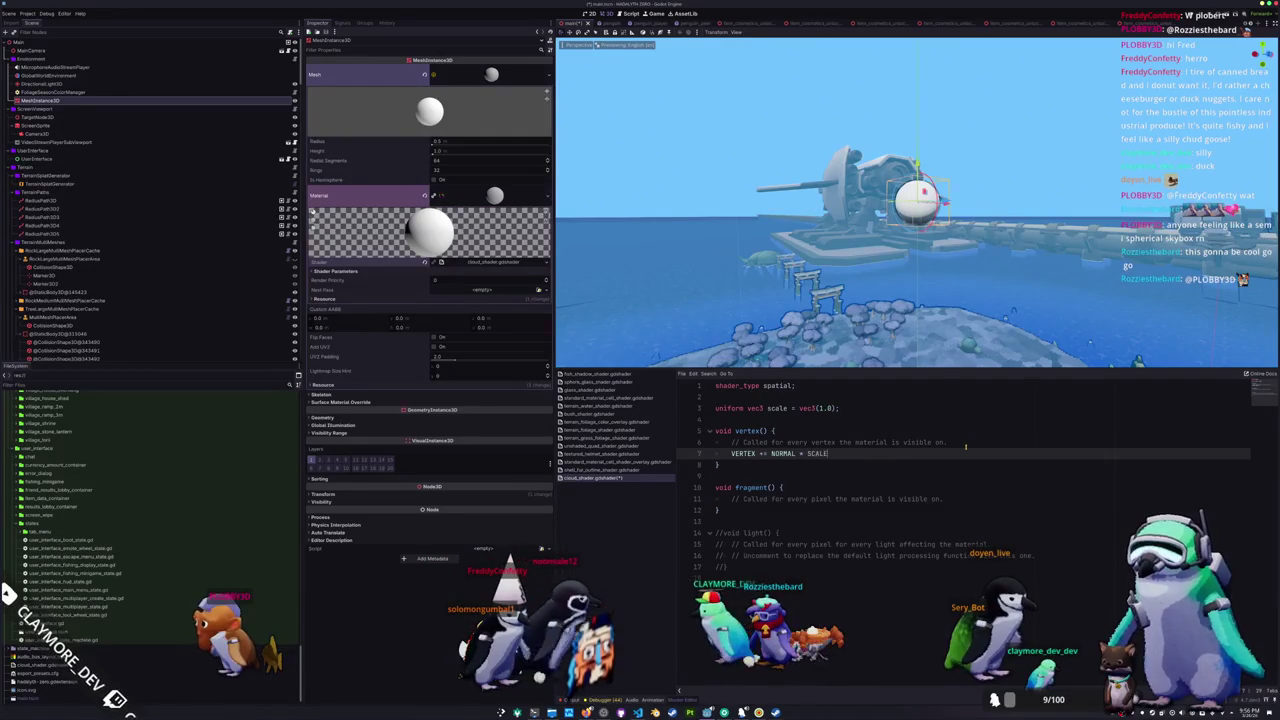
{"action": "key", "text": "BackSpace"}
{"action": "key", "text": "BackSpace"}
{"action": "key", "text": "BackSpace"}
{"action": "type", "text": "scale;"}
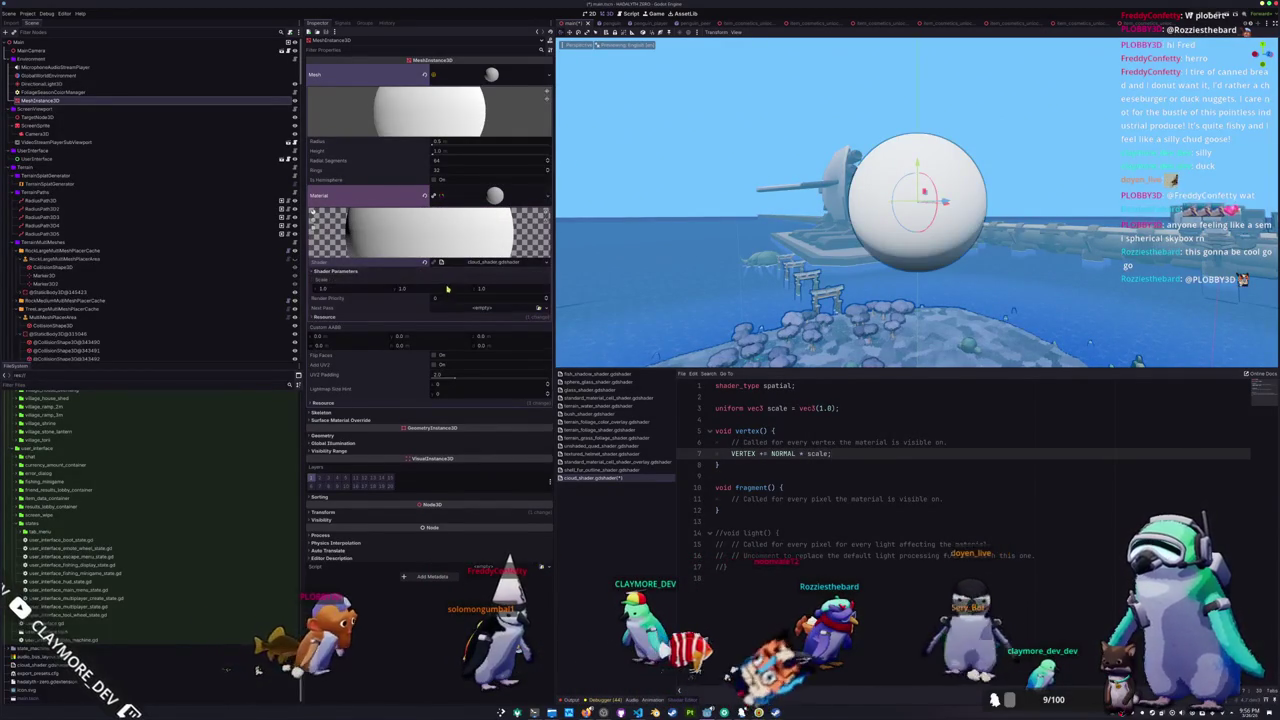
{"action": "left_click", "coordinate": [820, 408]}
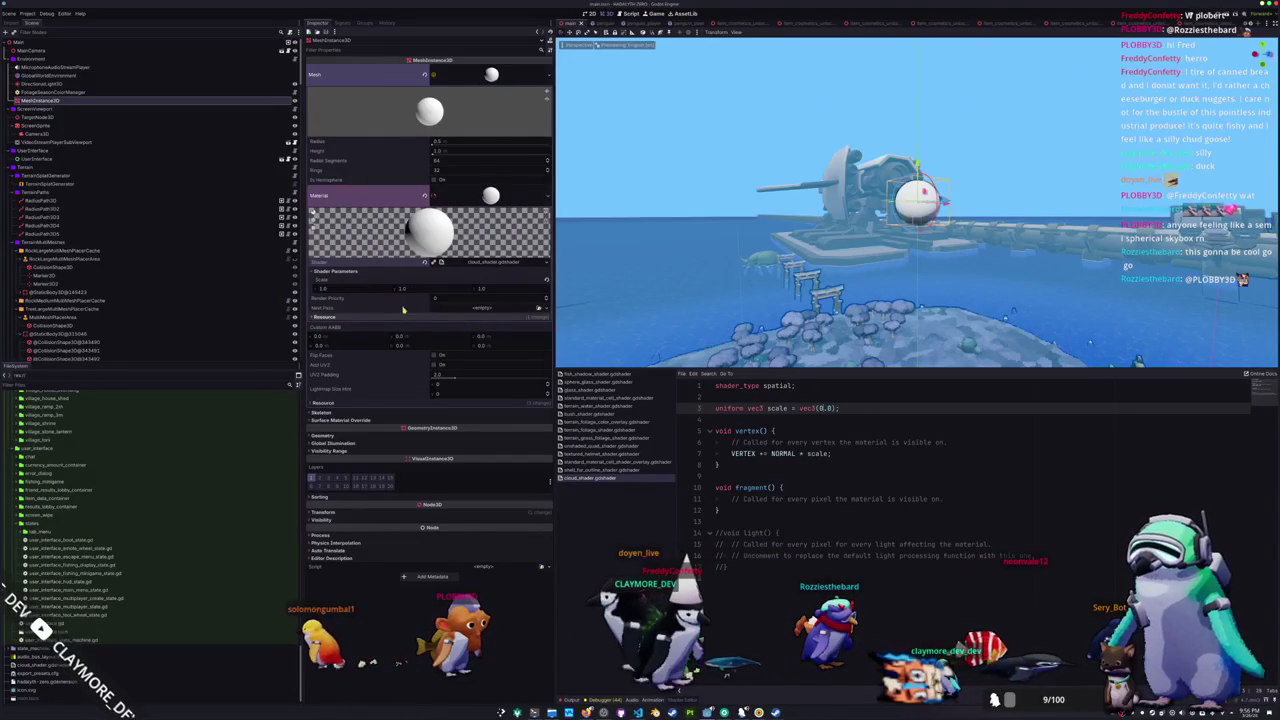
- Change scale to 'uniform float scale = 0.0;' and set the sphere's Scale parameter to 1.775
{"action": "double_click", "coordinate": [777, 408]}
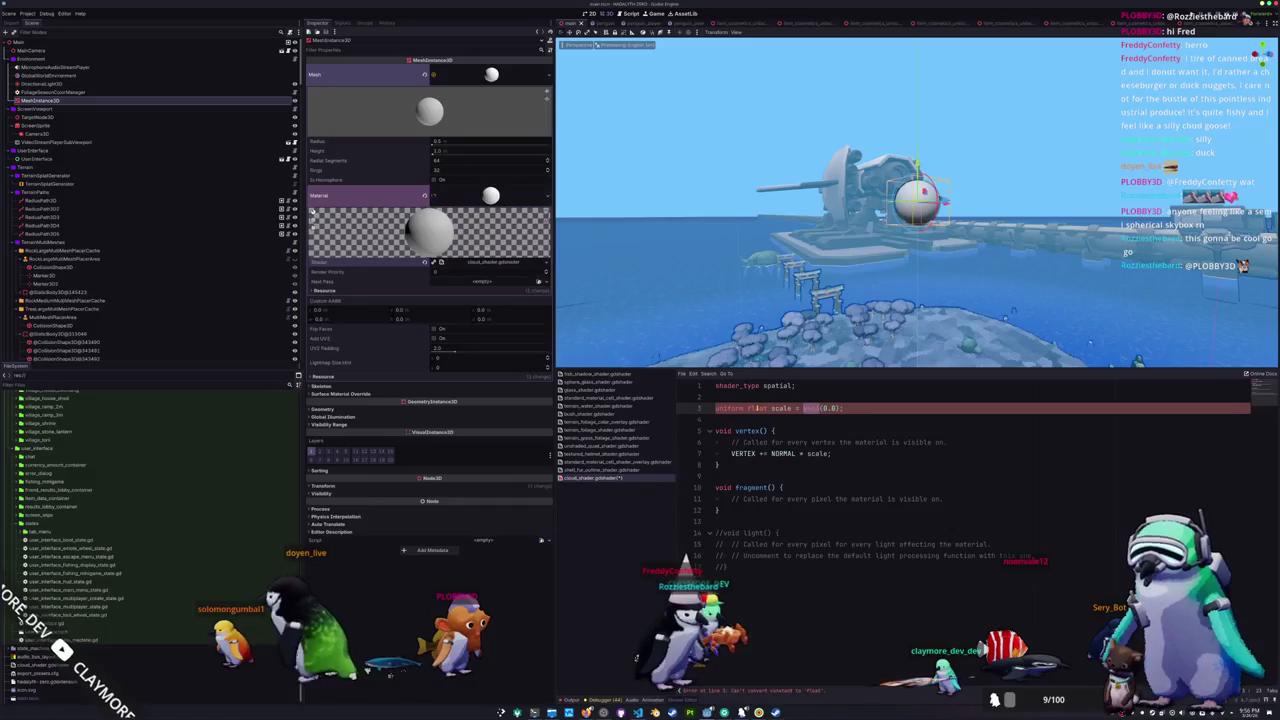
{"action": "type", "text": "0.0"}
{"action": "mouse_move", "coordinate": [440, 279]}
{"action": "left_mouse_down"}
{"action": "mouse_move", "coordinate": [465, 279]}
{"action": "mouse_move", "coordinate": [430, 279]}
{"action": "left_mouse_up"}
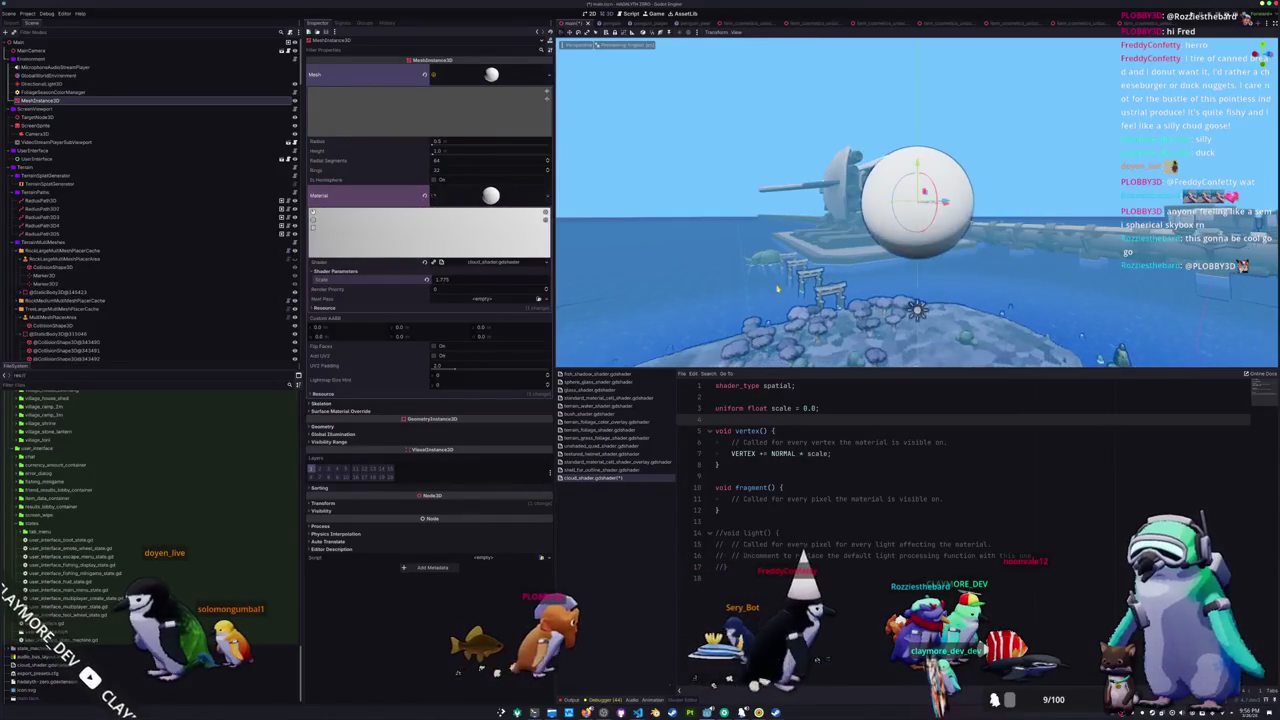
{"action": "left_click", "coordinate": [760, 465]}
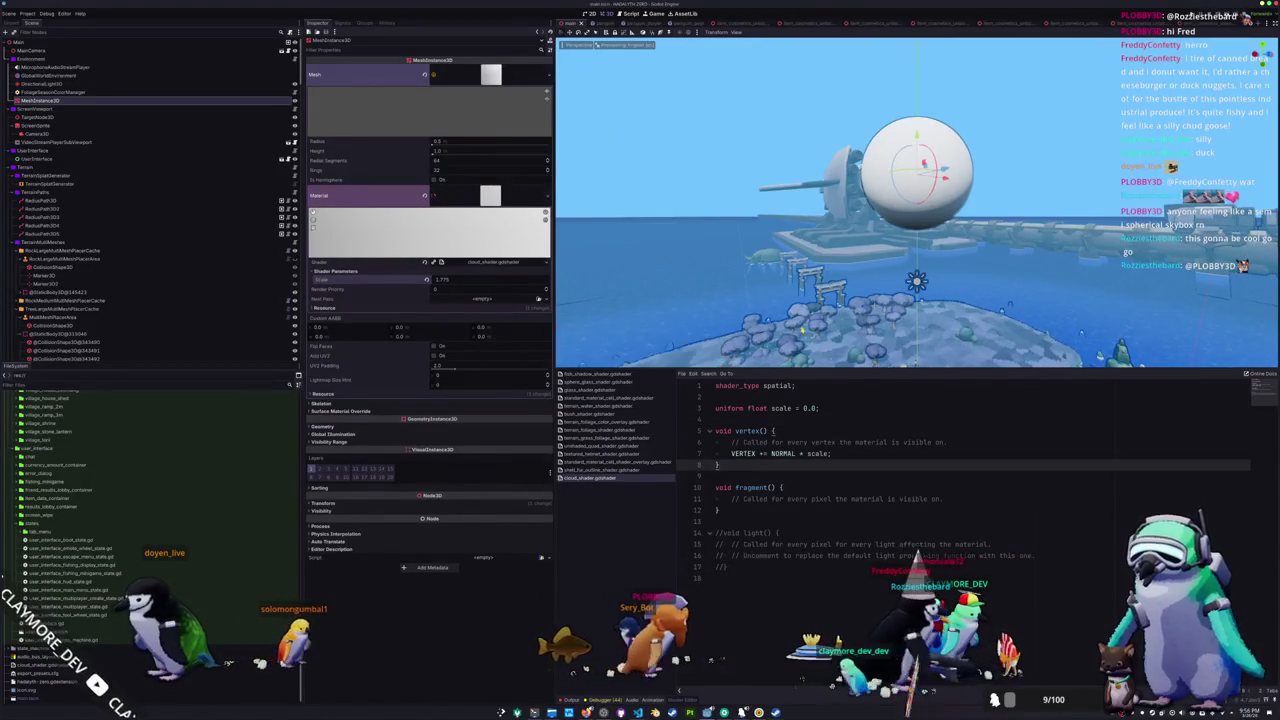
{"action": "left_click", "coordinate": [957, 499]}
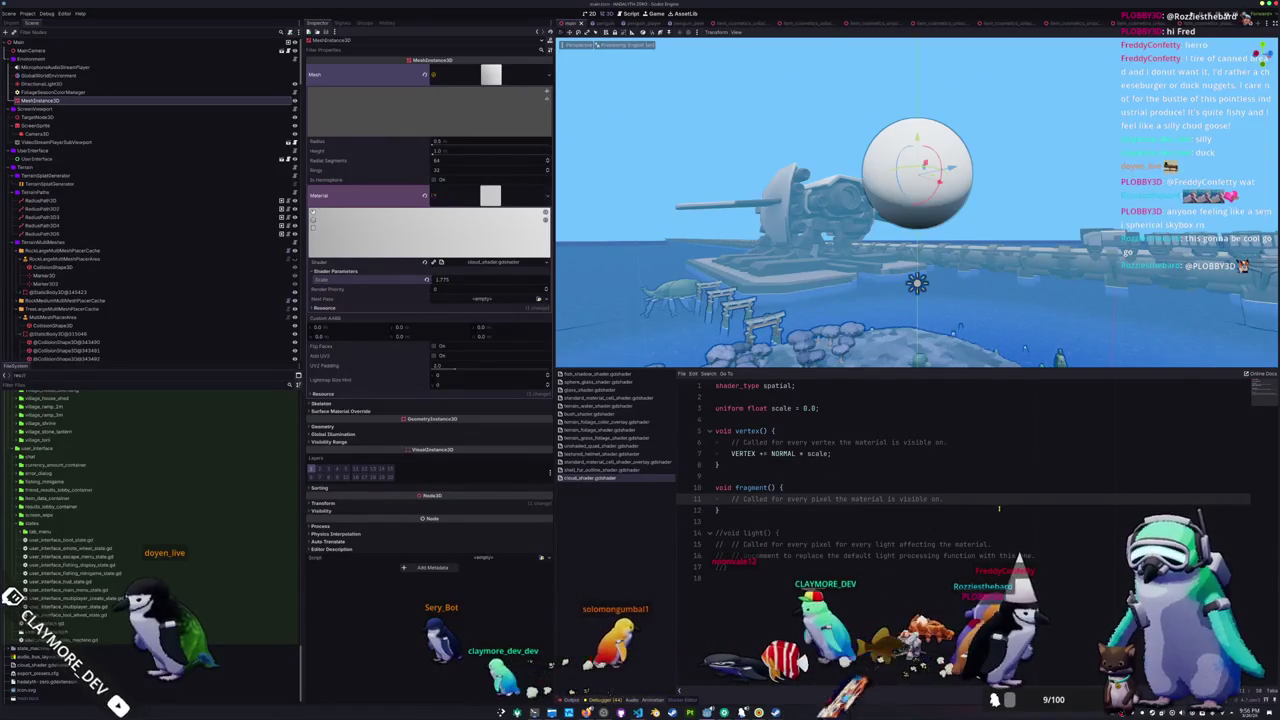
{"action": "key", "text": "Return"}
{"action": "key", "text": "Return"}
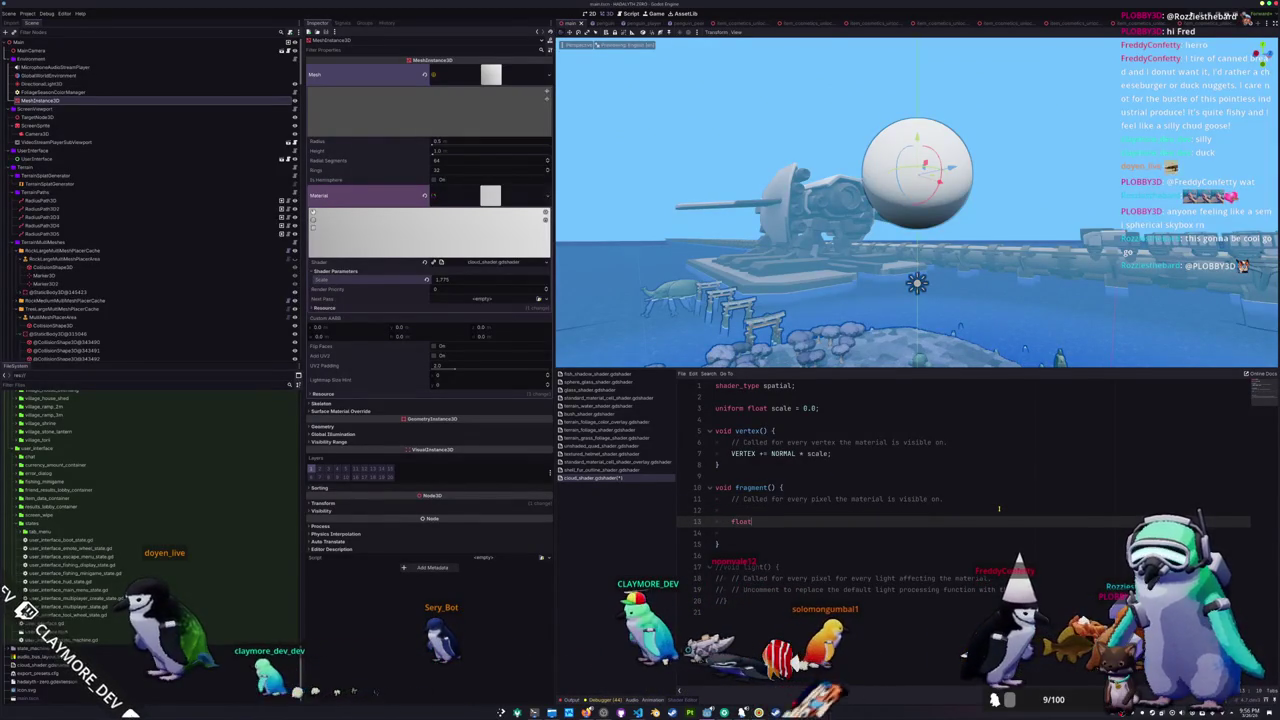
- In fragment(), compute 'float fresnel = dot(normalize(VIEW), NORMAL);' and output 'ALBEDO = vec3(fresnel);'
{"action": "type", "text": " fresnel = "}
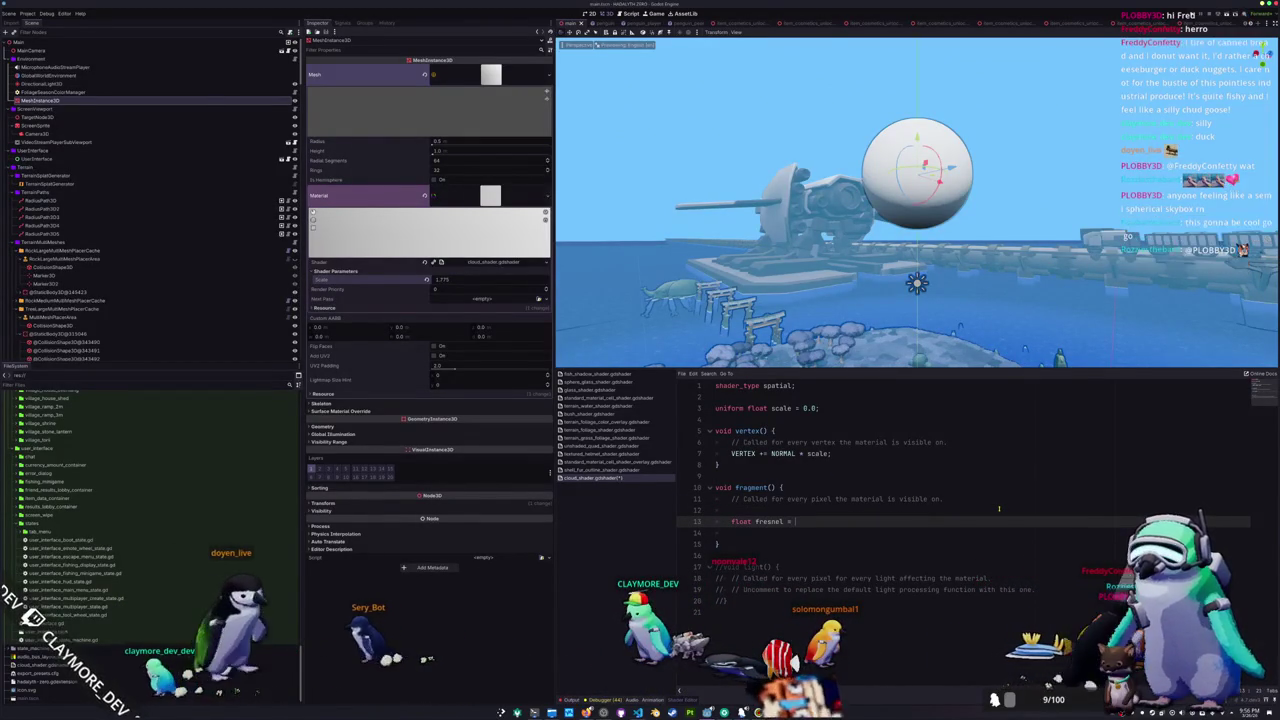
{"action": "type", "text": "do"}
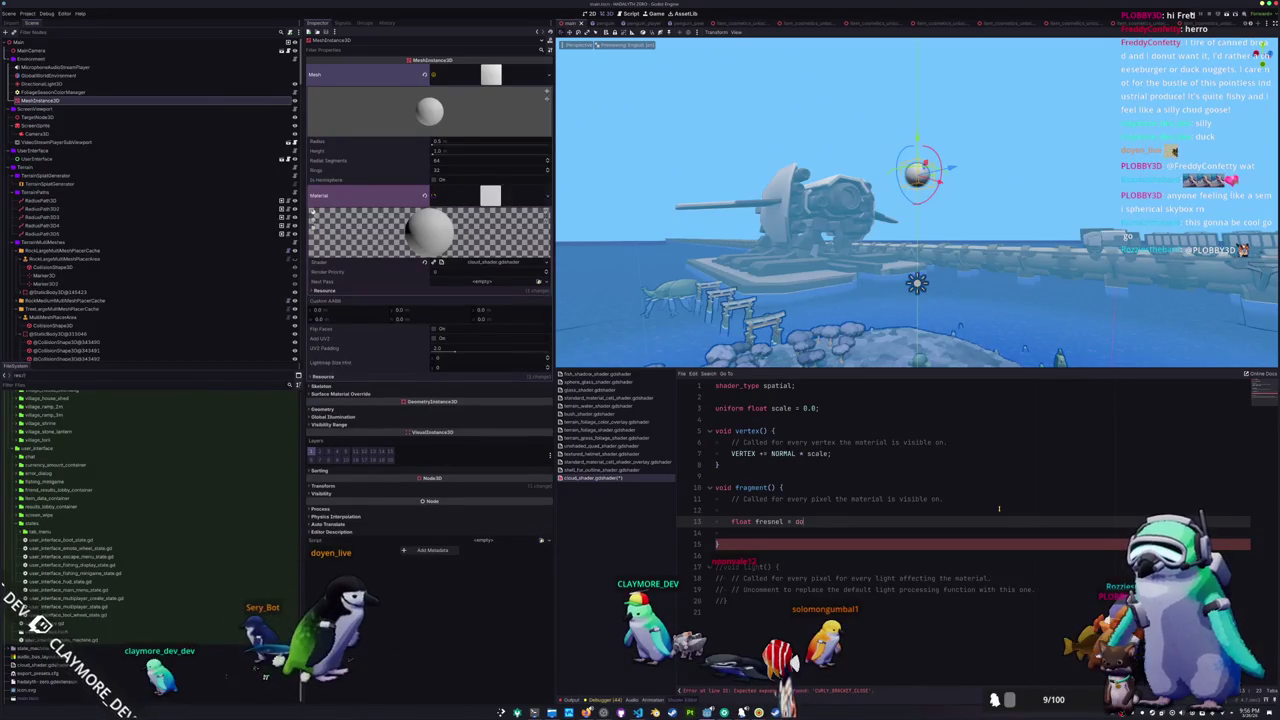
{"action": "type", "text": "t(VIEW"}
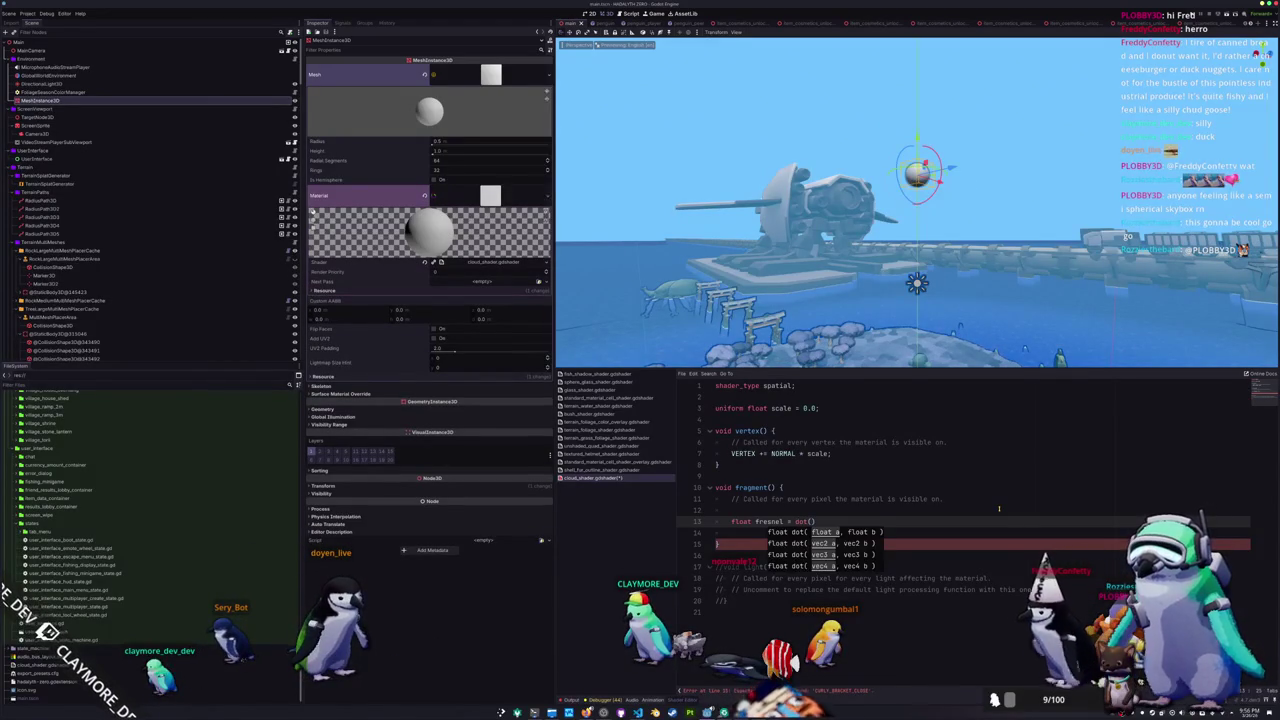
{"action": "type", "text": ", NORMAL"}
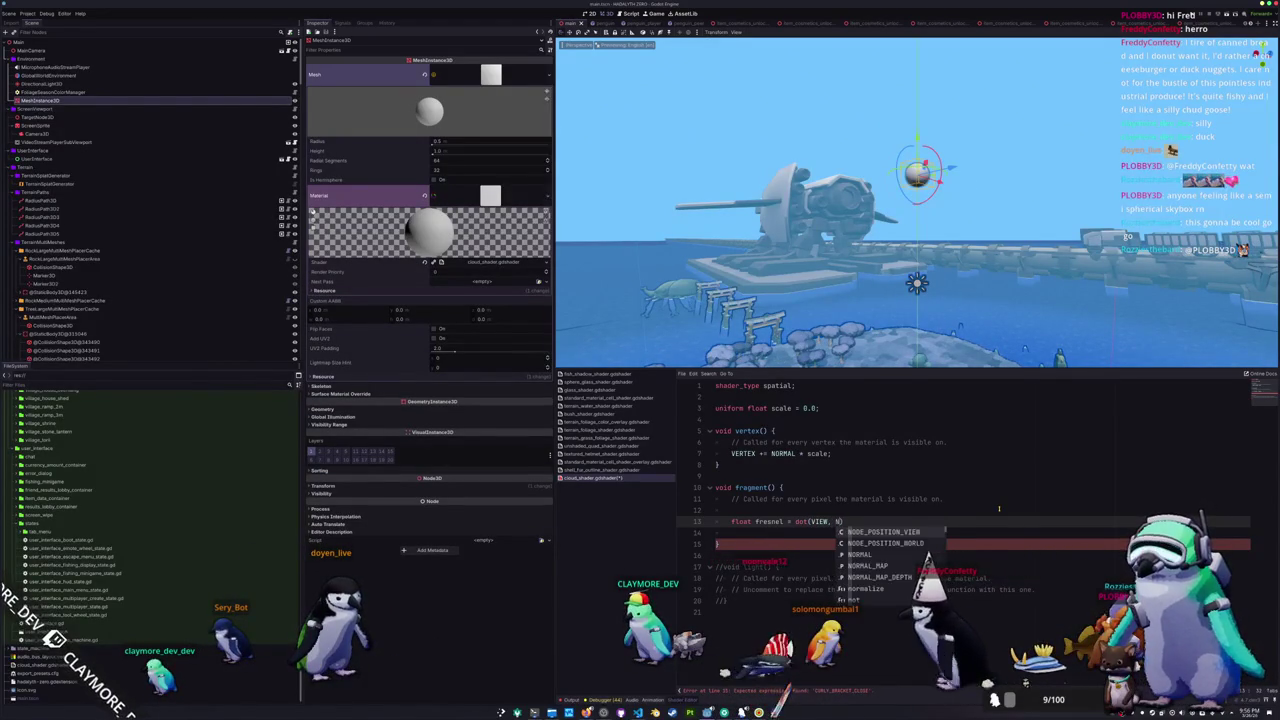
{"action": "key", "text": "Escape"}
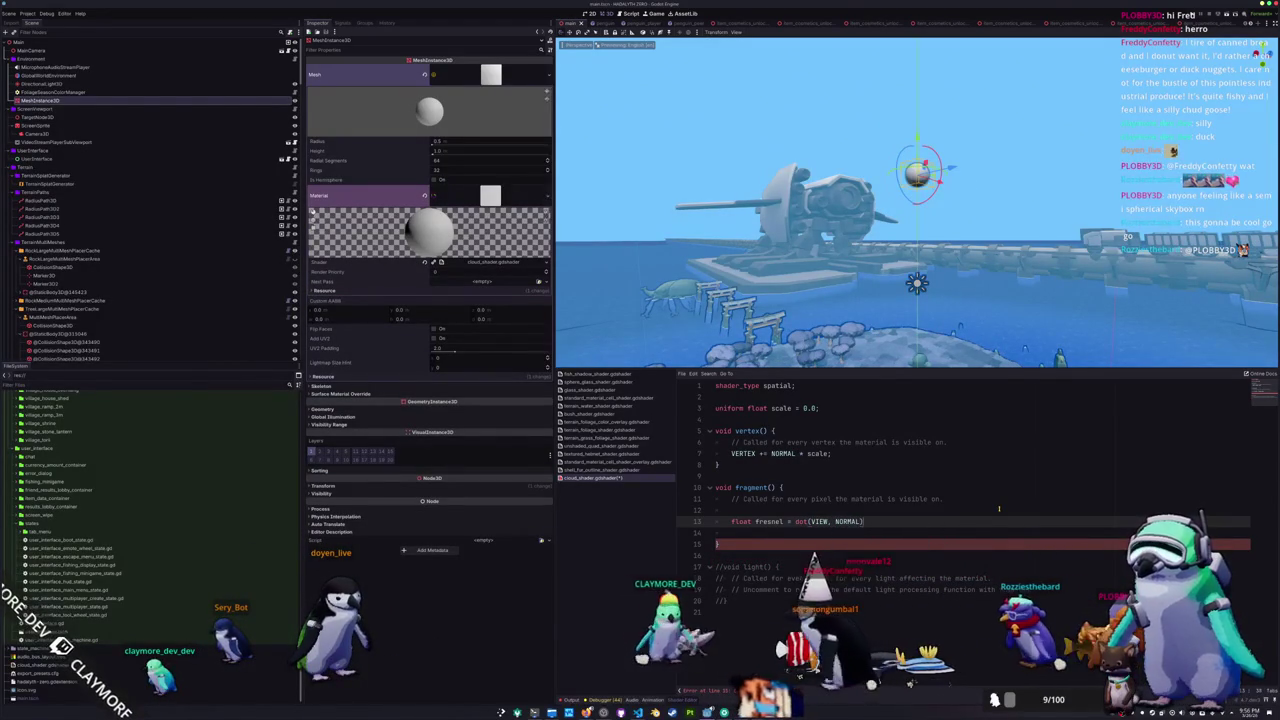
{"action": "key", "text": "Return"}
{"action": "key", "text": "Return"}
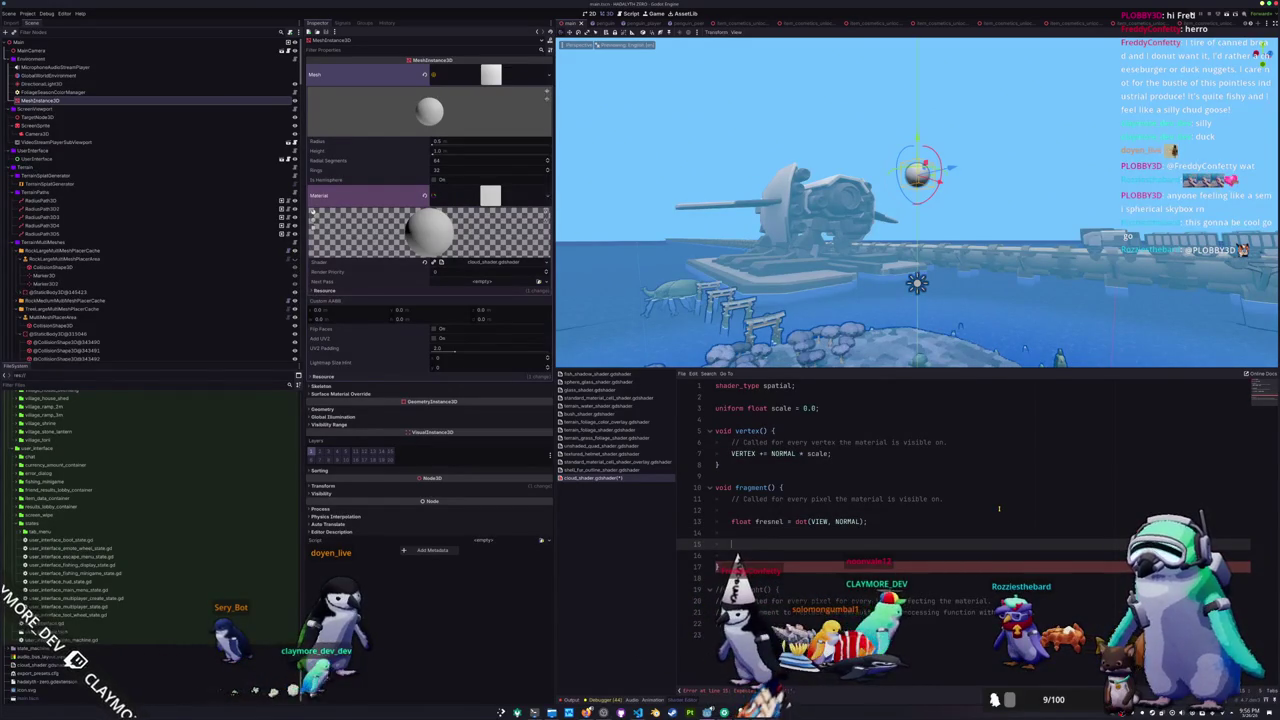
{"action": "type", "text": "ALBEDO ="}
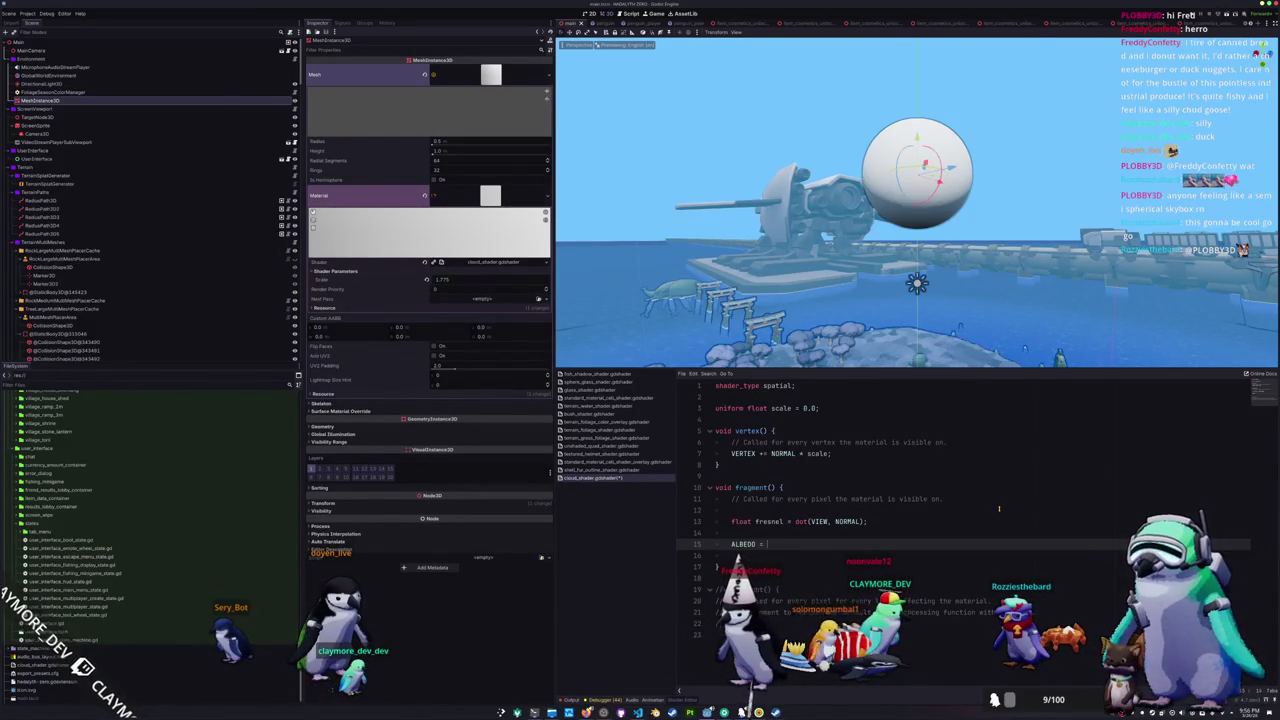
{"action": "type", "text": "esnel);"}
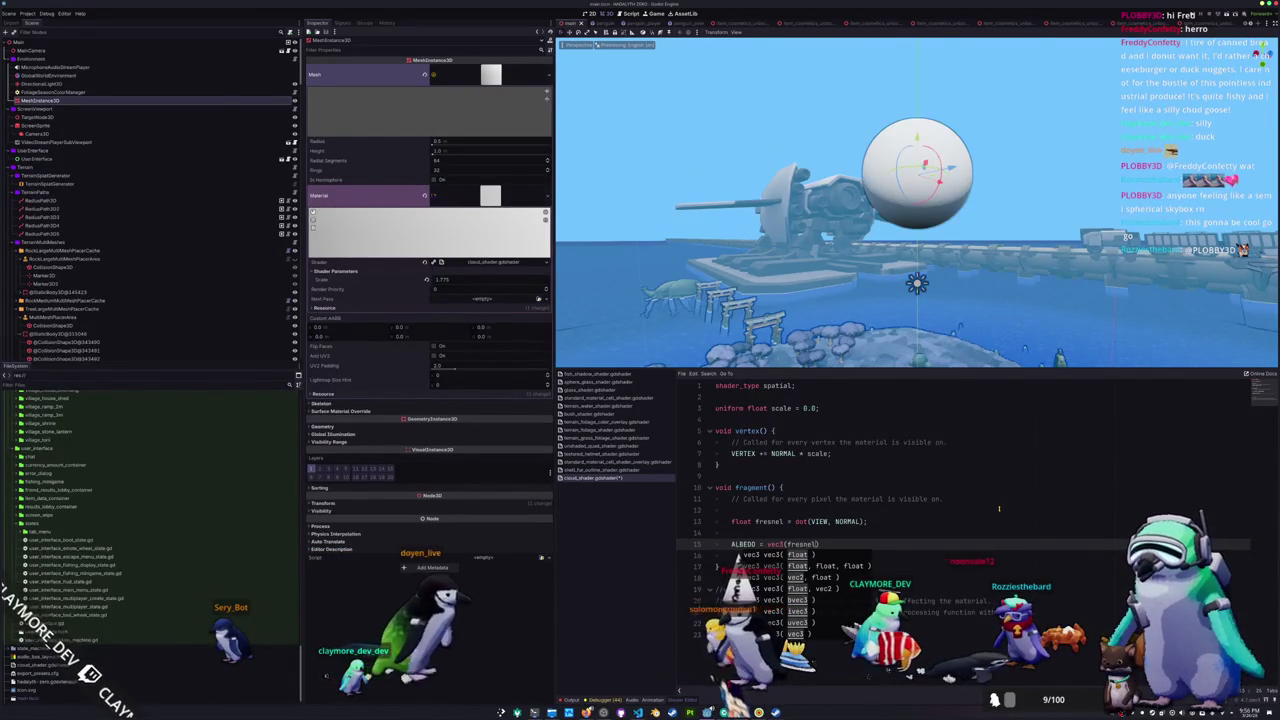
{"action": "key", "text": "Home"}
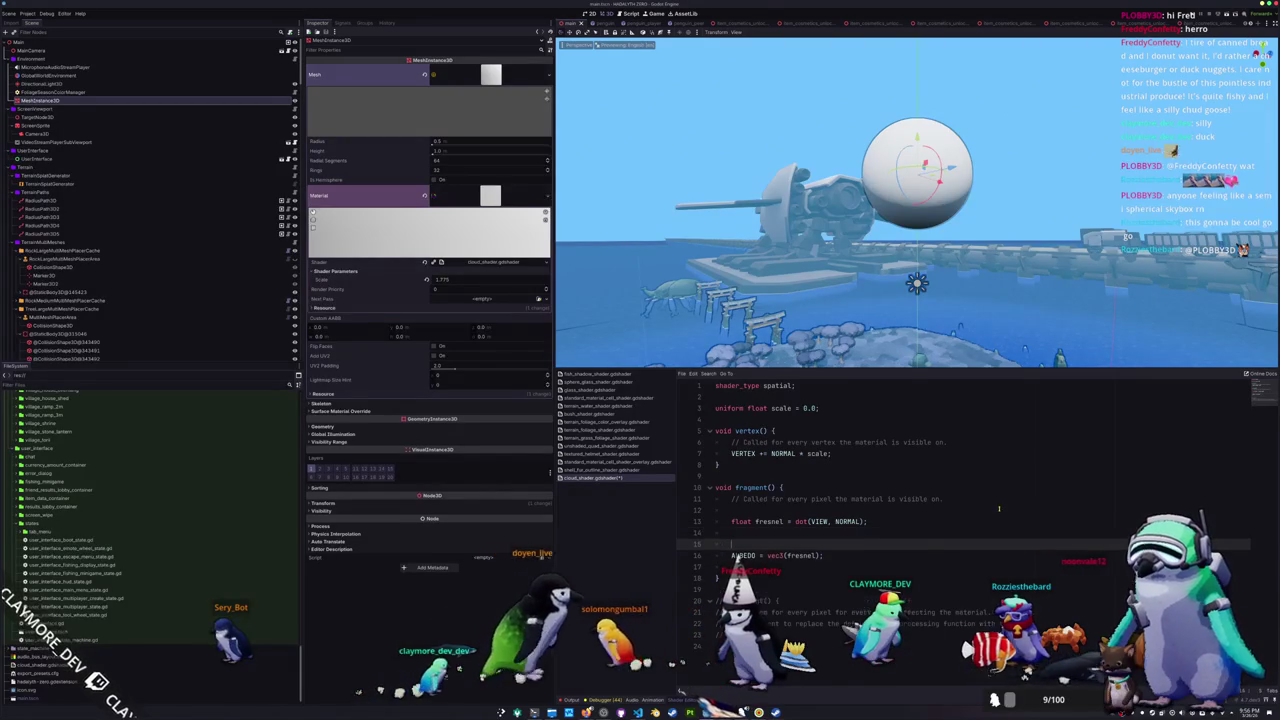
{"action": "key", "text": "Return"}
{"action": "key", "text": "Up"}
{"action": "key", "text": "Up"}
{"action": "key", "text": "Up"}
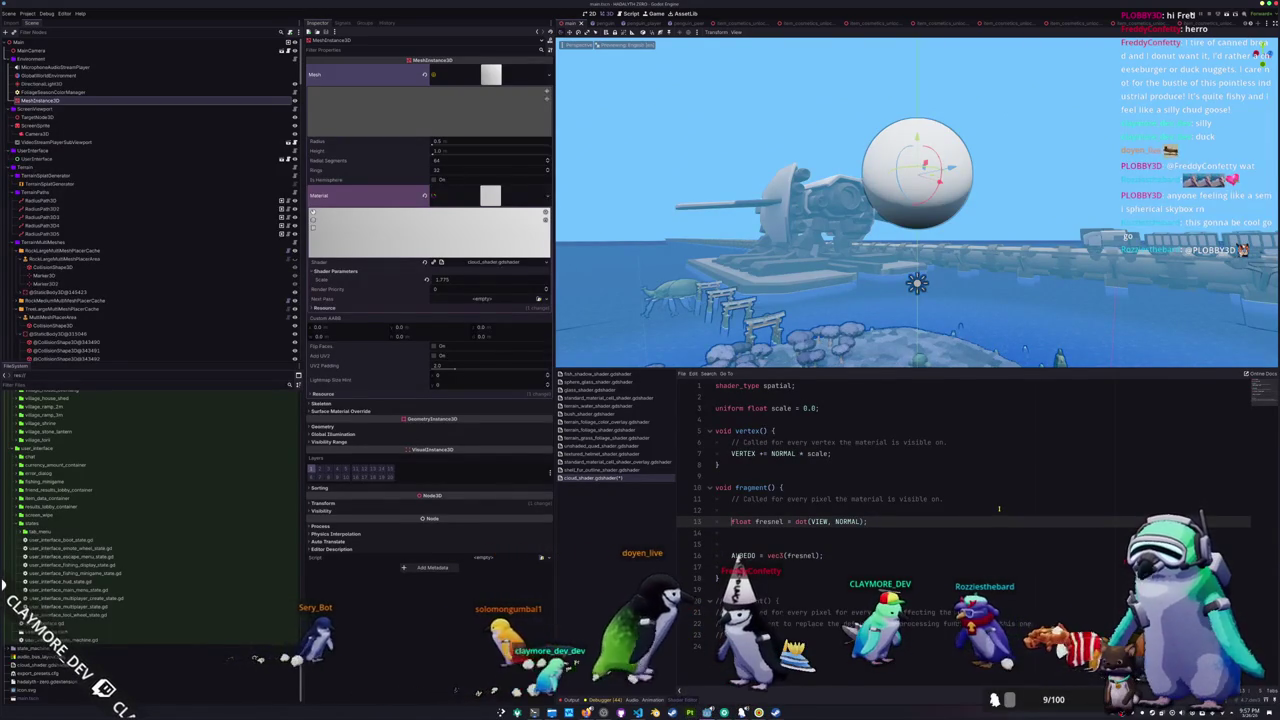
{"action": "type", "text": "normalize("}
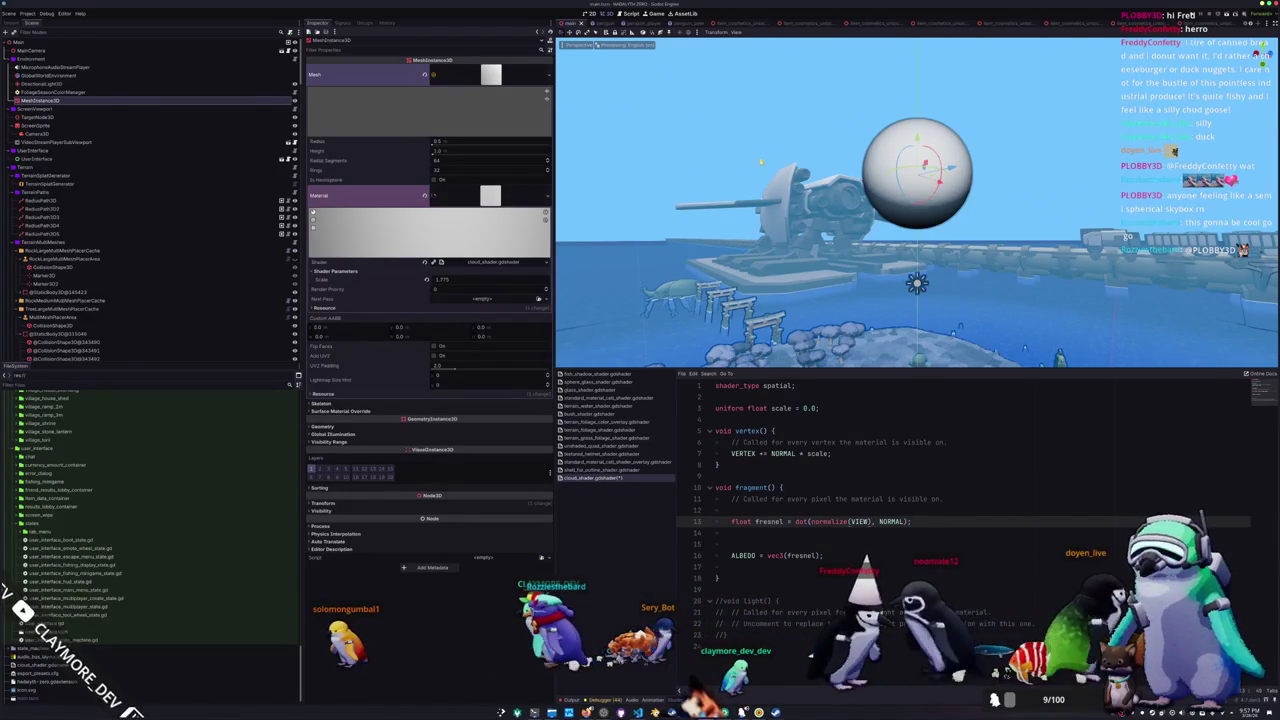
- Add 'fresnel = fresnel ** 2;' below the fresnel declaration, then delete the invalid squaring
{"action": "scroll", "coordinate": [917, 205], "scroll_direction": "up", "scroll_amount": 6}
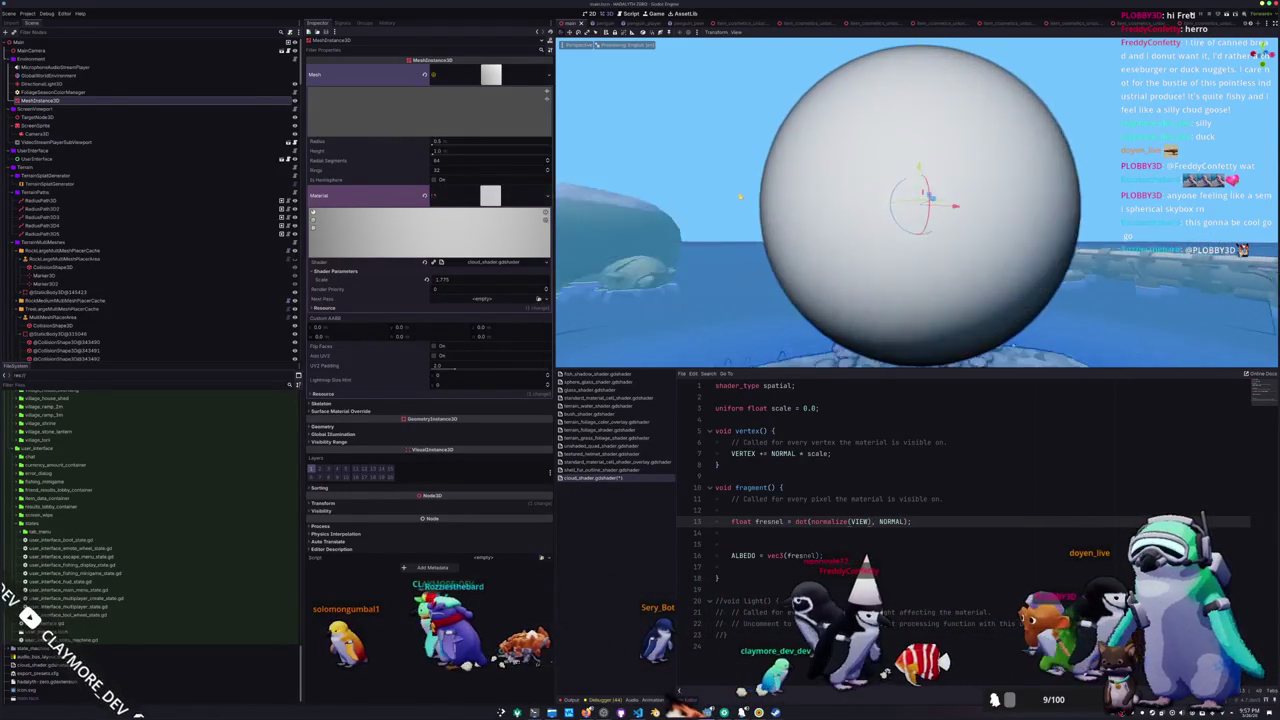
{"action": "mouse_move", "coordinate": [740, 196]}
{"action": "left_mouse_down"}
{"action": "mouse_move", "coordinate": [766, 177]}
{"action": "mouse_move", "coordinate": [771, 190]}
{"action": "left_mouse_up"}
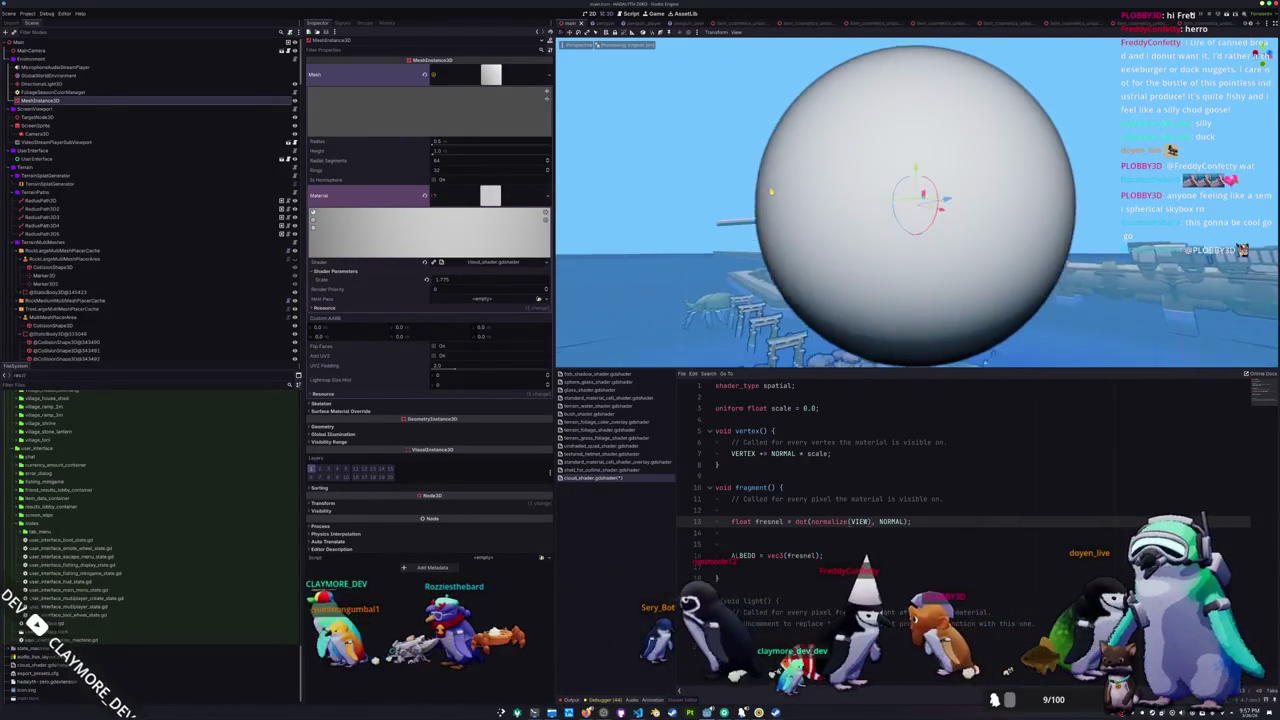
{"action": "scroll", "coordinate": [777, 215], "scroll_direction": "down", "scroll_amount": 3}
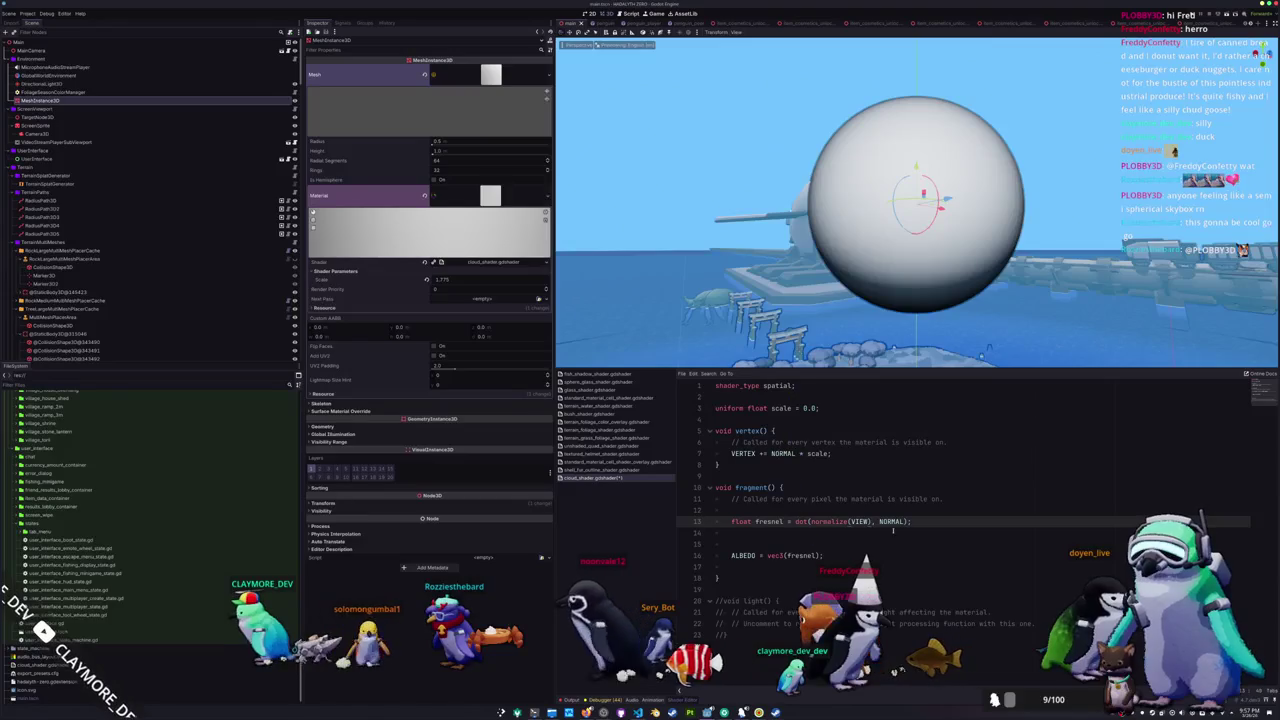
{"action": "key", "text": "Down"}
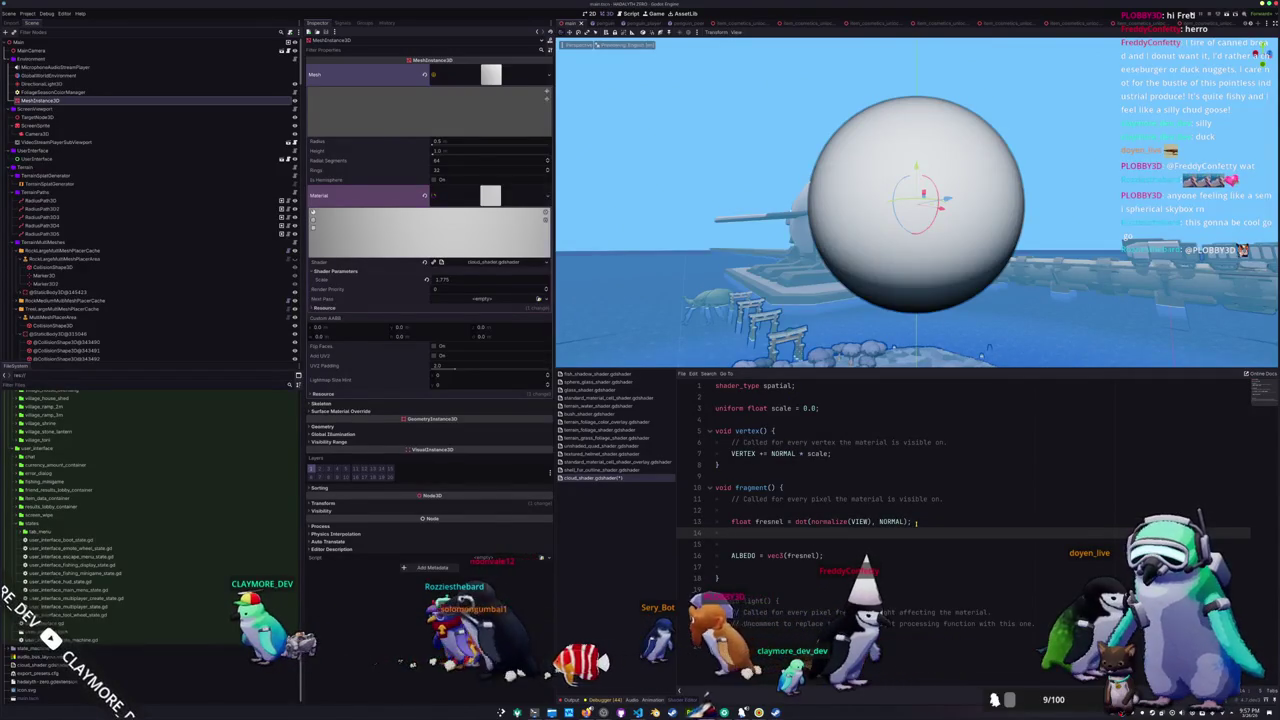
{"action": "type", "text": "fresnel = "}
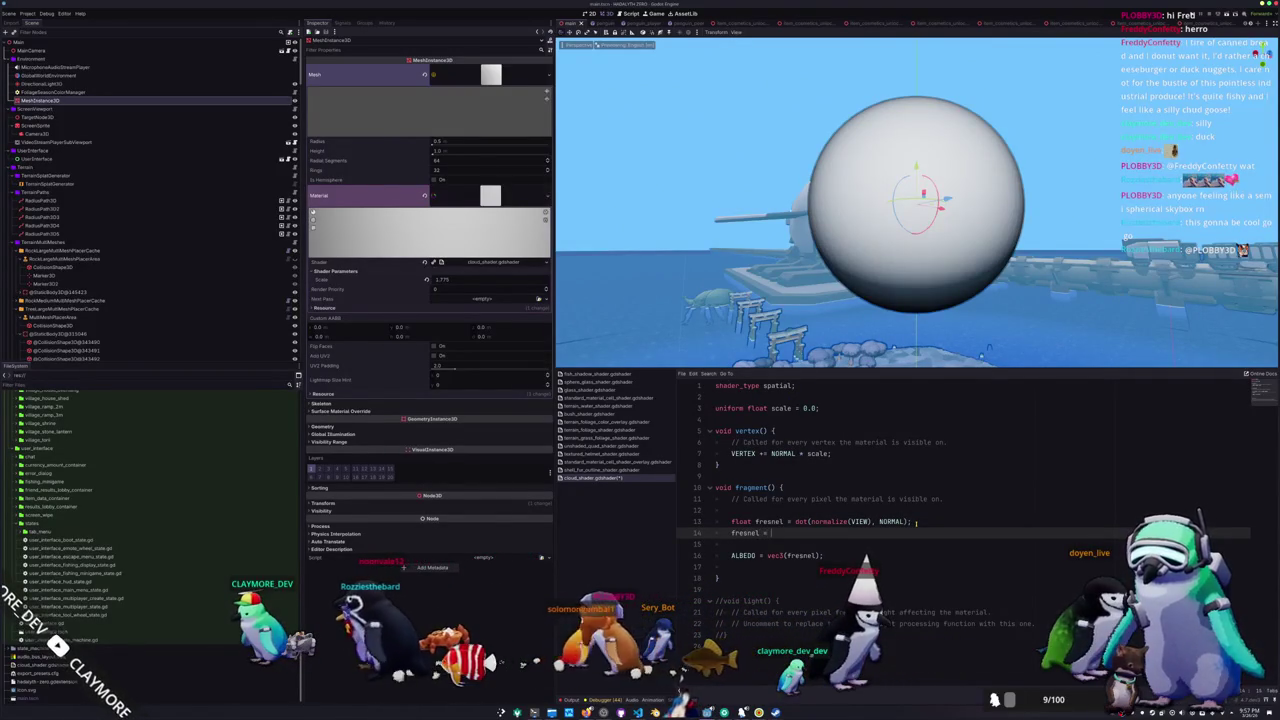
{"action": "type", "text": "fresnel **"}
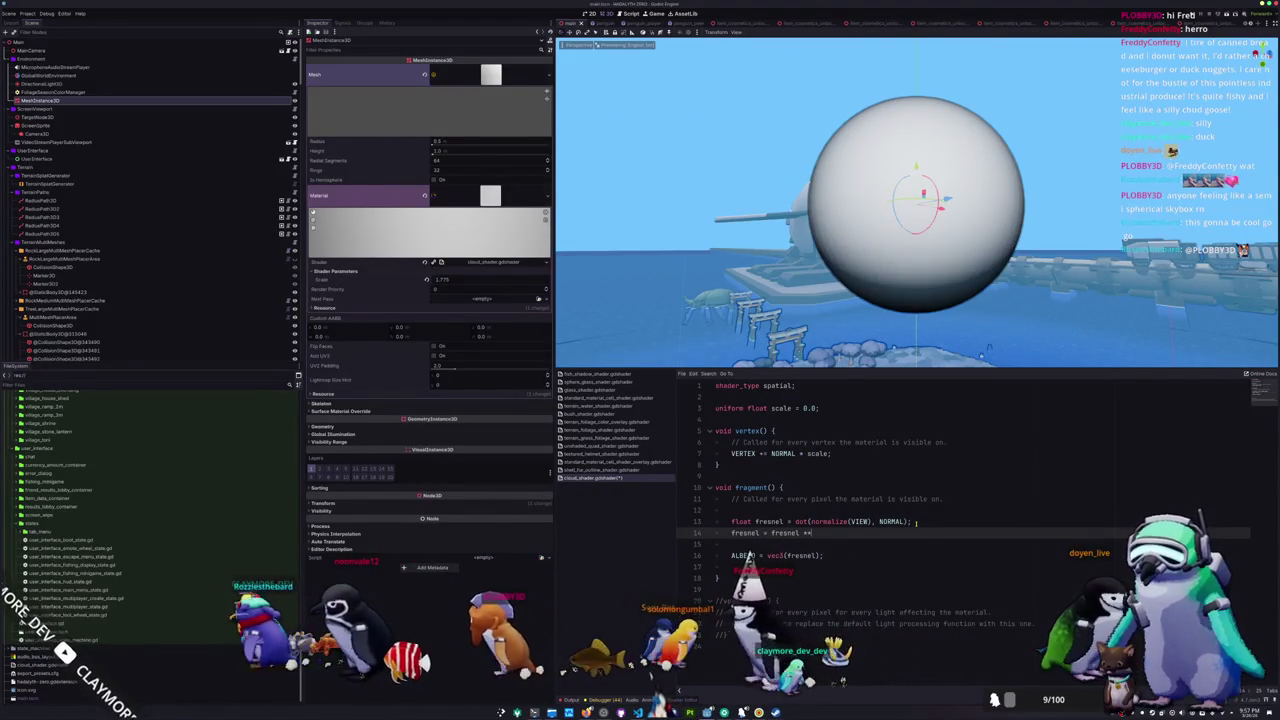
{"action": "type", "text": " 2;"}
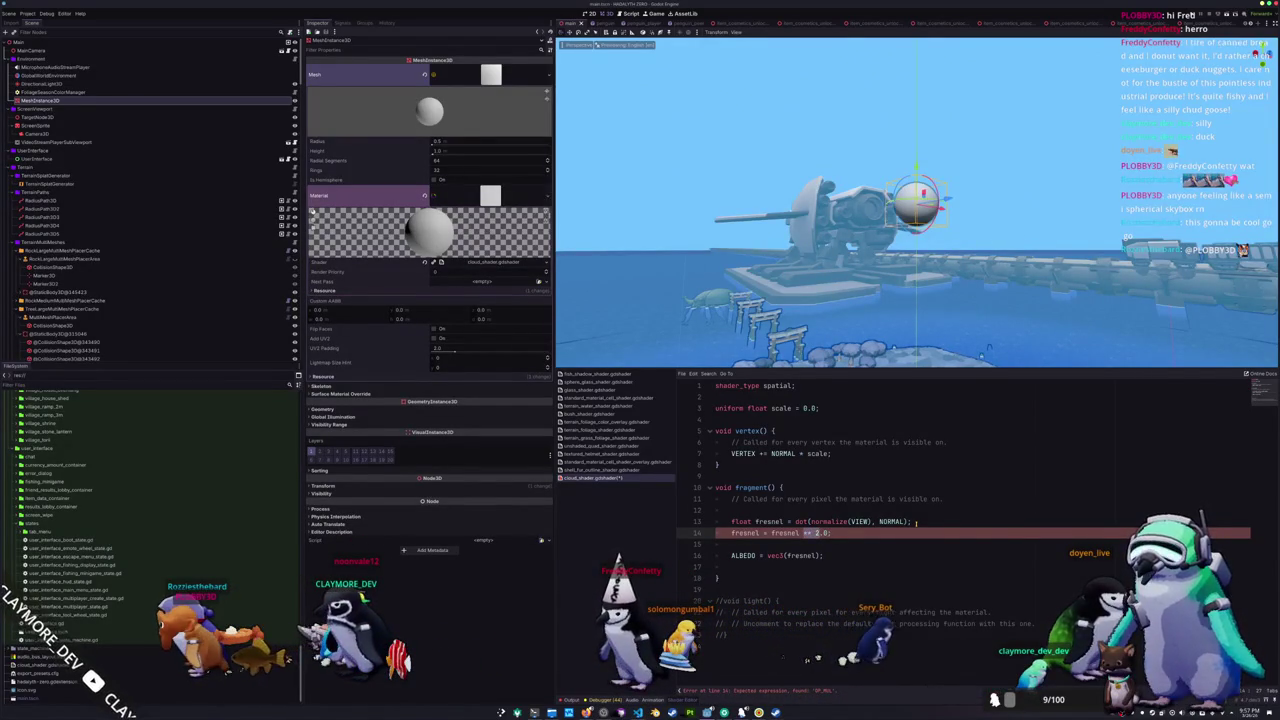
{"action": "key", "text": "BackSpace"}
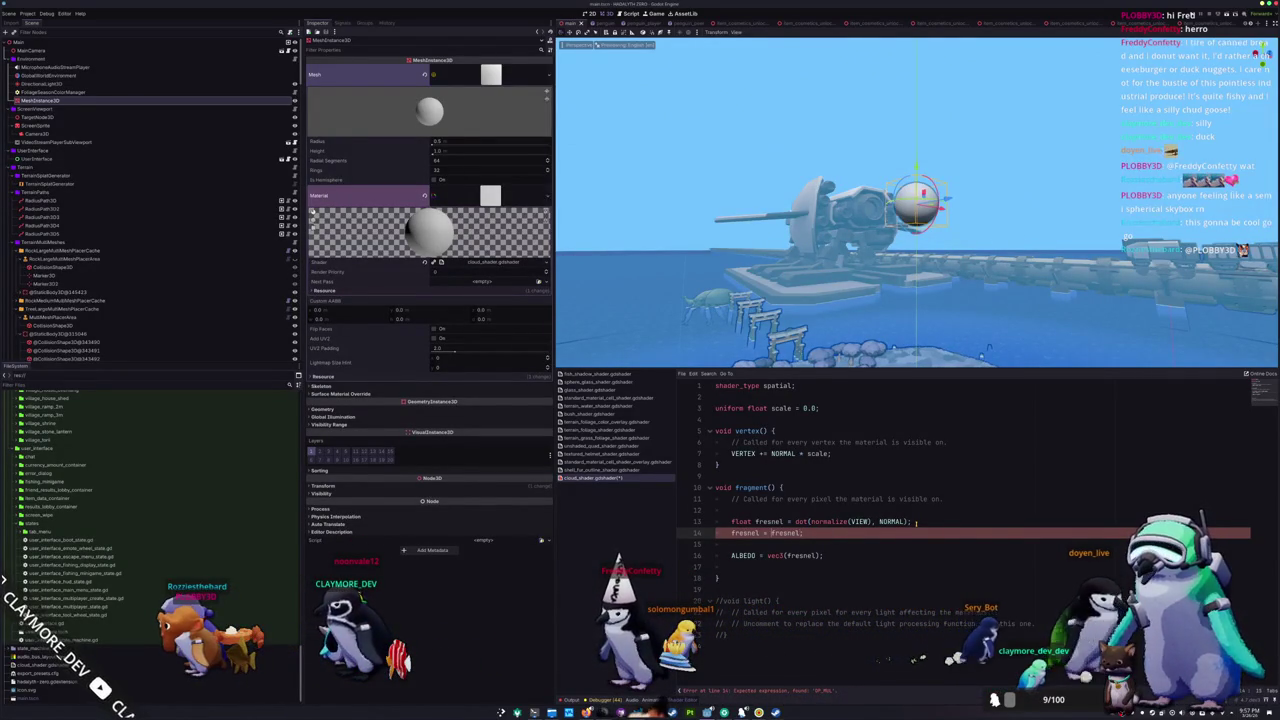
- Square fresnel with pow(fresnel, 2.0), then orbit and drag the Scale parameter to check the sphere
{"action": "type", "text": "(fresnel"}
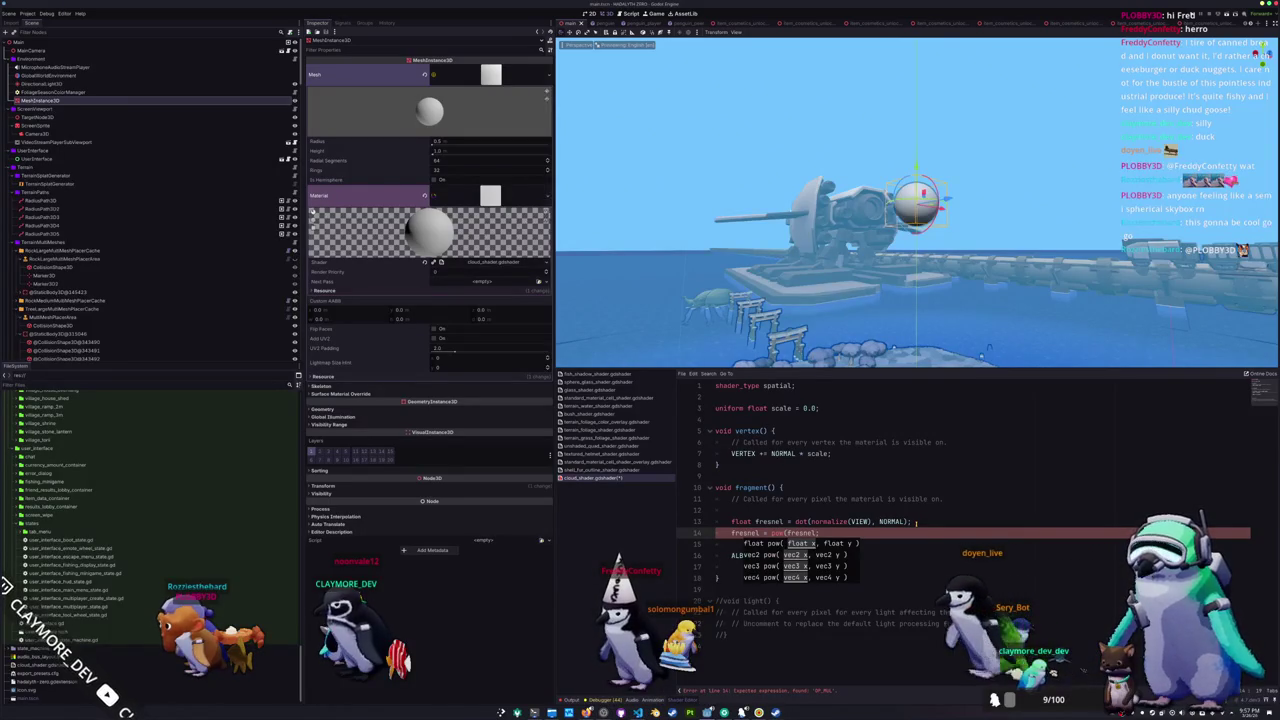
{"action": "type", "text": ", 2.0);"}
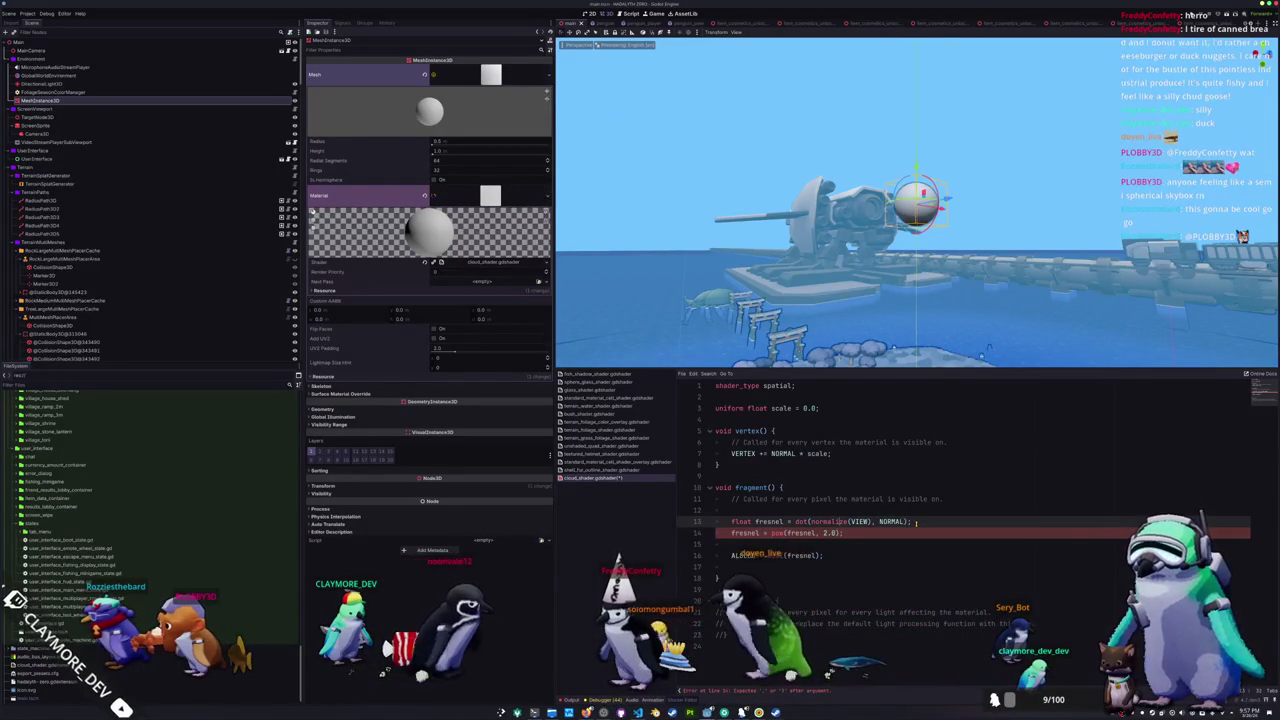
{"action": "key", "text": "Down"}
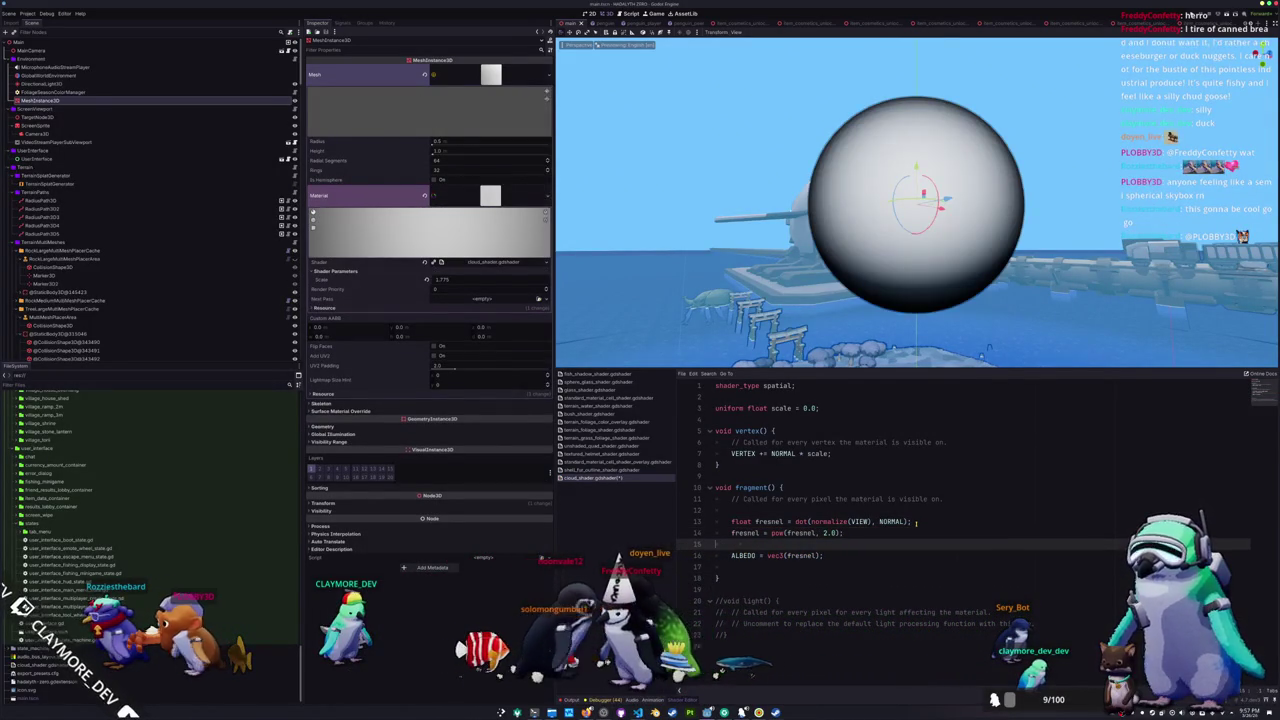
{"action": "scroll", "coordinate": [704, 150], "scroll_direction": "down", "scroll_amount": 5}
{"action": "scroll", "coordinate": [704, 150], "scroll_direction": "up", "scroll_amount": 5}
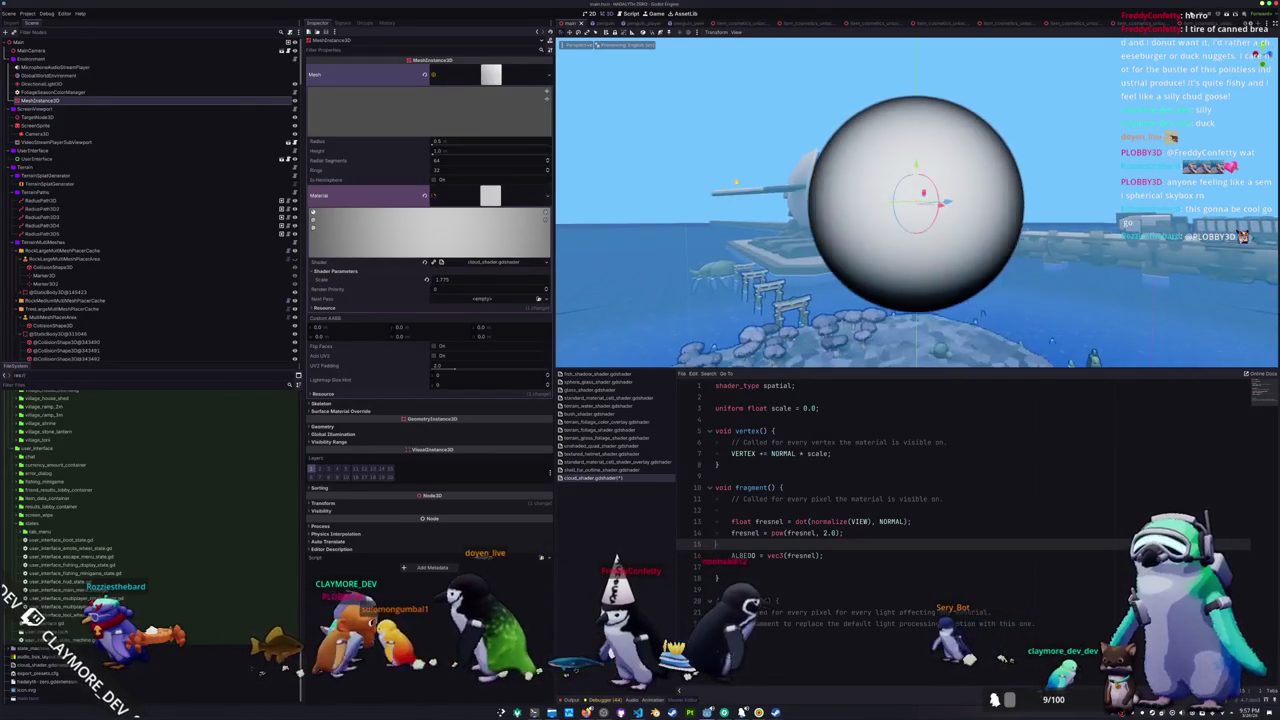
{"action": "scroll", "coordinate": [915, 200], "scroll_direction": "down", "scroll_amount": 3}
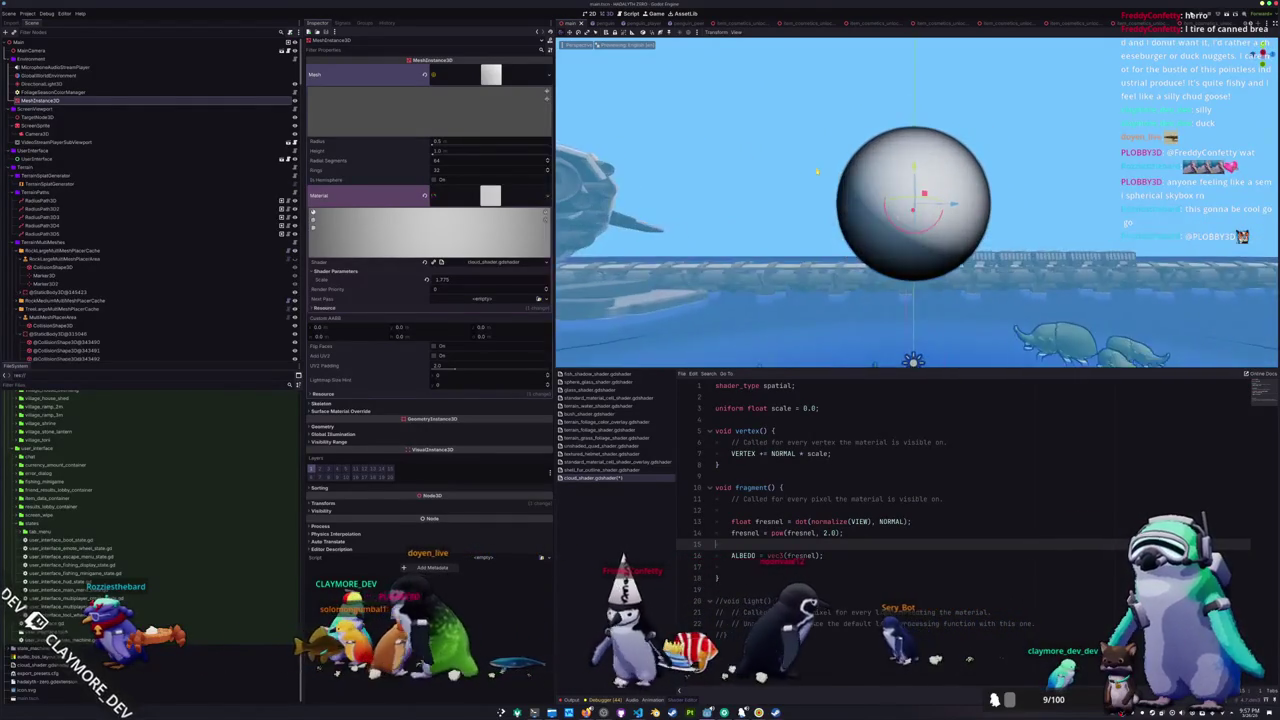
{"action": "left_click_drag", "start_coordinate": [915, 180], "coordinate": [915, 240]}
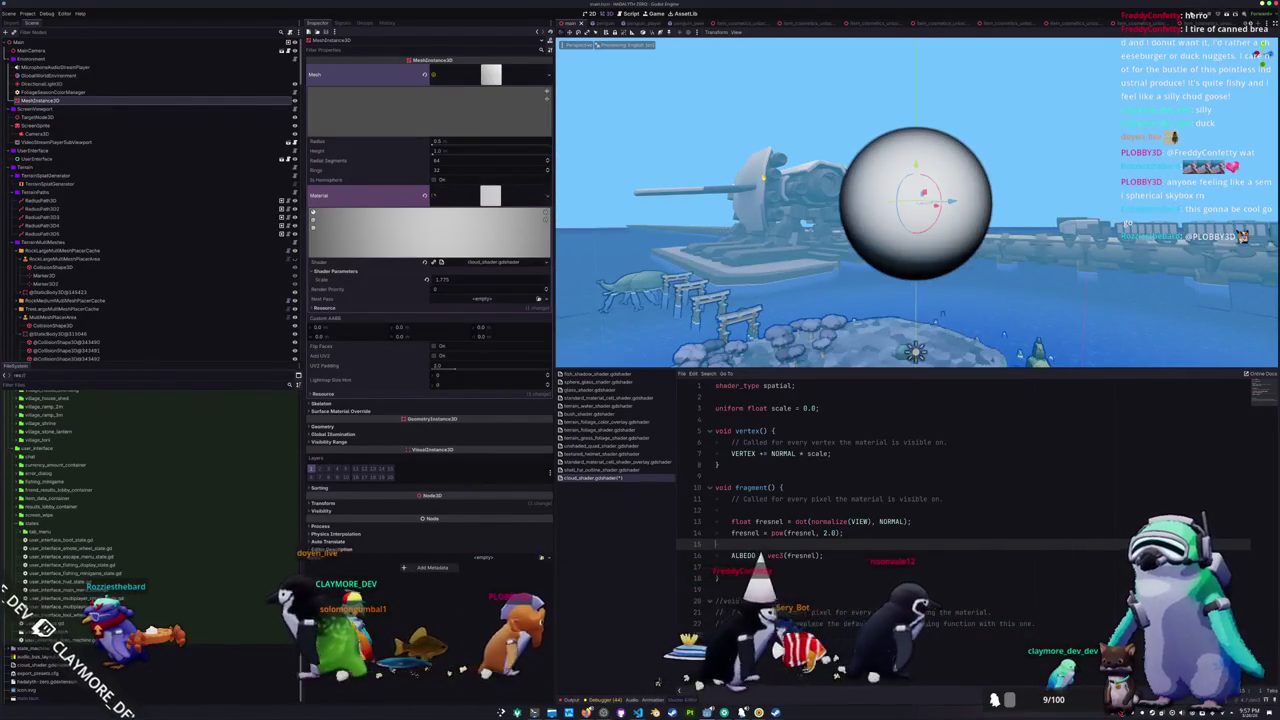
{"action": "left_click_drag", "start_coordinate": [763, 177], "coordinate": [652, 183]}
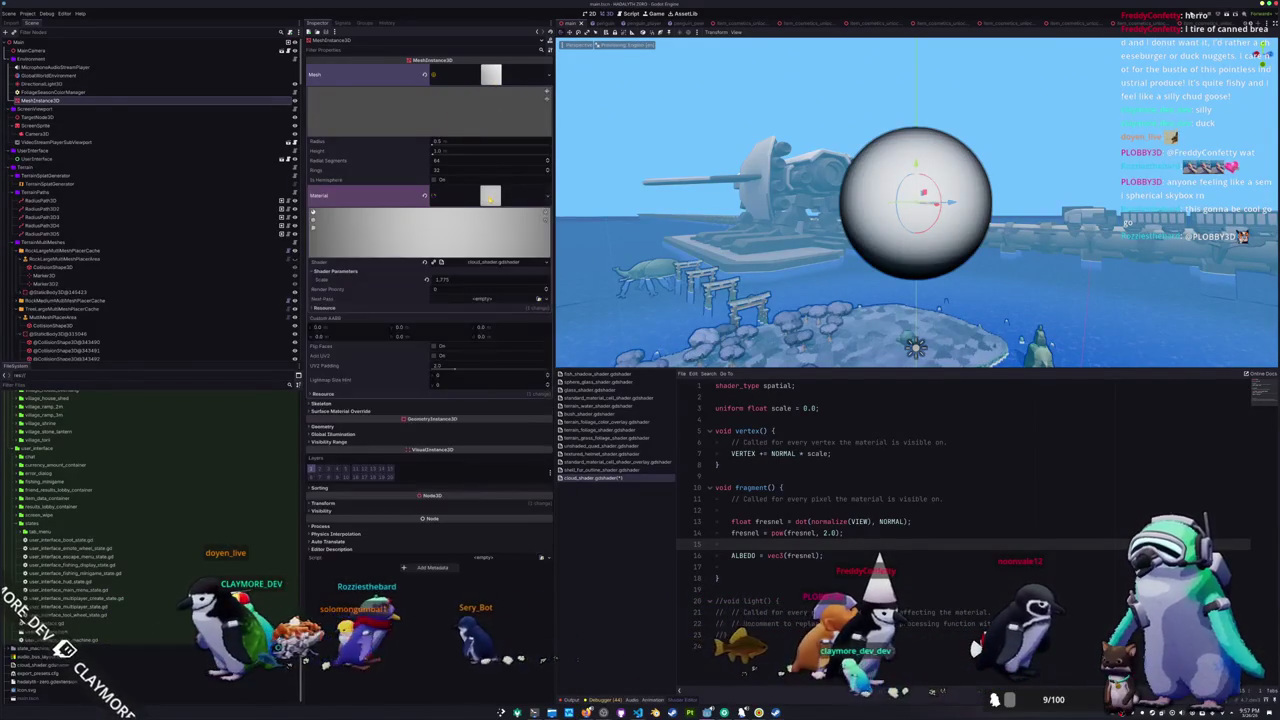
{"action": "mouse_move", "coordinate": [464, 279]}
{"action": "left_mouse_down"}
{"action": "mouse_move", "coordinate": [490, 279]}
{"action": "mouse_move", "coordinate": [440, 279]}
{"action": "mouse_move", "coordinate": [520, 279]}
{"action": "mouse_move", "coordinate": [460, 279]}
{"action": "left_mouse_up"}
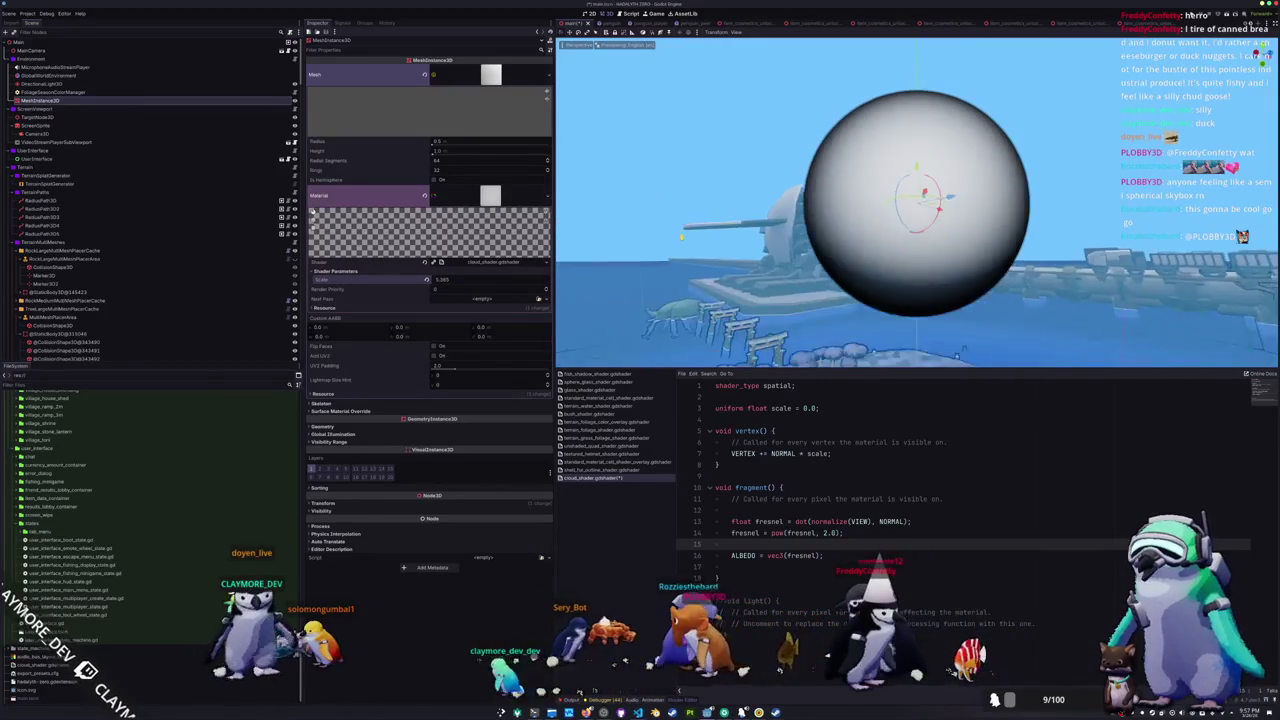
{"action": "mouse_move", "coordinate": [789, 284]}
{"action": "left_mouse_down"}
{"action": "mouse_move", "coordinate": [811, 246]}
{"action": "mouse_move", "coordinate": [806, 300]}
{"action": "left_mouse_up"}
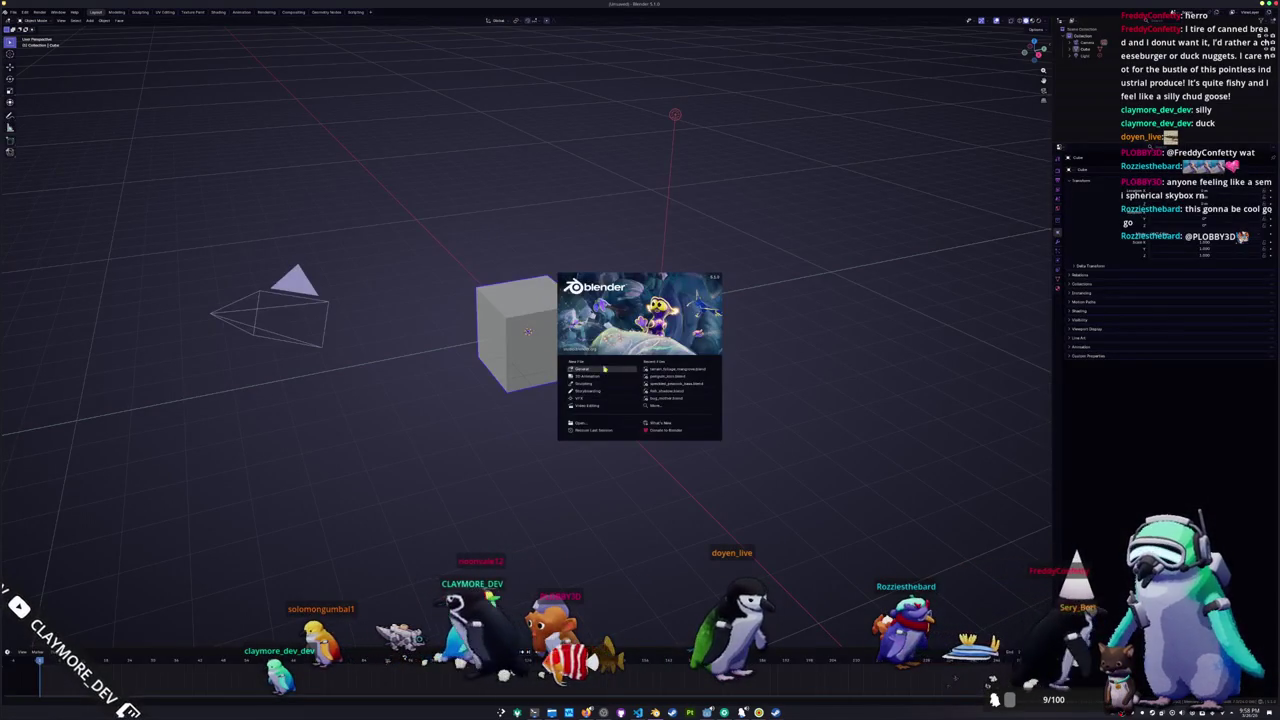
- Close the splash screen and browse the save dialog up three levels into the target folder
{"action": "left_click", "coordinate": [608, 368]}
{"action": "key", "text": "ctrl+o"}
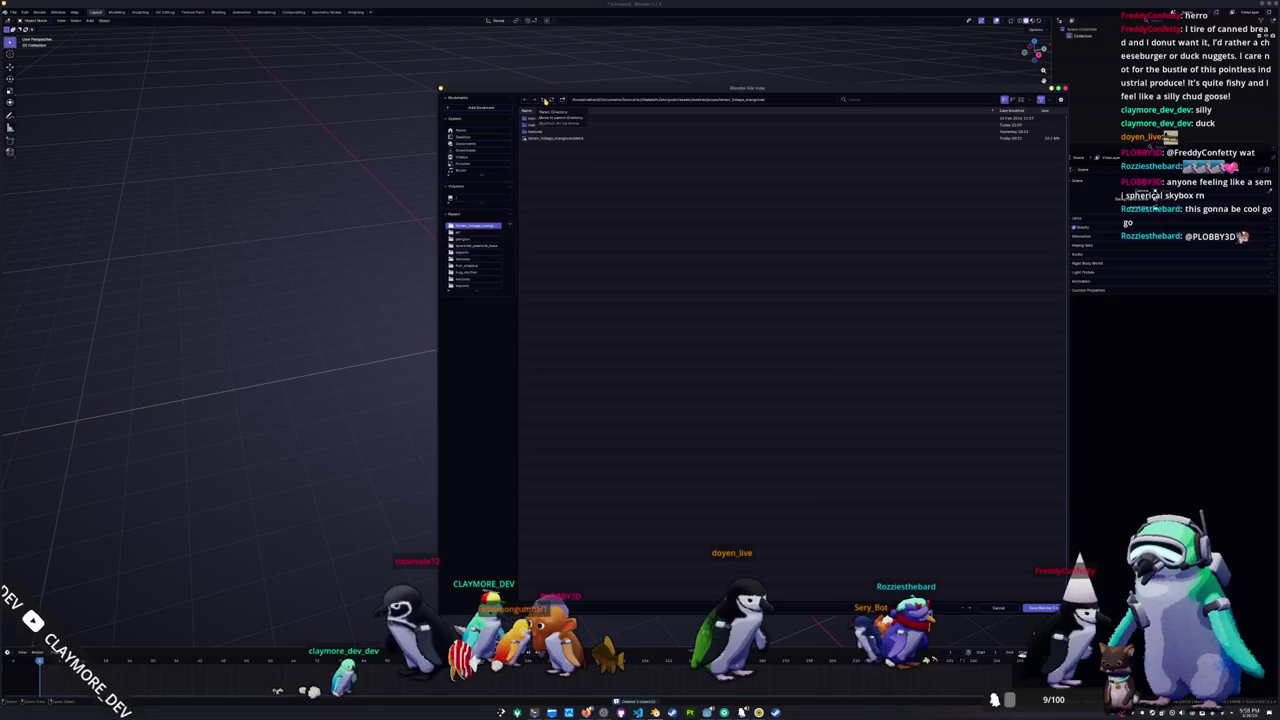
{"action": "left_click", "coordinate": [545, 101]}
{"action": "left_click", "coordinate": [542, 101]}
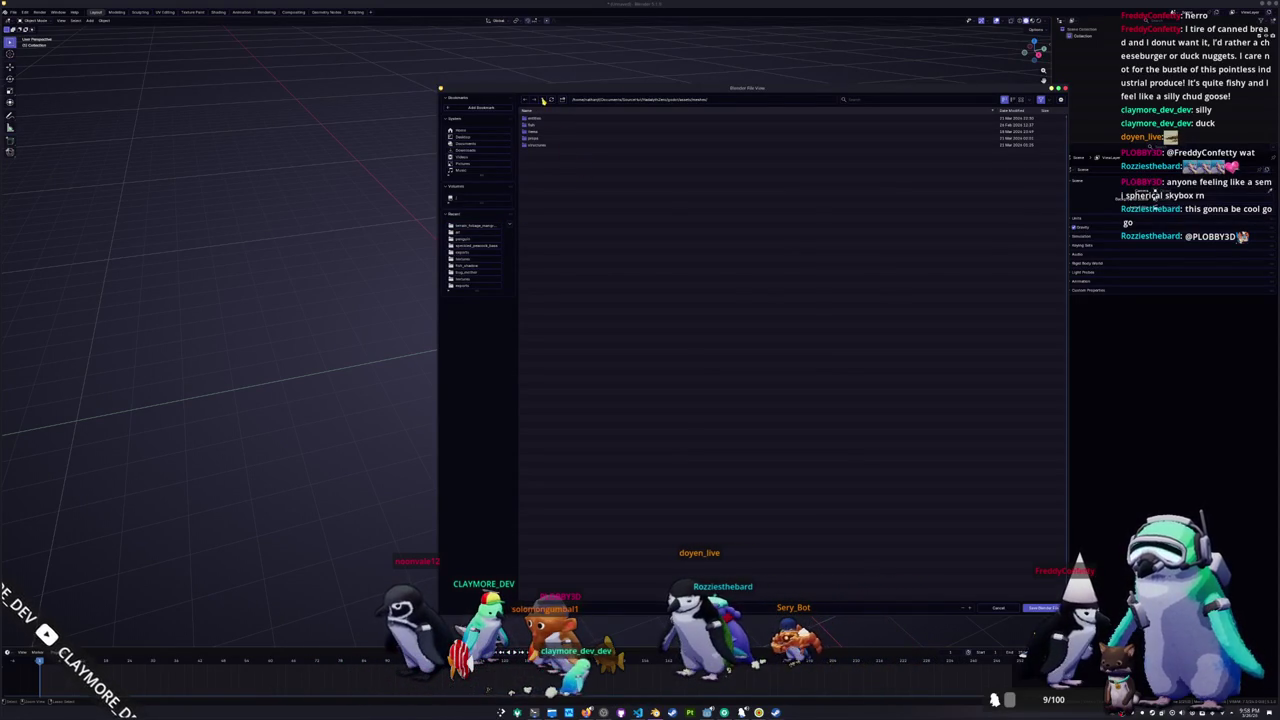
{"action": "left_click", "coordinate": [544, 101]}
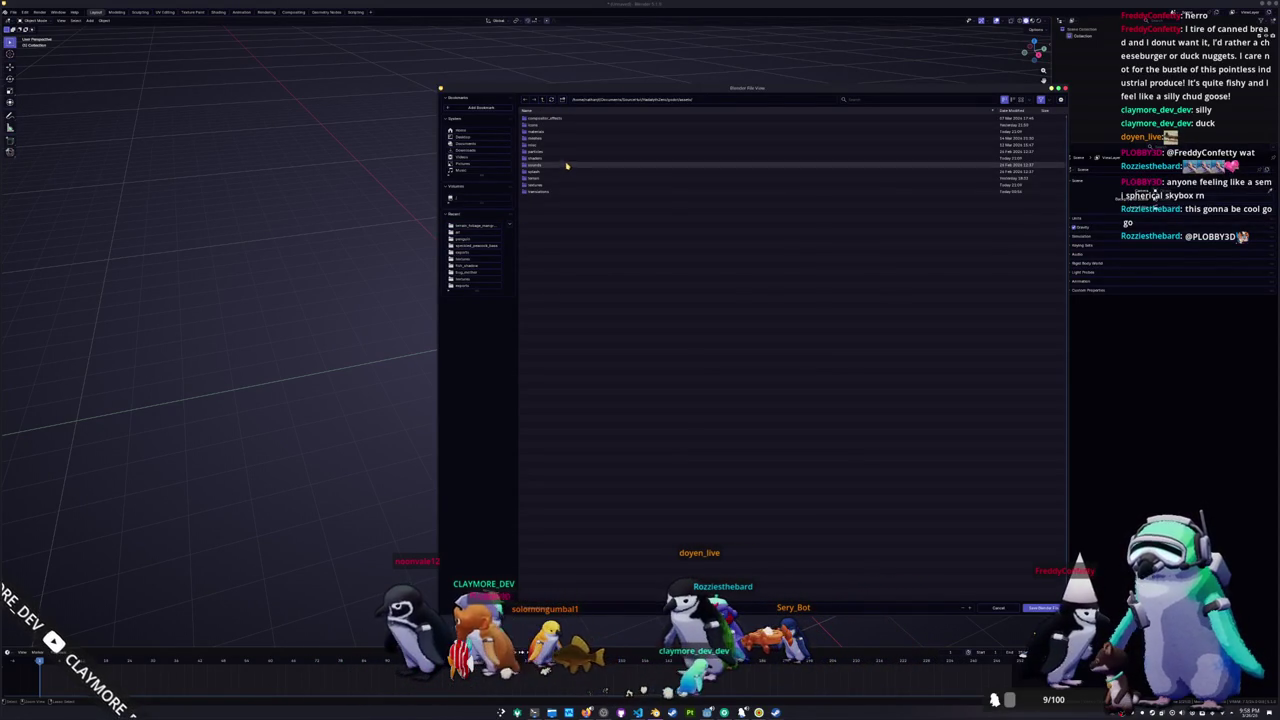
{"action": "left_click", "coordinate": [548, 146]}
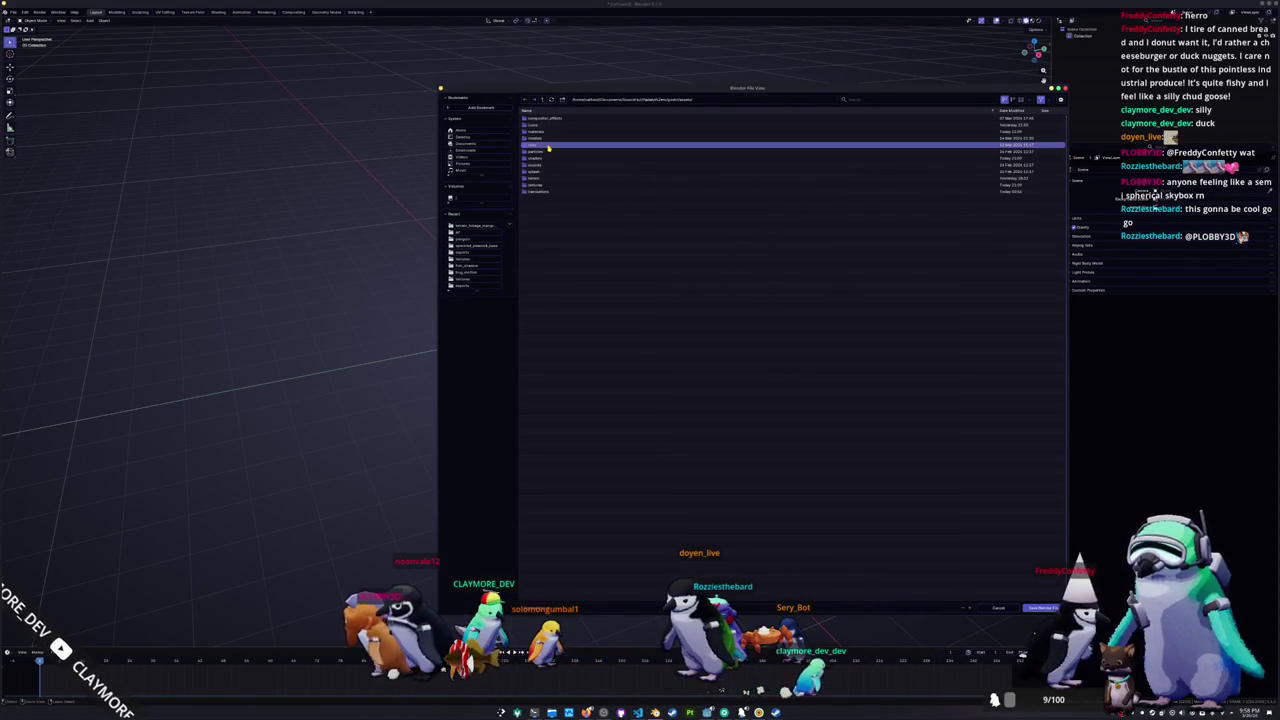
{"action": "double_click", "coordinate": [548, 146]}
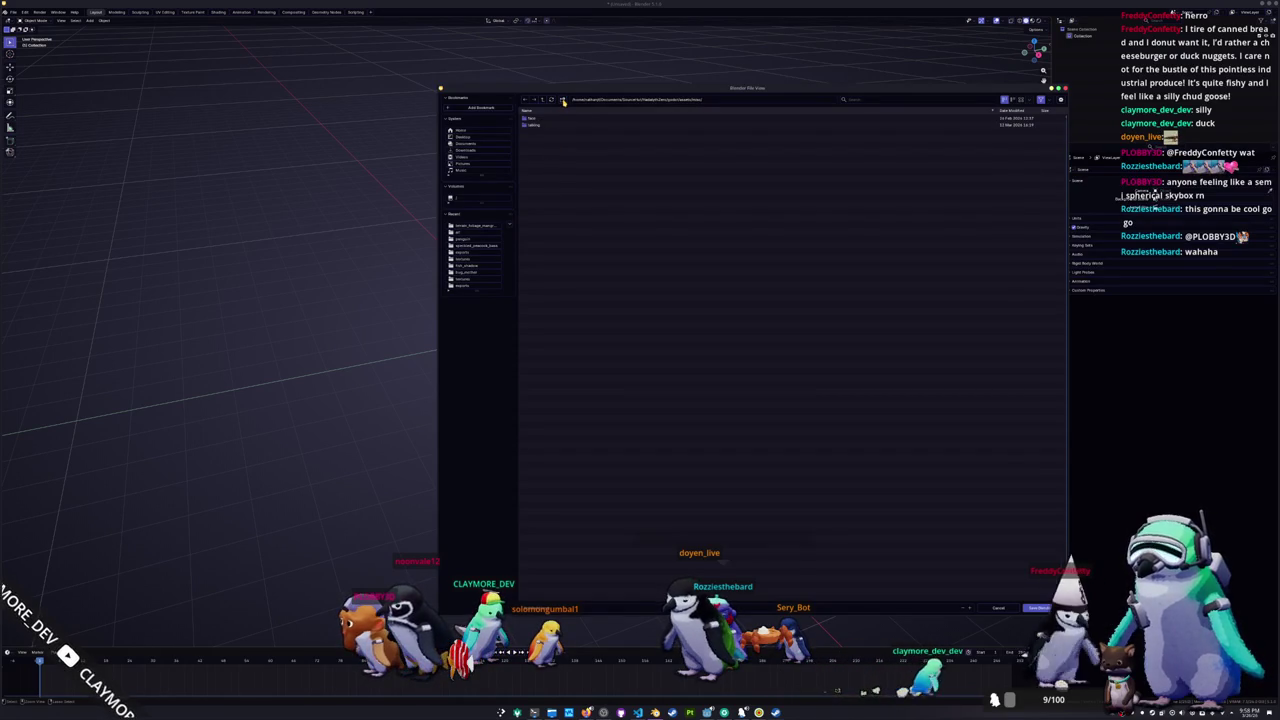
- Create a new 'cube' folder and save the scene in it as sphere.blend
{"action": "left_click", "coordinate": [562, 100]}
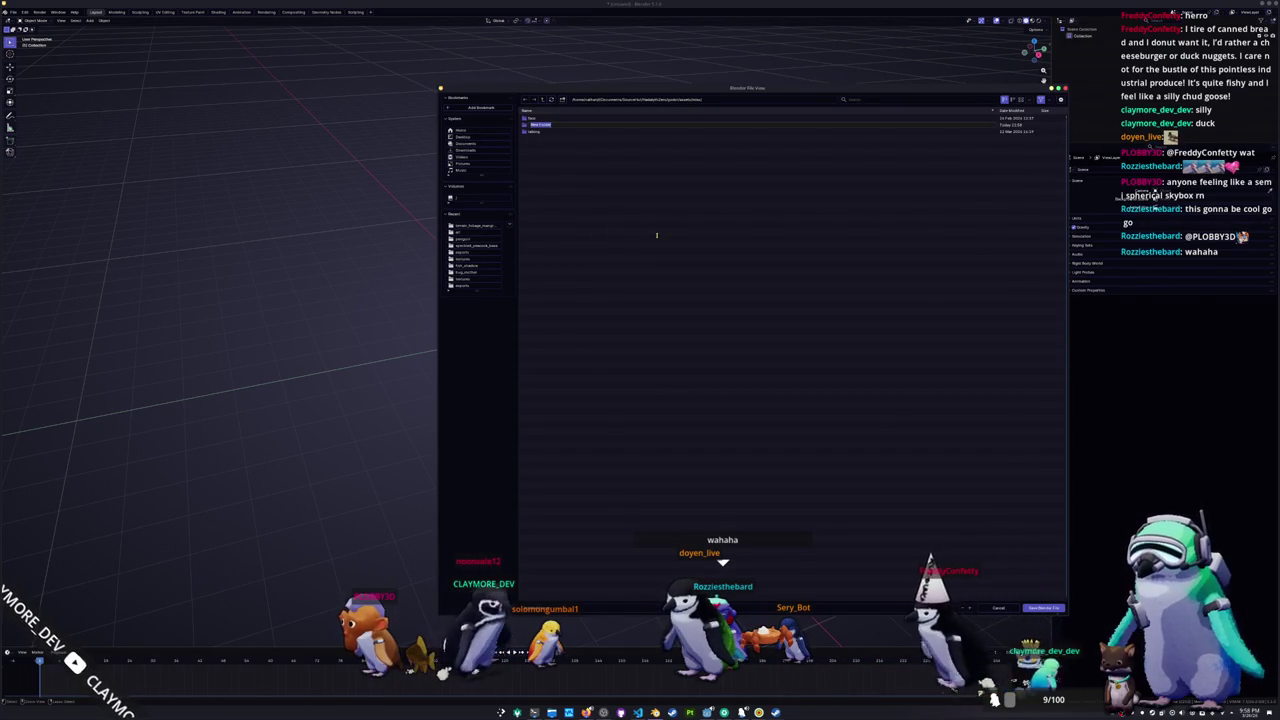
{"action": "type", "text": "cube"}
{"action": "key", "text": "Return"}
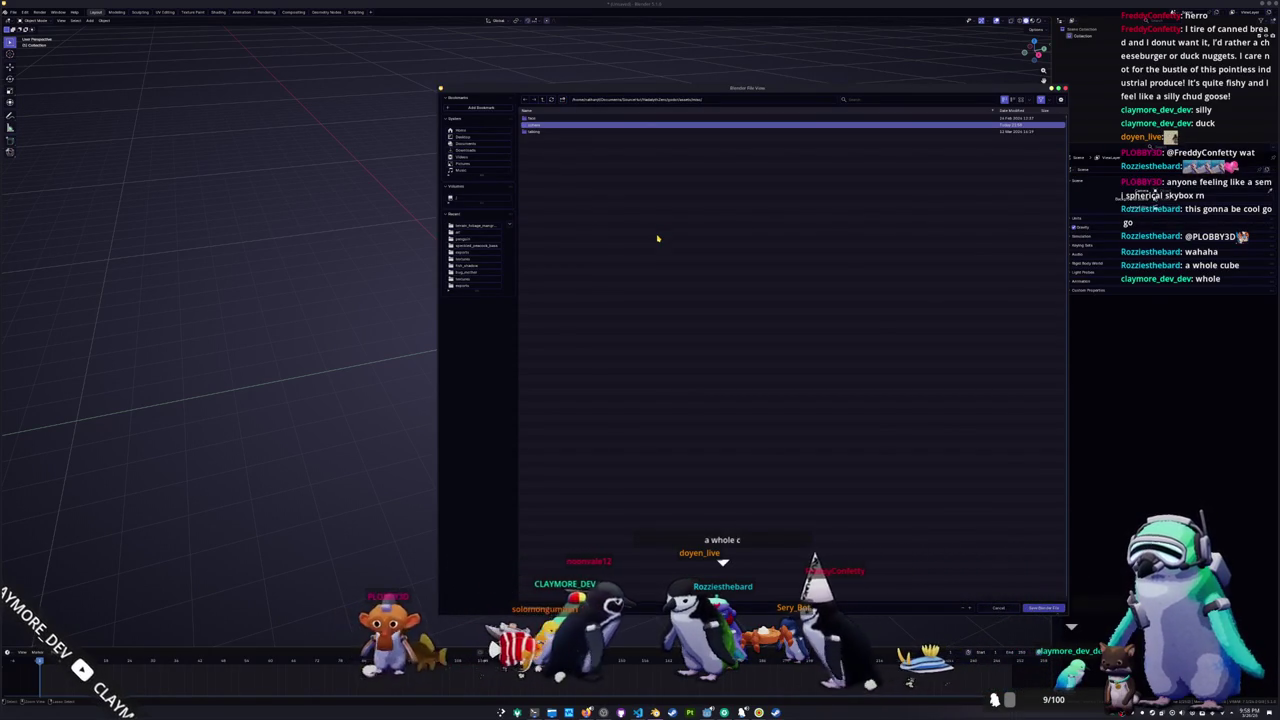
{"action": "double_click", "coordinate": [540, 127]}
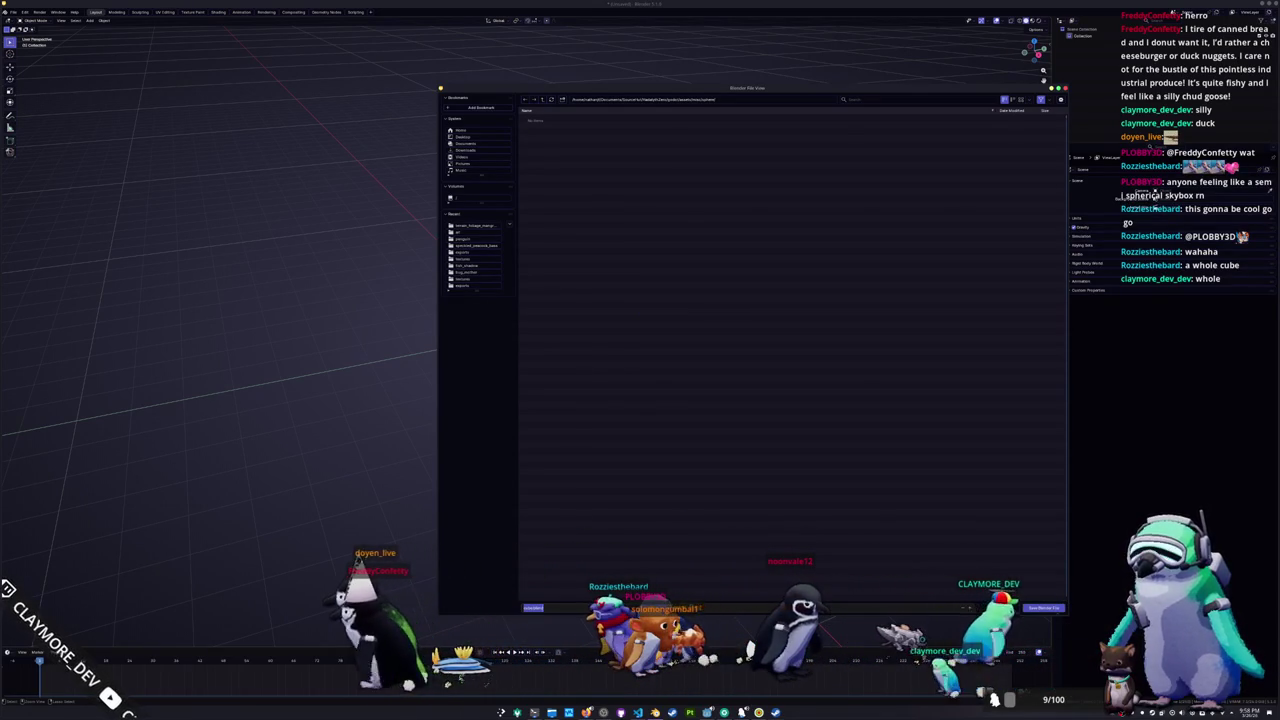
{"action": "left_click", "coordinate": [540, 607]}
{"action": "type", "text": "sphere"}
{"action": "key", "text": "Return"}
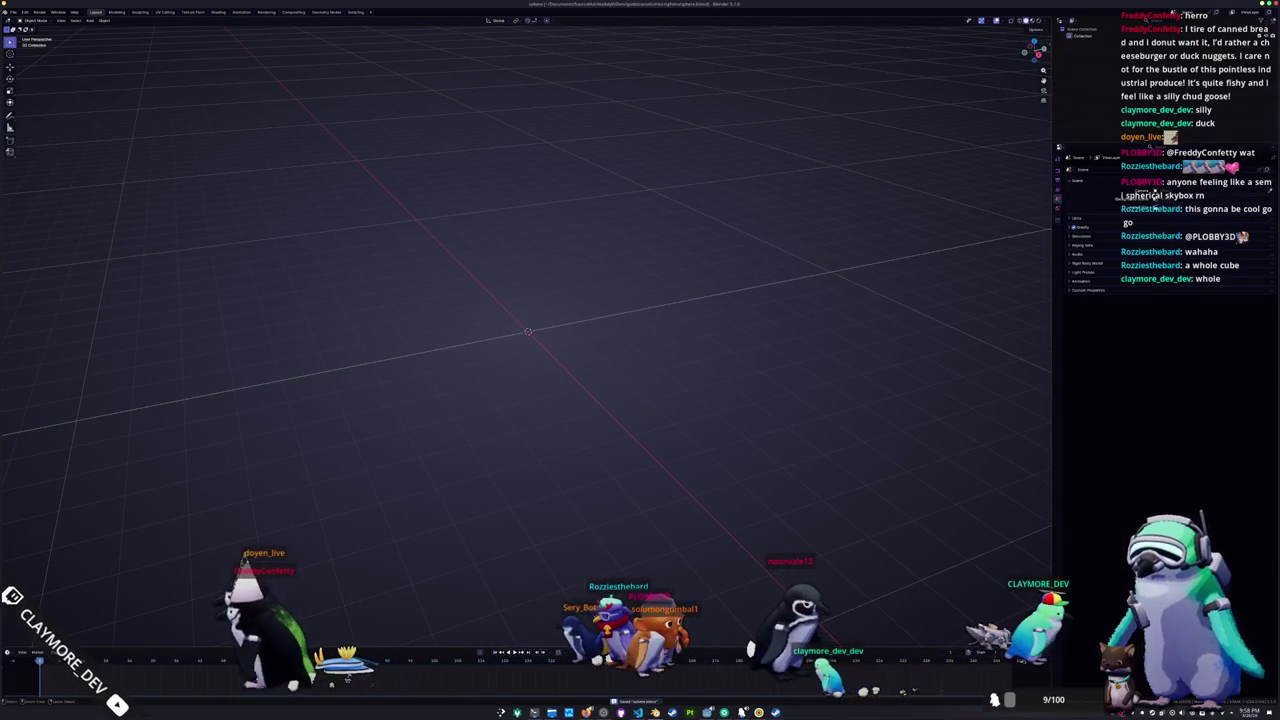
- Add a UV sphere to the scene, then delete it
{"action": "left_click", "coordinate": [25, 10]}
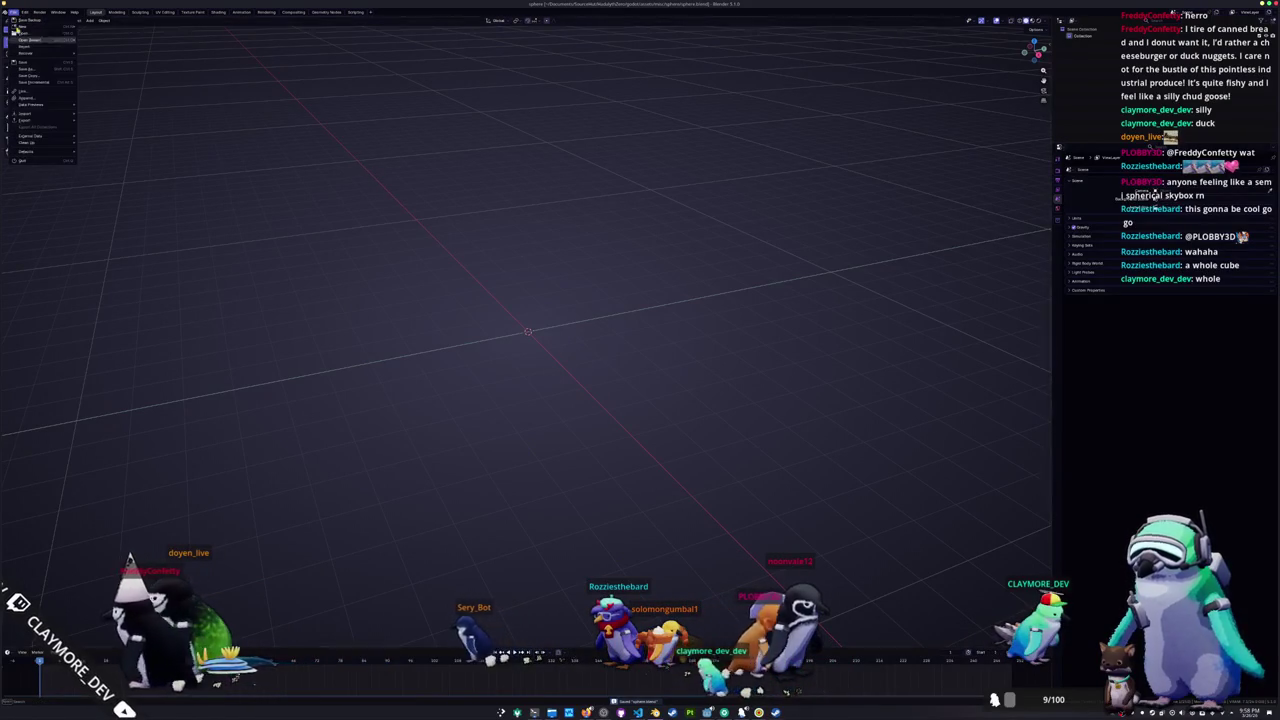
{"action": "right_click", "coordinate": [388, 187]}
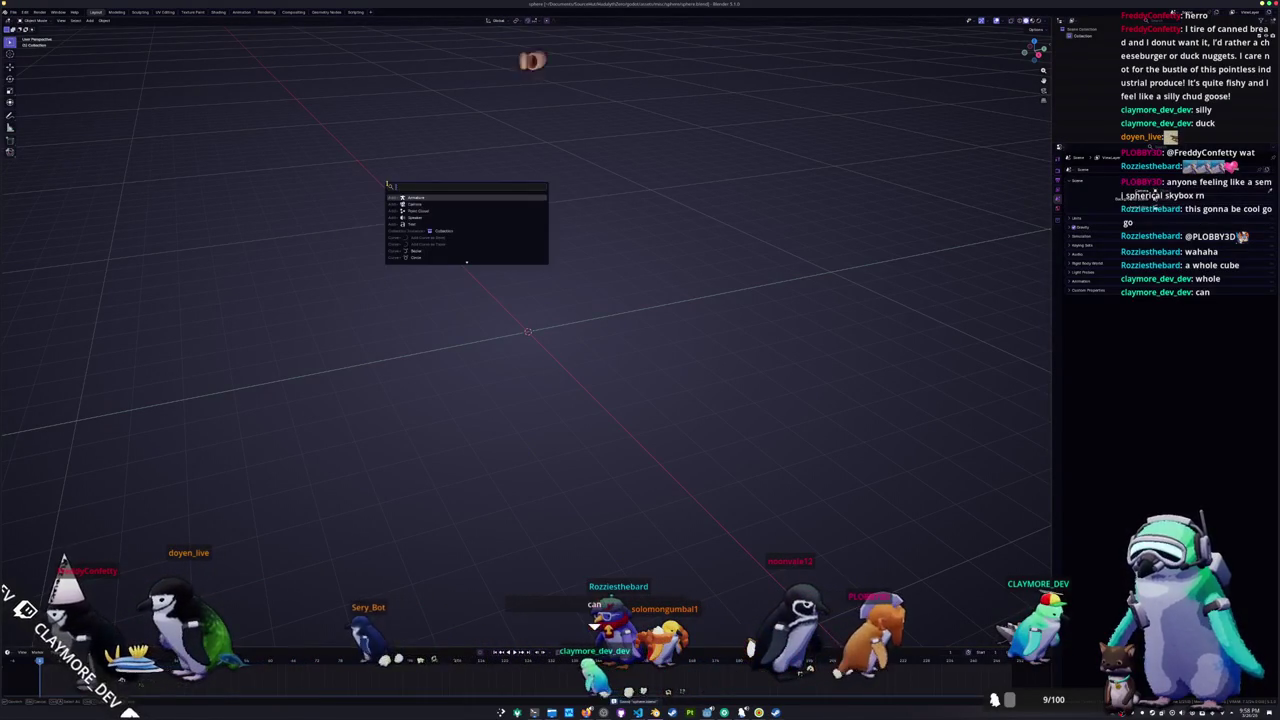
{"action": "key", "text": "Escape"}
{"action": "key", "text": "shift+a"}
{"action": "mouse_move", "coordinate": [366, 194]}
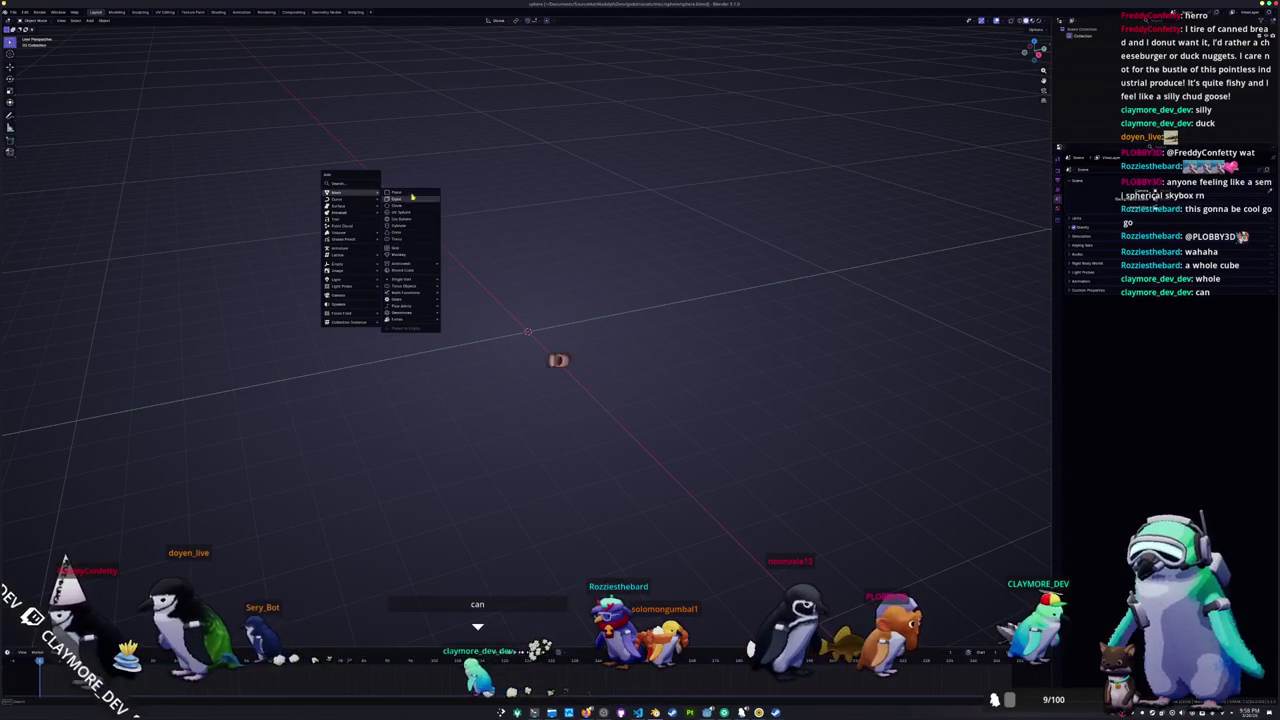
{"action": "left_click", "coordinate": [410, 215]}
{"action": "scroll", "coordinate": [455, 267], "scroll_direction": "up", "scroll_amount": 4}
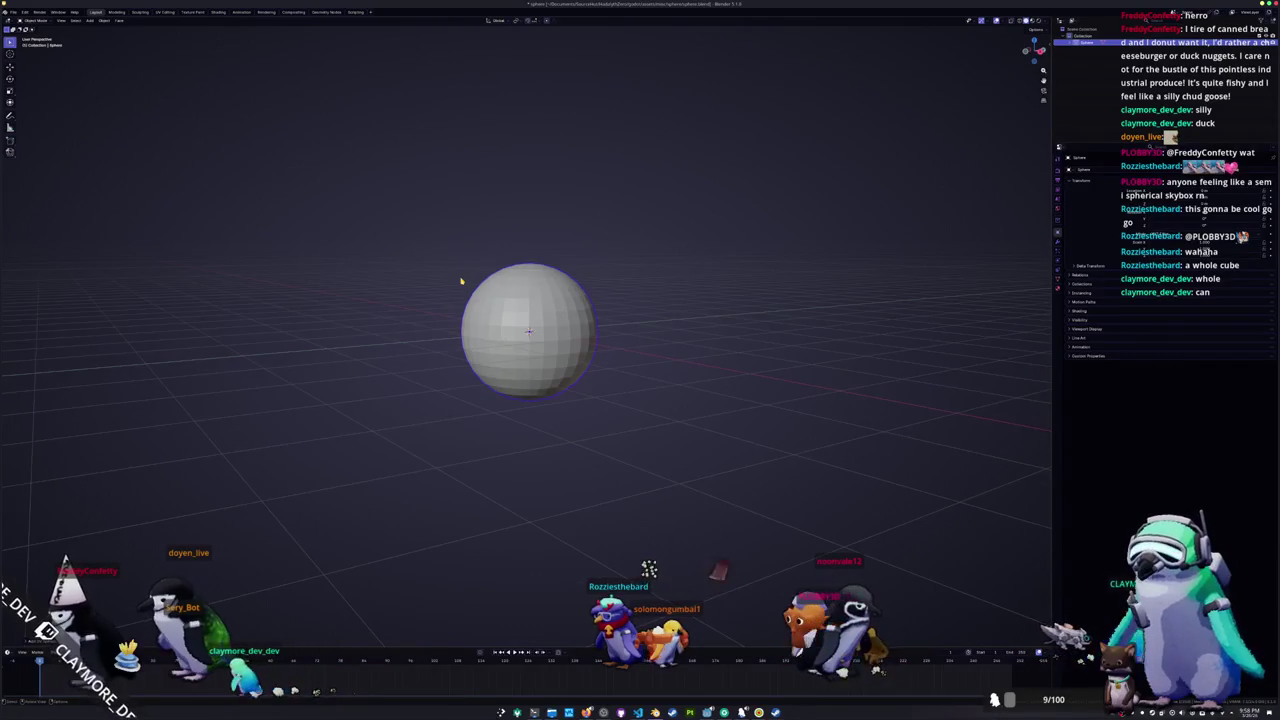
{"action": "key", "text": "x"}
{"action": "left_click", "coordinate": [460, 272]}
{"action": "key", "text": "ctrl+a"}
- Add an ico sphere and raise its subdivisions
{"action": "key", "text": "shift+a"}
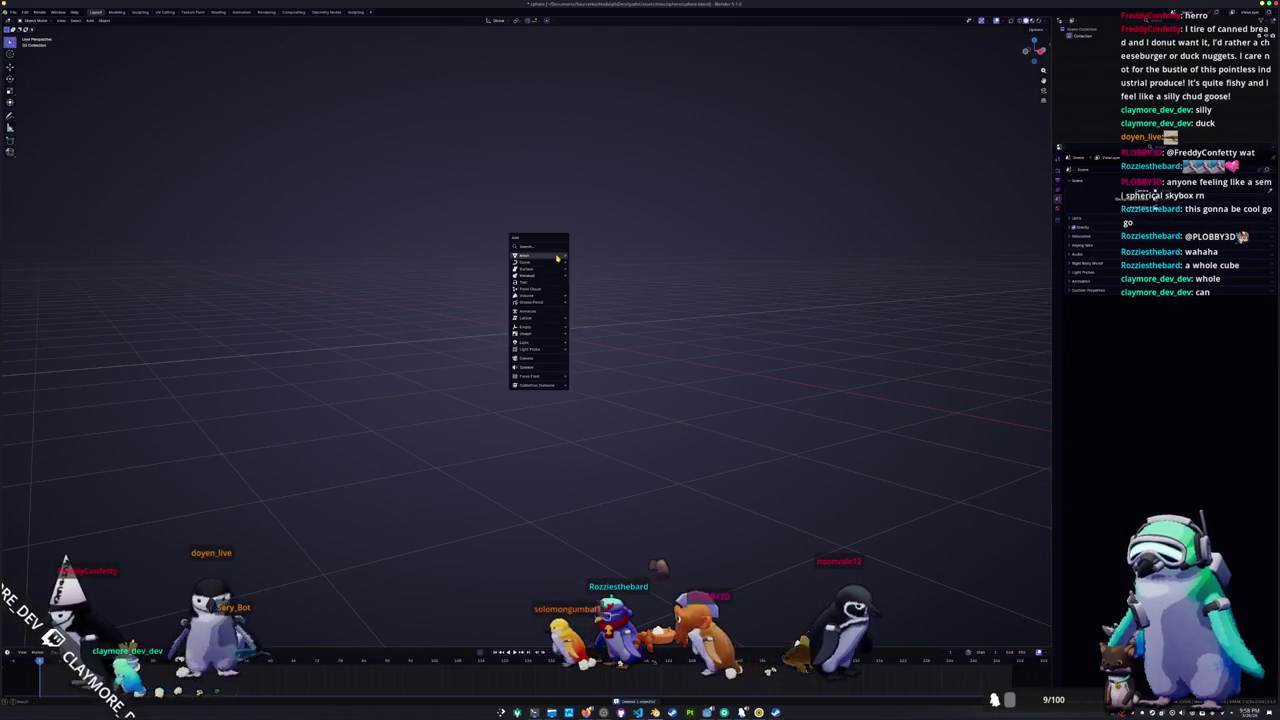
{"action": "mouse_move", "coordinate": [528, 255]}
{"action": "left_click", "coordinate": [595, 283]}
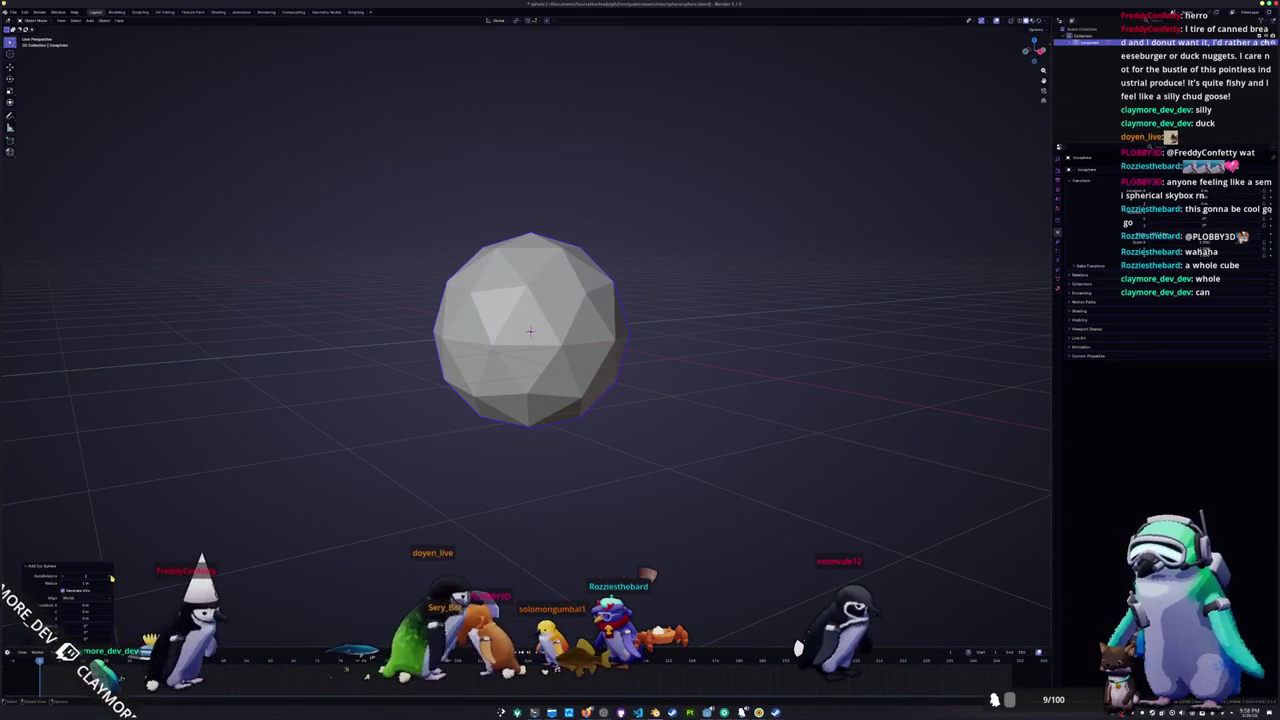
{"action": "left_click", "coordinate": [109, 578]}
{"action": "left_click", "coordinate": [109, 578]}
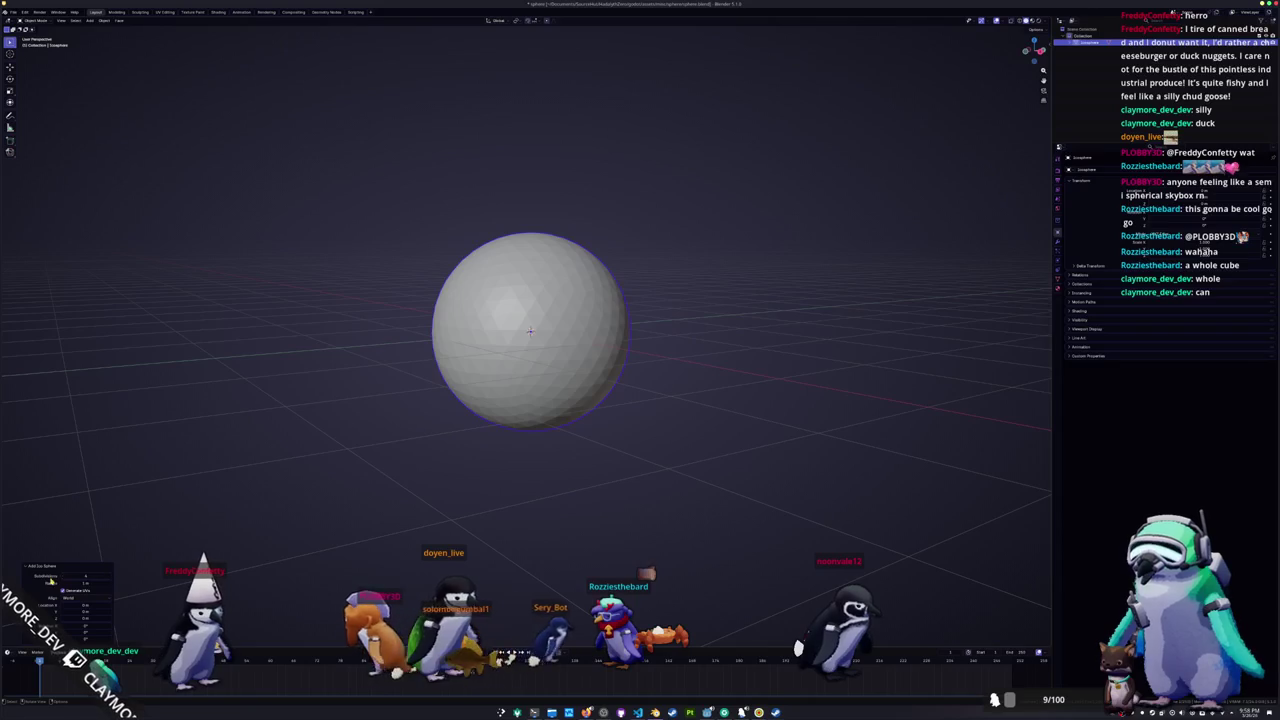
{"action": "left_click", "coordinate": [62, 577]}
- Shade the icosphere smooth and orbit and zoom to inspect it
{"action": "mouse_move", "coordinate": [333, 505]}
{"action": "left_mouse_down"}
{"action": "mouse_move", "coordinate": [363, 449]}
{"action": "mouse_move", "coordinate": [407, 454]}
{"action": "left_mouse_up"}
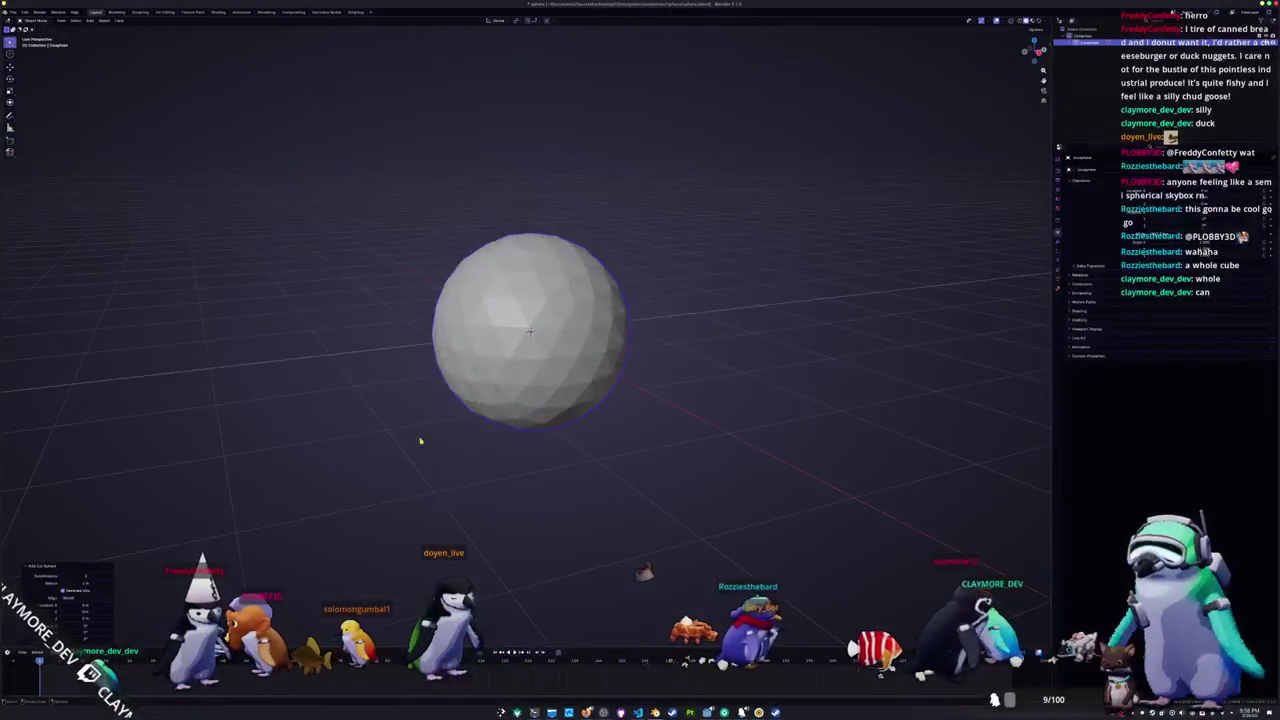
{"action": "right_click", "coordinate": [407, 454]}
{"action": "left_click", "coordinate": [455, 384]}
{"action": "left_click_drag", "start_coordinate": [530, 238], "coordinate": [523, 409]}
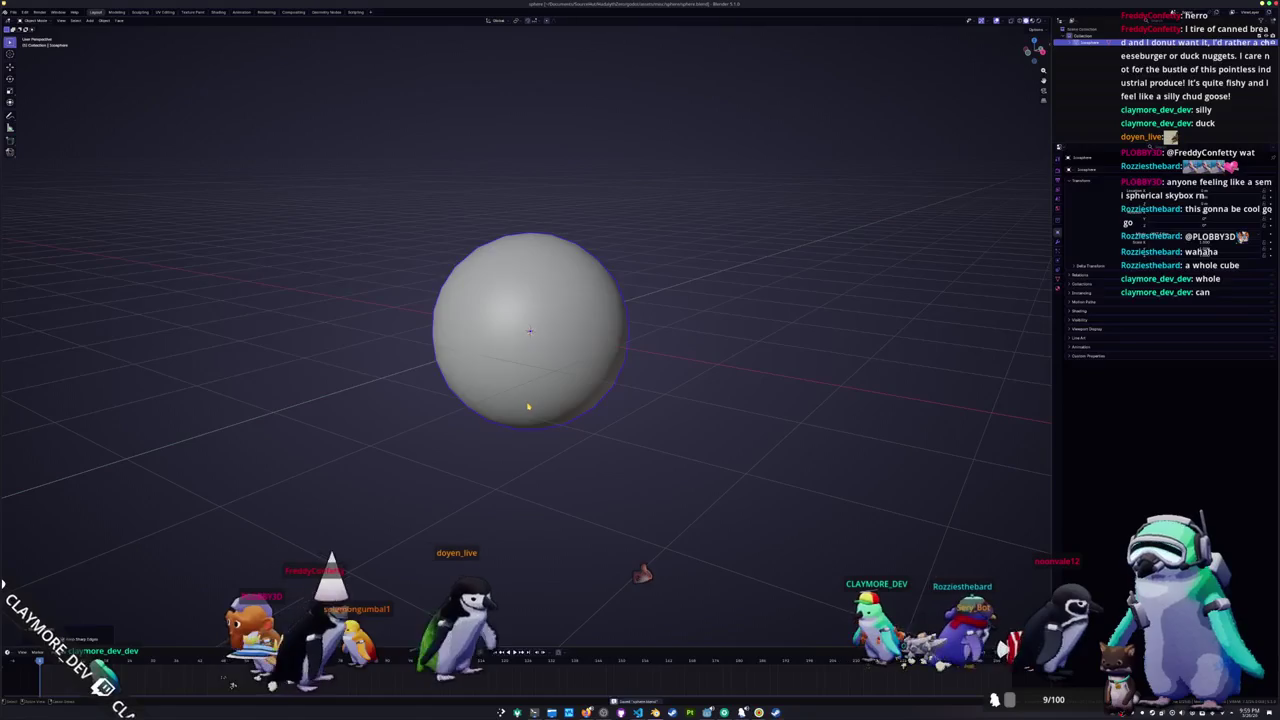
{"action": "scroll", "coordinate": [528, 406], "scroll_direction": "down", "scroll_amount": 2}
{"action": "left_click", "coordinate": [13, 12]}
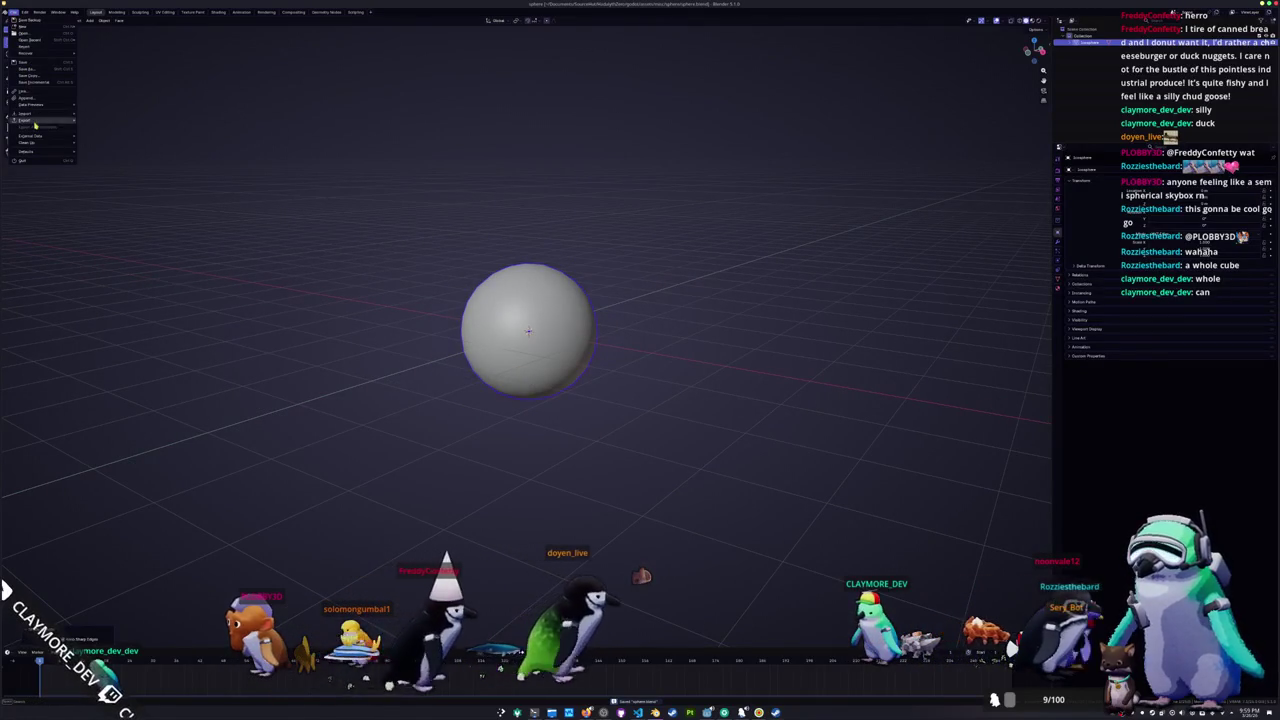
- Export the smooth sphere as a Wavefront OBJ file and return to the Godot editor
{"action": "mouse_move", "coordinate": [37, 122]}
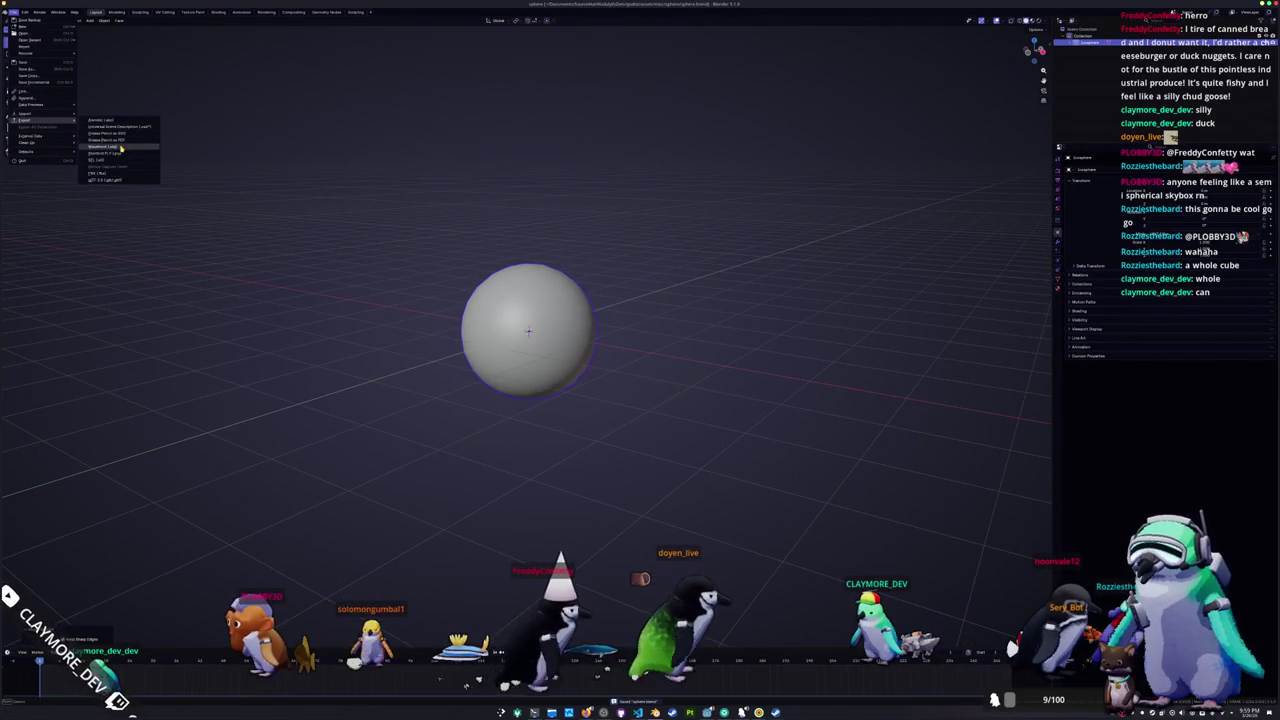
{"action": "left_click", "coordinate": [105, 146]}
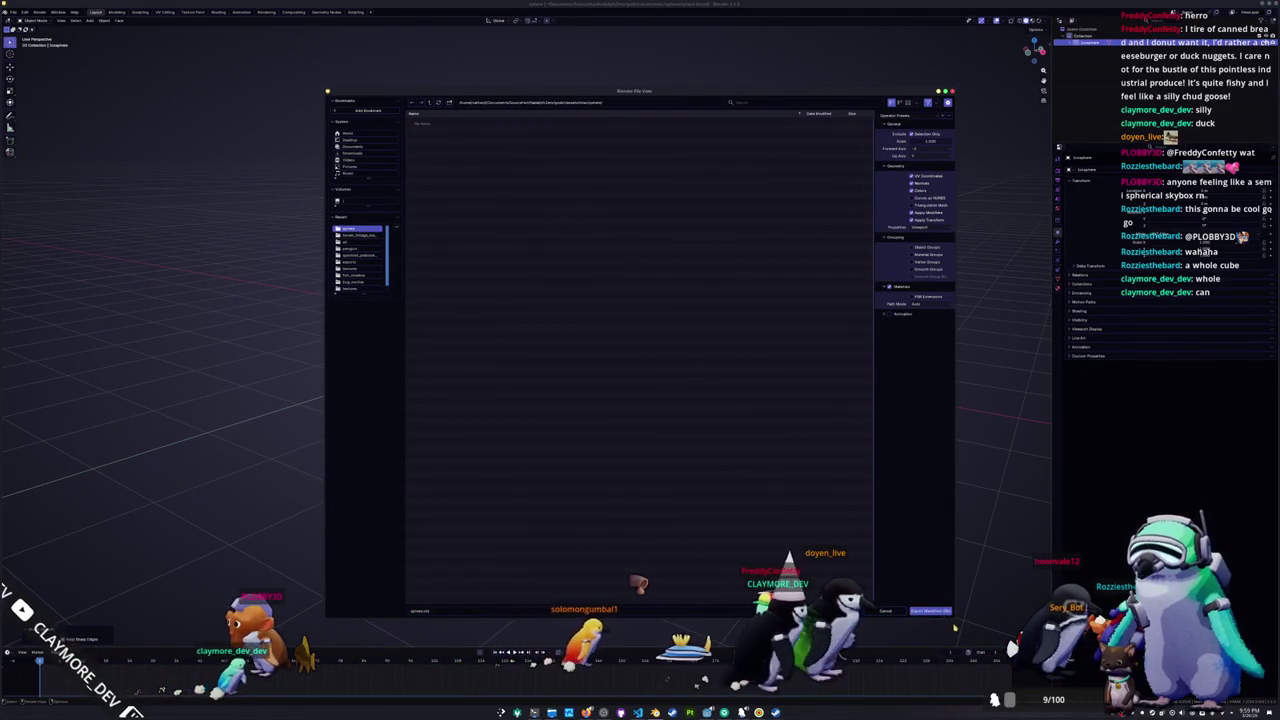
{"action": "left_click", "coordinate": [930, 611]}
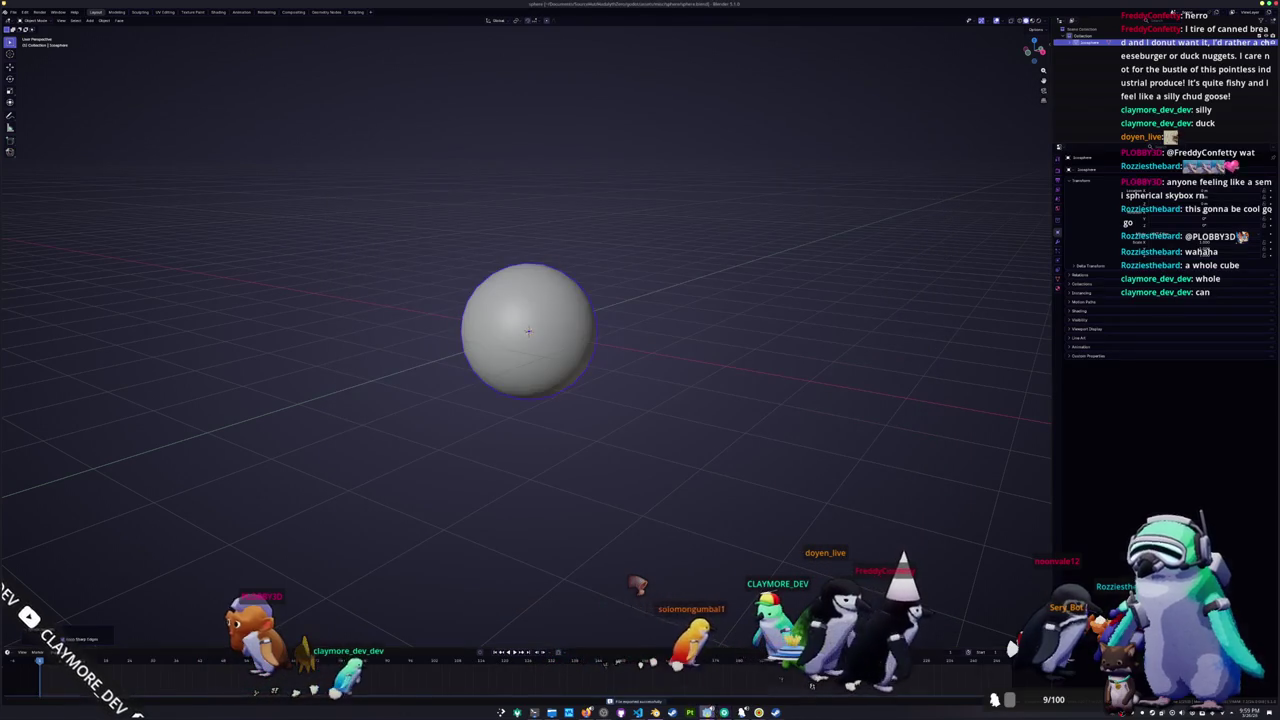
{"action": "key", "text": "alt+Tab"}
{"action": "left_click", "coordinate": [545, 78]}
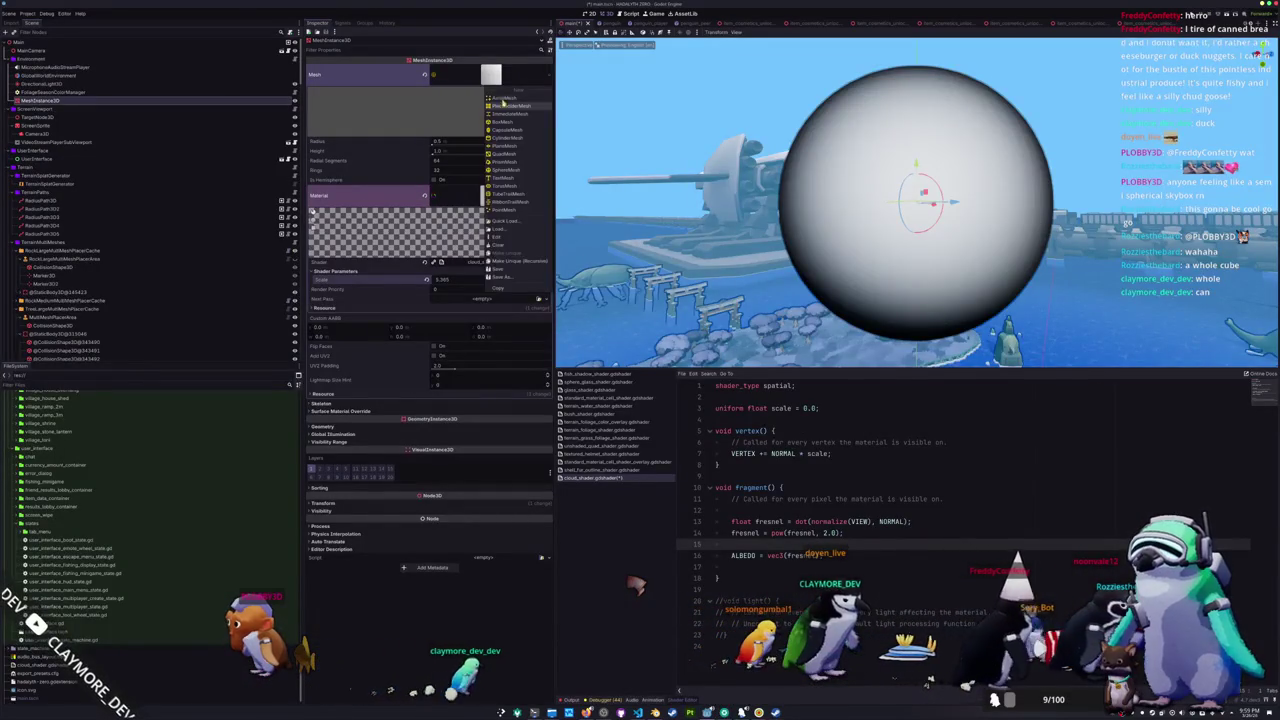
- Quick-load the exported sphere OBJ as the node's mesh and frame it in the view
{"action": "left_click", "coordinate": [503, 222]}
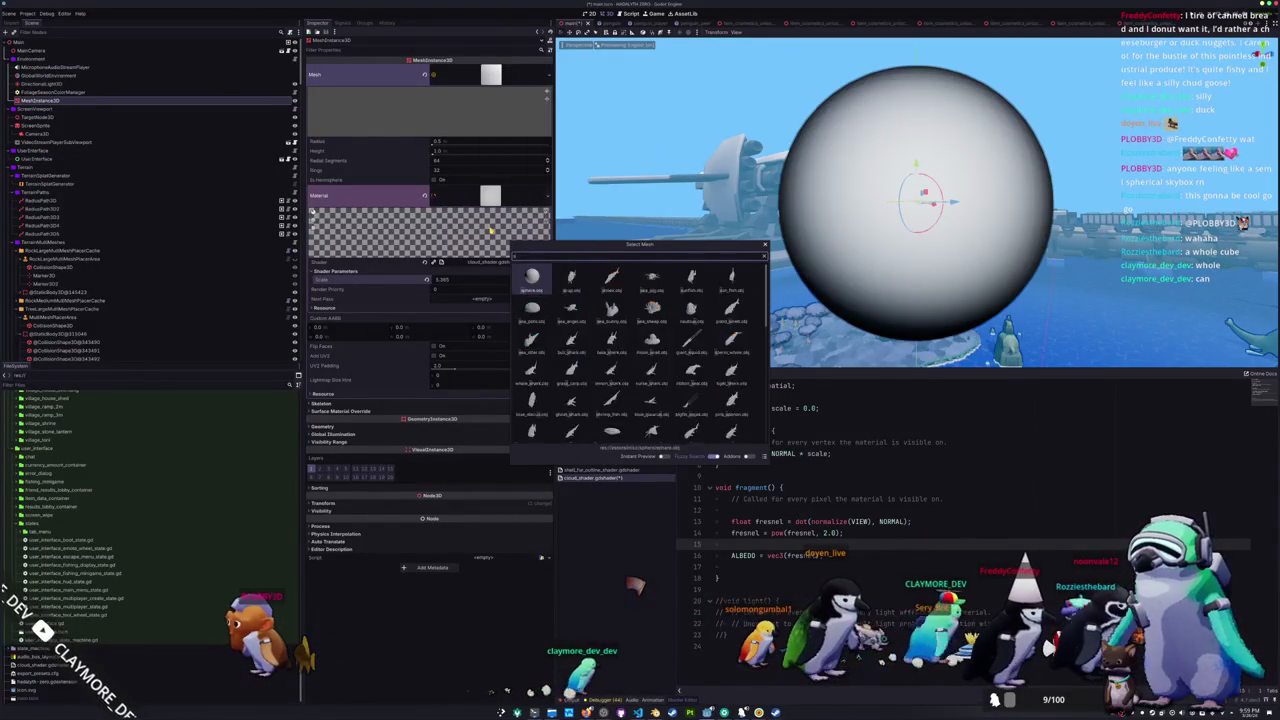
{"action": "key", "text": "Return"}
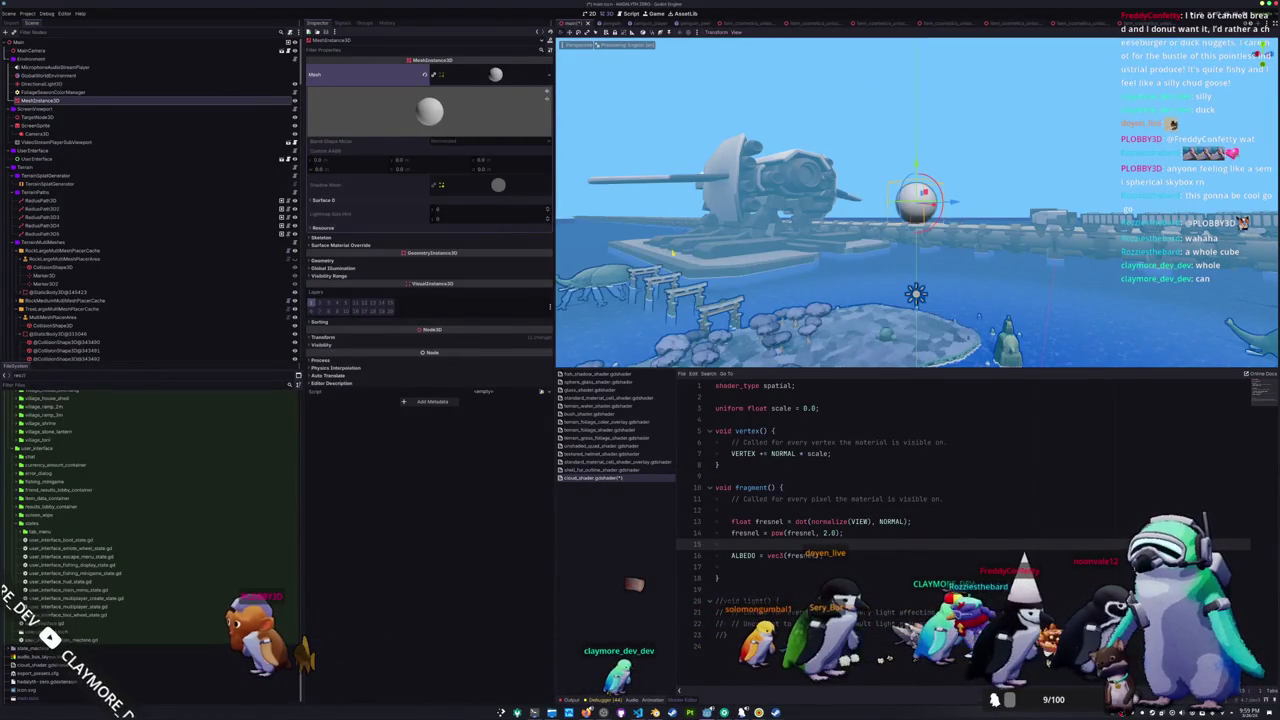
{"action": "key", "text": "f"}
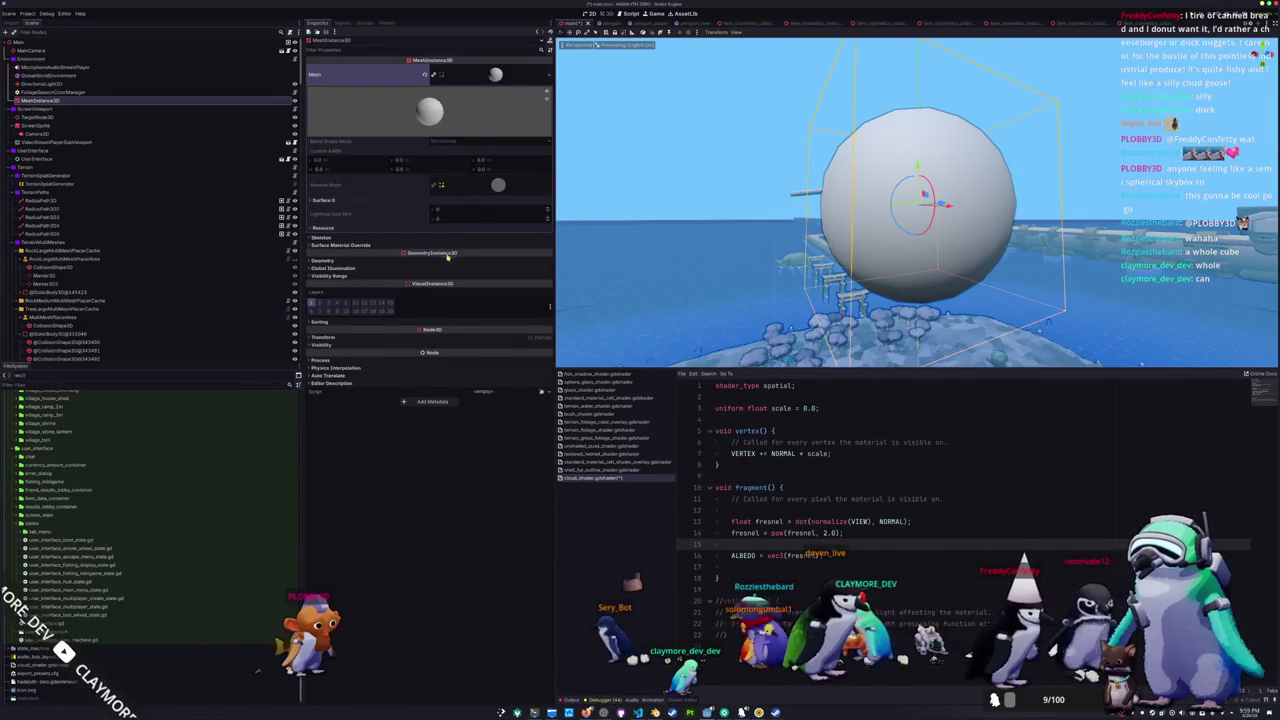
- Set the sphere's Material Override to a new ShaderMaterial using cloud_shader.gdshader
{"action": "left_click", "coordinate": [505, 260]}
{"action": "left_click", "coordinate": [542, 270]}
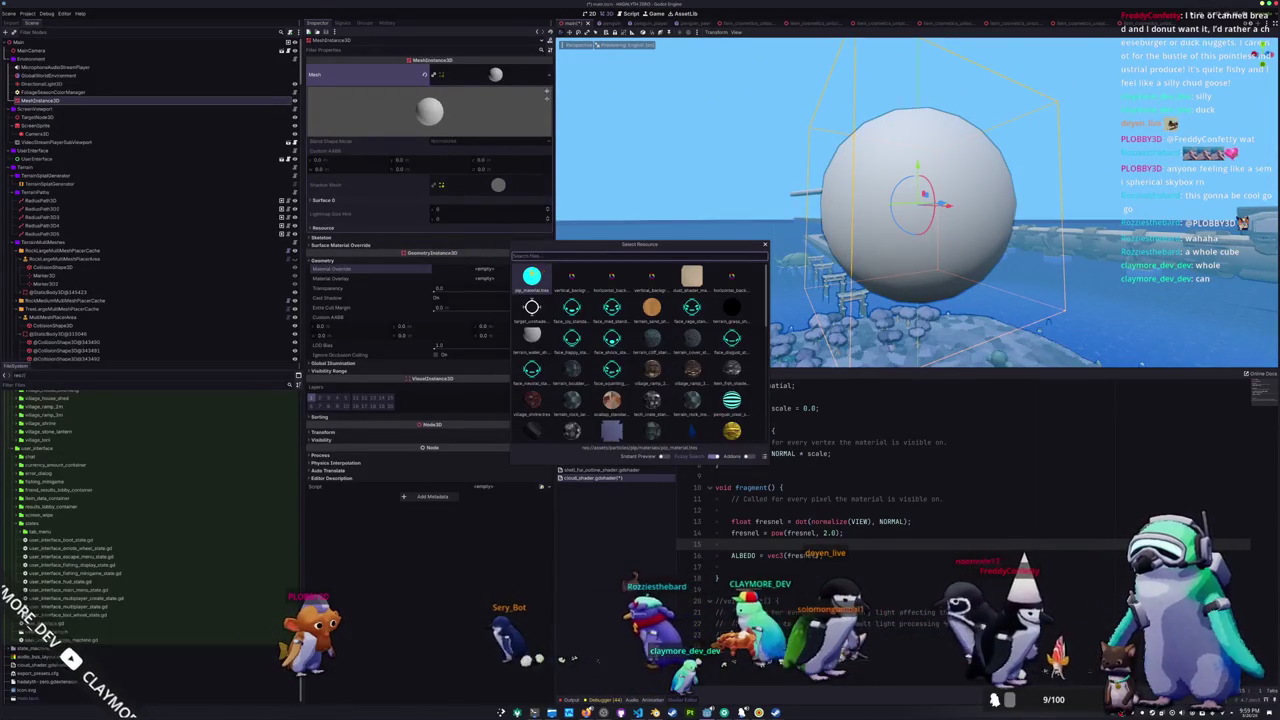
{"action": "key", "text": "Escape"}
{"action": "left_click", "coordinate": [541, 269]}
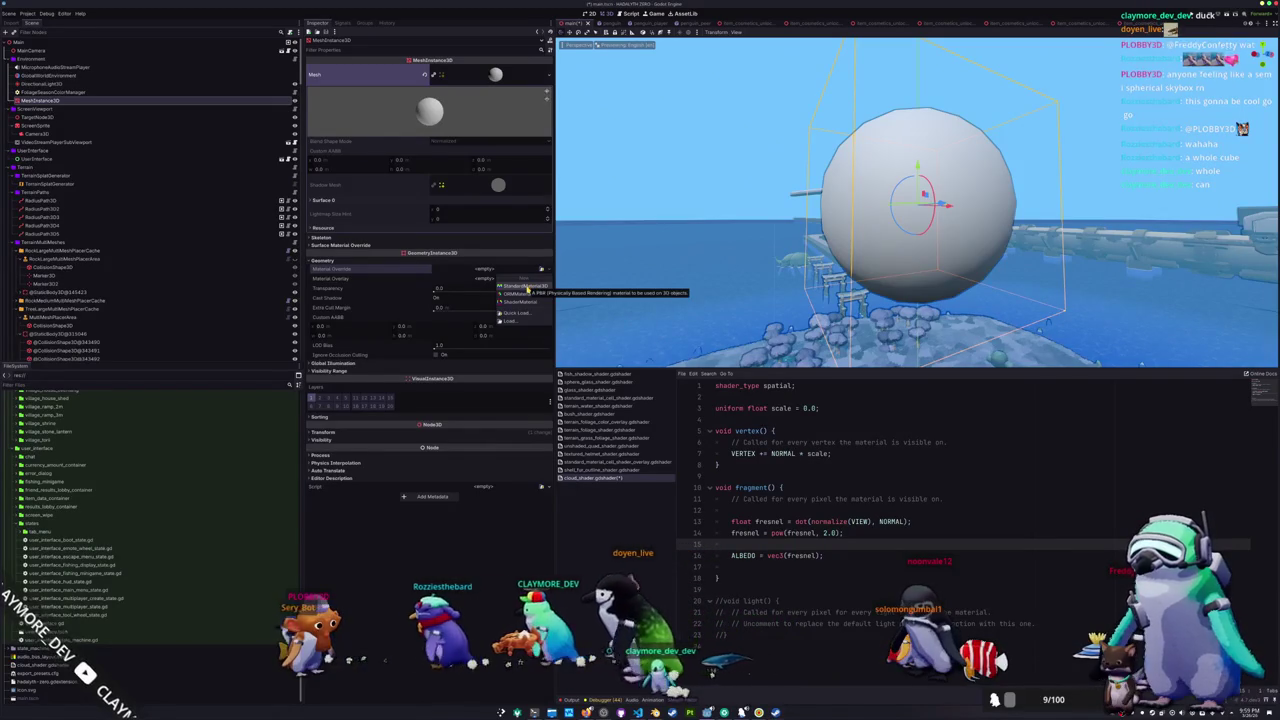
{"action": "left_click", "coordinate": [524, 302]}
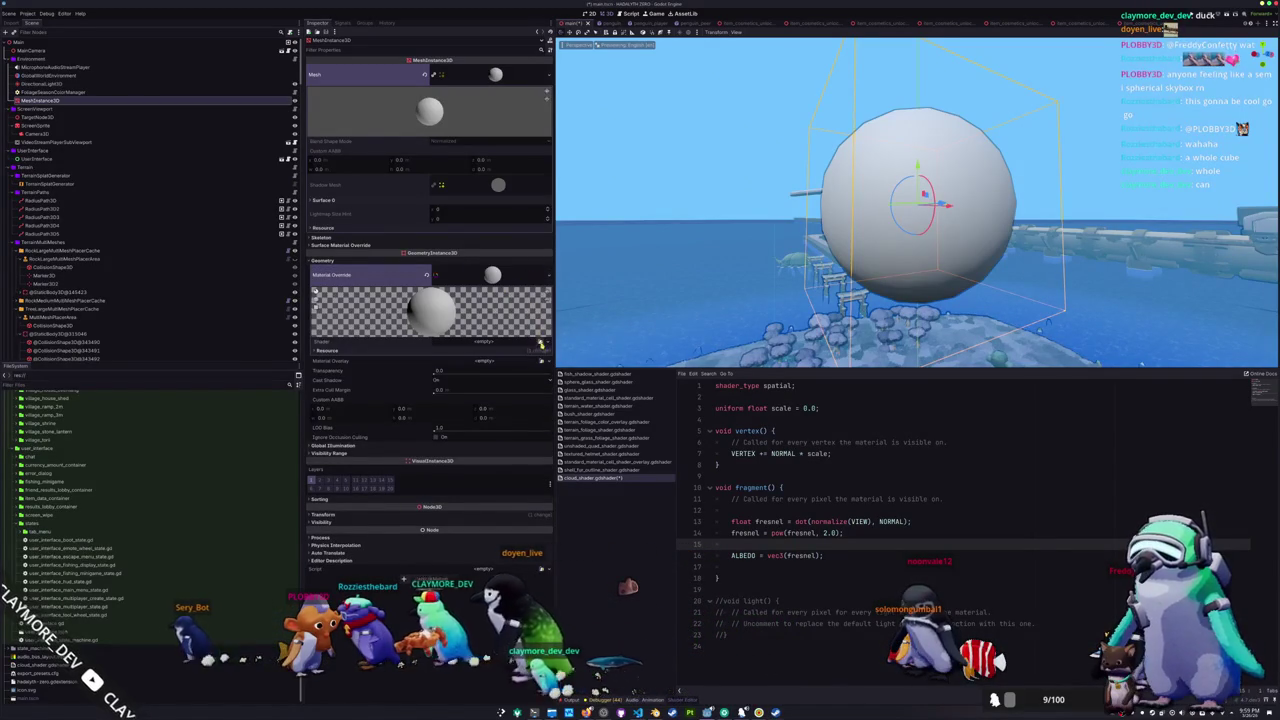
{"action": "left_click", "coordinate": [541, 344]}
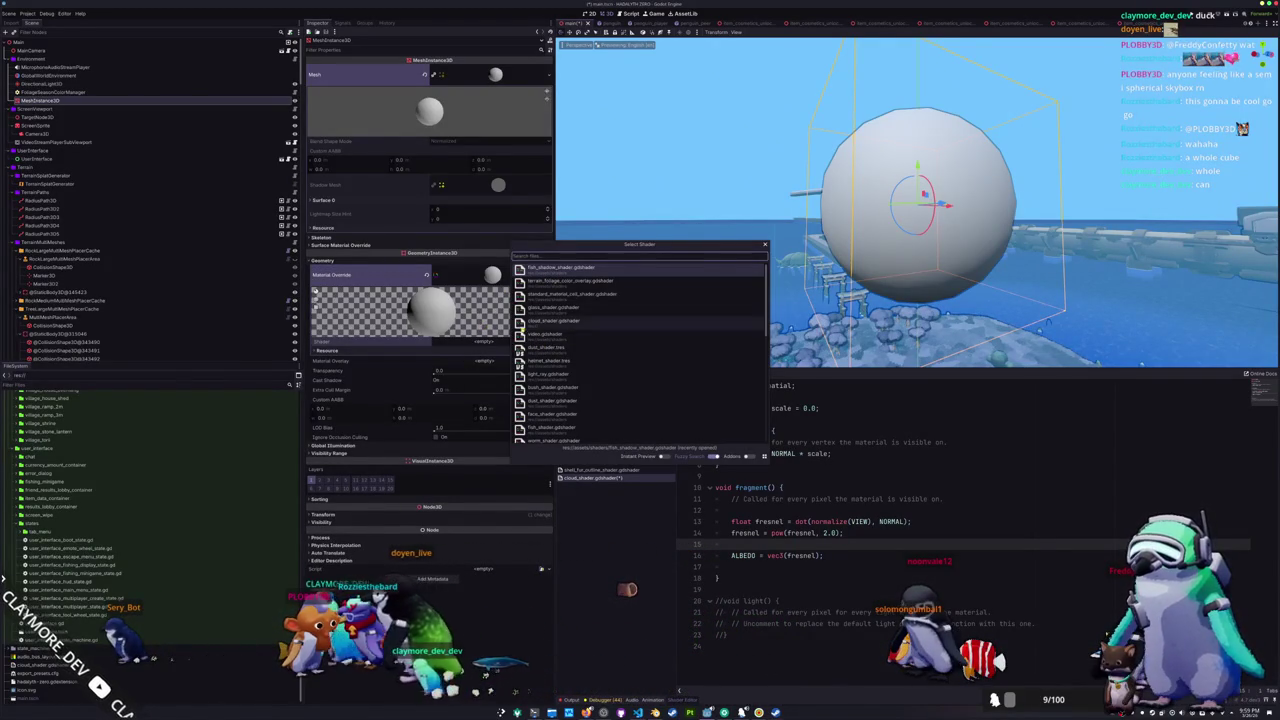
{"action": "double_click", "coordinate": [550, 320]}
{"action": "key", "text": "w"}
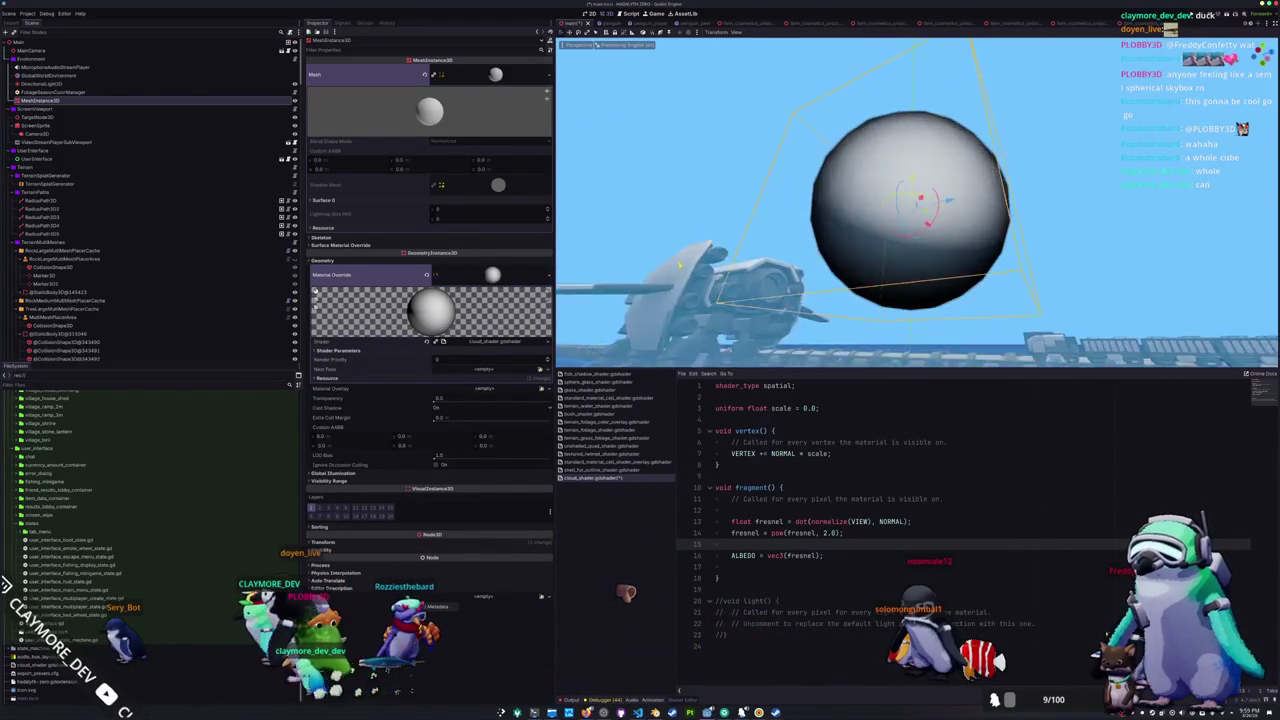
{"action": "mouse_move", "coordinate": [757, 285]}
{"action": "left_mouse_down"}
{"action": "mouse_move", "coordinate": [743, 292]}
{"action": "mouse_move", "coordinate": [781, 294]}
{"action": "left_mouse_up"}
{"action": "scroll", "coordinate": [821, 307], "scroll_direction": "down", "scroll_amount": 3}
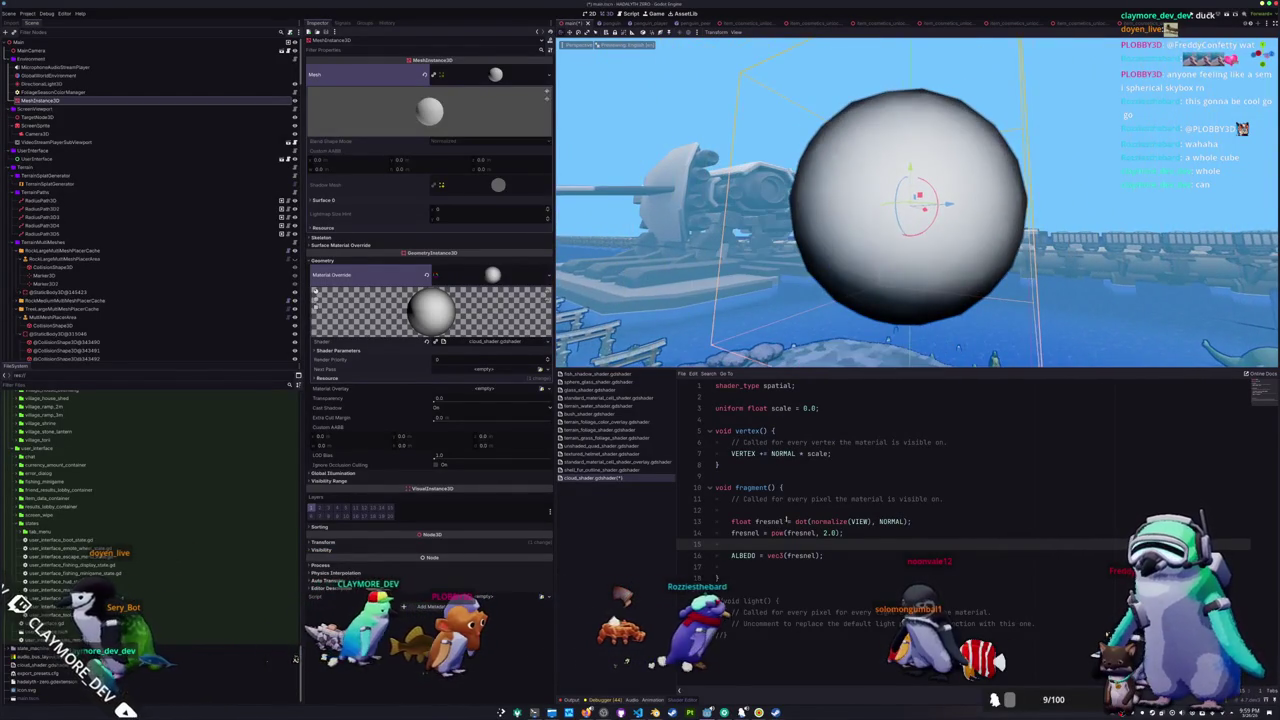
- Comment out 'VERTEX += NORMAL * scale;' on line 7 and inspect the sphere's shading
{"action": "left_click", "coordinate": [900, 521]}
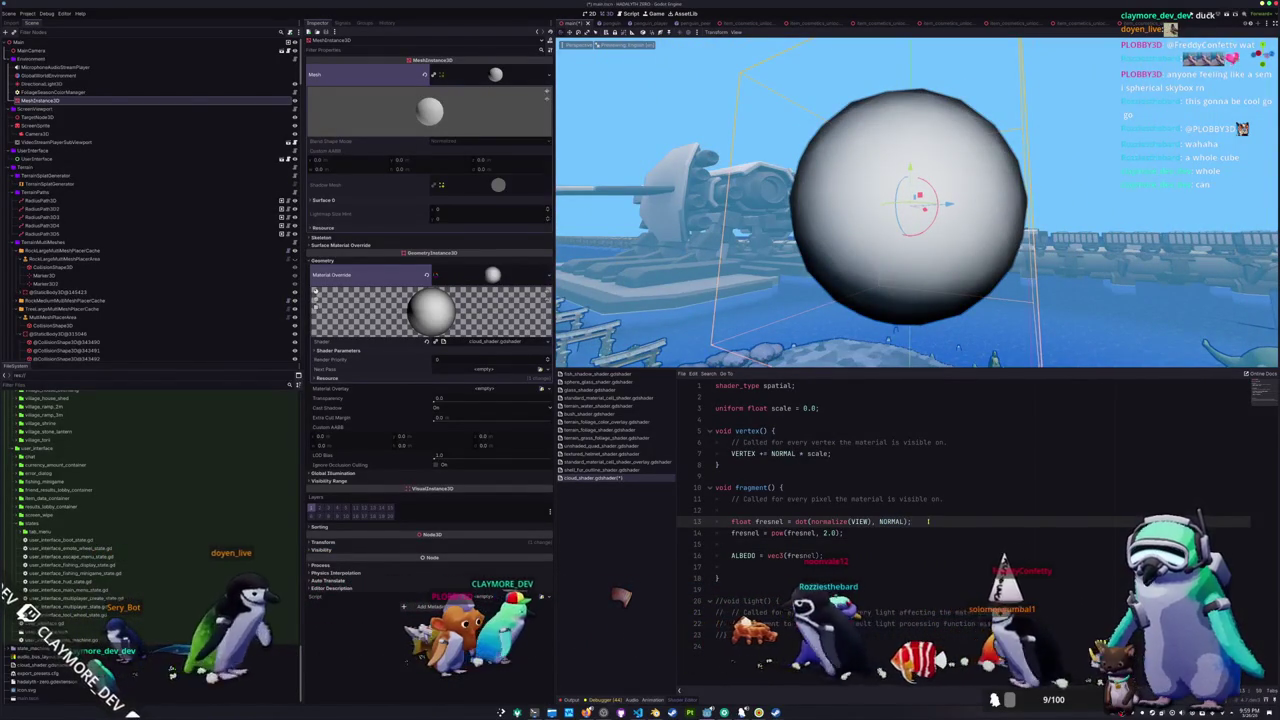
{"action": "left_click", "coordinate": [878, 514]}
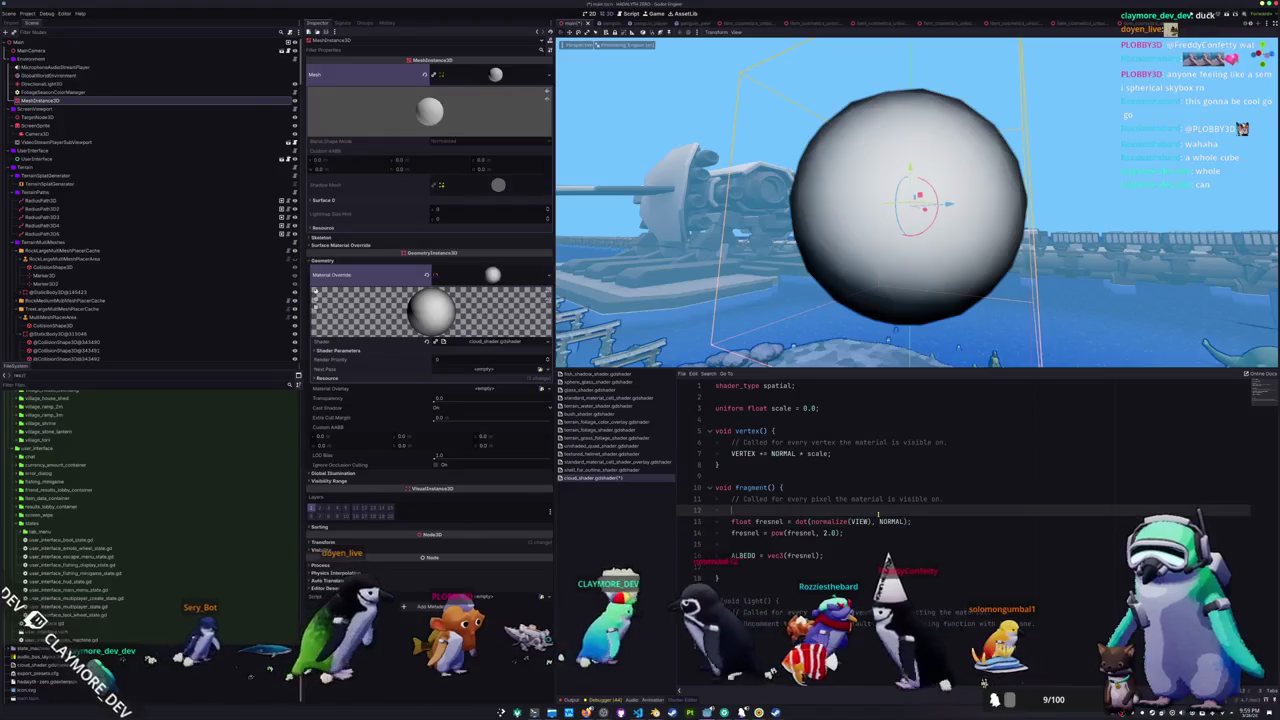
{"action": "left_click", "coordinate": [732, 453]}
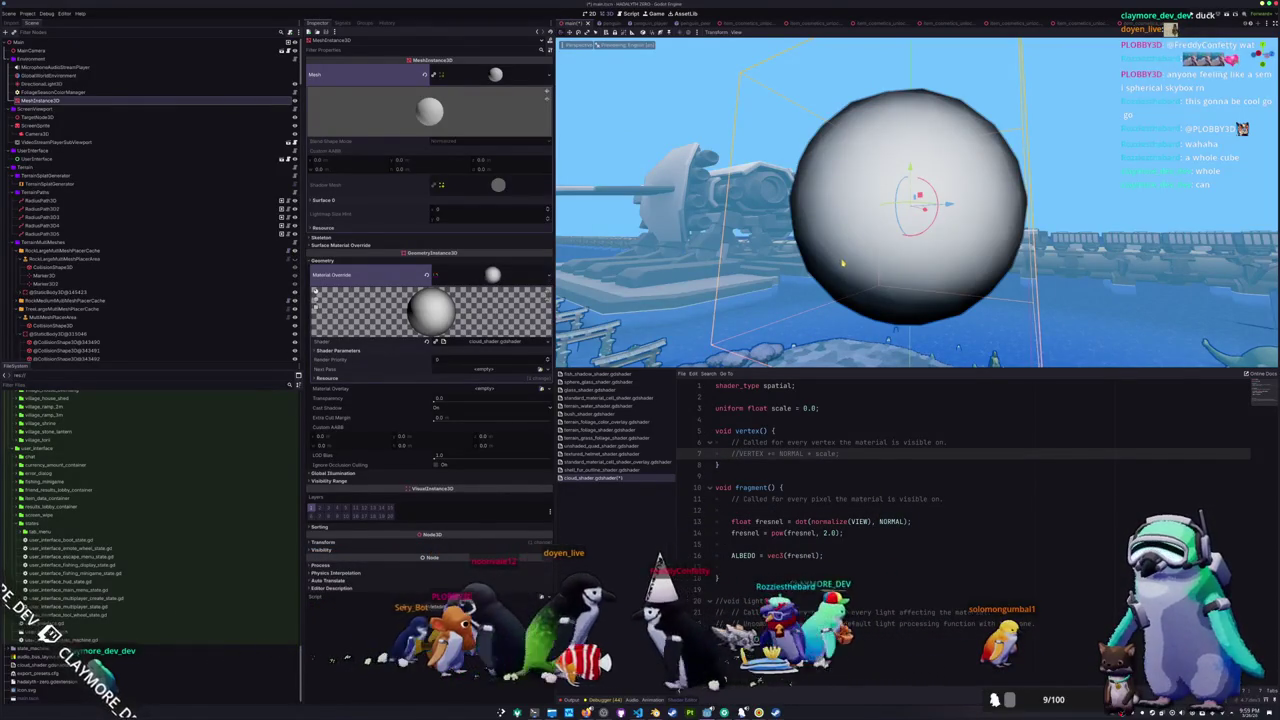
{"action": "scroll", "coordinate": [915, 200], "scroll_direction": "up", "scroll_amount": 3}
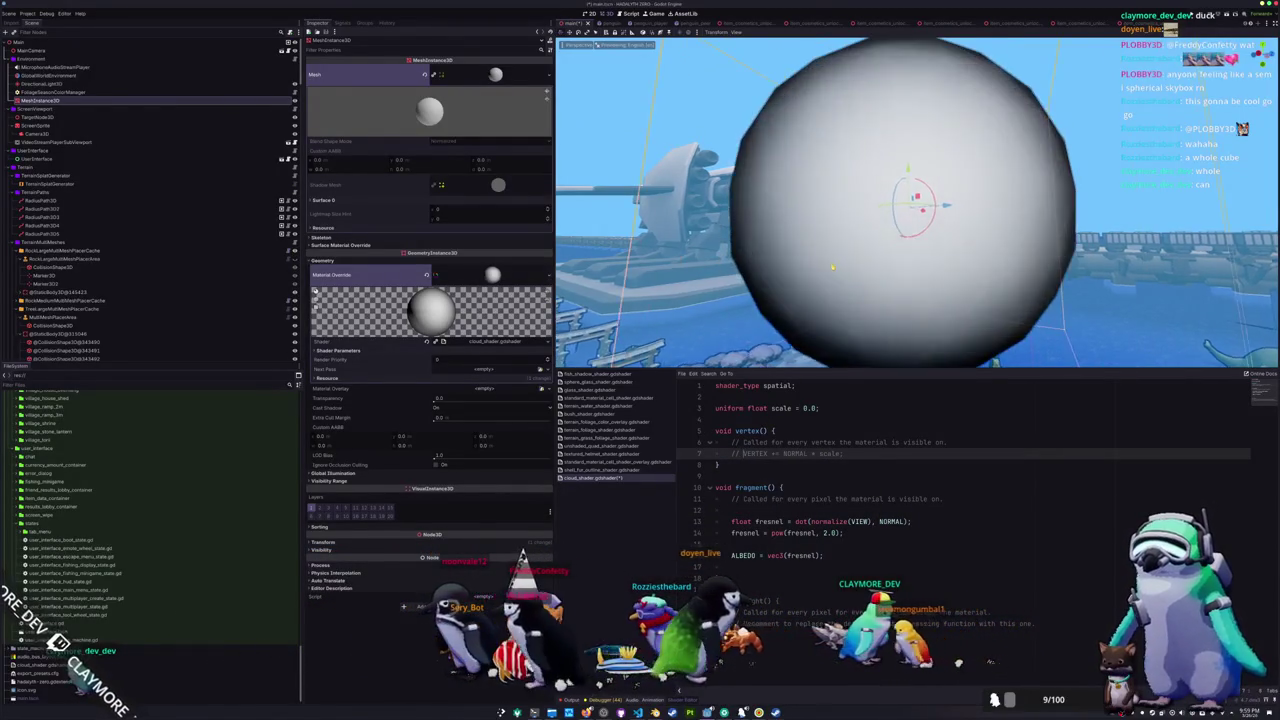
{"action": "mouse_move", "coordinate": [831, 266]}
{"action": "left_mouse_down"}
{"action": "mouse_move", "coordinate": [910, 270]}
{"action": "mouse_move", "coordinate": [850, 268]}
{"action": "left_mouse_up"}
{"action": "scroll", "coordinate": [915, 200], "scroll_direction": "down", "scroll_amount": 3}
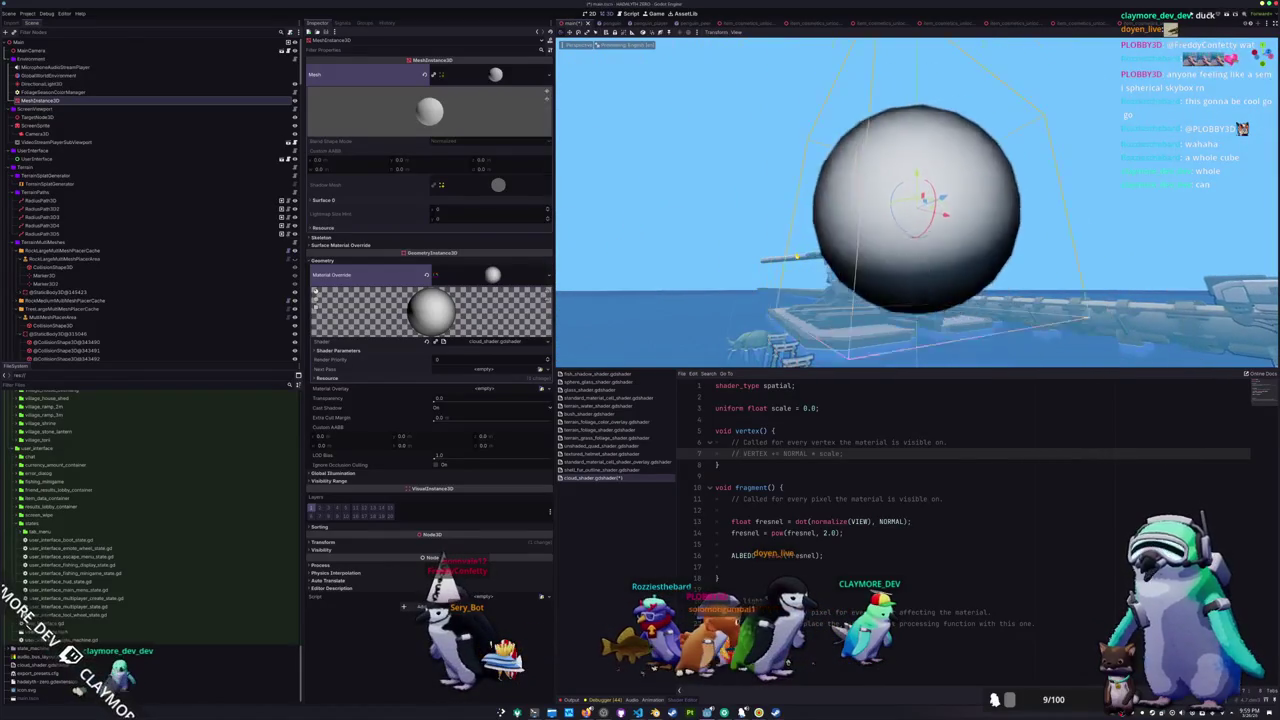
{"action": "scroll", "coordinate": [915, 200], "scroll_direction": "up", "scroll_amount": 3}
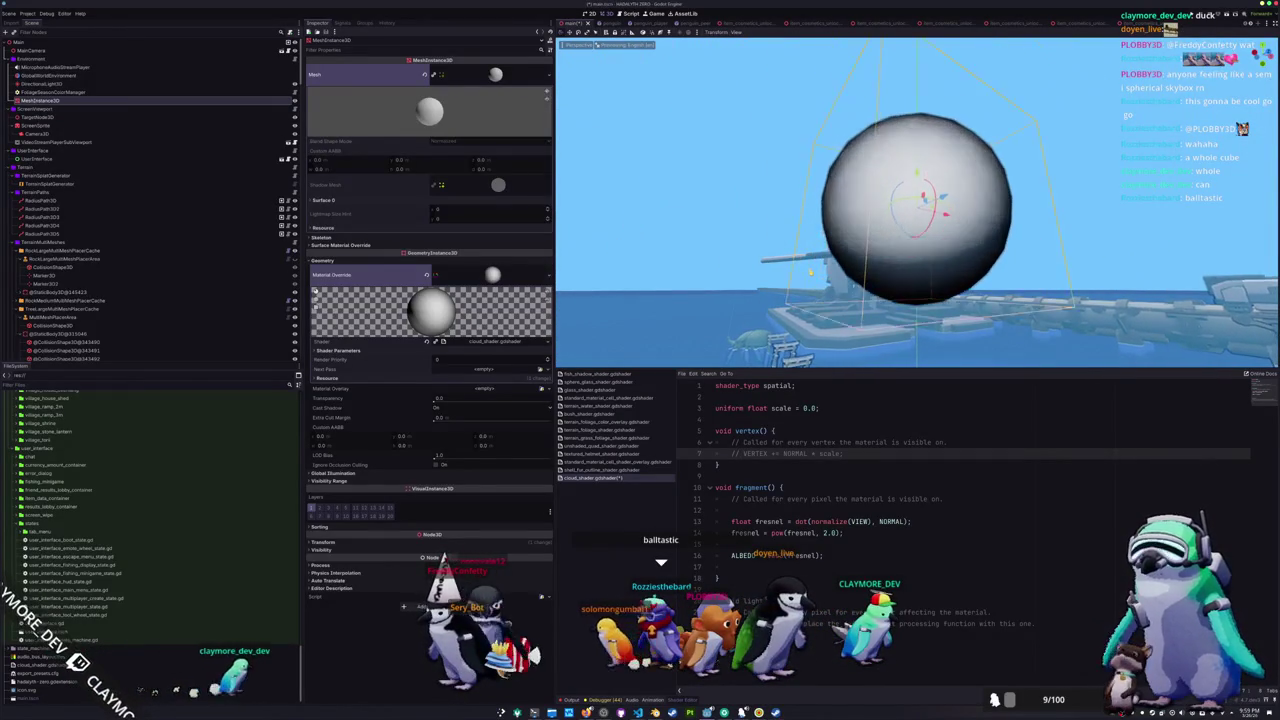
{"action": "left_click", "coordinate": [890, 521]}
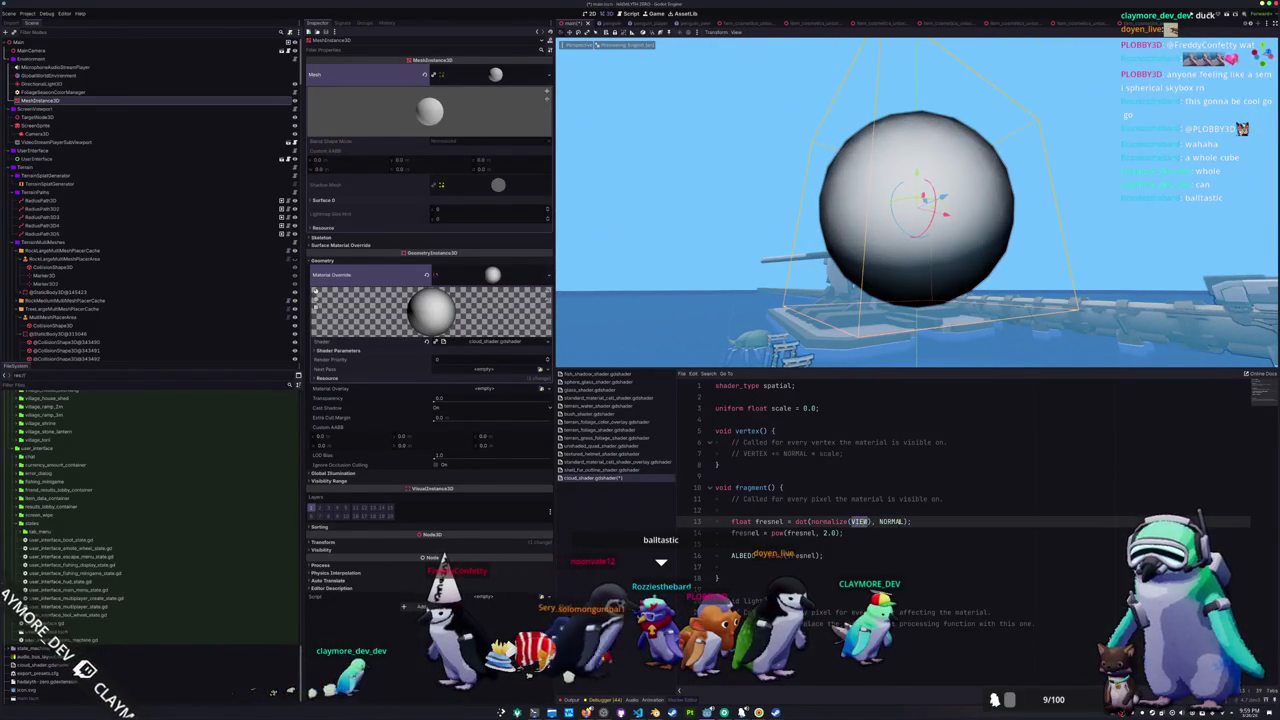
{"action": "double_click", "coordinate": [890, 521]}
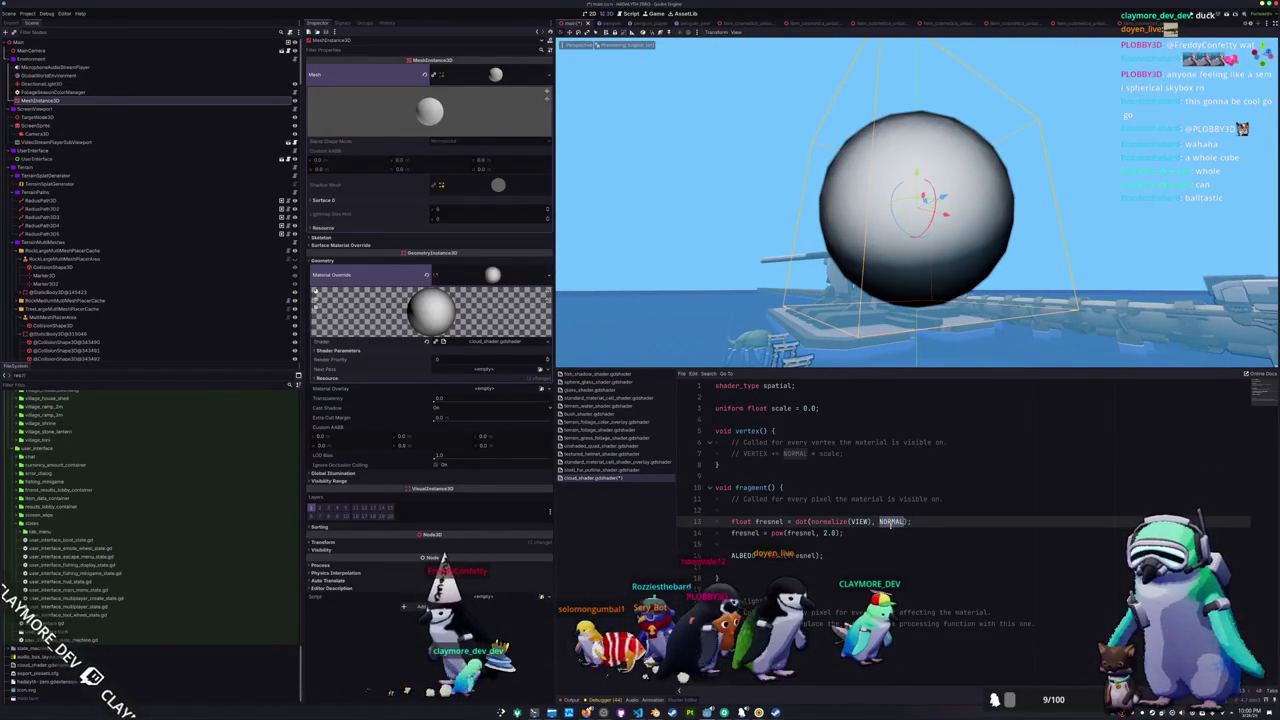
{"action": "left_click", "coordinate": [887, 530]}
{"action": "left_click", "coordinate": [879, 541]}
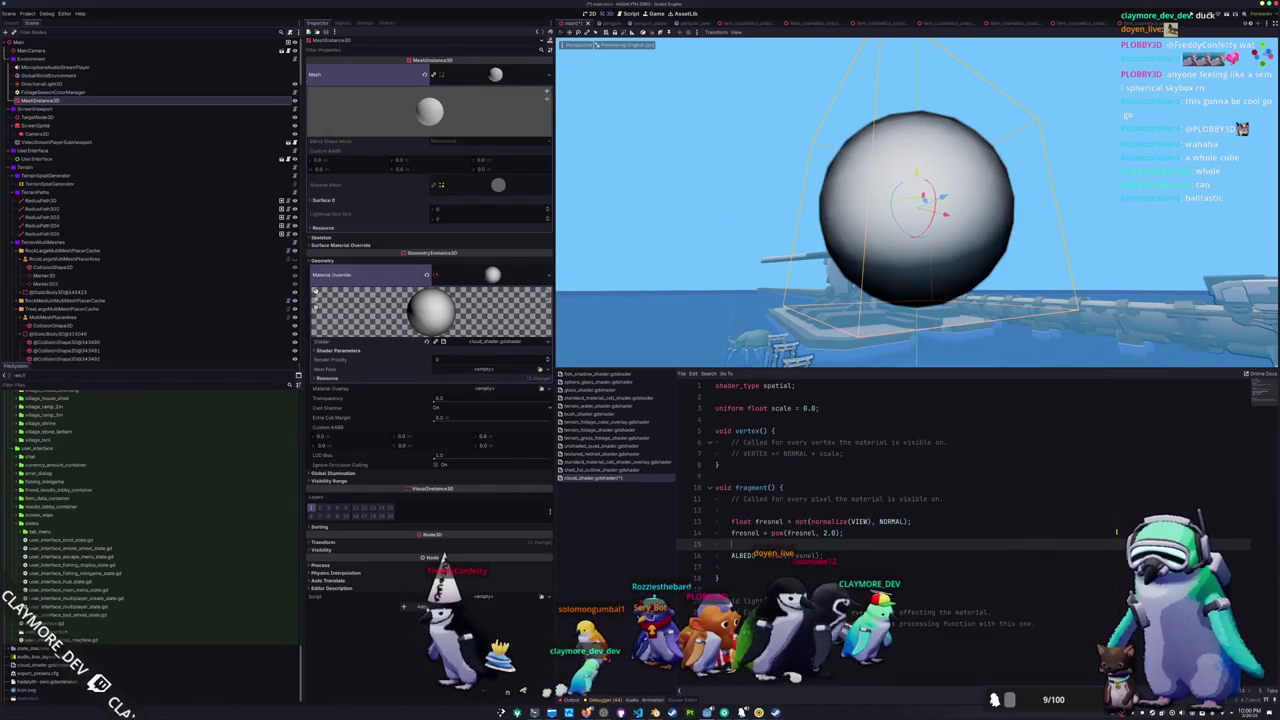
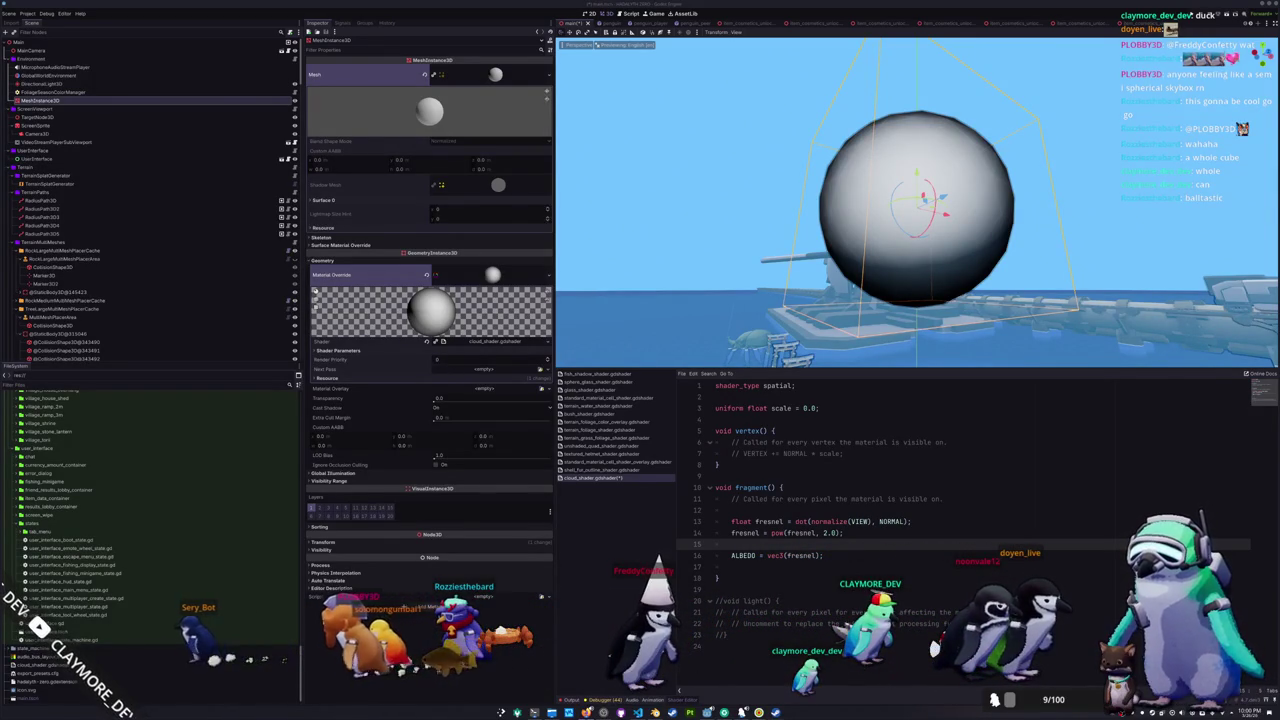
- Rewrite the fresnel dot line to use normalize(NORMAL) with normalize(VIEW), dropping the pasted pow line
{"action": "left_click", "coordinate": [933, 522]}
{"action": "key", "text": "Up"}
{"action": "key", "text": "ctrl+v"}
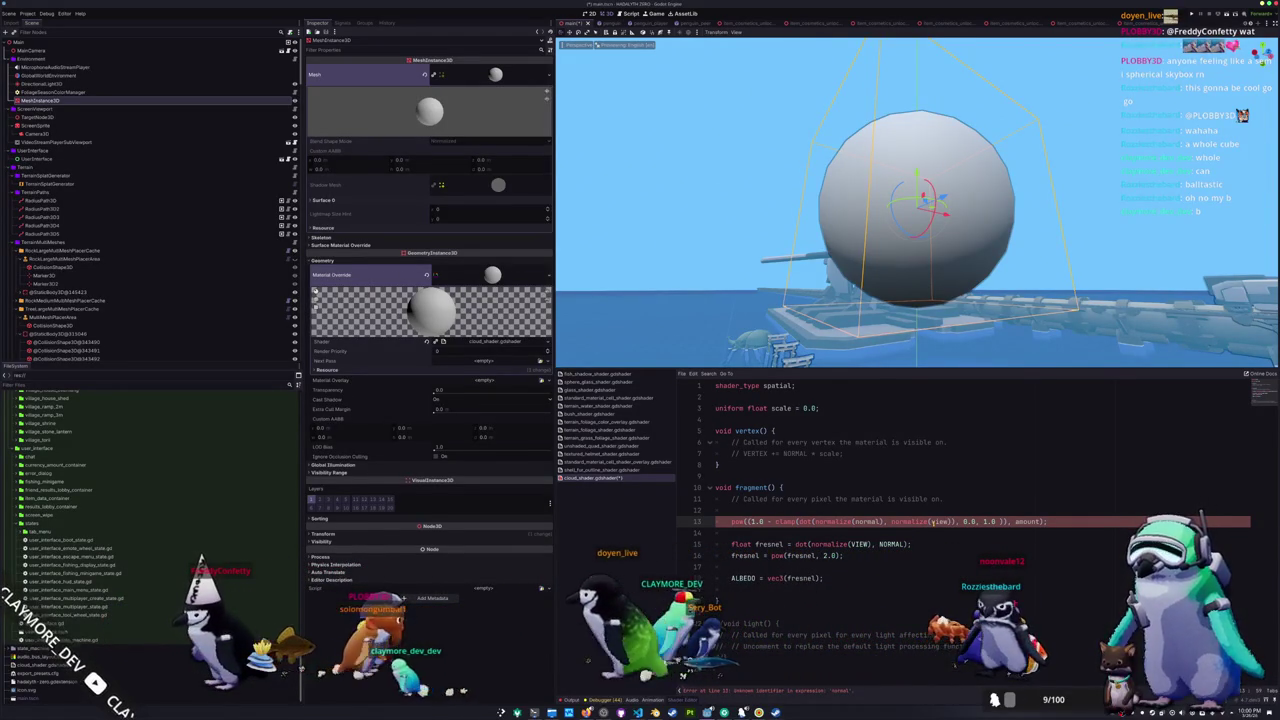
{"action": "type", "text": ")"}
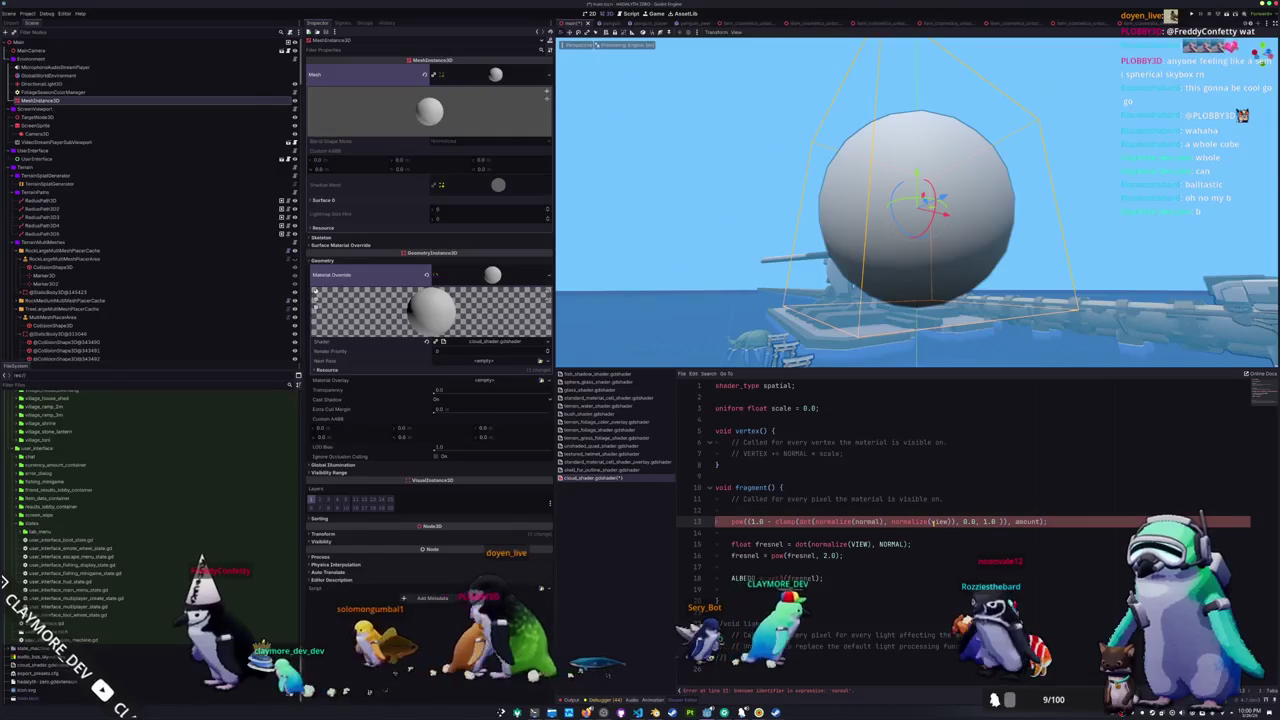
{"action": "key", "text": "ctrl+x"}
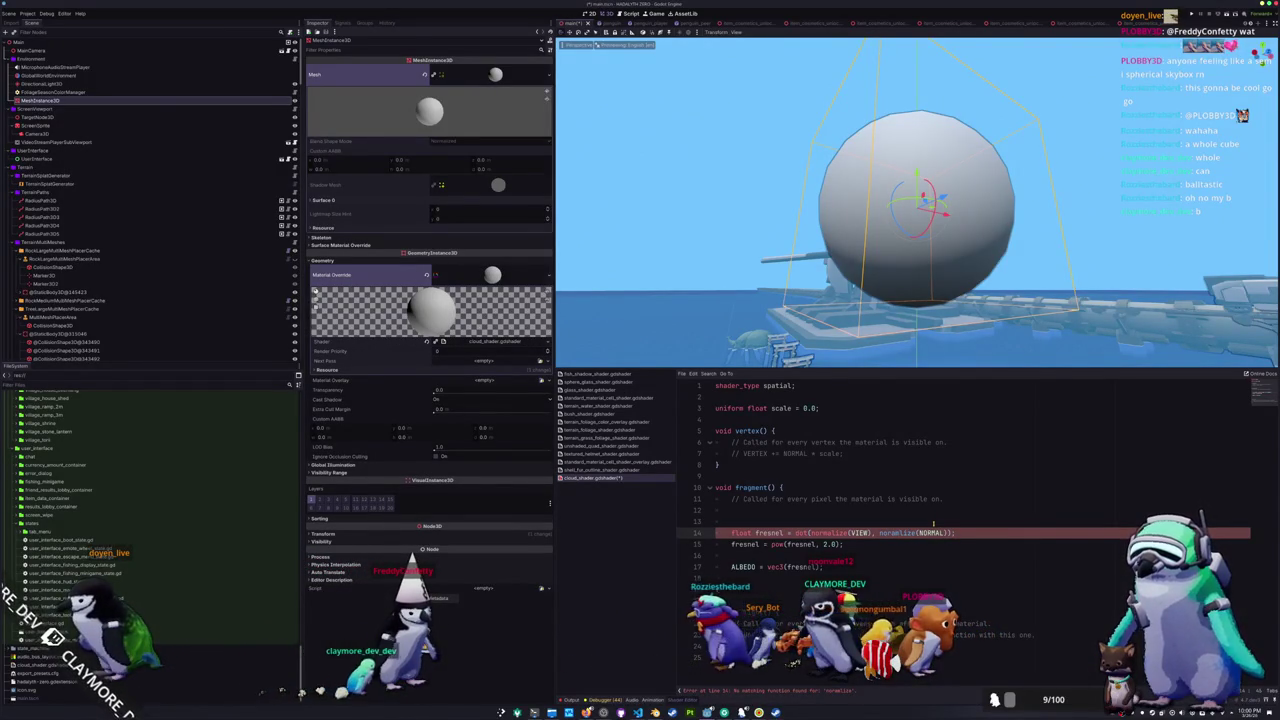
{"action": "key", "text": "Return"}
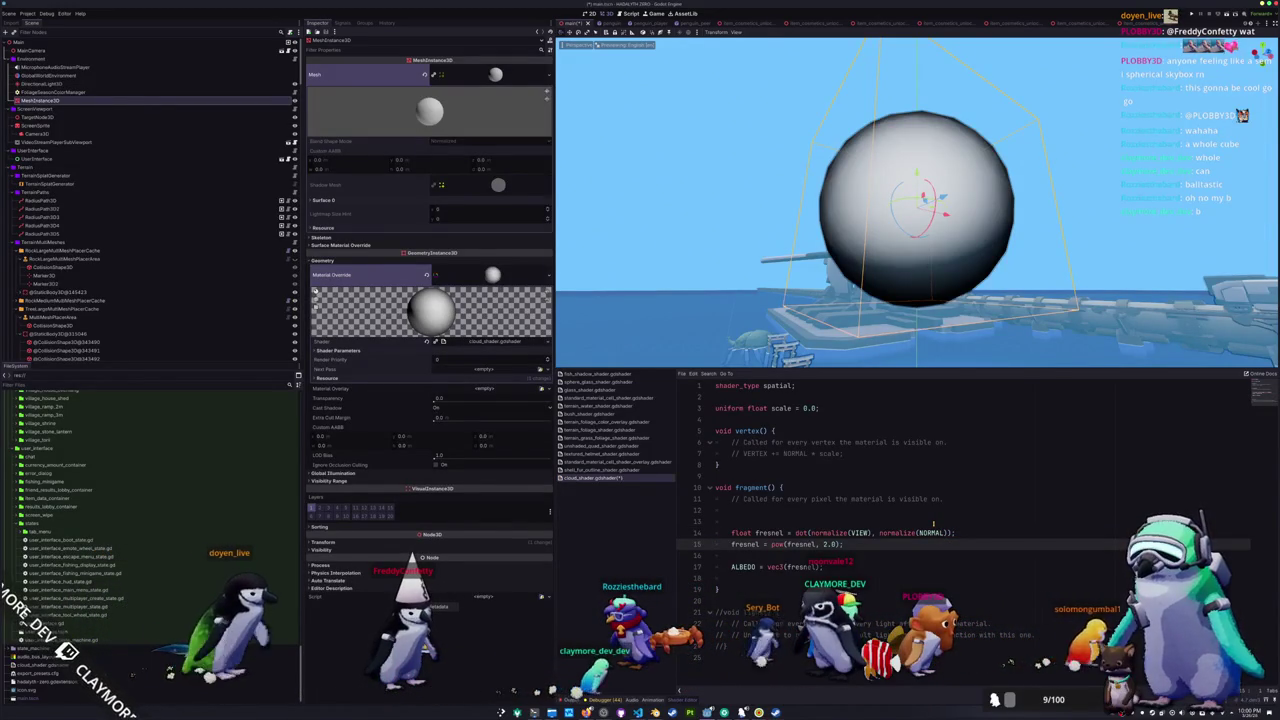
{"action": "key", "text": "Return"}
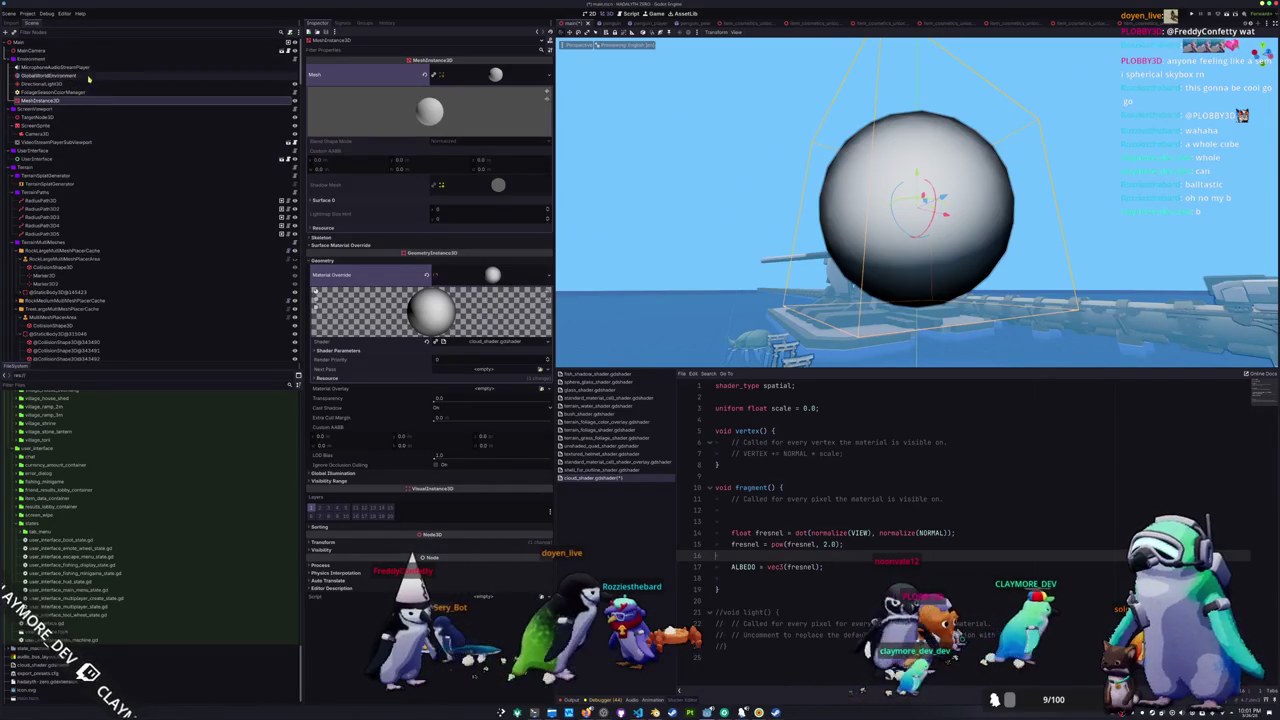
{"action": "left_click", "coordinate": [110, 75]}
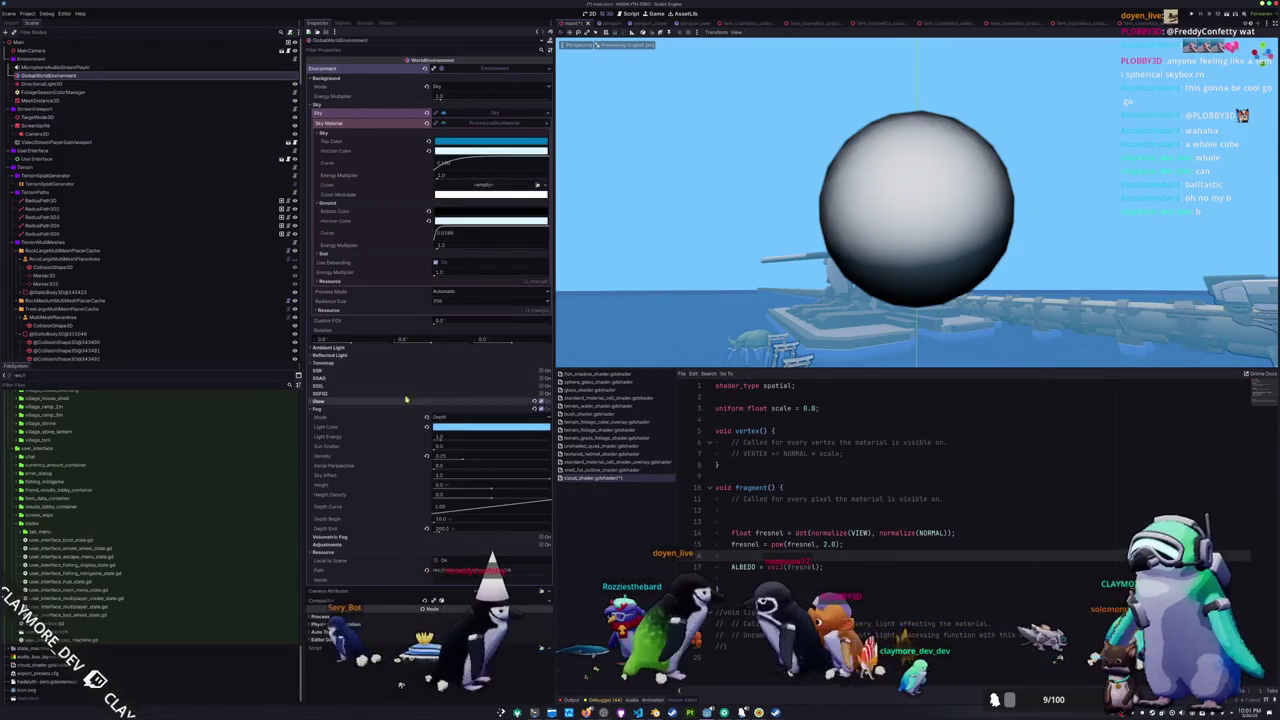
- Expand WorldEnvironment's Compositor Effects in the Inspector and open elements 0 and 3
{"action": "left_click", "coordinate": [484, 604]}
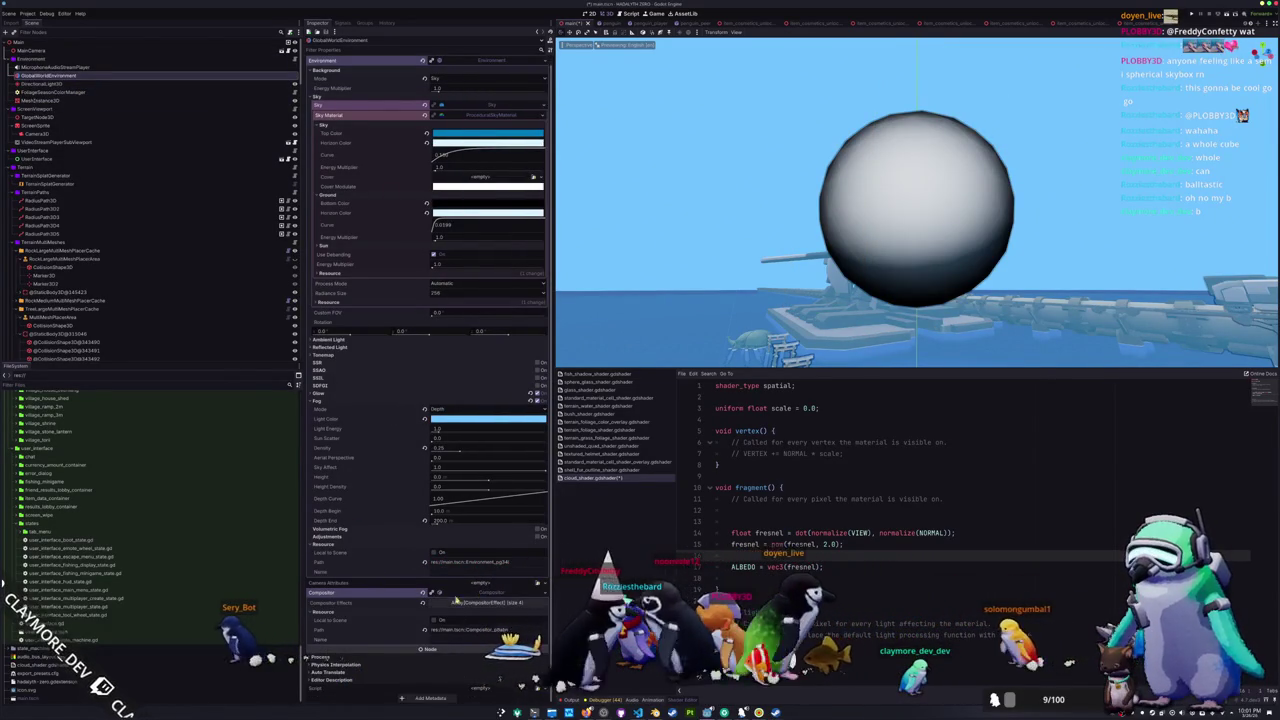
{"action": "scroll", "coordinate": [484, 604], "scroll_direction": "down", "scroll_amount": 2}
{"action": "left_click", "coordinate": [484, 566]}
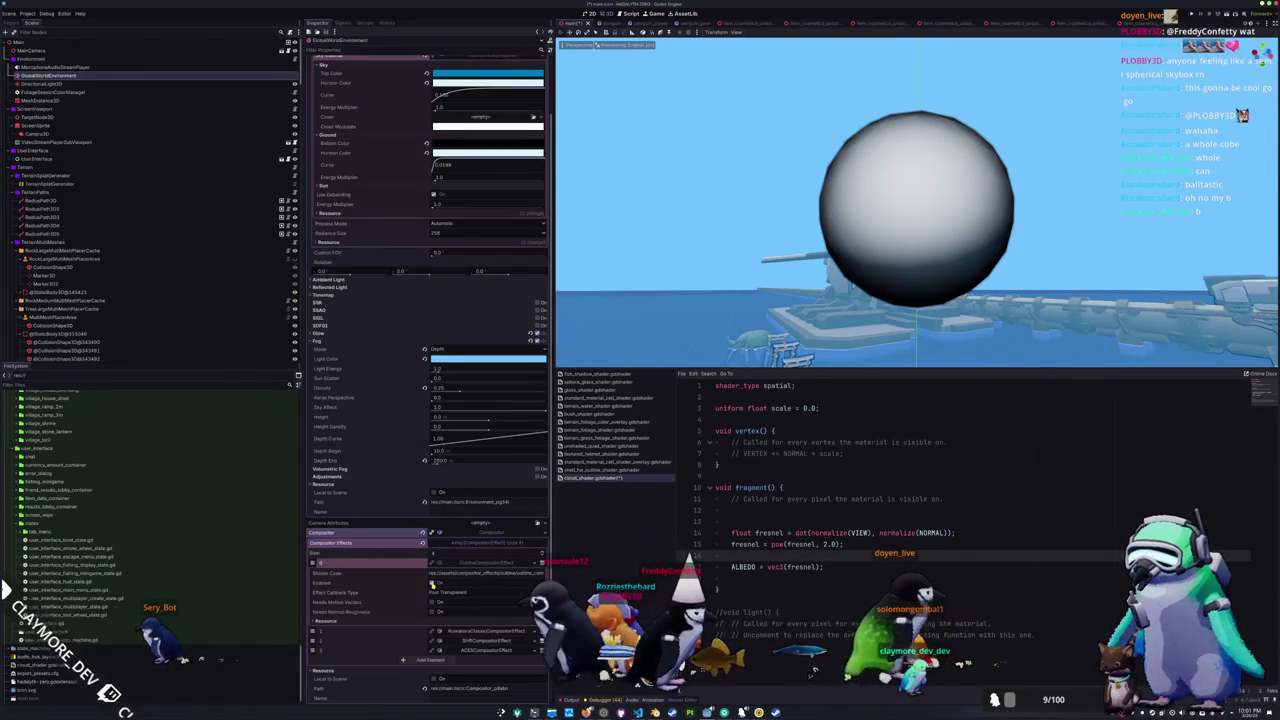
{"action": "scroll", "coordinate": [440, 588], "scroll_direction": "down", "scroll_amount": 2}
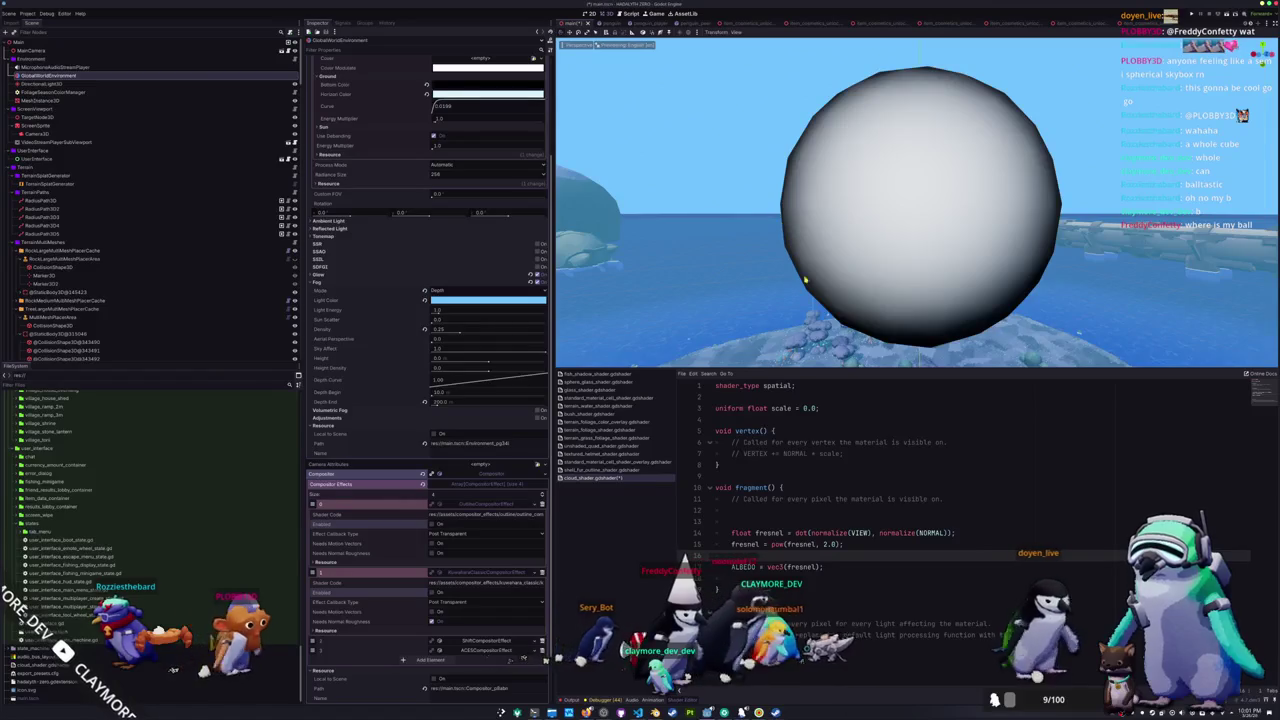
{"action": "mouse_move", "coordinate": [840, 307]}
{"action": "left_mouse_down"}
{"action": "mouse_move", "coordinate": [789, 352]}
{"action": "mouse_move", "coordinate": [810, 325]}
{"action": "left_mouse_up"}
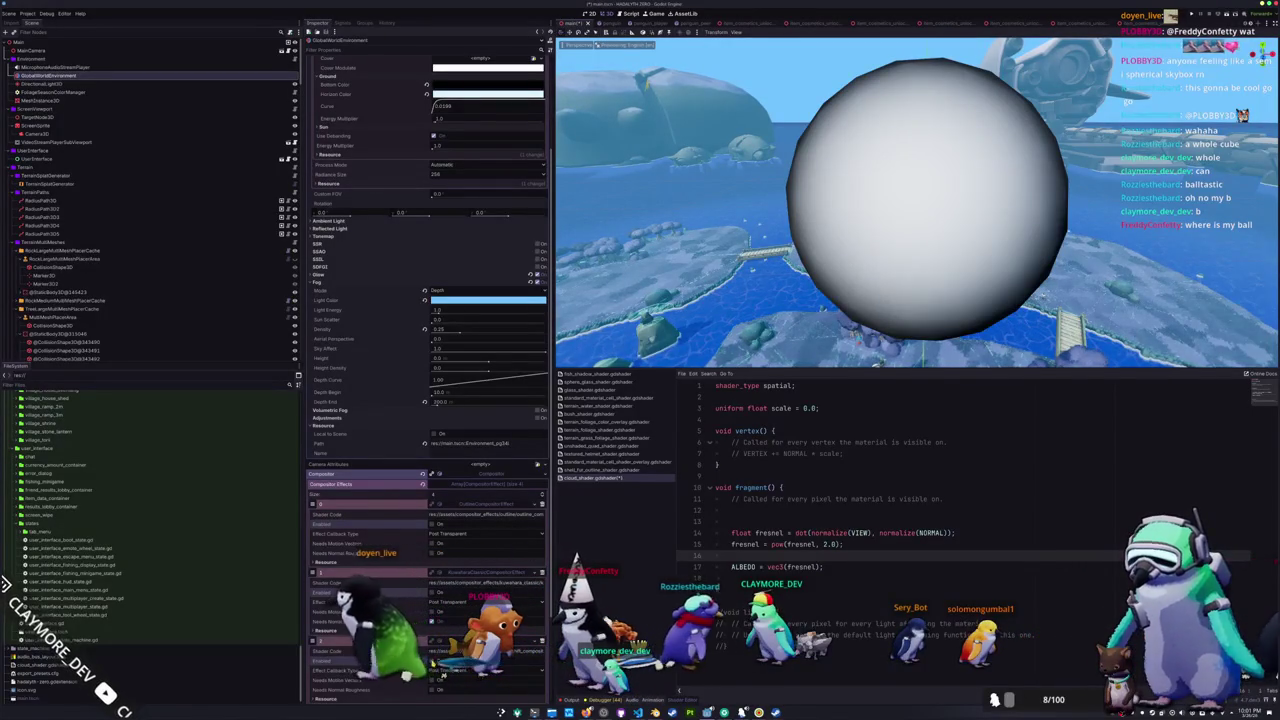
{"action": "scroll", "coordinate": [428, 300], "scroll_direction": "down", "scroll_amount": 3}
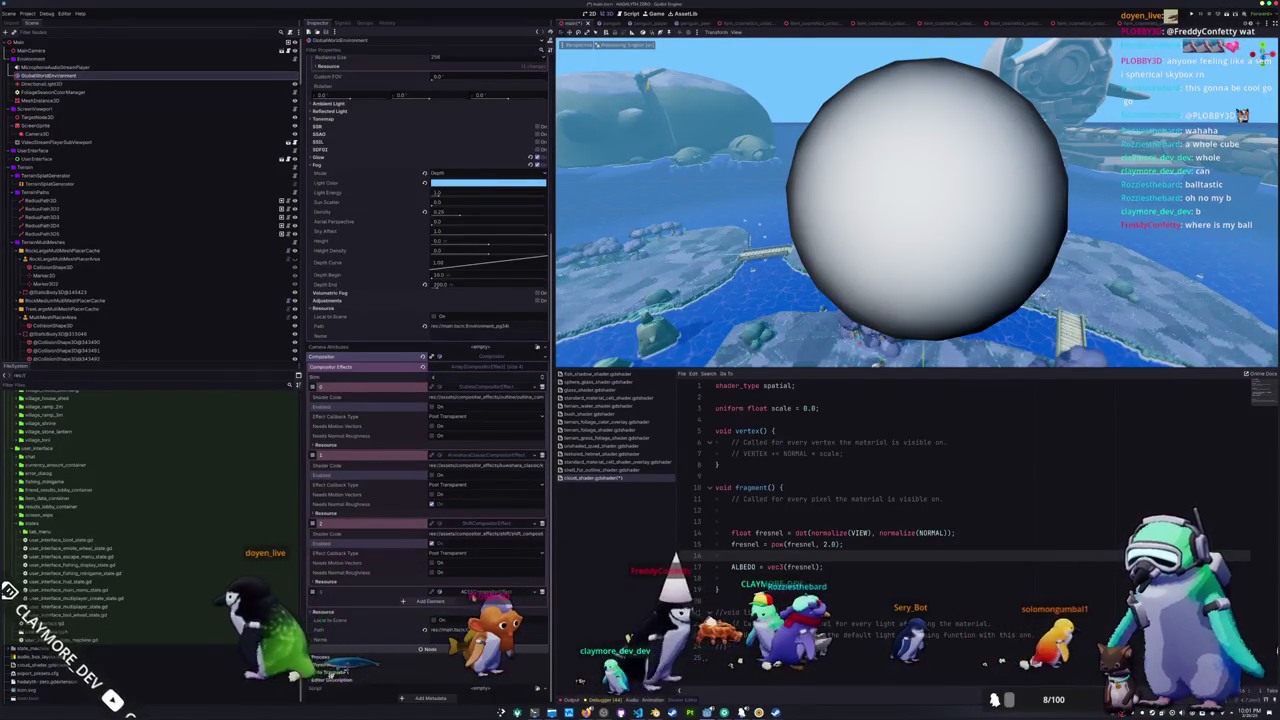
{"action": "left_click", "coordinate": [432, 592]}
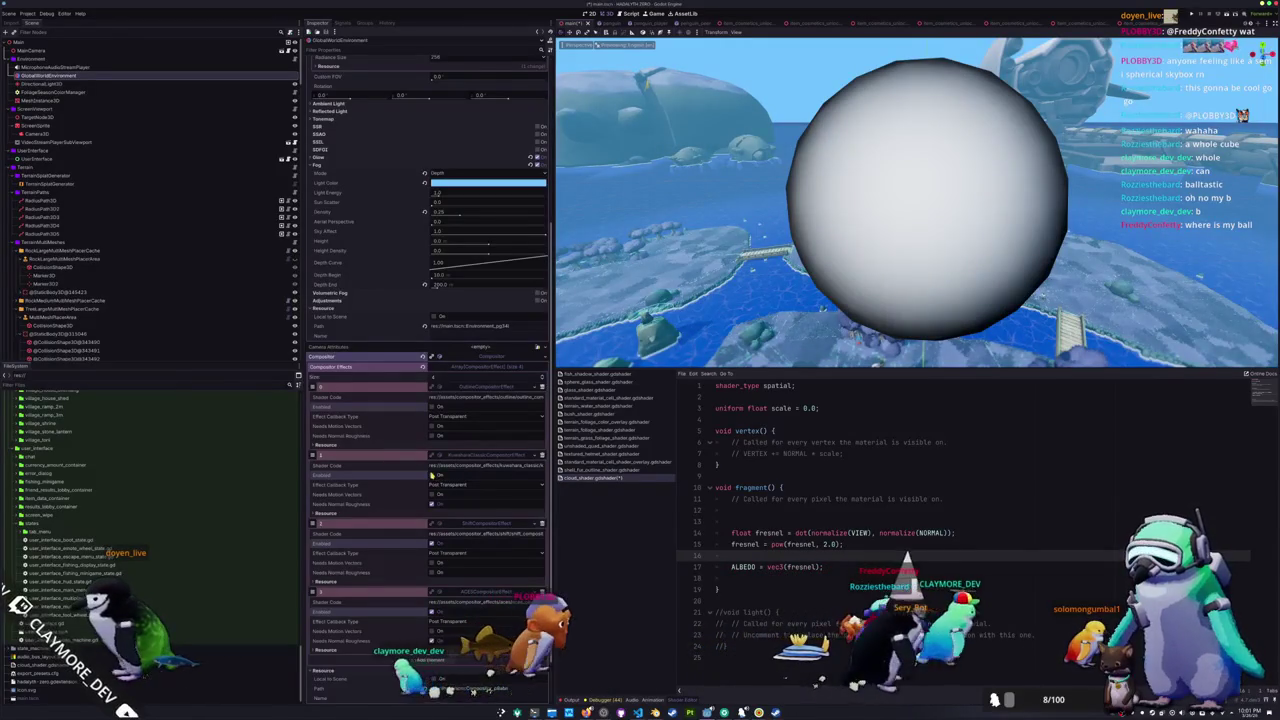
{"action": "scroll", "coordinate": [795, 222], "scroll_direction": "down", "scroll_amount": 4}
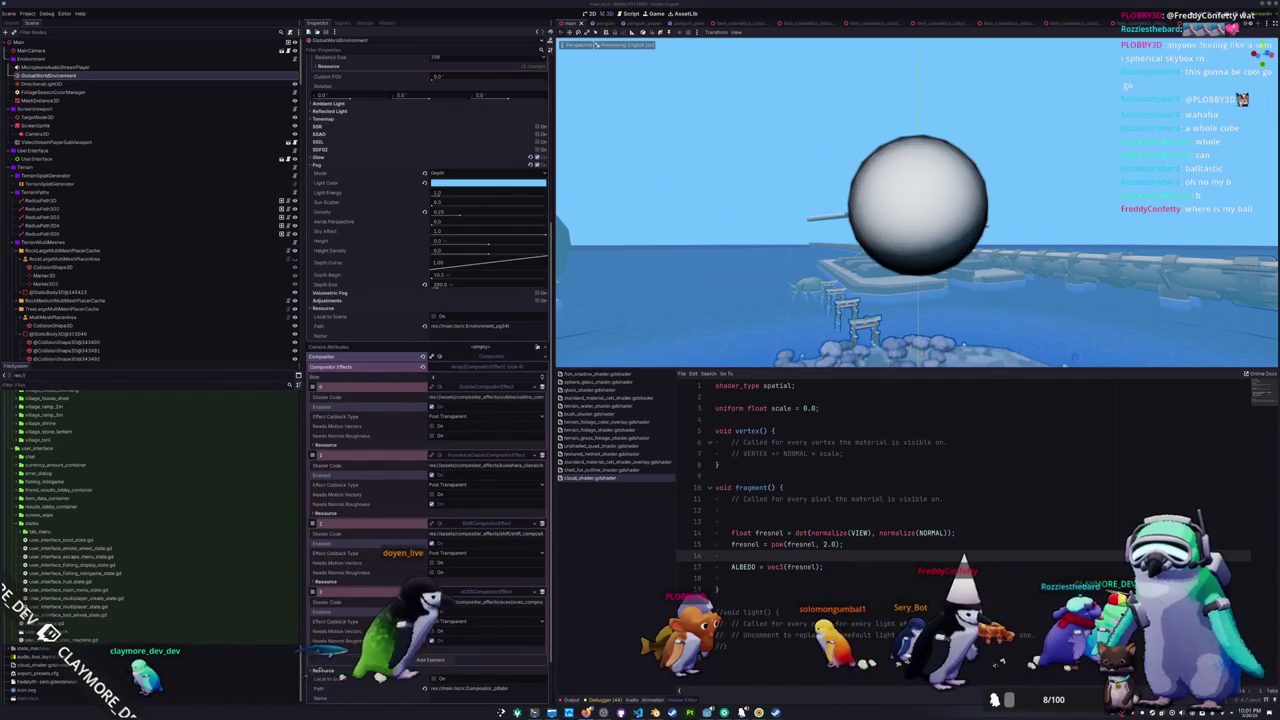
- Wrap the fresnel dot product in pow(..., 2) and delete the separate power line
{"action": "left_click", "coordinate": [820, 521]}
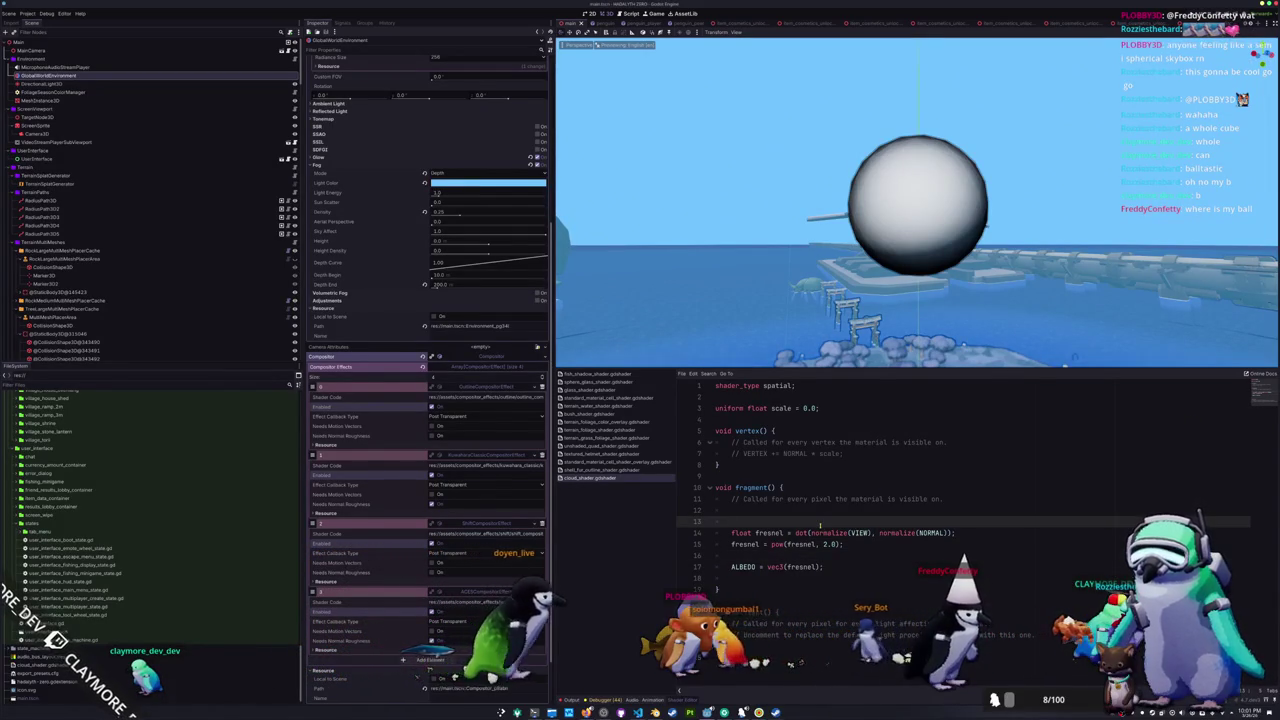
{"action": "key", "text": "Down"}
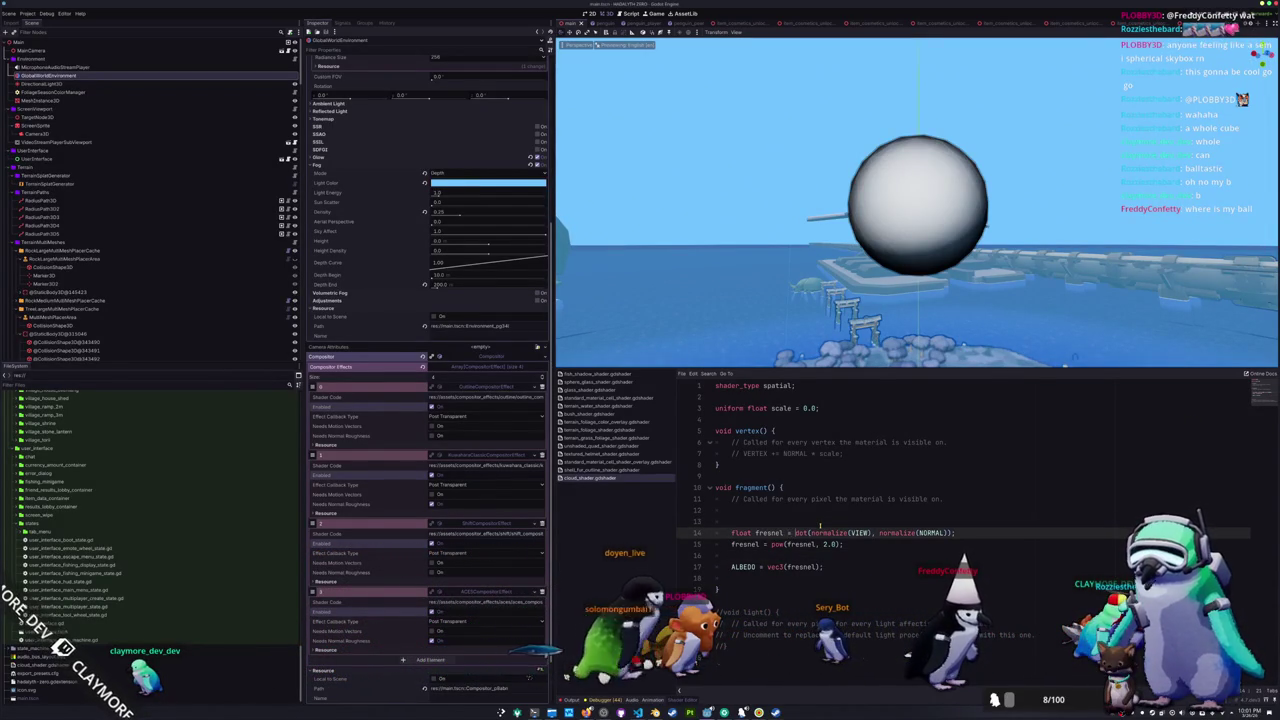
{"action": "key", "text": "Down"}
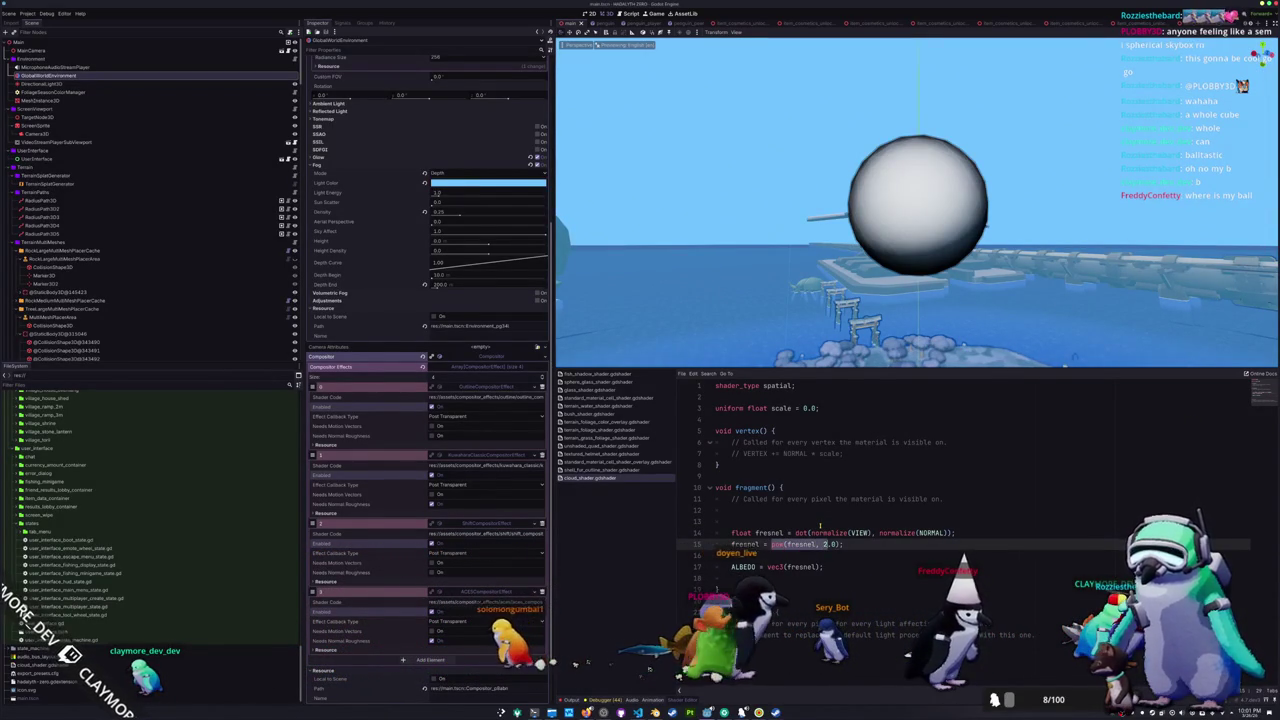
{"action": "key", "text": "shift+End"}
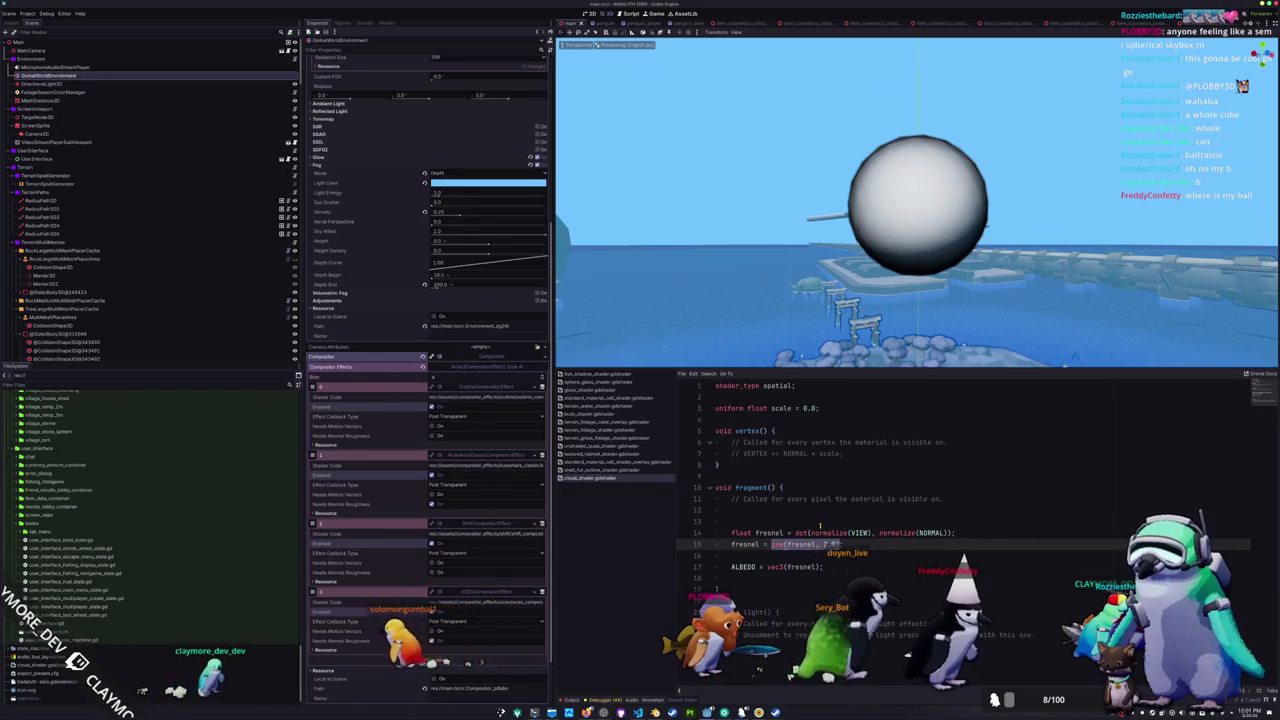
{"action": "left_click", "coordinate": [820, 527]}
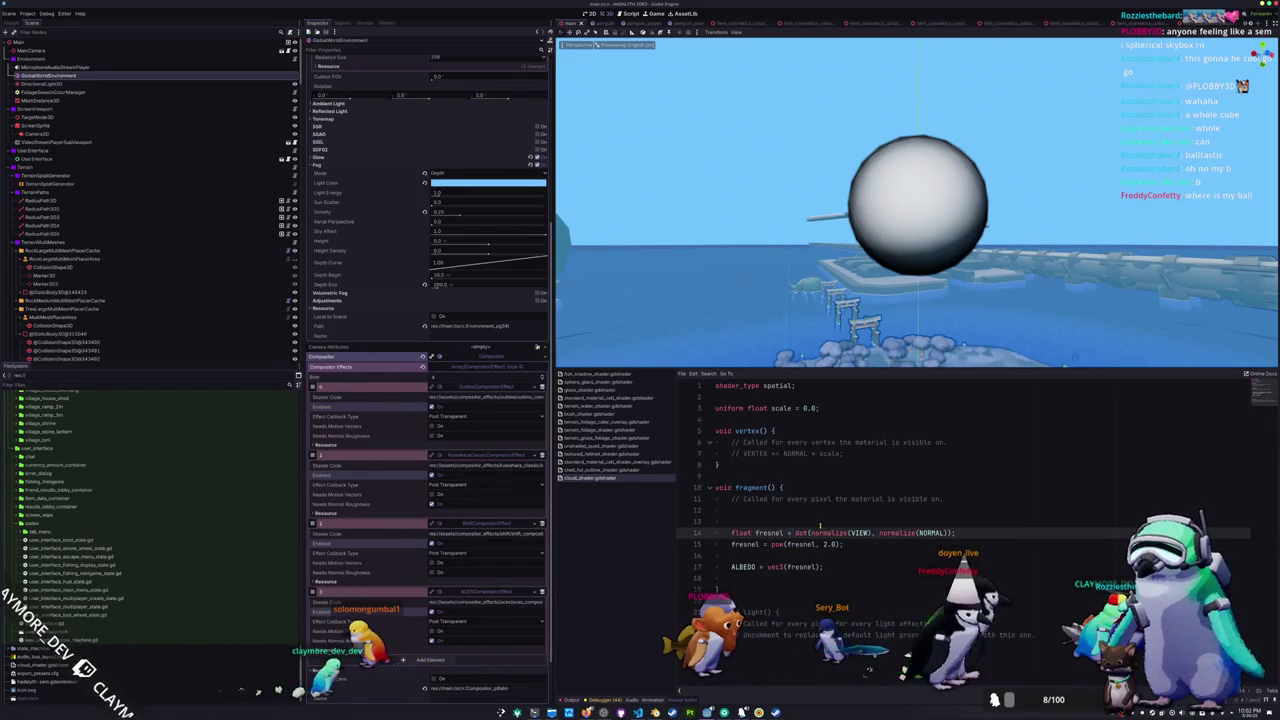
{"action": "type", "text": "pow(1.0 -"}
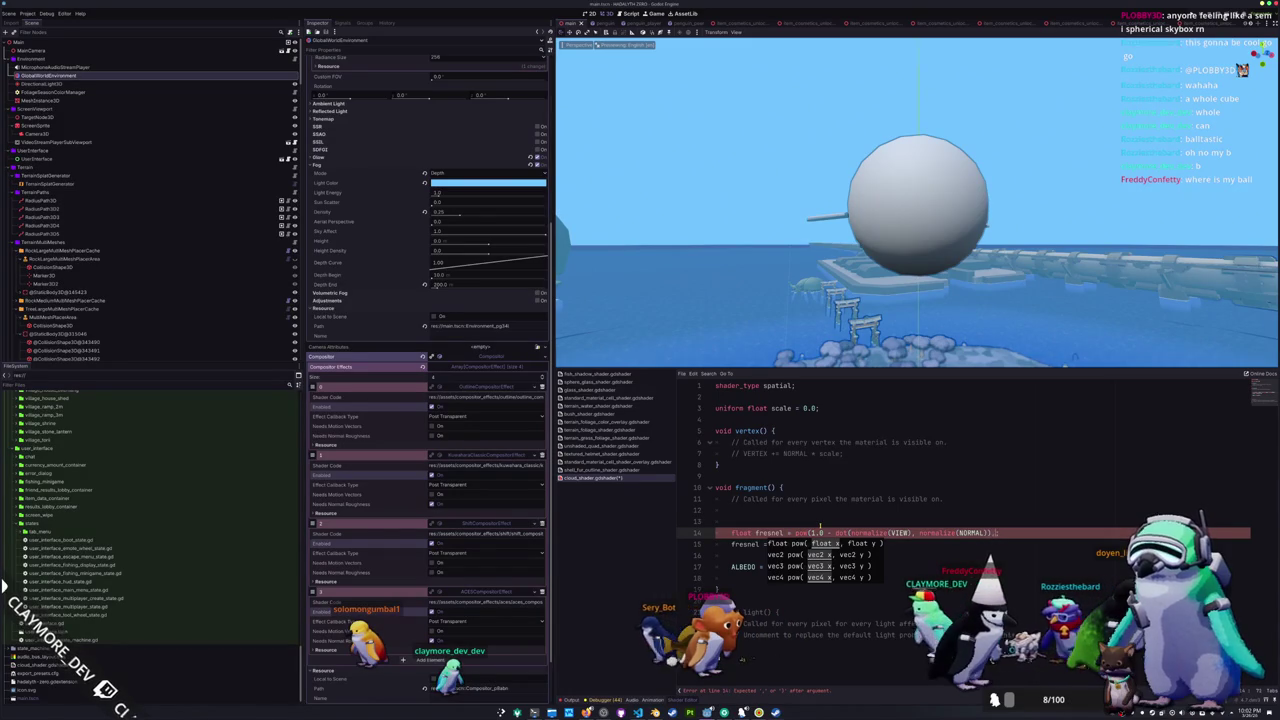
{"action": "type", "text": ", 2.0);"}
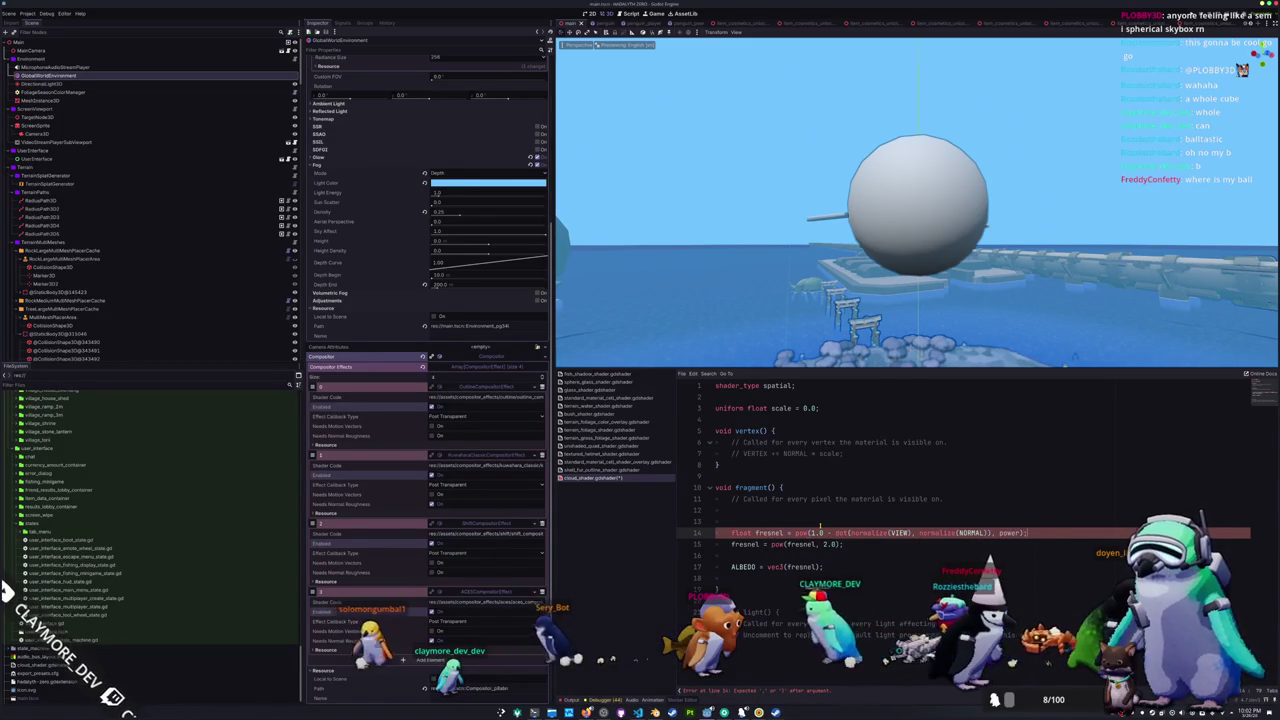
{"action": "key", "text": "Down"}
{"action": "key", "text": "ctrl+shift+k"}
- Declare a float power uniform at the top and remove the blank line above the fresnel line
{"action": "key", "text": "Up"}
{"action": "key", "text": "Up"}
{"action": "key", "text": "Up"}
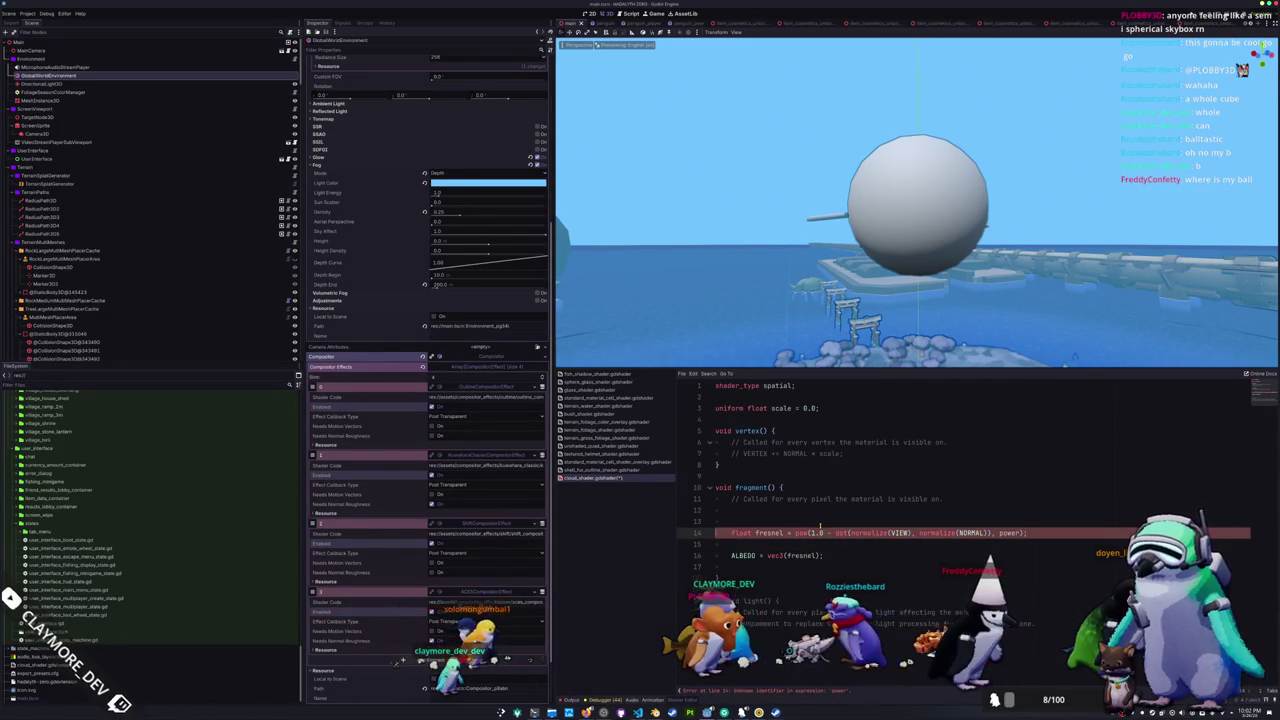
{"action": "key", "text": "Return"}
{"action": "type", "text": "uniform f"}
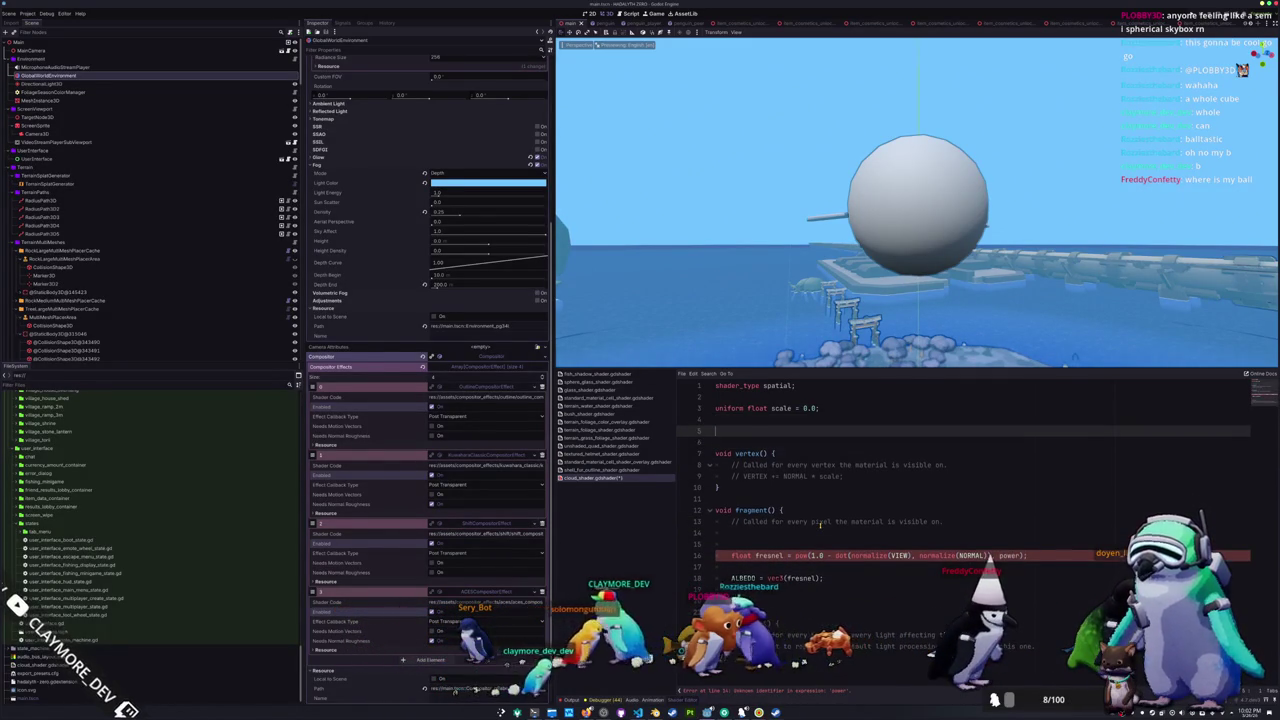
{"action": "type", "text": "loat power = 2.0;"}
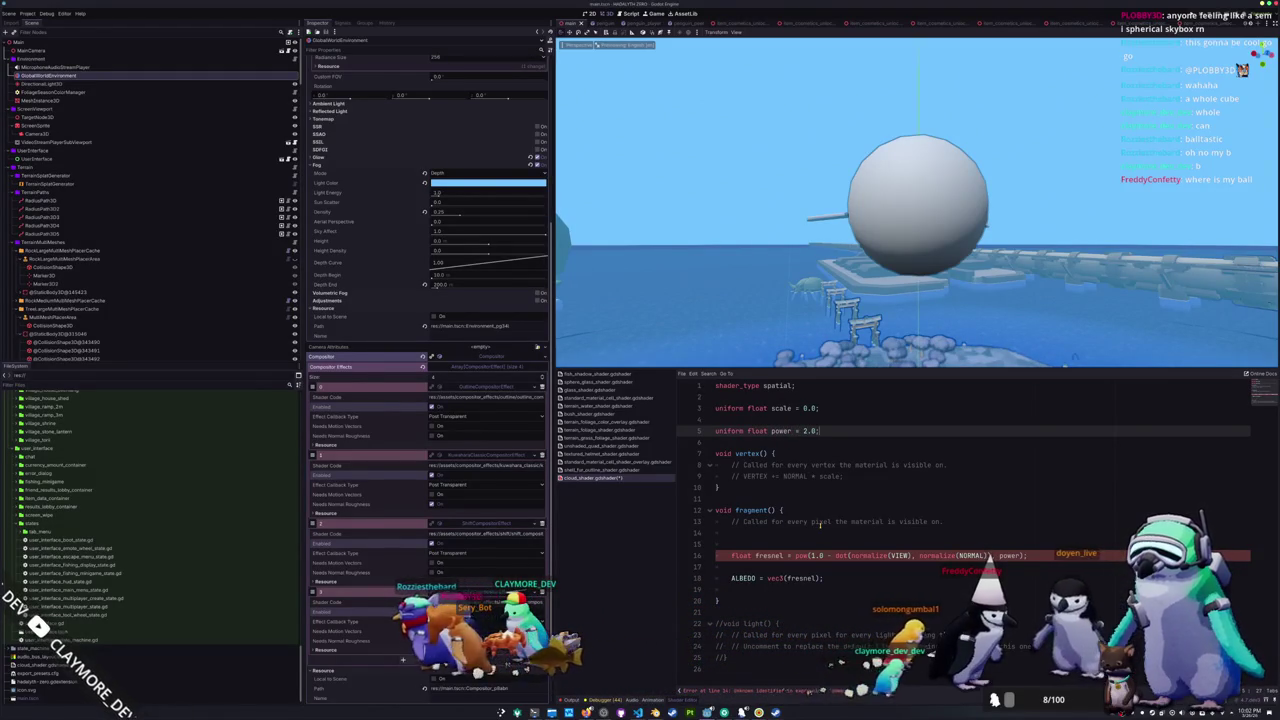
{"action": "key", "text": "Down"}
{"action": "key", "text": "Down"}
{"action": "key", "text": "Down"}
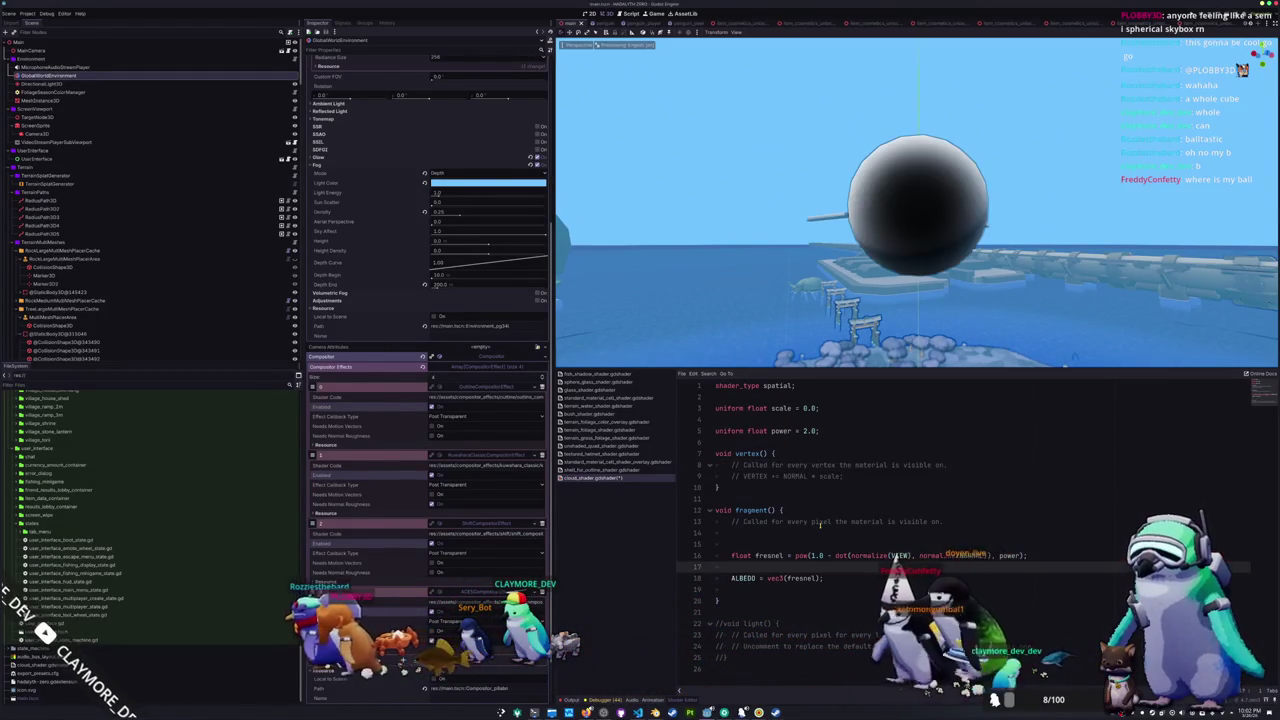
{"action": "key", "text": "Up"}
{"action": "key", "text": "Up"}
{"action": "key", "text": "Delete"}
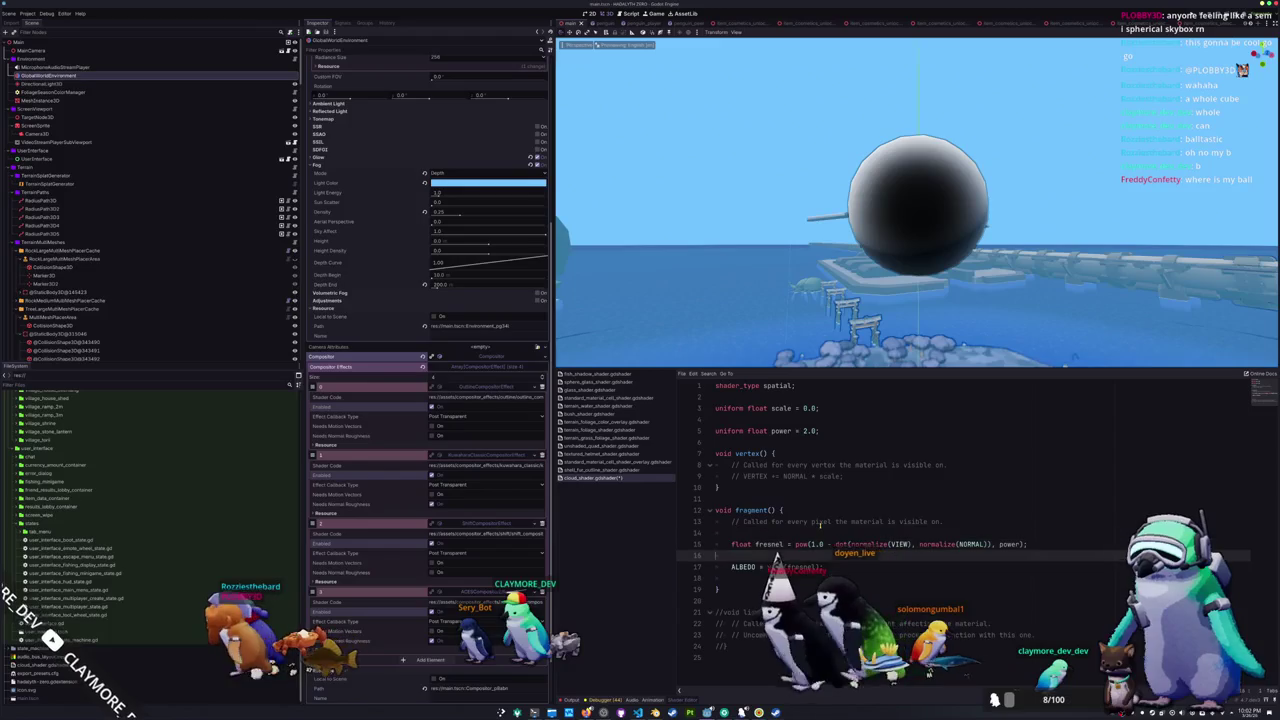
{"action": "key", "text": "Down"}
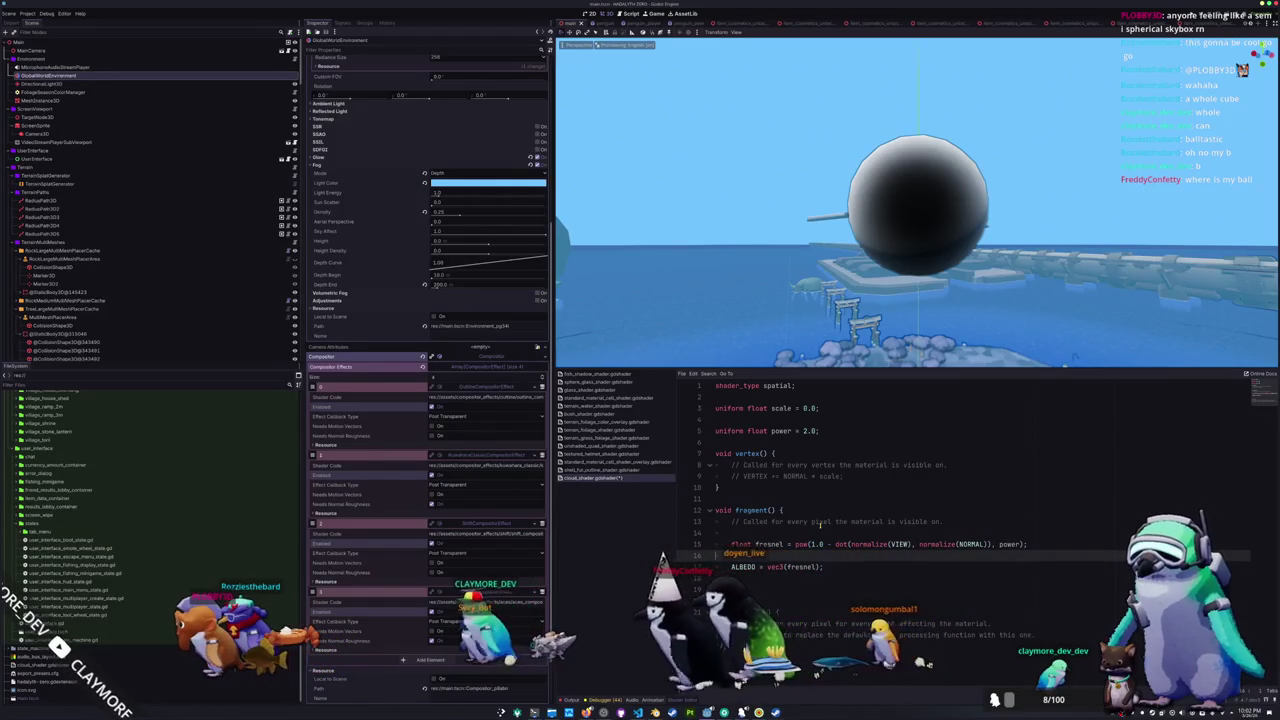
{"action": "mouse_move", "coordinate": [689, 309]}
{"action": "left_mouse_down"}
{"action": "mouse_move", "coordinate": [766, 322]}
{"action": "mouse_move", "coordinate": [784, 307]}
{"action": "left_mouse_up"}
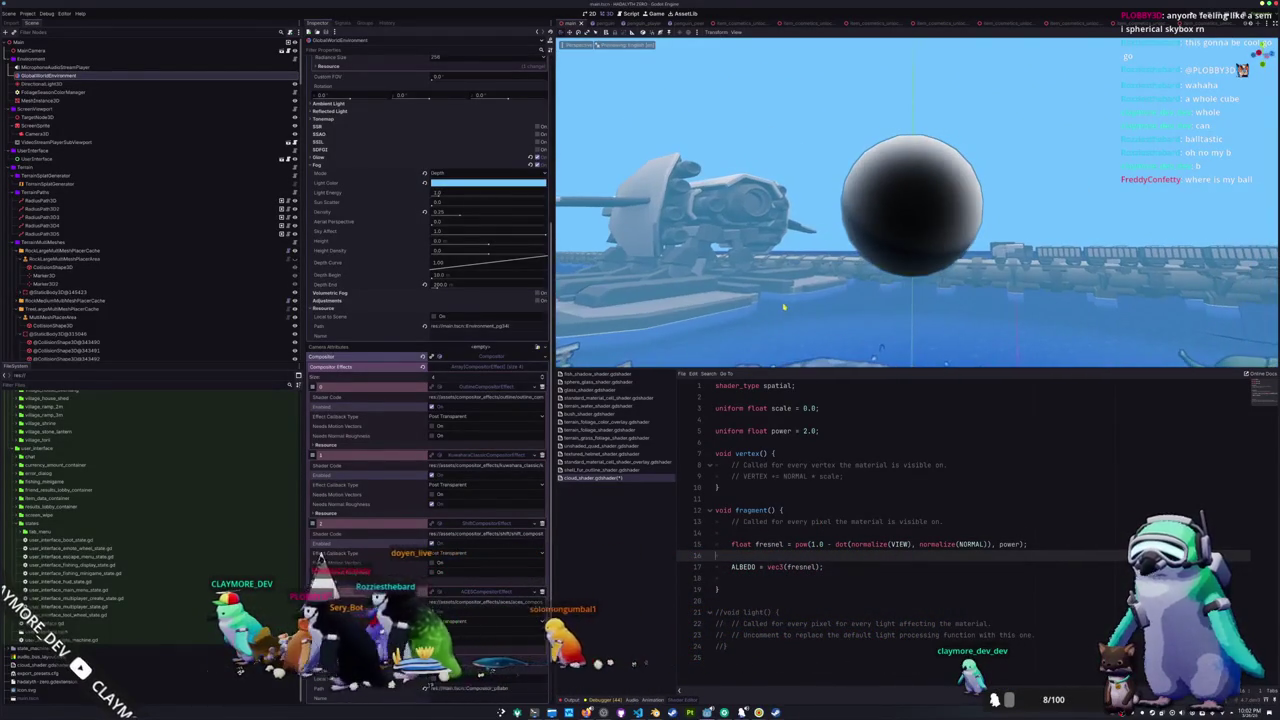
- Insert 'group_uniforms Fresnel;' above the power uniform on line 5
{"action": "left_click", "coordinate": [740, 444]}
{"action": "left_click", "coordinate": [780, 420]}
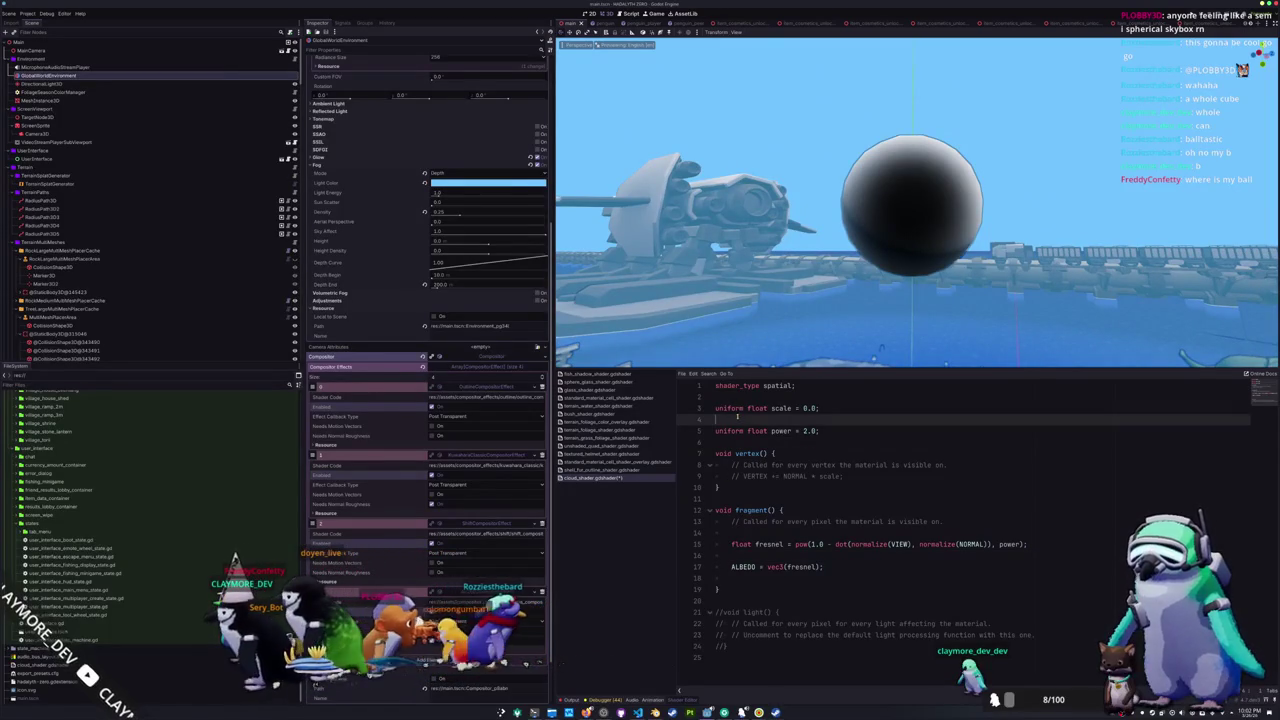
{"action": "key", "text": "Delete"}
{"action": "key", "text": "Return"}
{"action": "key", "text": "Return"}
{"action": "type", "text": "group"}
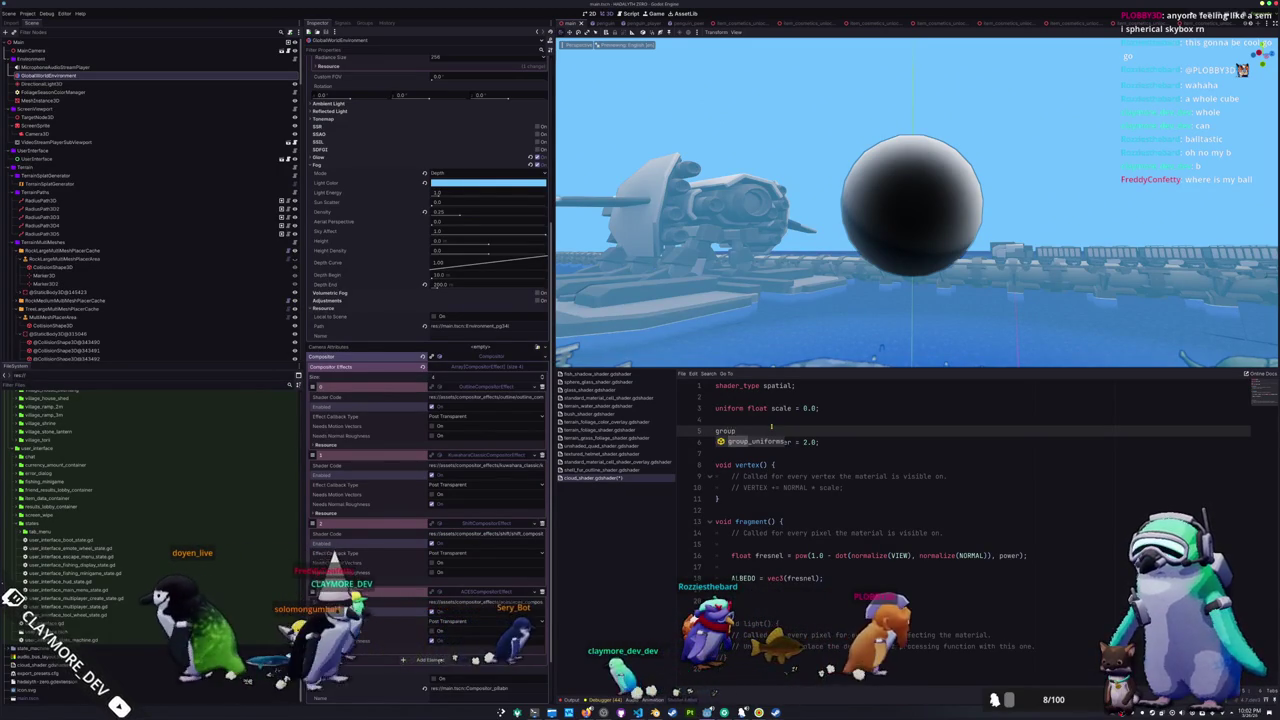
{"action": "key", "text": "Return"}
{"action": "type", "text": "Fresnel;"}
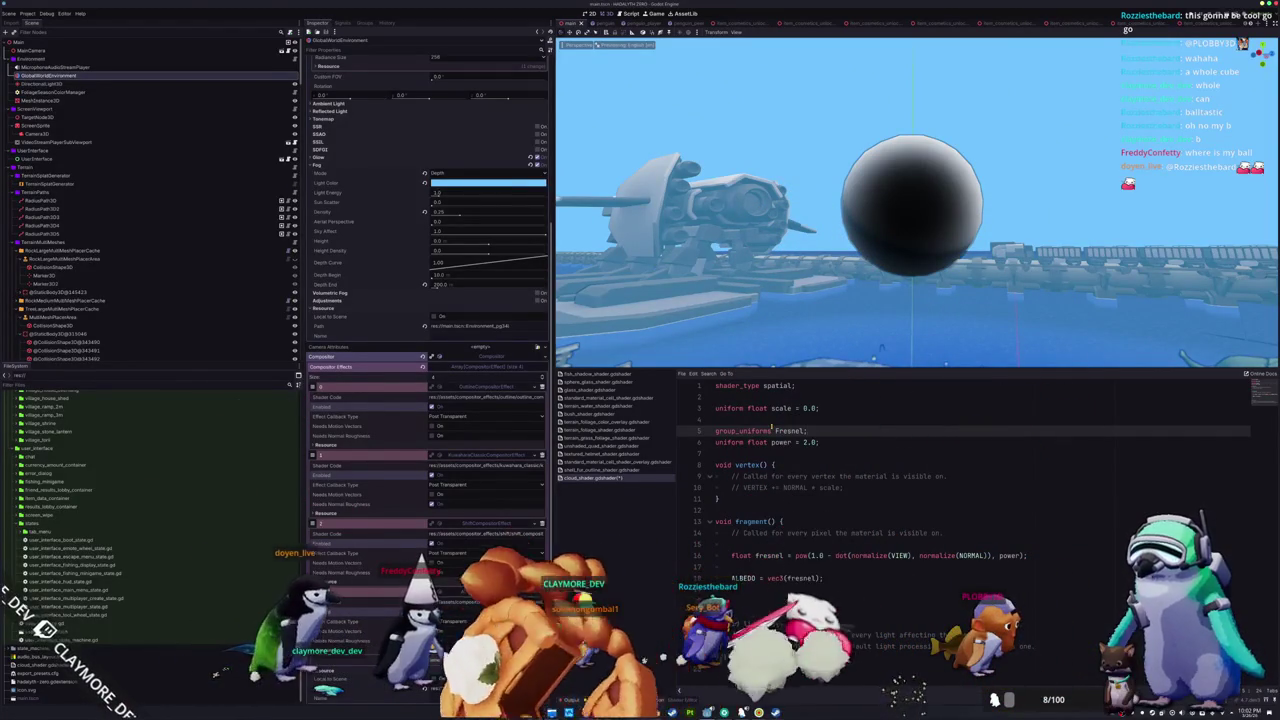
- With the sphere mesh selected, add a 'group_uniforms geometry;' line above the scale uniform
{"action": "left_click", "coordinate": [40, 100]}
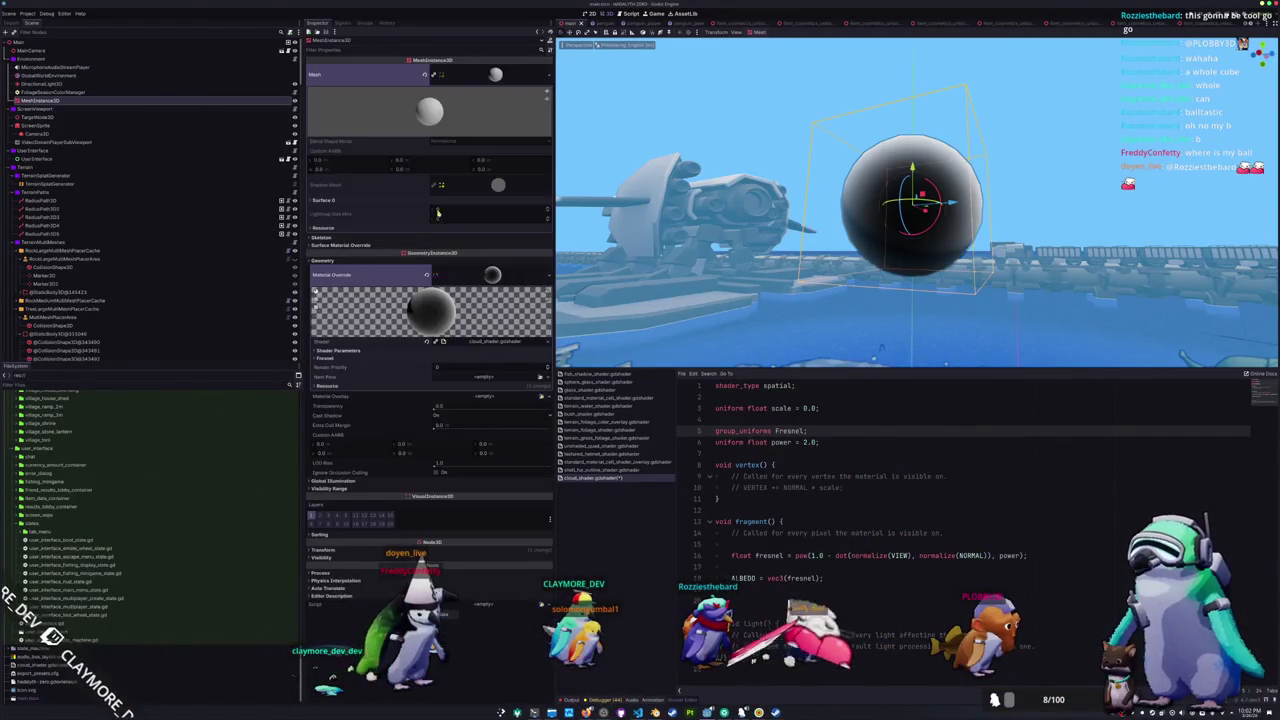
{"action": "left_click", "coordinate": [338, 358]}
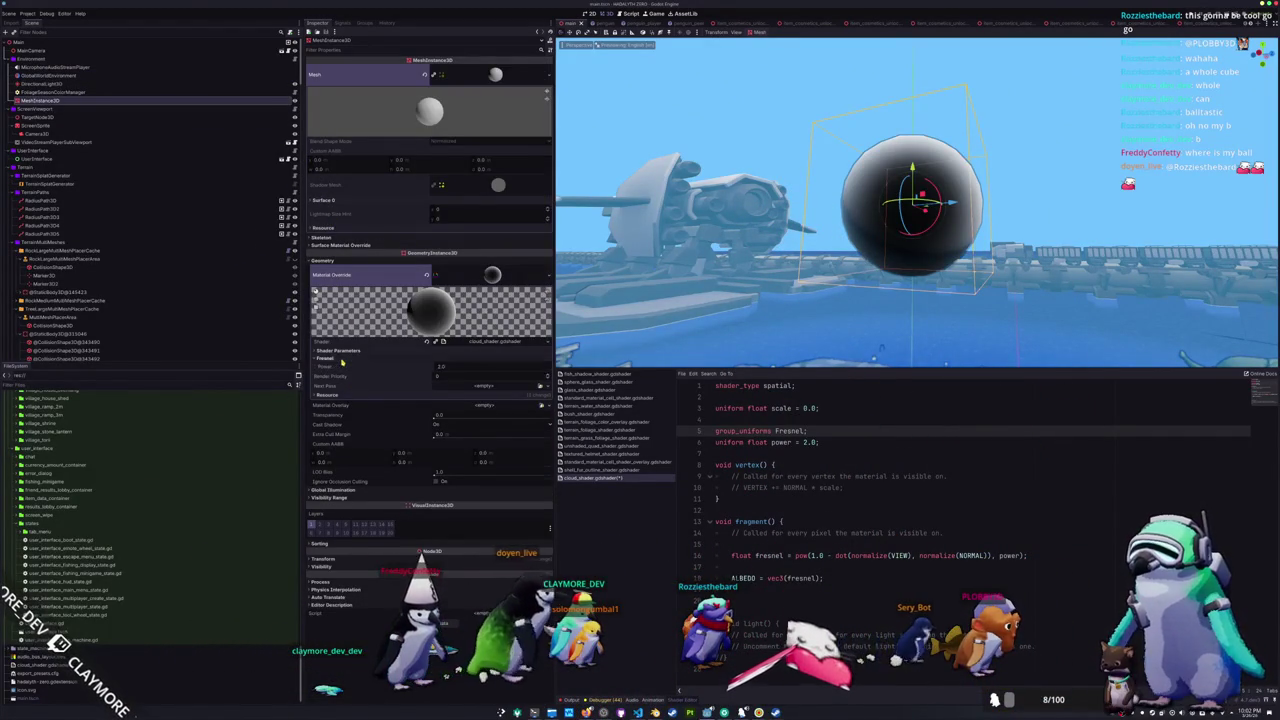
{"action": "left_click", "coordinate": [740, 400]}
{"action": "key", "text": "Return"}
{"action": "type", "text": "up_uniforms"}
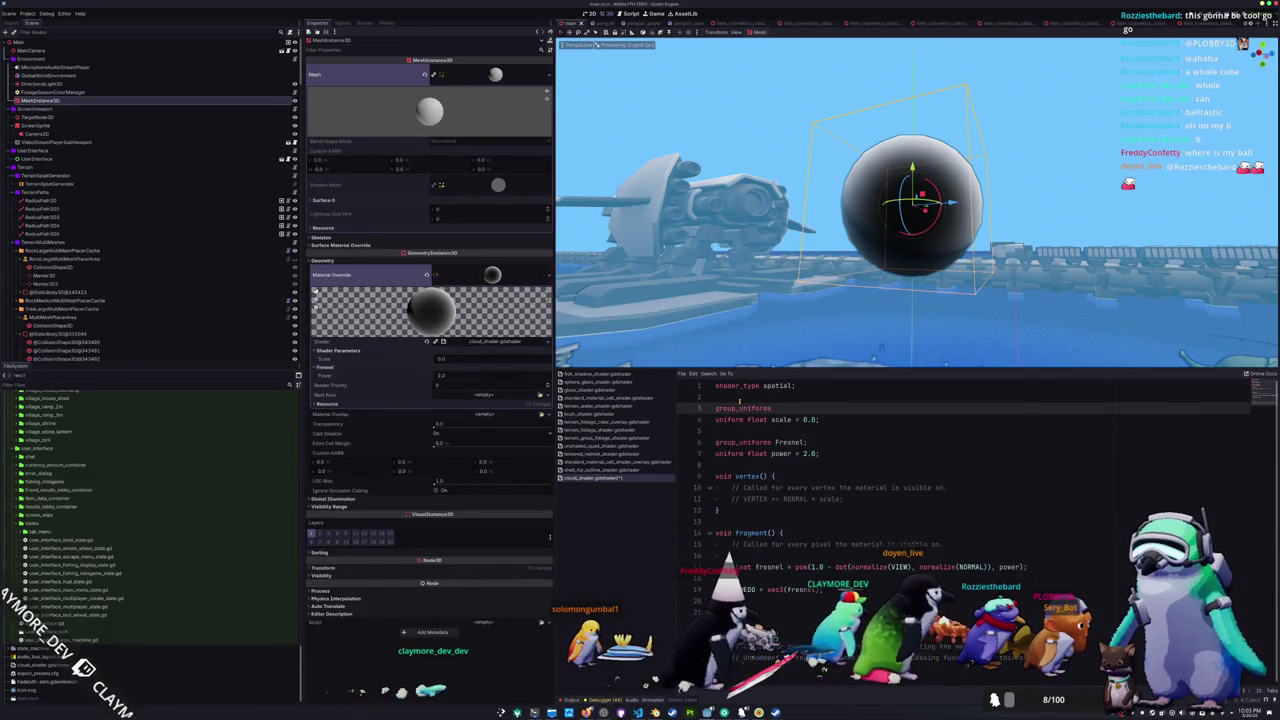
{"action": "key", "text": "Return"}
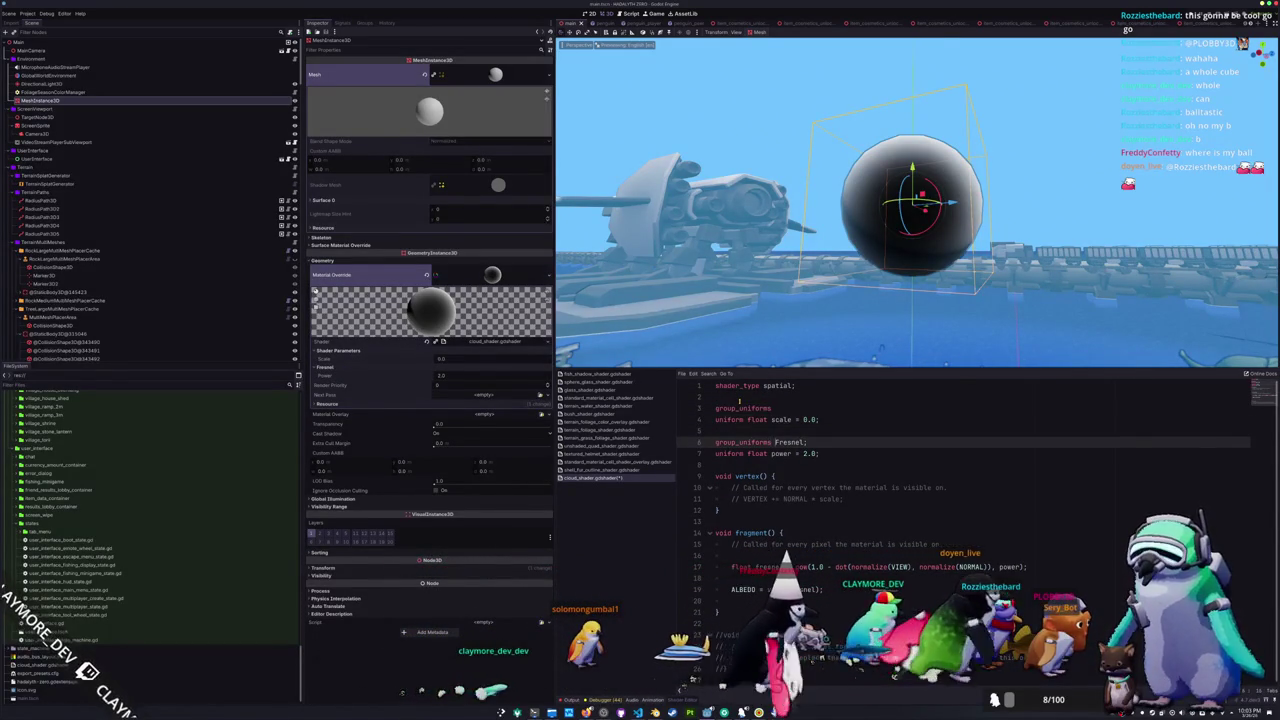
{"action": "key", "text": "Escape"}
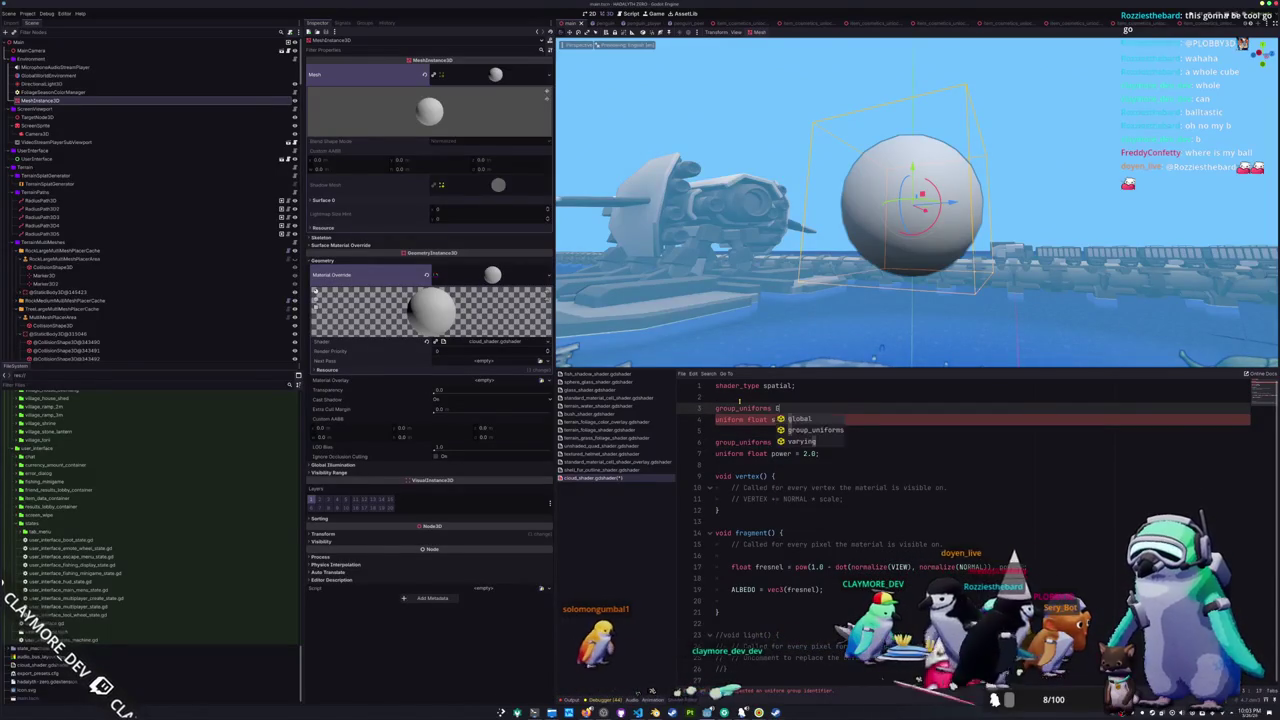
{"action": "type", "text": "geometry"}
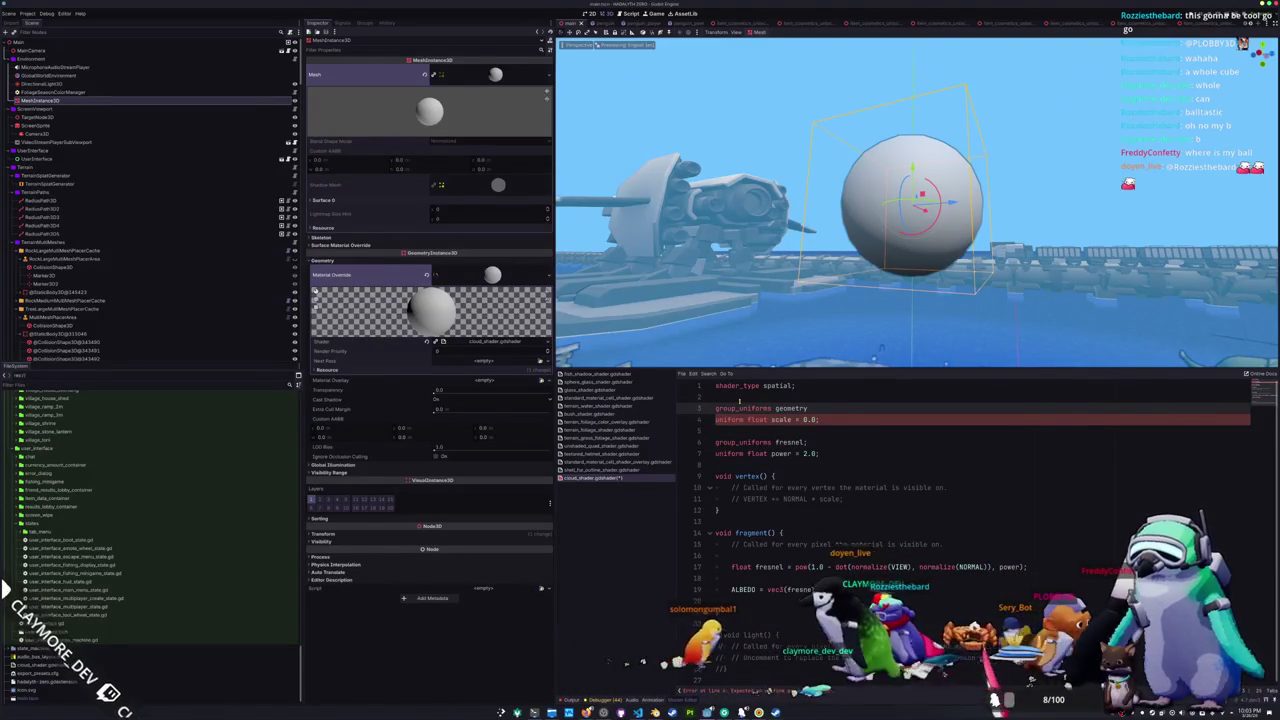
{"action": "key", "text": "Down"}
{"action": "key", "text": "Down"}
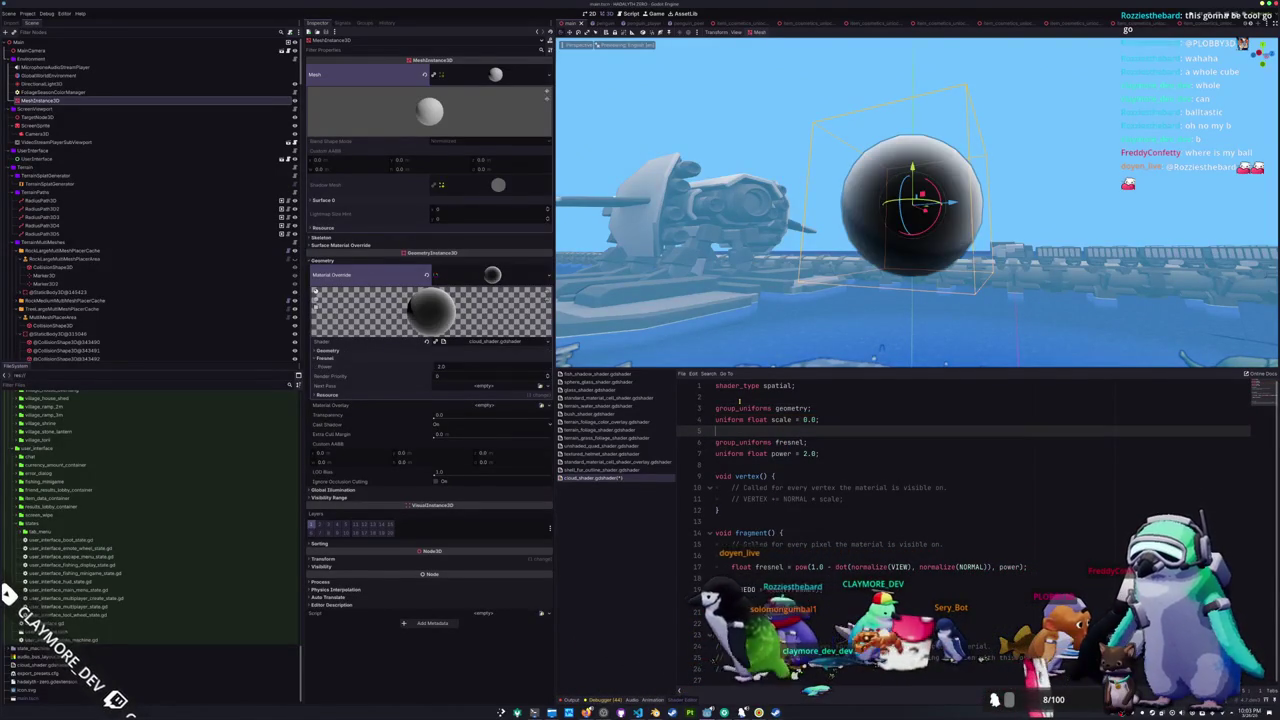
- Below the power uniform, add an edges uniform group declaring 'uniform sampler2D edge_noise'
{"action": "key", "text": "Down"}
{"action": "key", "text": "Down"}
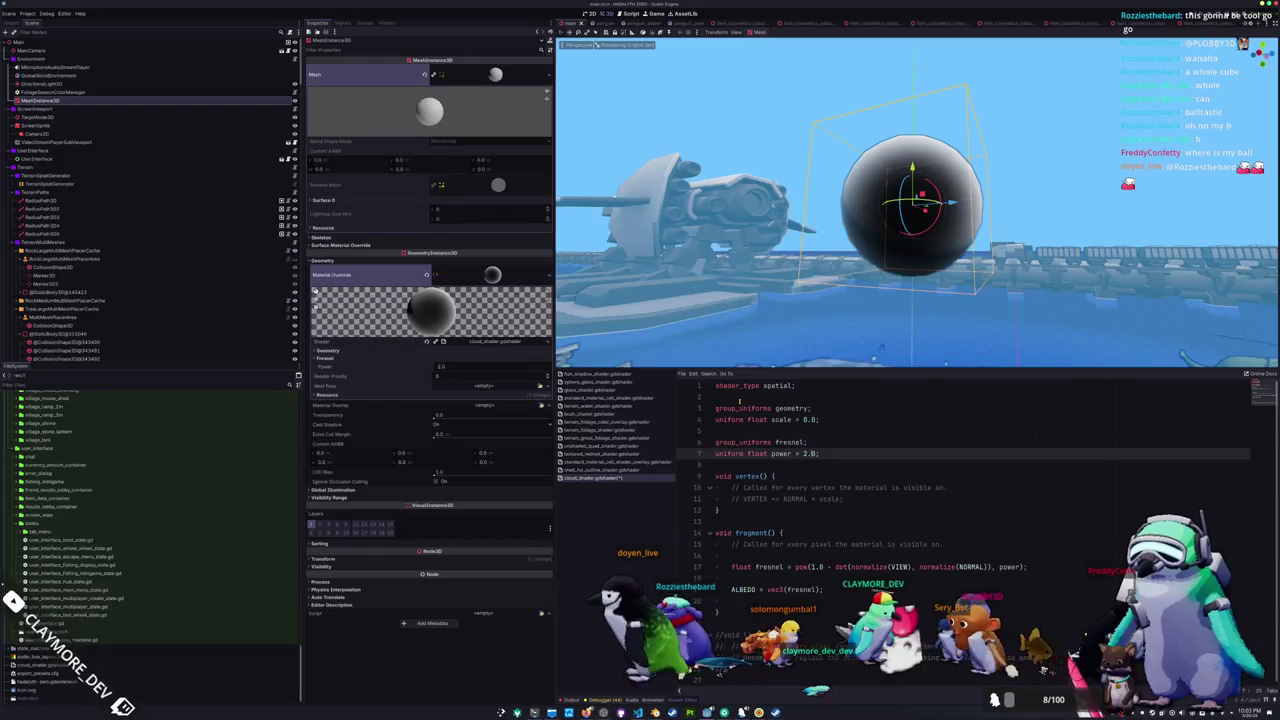
{"action": "key", "text": "Return"}
{"action": "key", "text": "Return"}
{"action": "type", "text": "group_u"}
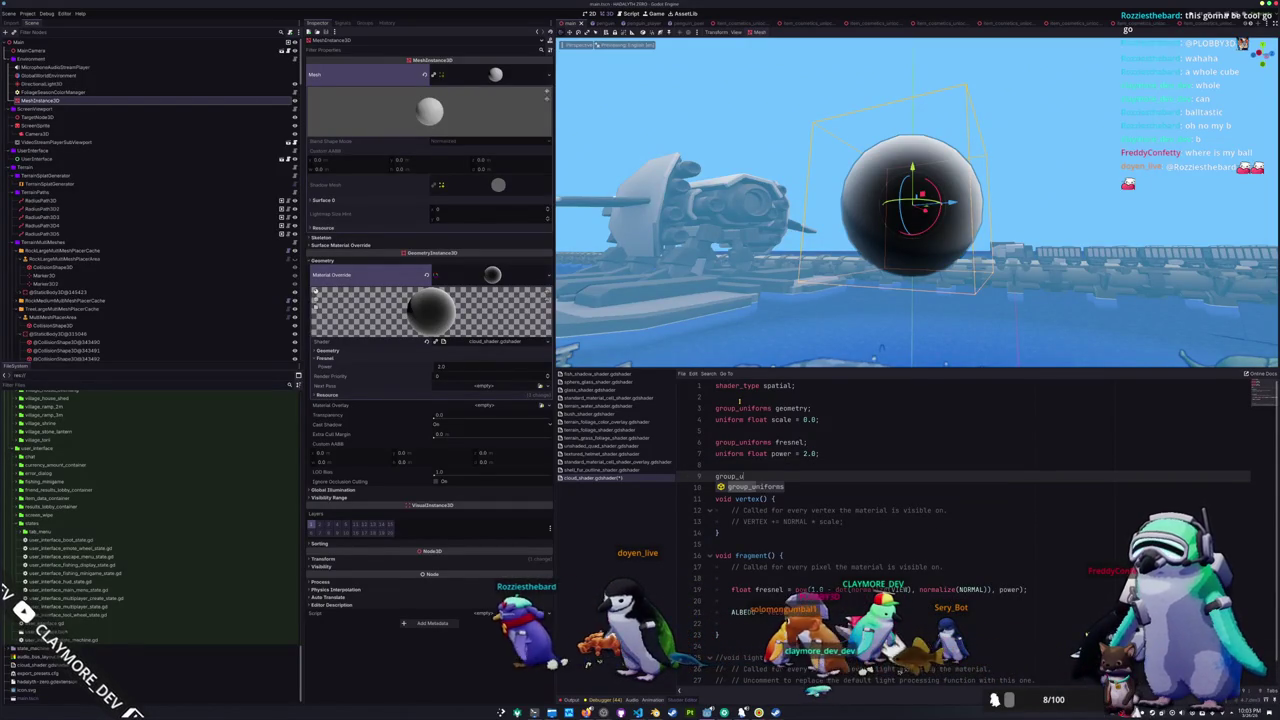
{"action": "key", "text": "Return"}
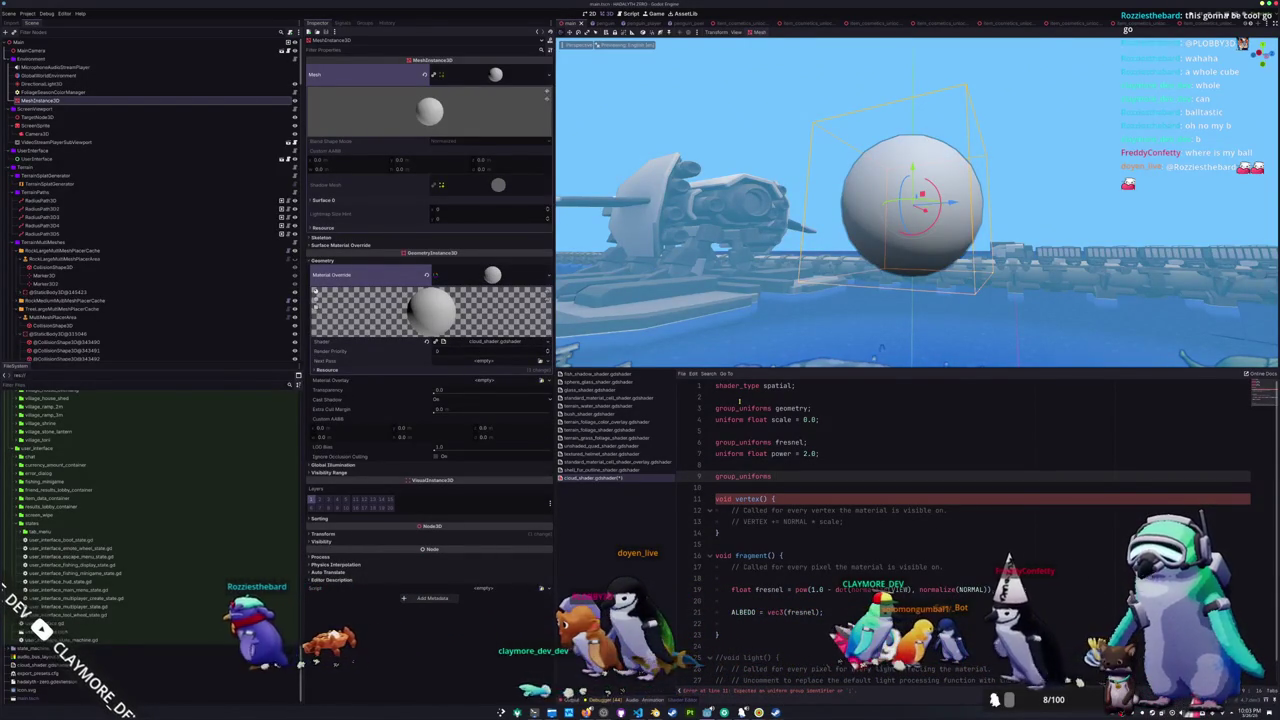
{"action": "type", "text": "noise"}
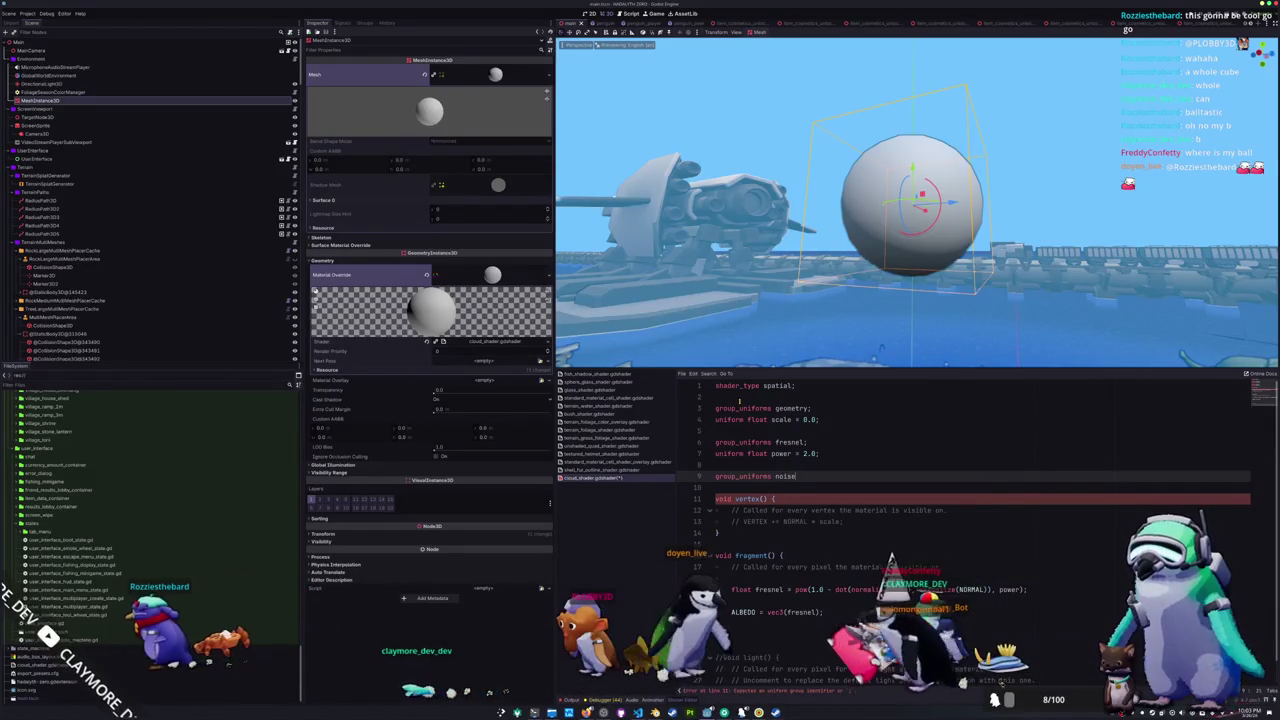
{"action": "key", "text": "BackSpace"}
{"action": "key", "text": "BackSpace"}
{"action": "key", "text": "BackSpace"}
{"action": "type", "text": "edge_noise;"}
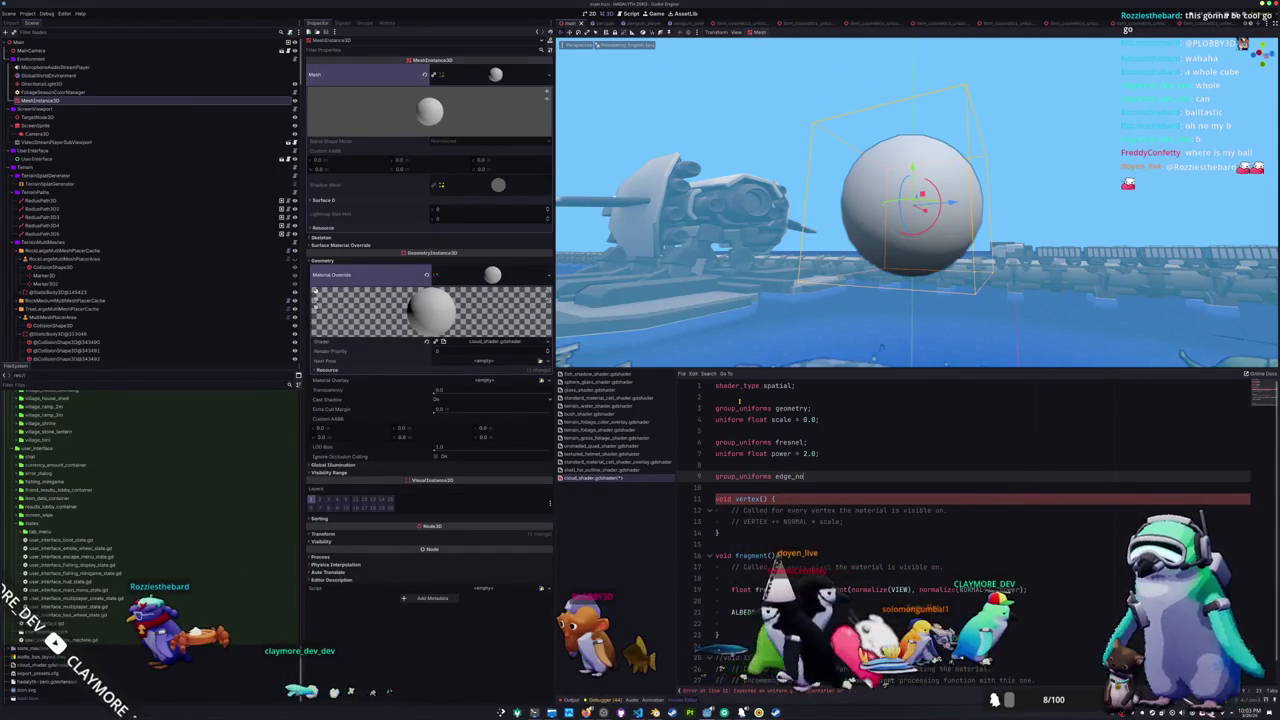
{"action": "key", "text": "Return"}
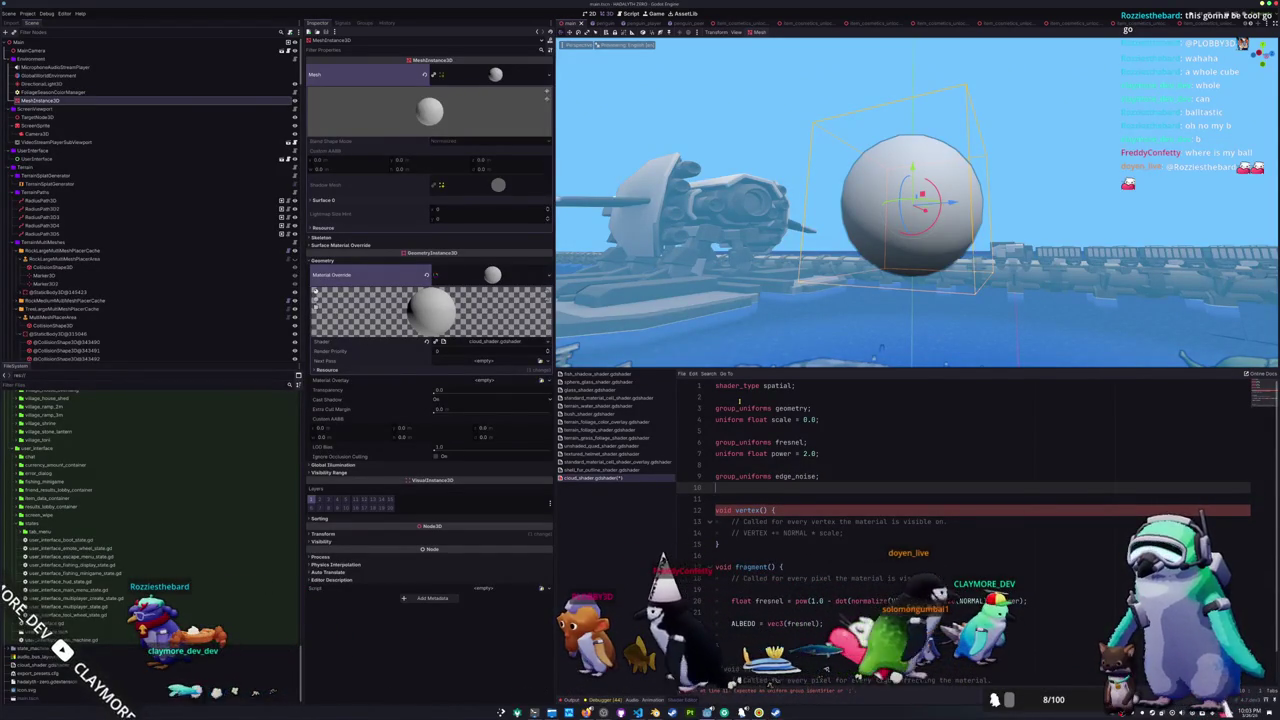
{"action": "key", "text": "BackSpace"}
{"action": "key", "text": "BackSpace"}
{"action": "type", "text": "uniform sam"}
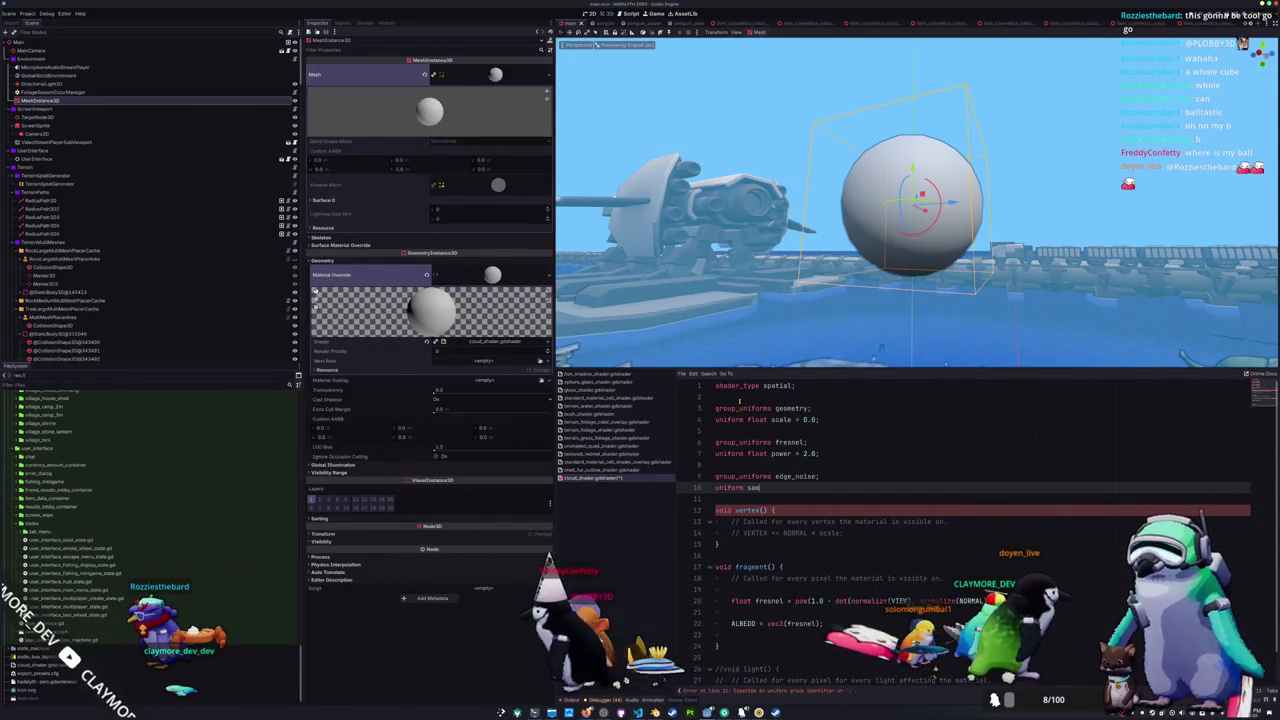
{"action": "type", "text": "pler2D "}
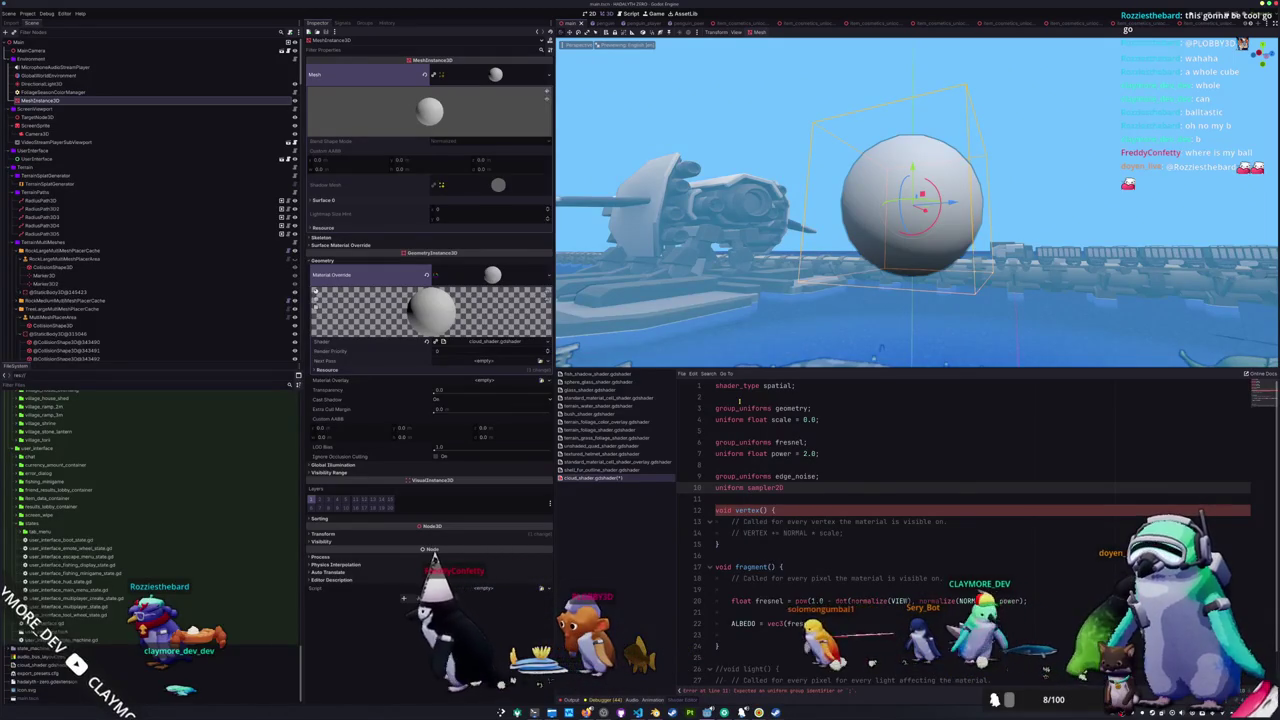
{"action": "type", "text": "edge_no"}
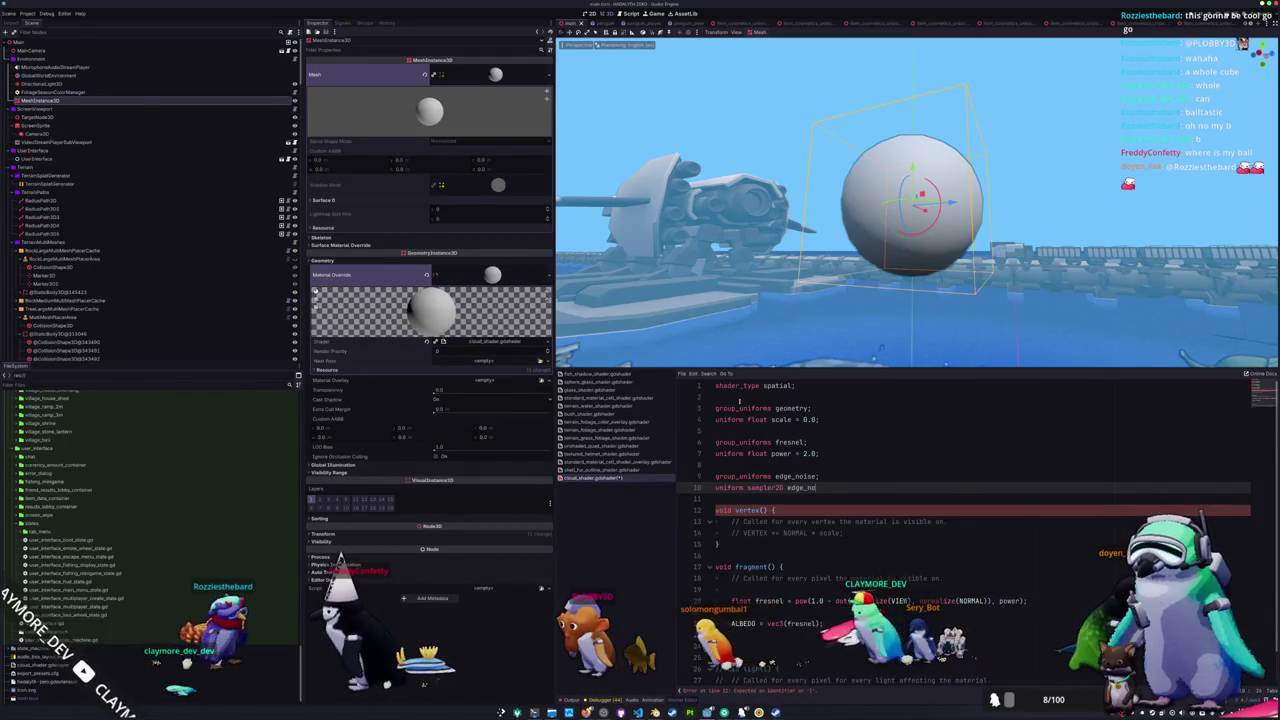
{"action": "type", "text": "ise"}
{"action": "key", "text": "Up"}
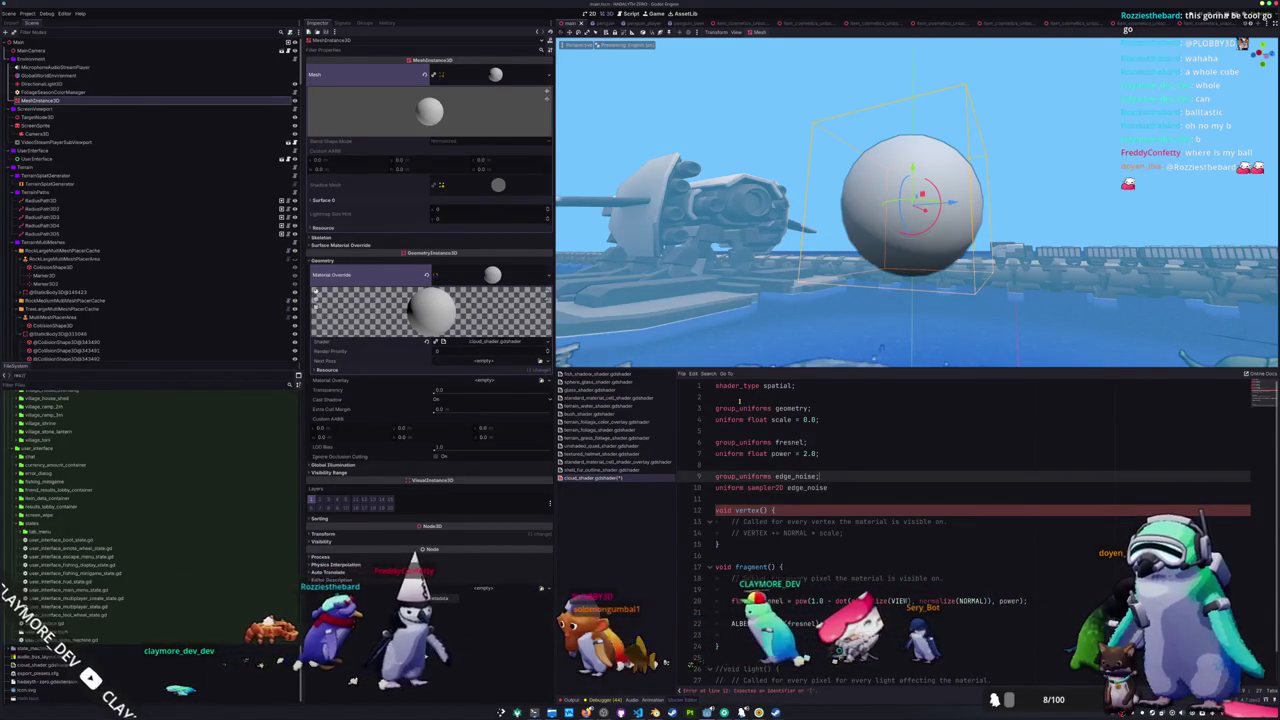
{"action": "key", "text": "BackSpace"}
{"action": "key", "text": "BackSpace"}
{"action": "key", "text": "BackSpace"}
{"action": "type", "text": "s"}
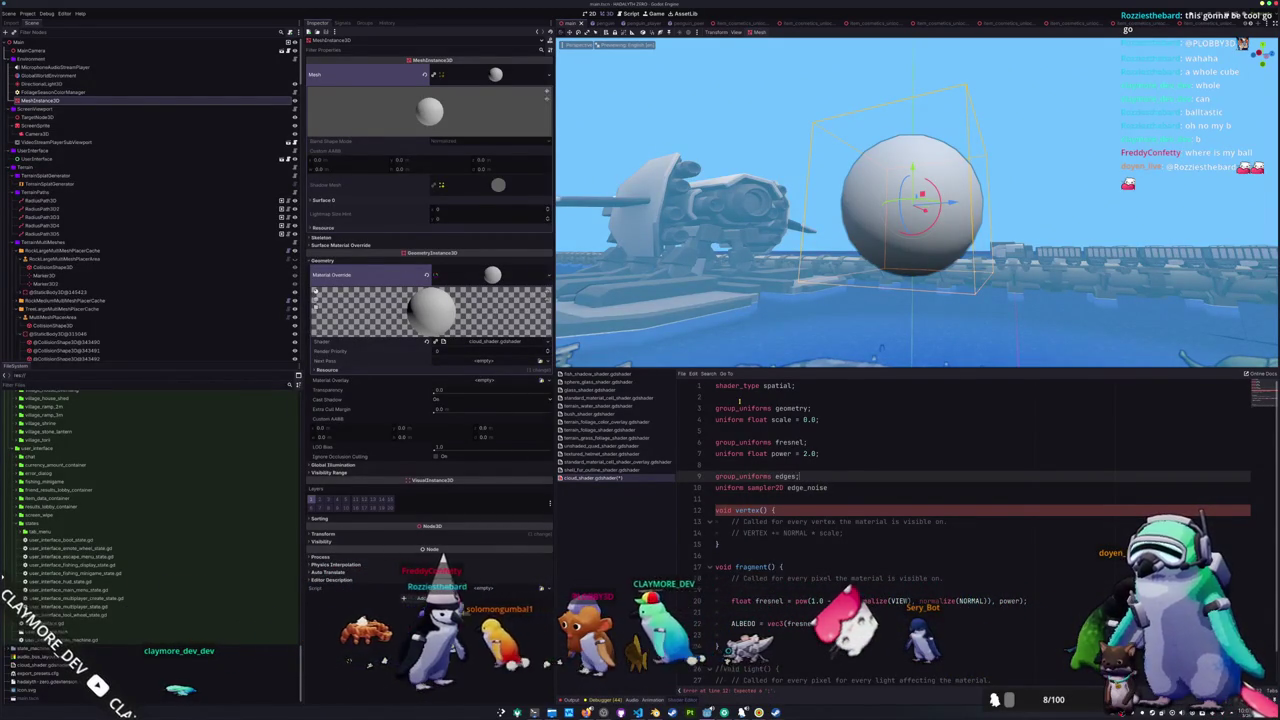
- Strip the unfinished hint from the sampler line, save the shader and expand the Geometry parameters
{"action": "key", "text": "Down"}
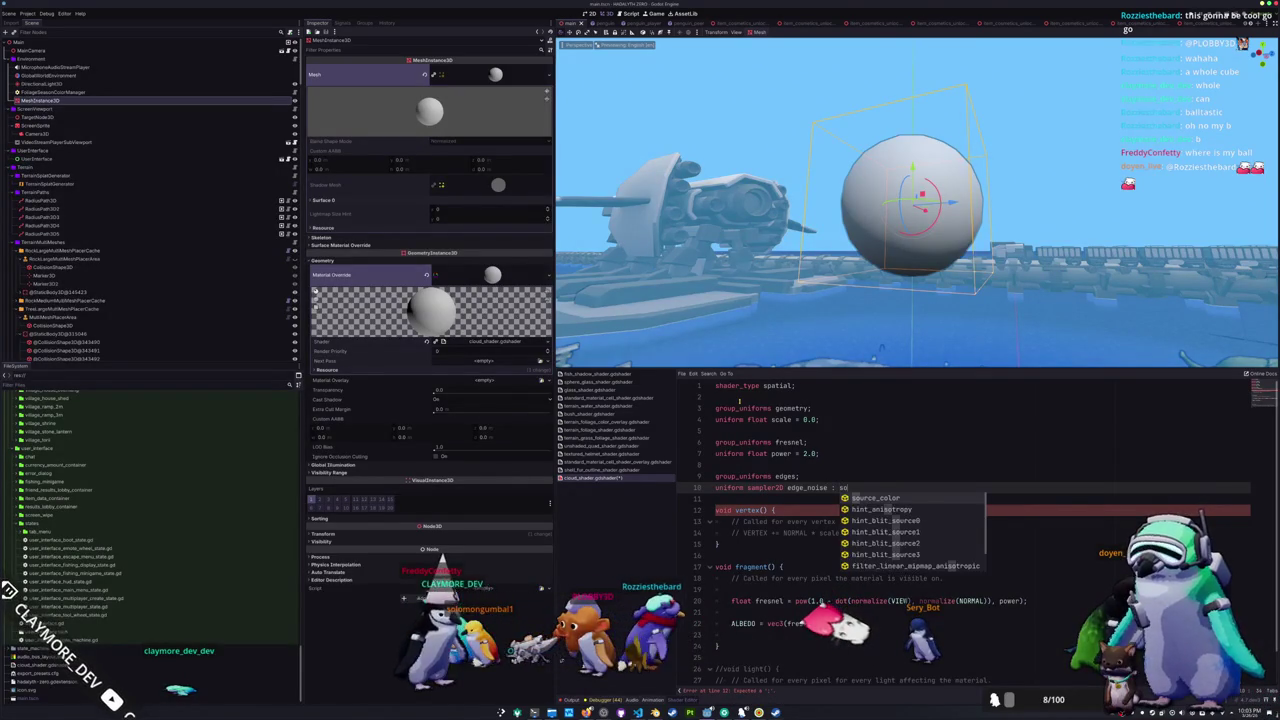
{"action": "key", "text": "BackSpace"}
{"action": "key", "text": "BackSpace"}
{"action": "type", "text": "ata"}
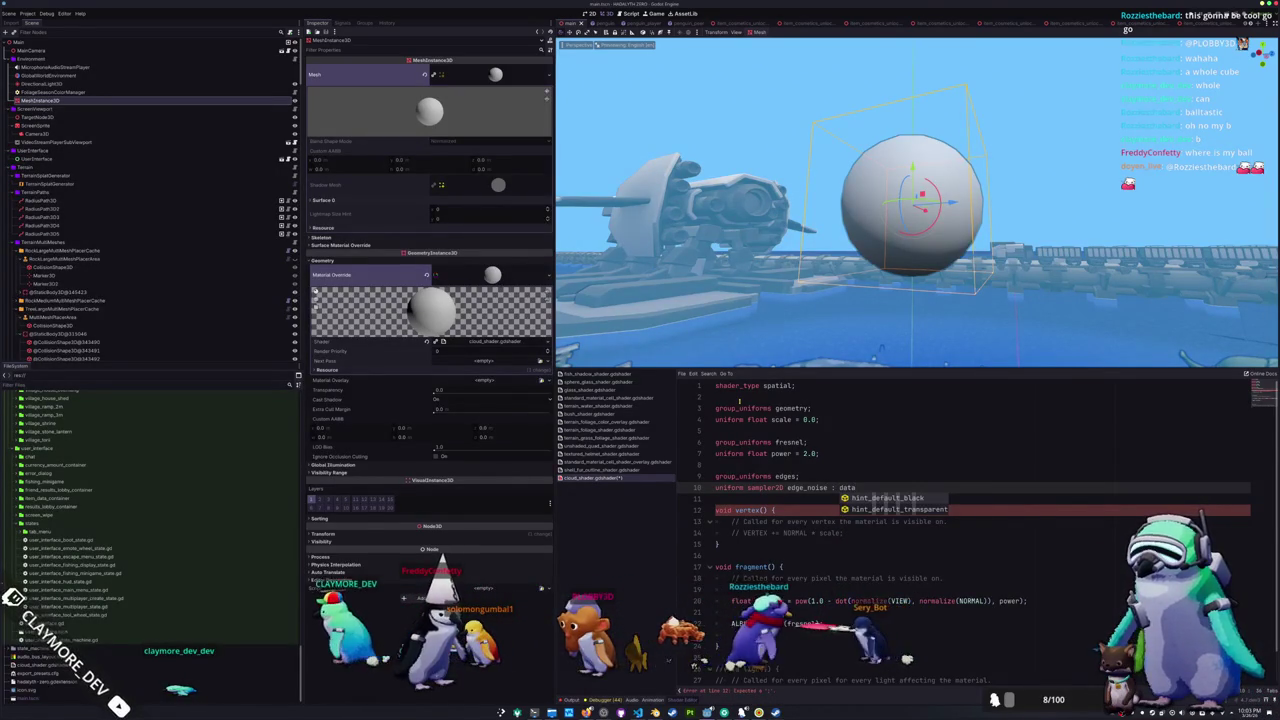
{"action": "key", "text": "BackSpace"}
{"action": "key", "text": "BackSpace"}
{"action": "key", "text": "BackSpace"}
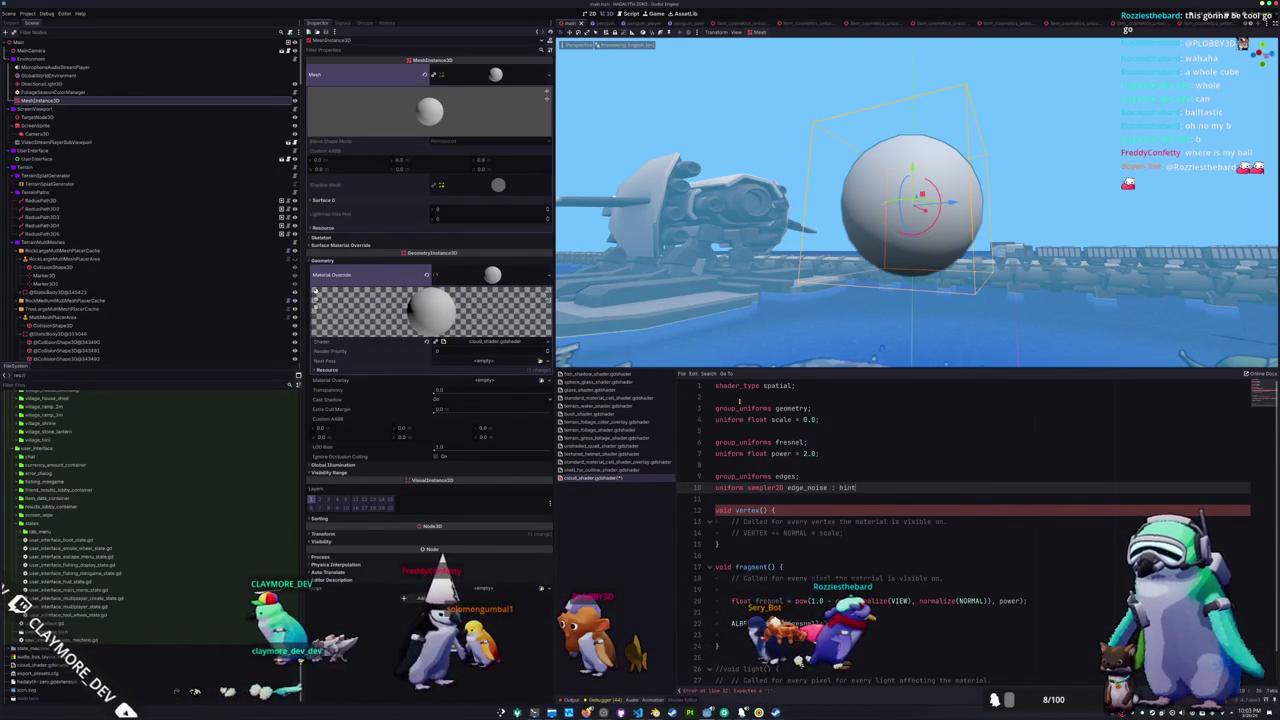
{"action": "type", "text": "_"}
{"action": "key", "text": "BackSpace"}
{"action": "key", "text": "BackSpace"}
{"action": "key", "text": "BackSpace"}
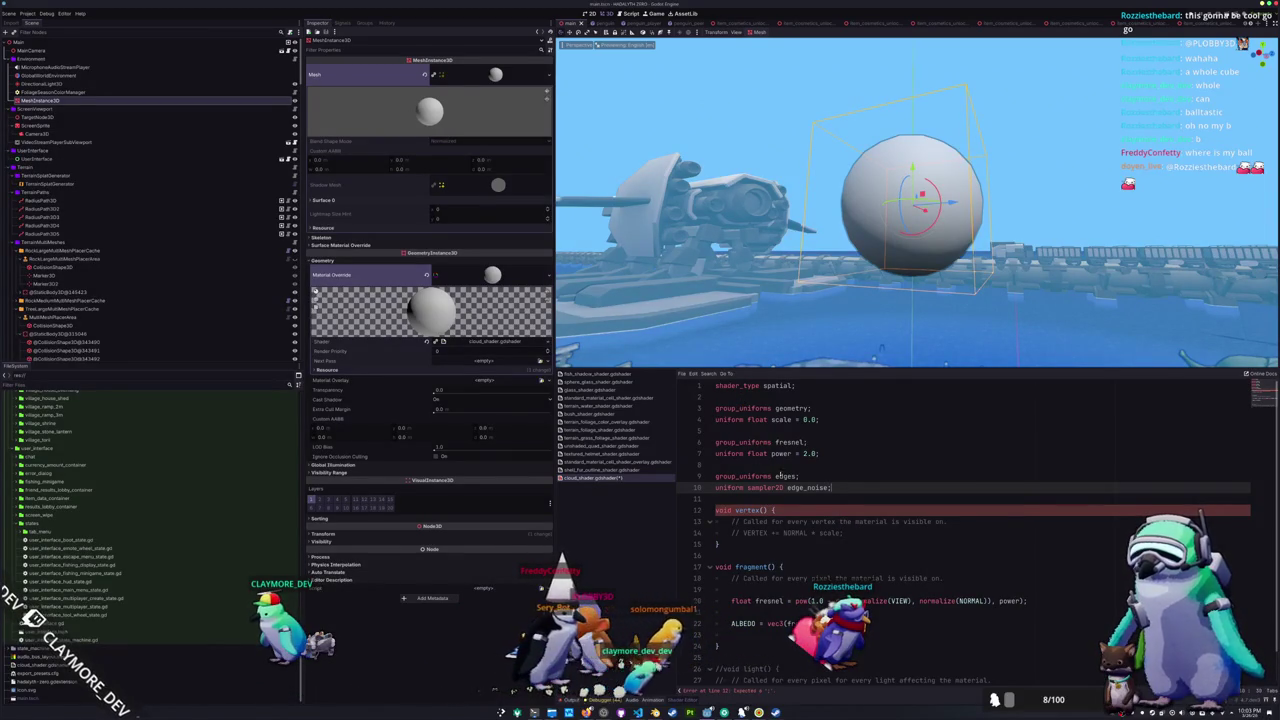
{"action": "left_click", "coordinate": [760, 499]}
{"action": "key", "text": "ctrl+s"}
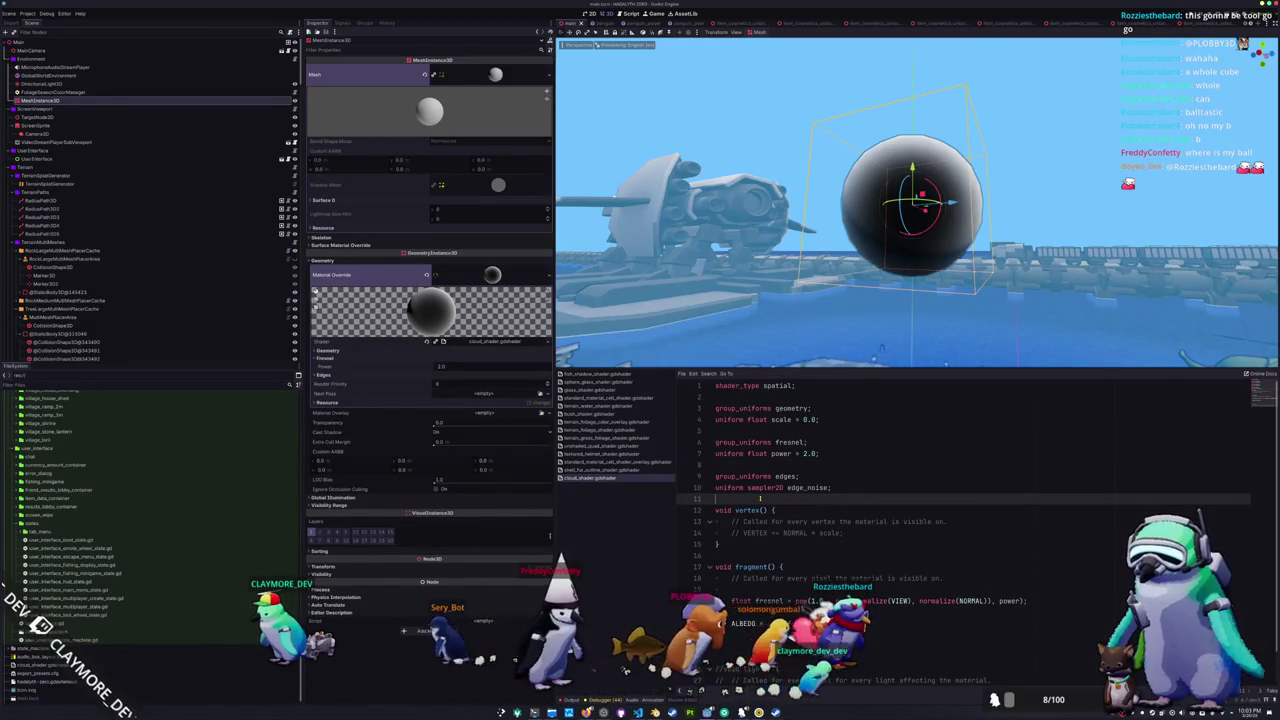
{"action": "left_click", "coordinate": [363, 353]}
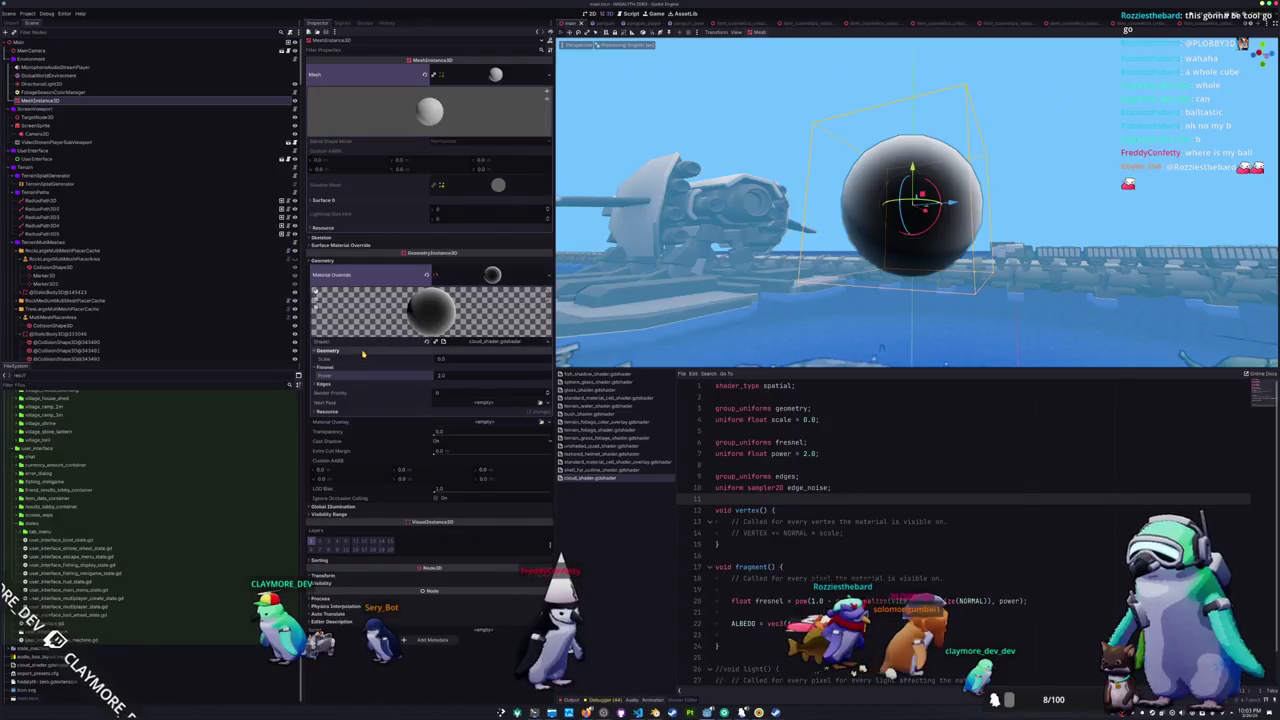
{"action": "key", "text": "alt+Tab"}
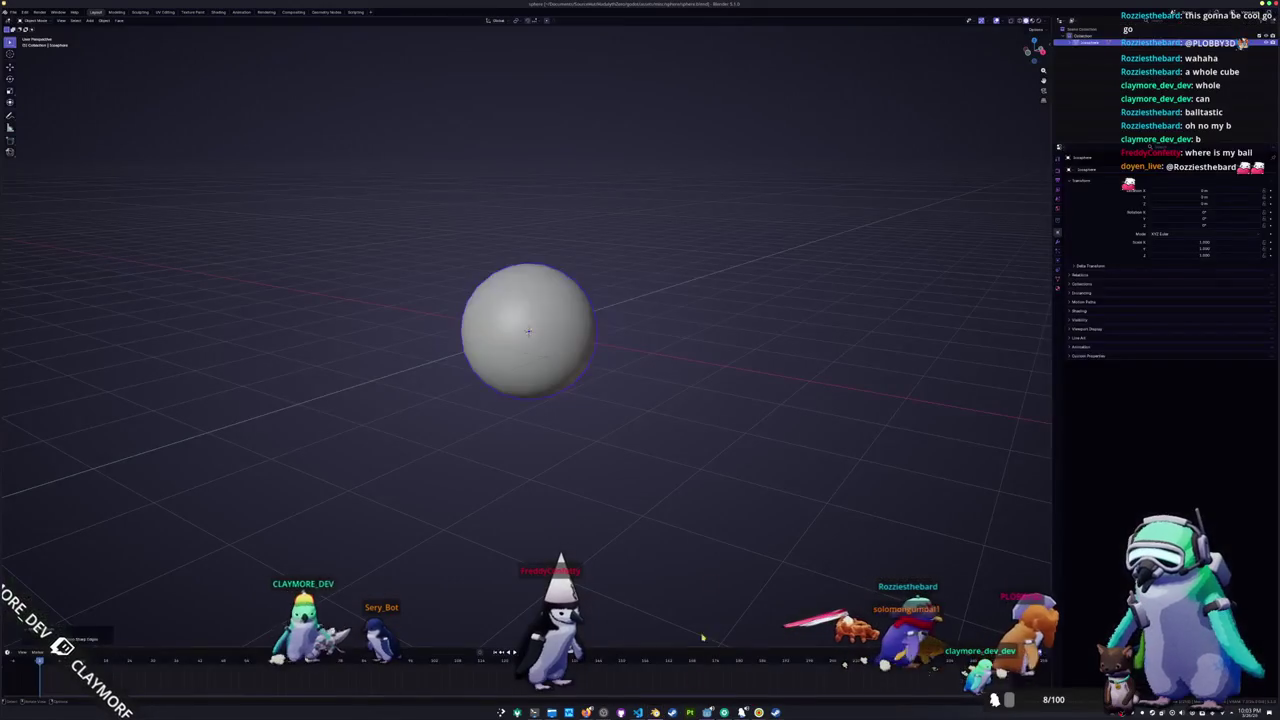
- Put the Blender sphere in Edit Mode and inspect its UV map in the UV Editing workspace
{"action": "key", "text": "Tab"}
{"action": "left_click", "coordinate": [172, 10]}
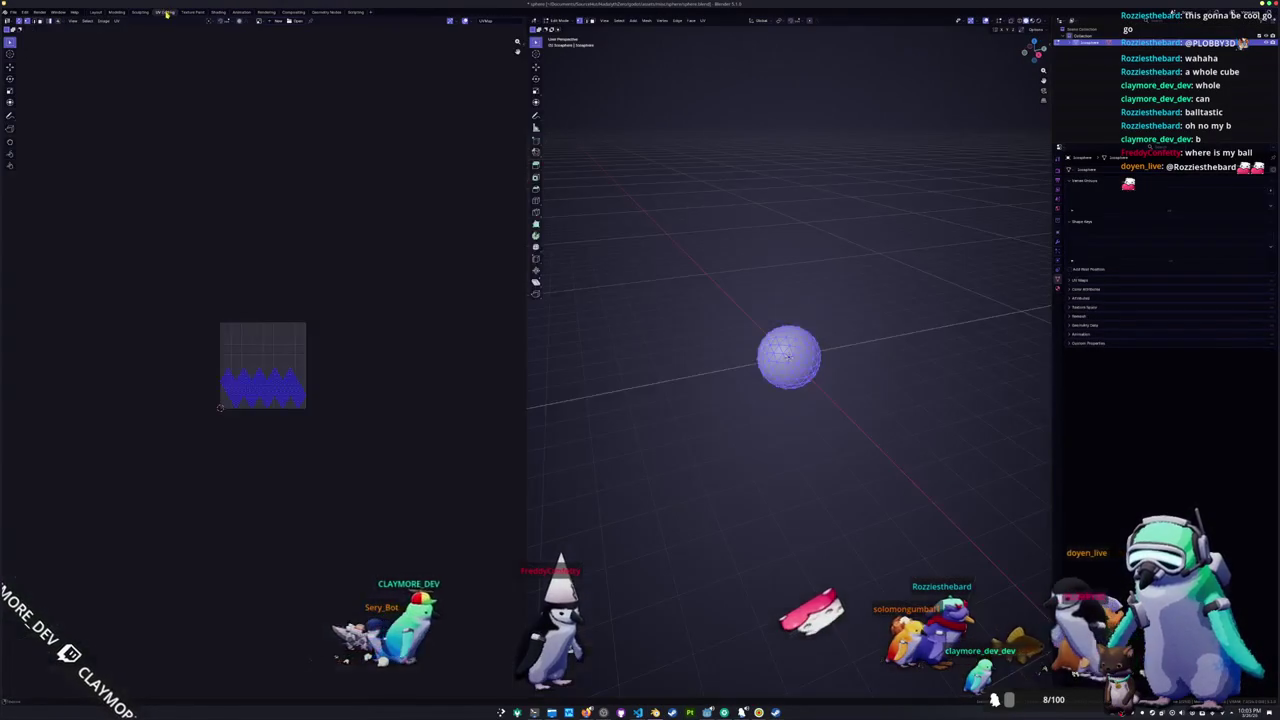
{"action": "scroll", "coordinate": [266, 306], "scroll_direction": "up", "scroll_amount": 5}
{"action": "scroll", "coordinate": [273, 222], "scroll_direction": "down", "scroll_amount": 2}
{"action": "scroll", "coordinate": [273, 222], "scroll_direction": "up", "scroll_amount": 1}
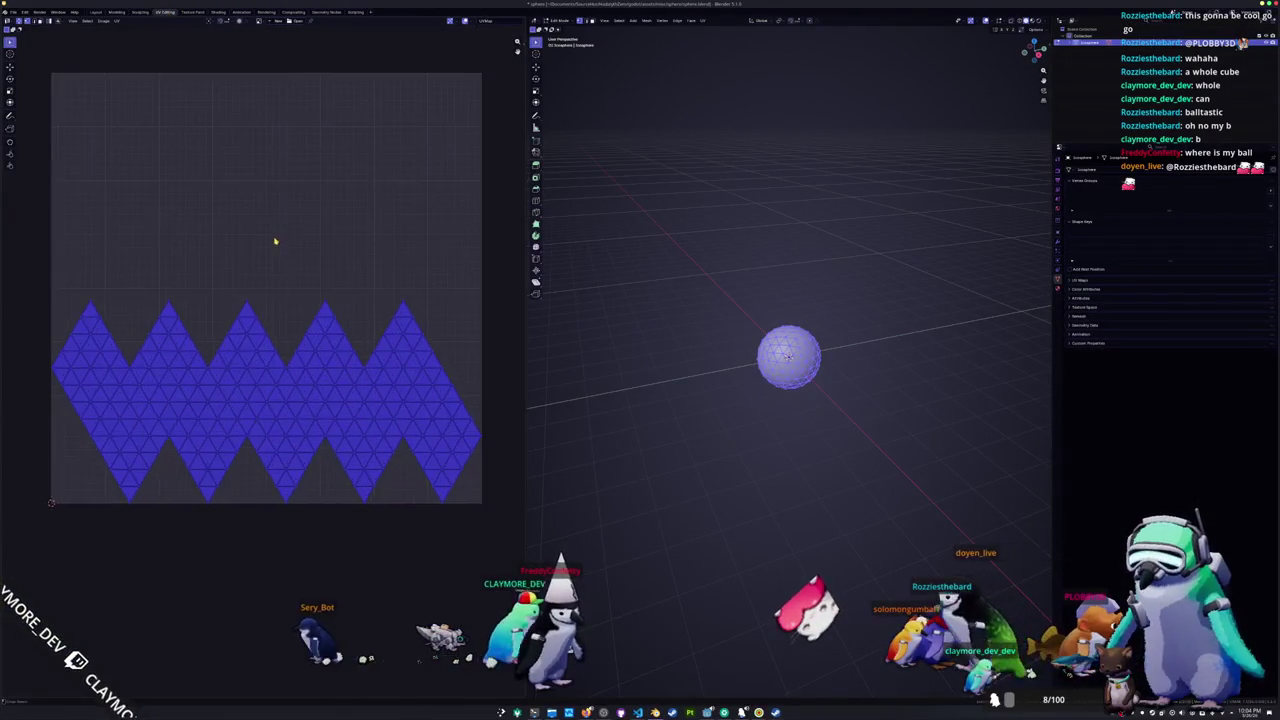
{"action": "key", "text": "alt+Tab"}
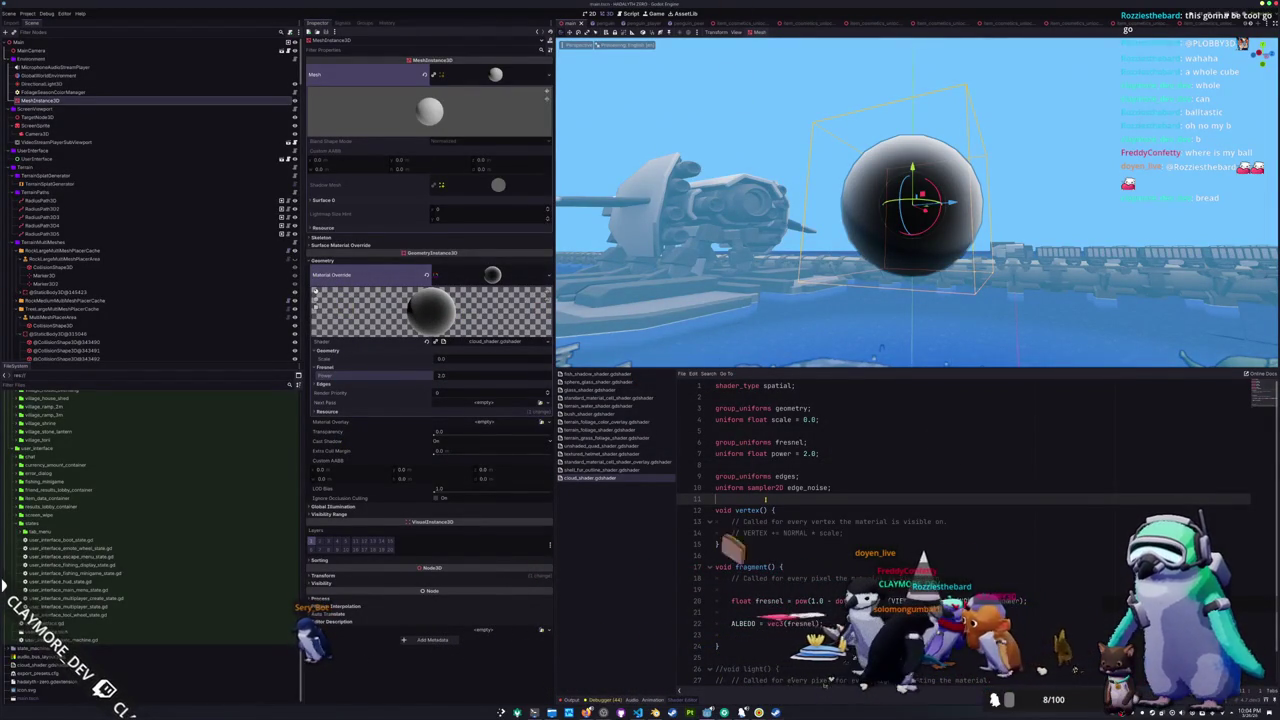
- Expand the Edges group and assign a new NoiseTexture2D to Edge Noise
{"action": "left_click", "coordinate": [414, 384]}
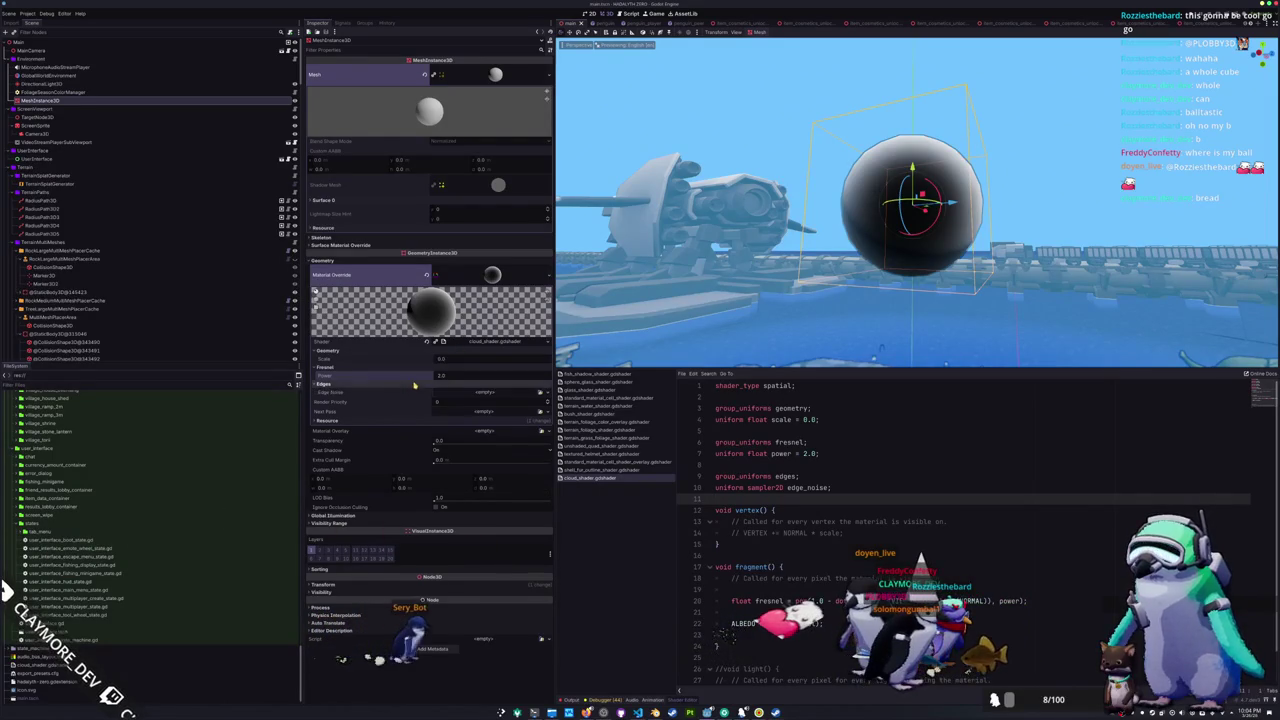
{"action": "left_click", "coordinate": [546, 393]}
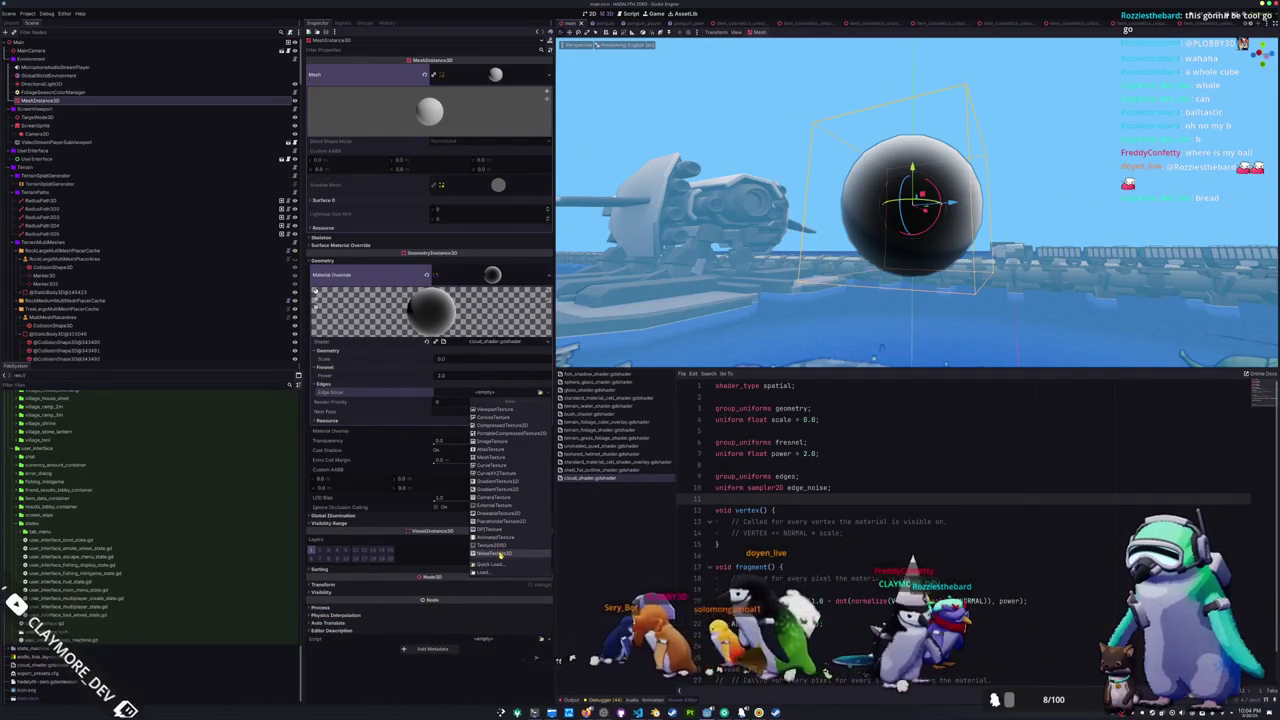
{"action": "left_click", "coordinate": [495, 553]}
{"action": "left_click", "coordinate": [504, 392]}
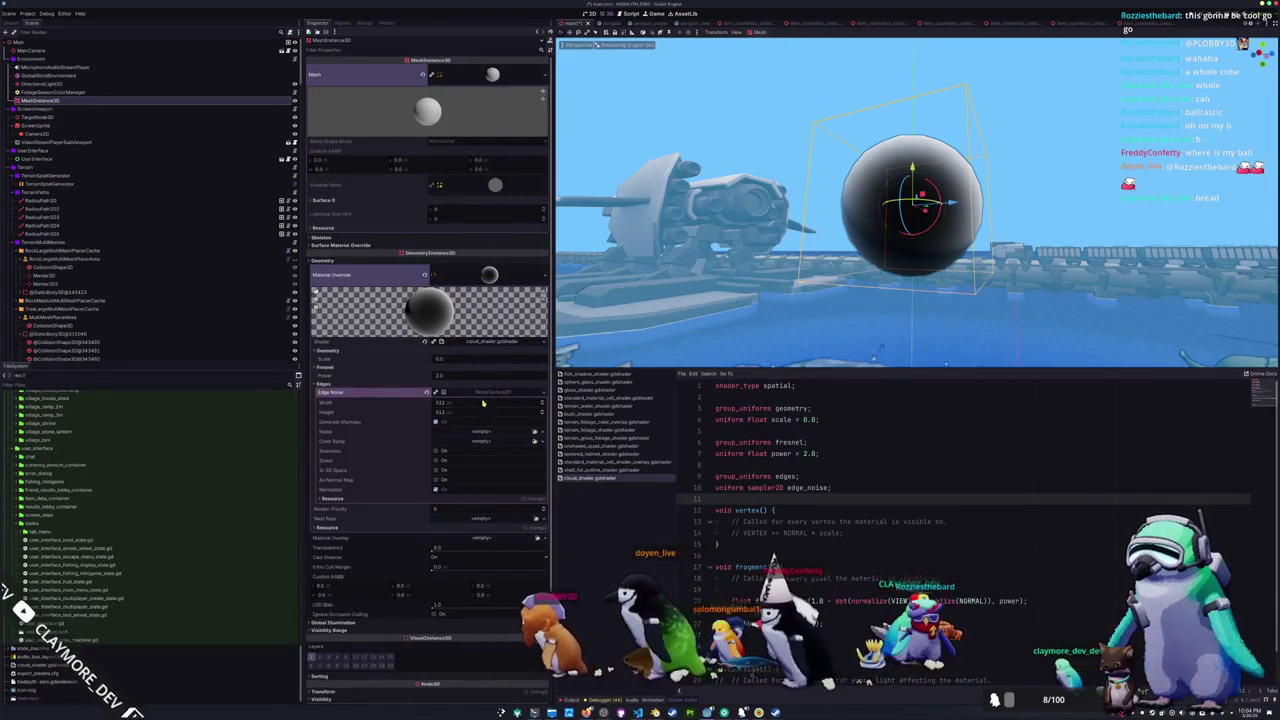
{"action": "left_click", "coordinate": [542, 433]}
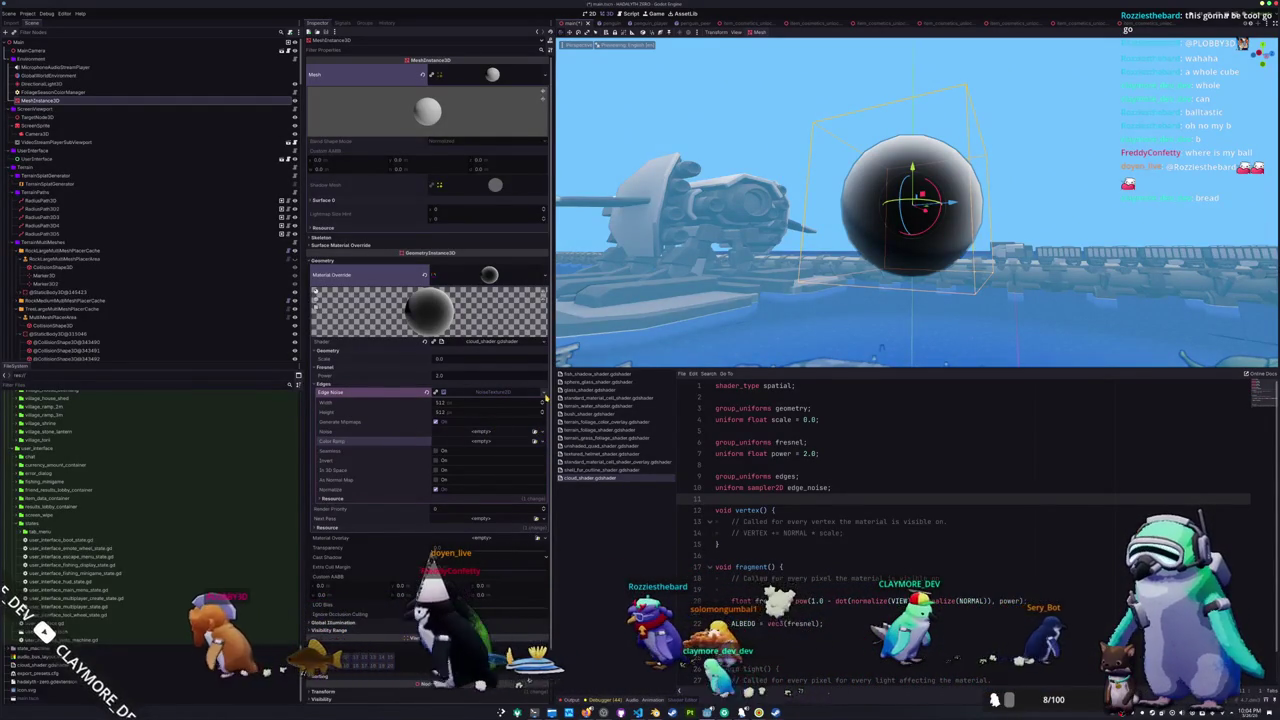
{"action": "left_click", "coordinate": [541, 392]}
{"action": "left_click", "coordinate": [392, 443]}
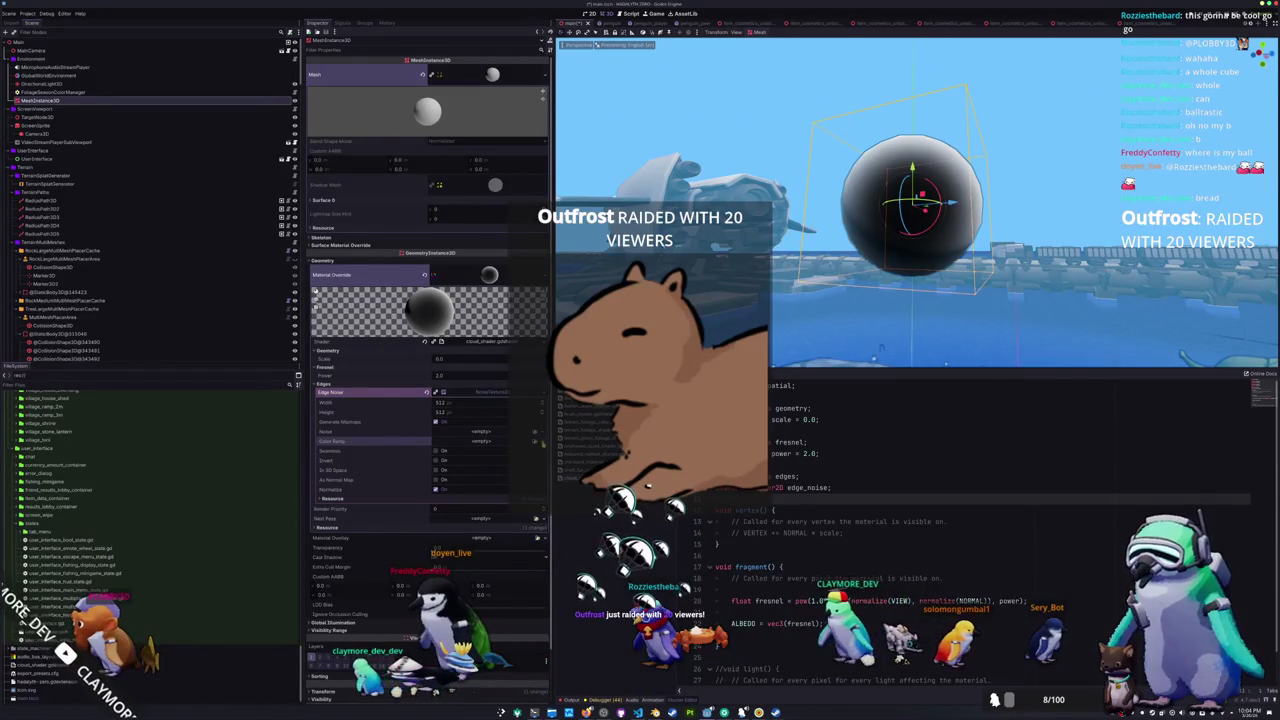
- Give the texture a FastNoiseLite with Simplex Smooth noise, keeping the FBM fractal type
{"action": "left_click", "coordinate": [512, 449]}
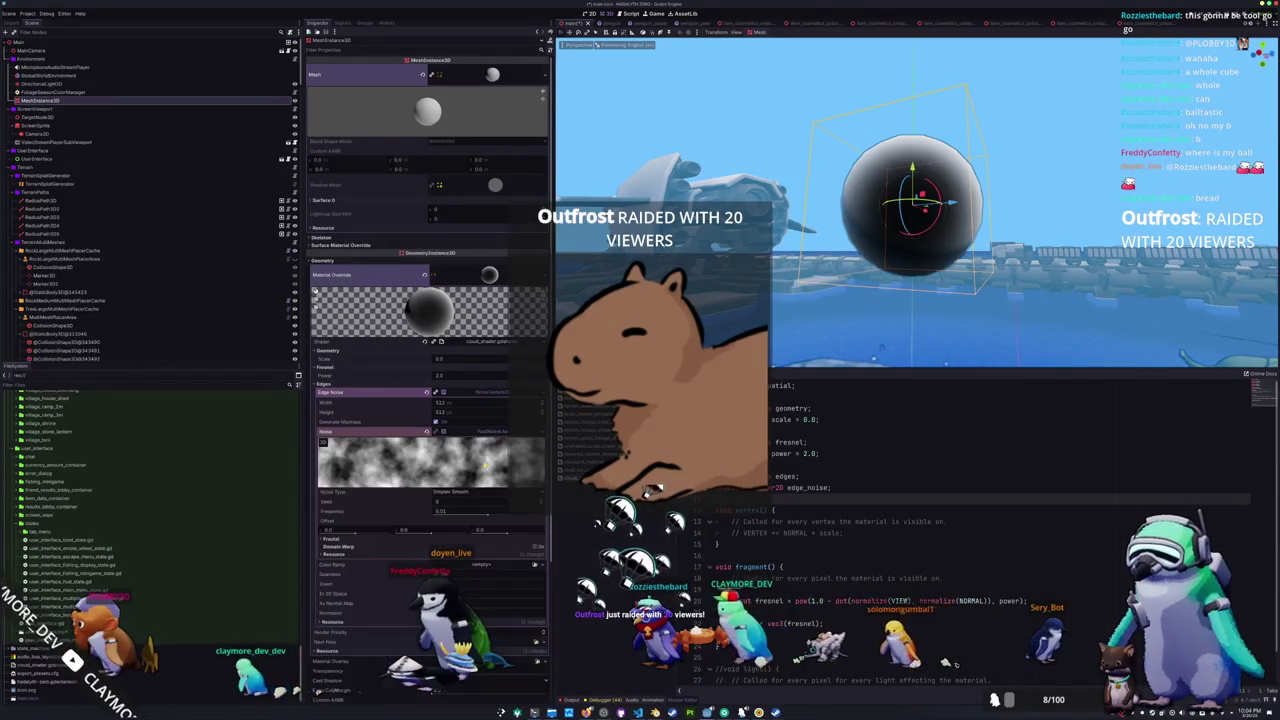
{"action": "left_click", "coordinate": [472, 492]}
{"action": "left_click", "coordinate": [447, 508]}
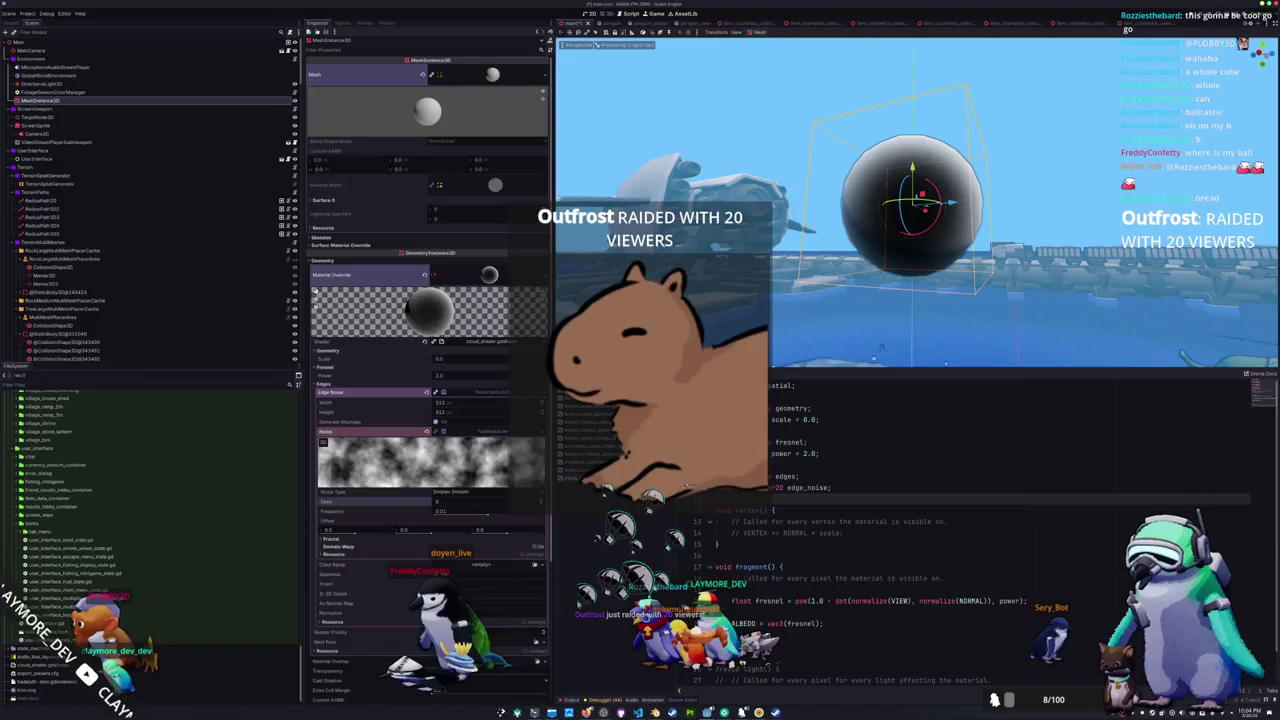
{"action": "scroll", "coordinate": [779, 336], "scroll_direction": "down", "scroll_amount": 3}
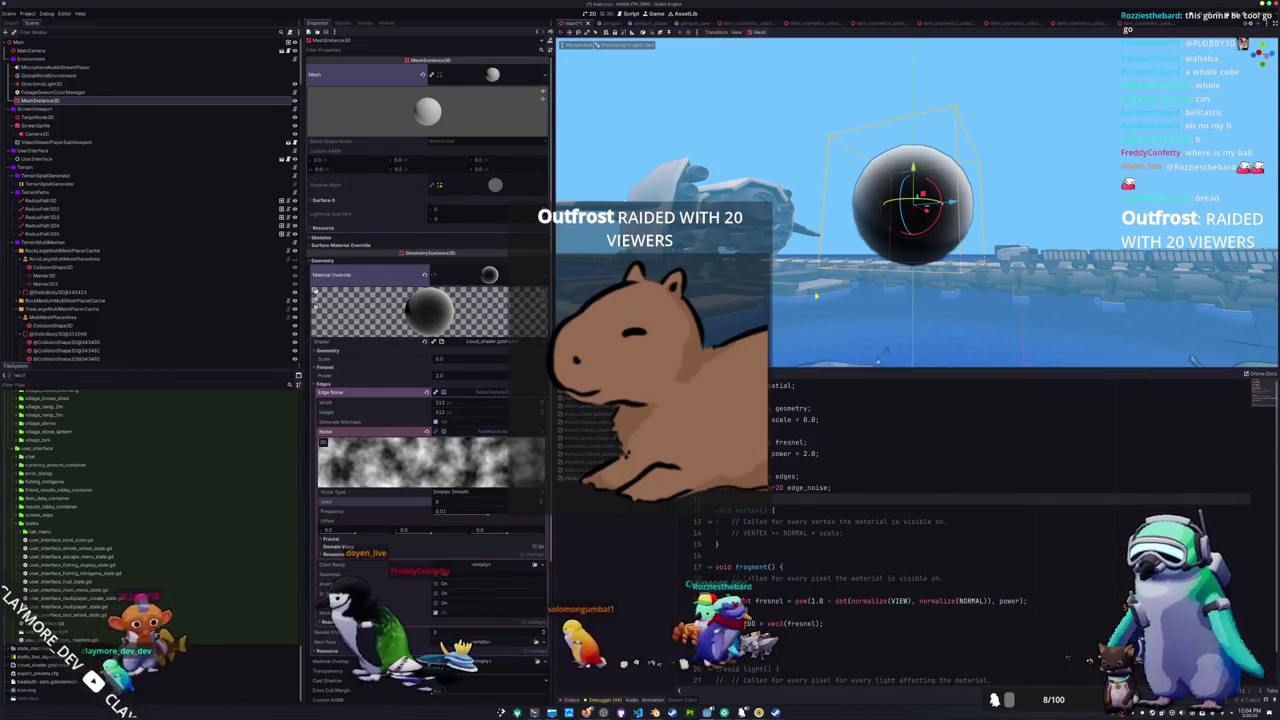
{"action": "left_click_drag", "start_coordinate": [816, 296], "coordinate": [824, 318]}
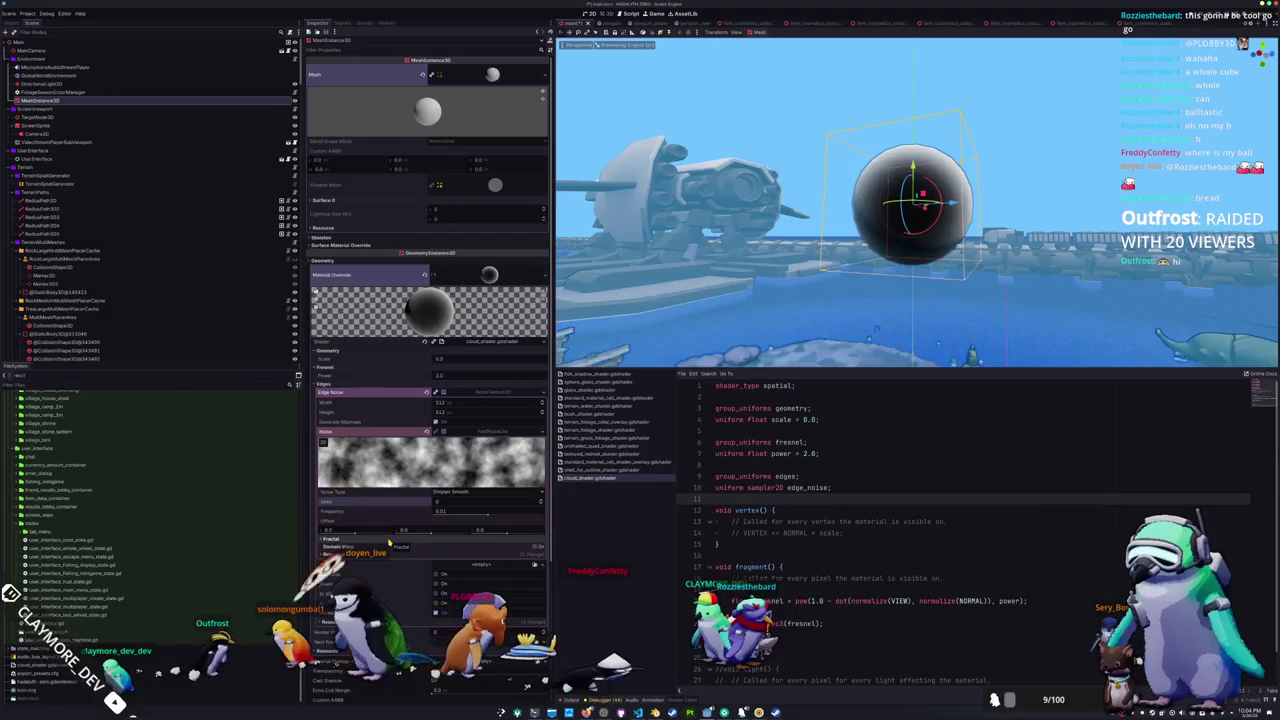
{"action": "left_click", "coordinate": [440, 547]}
{"action": "left_click", "coordinate": [440, 560]}
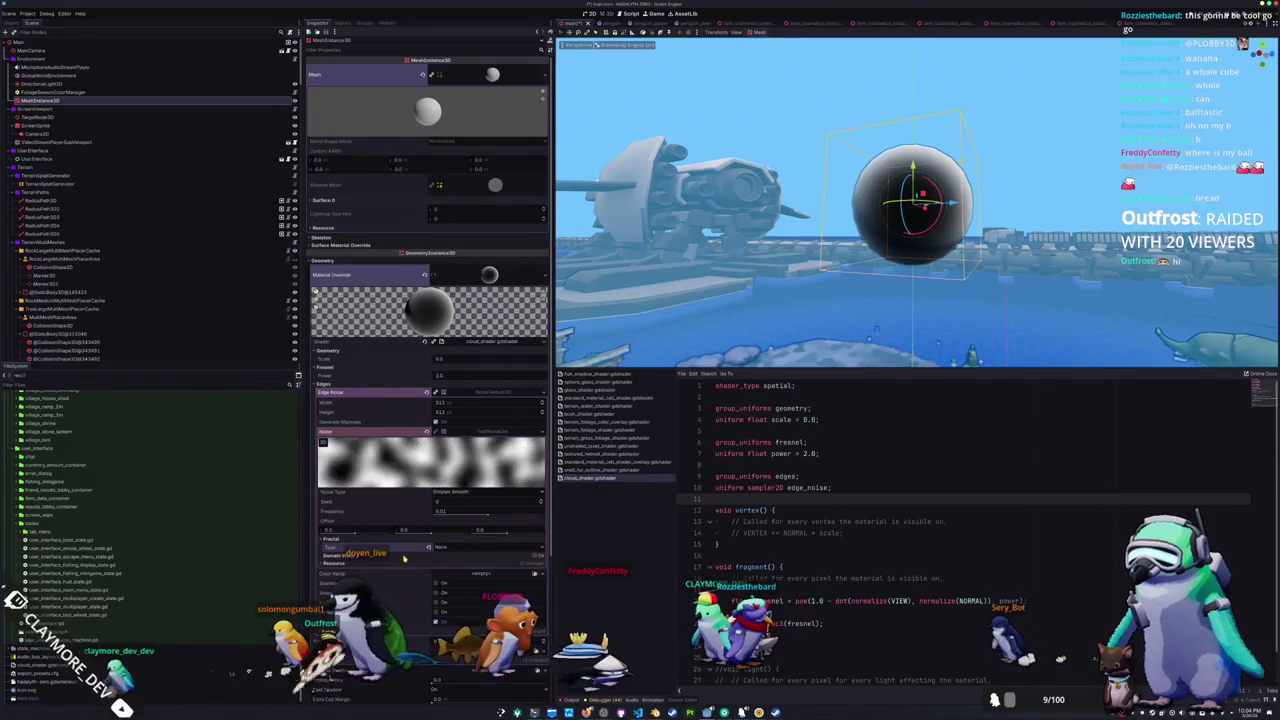
{"action": "left_click", "coordinate": [430, 548]}
{"action": "left_click", "coordinate": [437, 560]}
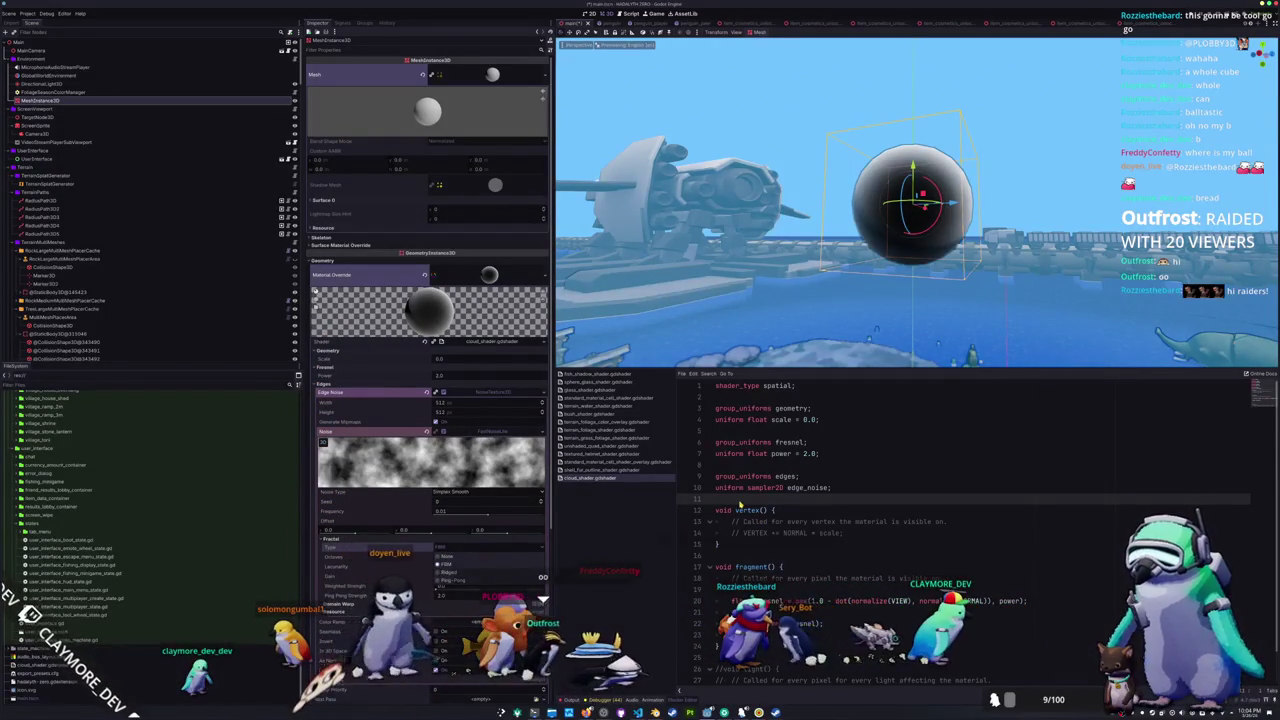
{"action": "scroll", "coordinate": [742, 520], "scroll_direction": "down", "scroll_amount": 1}
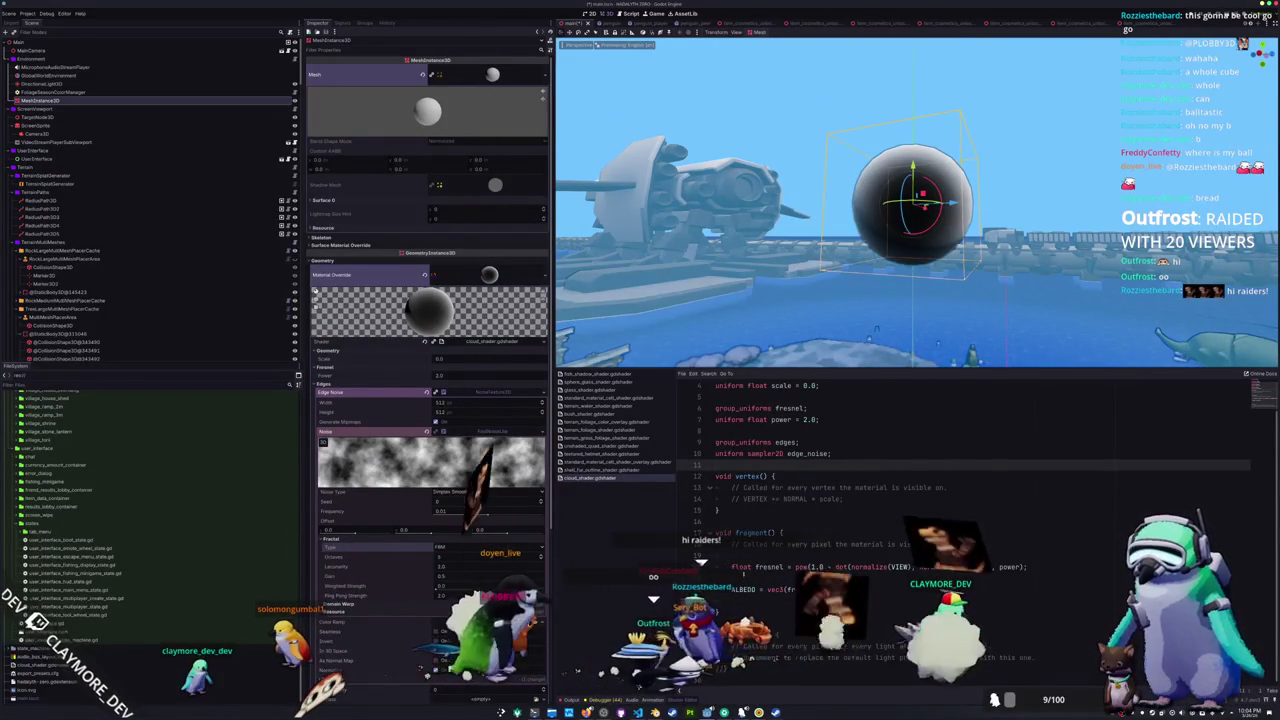
{"action": "left_click", "coordinate": [744, 578]}
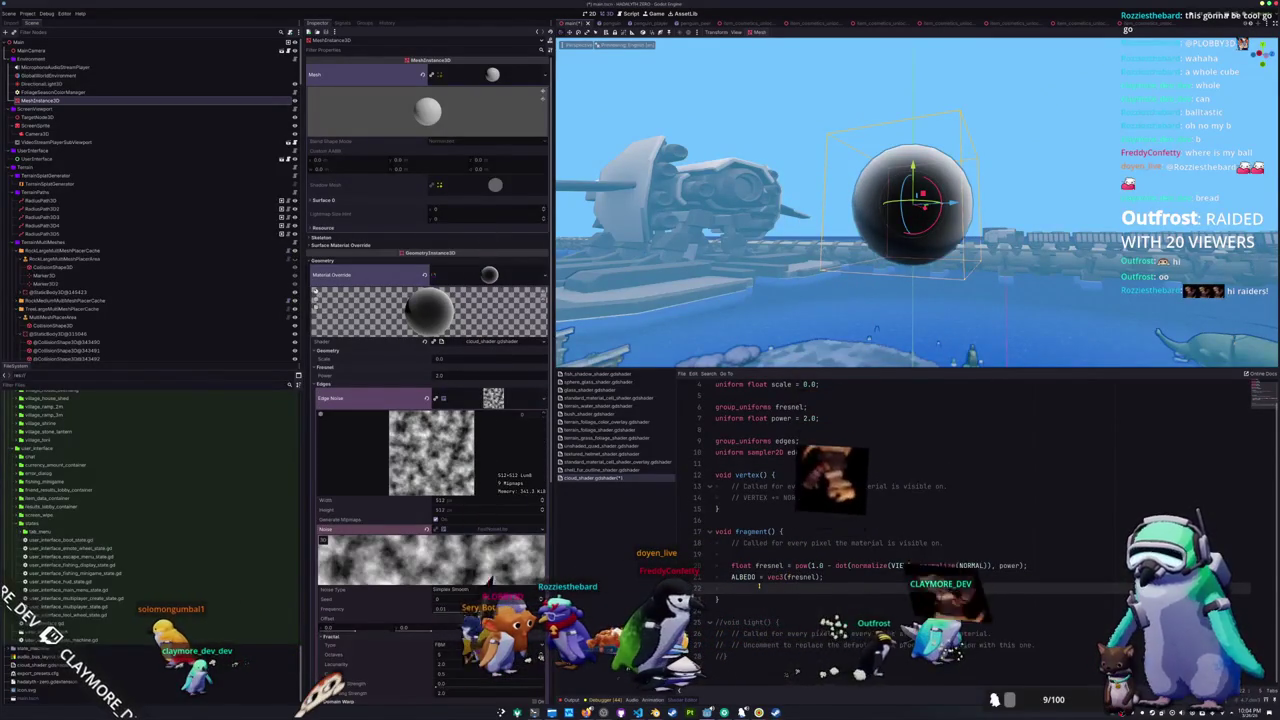
{"action": "key", "text": "Return"}
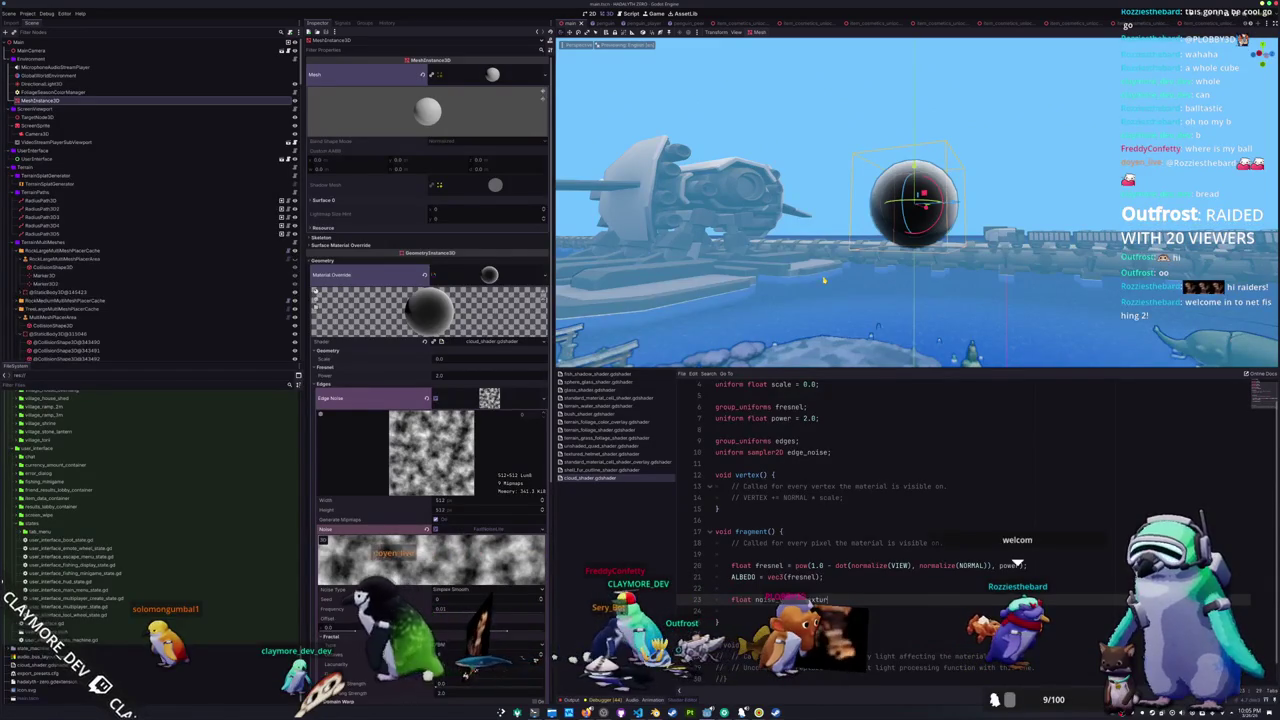
- Write 'float noise_val = texture(edge_noise, ' on fragment line 23
{"action": "type", "text": "= texture2"}
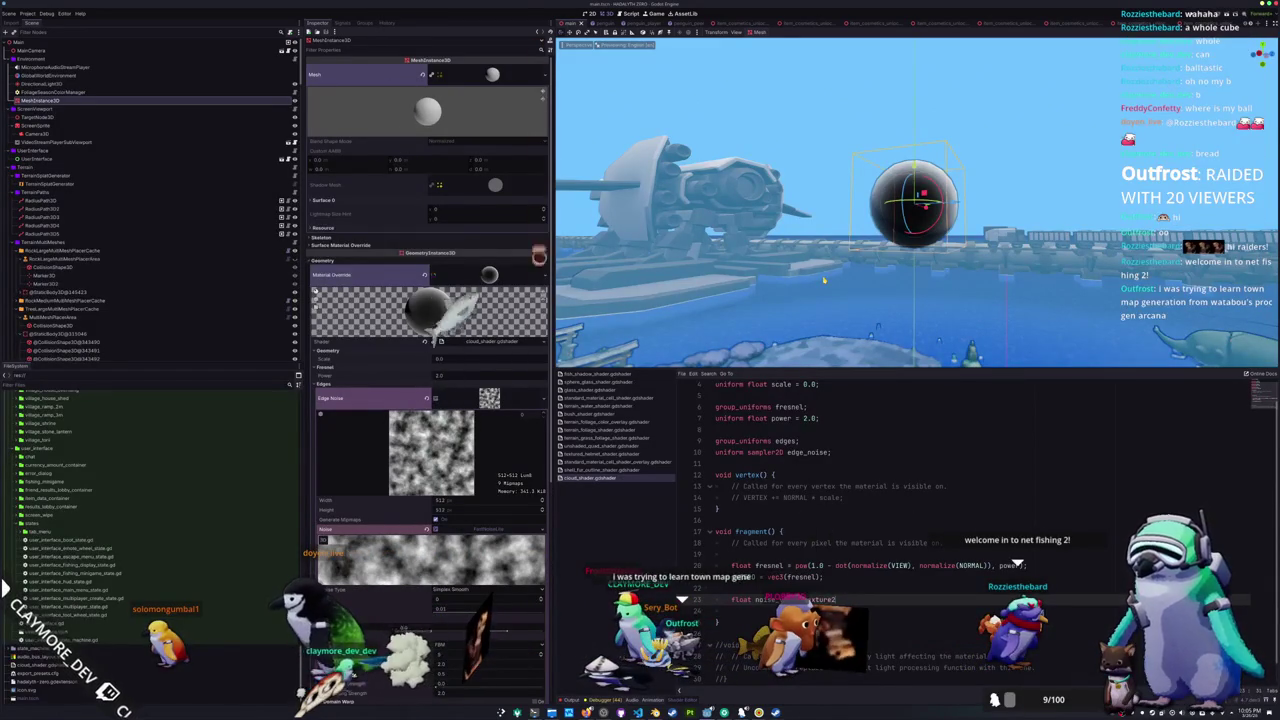
{"action": "key", "text": "BackSpace"}
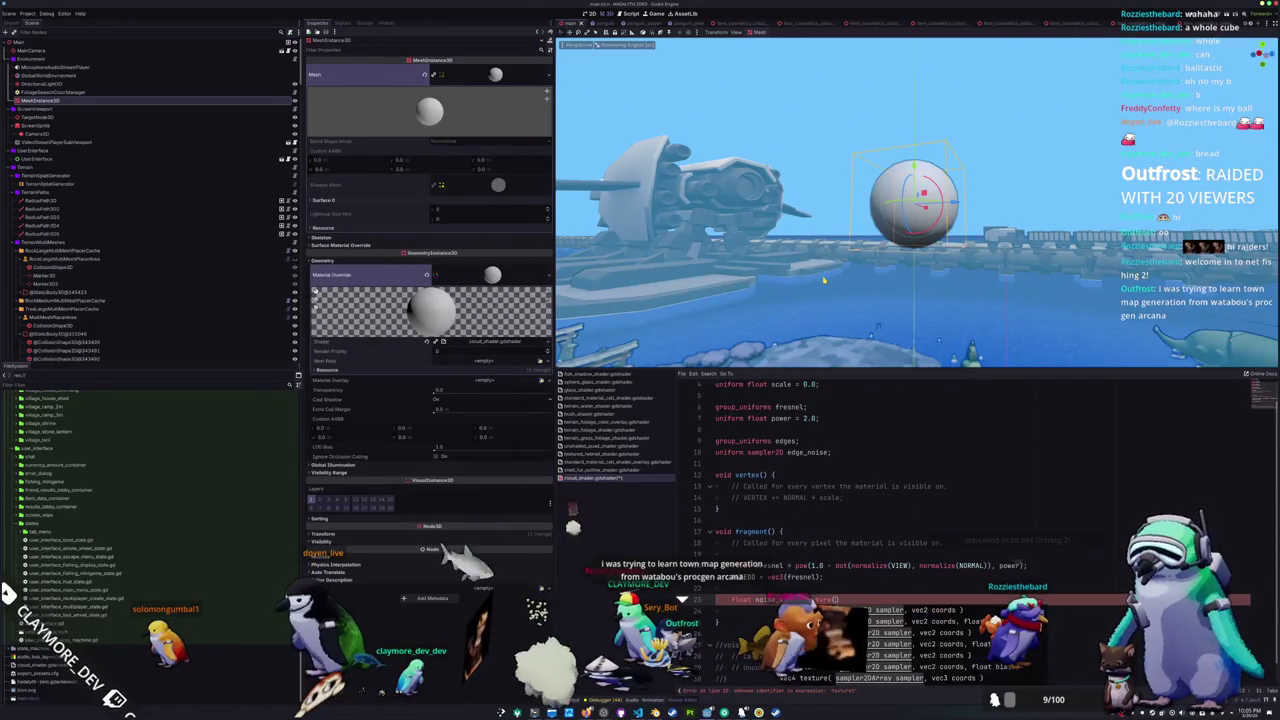
{"action": "type", "text": "("}
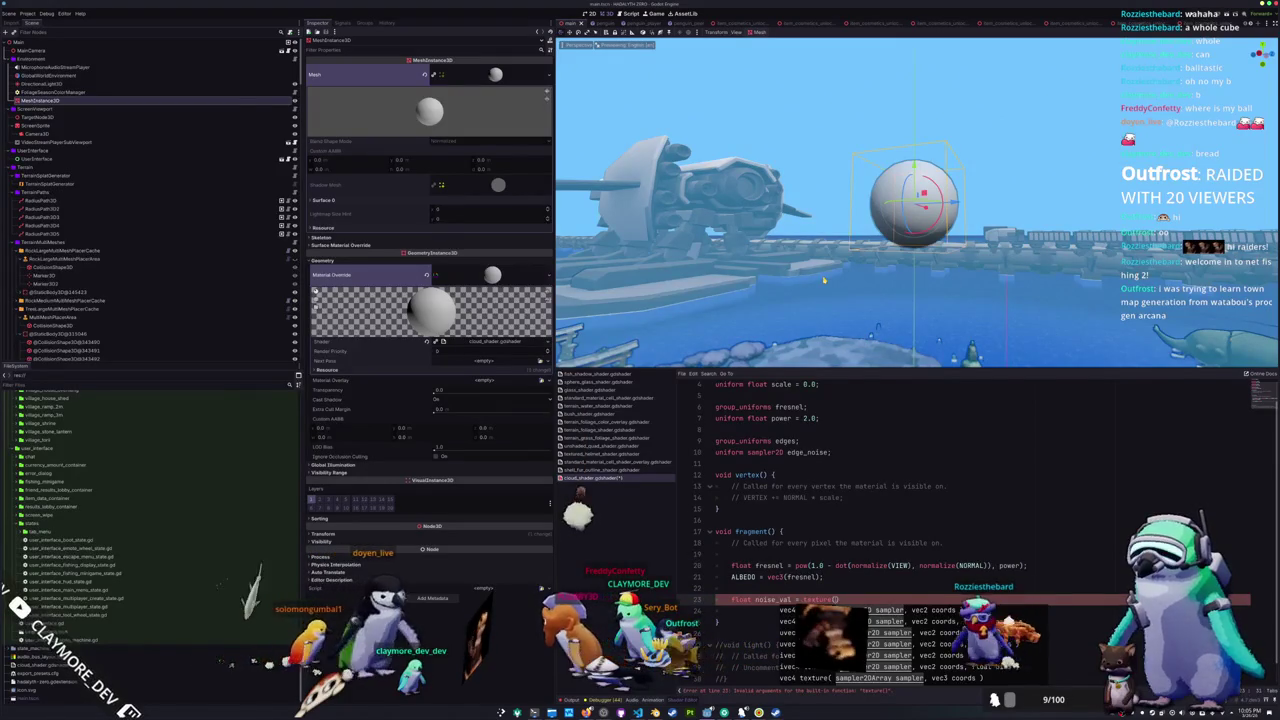
{"action": "type", "text": "edge_n"}
{"action": "type", "text": "oise,"}
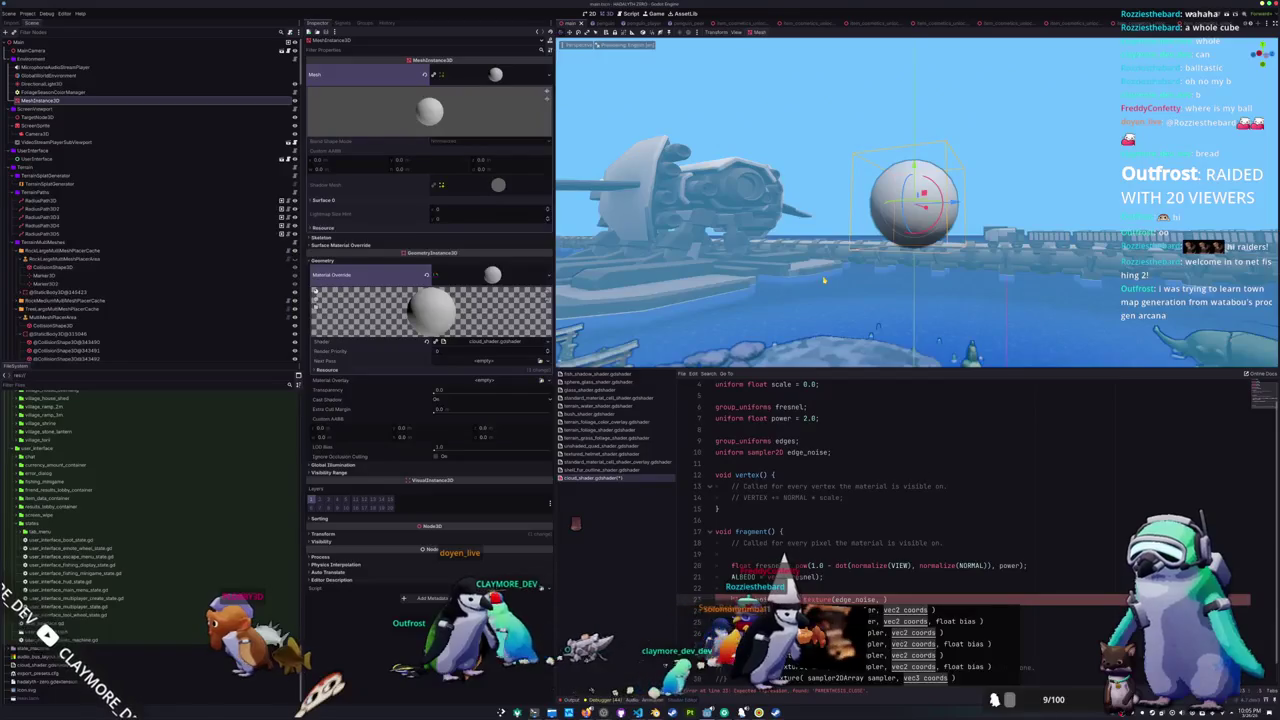
{"action": "key", "text": "Escape"}
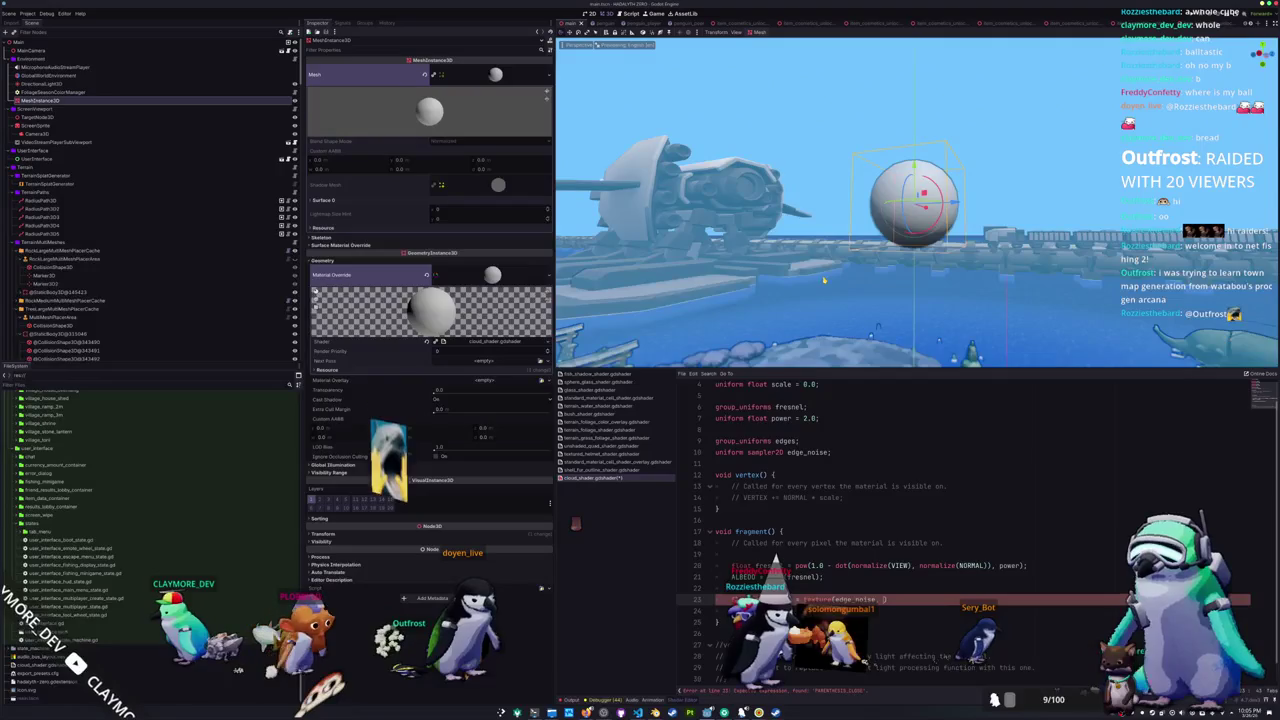
{"action": "left_click_drag", "start_coordinate": [824, 280], "coordinate": [910, 280]}
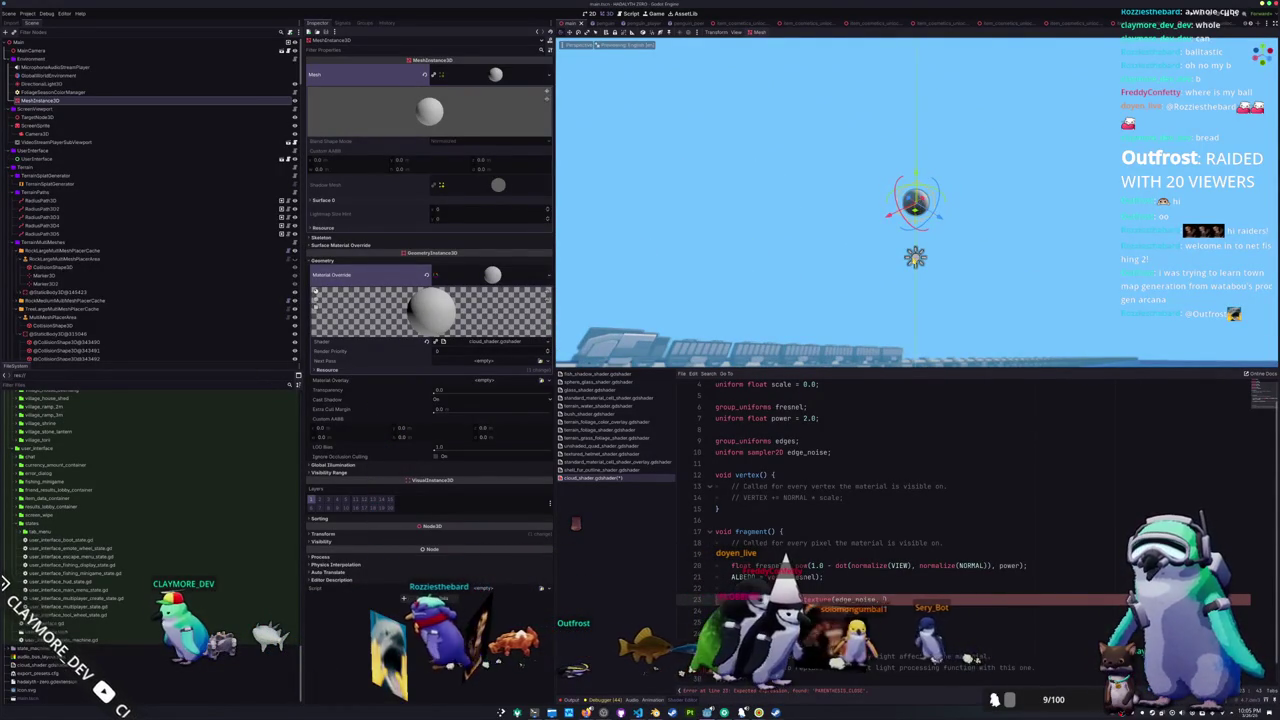
{"action": "scroll", "coordinate": [910, 280], "scroll_direction": "up", "scroll_amount": 2}
{"action": "mouse_move", "coordinate": [910, 280]}
{"action": "left_mouse_down"}
{"action": "mouse_move", "coordinate": [853, 306]}
{"action": "mouse_move", "coordinate": [805, 290]}
{"action": "left_mouse_up"}
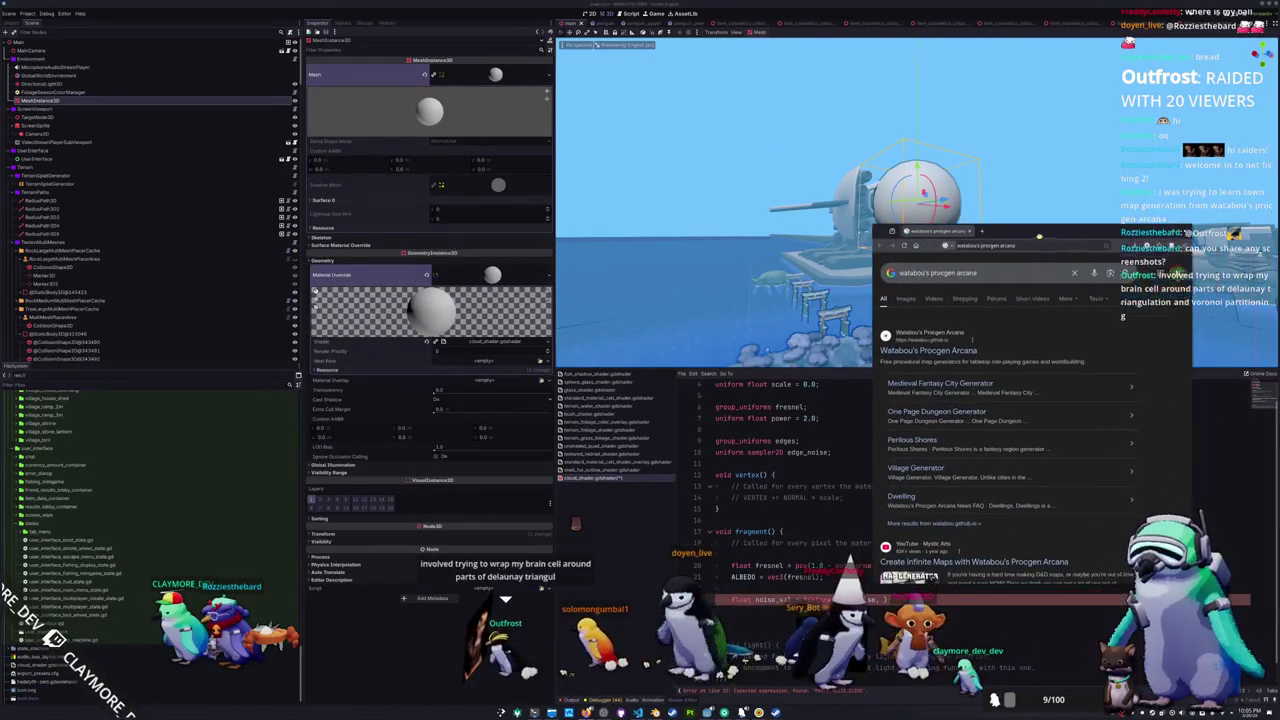
- Open Watabou's Procgen Arcana from the search results and widen the browser window
{"action": "left_click", "coordinate": [884, 408]}
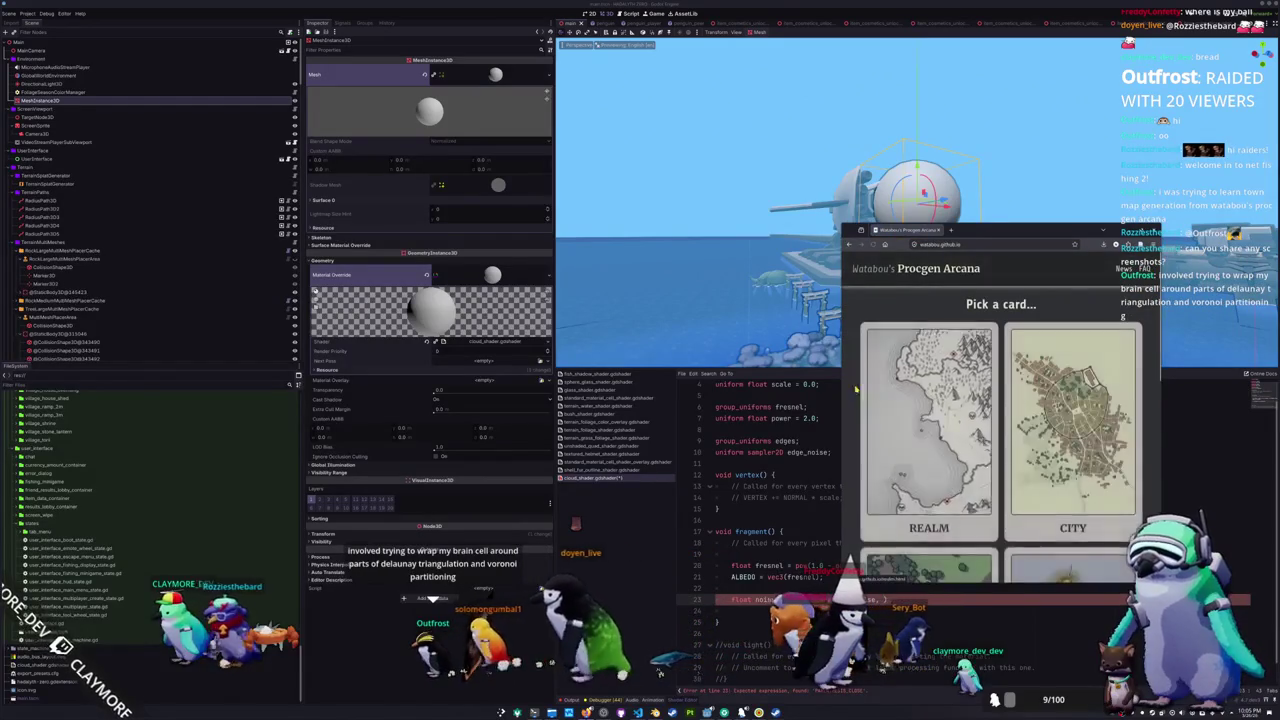
{"action": "left_click_drag", "start_coordinate": [843, 388], "coordinate": [754, 388]}
{"action": "scroll", "coordinate": [754, 388], "scroll_direction": "down", "scroll_amount": 3}
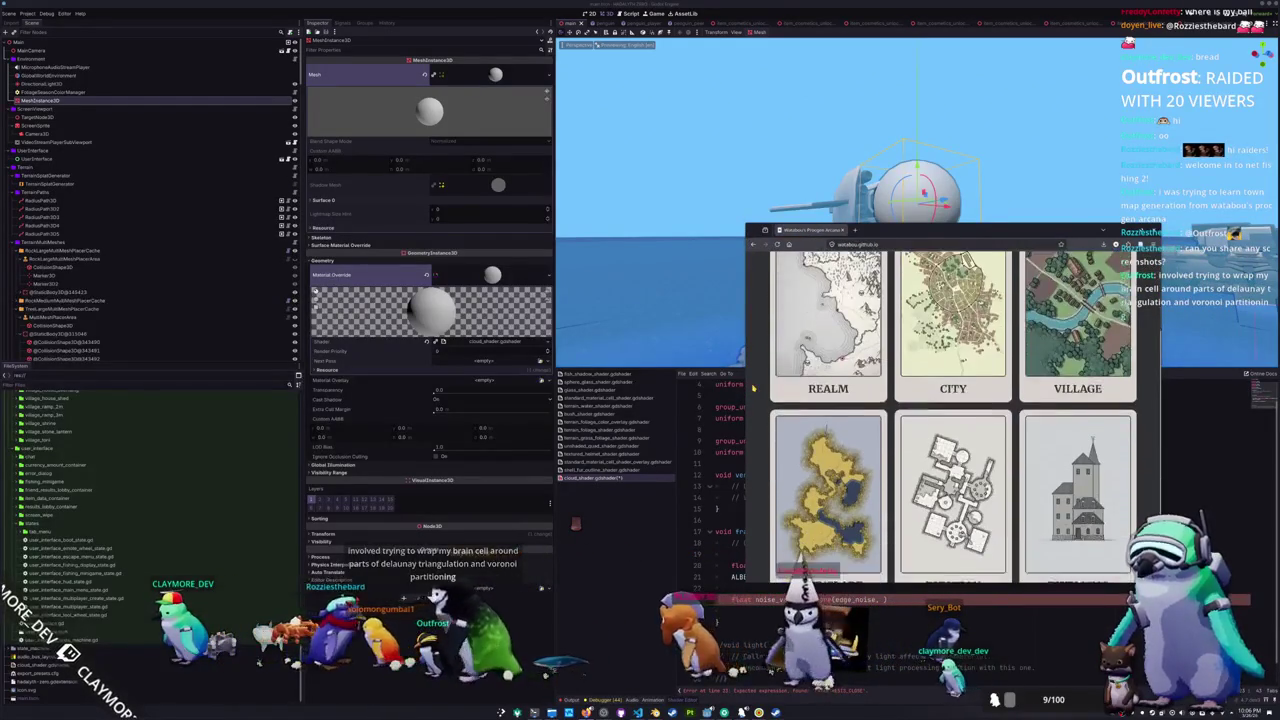
{"action": "left_click_drag", "start_coordinate": [747, 405], "coordinate": [687, 405]}
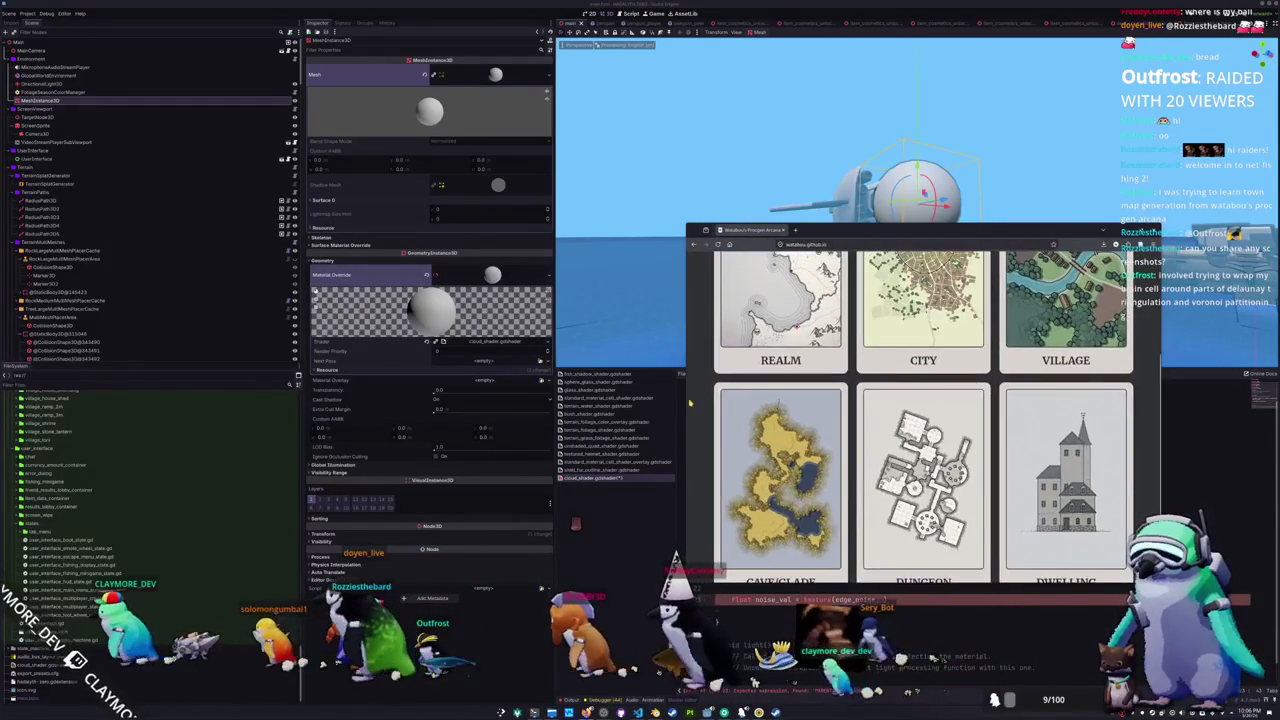
{"action": "scroll", "coordinate": [698, 408], "scroll_direction": "down", "scroll_amount": 1}
{"action": "scroll", "coordinate": [698, 408], "scroll_direction": "up", "scroll_amount": 3}
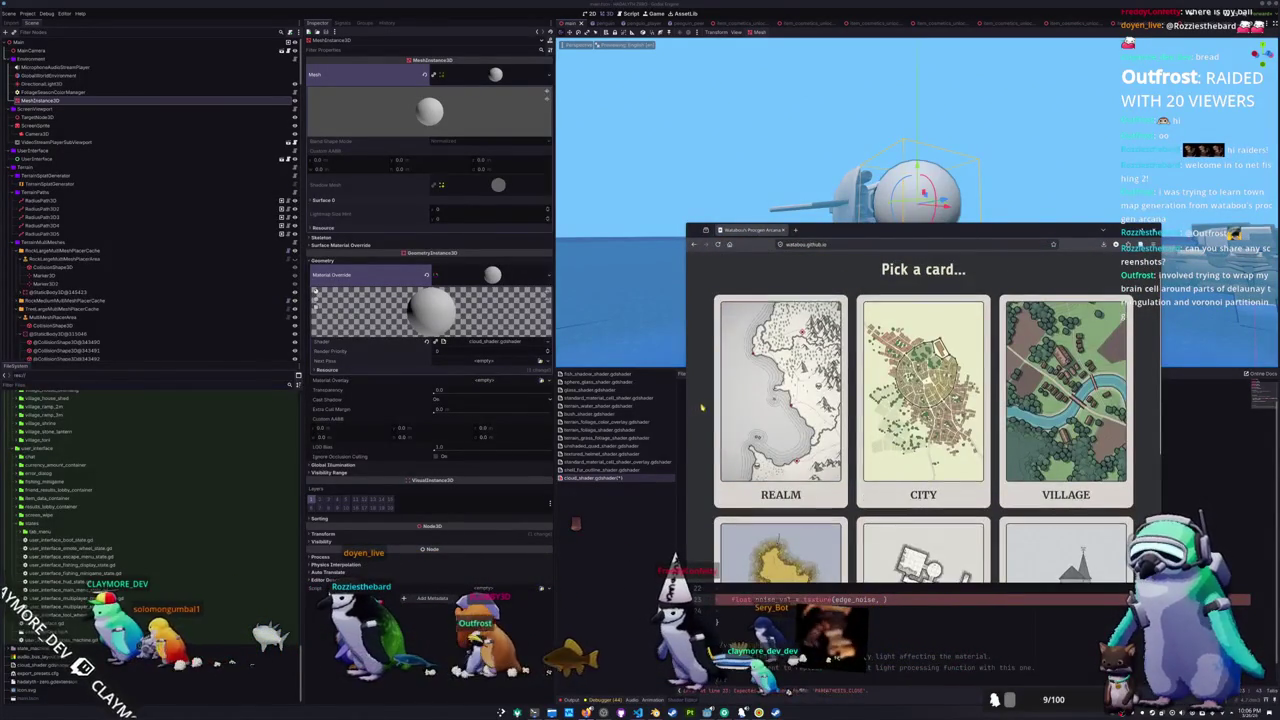
- Browse the Perilous Shores generator page, then return and scroll through the Procgen Arcana FAQ
{"action": "left_click", "coordinate": [789, 400]}
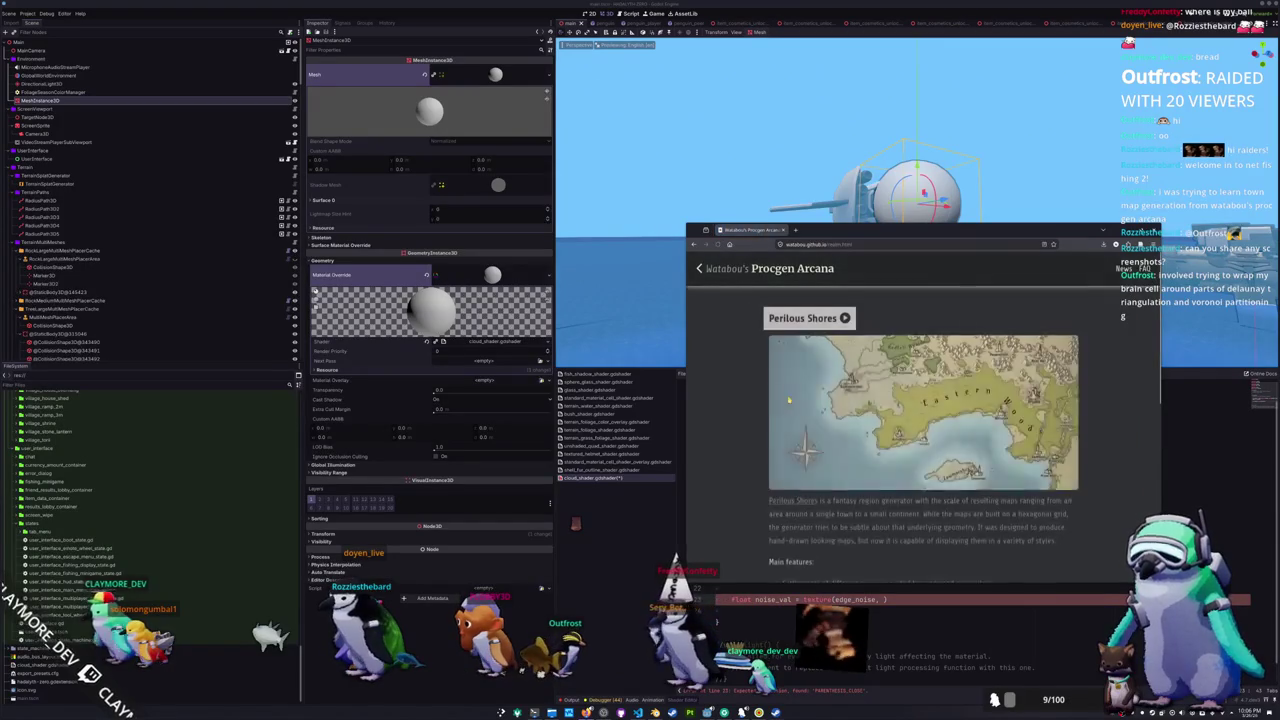
{"action": "scroll", "coordinate": [770, 405], "scroll_direction": "down", "scroll_amount": 5}
{"action": "scroll", "coordinate": [757, 412], "scroll_direction": "down", "scroll_amount": 1}
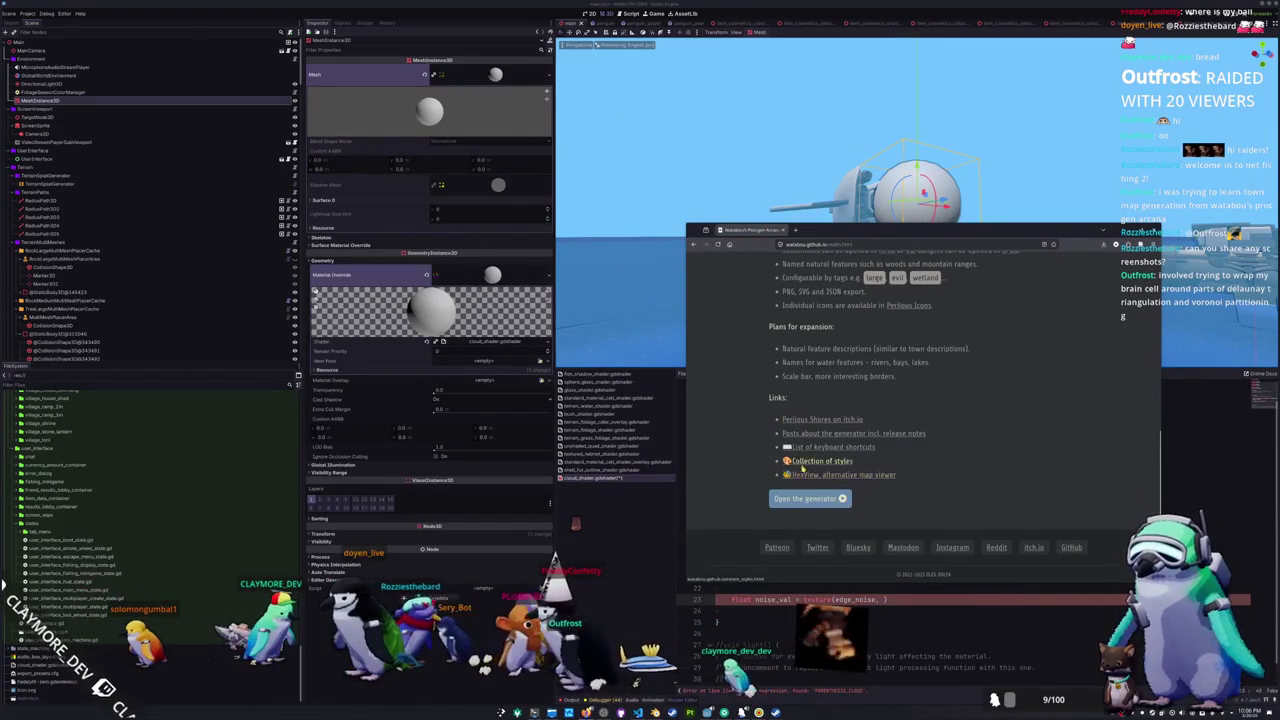
{"action": "scroll", "coordinate": [796, 425], "scroll_direction": "up", "scroll_amount": 6}
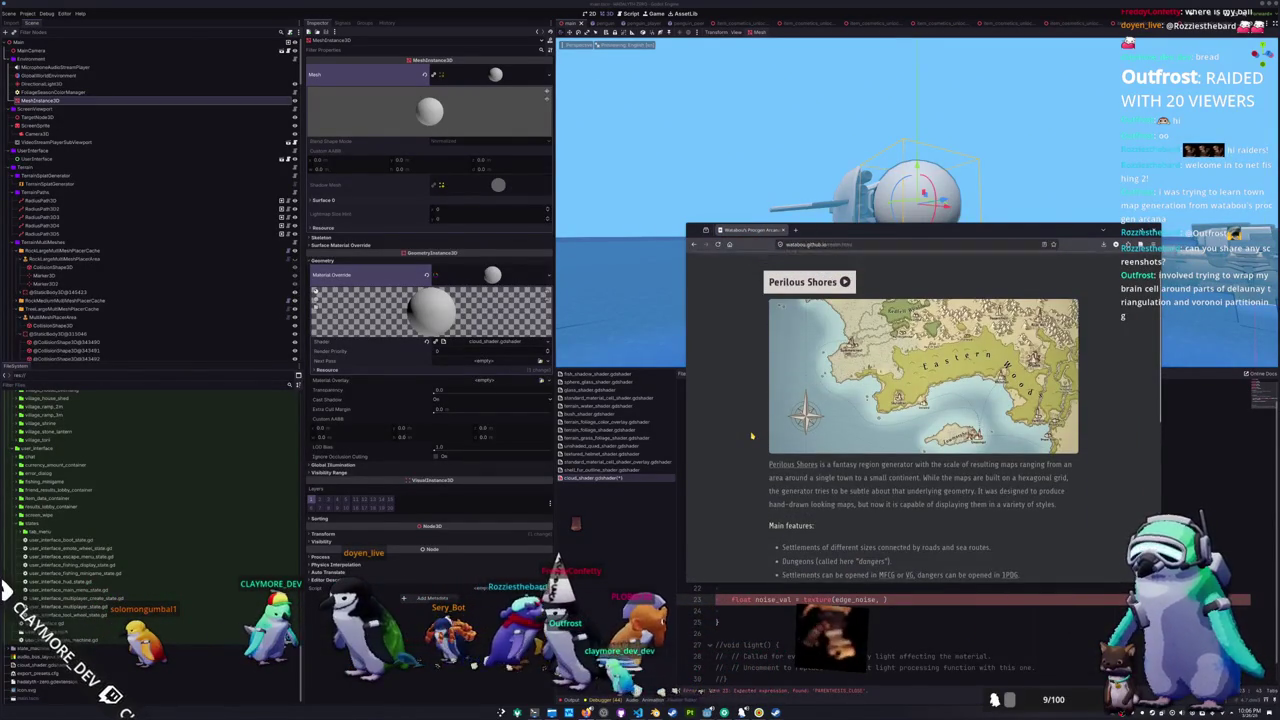
{"action": "left_click", "coordinate": [768, 268]}
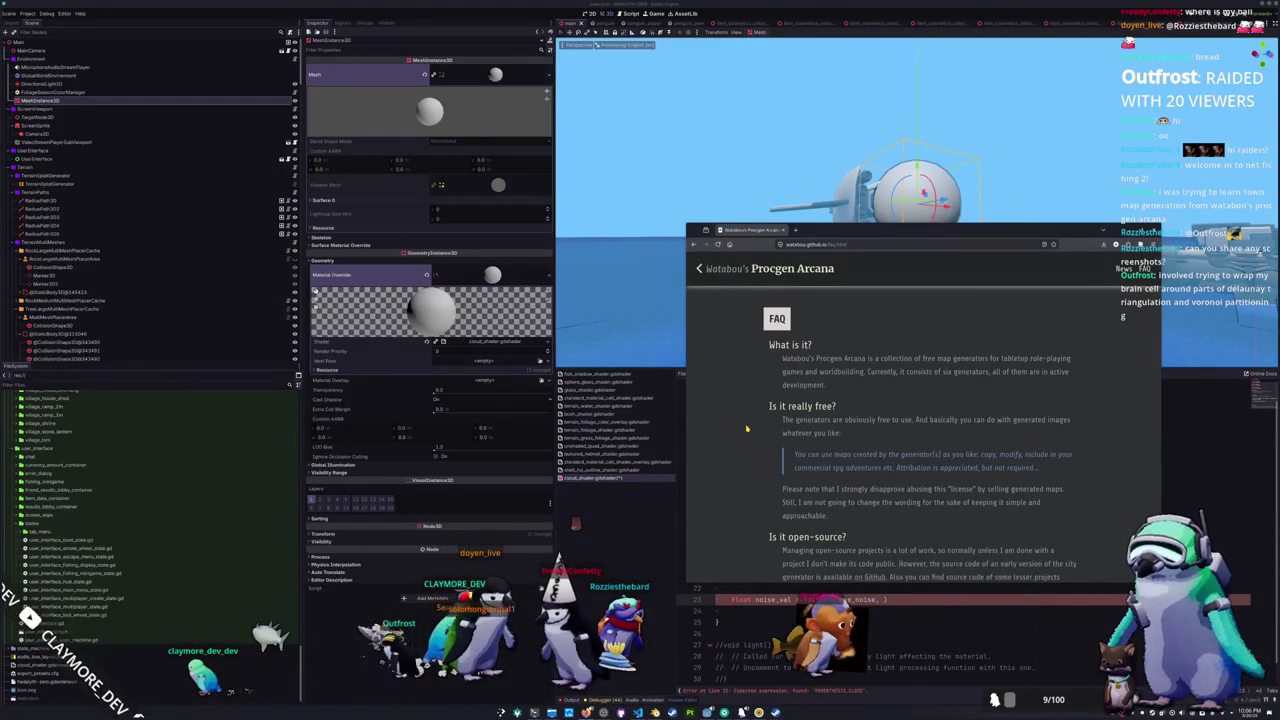
{"action": "scroll", "coordinate": [746, 428], "scroll_direction": "down", "scroll_amount": 3}
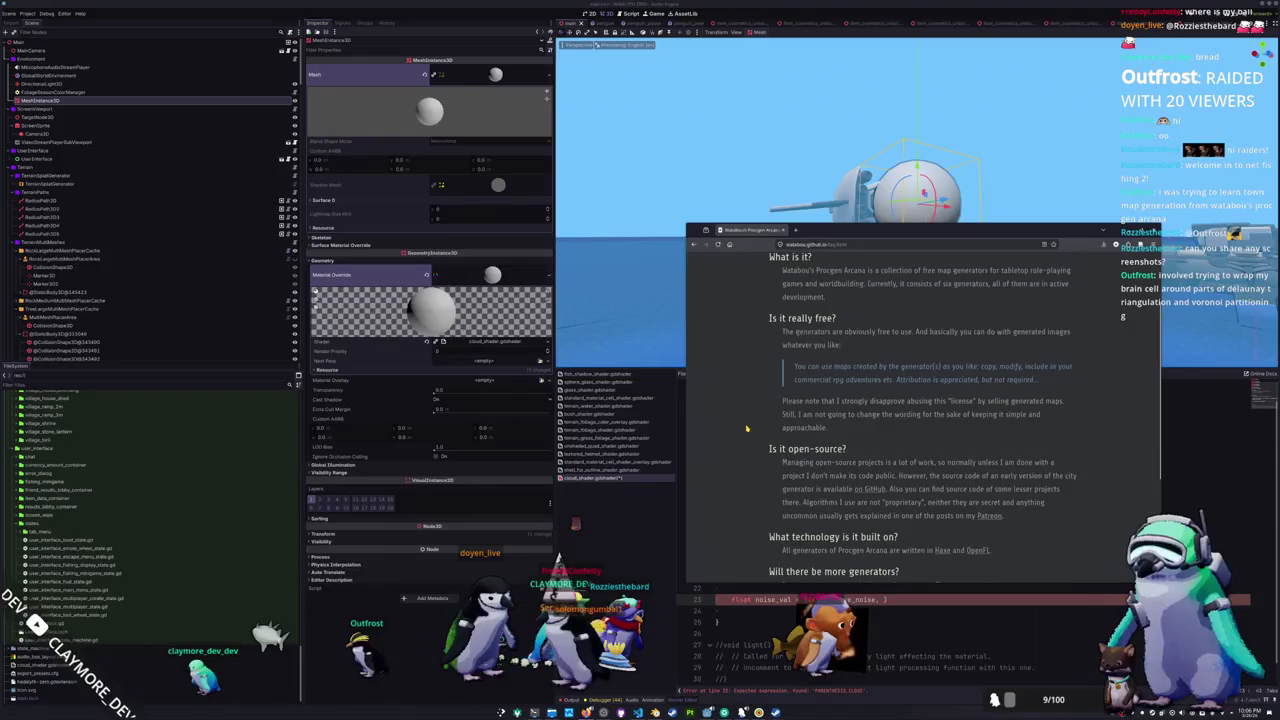
{"action": "scroll", "coordinate": [746, 428], "scroll_direction": "down", "scroll_amount": 1}
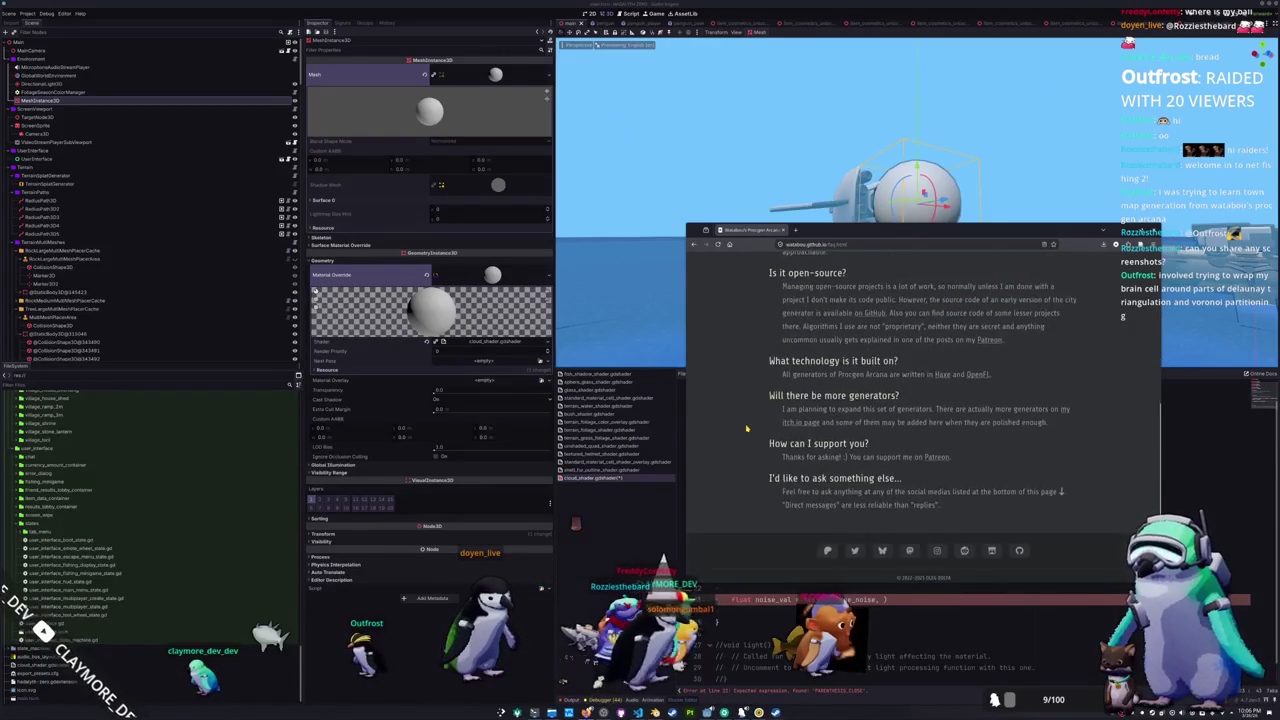
{"action": "scroll", "coordinate": [746, 428], "scroll_direction": "up", "scroll_amount": 5}
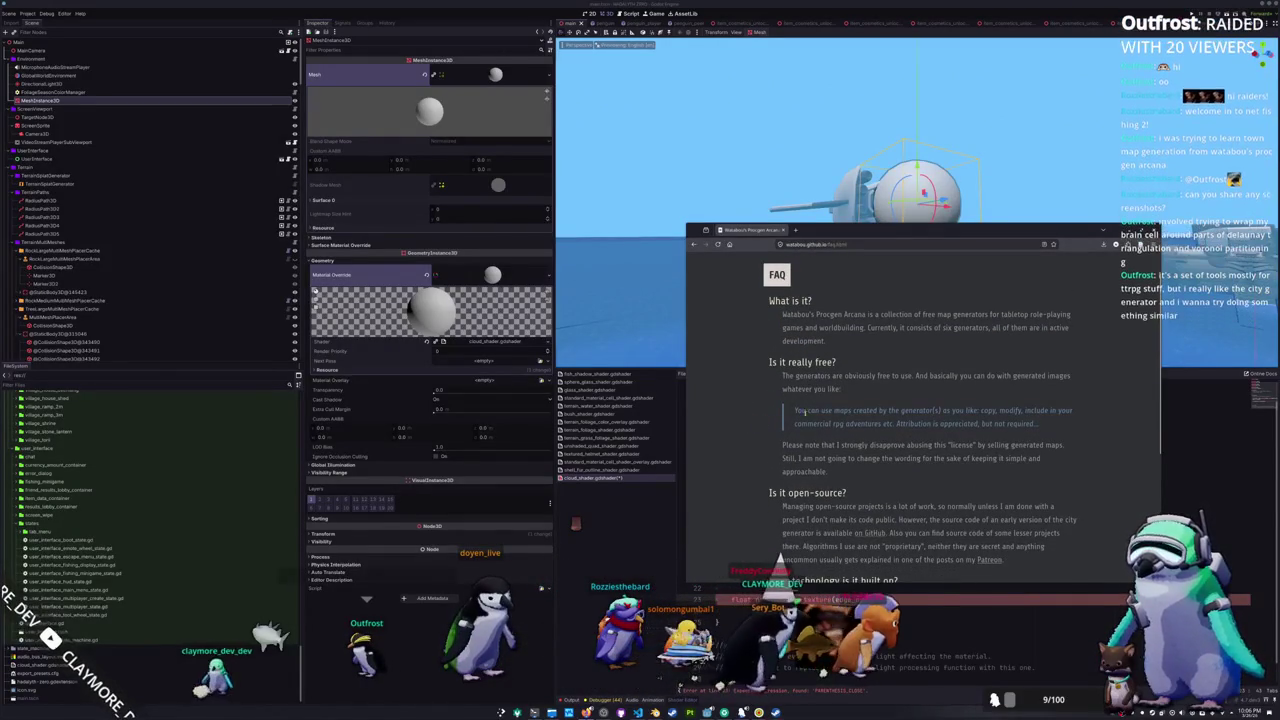
{"action": "scroll", "coordinate": [746, 428], "scroll_direction": "down", "scroll_amount": 2}
- Open the TownGeneratorOS source on GitHub and read through the OpenFL README and Haxe homepage
{"action": "left_click", "coordinate": [871, 450]}
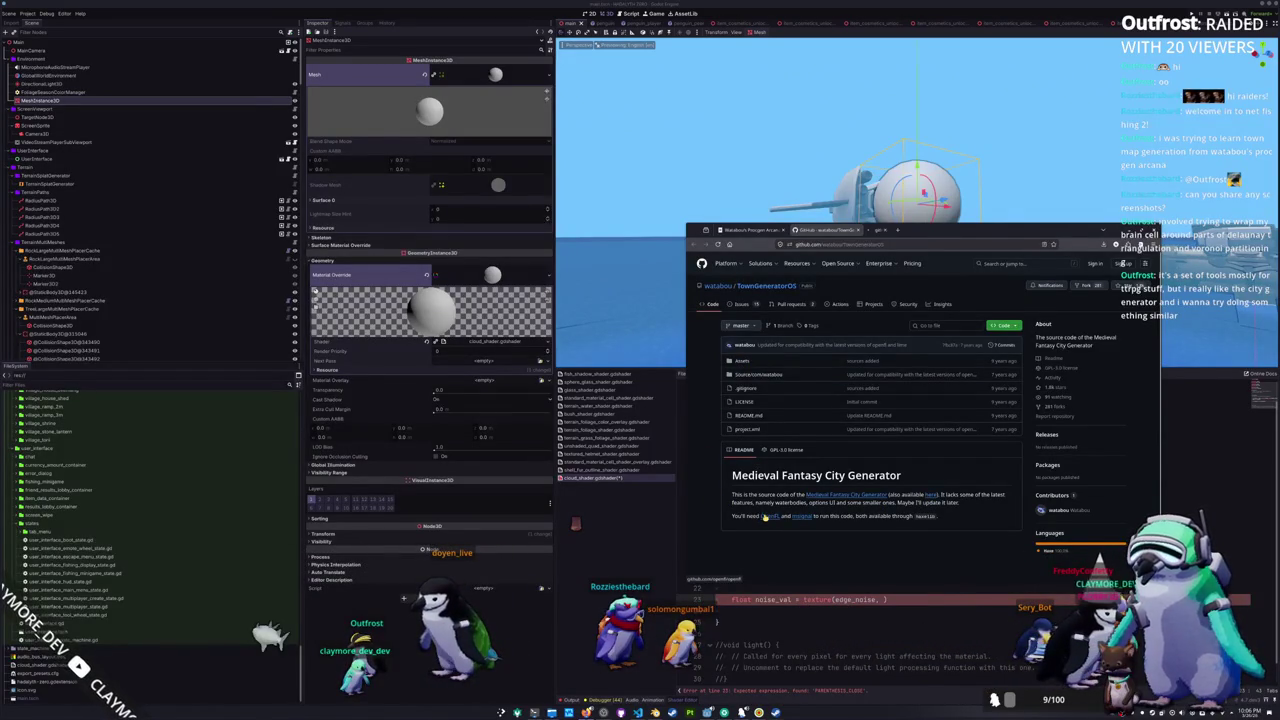
{"action": "left_click", "coordinate": [890, 230]}
{"action": "scroll", "coordinate": [700, 422], "scroll_direction": "down", "scroll_amount": 10}
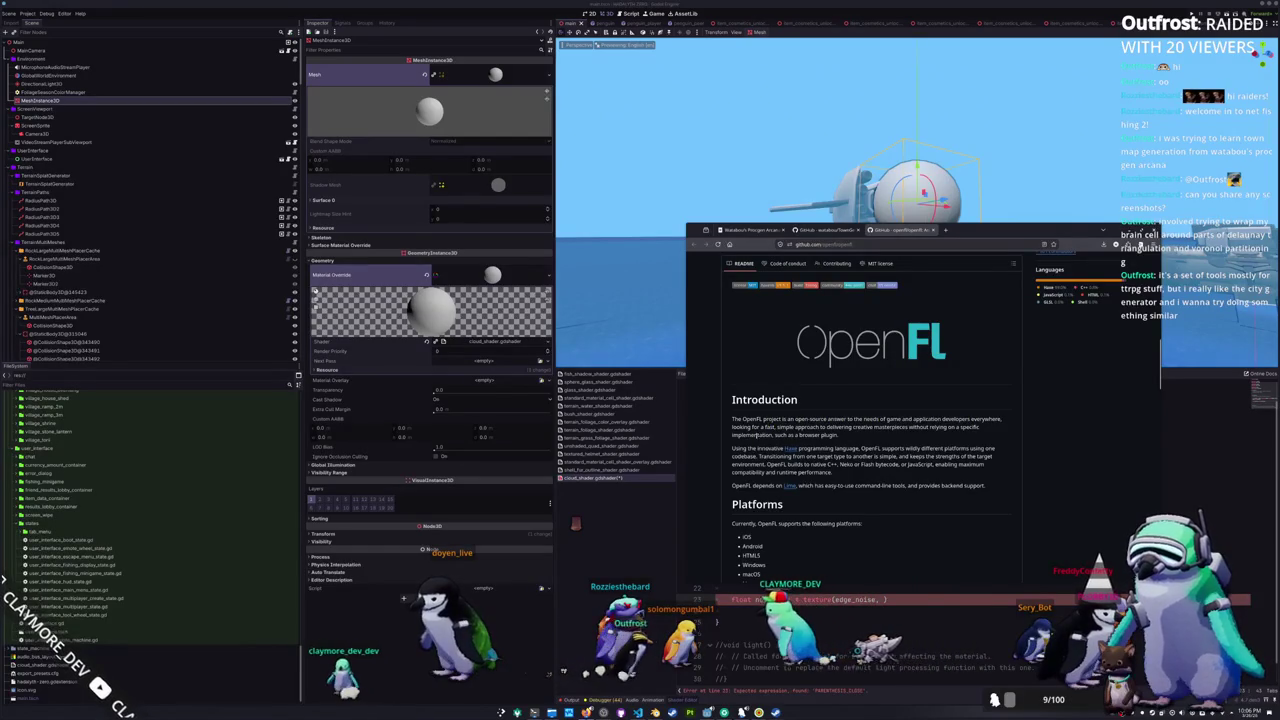
{"action": "middle_click", "coordinate": [790, 448]}
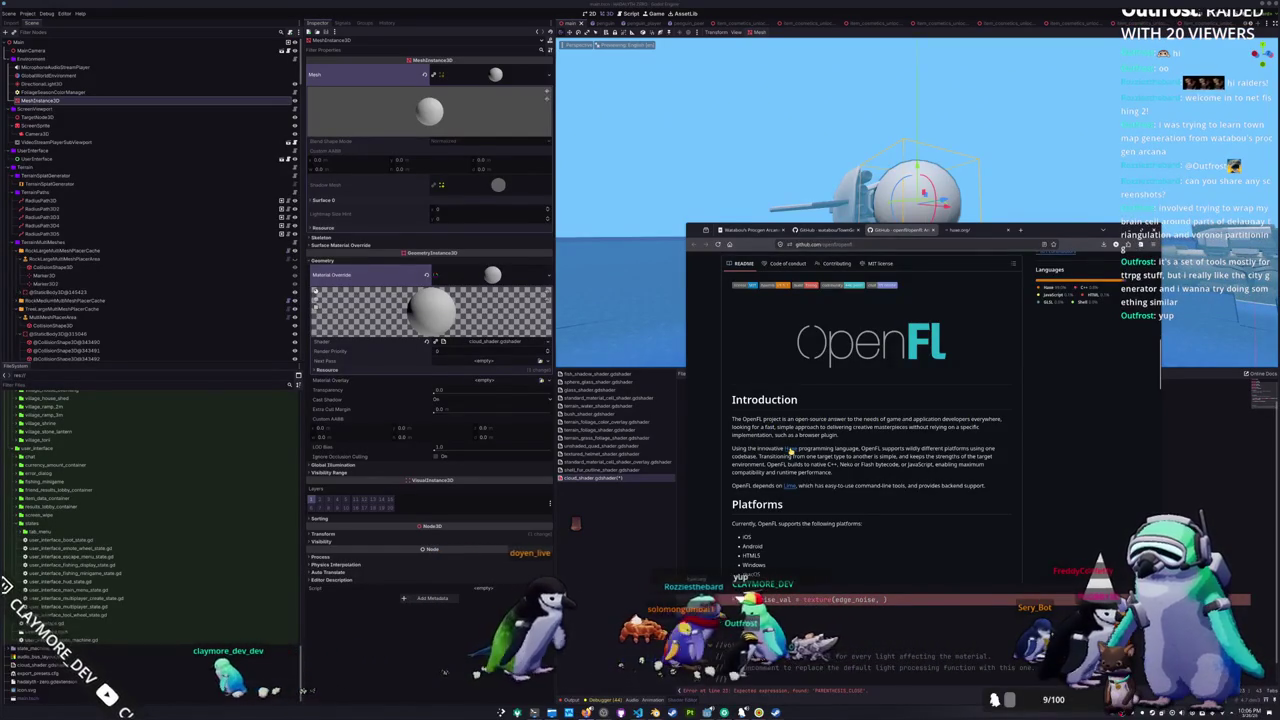
{"action": "left_click", "coordinate": [962, 230]}
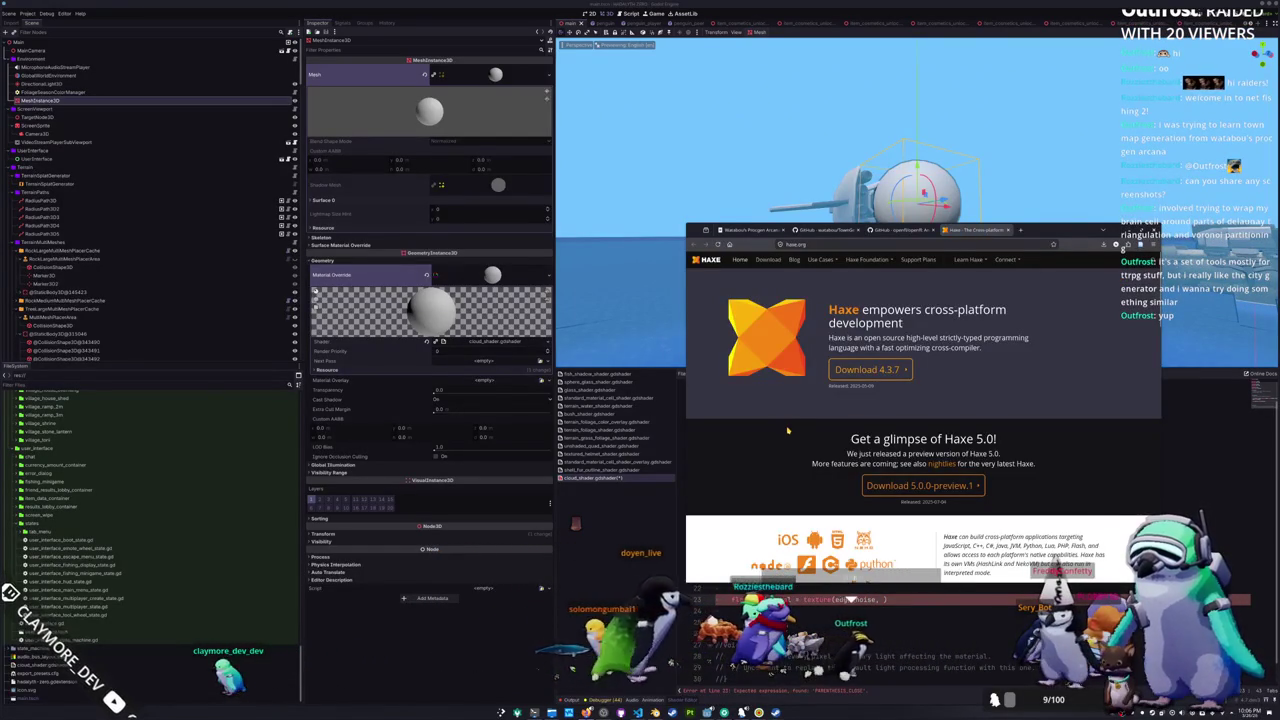
{"action": "scroll", "coordinate": [787, 430], "scroll_direction": "down", "scroll_amount": 2}
{"action": "scroll", "coordinate": [787, 430], "scroll_direction": "up", "scroll_amount": 2}
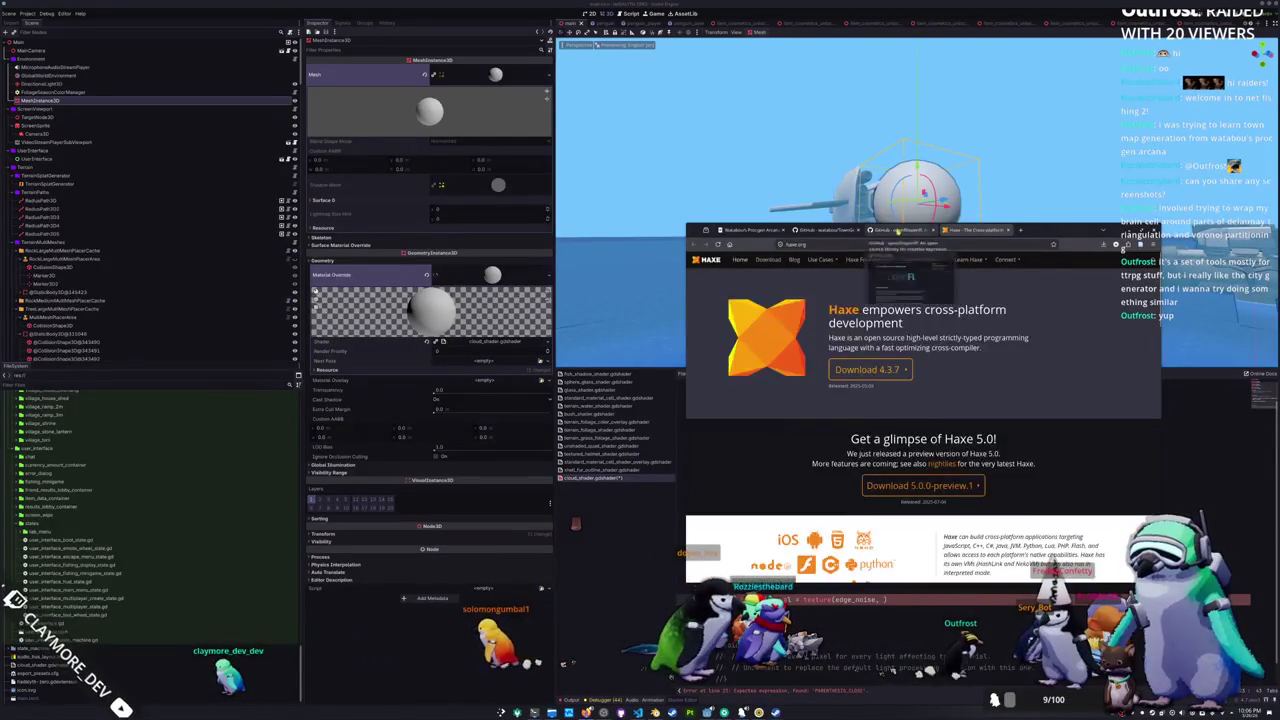
{"action": "key", "text": "ctrl+shift+Tab"}
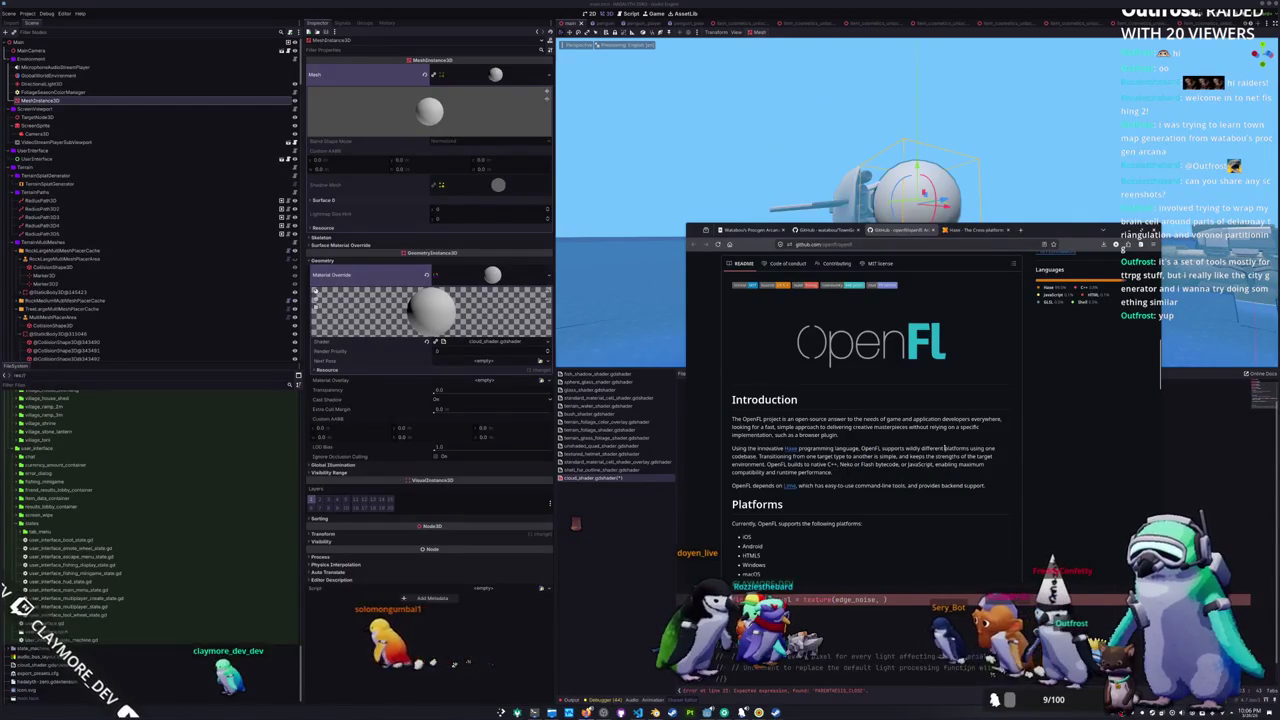
{"action": "scroll", "coordinate": [718, 490], "scroll_direction": "down", "scroll_amount": 3}
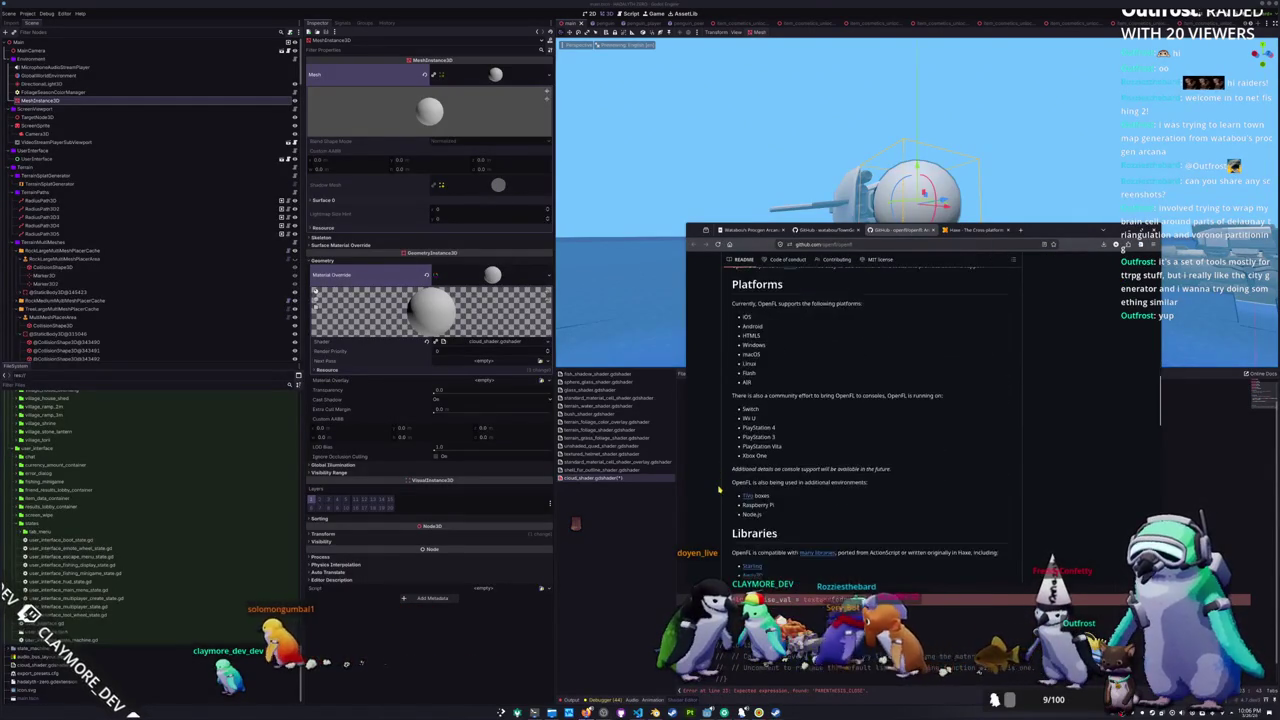
{"action": "scroll", "coordinate": [718, 490], "scroll_direction": "down", "scroll_amount": 1}
{"action": "scroll", "coordinate": [718, 490], "scroll_direction": "up", "scroll_amount": 1}
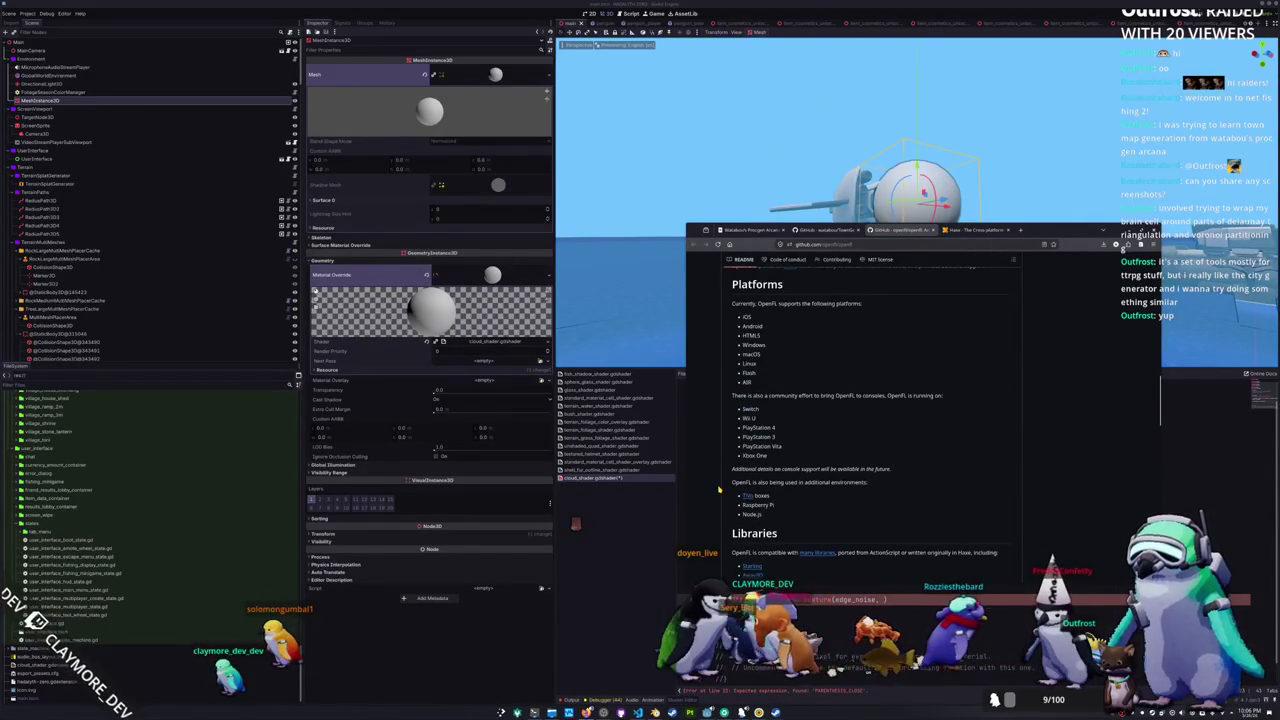
{"action": "scroll", "coordinate": [718, 490], "scroll_direction": "down", "scroll_amount": 2}
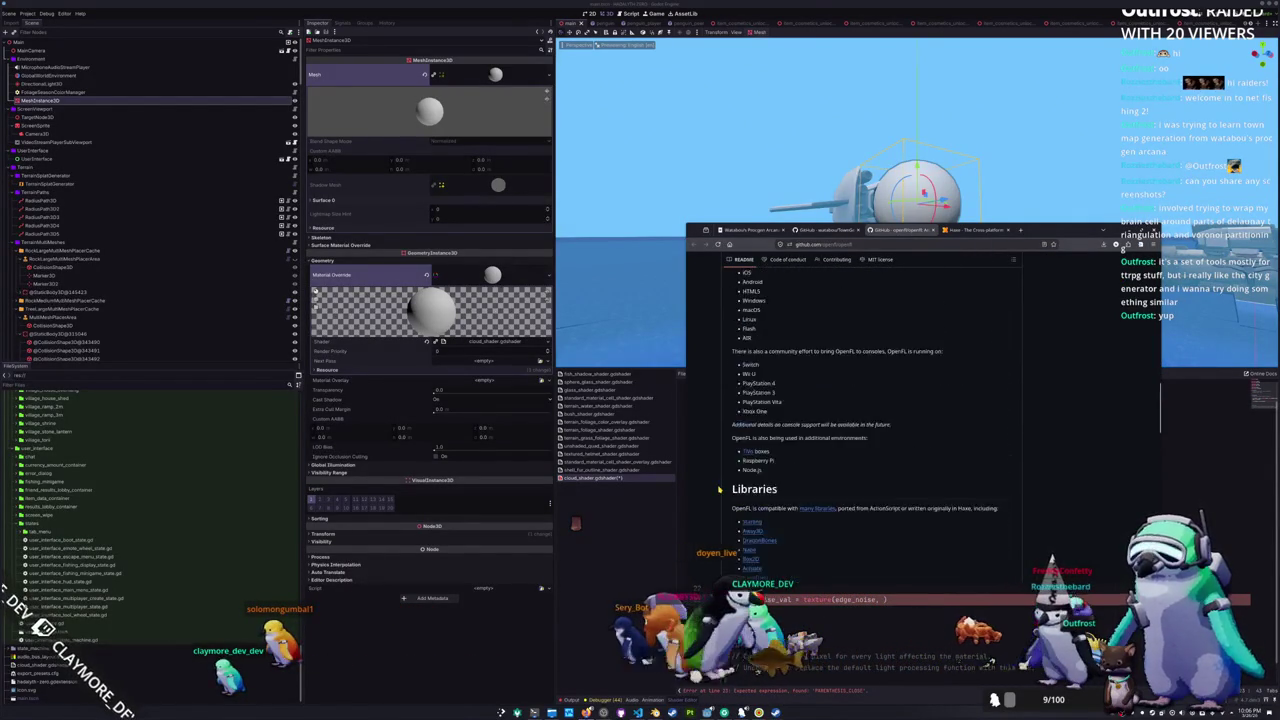
{"action": "scroll", "coordinate": [718, 490], "scroll_direction": "up", "scroll_amount": 15}
- Browse TownGeneratorOS down to Source/com/watabou, then hide the browser and bring up the Geometry2D docs
{"action": "left_click", "coordinate": [820, 229]}
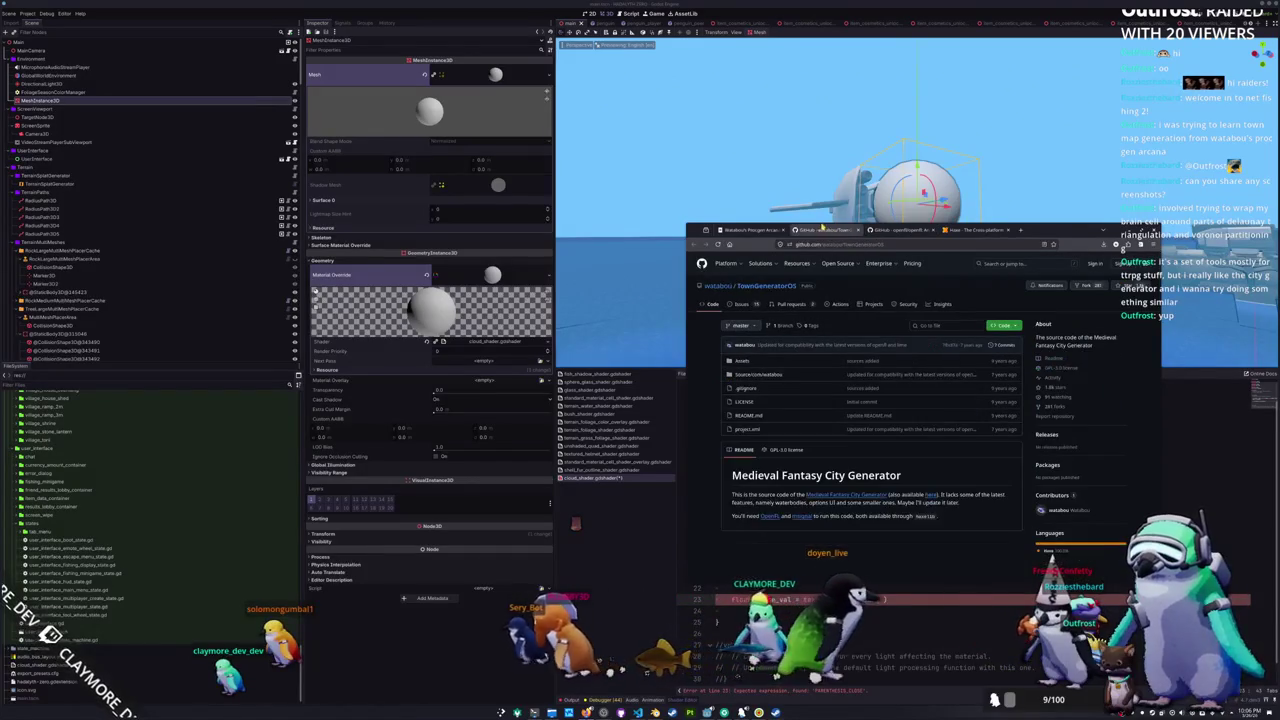
{"action": "left_click", "coordinate": [743, 360]}
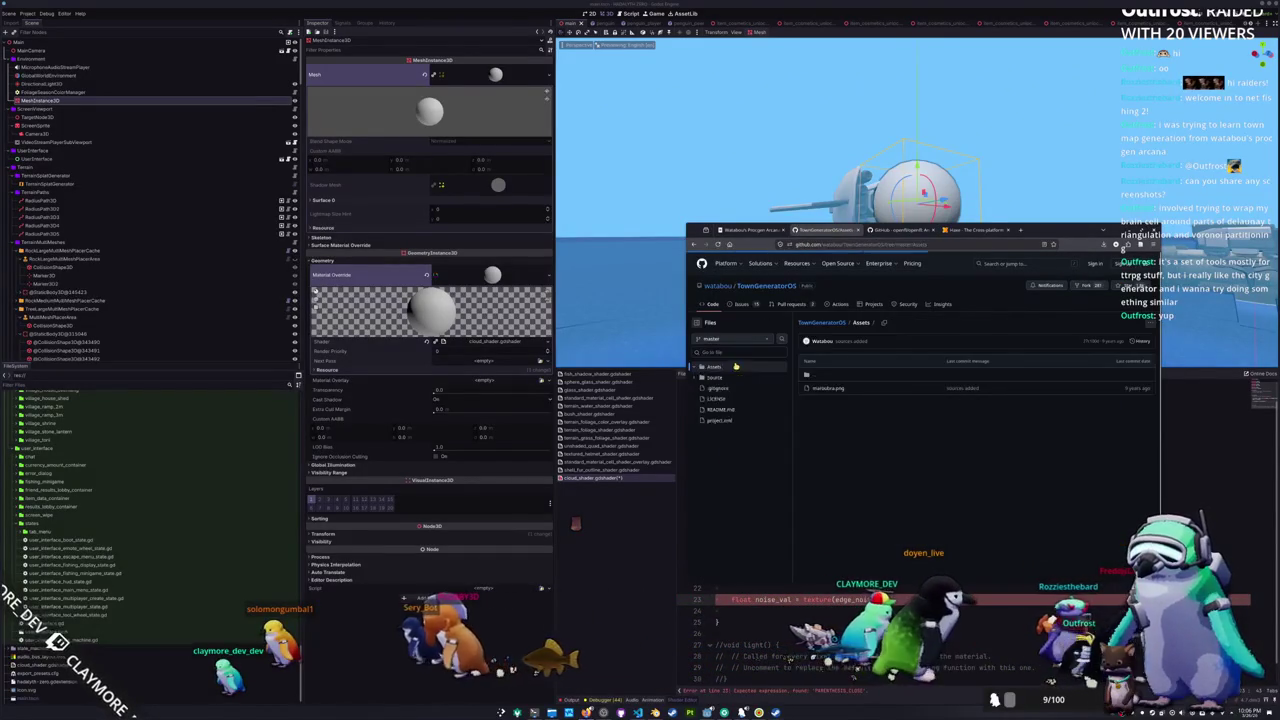
{"action": "left_click", "coordinate": [716, 378]}
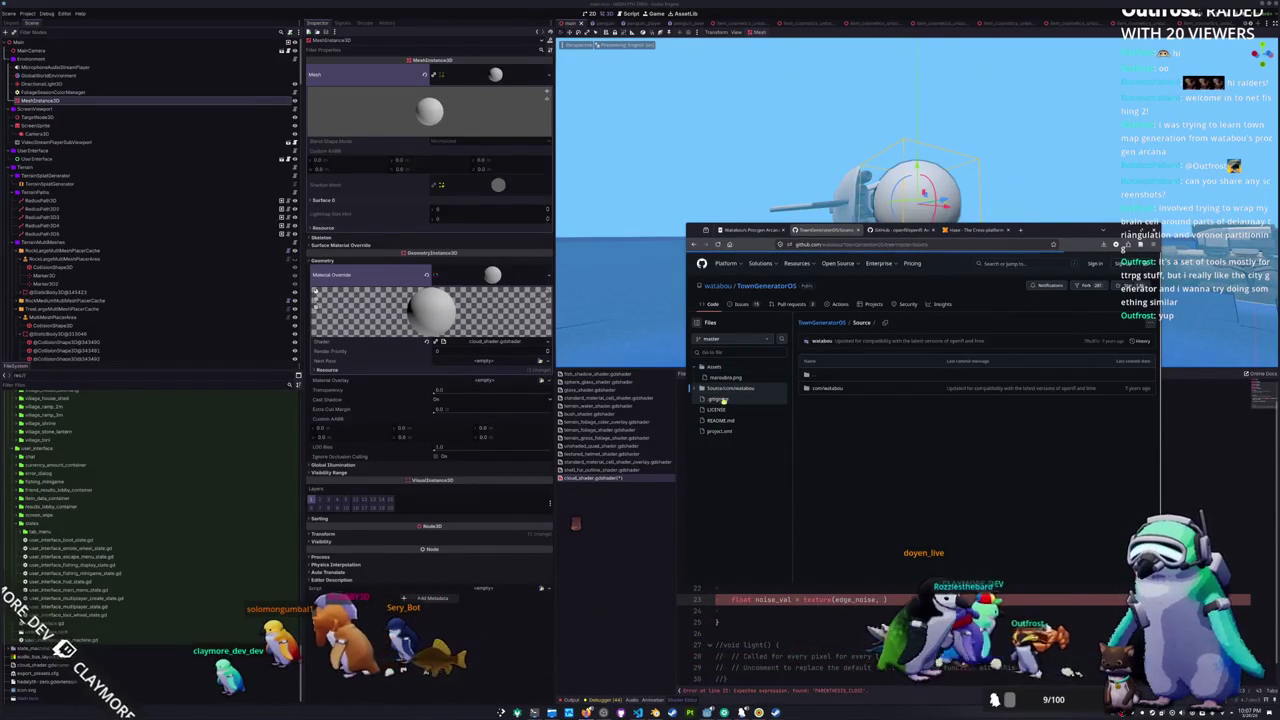
{"action": "left_click", "coordinate": [822, 390]}
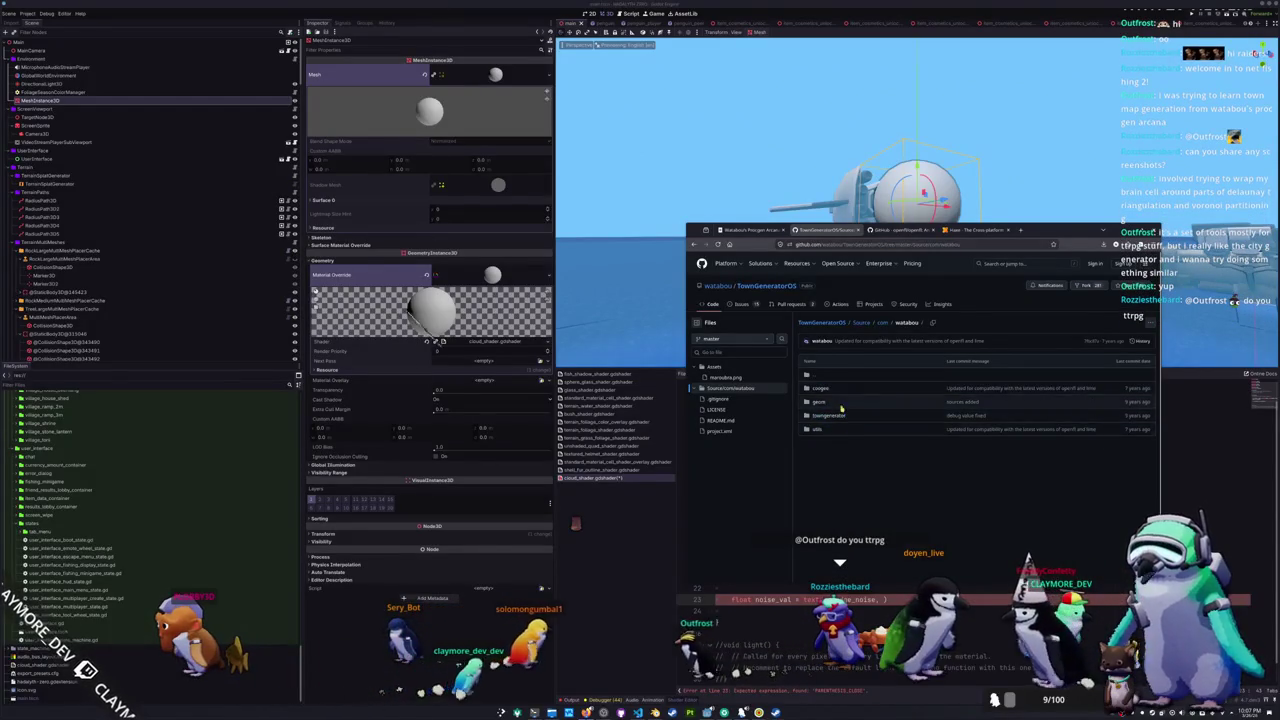
{"action": "left_click", "coordinate": [759, 231]}
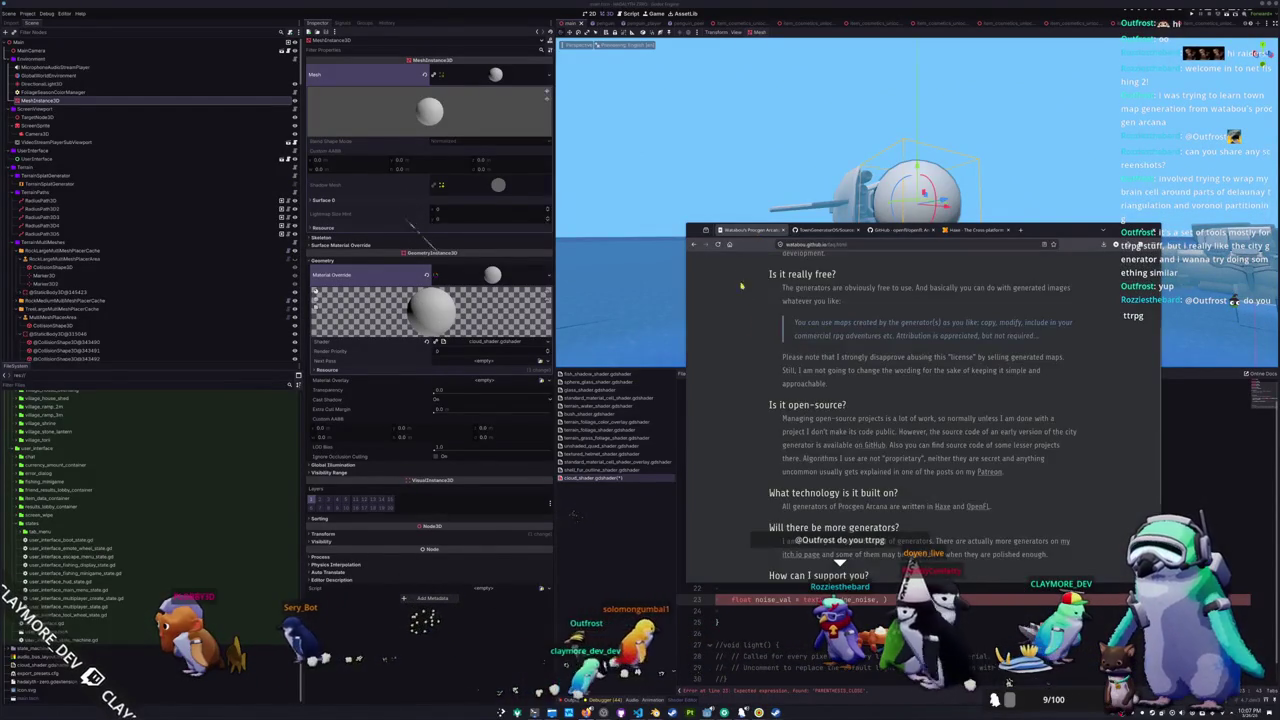
{"action": "left_click", "coordinate": [606, 551]}
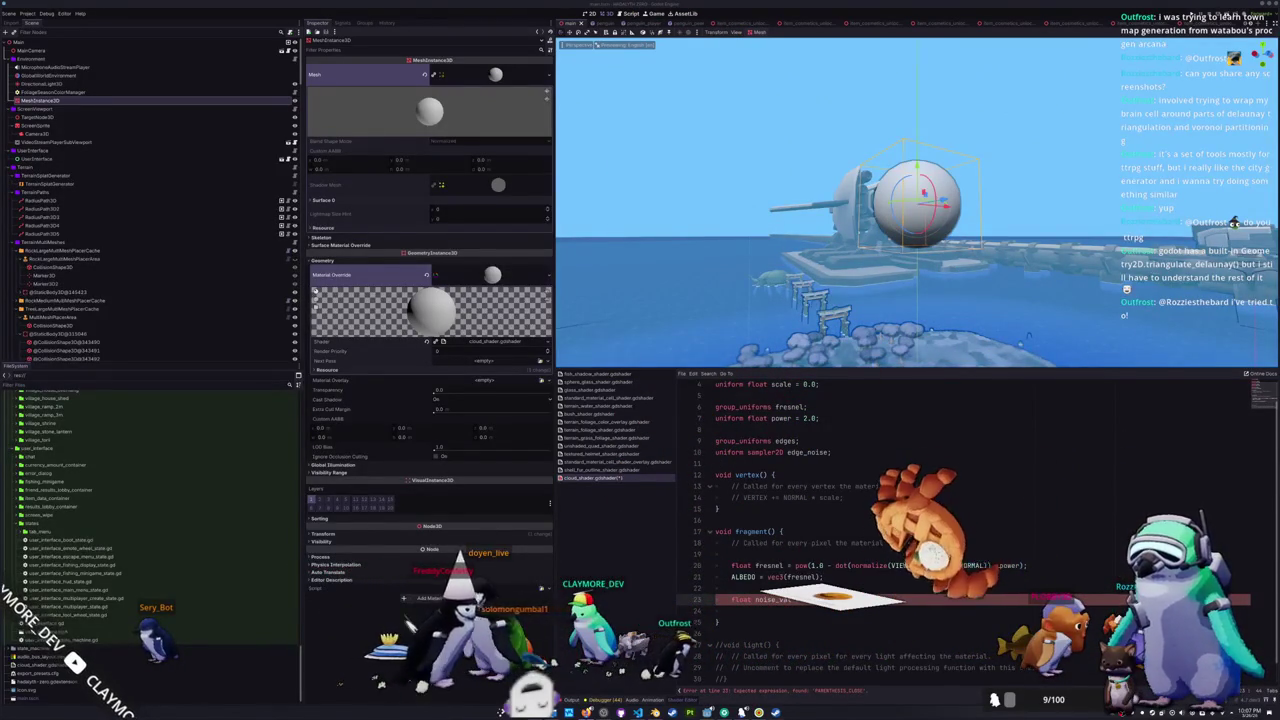
{"action": "key", "text": "super+shift+Left"}
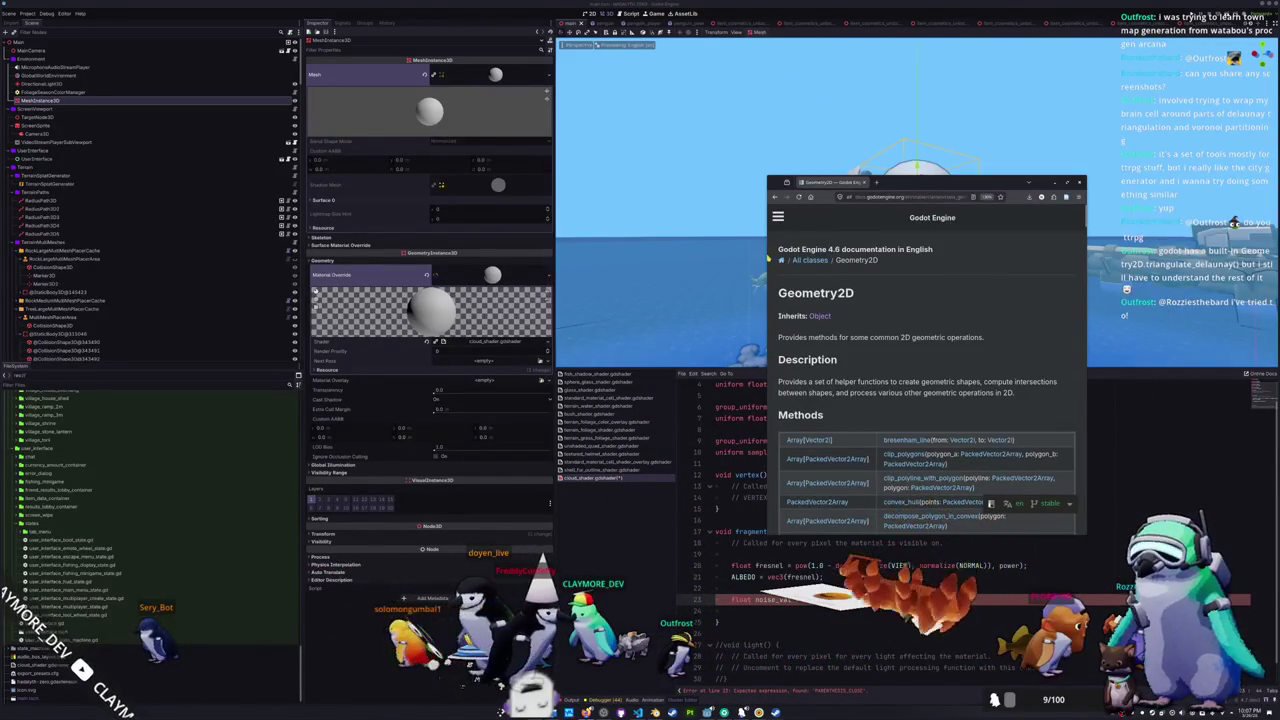
- Search the Geometry2D docs page for 'triangulate' and jump to the triangulate_delaunay description
{"action": "scroll", "coordinate": [759, 322], "scroll_direction": "down", "scroll_amount": 5}
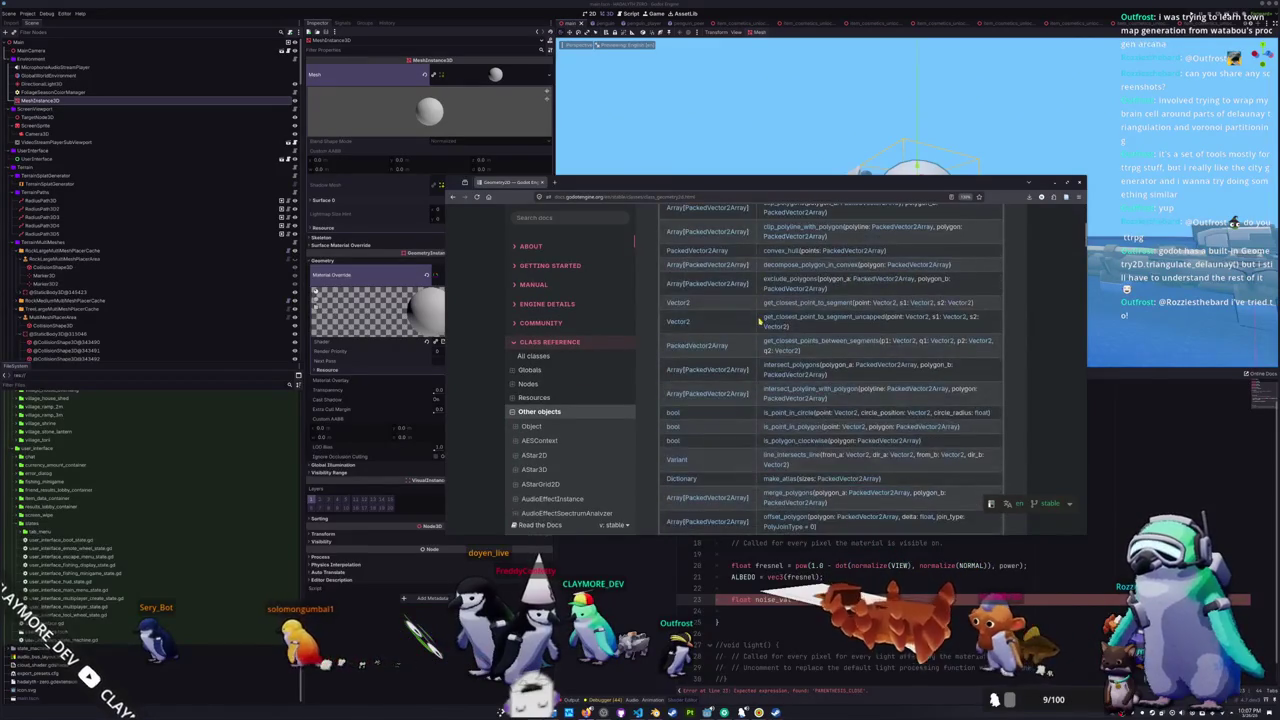
{"action": "key", "text": "ctrl+f"}
{"action": "type", "text": "triangulate"}
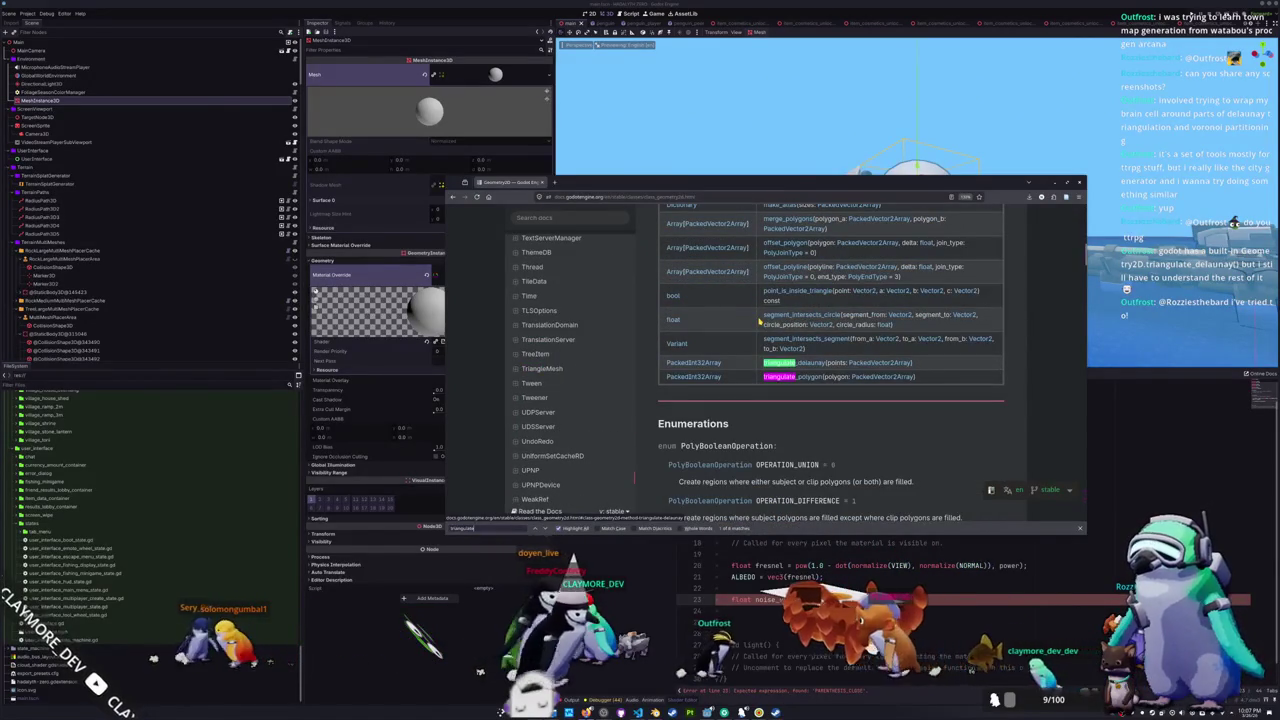
{"action": "left_click", "coordinate": [803, 365]}
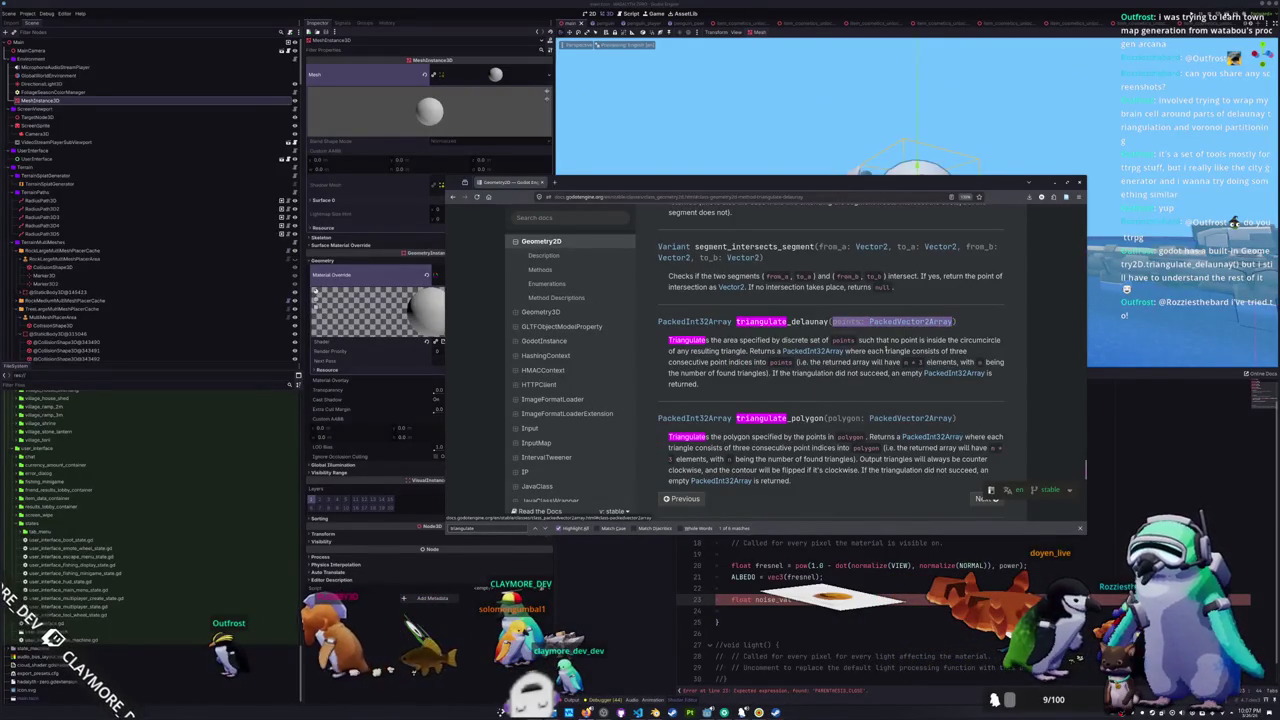
{"action": "left_click", "coordinate": [840, 375]}
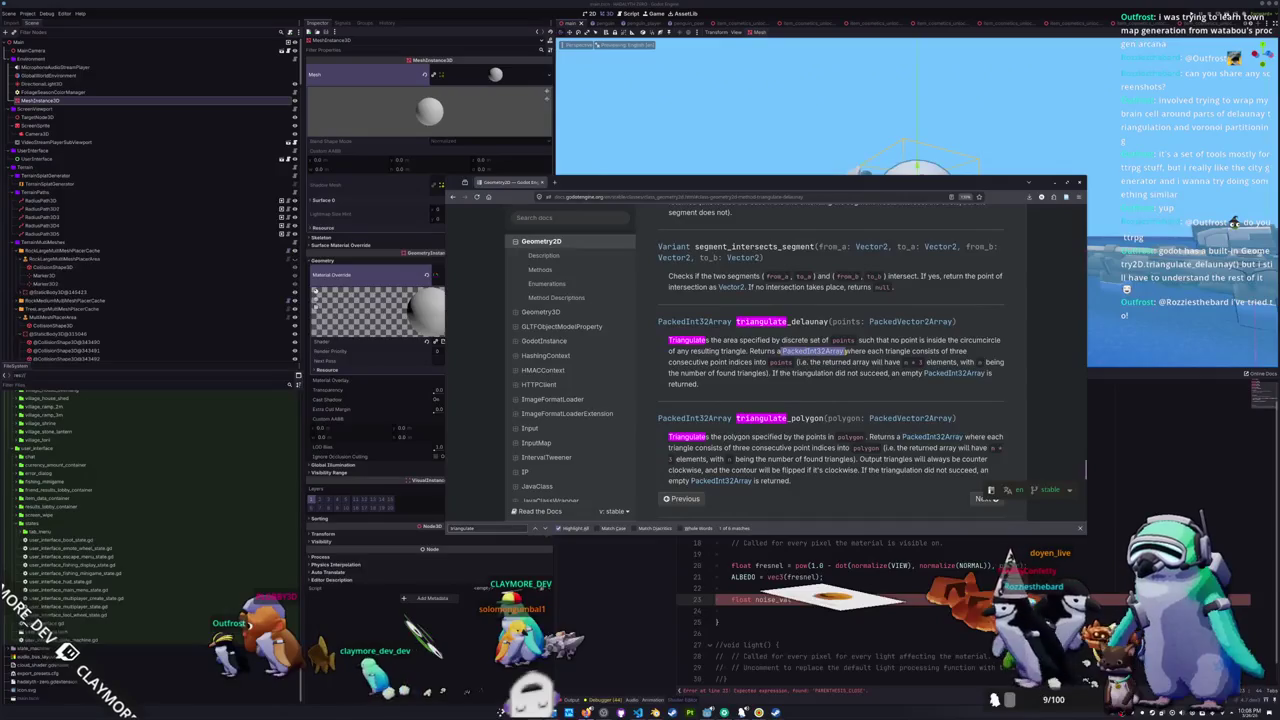
- Read through the triangulation method descriptions, then minimize the browser to get back to Godot
{"action": "scroll", "coordinate": [820, 375], "scroll_direction": "up", "scroll_amount": 1}
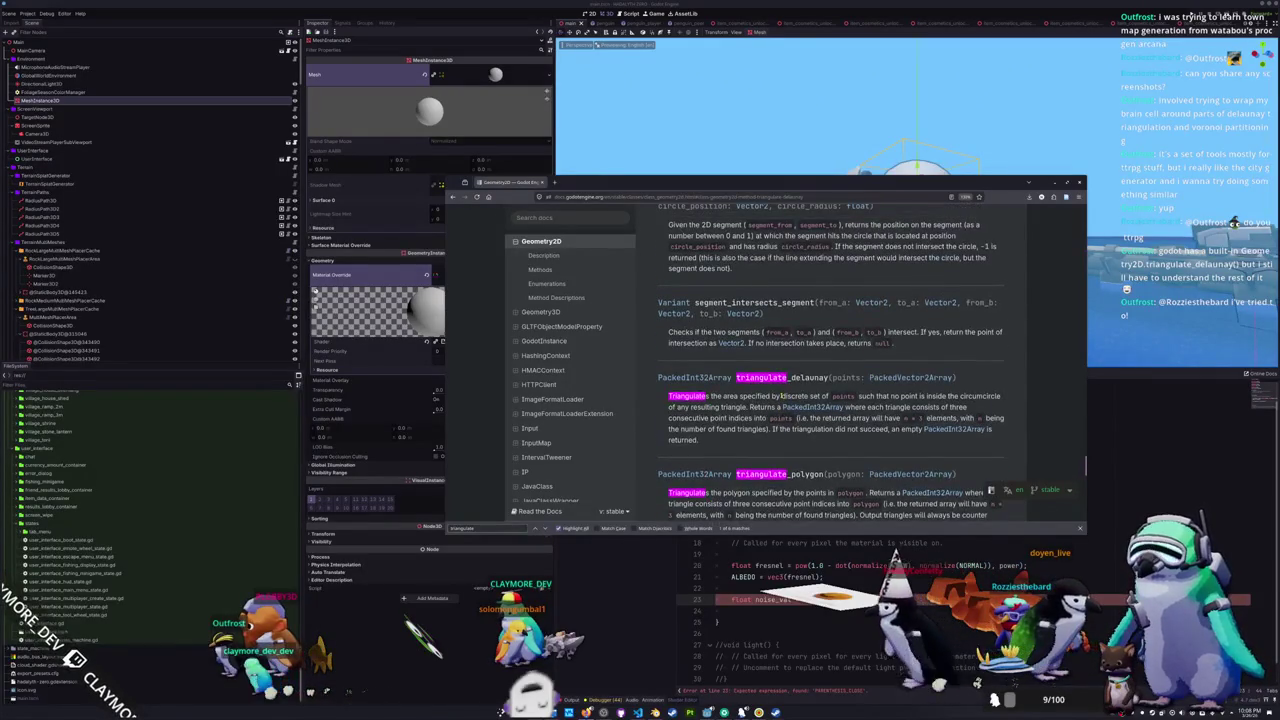
{"action": "scroll", "coordinate": [800, 365], "scroll_direction": "down", "scroll_amount": 1}
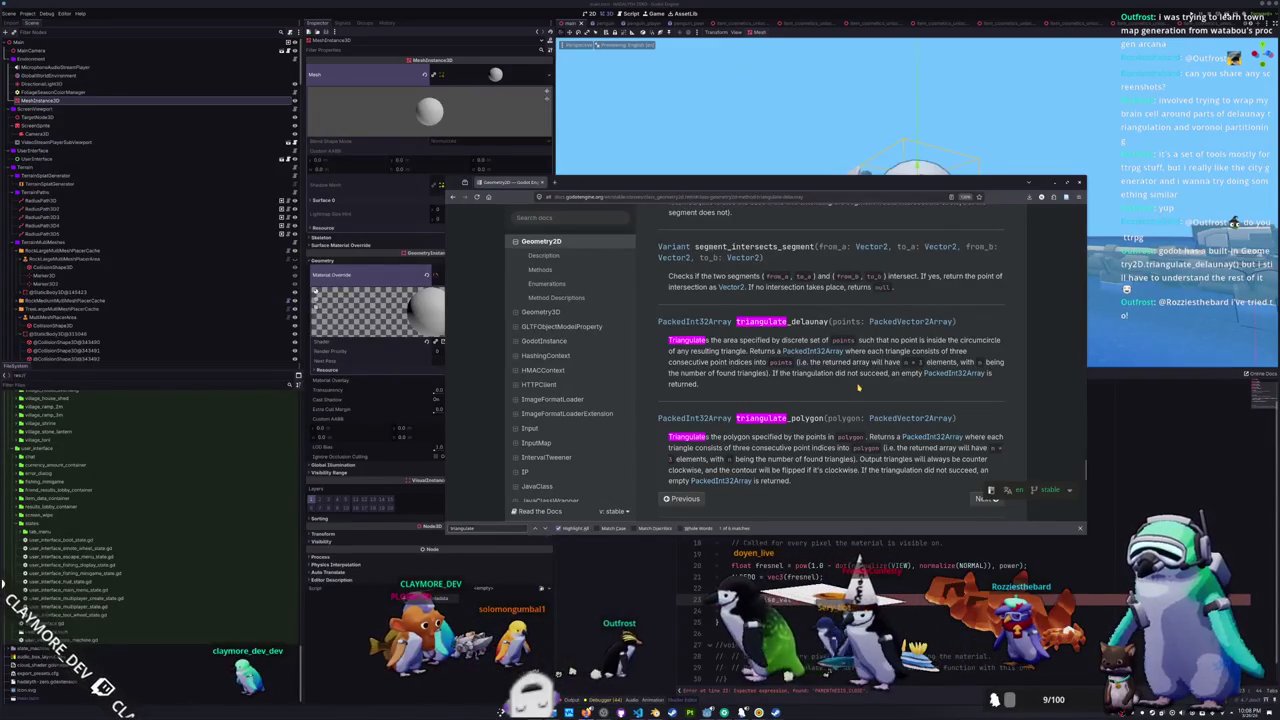
{"action": "scroll", "coordinate": [852, 392], "scroll_direction": "up", "scroll_amount": 3}
{"action": "left_click", "coordinate": [1053, 182]}
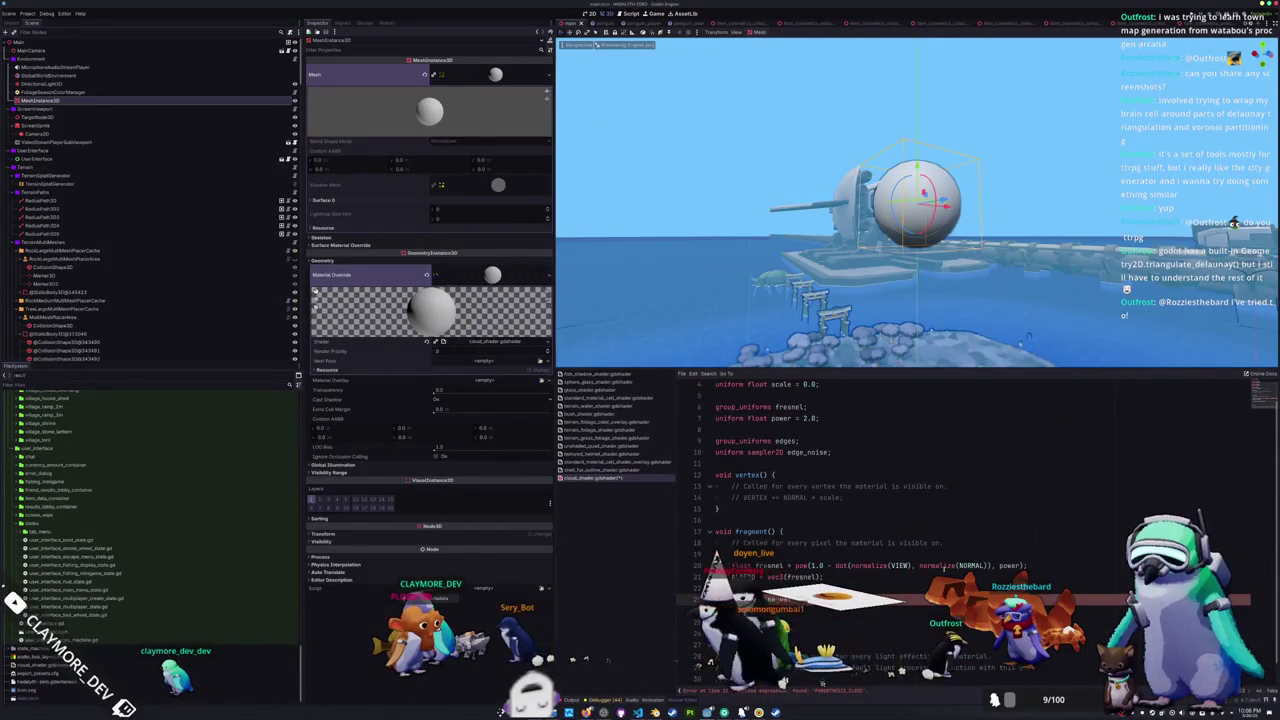
- Add 'render_mode world_vertex_coords' on a new line 2 below the shader_type declaration
{"action": "scroll", "coordinate": [900, 450], "scroll_direction": "down", "scroll_amount": 1}
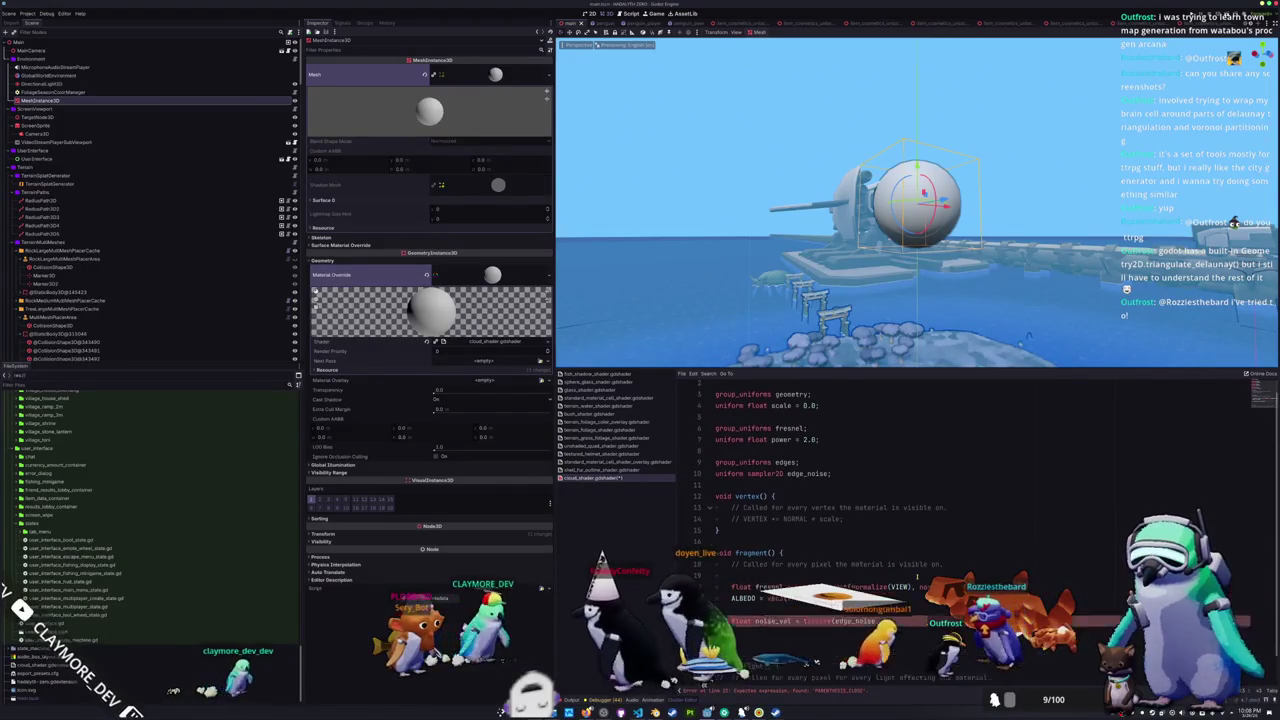
{"action": "scroll", "coordinate": [800, 420], "scroll_direction": "up", "scroll_amount": 3}
{"action": "left_click", "coordinate": [799, 386]}
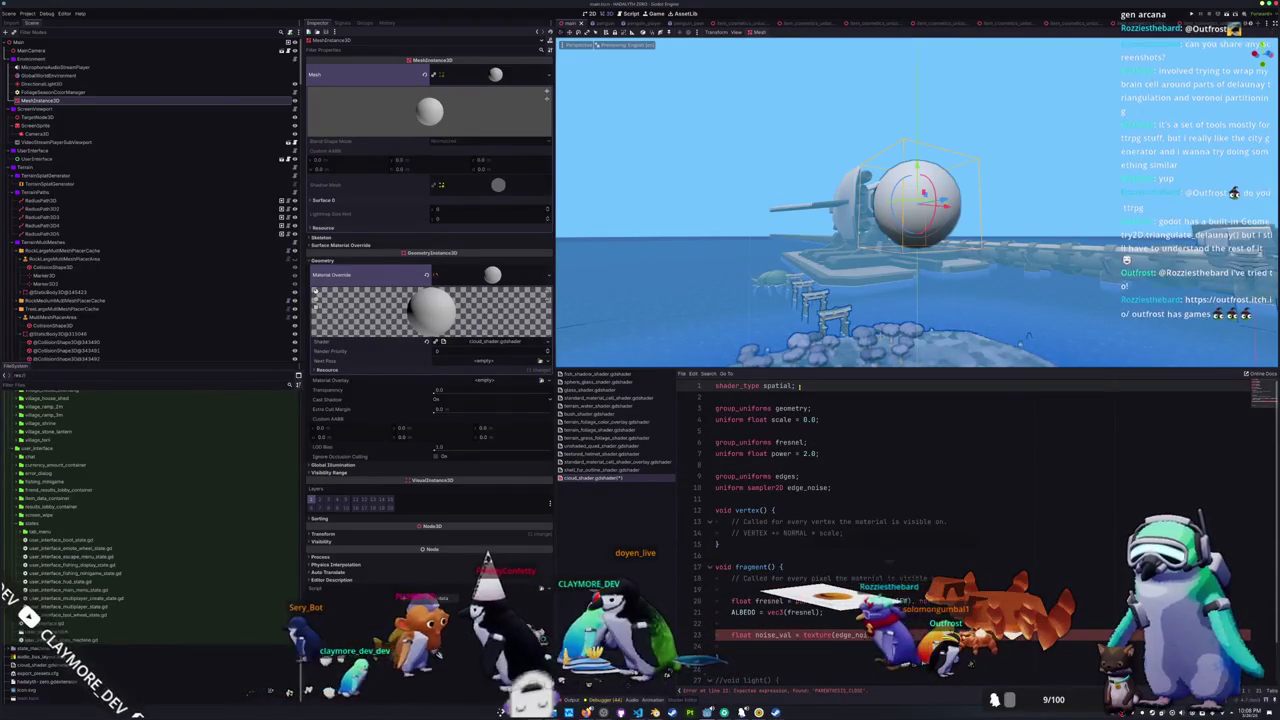
{"action": "key", "text": "Return"}
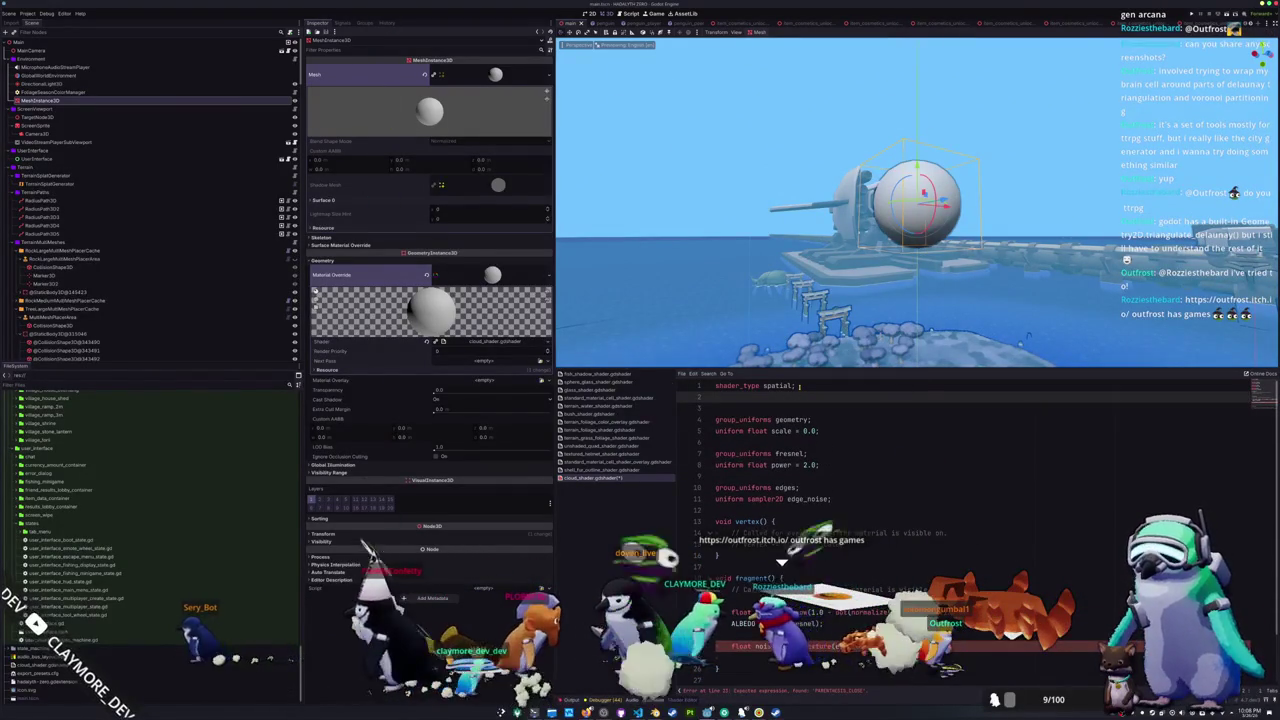
{"action": "type", "text": "render"}
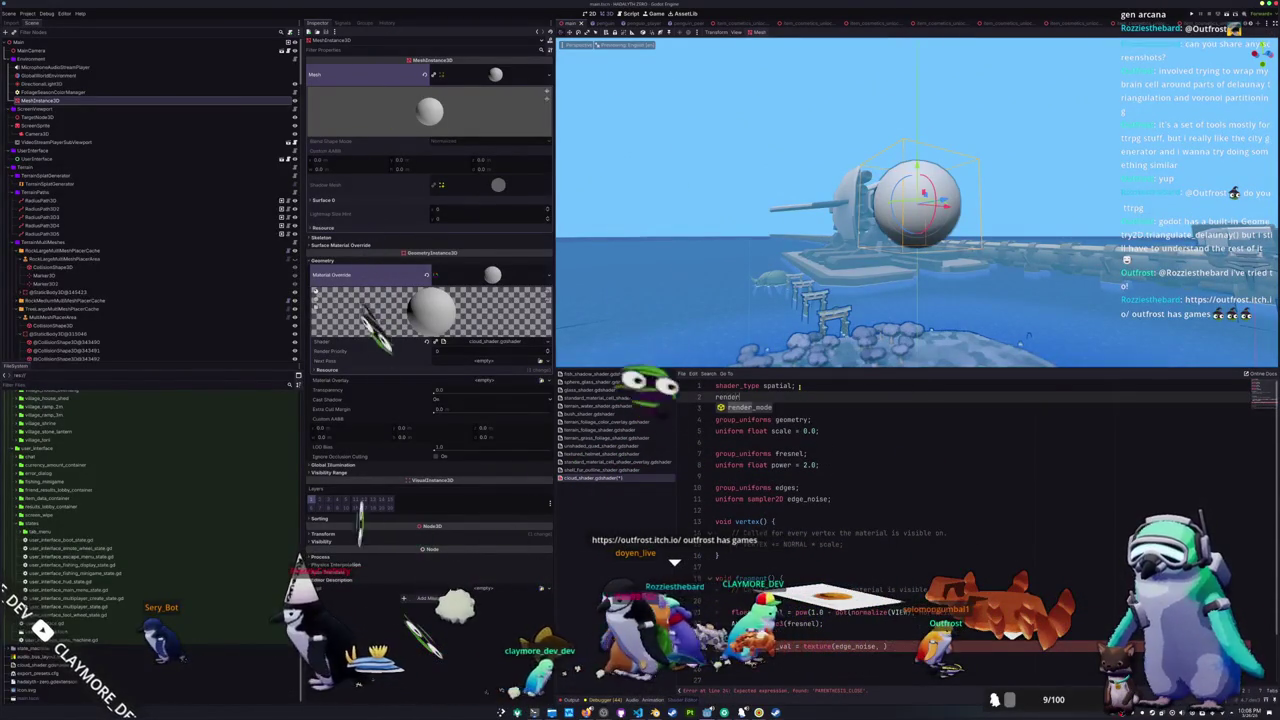
{"action": "key", "text": "Return"}
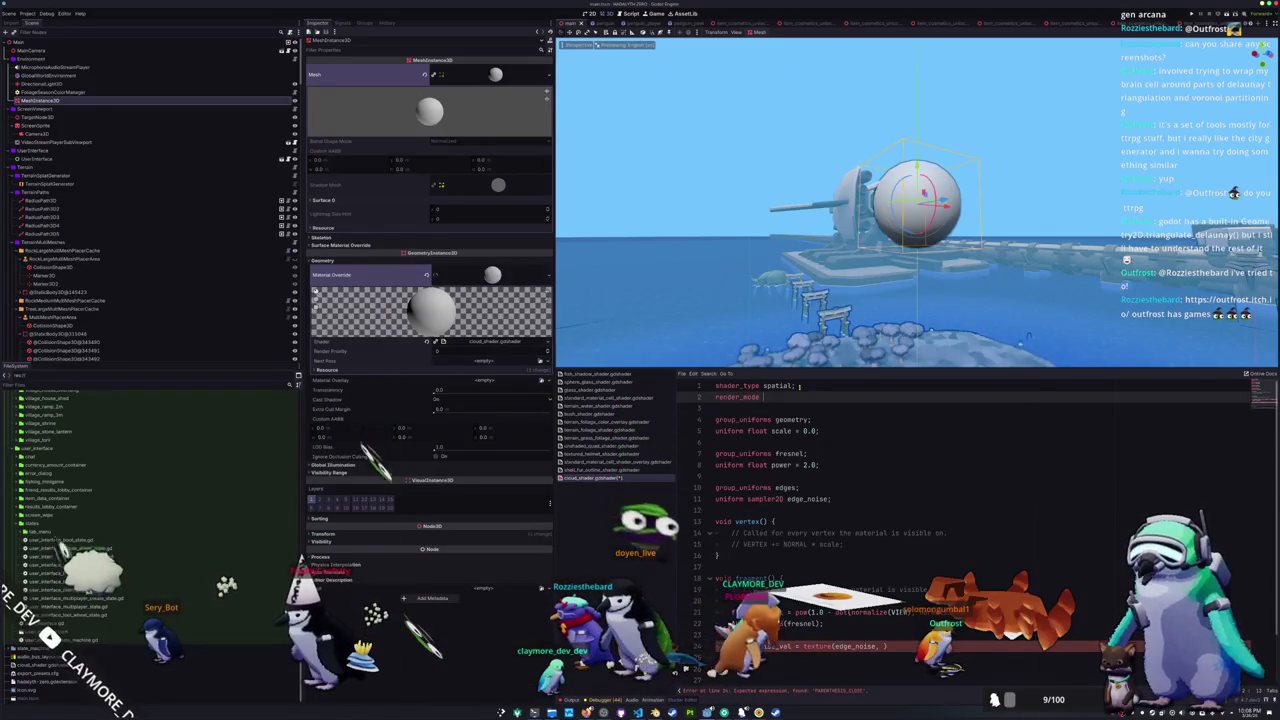
{"action": "type", "text": "world_vertex_coords;"}
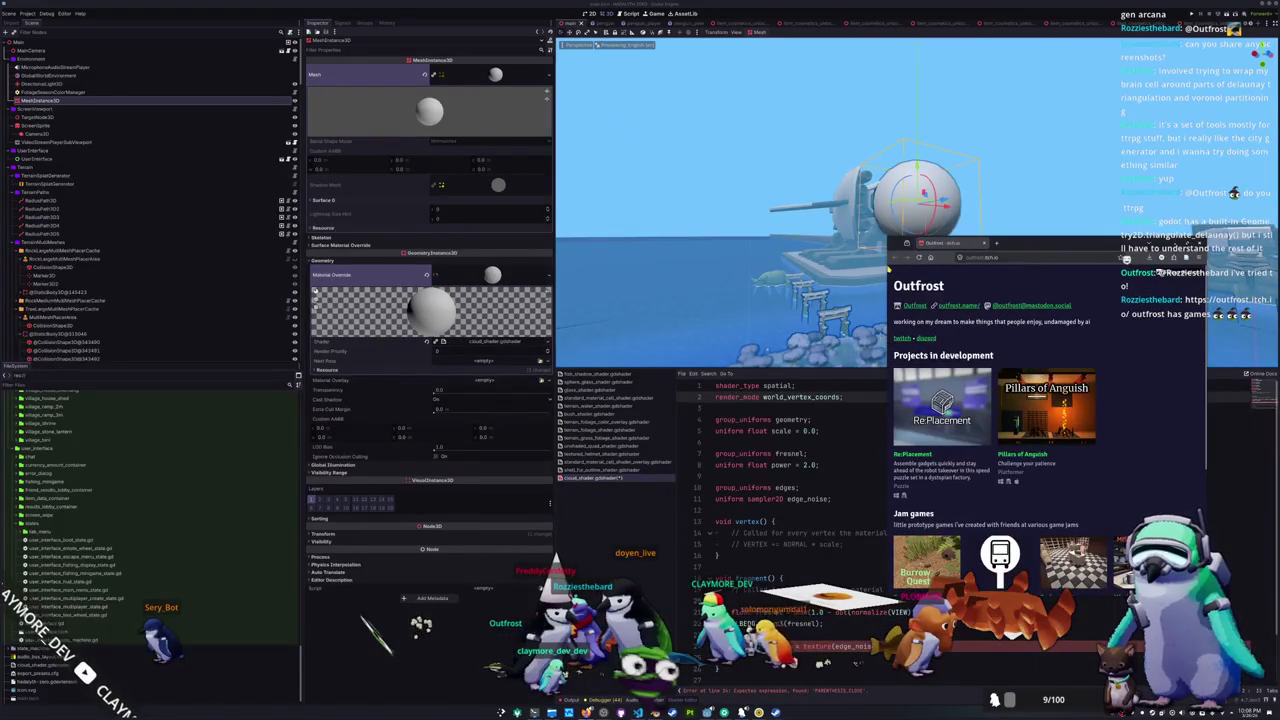
- Widen the browser window leftward and scroll through the developer's itch.io profile page
{"action": "left_click_drag", "start_coordinate": [888, 327], "coordinate": [766, 327]}
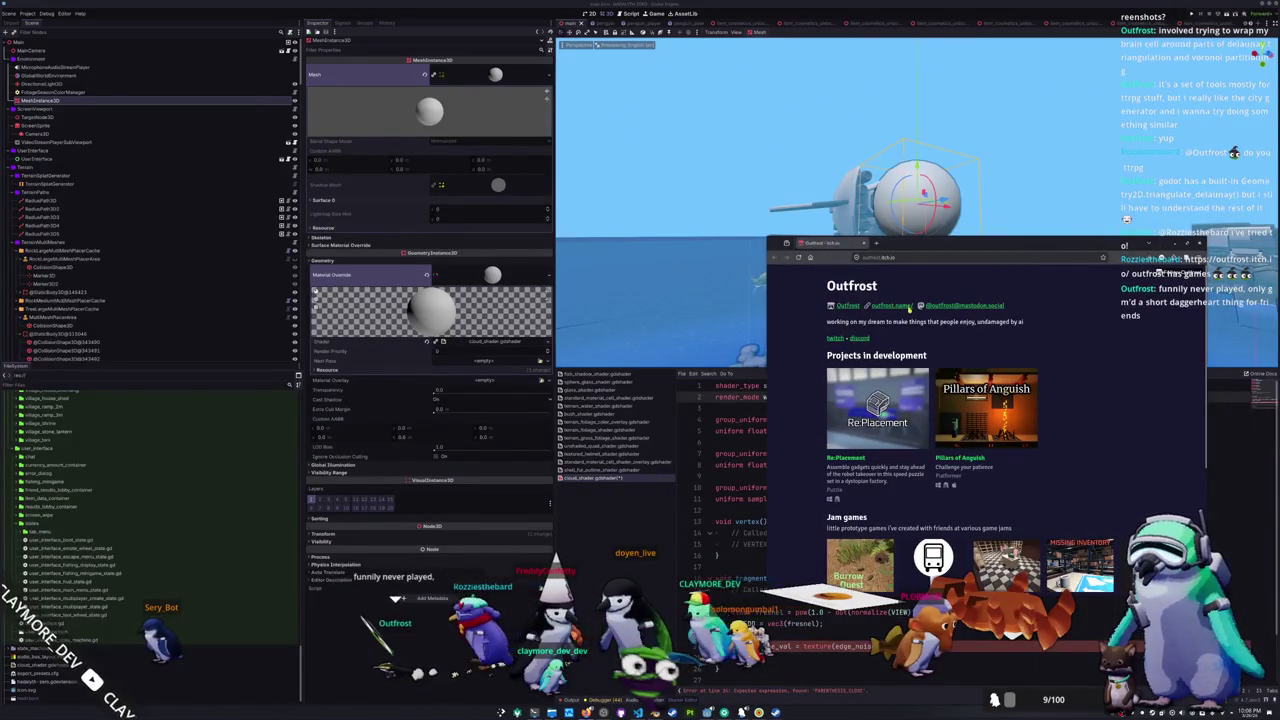
{"action": "scroll", "coordinate": [794, 325], "scroll_direction": "down", "scroll_amount": 2}
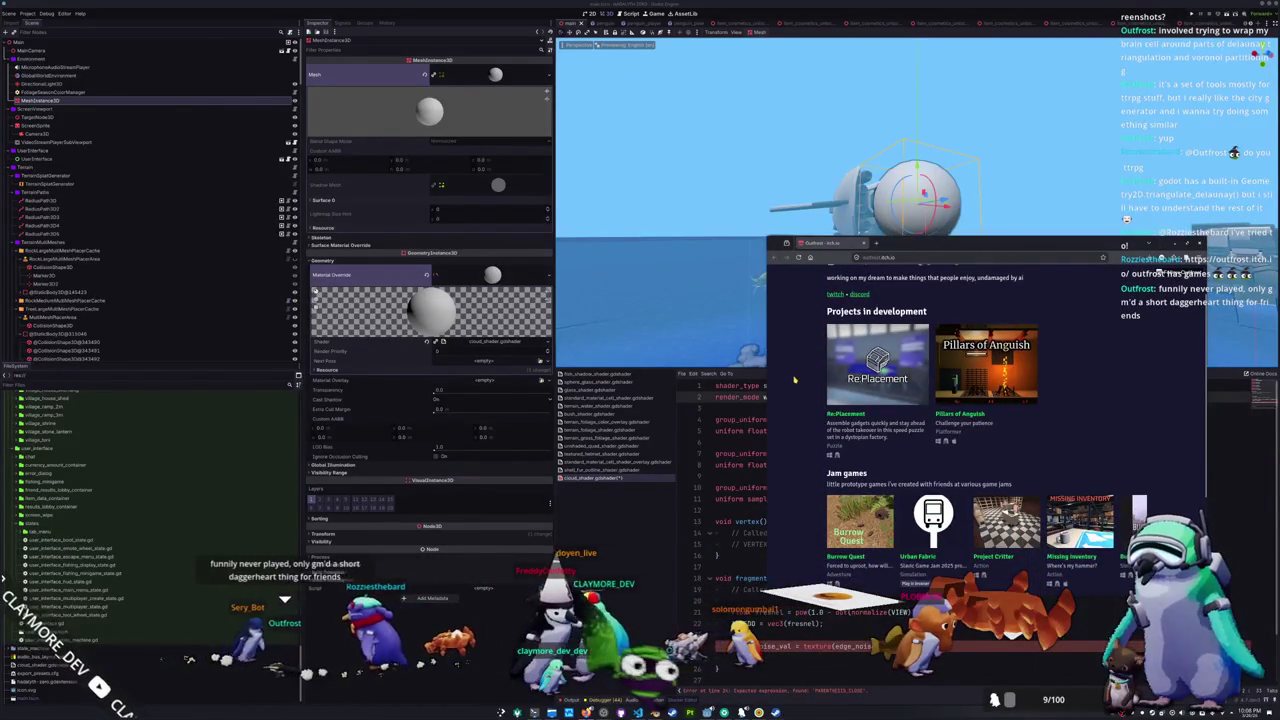
{"action": "scroll", "coordinate": [801, 386], "scroll_direction": "down", "scroll_amount": 1}
{"action": "scroll", "coordinate": [801, 386], "scroll_direction": "up", "scroll_amount": 2}
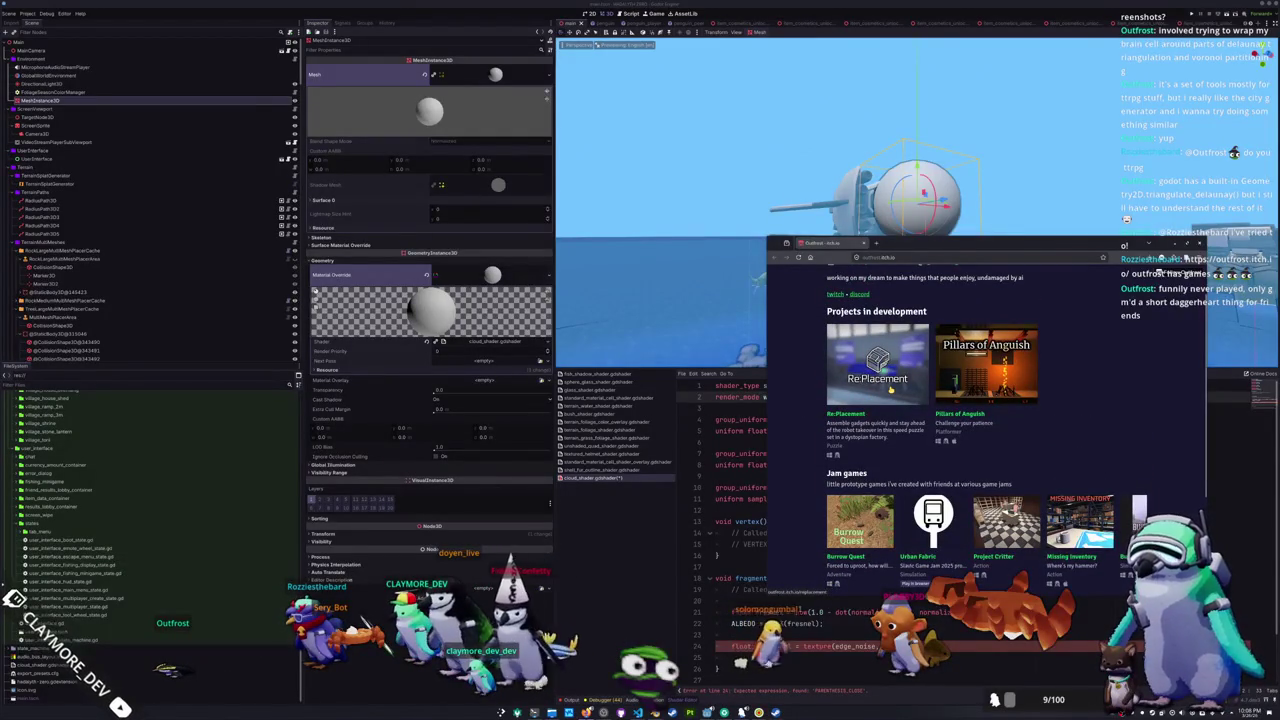
{"action": "scroll", "coordinate": [798, 408], "scroll_direction": "up", "scroll_amount": 1}
{"action": "scroll", "coordinate": [797, 408], "scroll_direction": "down", "scroll_amount": 4}
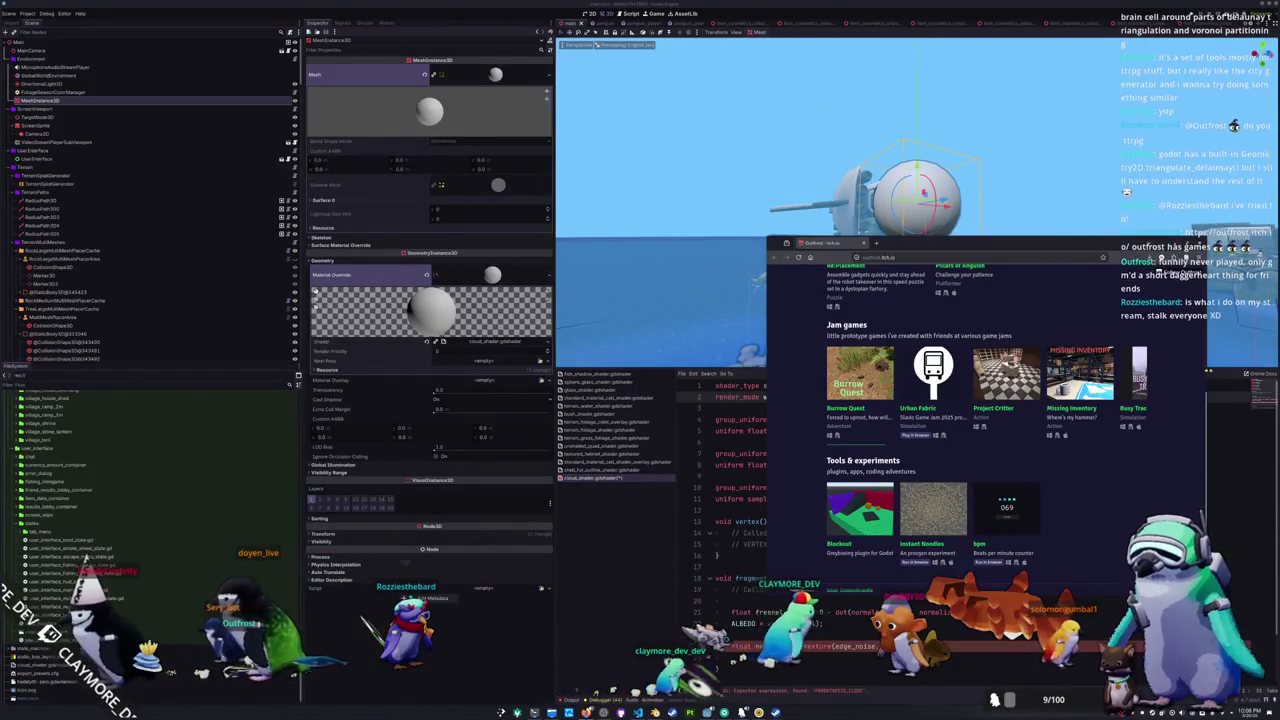
- Widen the window further and scroll the Jam games list sideways to reveal more entries
{"action": "left_click_drag", "start_coordinate": [768, 433], "coordinate": [634, 433]}
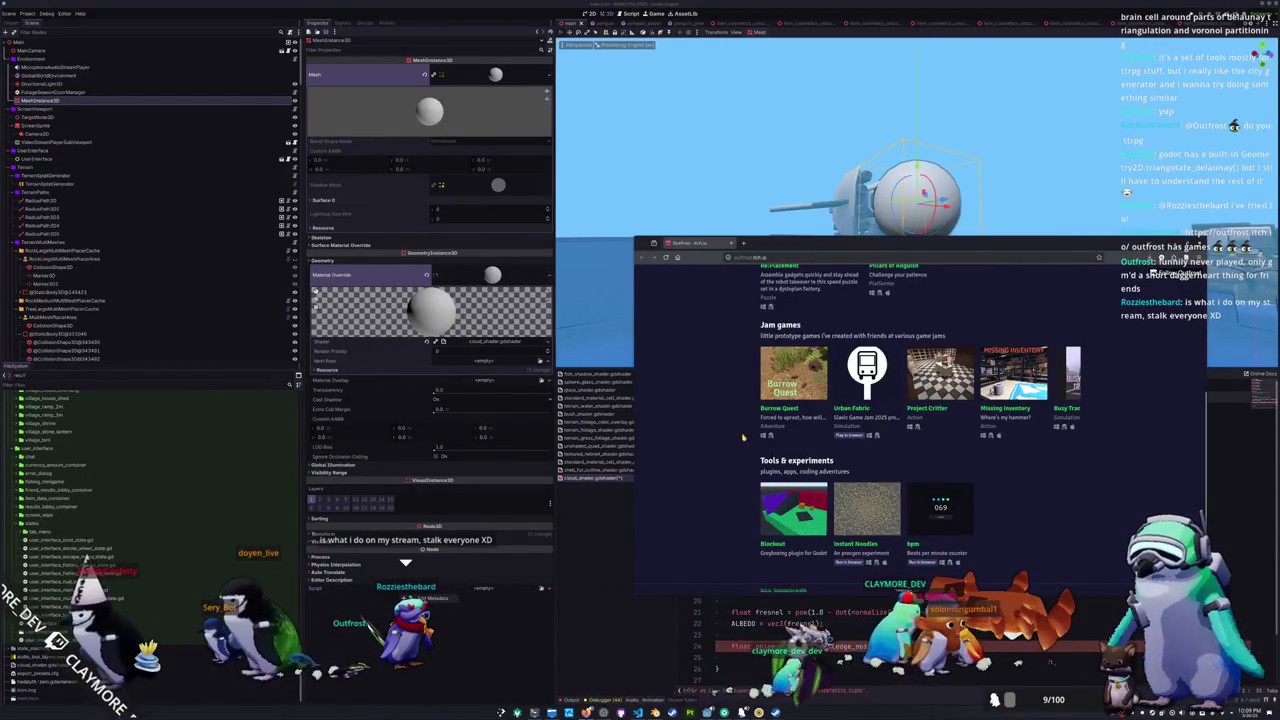
{"action": "mouse_move", "coordinate": [784, 447]}
{"action": "left_mouse_down"}
{"action": "mouse_move", "coordinate": [1051, 447]}
{"action": "mouse_move", "coordinate": [928, 444]}
{"action": "left_mouse_up"}
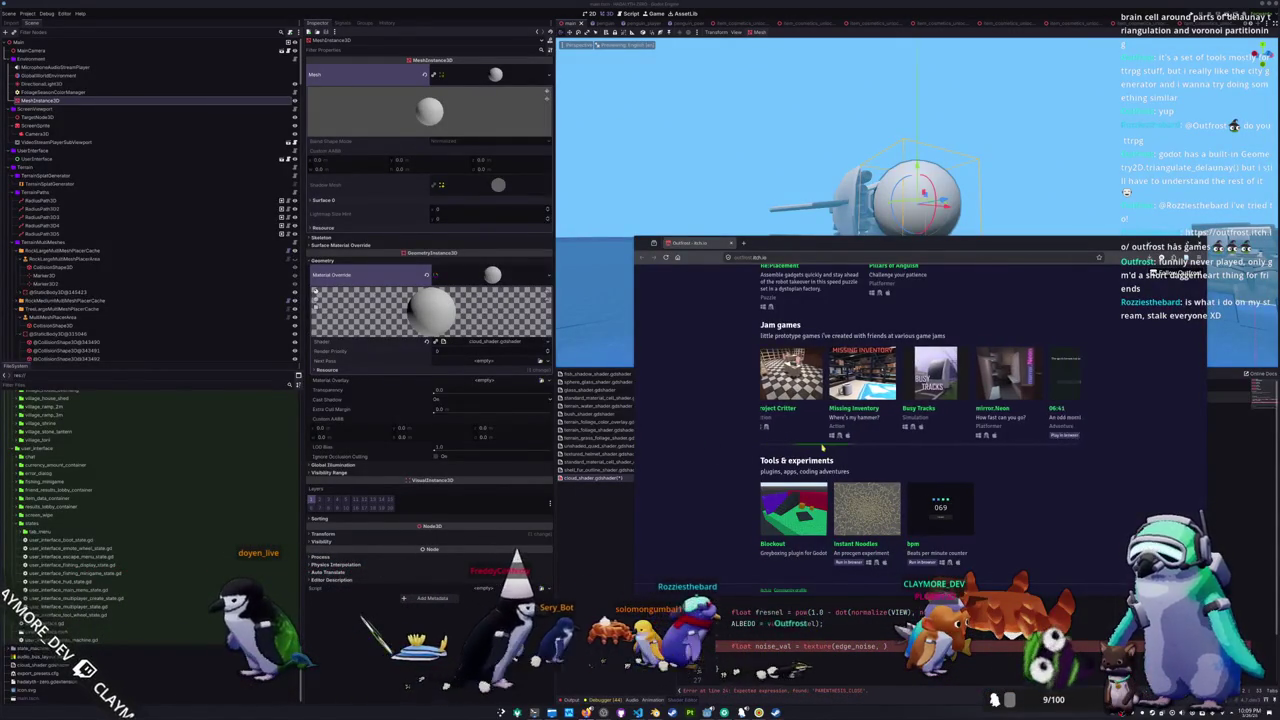
{"action": "left_click_drag", "start_coordinate": [820, 447], "coordinate": [842, 449]}
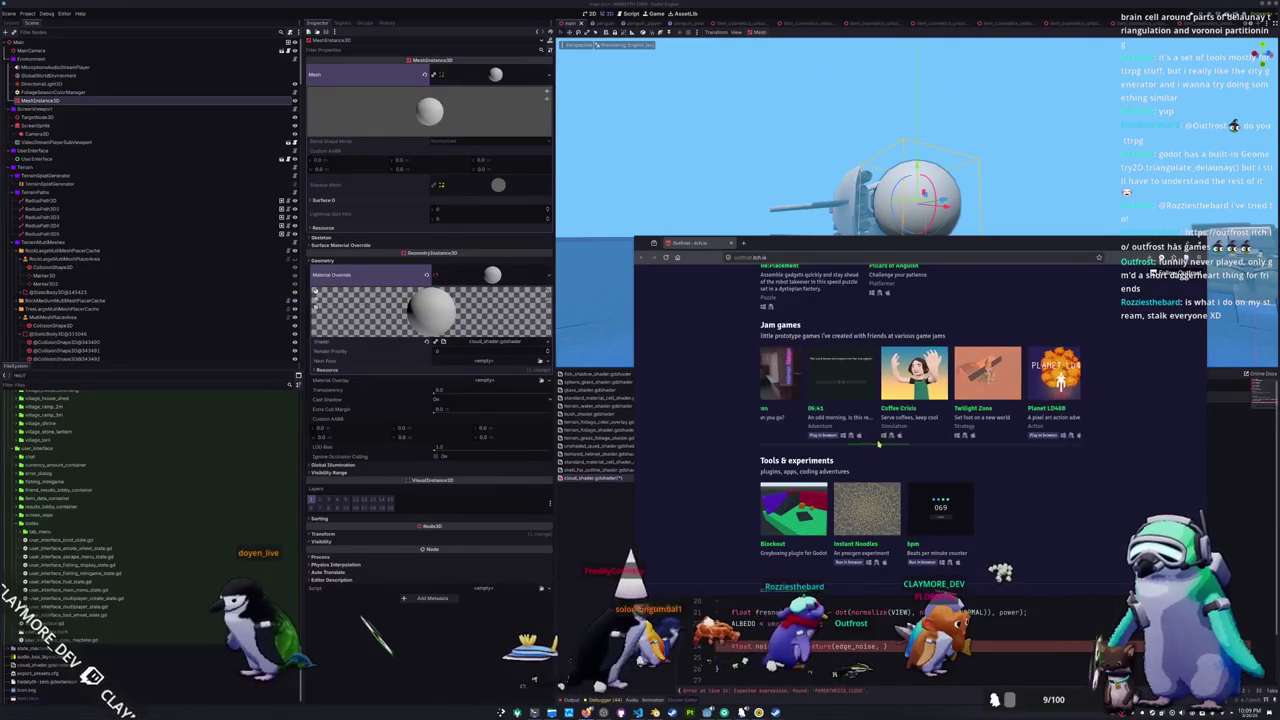
{"action": "left_click_drag", "start_coordinate": [903, 443], "coordinate": [951, 440]}
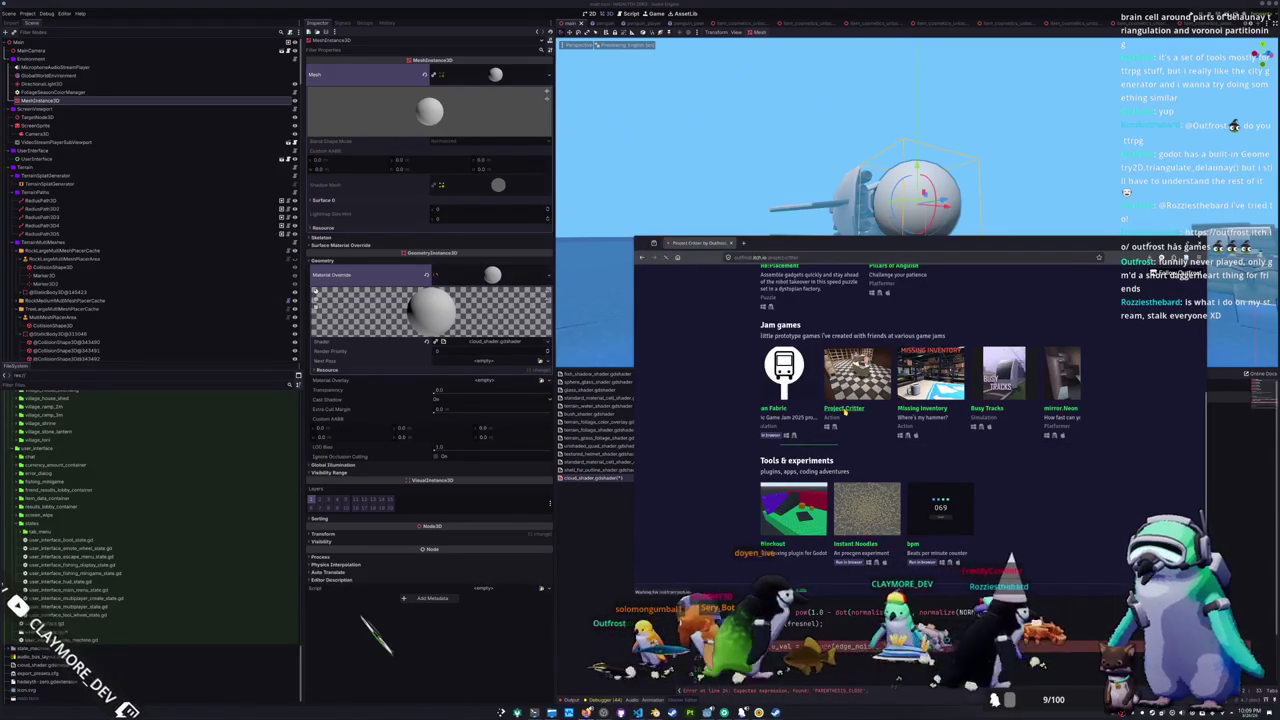
- Look over the Project Critter page, dismiss its download popup, and return to the profile
{"action": "left_click", "coordinate": [845, 409]}
{"action": "scroll", "coordinate": [764, 444], "scroll_direction": "down", "scroll_amount": 10}
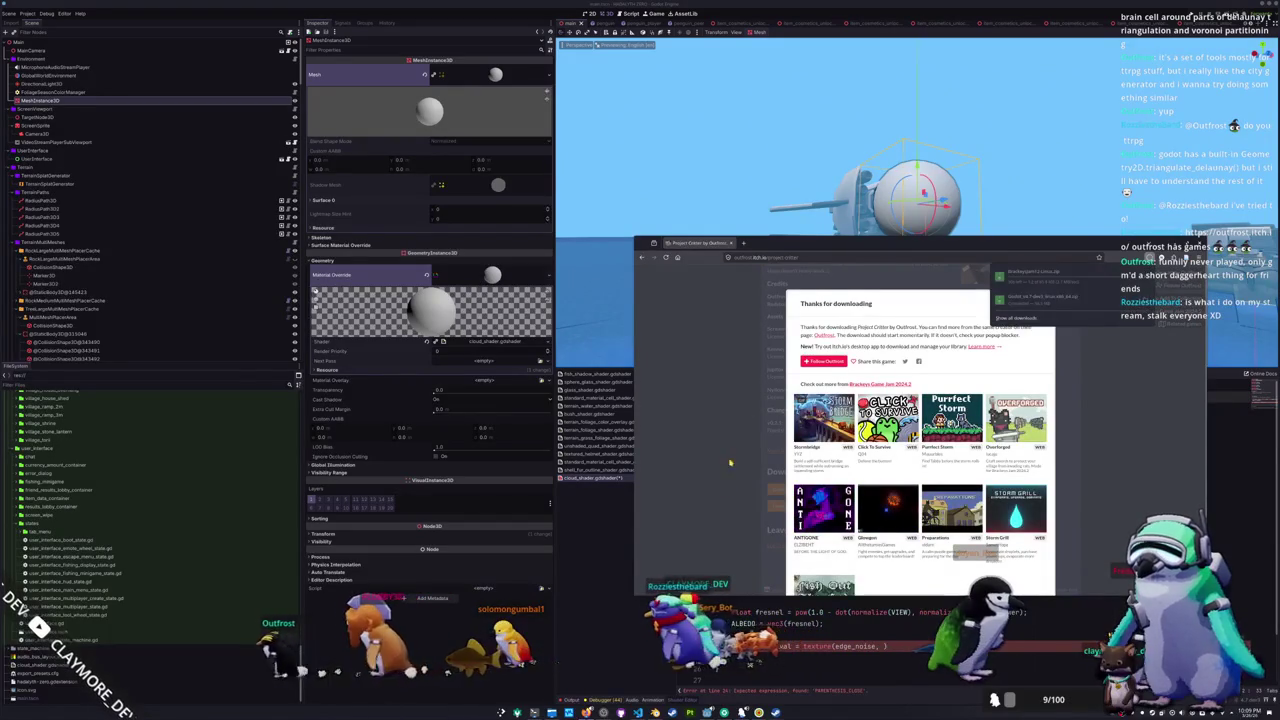
{"action": "left_click", "coordinate": [879, 277]}
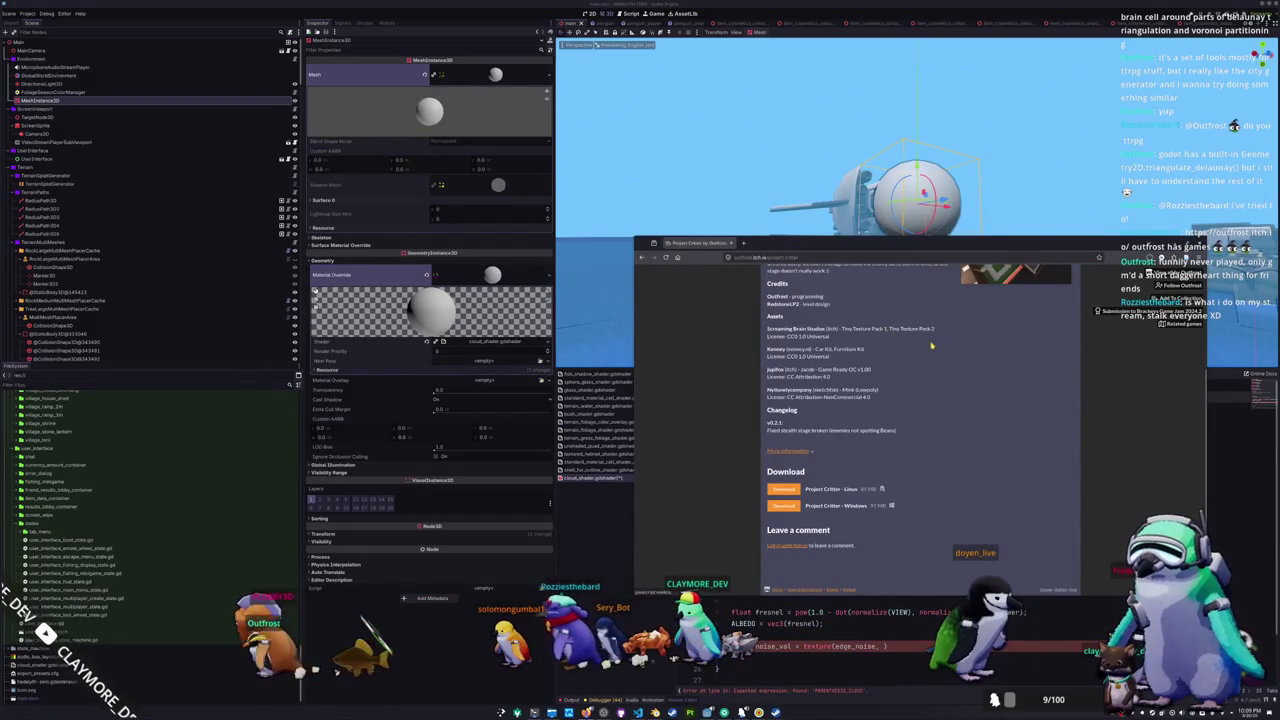
{"action": "scroll", "coordinate": [685, 340], "scroll_direction": "up", "scroll_amount": 10}
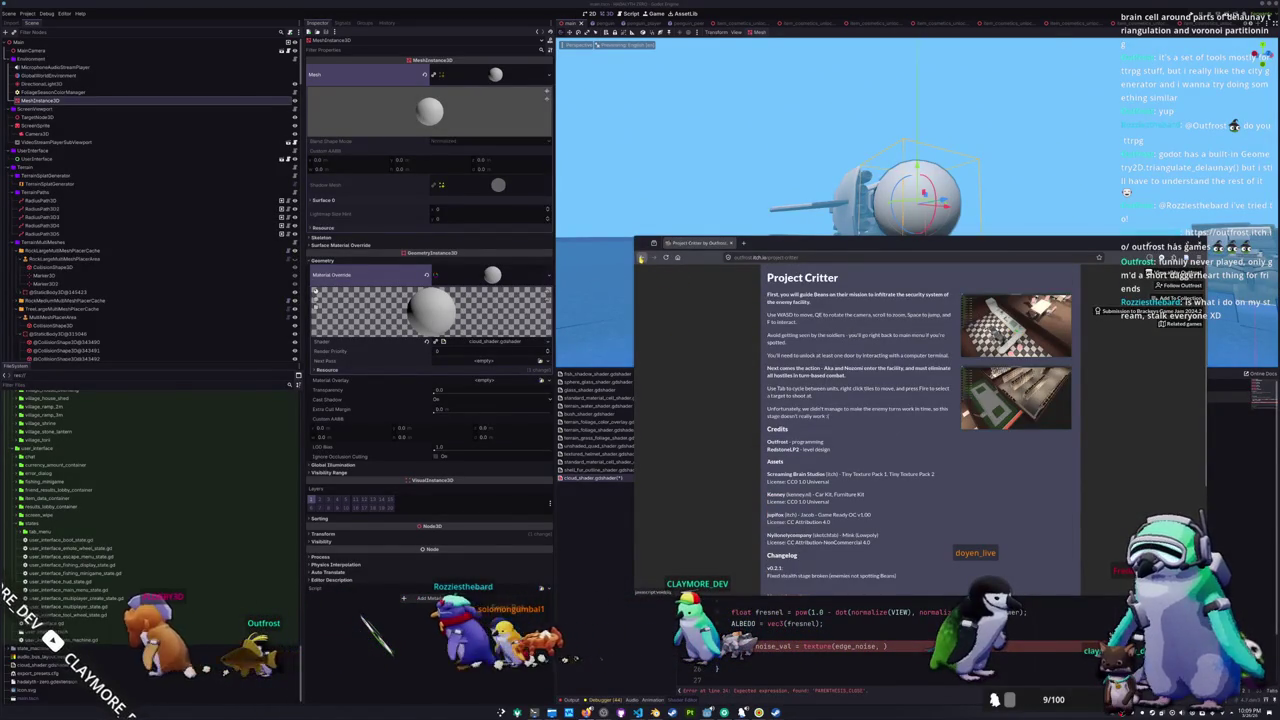
{"action": "scroll", "coordinate": [735, 398], "scroll_direction": "down", "scroll_amount": 3}
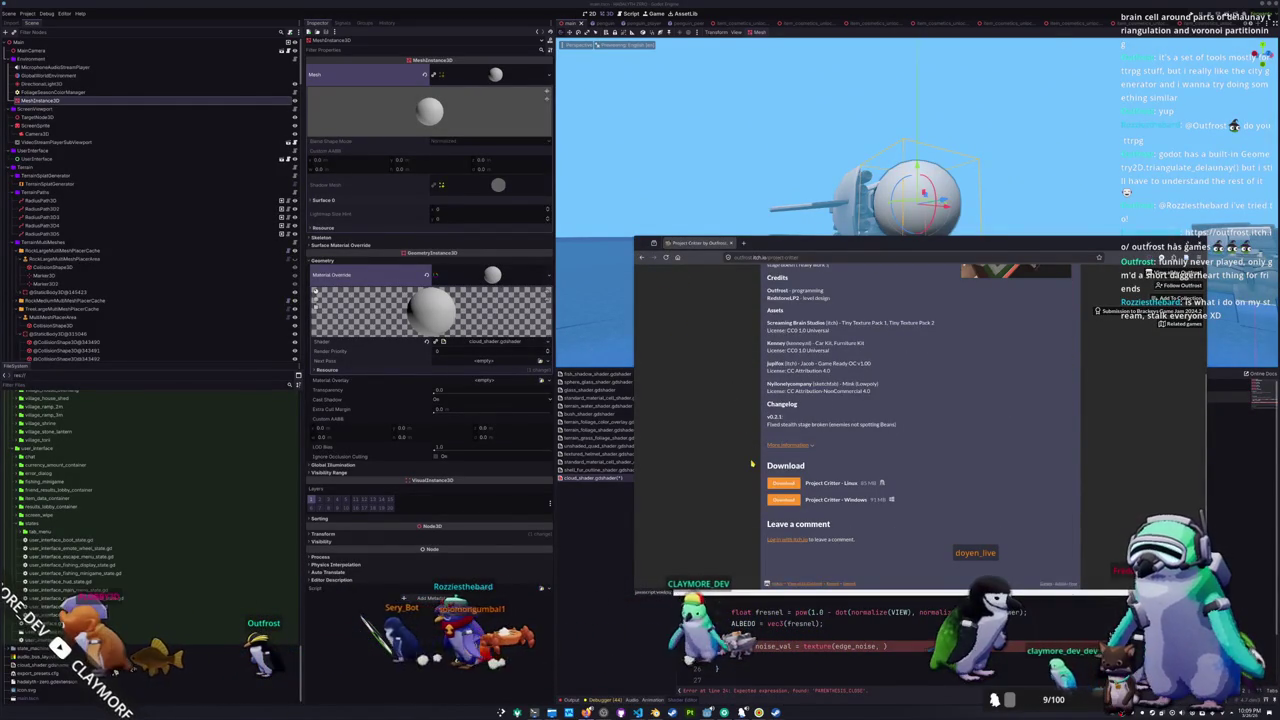
{"action": "scroll", "coordinate": [752, 460], "scroll_direction": "up", "scroll_amount": 3}
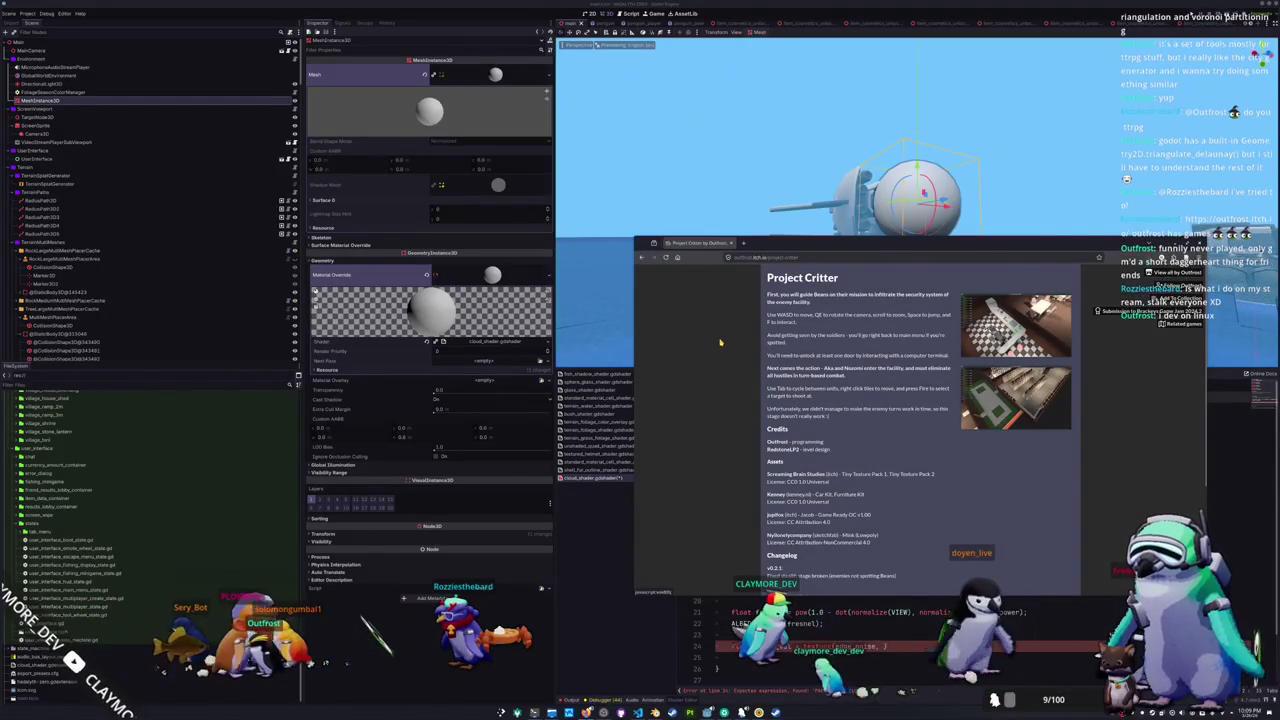
{"action": "left_click", "coordinate": [642, 258]}
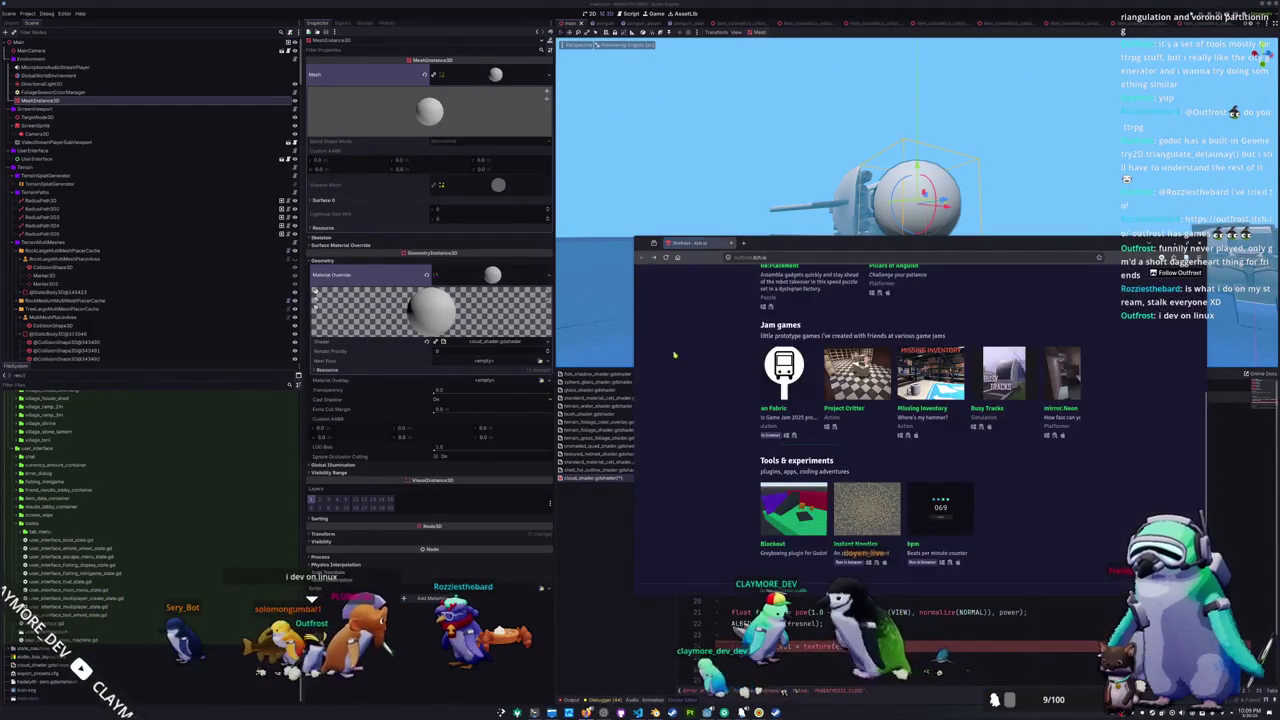
- Glance at the 06:41 game page, then open and scroll through Planet LD48B
{"action": "left_click_drag", "start_coordinate": [788, 446], "coordinate": [858, 444]}
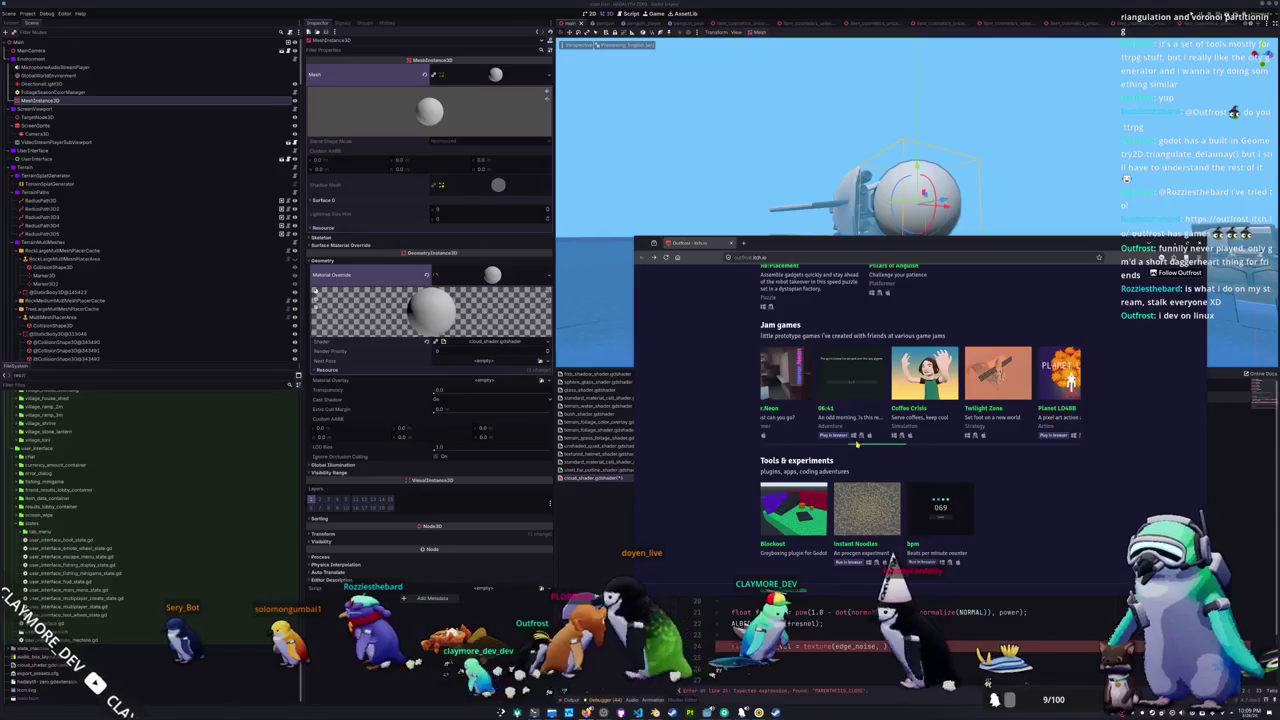
{"action": "left_click", "coordinate": [820, 440]}
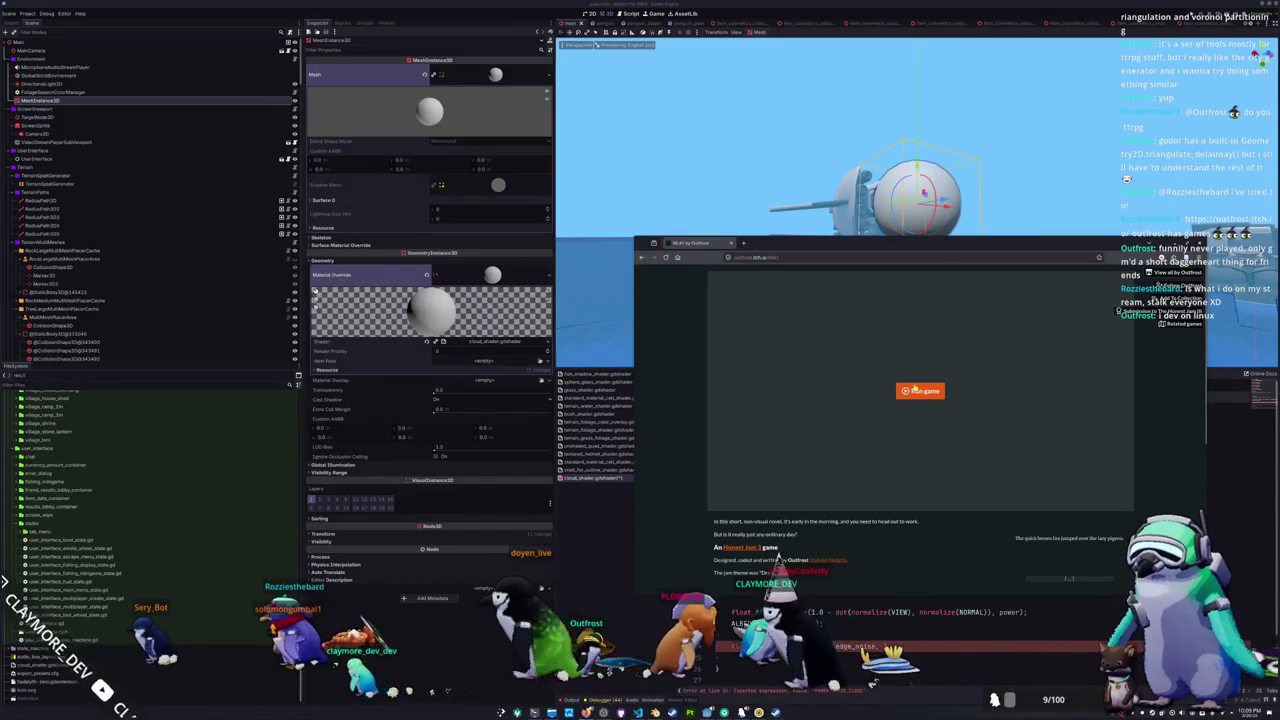
{"action": "left_click", "coordinate": [643, 257]}
{"action": "left_click_drag", "start_coordinate": [897, 447], "coordinate": [919, 433]}
{"action": "left_click", "coordinate": [881, 427]}
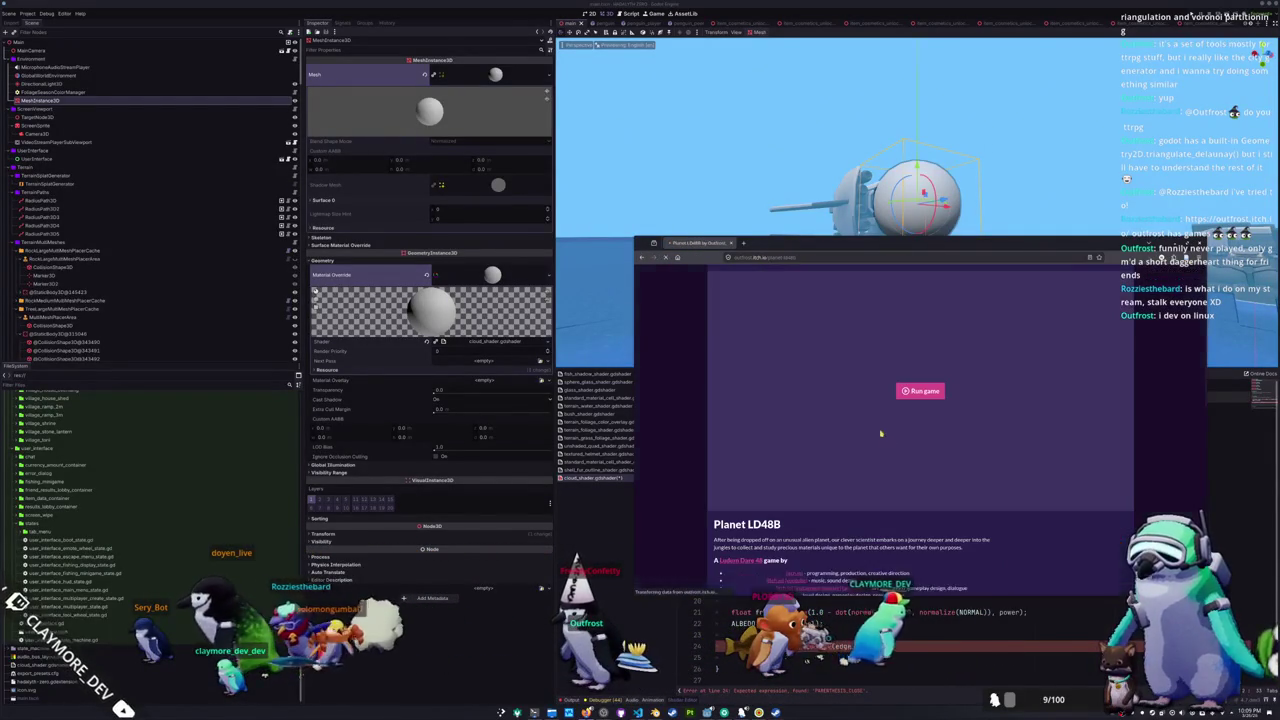
{"action": "scroll", "coordinate": [803, 460], "scroll_direction": "down", "scroll_amount": 2}
{"action": "scroll", "coordinate": [810, 448], "scroll_direction": "down", "scroll_amount": 1}
{"action": "scroll", "coordinate": [810, 450], "scroll_direction": "down", "scroll_amount": 1}
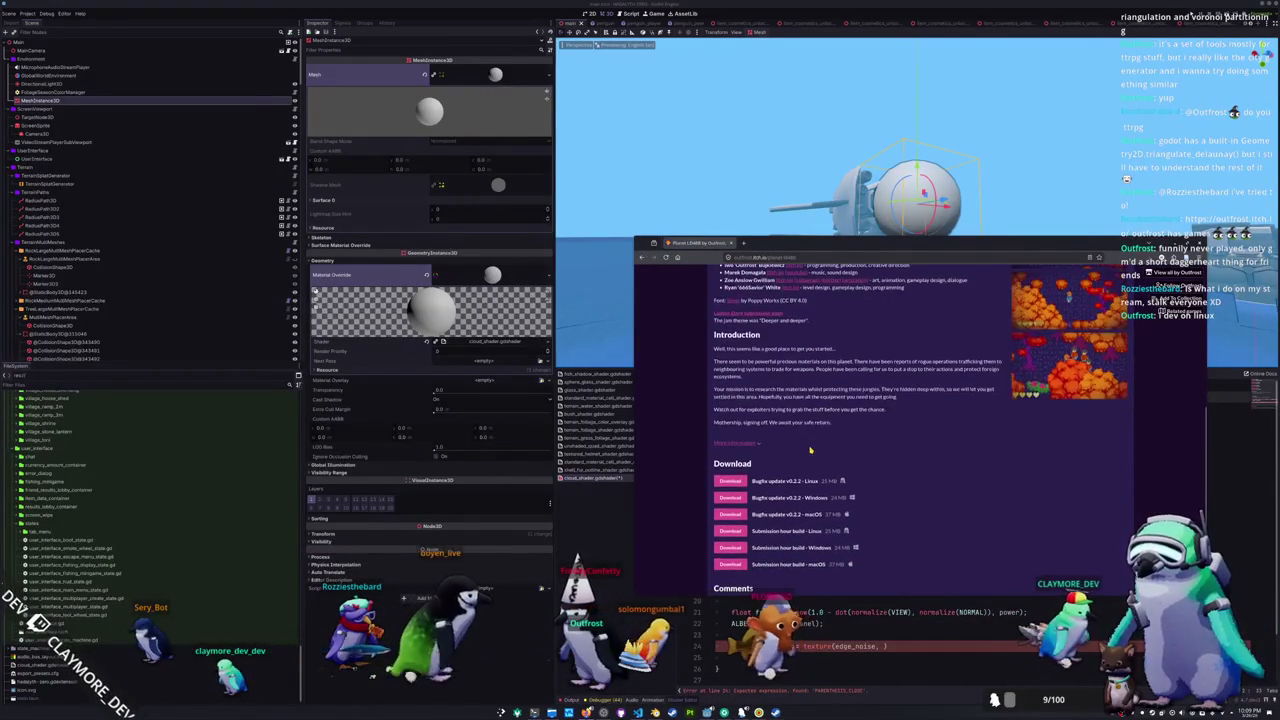
{"action": "scroll", "coordinate": [810, 450], "scroll_direction": "up", "scroll_amount": 10}
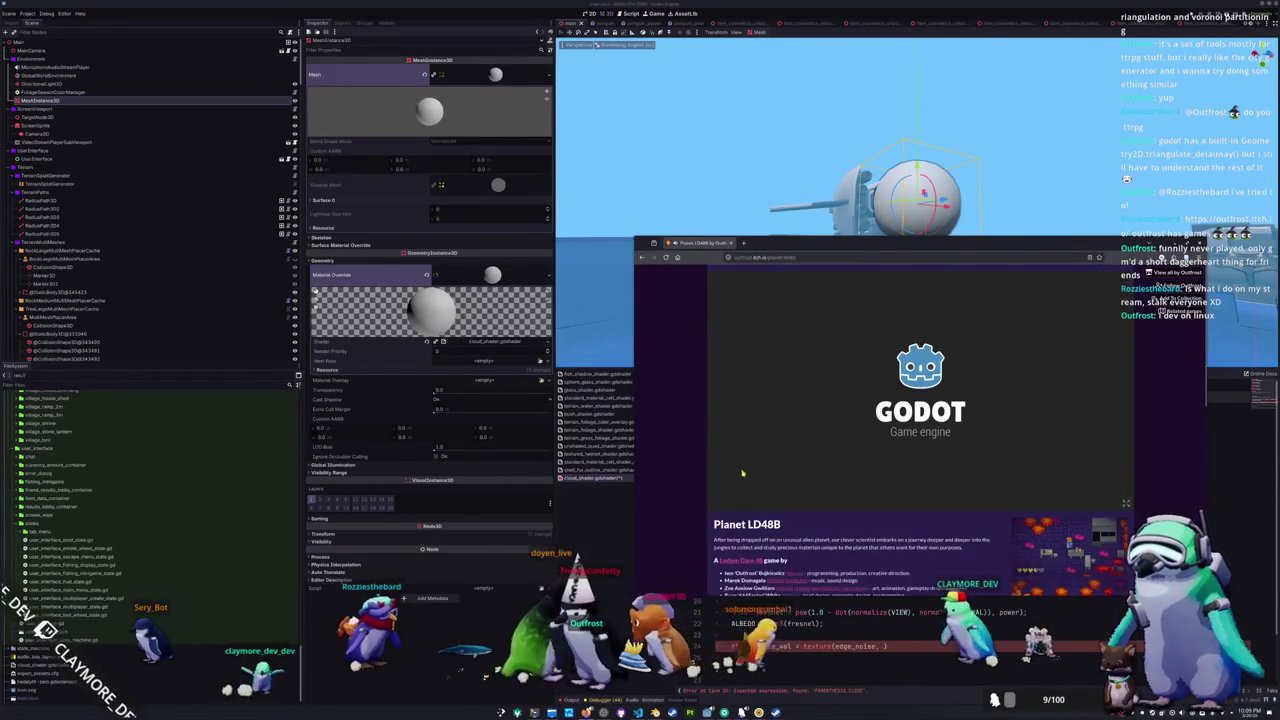
{"action": "scroll", "coordinate": [700, 505], "scroll_direction": "down", "scroll_amount": 3}
{"action": "scroll", "coordinate": [700, 505], "scroll_direction": "down", "scroll_amount": 1}
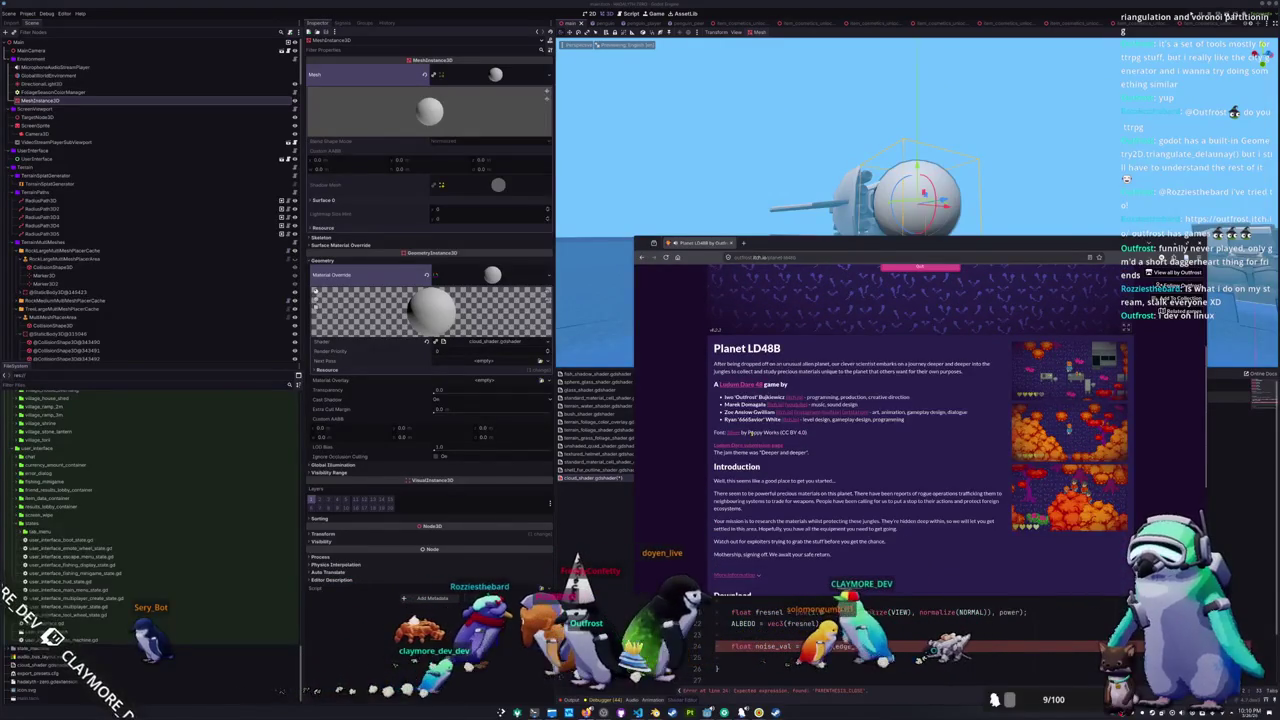
{"action": "scroll", "coordinate": [688, 445], "scroll_direction": "up", "scroll_amount": 4}
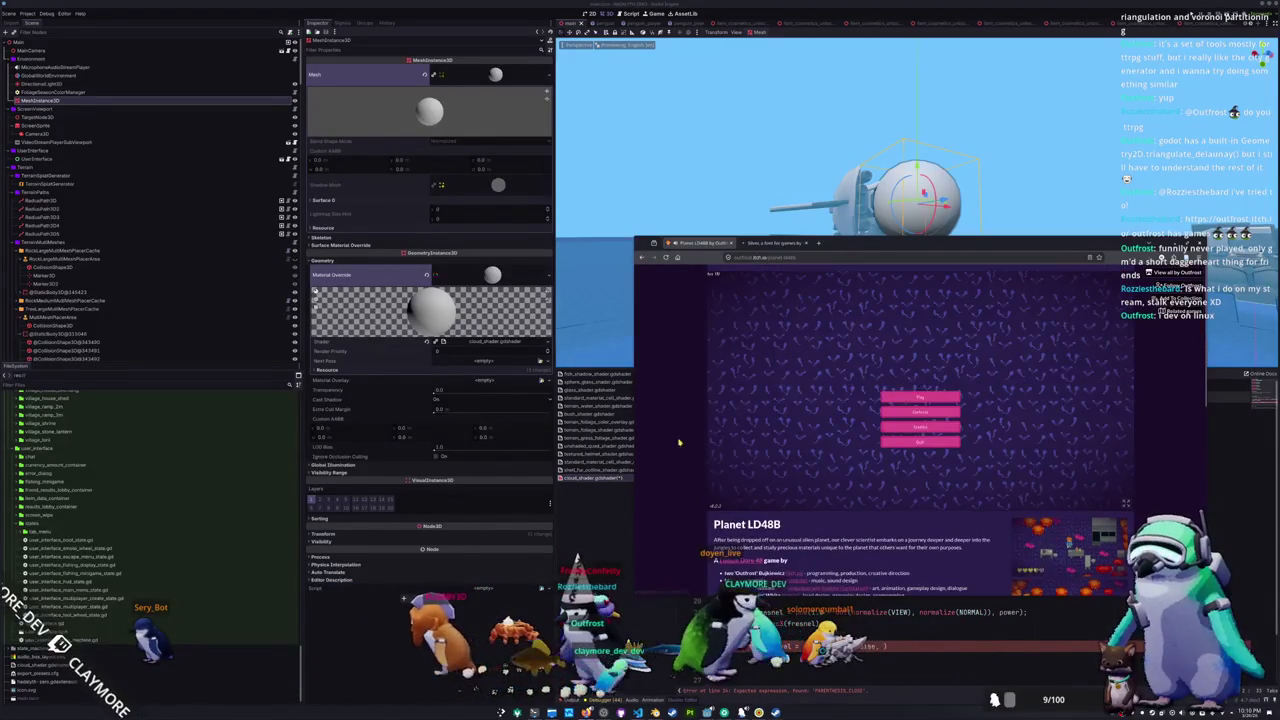
- On the Silver font tab, view the Bones N Bullets screenshot enlarged, then return to Planet LD48B
{"action": "left_click", "coordinate": [774, 248]}
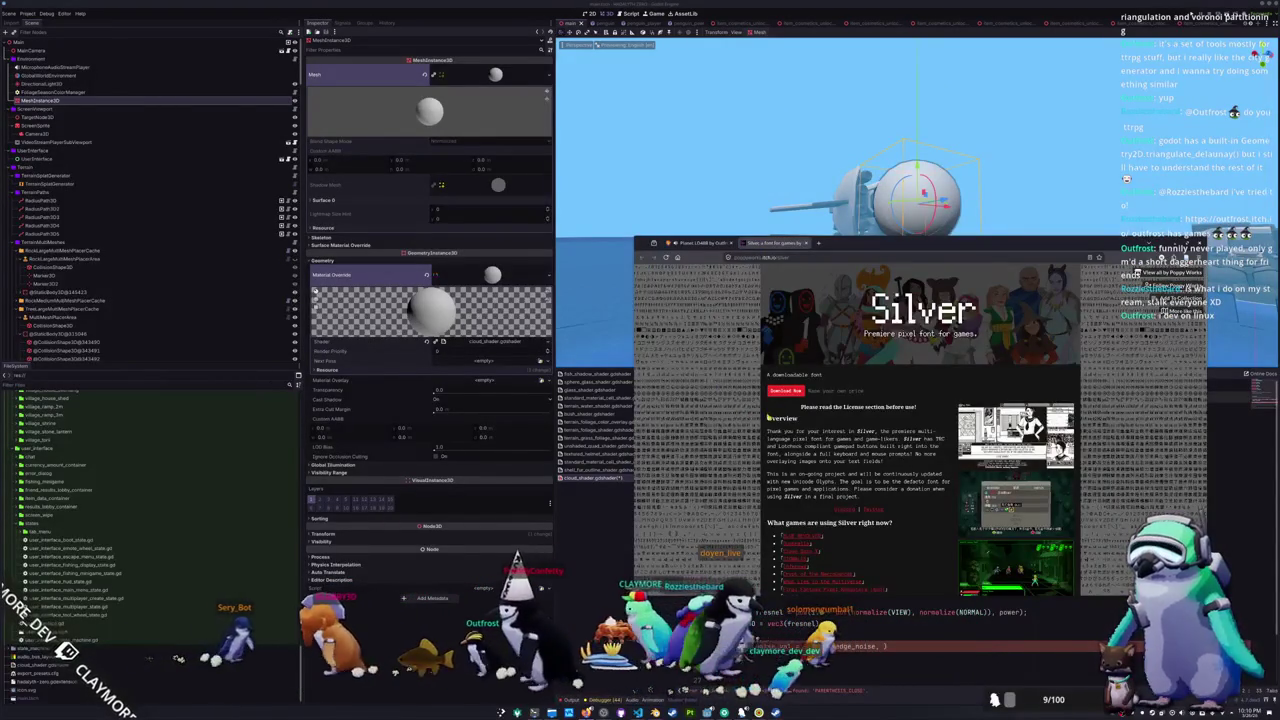
{"action": "scroll", "coordinate": [770, 417], "scroll_direction": "down", "scroll_amount": 3}
{"action": "scroll", "coordinate": [780, 418], "scroll_direction": "up", "scroll_amount": 2}
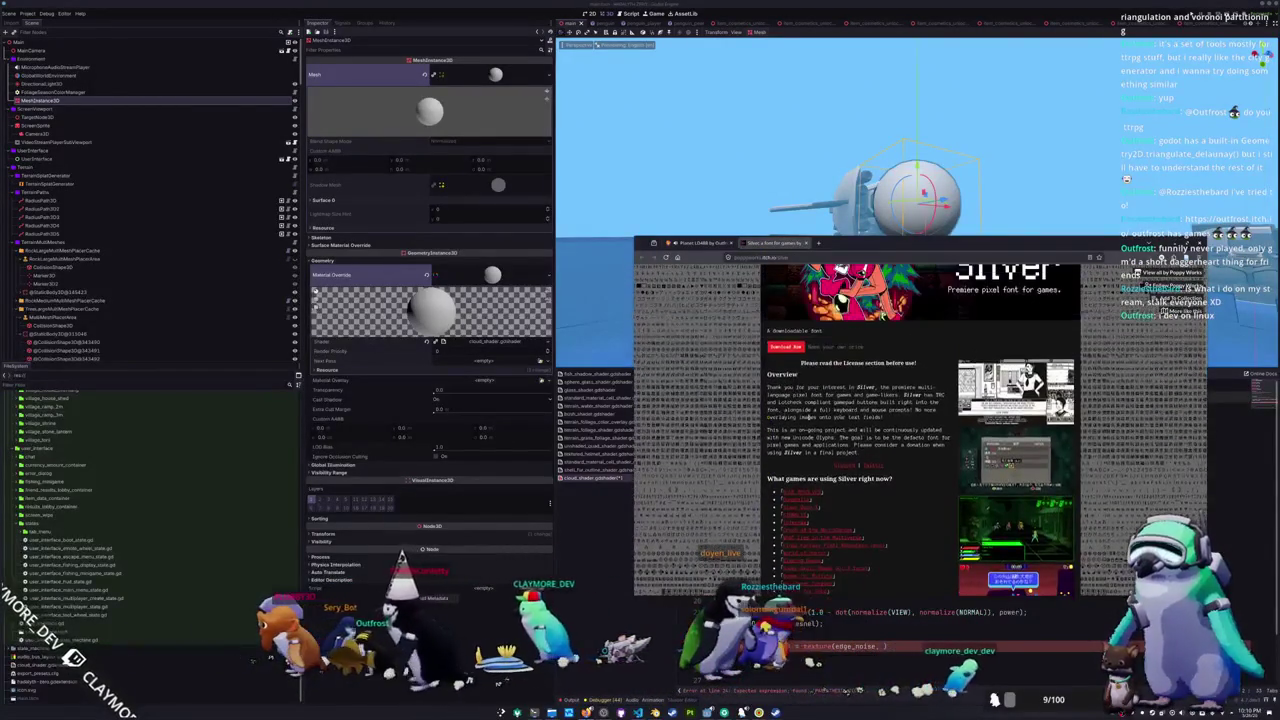
{"action": "key", "text": "ctrl+shift+Tab"}
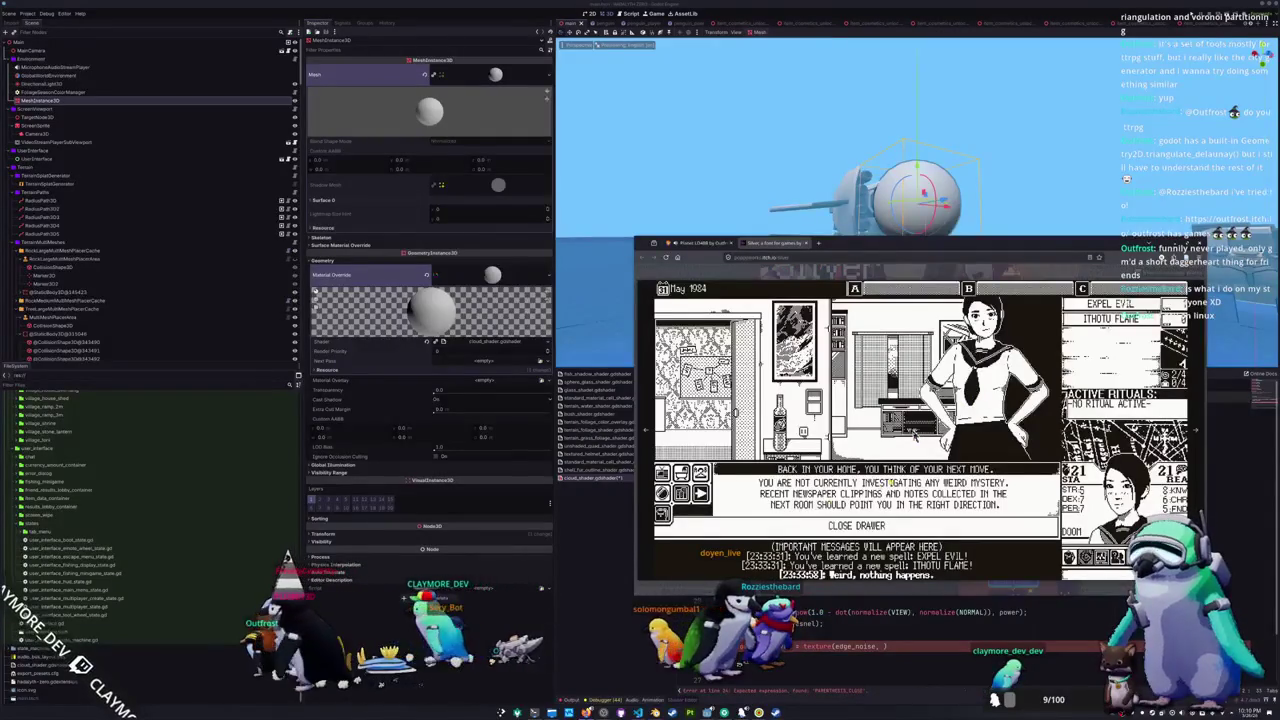
{"action": "key", "text": "ctrl+Tab"}
{"action": "scroll", "coordinate": [913, 434], "scroll_direction": "down", "scroll_amount": 5}
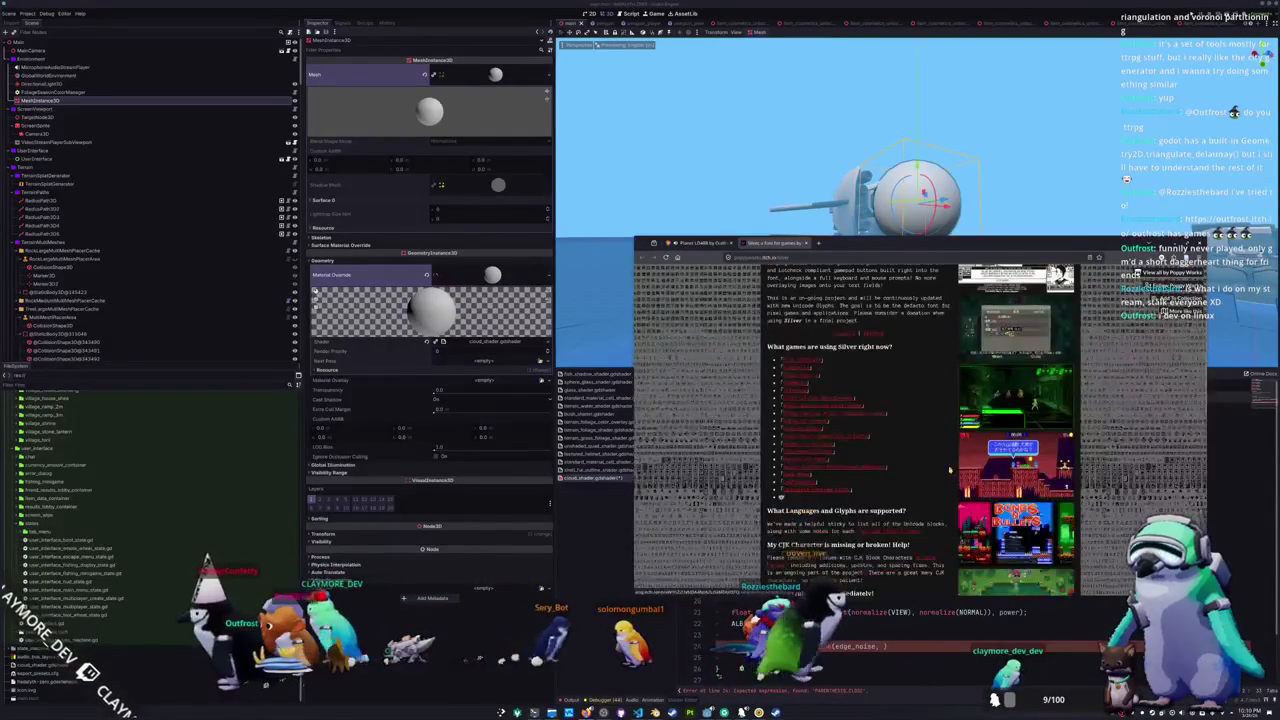
{"action": "left_click", "coordinate": [1015, 440]}
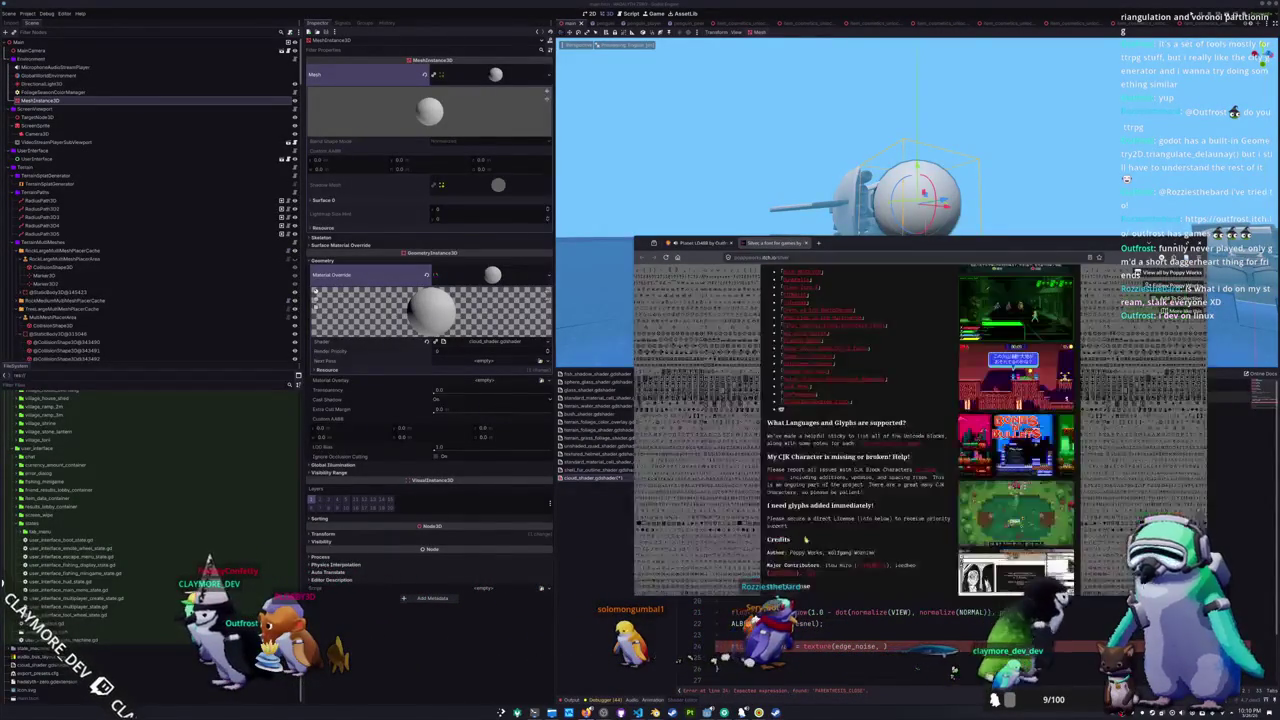
{"action": "key", "text": "Escape"}
{"action": "left_click", "coordinate": [690, 243]}
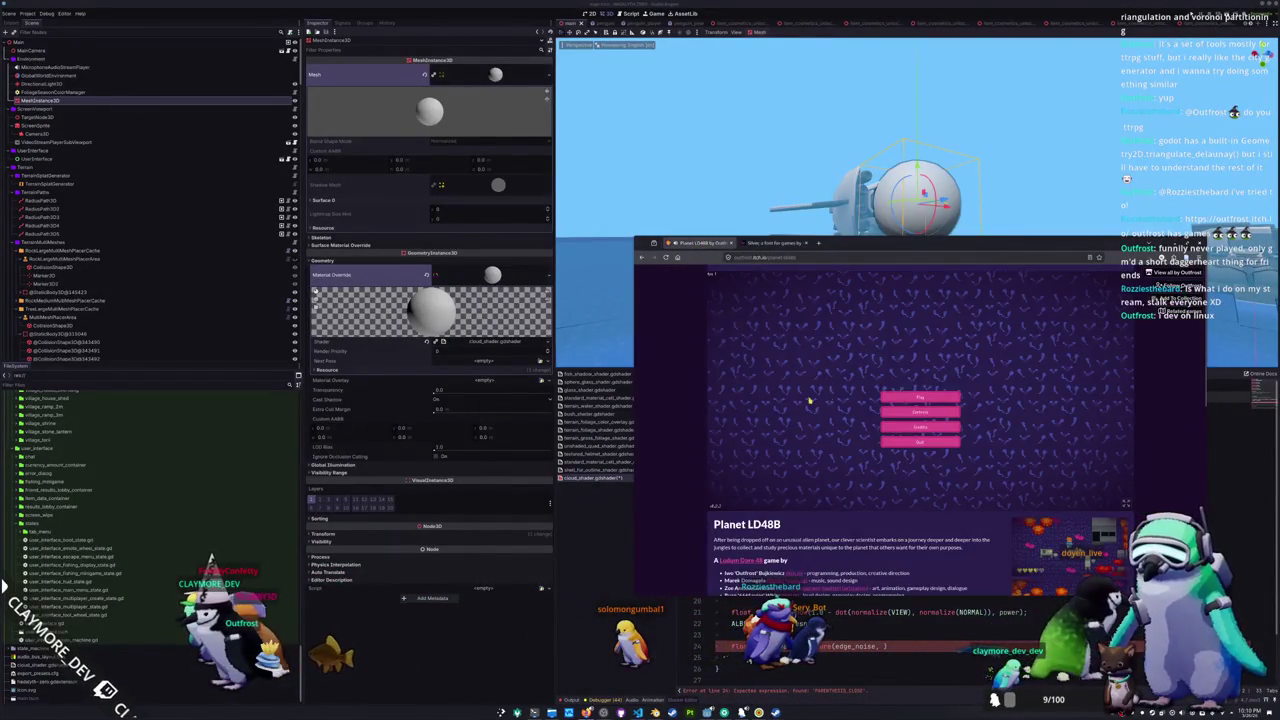
- Launch Planet LD48B from its title menu and expand the page's More information details
{"action": "left_click", "coordinate": [919, 400]}
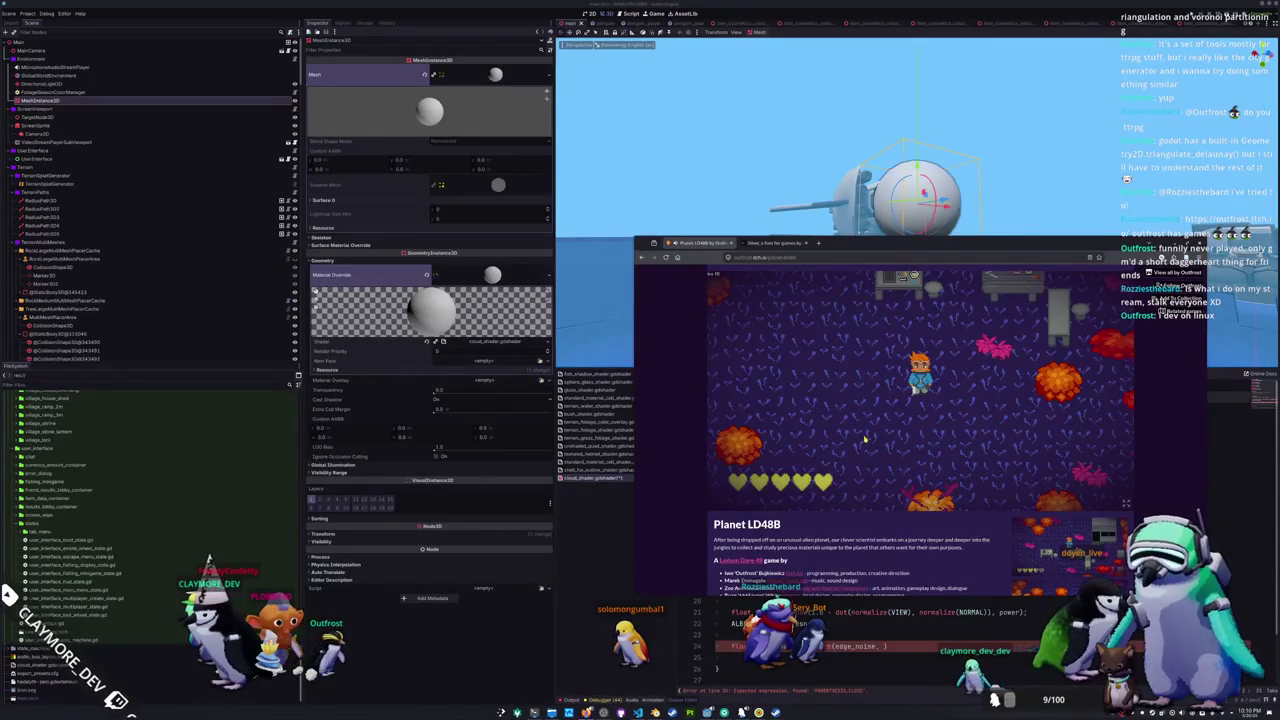
{"action": "scroll", "coordinate": [716, 540], "scroll_direction": "down", "scroll_amount": 5}
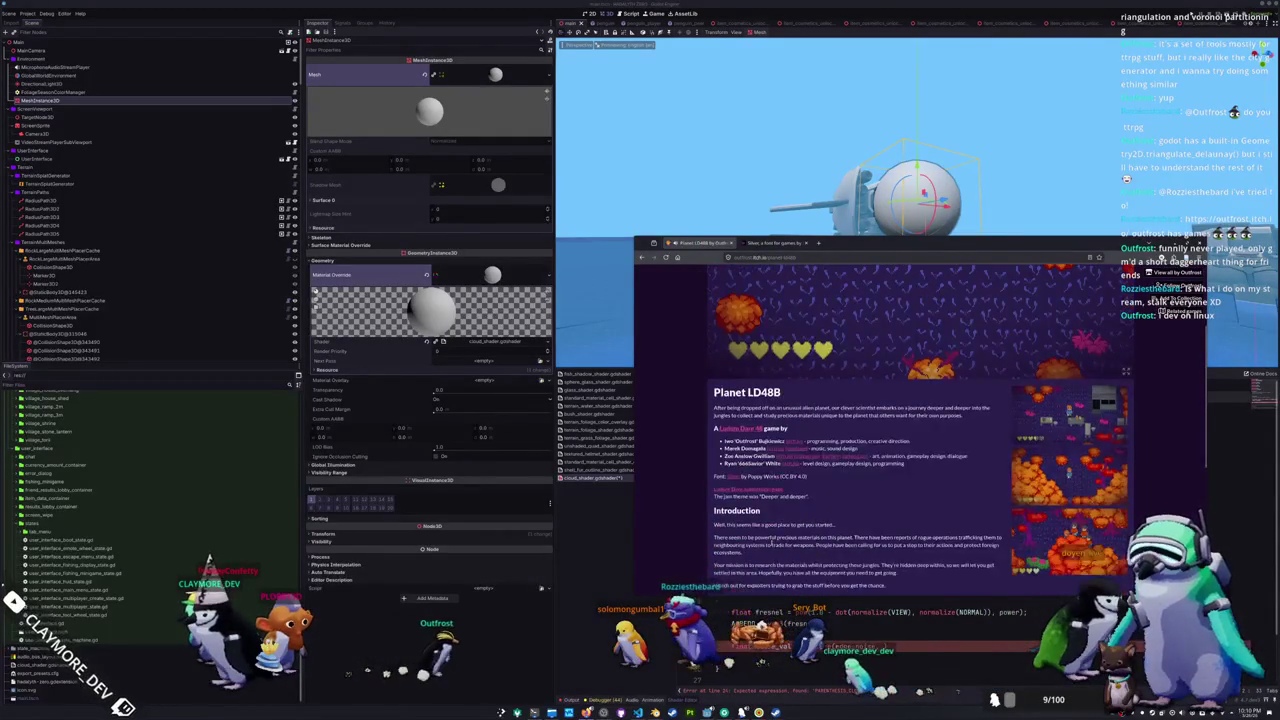
{"action": "left_click", "coordinate": [720, 531]}
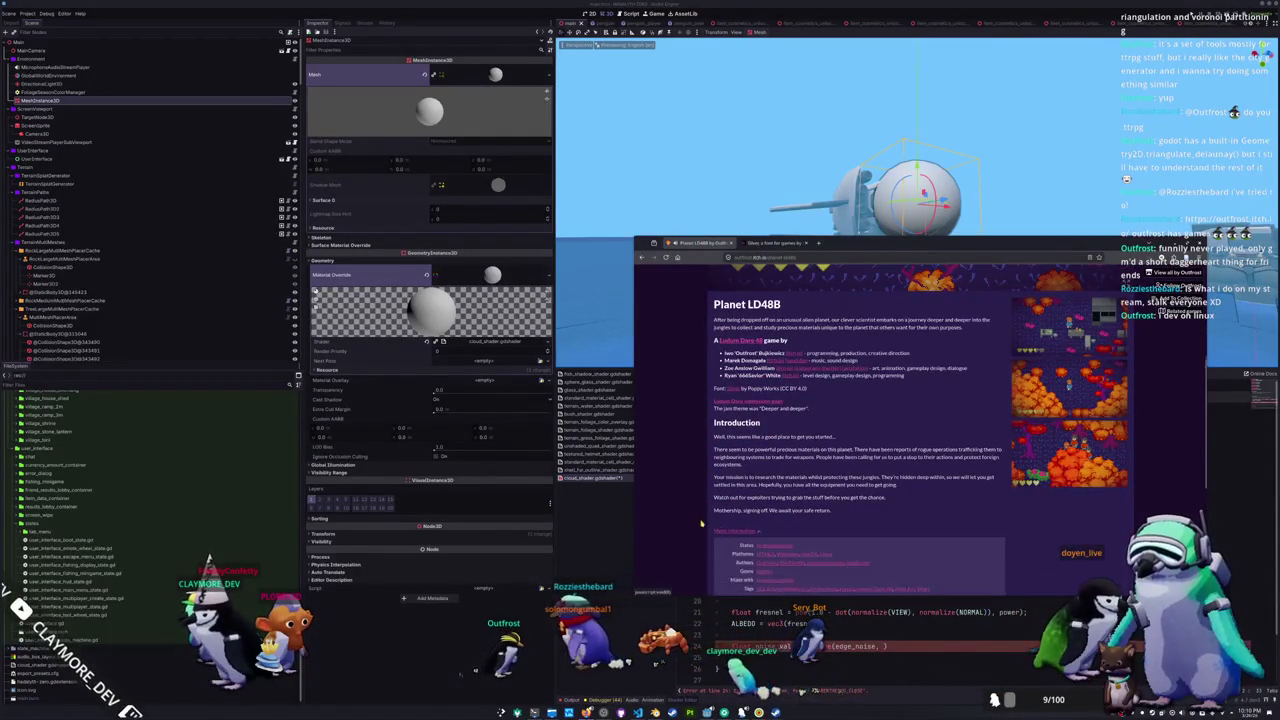
{"action": "scroll", "coordinate": [700, 528], "scroll_direction": "down", "scroll_amount": 2}
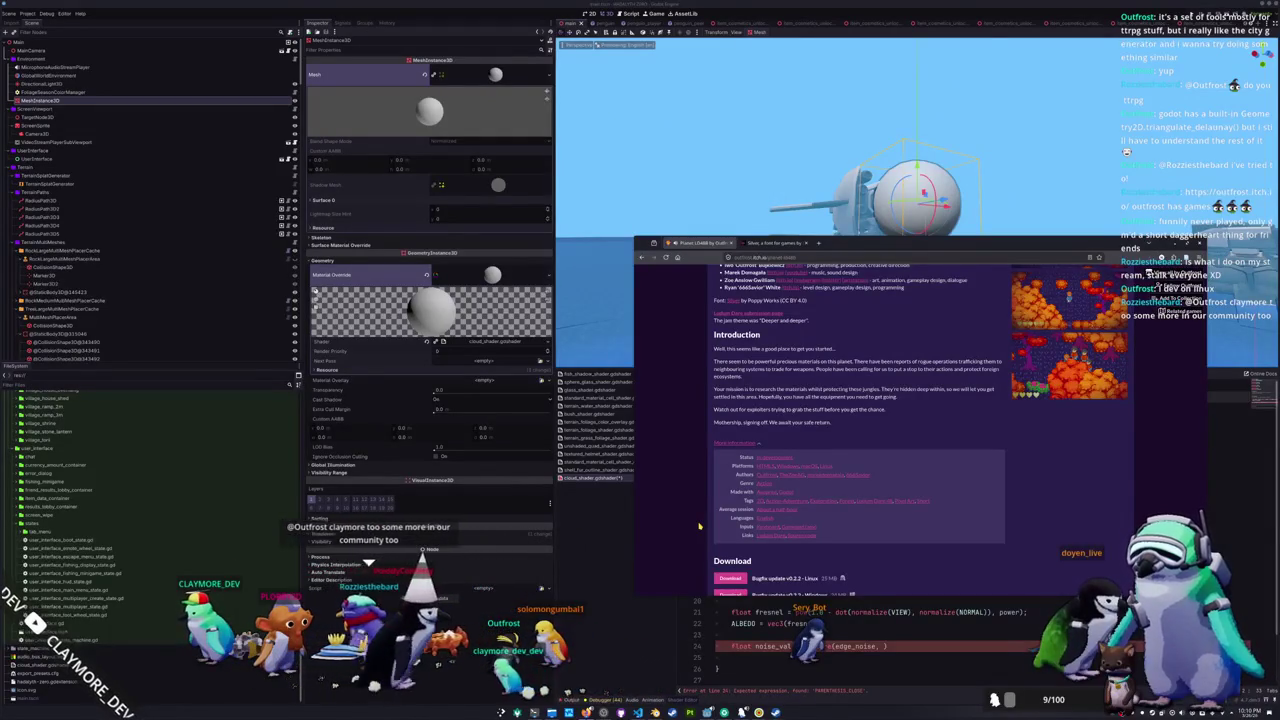
{"action": "scroll", "coordinate": [699, 526], "scroll_direction": "up", "scroll_amount": 7}
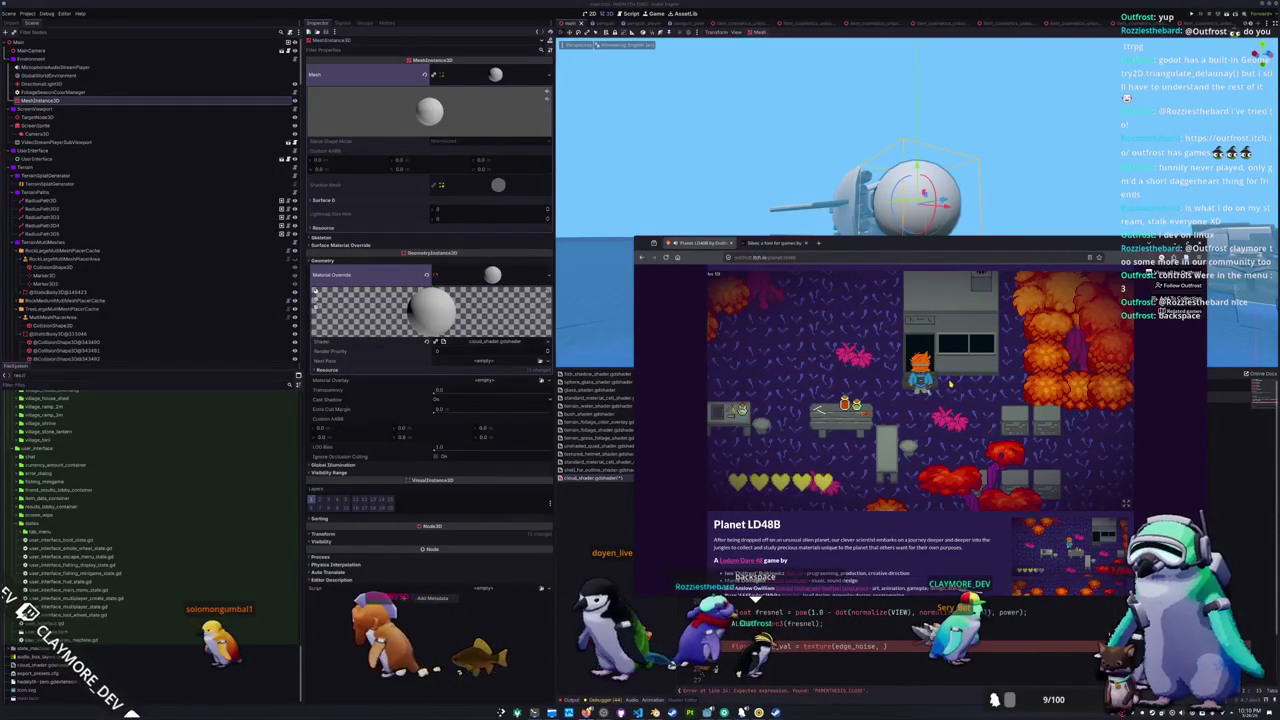
- Reset Planet LD48B to its main menu, review the Controls screen, and start a new game
{"action": "key", "text": "BackSpace"}
{"action": "left_click", "coordinate": [926, 415]}
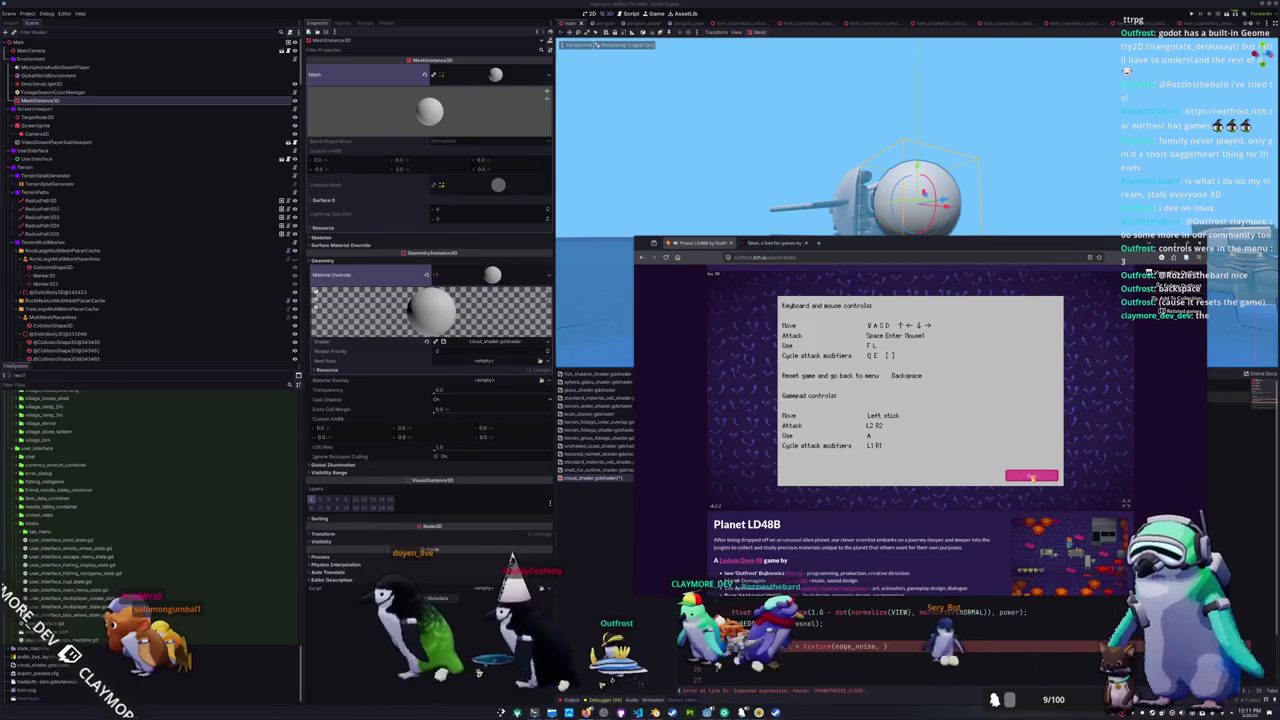
{"action": "left_click", "coordinate": [1031, 477]}
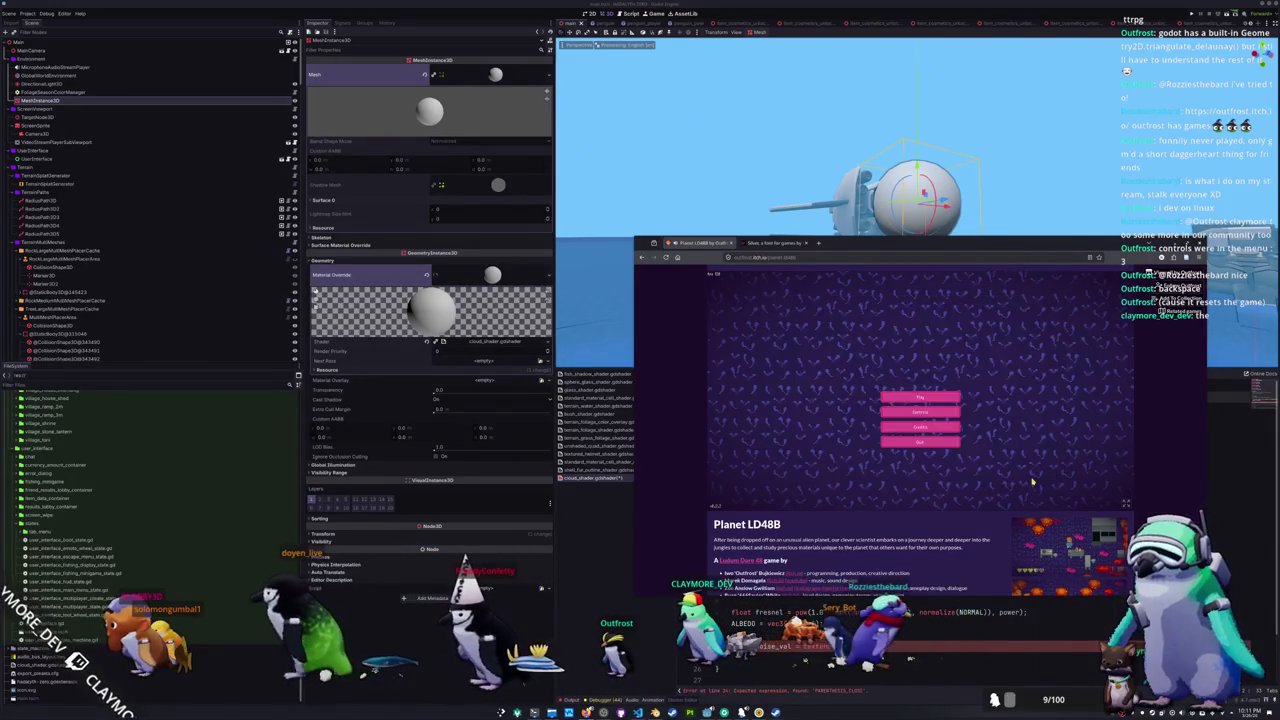
{"action": "left_click", "coordinate": [918, 402]}
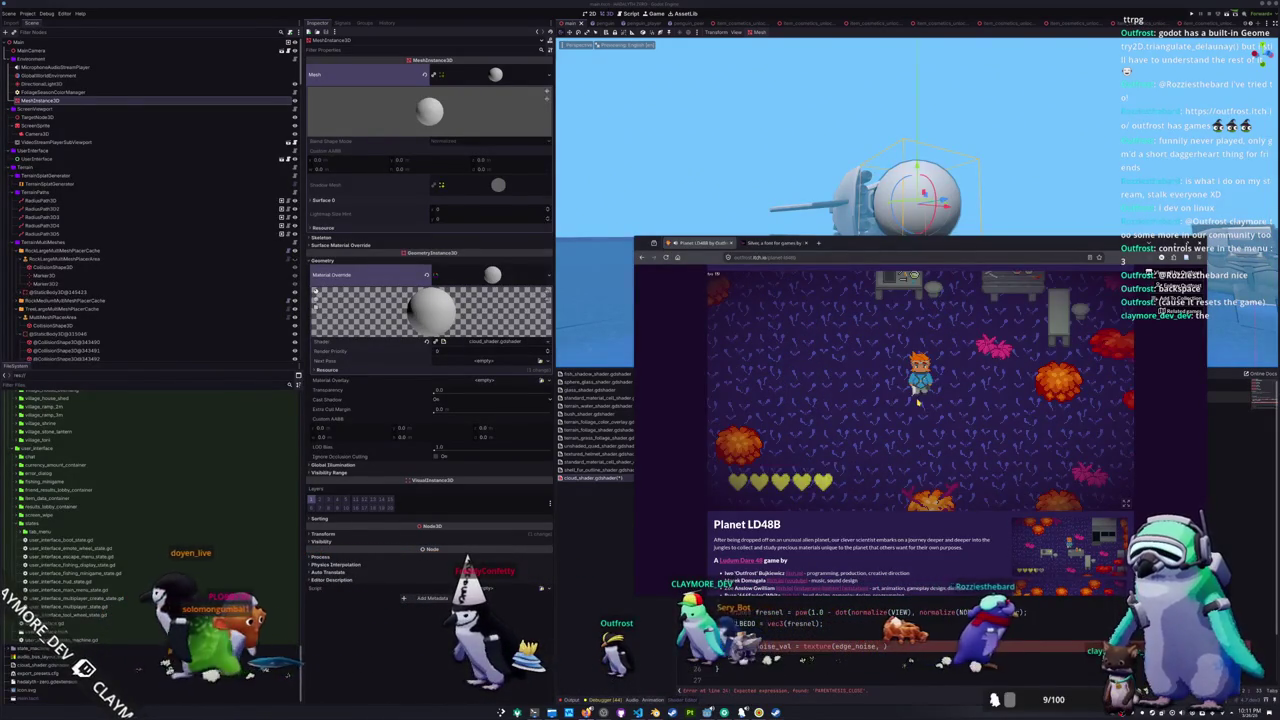
- Walk to the crafting station, craft a recipe, and check the research station's choices twice
{"action": "key", "text": "d"}
{"action": "key", "text": "w"}
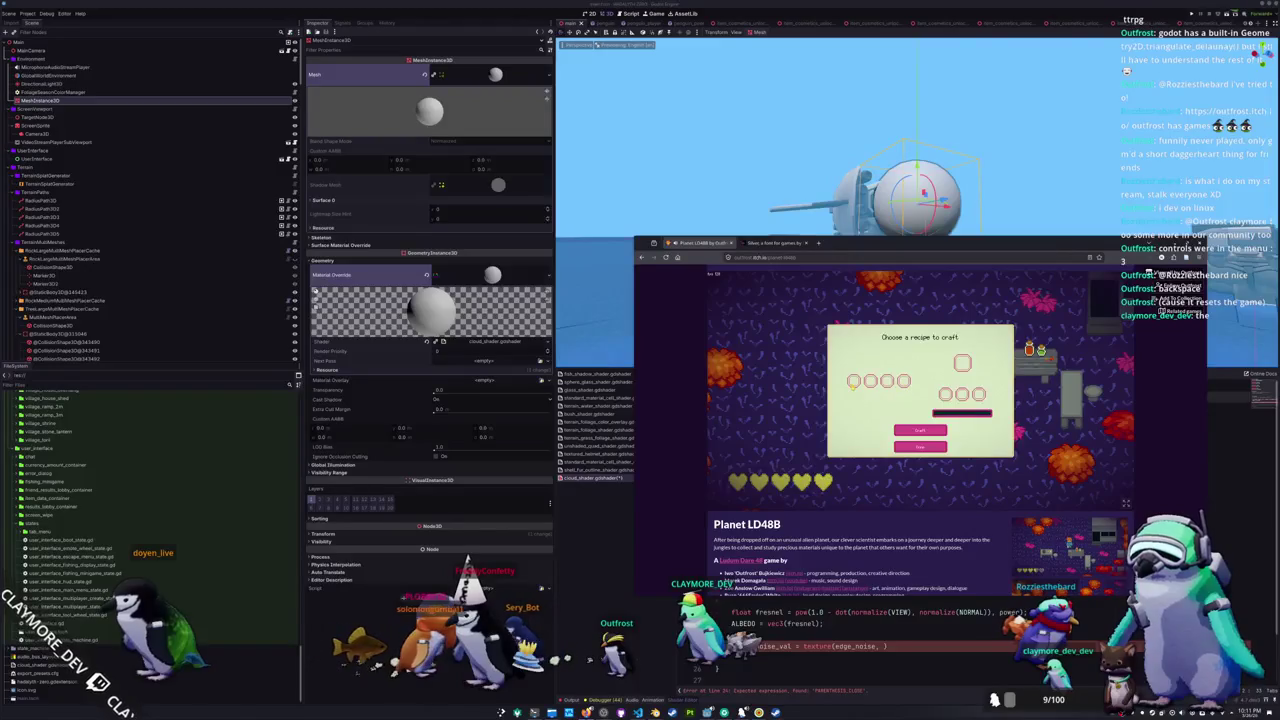
{"action": "left_click", "coordinate": [923, 433]}
{"action": "key", "text": "d"}
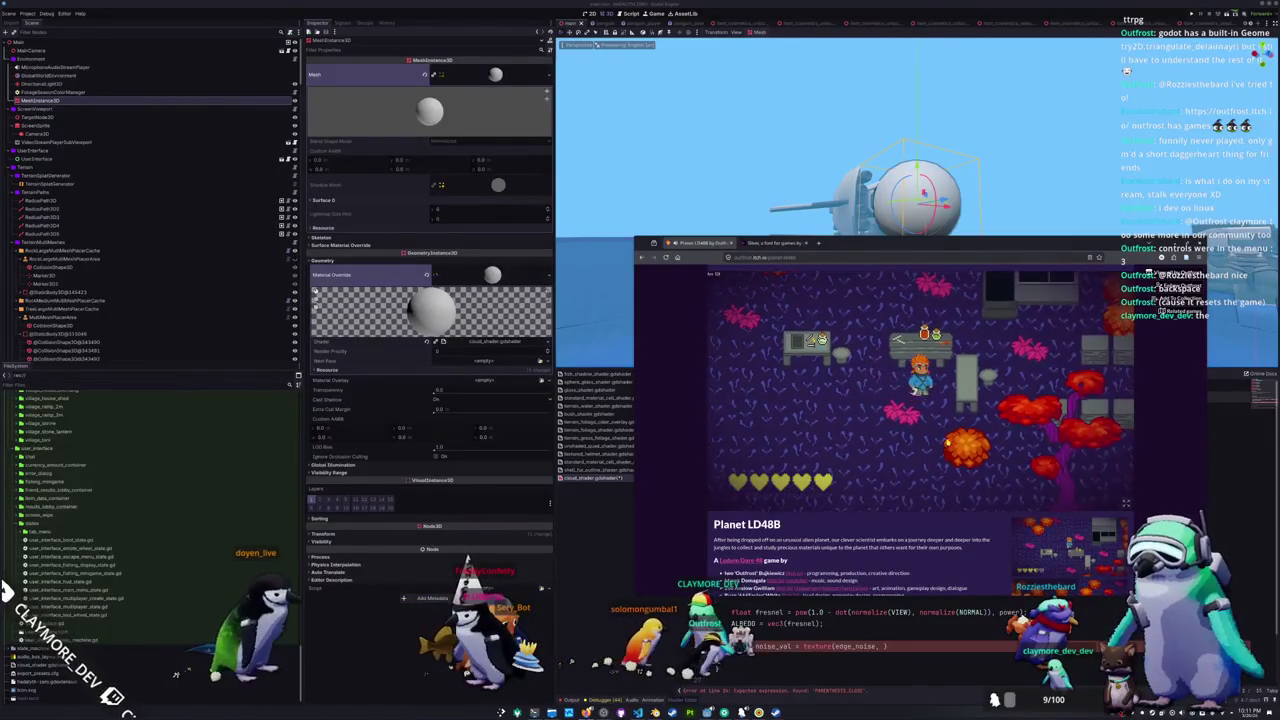
{"action": "key", "text": "w"}
{"action": "left_click", "coordinate": [926, 447]}
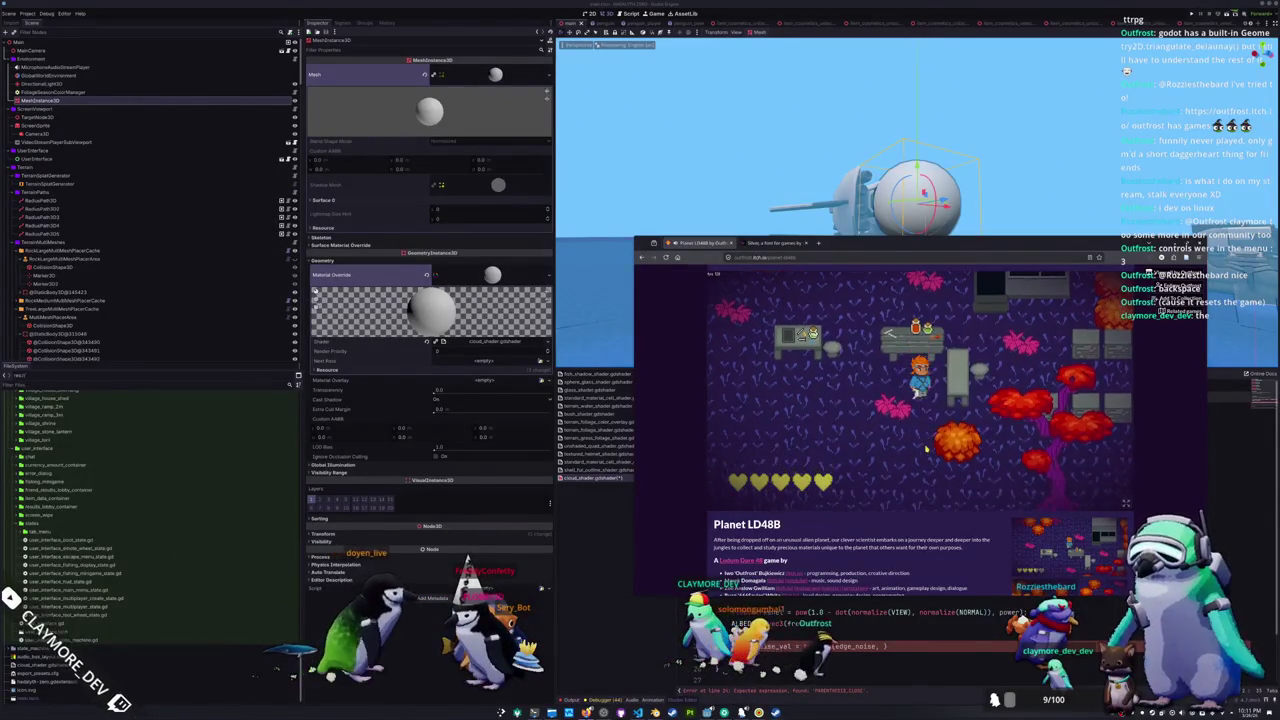
{"action": "key", "text": "w"}
{"action": "left_click", "coordinate": [926, 447]}
- Walk the explorer down among the orange trees, then back up and left through the jungle
{"action": "key", "text": "s"}
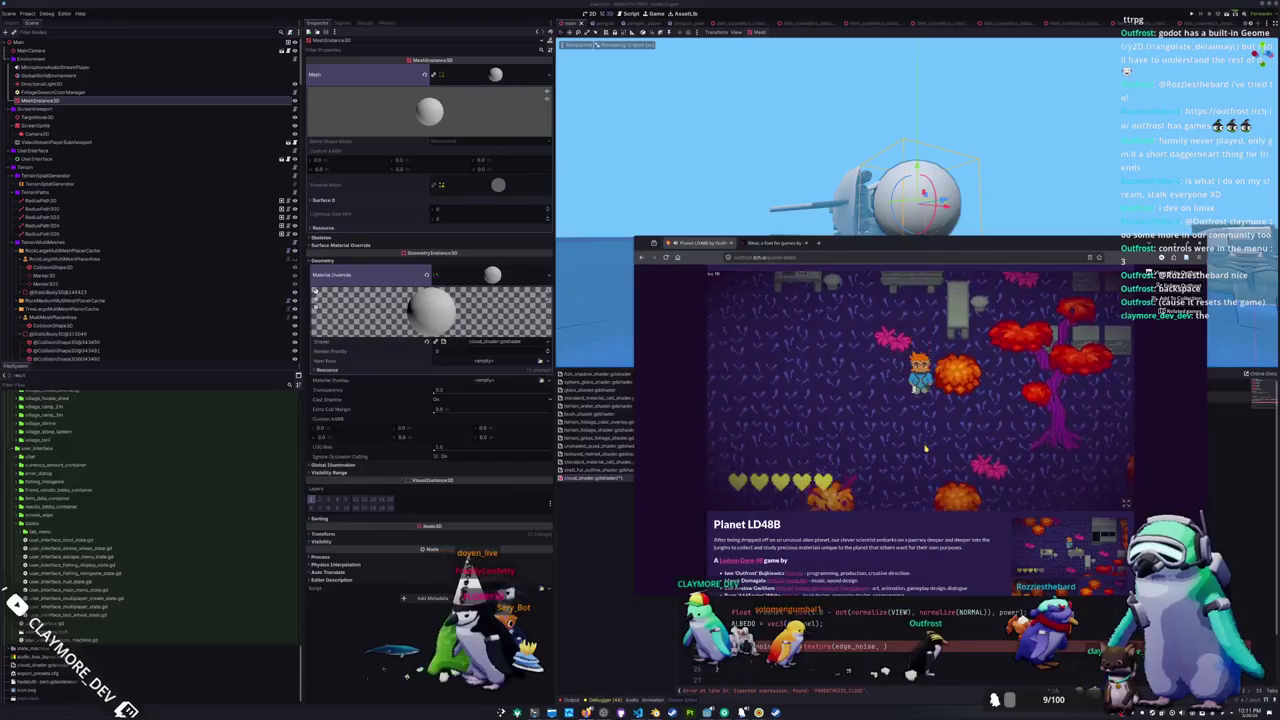
{"action": "key", "text": "s"}
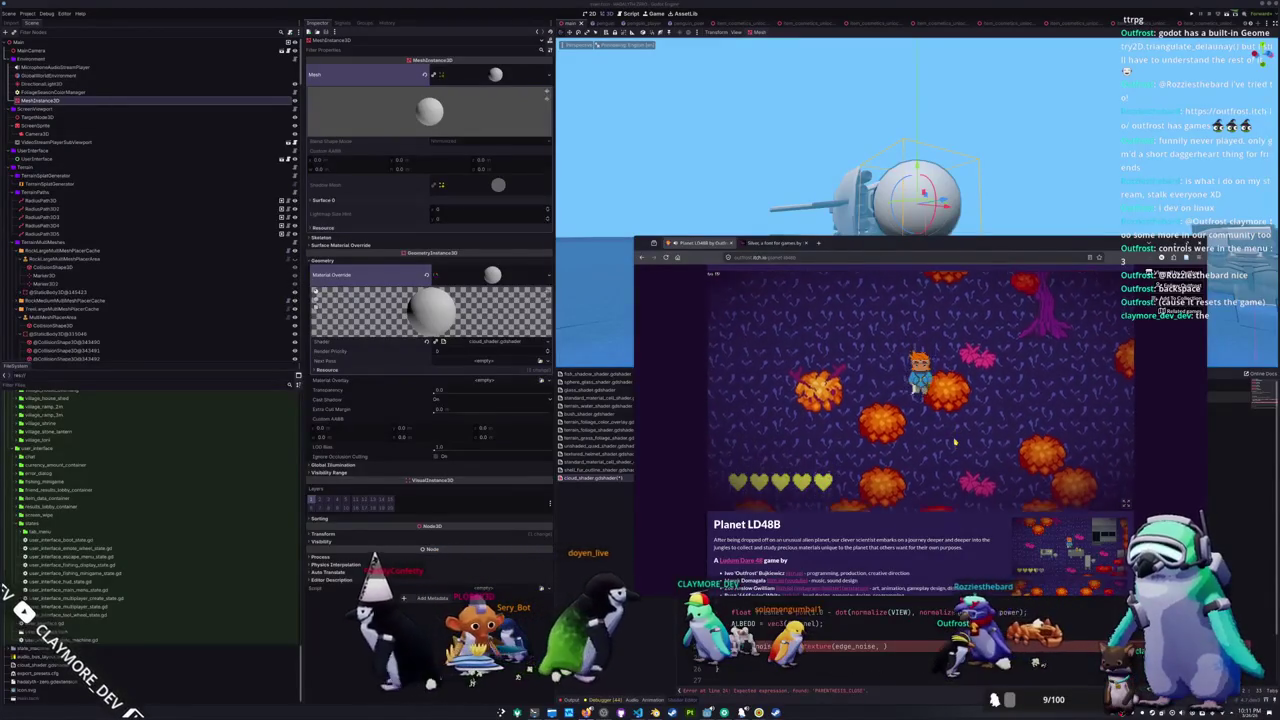
{"action": "key", "text": "a"}
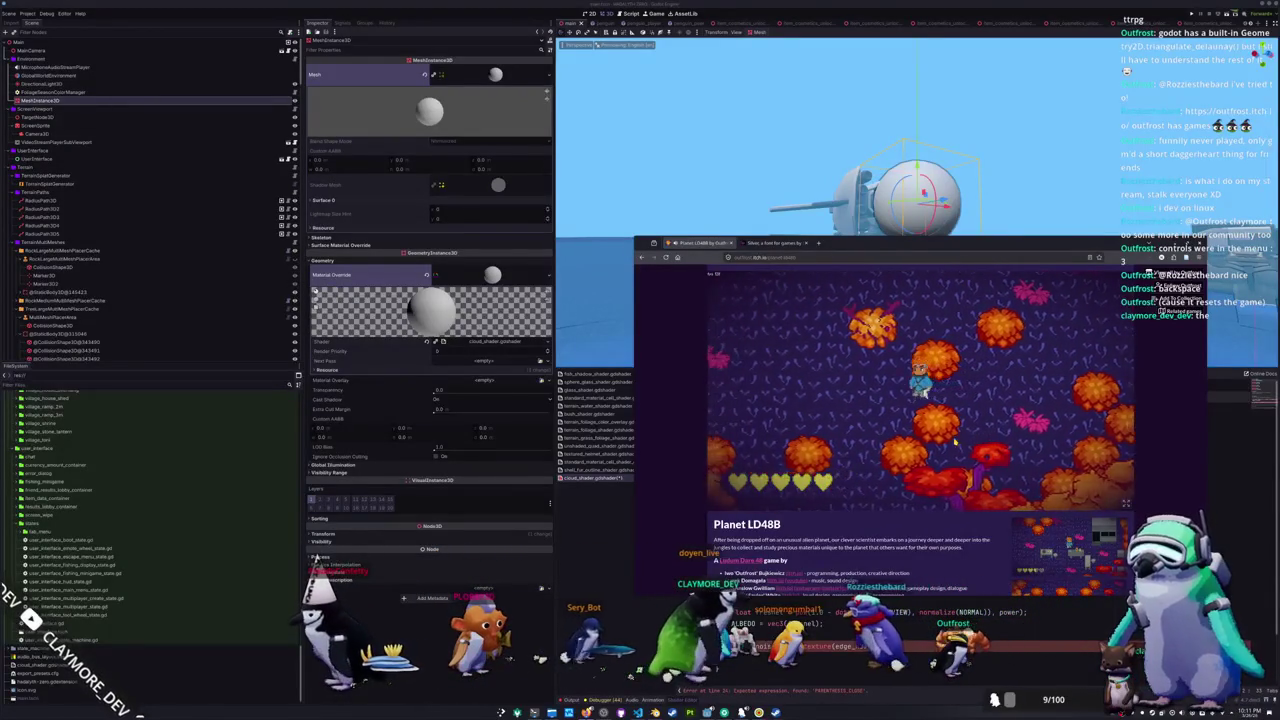
{"action": "key", "text": "s"}
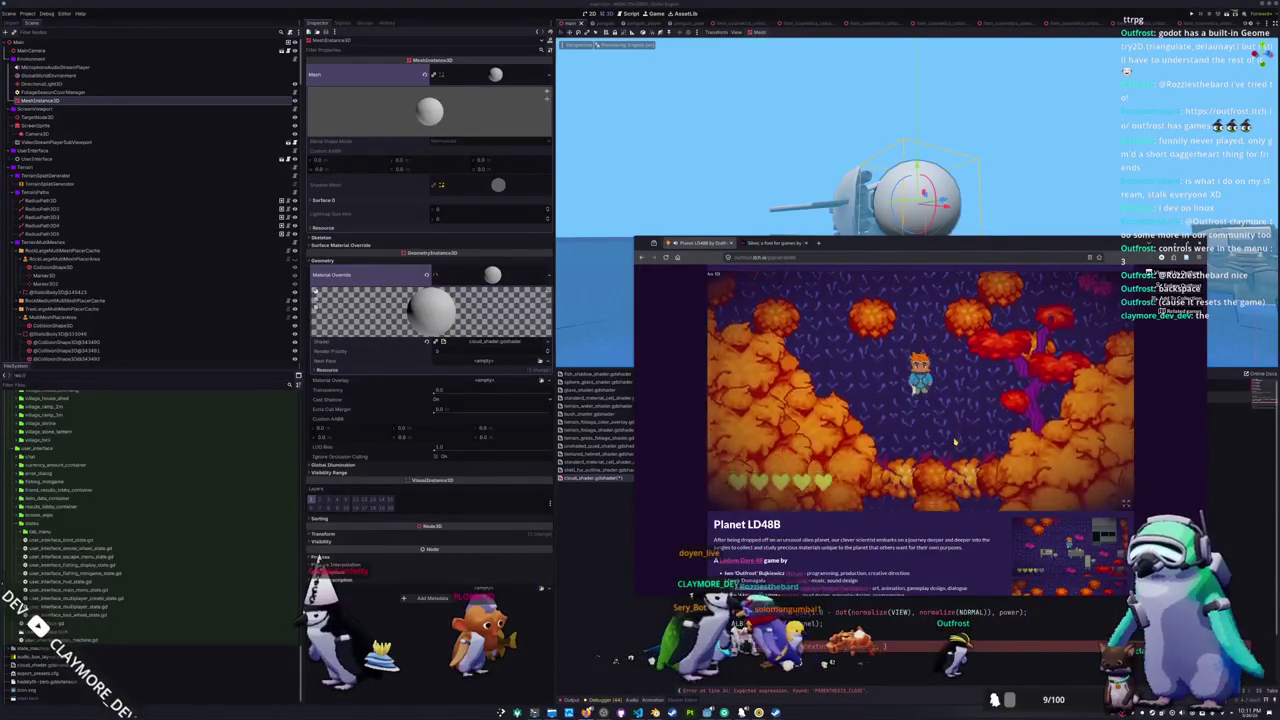
{"action": "key", "text": "w"}
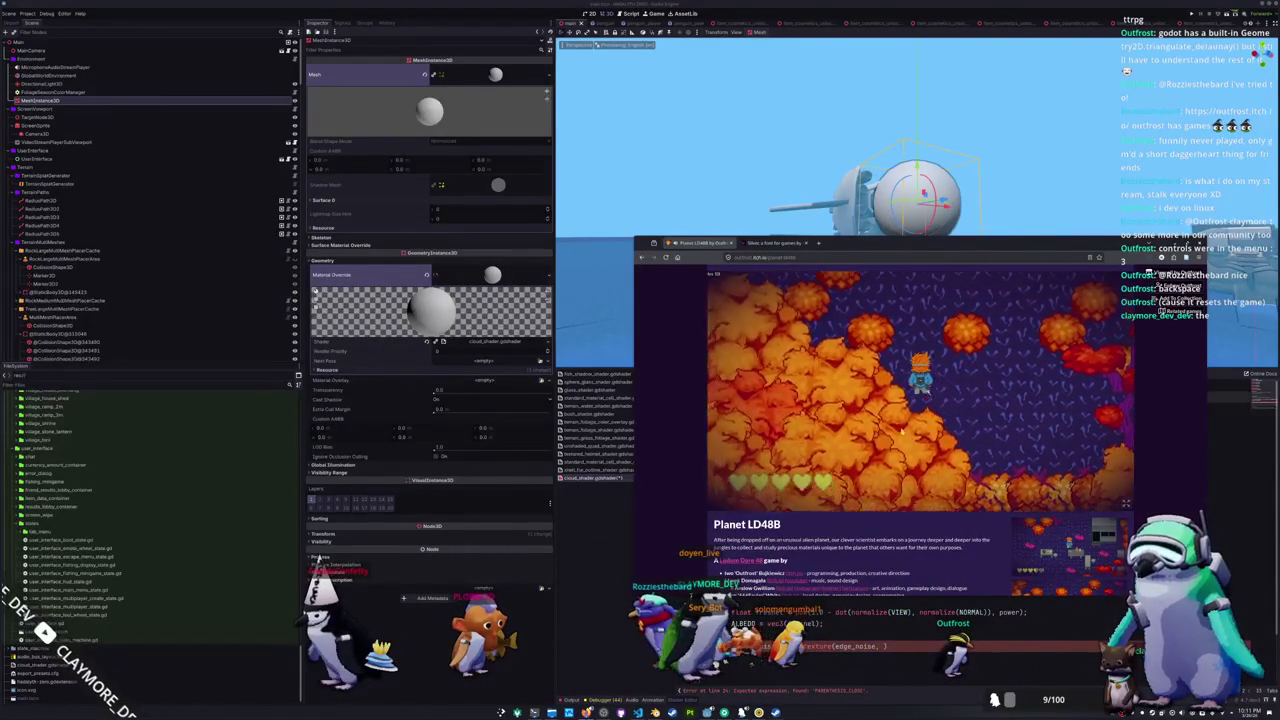
{"action": "key", "text": "w"}
{"action": "key", "text": "a"}
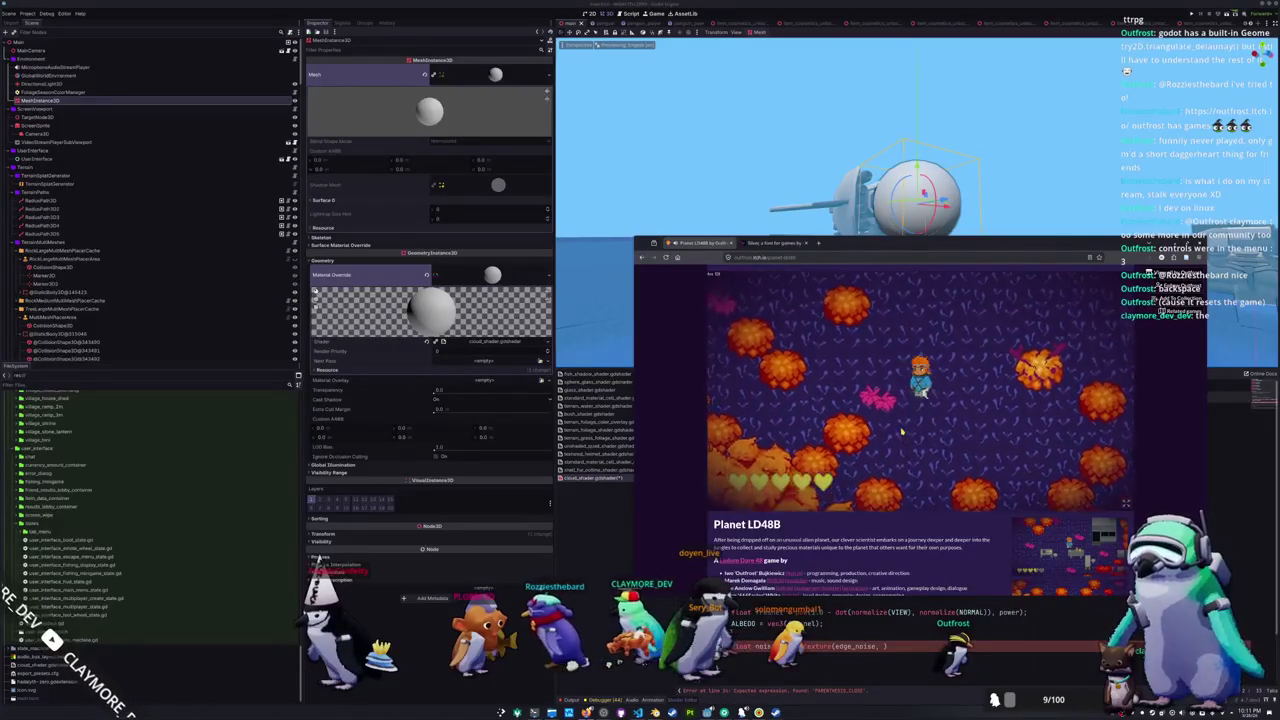
{"action": "key", "text": "a"}
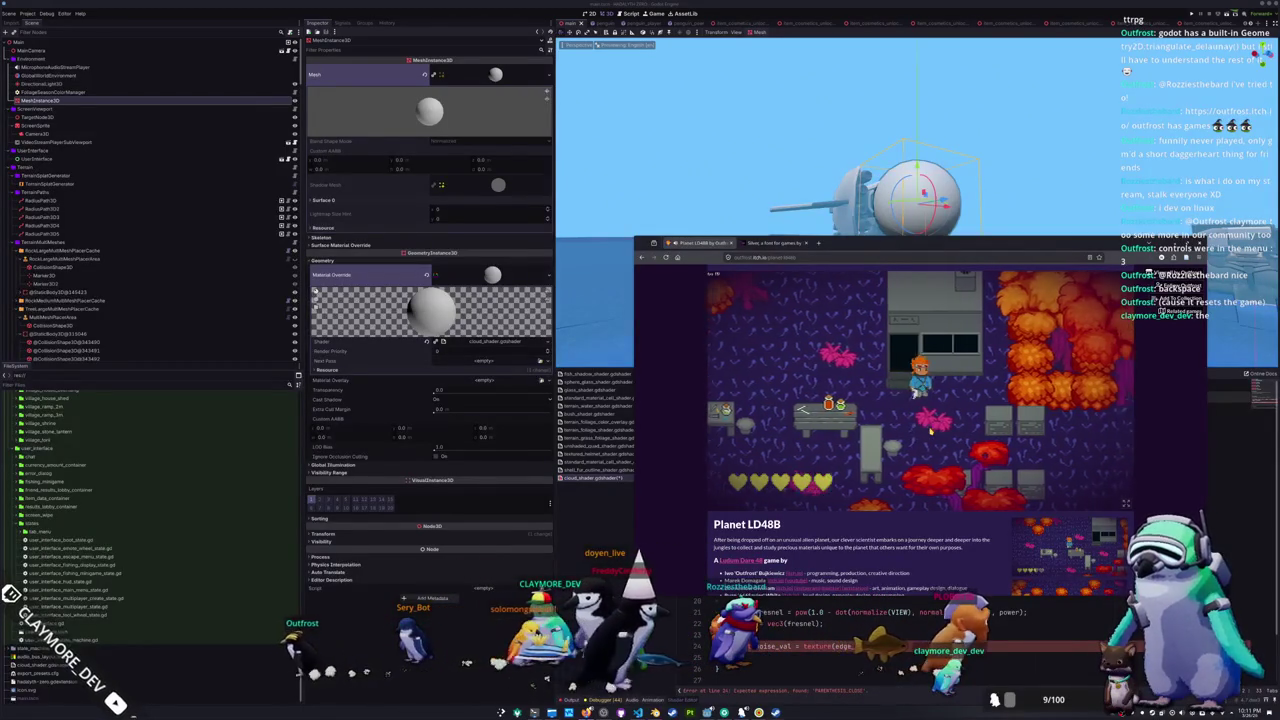
- Walk the explorer upward to the base camp, then switch back to the Godot fresnel shader
{"action": "key", "text": "w"}
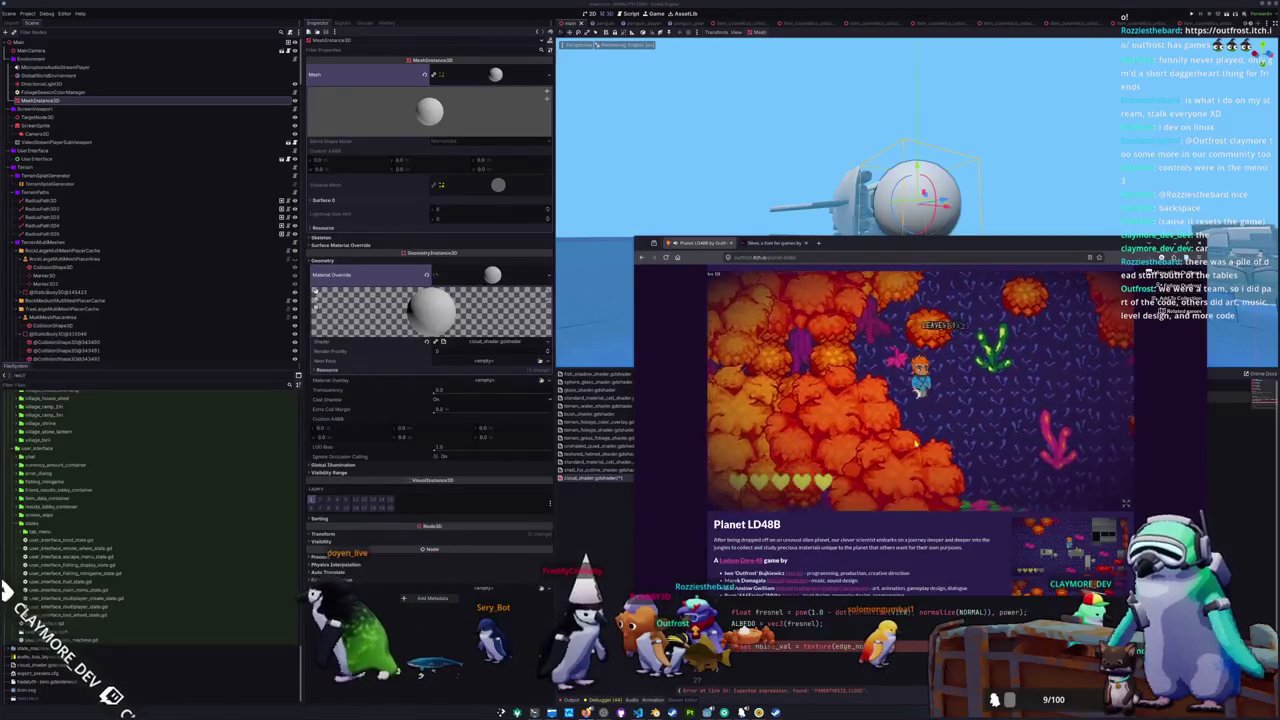
{"action": "scroll", "coordinate": [880, 420], "scroll_direction": "down", "scroll_amount": 5}
{"action": "key", "text": "alt+Tab"}
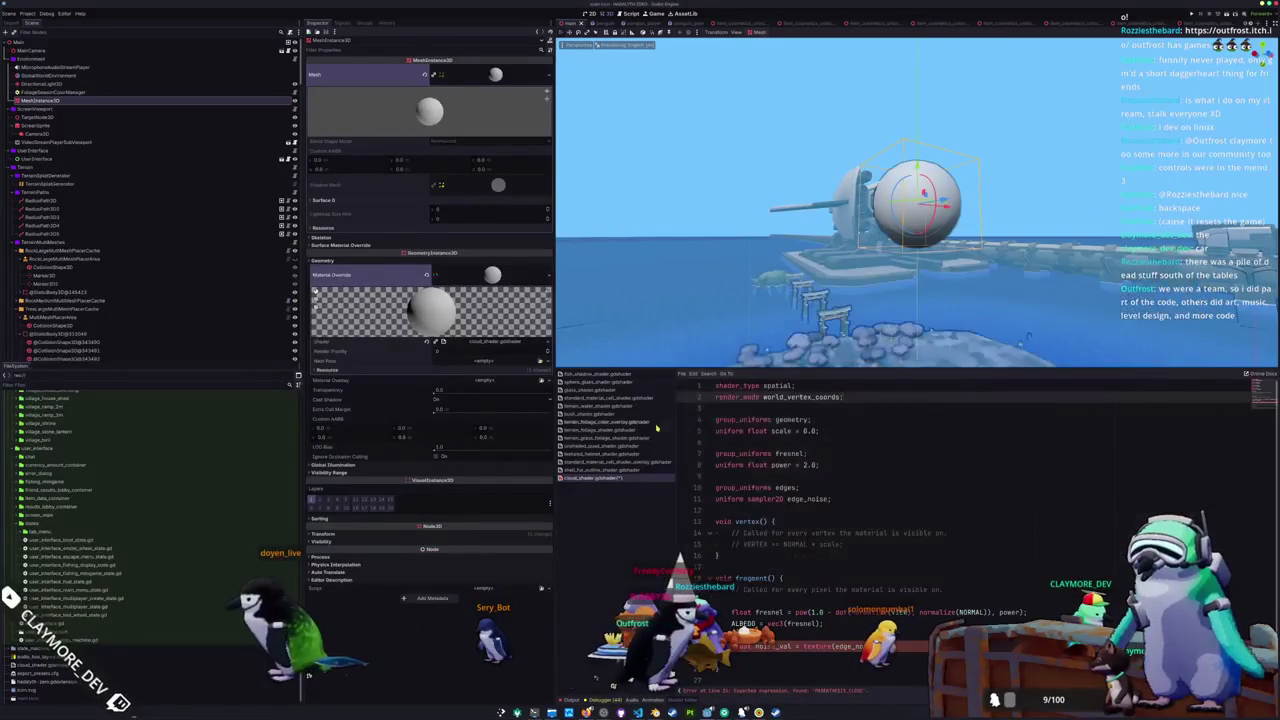
- Uncomment VERTEX += NORMAL * scale; in vertex() and return to the blank line in fragment()
{"action": "scroll", "coordinate": [850, 420], "scroll_direction": "down", "scroll_amount": 2}
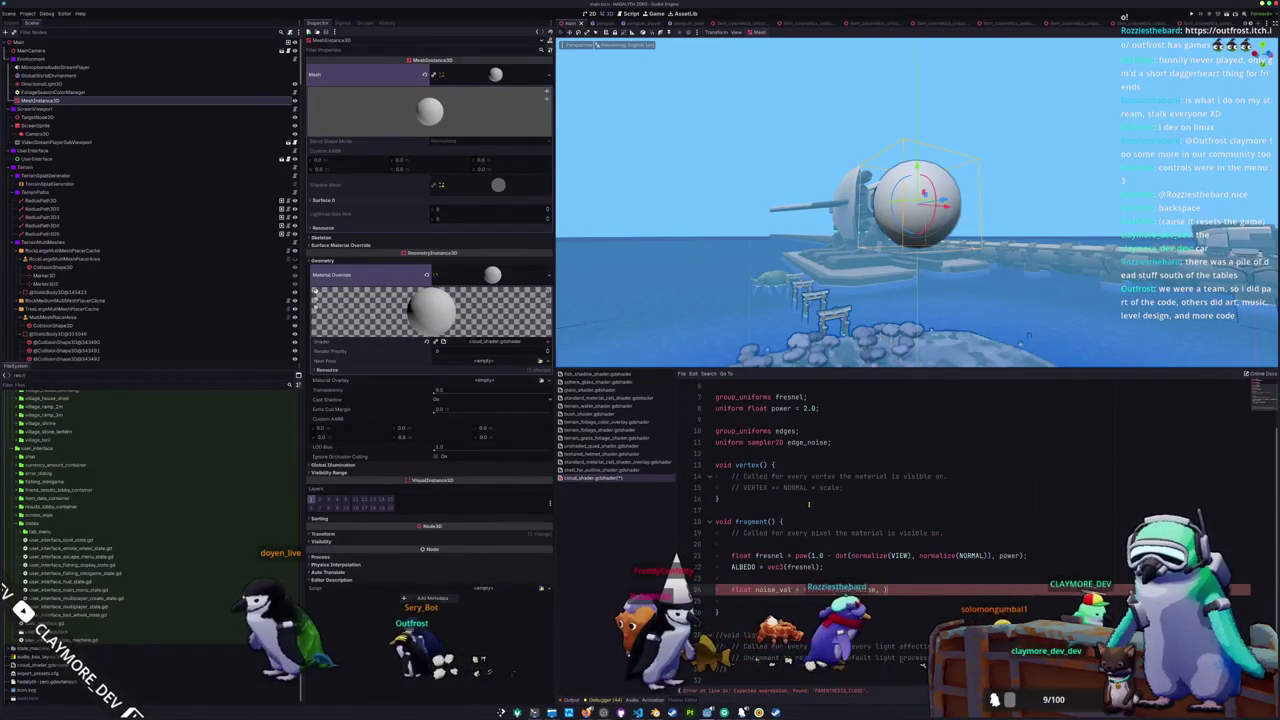
{"action": "left_click", "coordinate": [871, 488]}
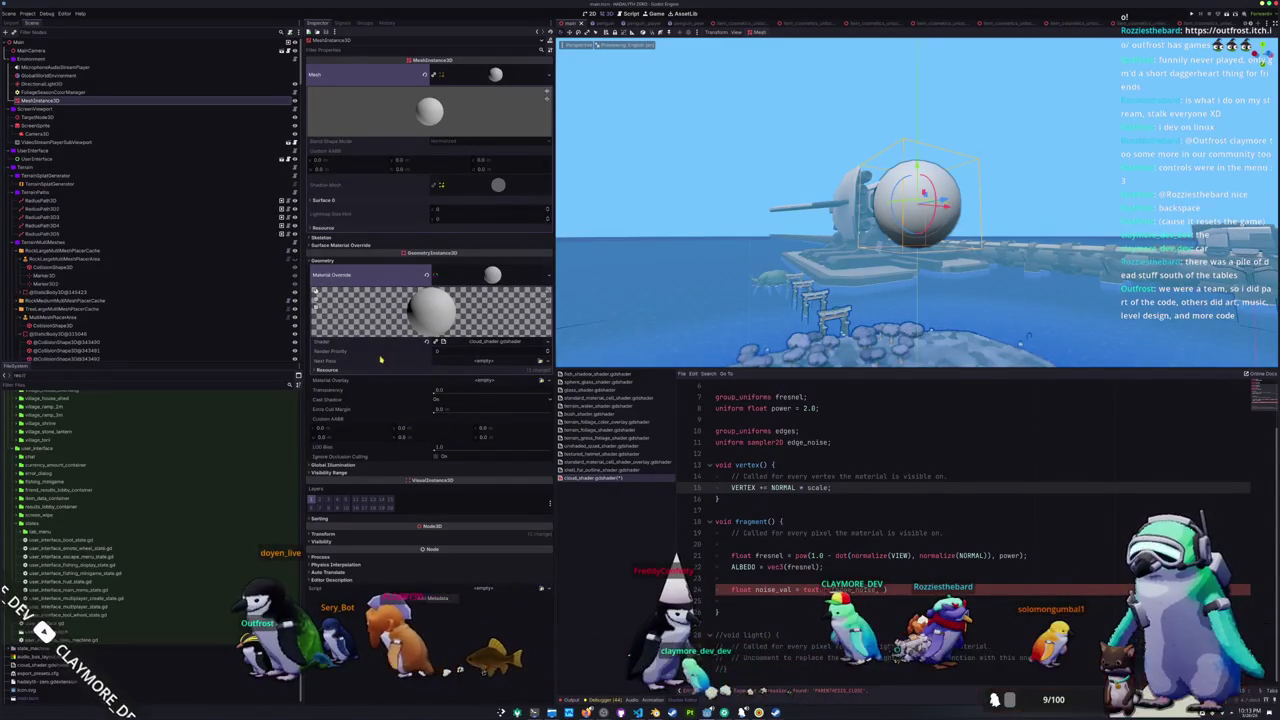
{"action": "left_click", "coordinate": [751, 577]}
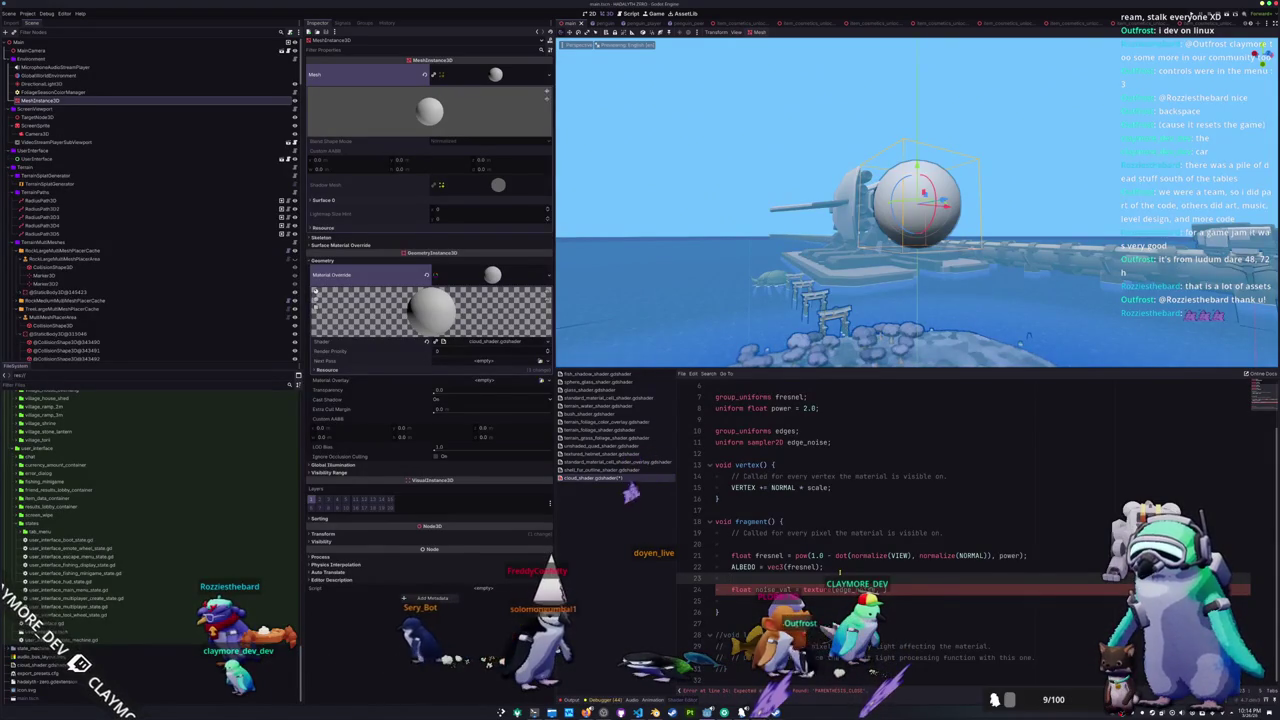
- Declare 'varying vec3 world_vertex;' on a new line above the vertex() function
{"action": "key", "text": "Up"}
{"action": "key", "text": "Up"}
{"action": "key", "text": "Up"}
{"action": "key", "text": "Up"}
{"action": "key", "text": "Up"}
{"action": "key", "text": "Up"}
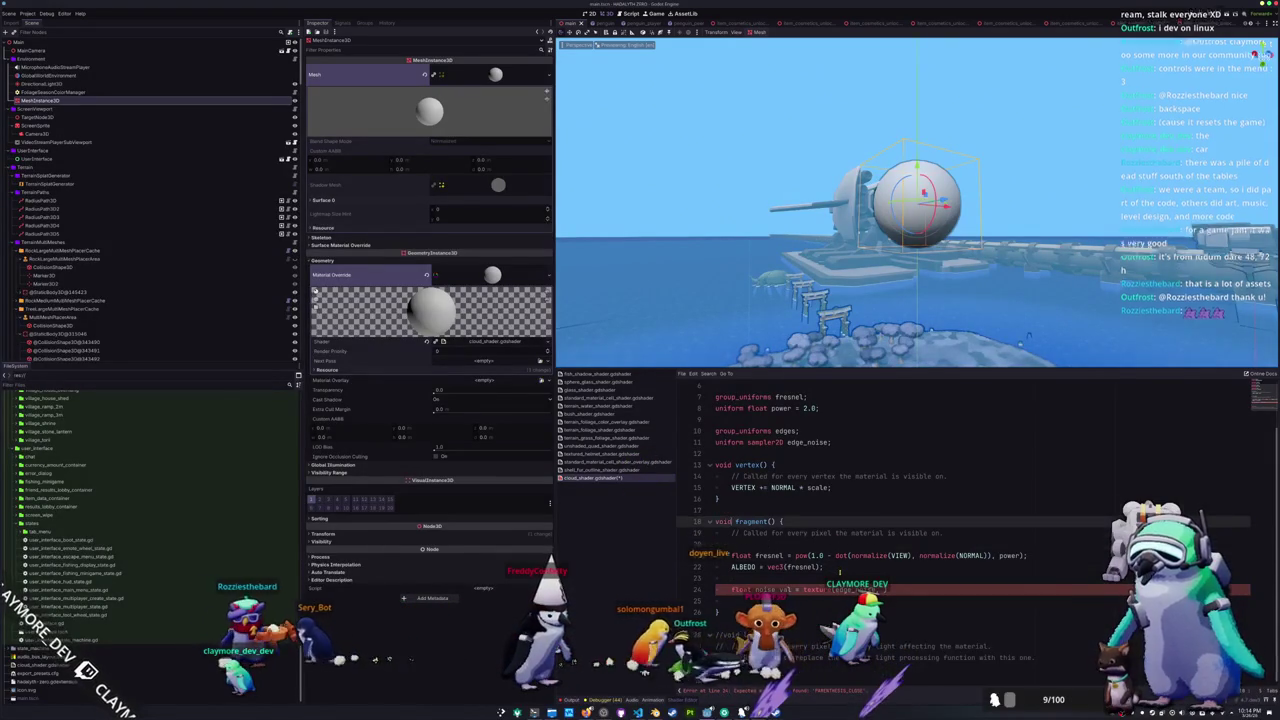
{"action": "key", "text": "Return"}
{"action": "key", "text": "Return"}
{"action": "key", "text": "Up"}
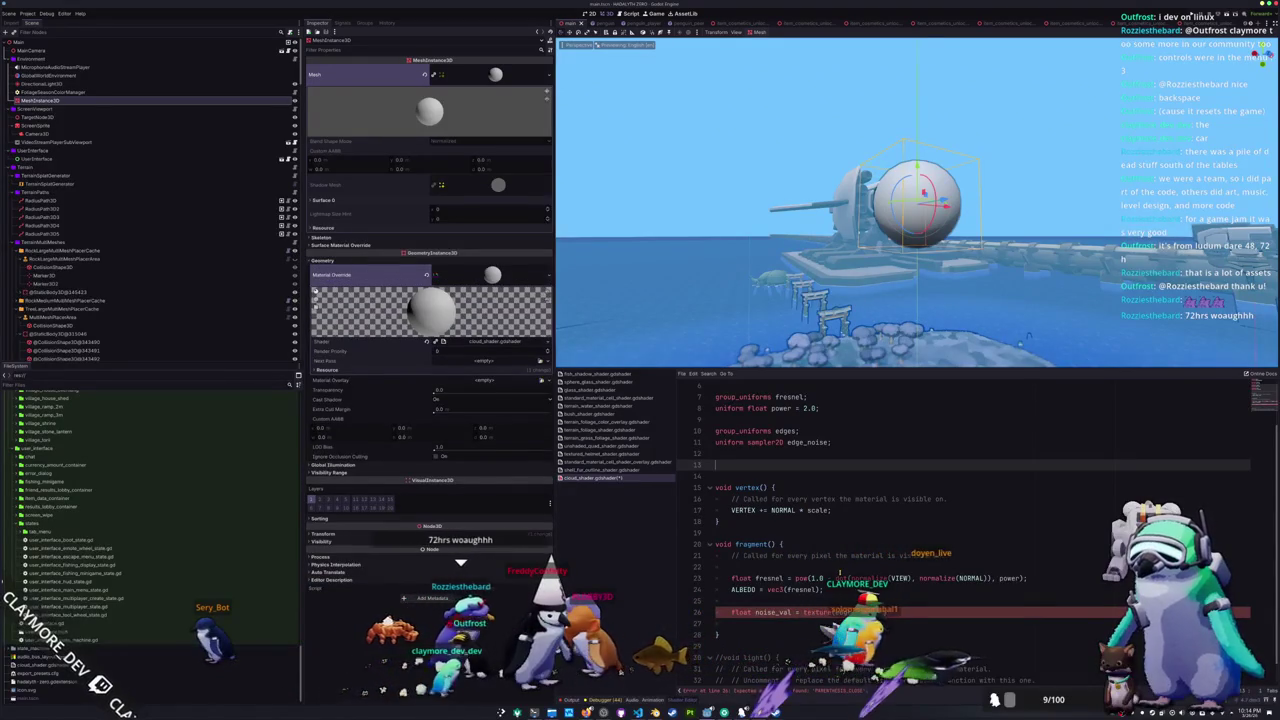
{"action": "type", "text": "varying vec3 world_verte"}
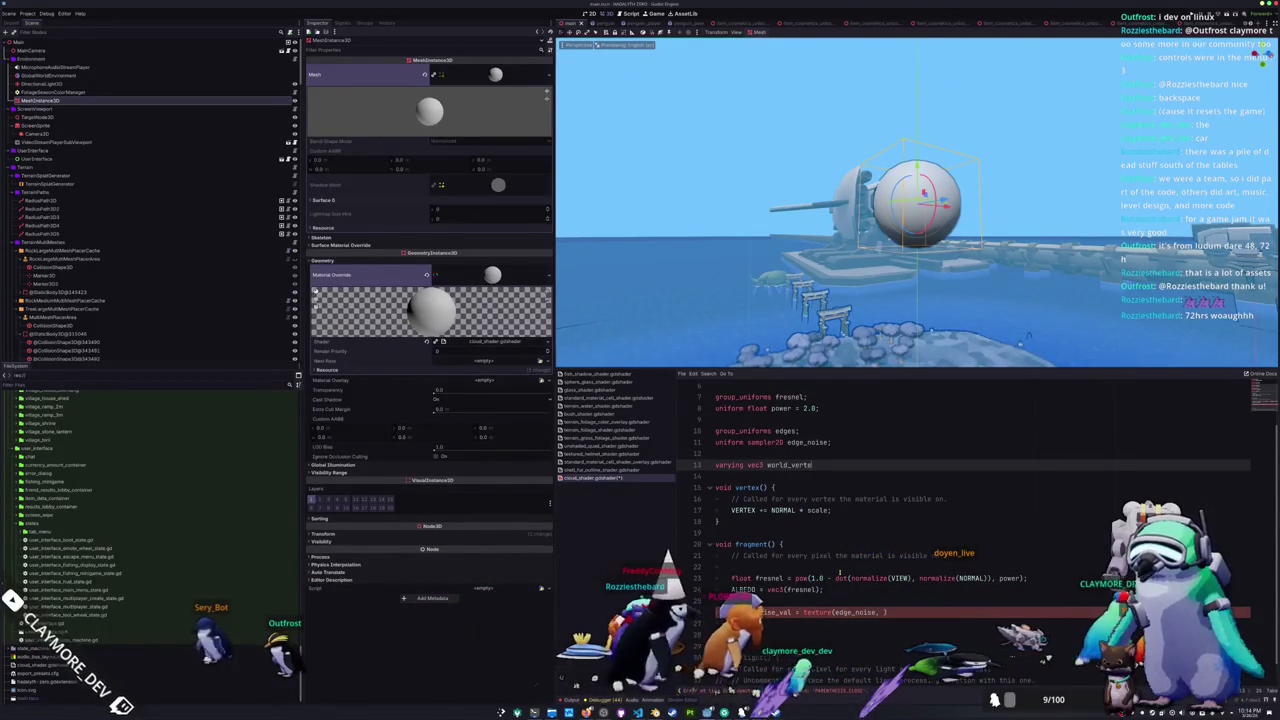
{"action": "type", "text": "x"}
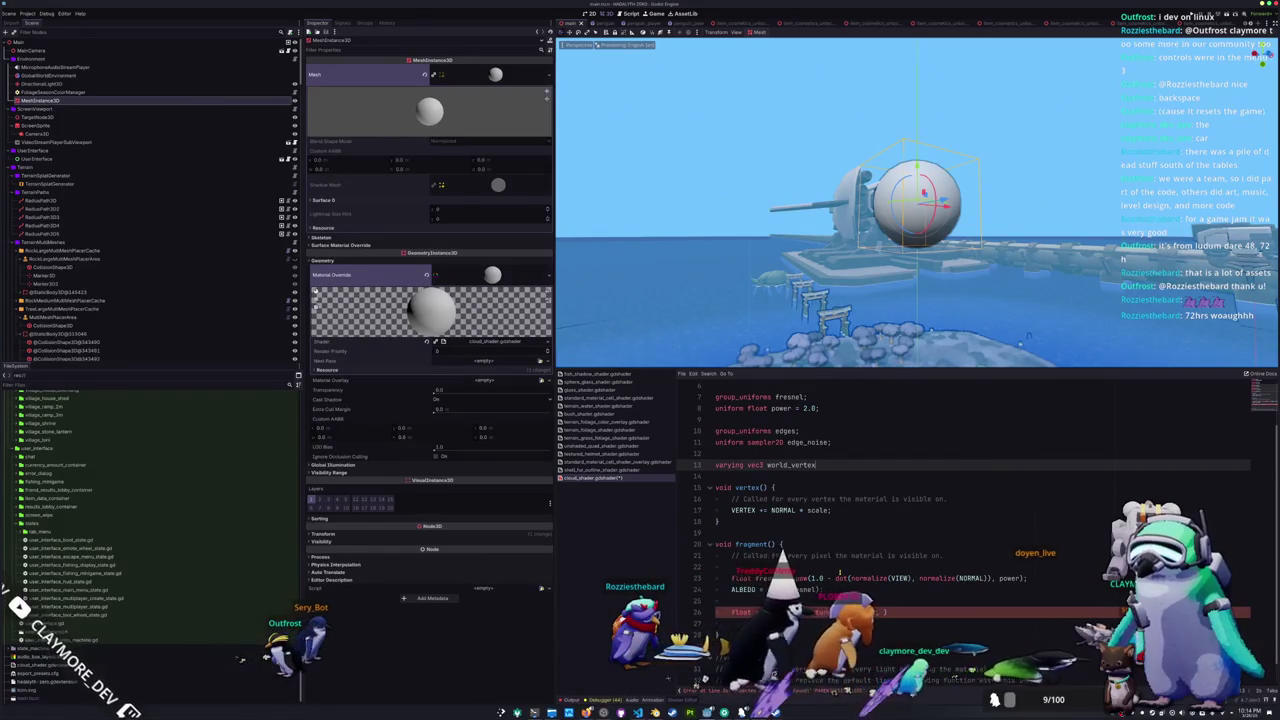
{"action": "type", "text": ";"}
{"action": "key", "text": "Down"}
{"action": "key", "text": "Down"}
{"action": "key", "text": "Down"}
- Assign world_vertex = VERTEX; inside vertex() and begin the world-space noise_uv line in fragment()
{"action": "key", "text": "Return"}
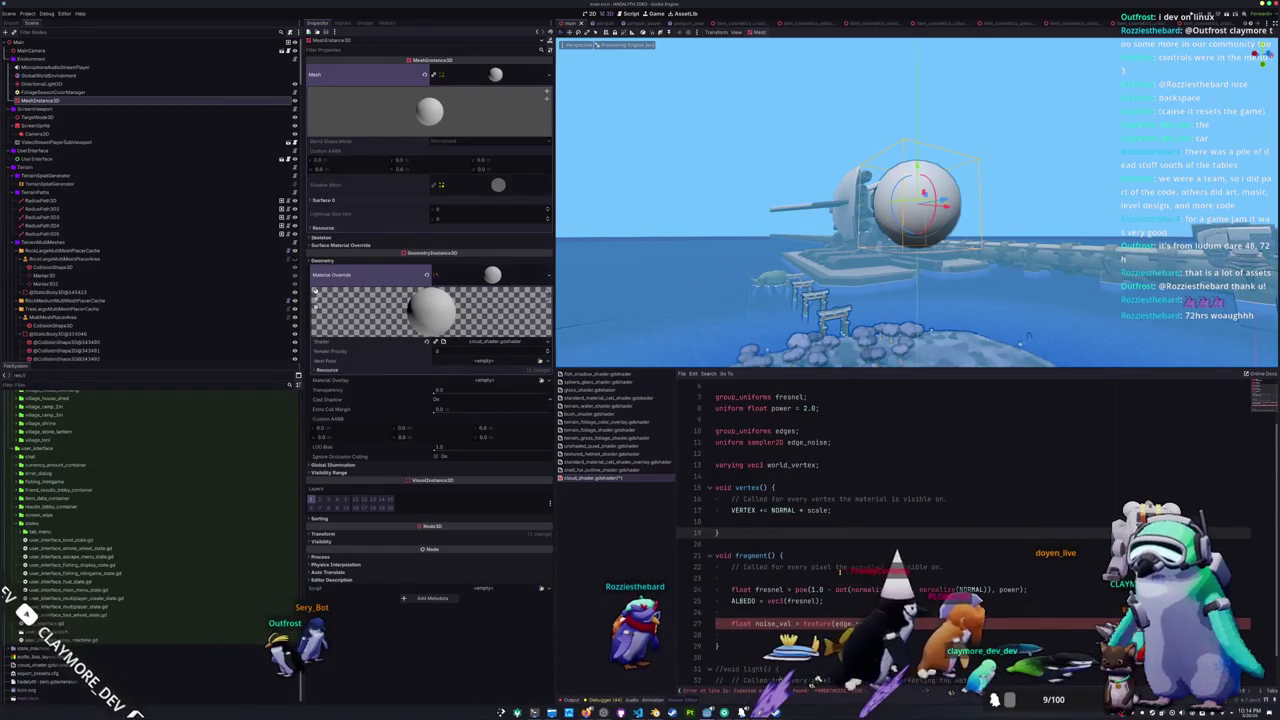
{"action": "key", "text": "Return"}
{"action": "type", "text": "world_vertex ="}
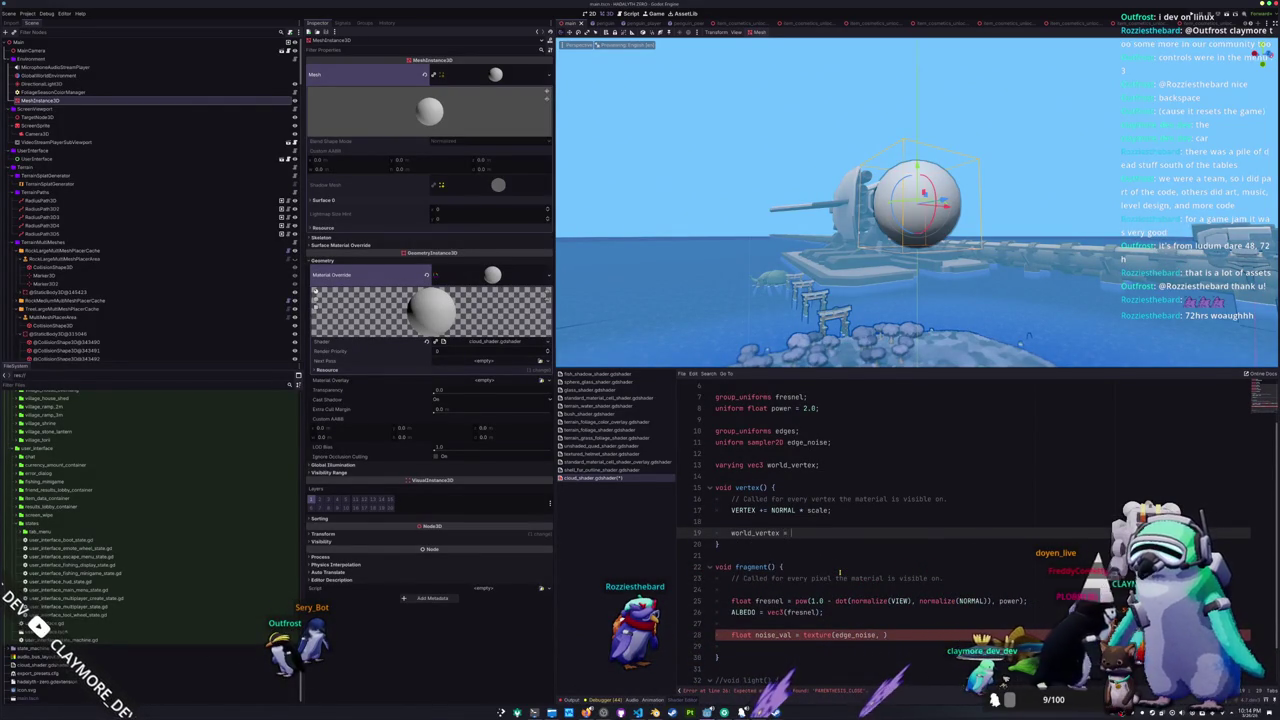
{"action": "type", "text": "v"}
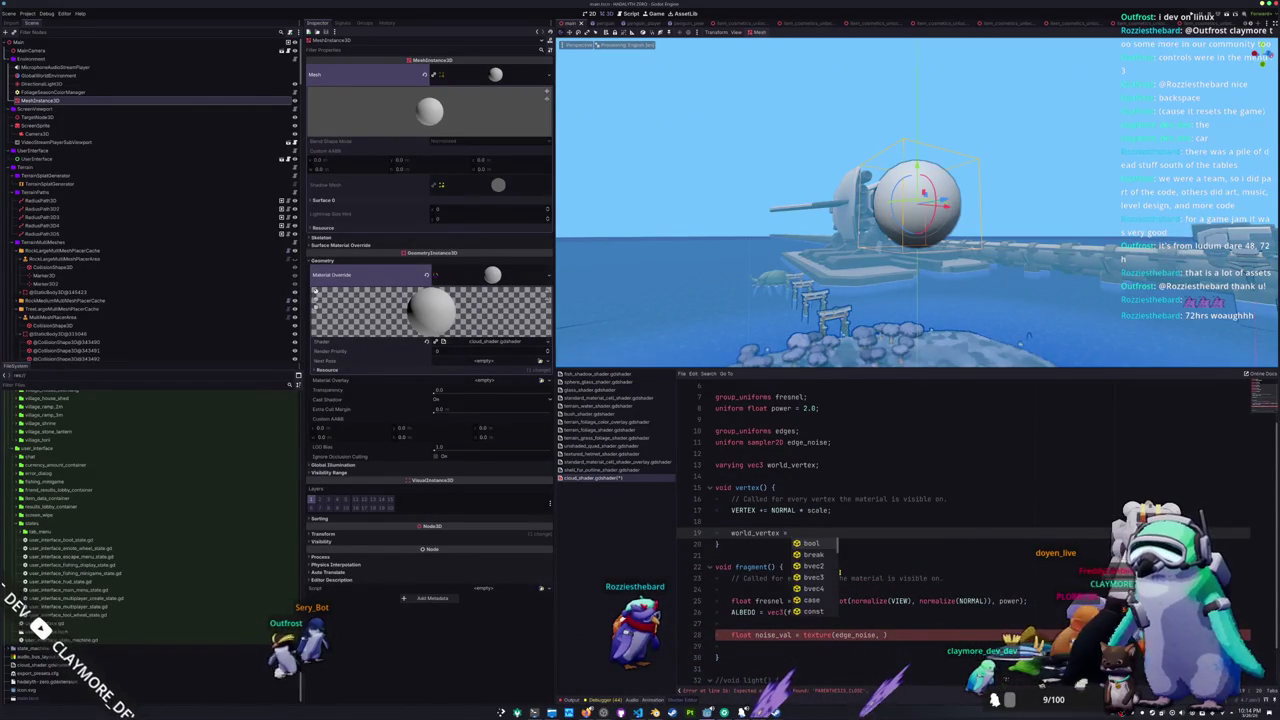
{"action": "type", "text": "er"}
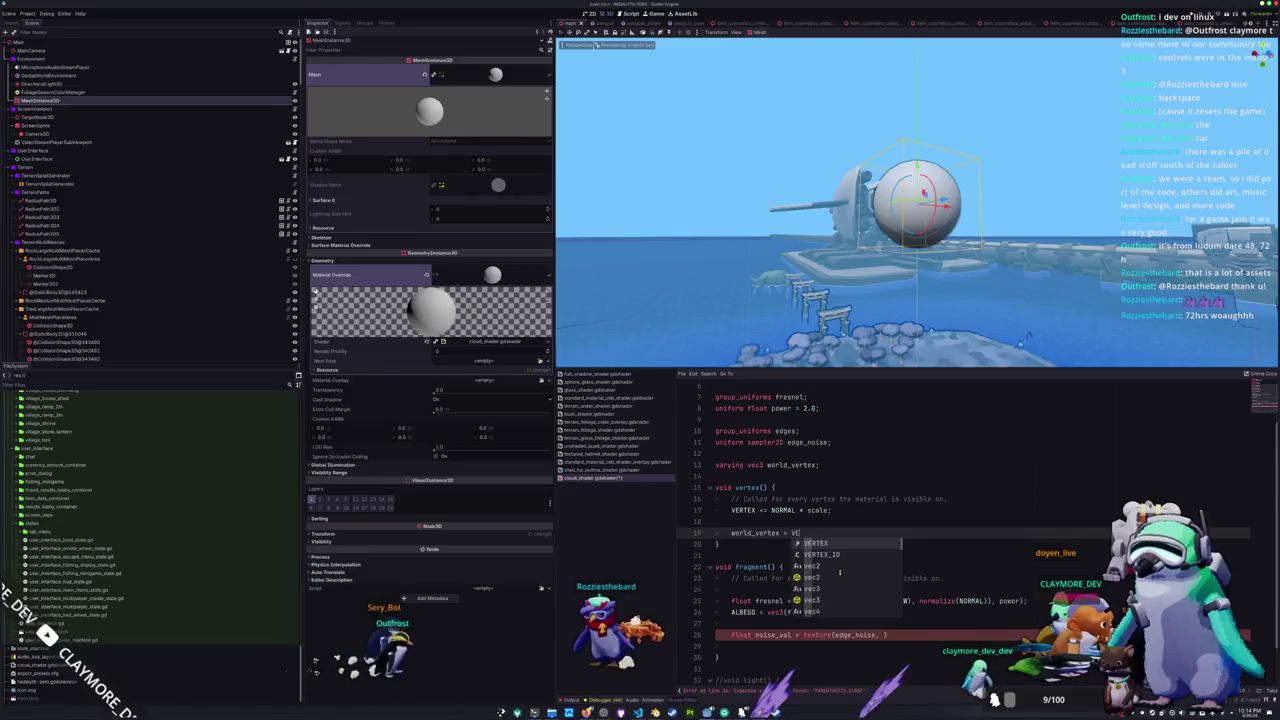
{"action": "key", "text": "Return"}
{"action": "type", "text": ";"}
{"action": "key", "text": "Down"}
{"action": "key", "text": "Down"}
{"action": "key", "text": "Down"}
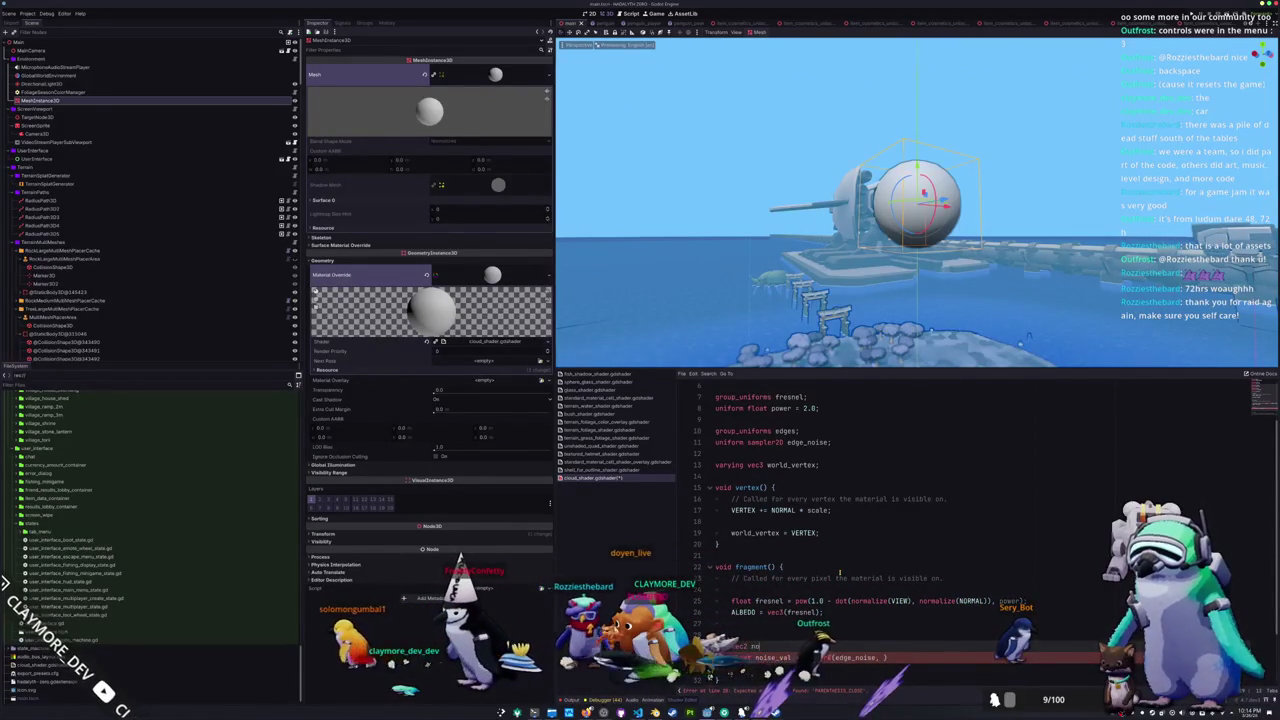
{"action": "type", "text": "world"}
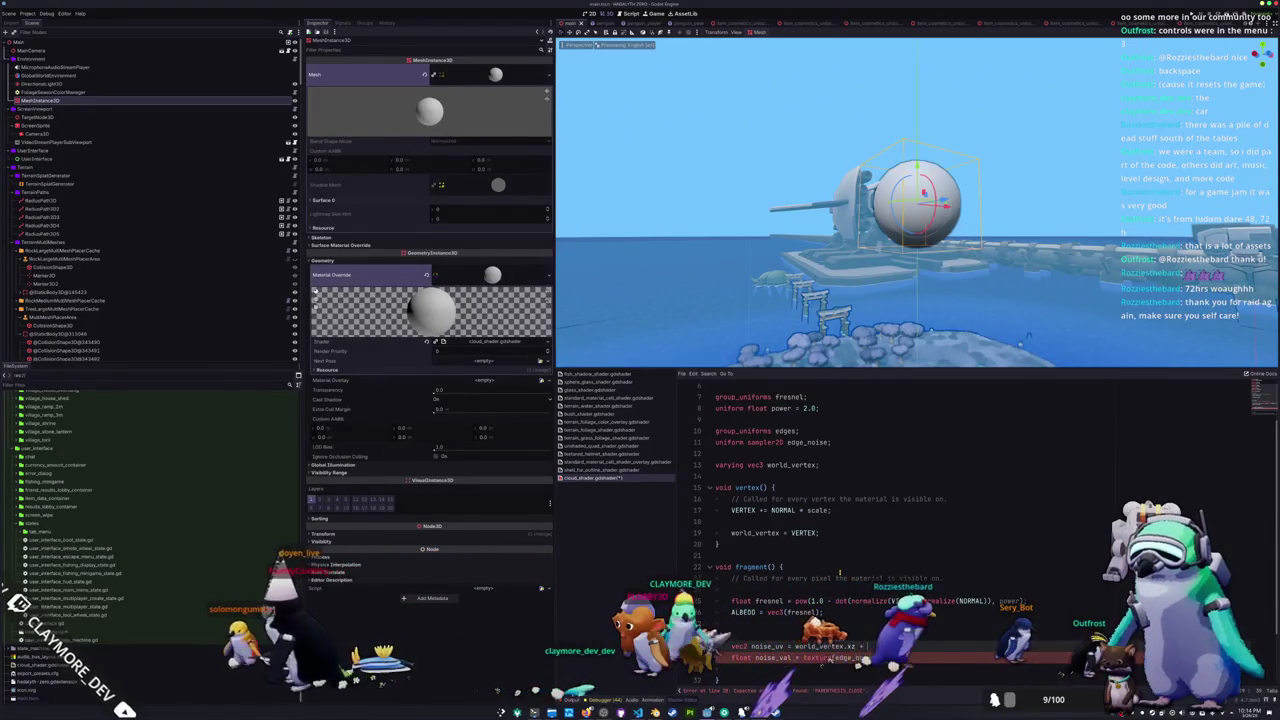
{"action": "type", "text": "_vertex"}
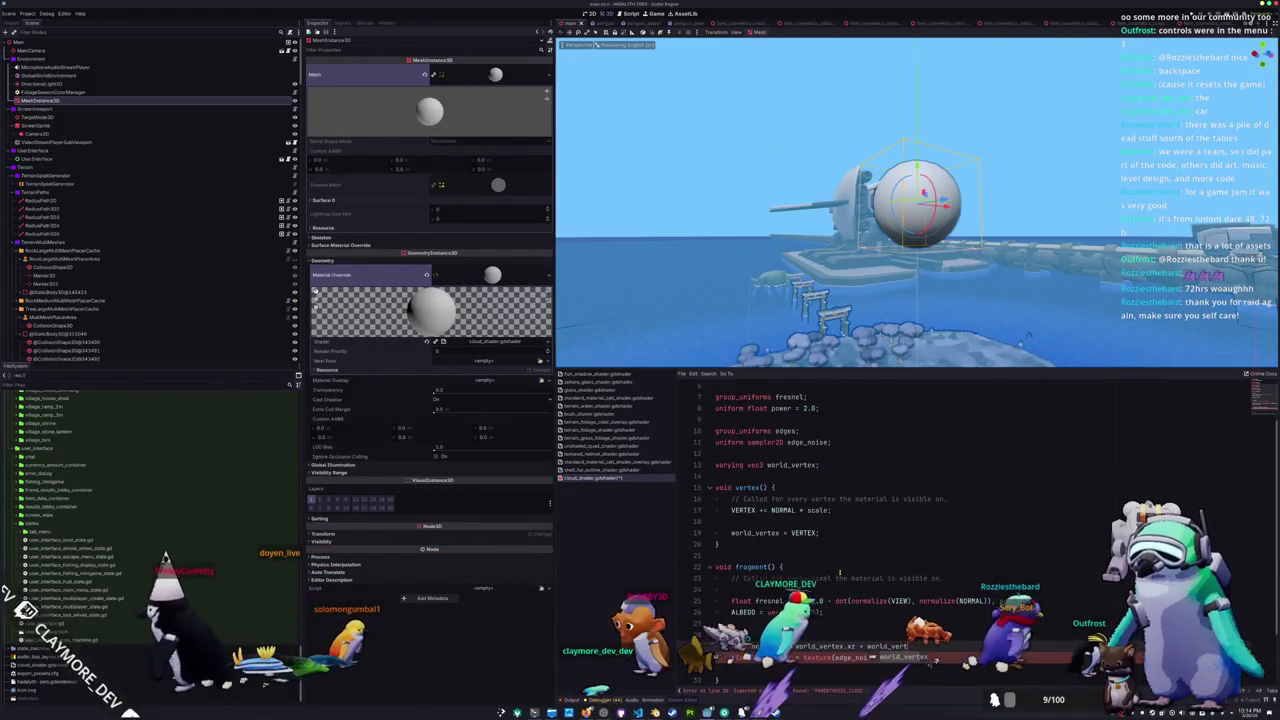
{"action": "type", "text": ".y;"}
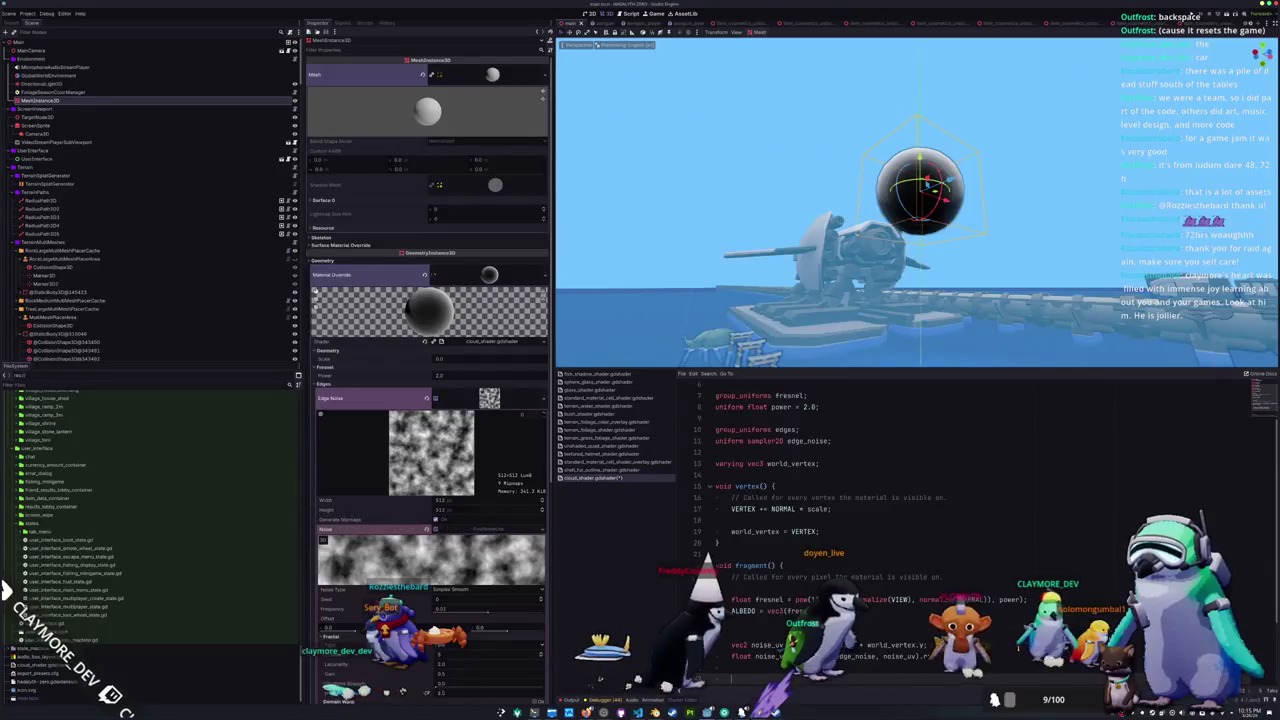
- Scroll down to the fragment() line where noise_val samples edge_noise at noise_uv
{"action": "scroll", "coordinate": [900, 530], "scroll_direction": "down", "scroll_amount": 3}
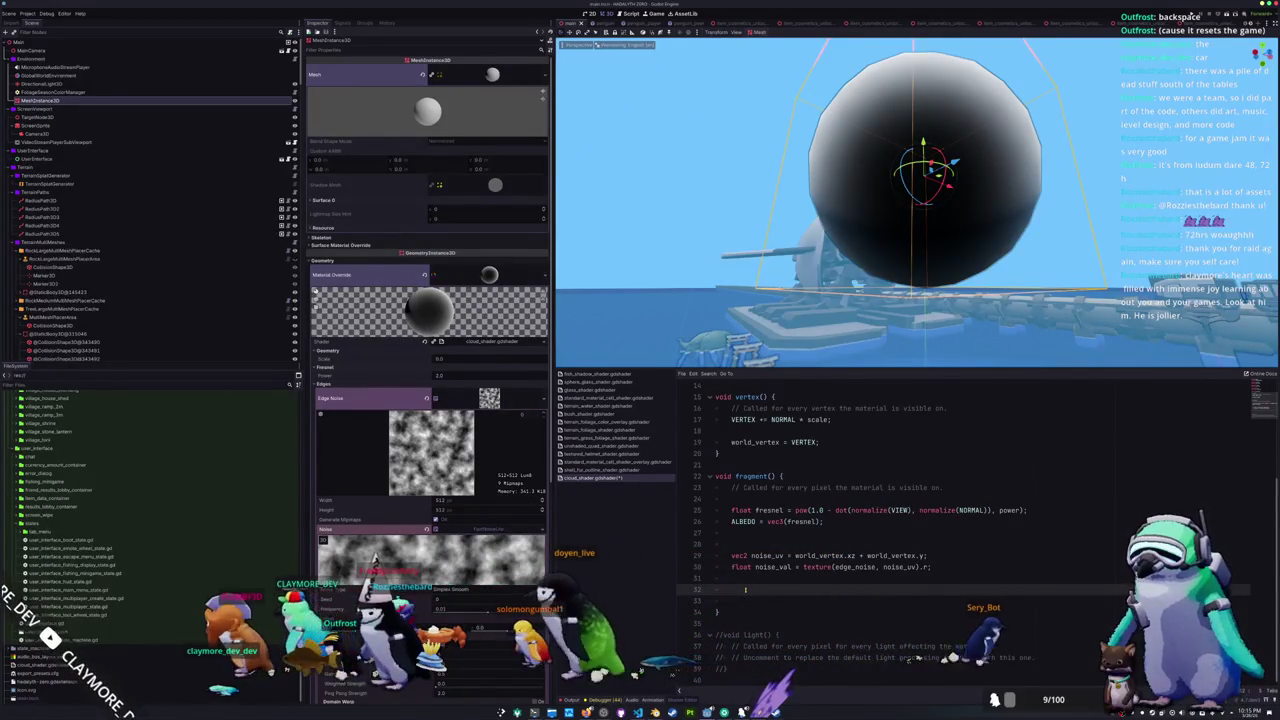
- Add if (noise_val * fresnel > 0.5) { discard; } to fragment() and orbit to view the sphere from above
{"action": "type", "text": "if noise"}
{"action": "key", "text": "BackSpace"}
{"action": "key", "text": "BackSpace"}
{"action": "key", "text": "BackSpace"}
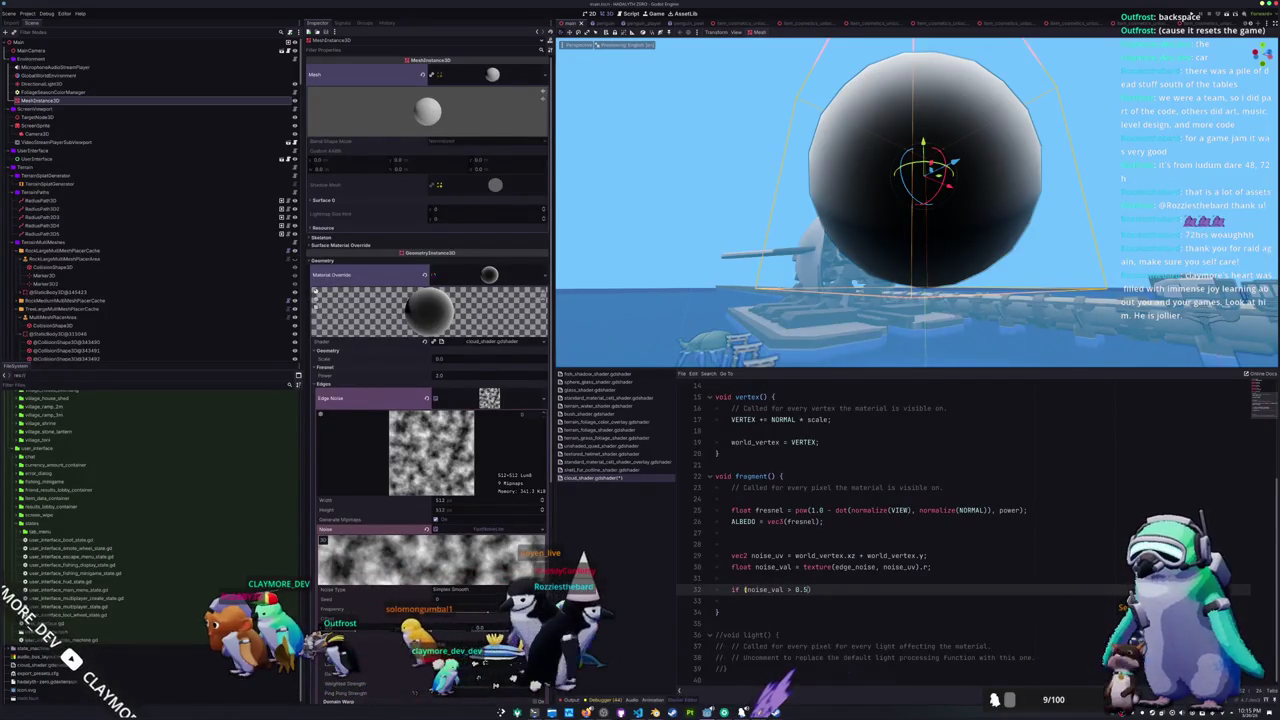
{"action": "type", "text": "{"}
{"action": "key", "text": "Return"}
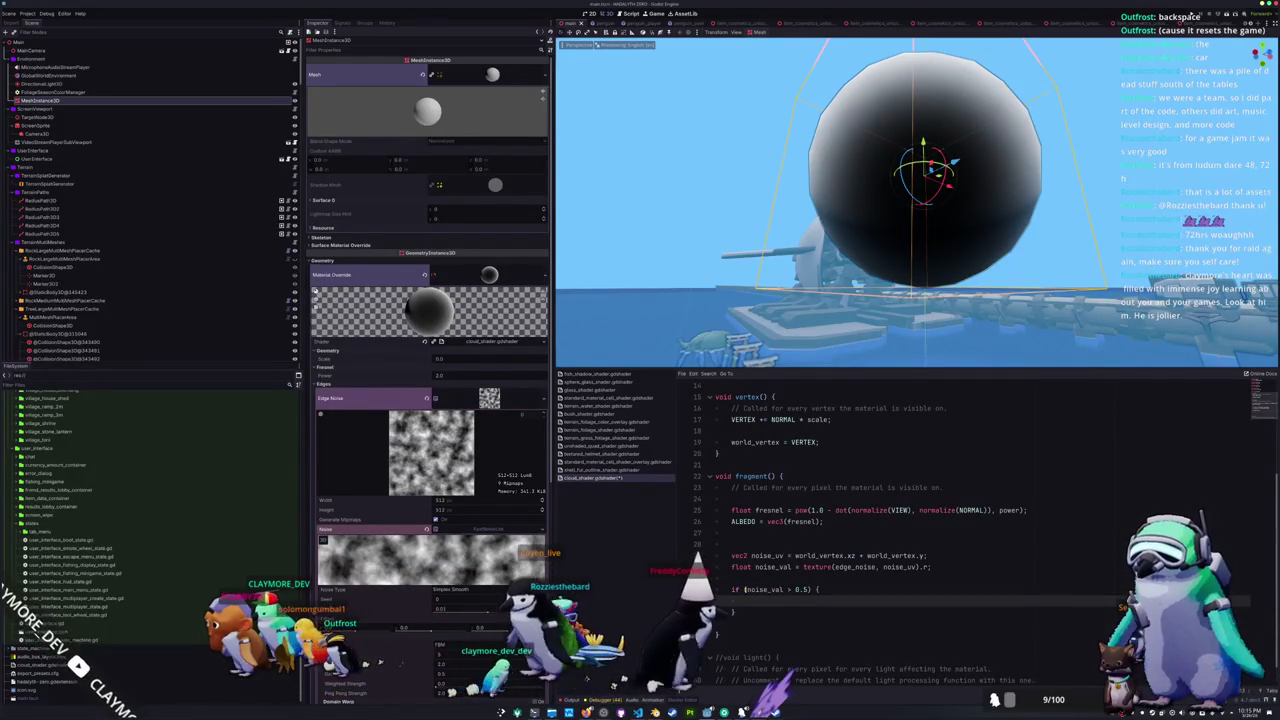
{"action": "left_click", "coordinate": [745, 589]}
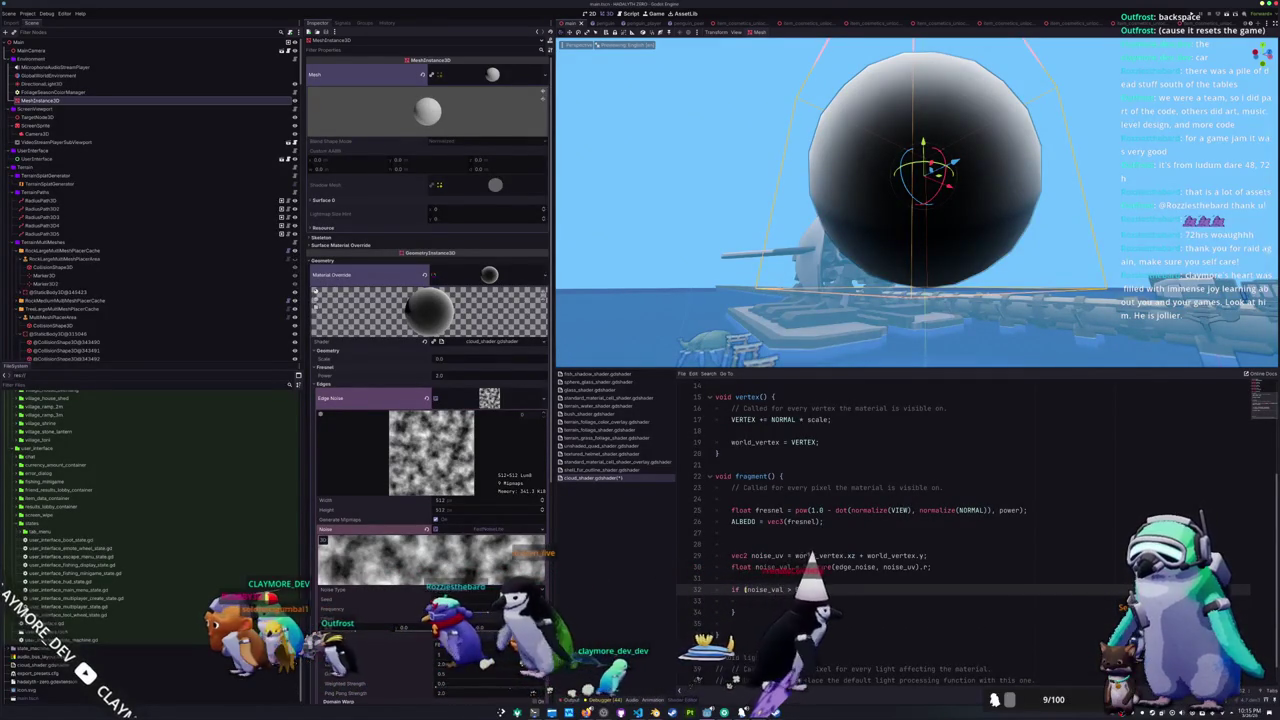
{"action": "type", "text": "* fresnel"}
{"action": "key", "text": "Down"}
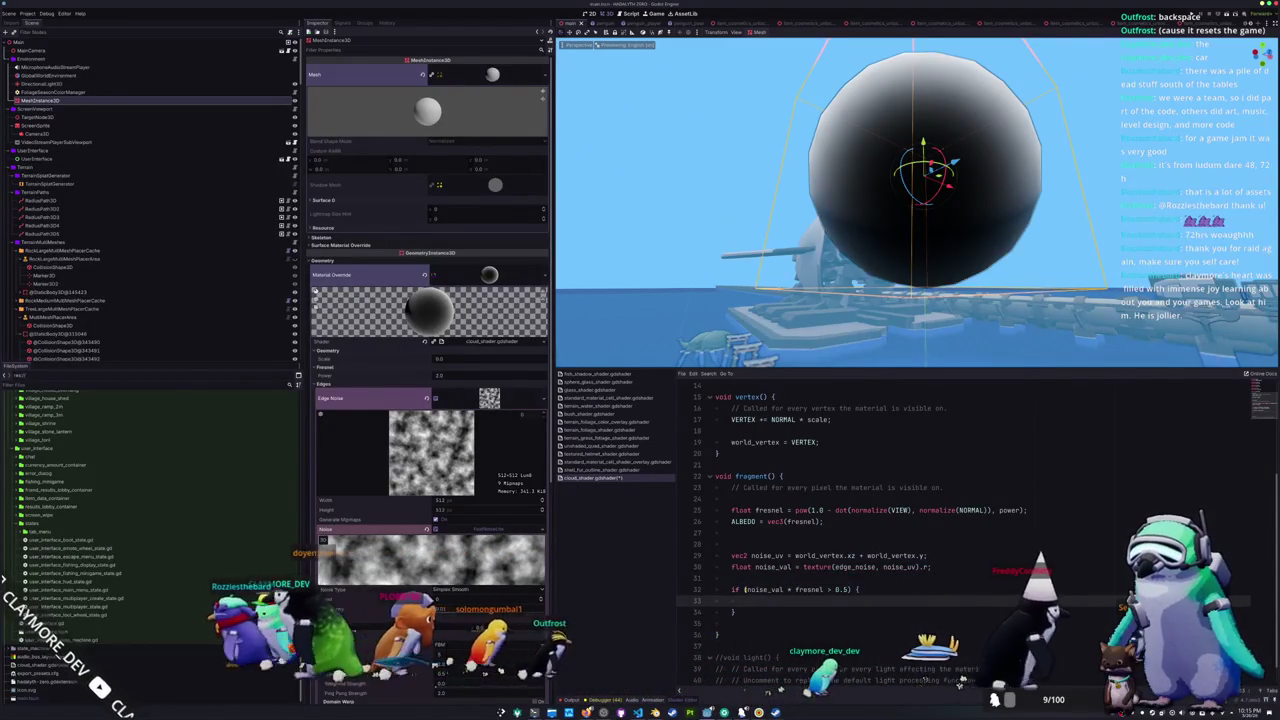
{"action": "type", "text": "di"}
{"action": "key", "text": "Return"}
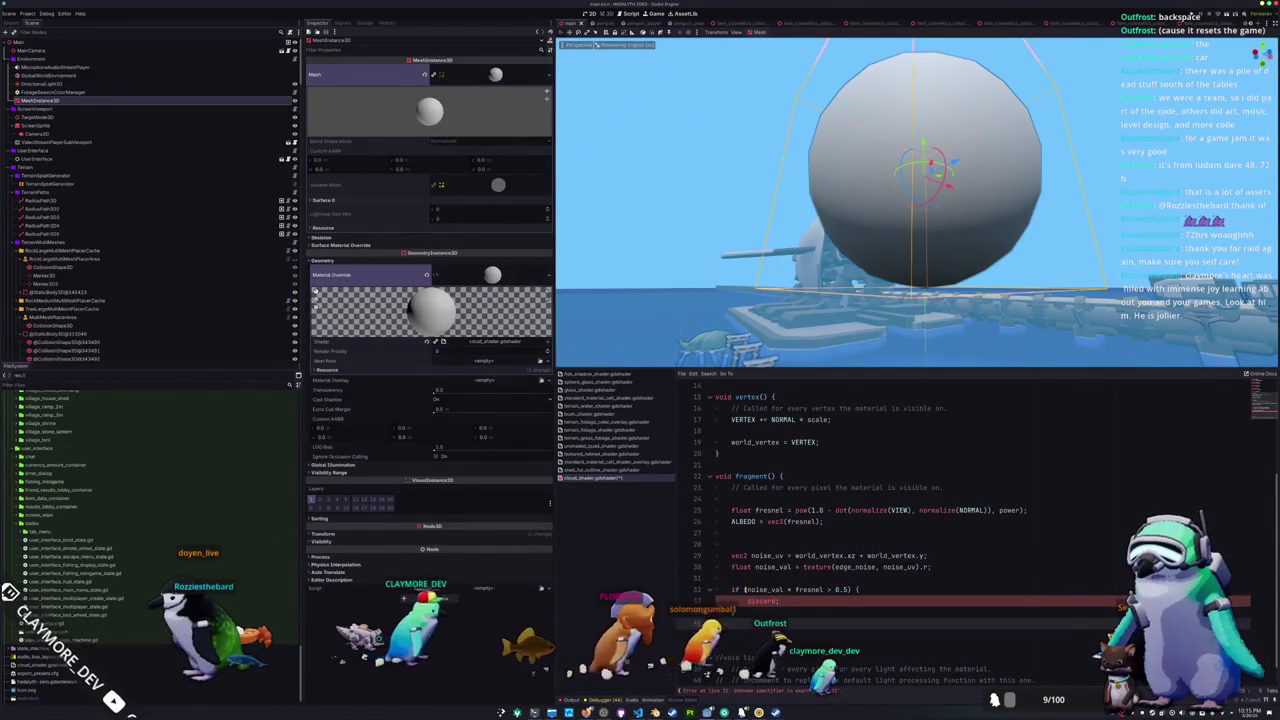
{"action": "type", "text": ";"}
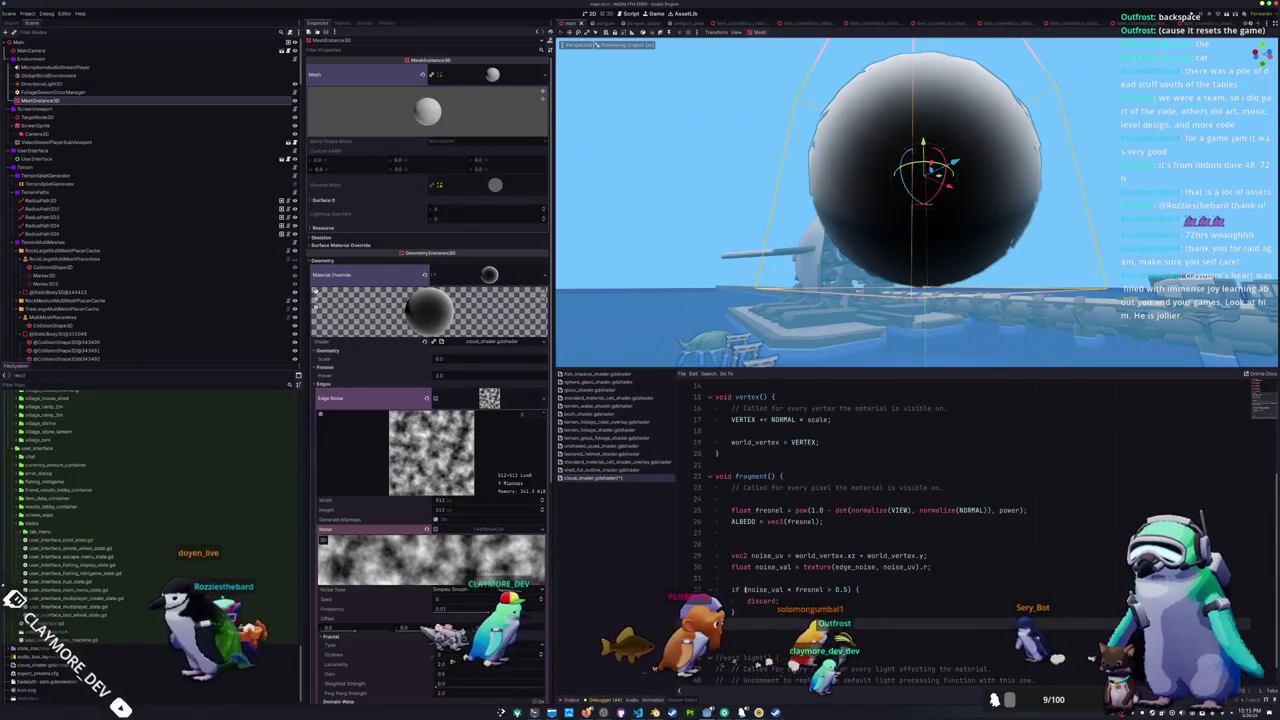
{"action": "mouse_move", "coordinate": [784, 318]}
{"action": "left_mouse_down"}
{"action": "mouse_move", "coordinate": [738, 281]}
{"action": "mouse_move", "coordinate": [895, 268]}
{"action": "mouse_move", "coordinate": [869, 310]}
{"action": "left_mouse_up"}
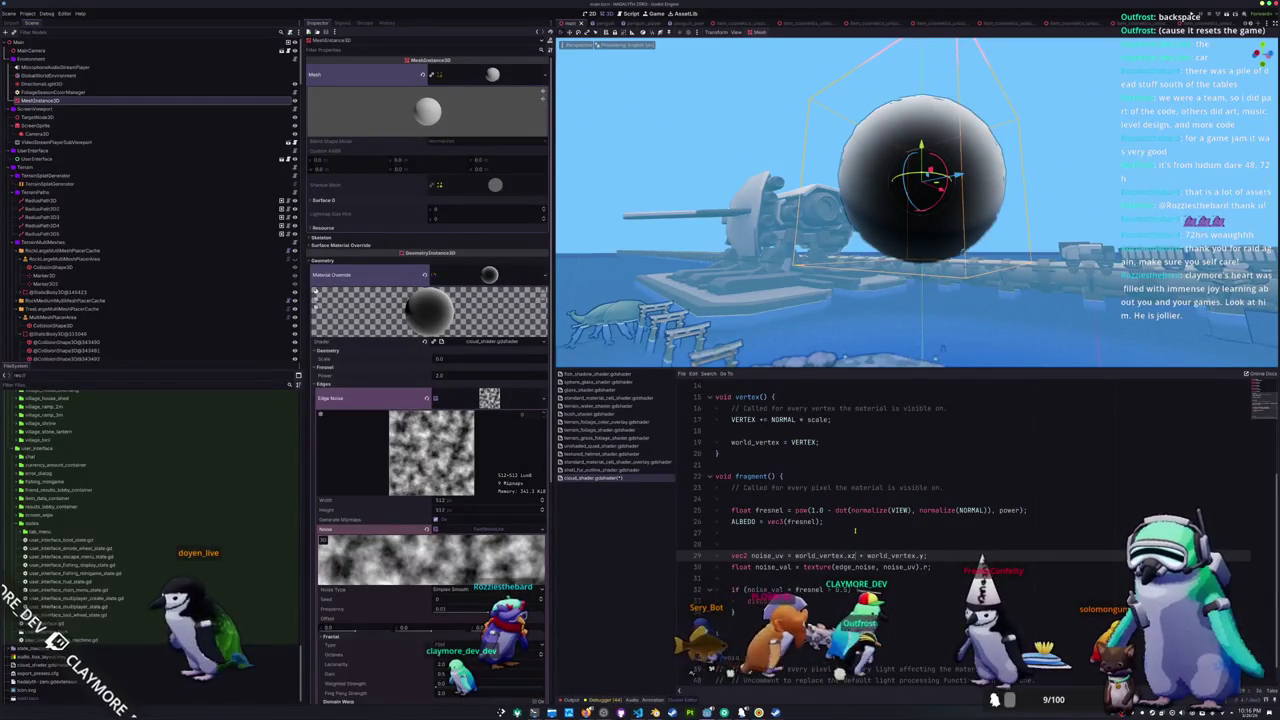
- Multiply the noise UV terms by edge_noise_scale and start its uniform declaration below edge_noise
{"action": "type", "text": "* "}
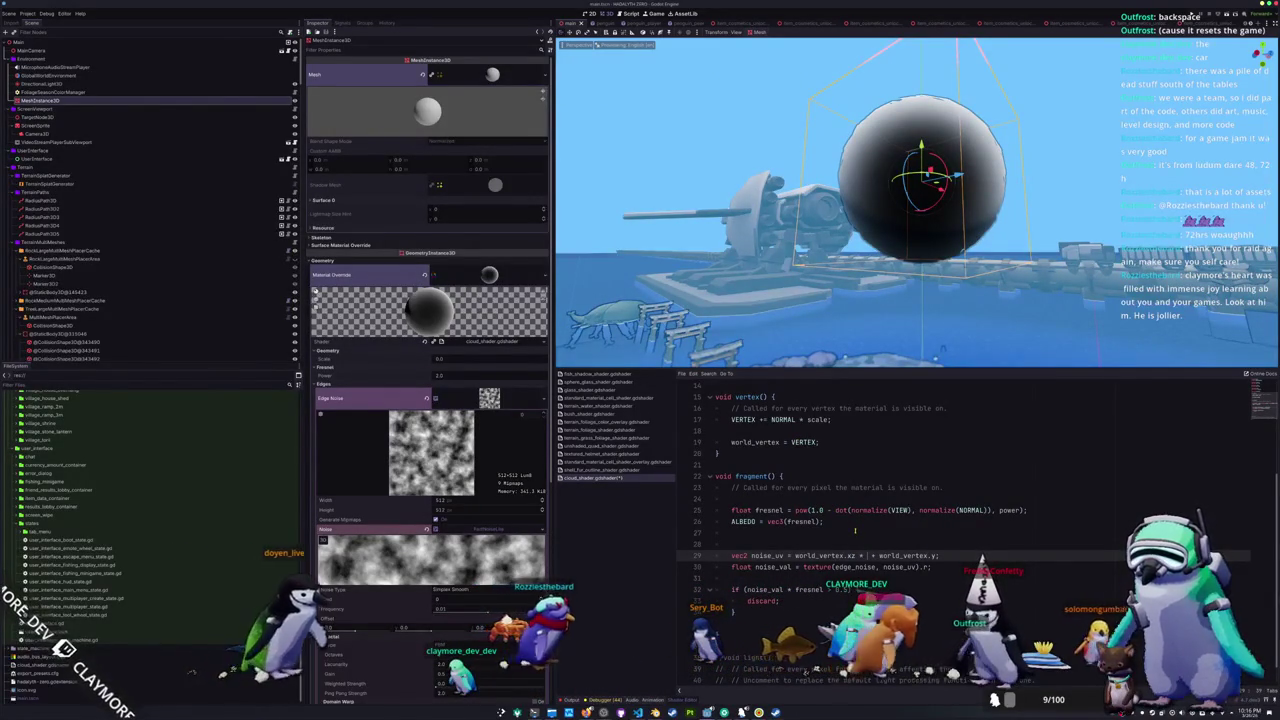
{"action": "type", "text": "nois "}
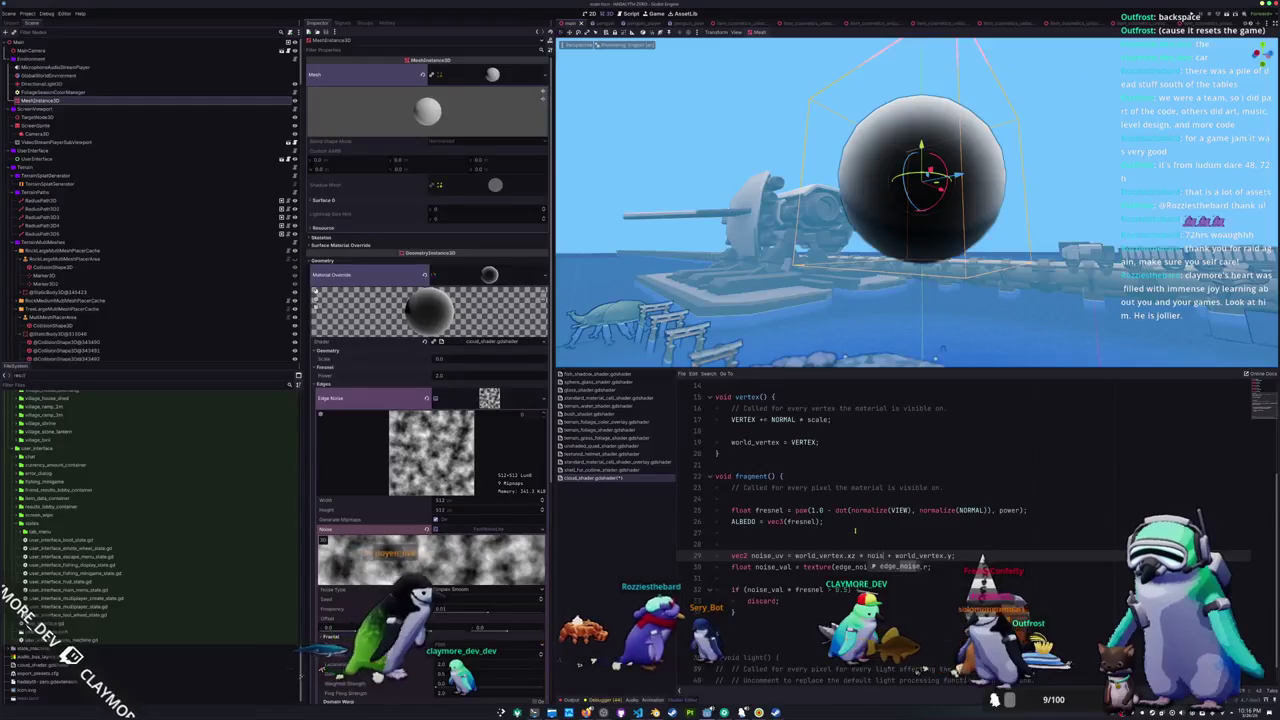
{"action": "type", "text": "e_scale"}
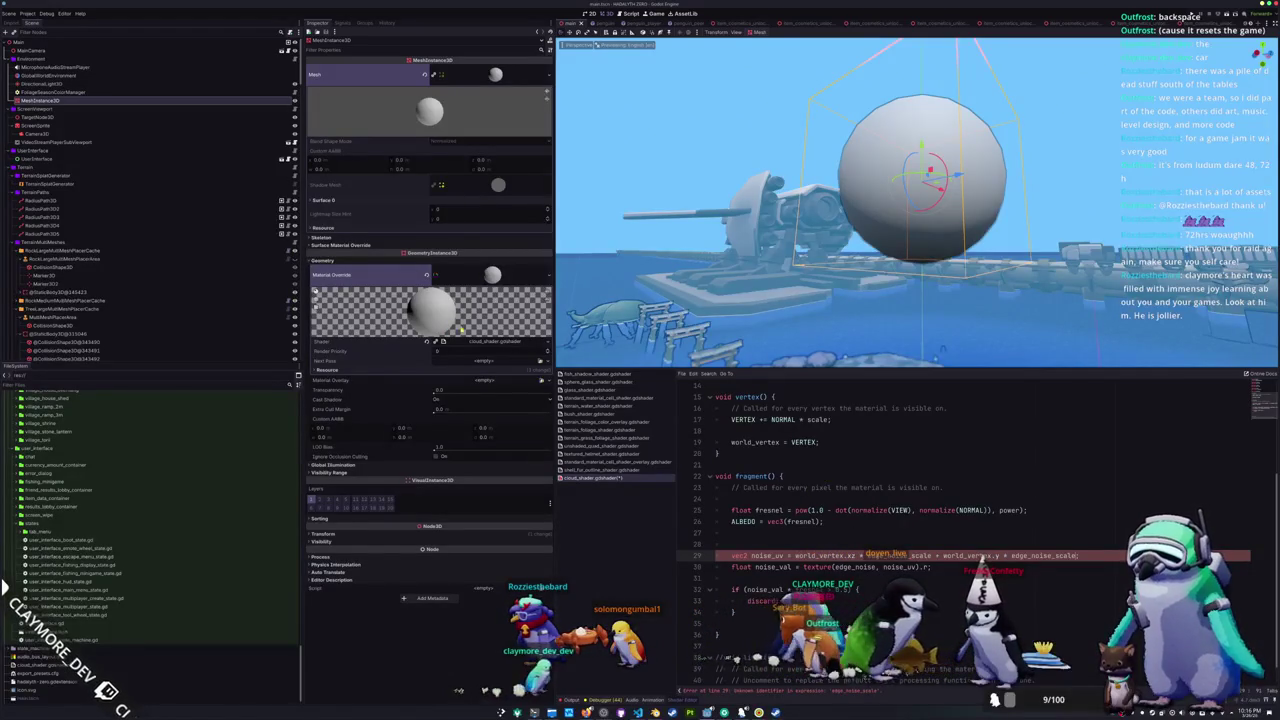
{"action": "scroll", "coordinate": [900, 520], "scroll_direction": "up", "scroll_amount": 5}
{"action": "left_click", "coordinate": [836, 487]}
{"action": "key", "text": "Return"}
{"action": "type", "text": "u"}
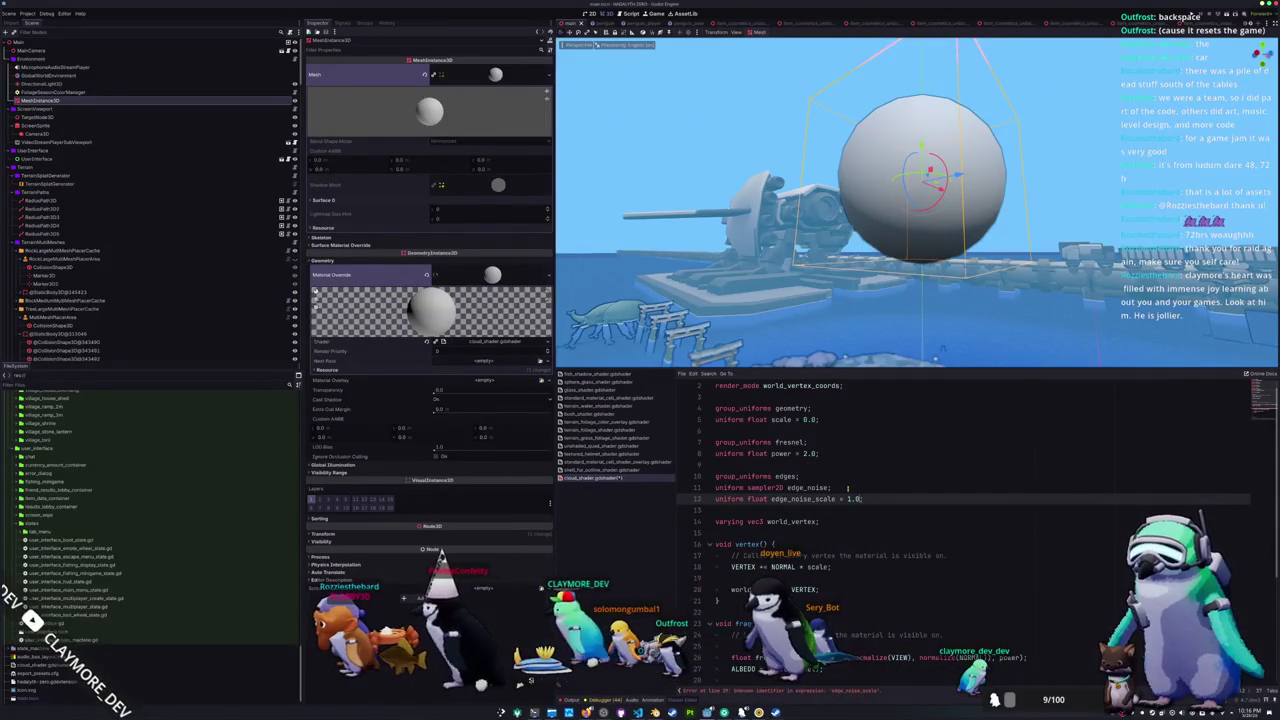
- Save the shader and lower the material's Edge Noise Scale from 1.0 to 0.933
{"action": "key", "text": "ctrl+s"}
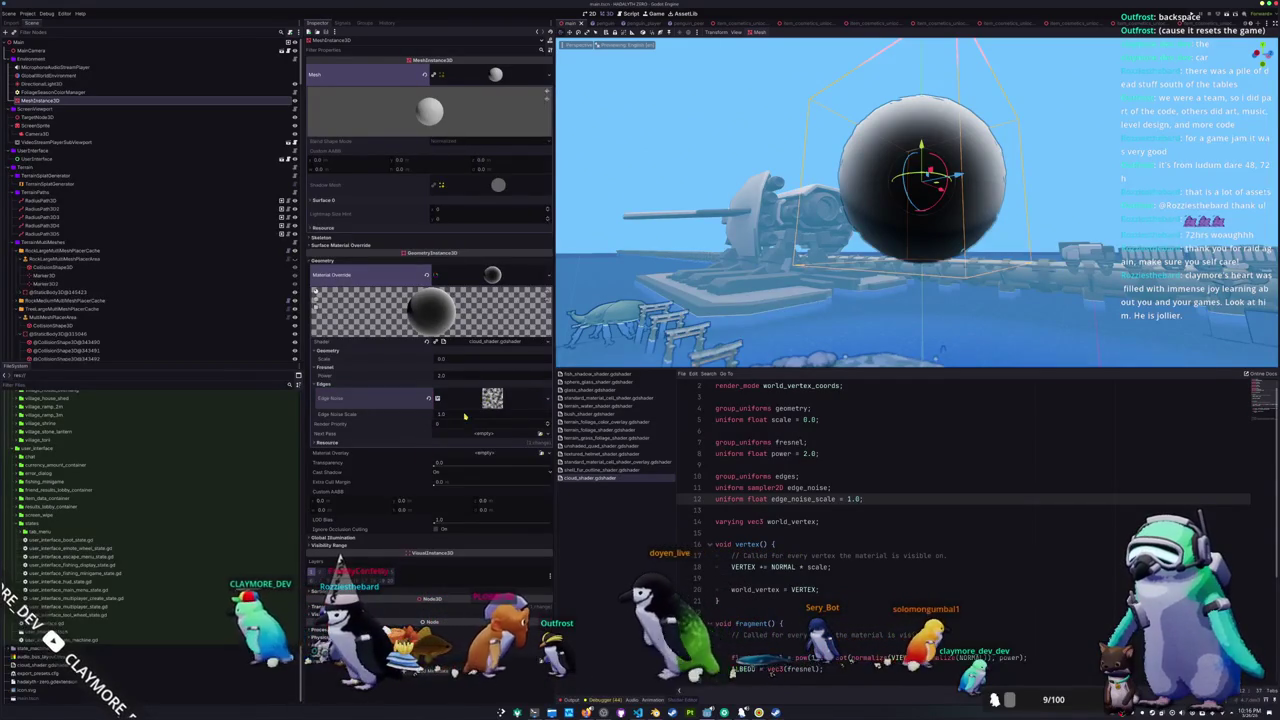
{"action": "left_click_drag", "start_coordinate": [464, 416], "coordinate": [452, 416]}
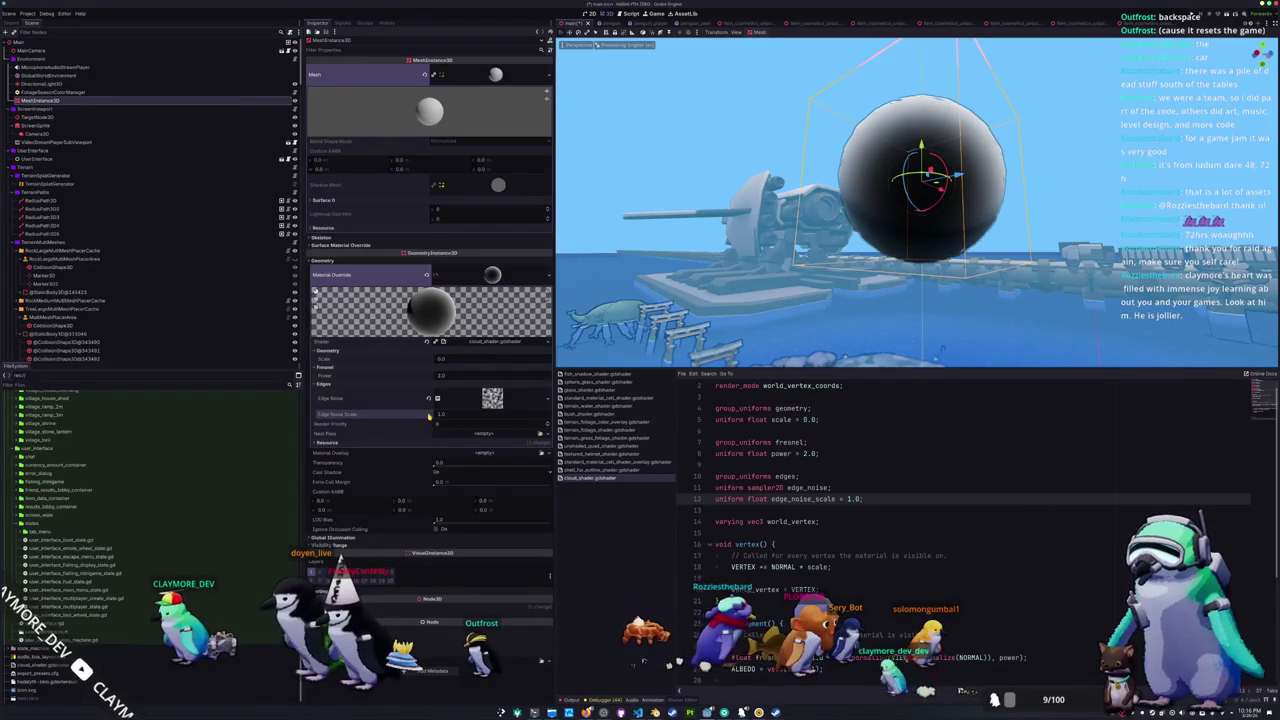
{"action": "scroll", "coordinate": [697, 561], "scroll_direction": "down", "scroll_amount": 5}
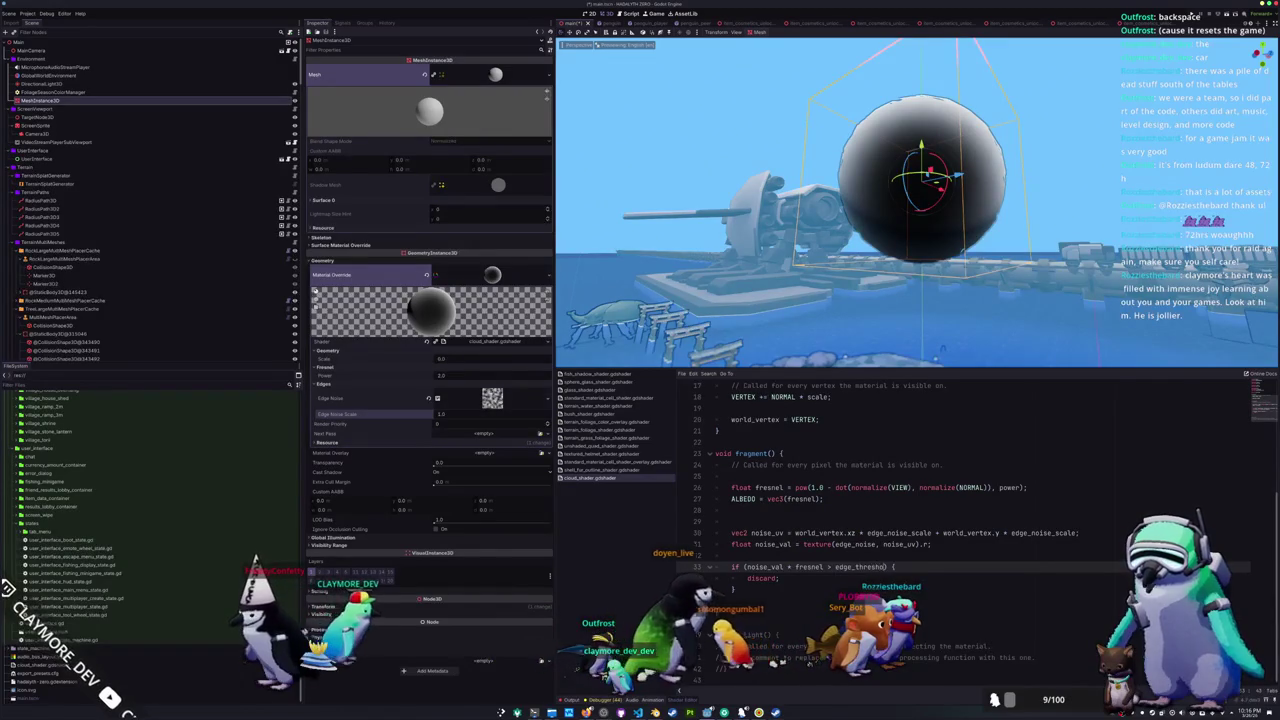
{"action": "scroll", "coordinate": [863, 500], "scroll_direction": "up", "scroll_amount": 5}
- Declare uniform float edge_threshold = 0.25 below edge_noise_scale, then lower Fresnel Power to 0.585
{"action": "left_click", "coordinate": [863, 500]}
{"action": "left_click", "coordinate": [871, 509]}
{"action": "key", "text": "Return"}
{"action": "type", "text": "edge_threshold"}
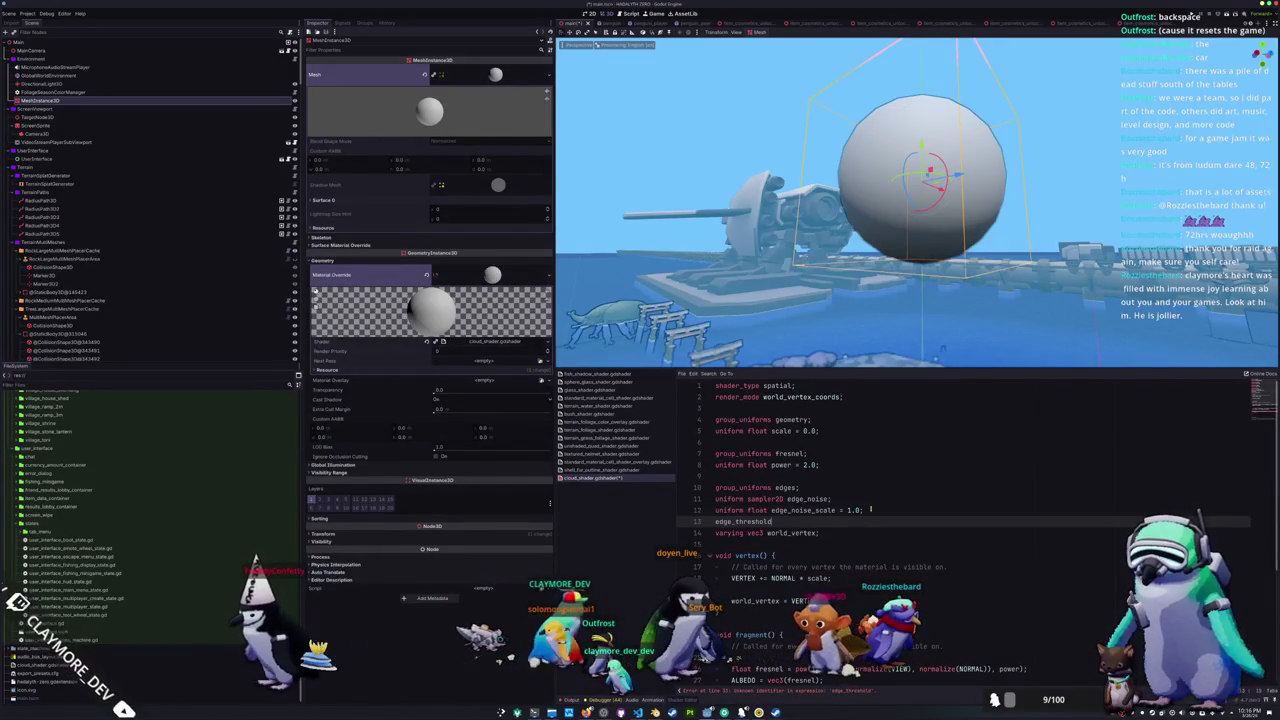
{"action": "key", "text": "Return"}
{"action": "key", "text": "Up"}
{"action": "key", "text": "Home"}
{"action": "type", "text": "uniform float edge_threshold"}
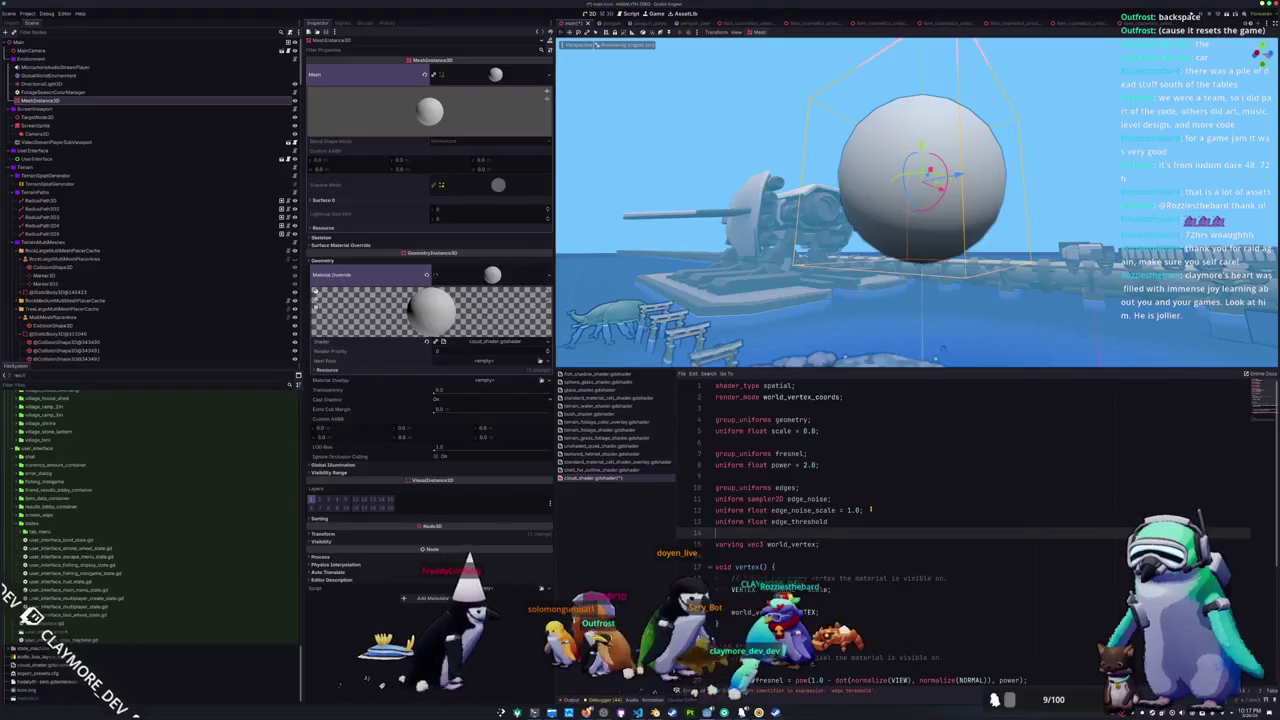
{"action": "type", "text": " = 0.25;"}
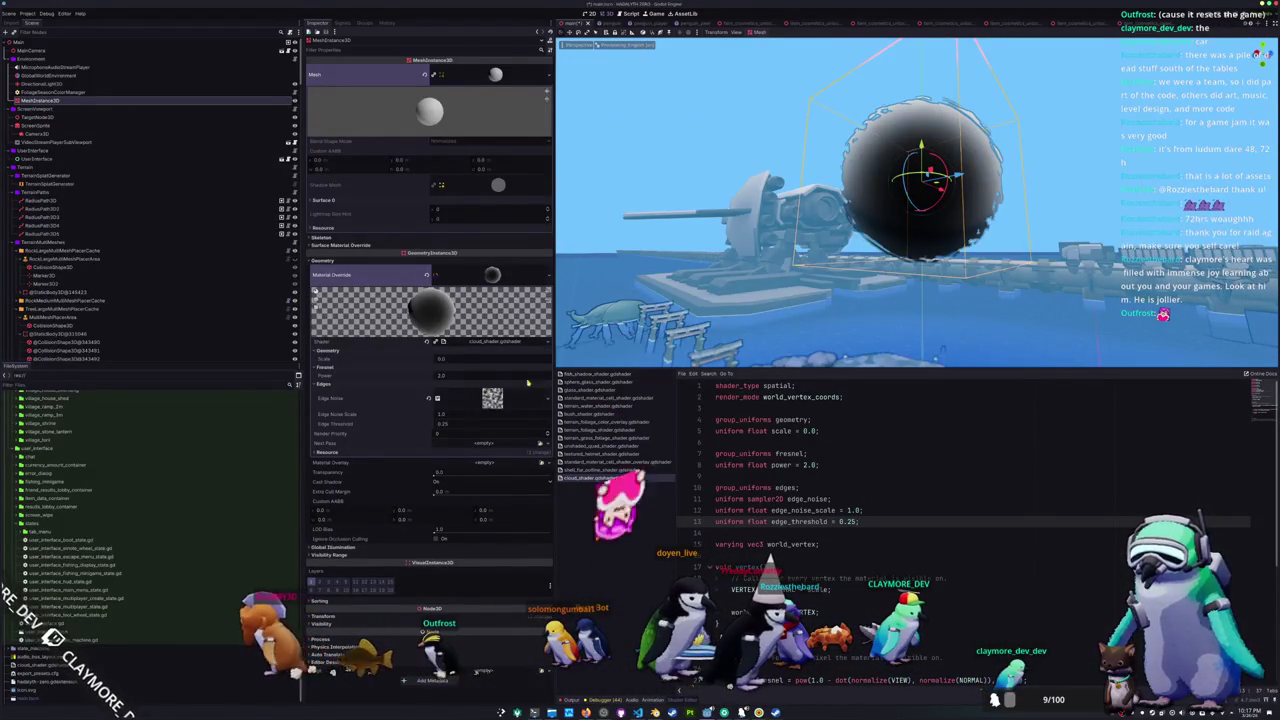
{"action": "mouse_move", "coordinate": [442, 375]}
{"action": "left_mouse_down"}
{"action": "mouse_move", "coordinate": [405, 375]}
{"action": "mouse_move", "coordinate": [445, 375]}
{"action": "left_mouse_up"}
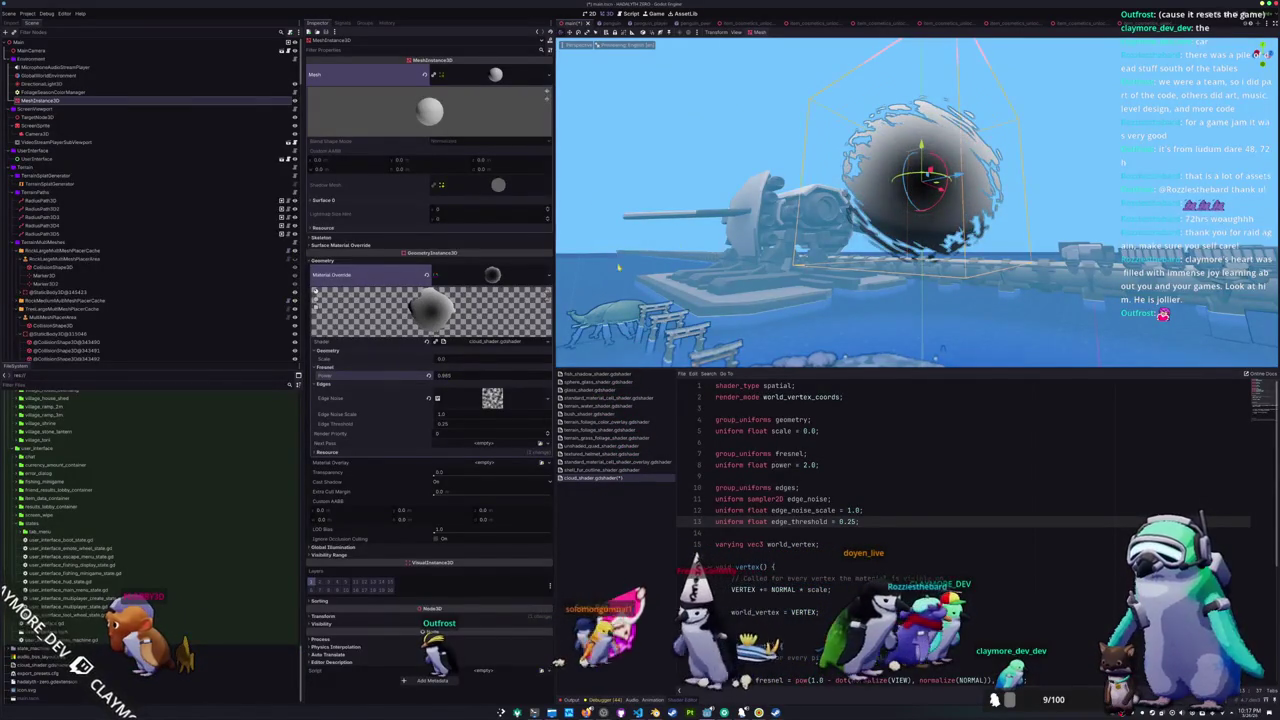
{"action": "mouse_move", "coordinate": [568, 291]}
{"action": "left_mouse_down"}
{"action": "mouse_move", "coordinate": [640, 250]}
{"action": "mouse_move", "coordinate": [620, 270]}
{"action": "left_mouse_up"}
{"action": "scroll", "coordinate": [920, 185], "scroll_direction": "up", "scroll_amount": 4}
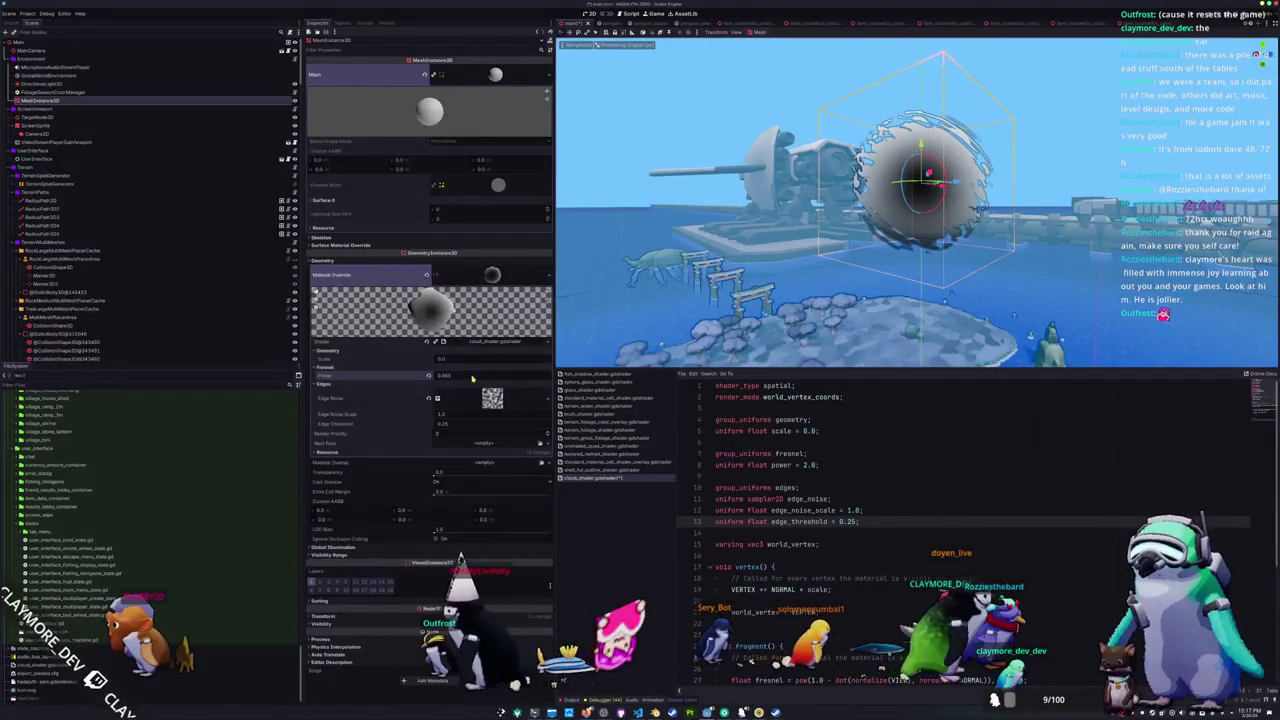
{"action": "left_click_drag", "start_coordinate": [472, 377], "coordinate": [442, 377]}
{"action": "scroll", "coordinate": [866, 537], "scroll_direction": "down", "scroll_amount": 6}
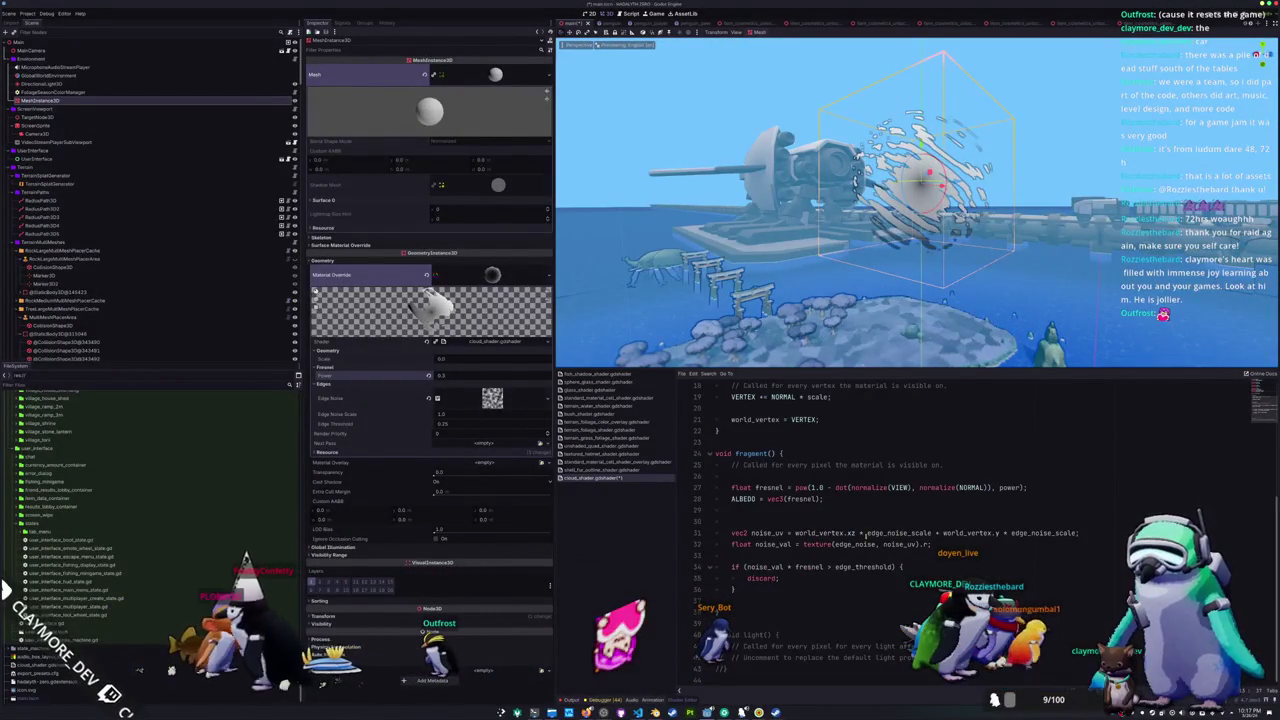
{"action": "left_click", "coordinate": [866, 533]}
{"action": "mouse_move", "coordinate": [960, 300]}
{"action": "left_mouse_down"}
{"action": "mouse_move", "coordinate": [1038, 323]}
{"action": "mouse_move", "coordinate": [1116, 393]}
{"action": "left_mouse_up"}
{"action": "key", "text": "f"}
{"action": "scroll", "coordinate": [937, 281], "scroll_direction": "down", "scroll_amount": 3}
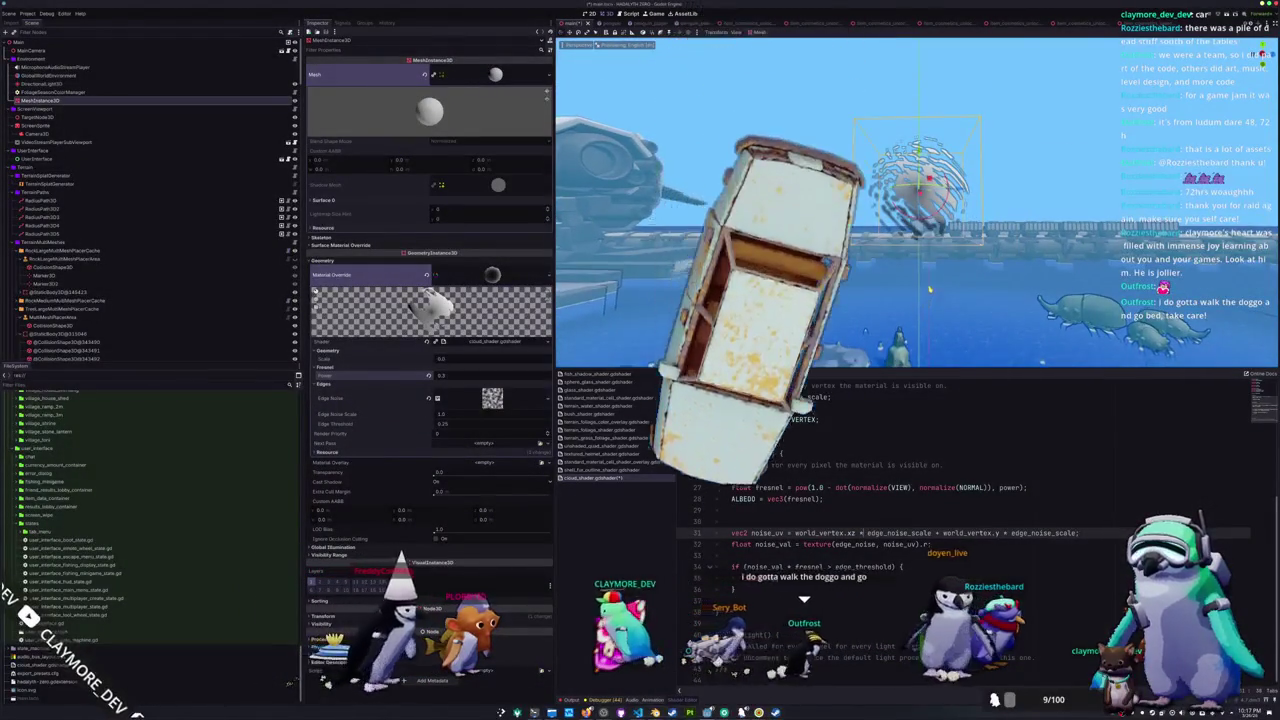
{"action": "scroll", "coordinate": [930, 291], "scroll_direction": "up", "scroll_amount": 3}
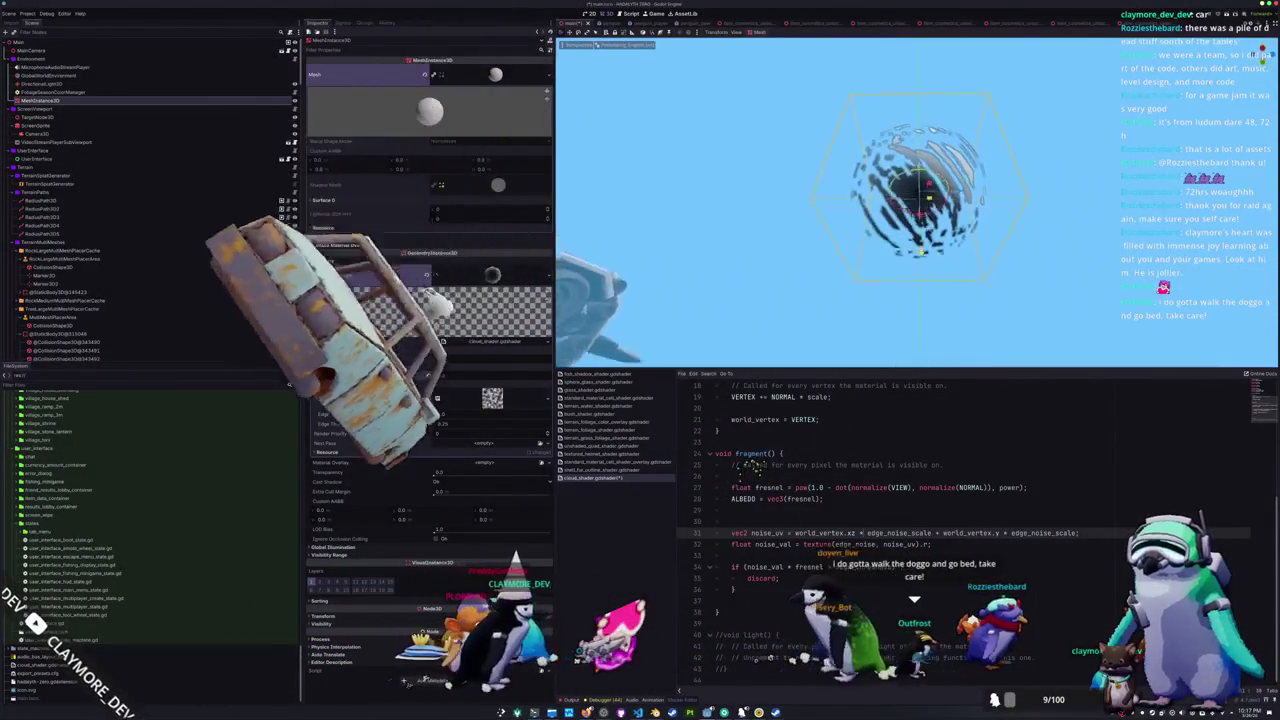
{"action": "scroll", "coordinate": [928, 285], "scroll_direction": "down", "scroll_amount": 2}
{"action": "scroll", "coordinate": [925, 283], "scroll_direction": "up", "scroll_amount": 3}
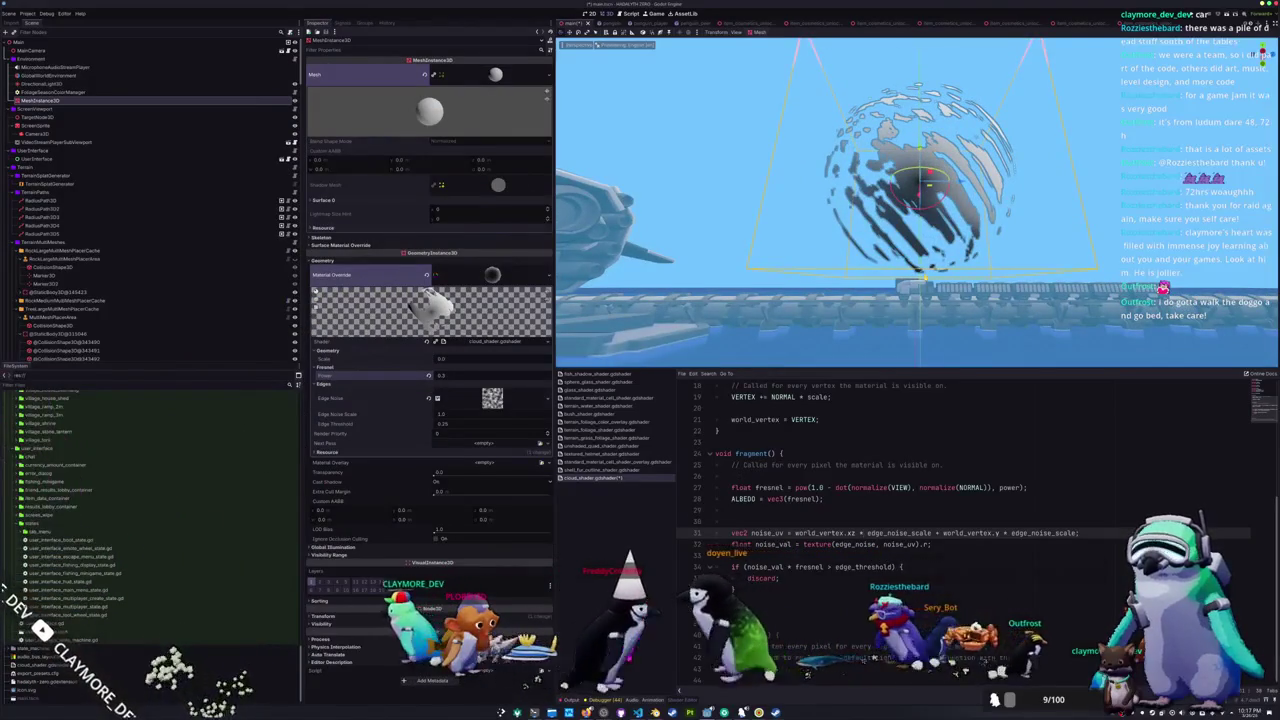
{"action": "scroll", "coordinate": [925, 283], "scroll_direction": "up", "scroll_amount": 1}
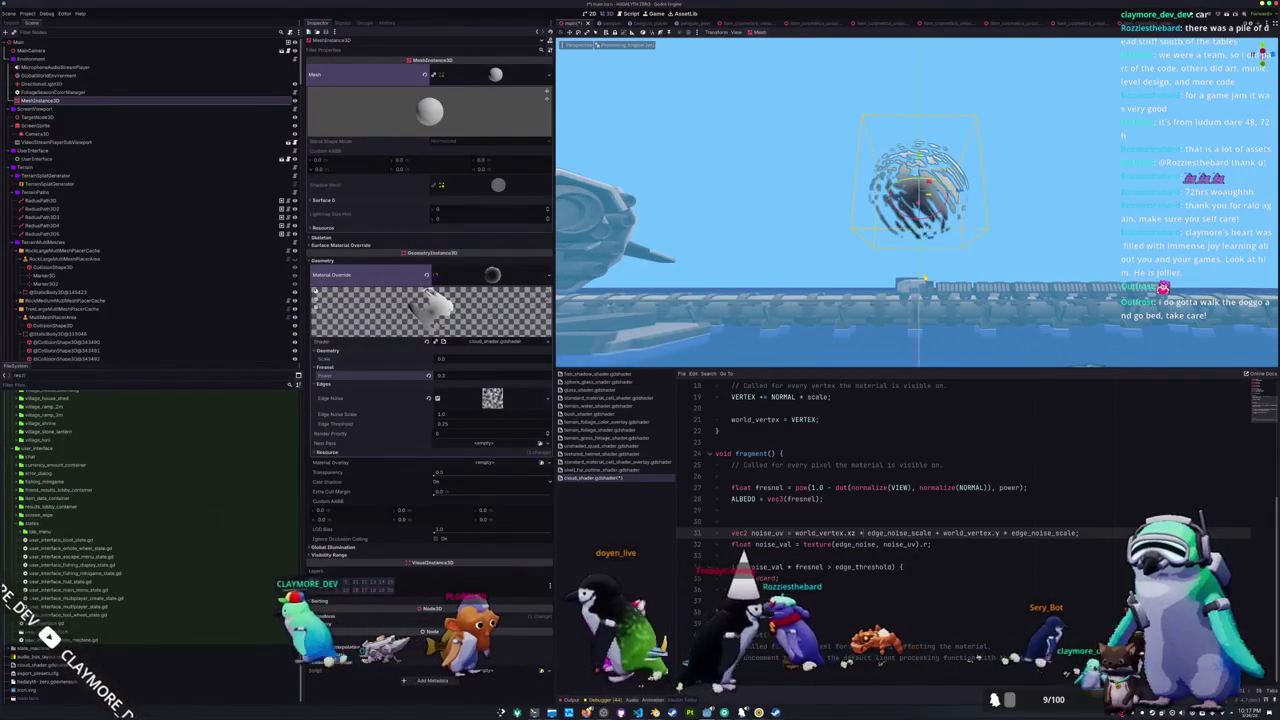
{"action": "scroll", "coordinate": [924, 280], "scroll_direction": "down", "scroll_amount": 3}
{"action": "scroll", "coordinate": [923, 276], "scroll_direction": "up", "scroll_amount": 3}
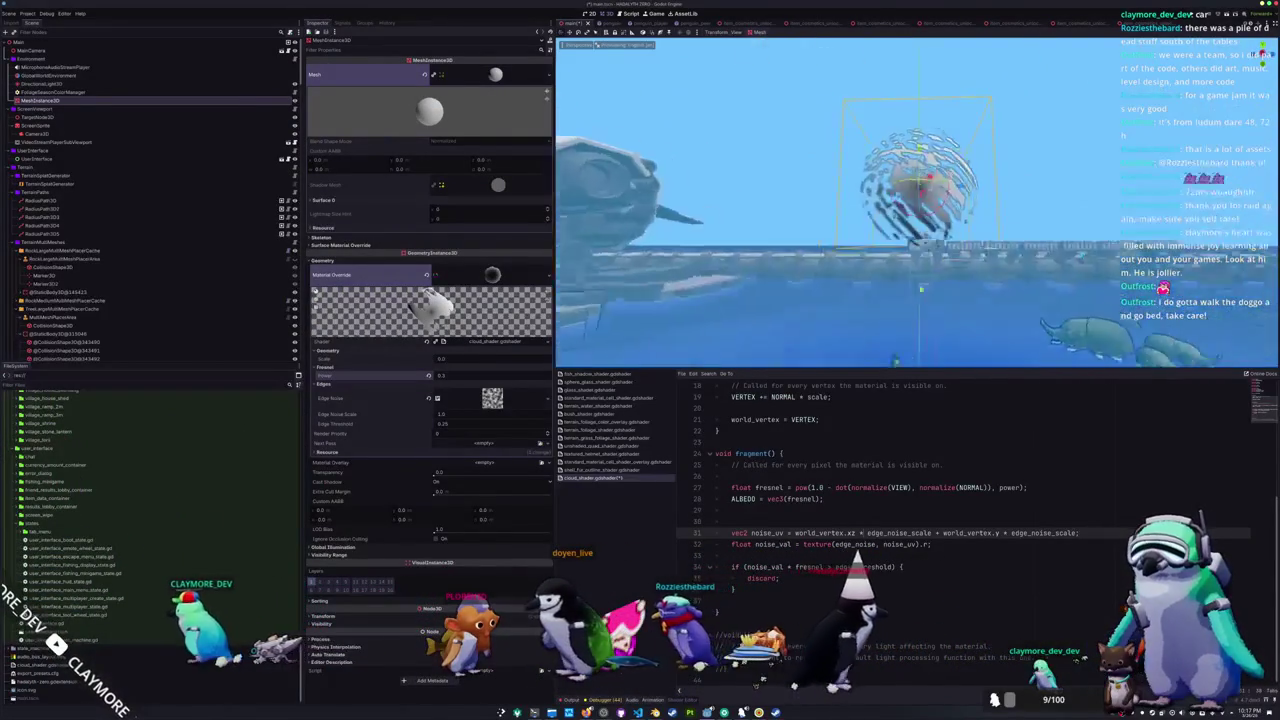
{"action": "scroll", "coordinate": [923, 276], "scroll_direction": "up", "scroll_amount": 2}
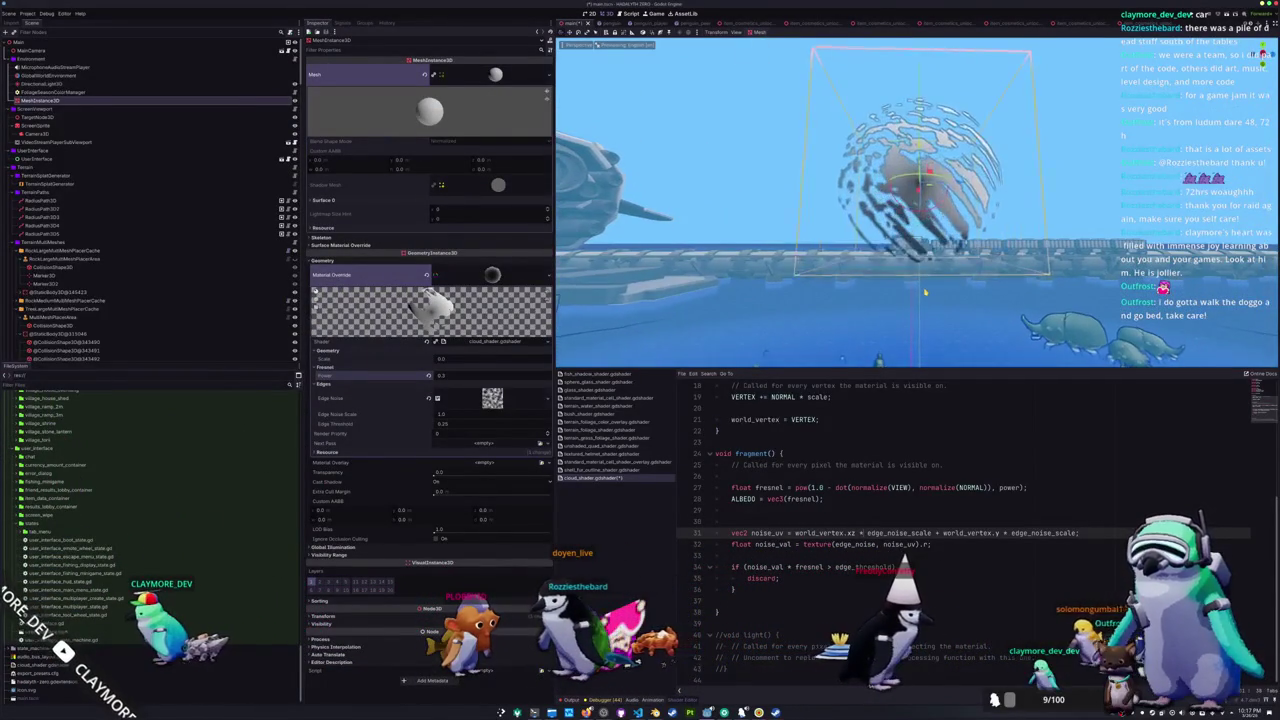
{"action": "scroll", "coordinate": [922, 292], "scroll_direction": "up", "scroll_amount": 2}
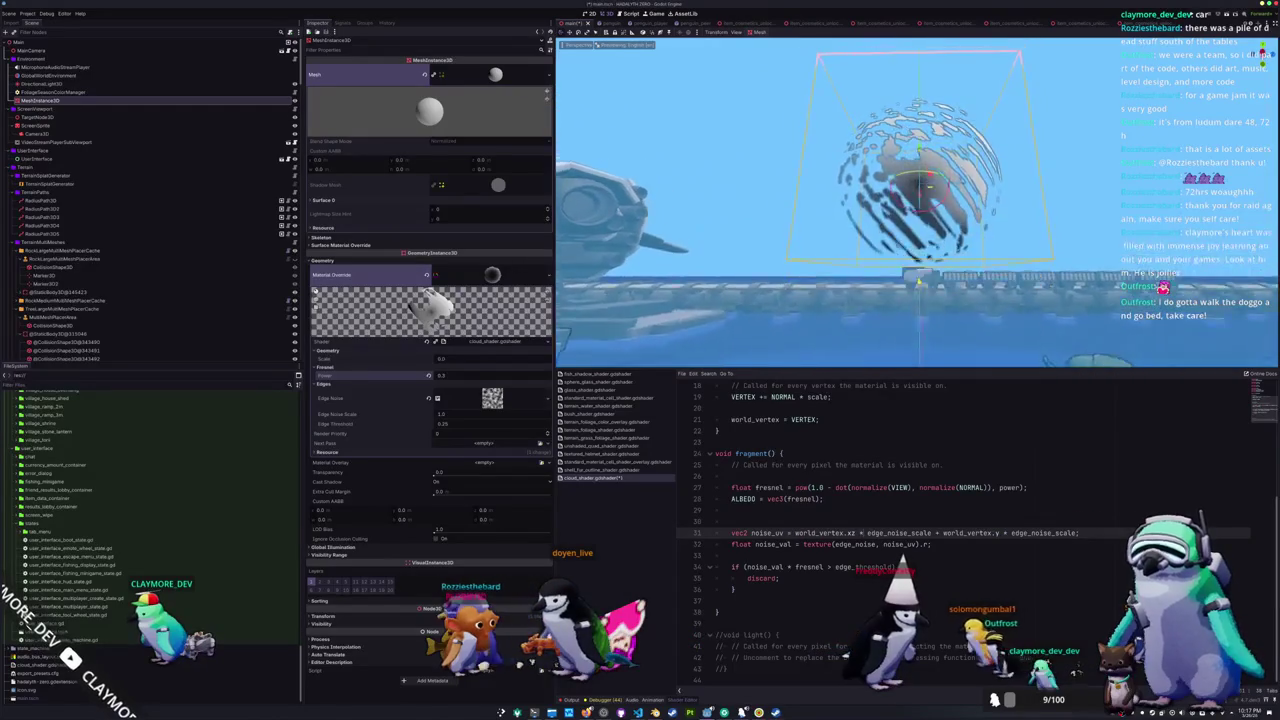
{"action": "scroll", "coordinate": [920, 300], "scroll_direction": "up", "scroll_amount": 3}
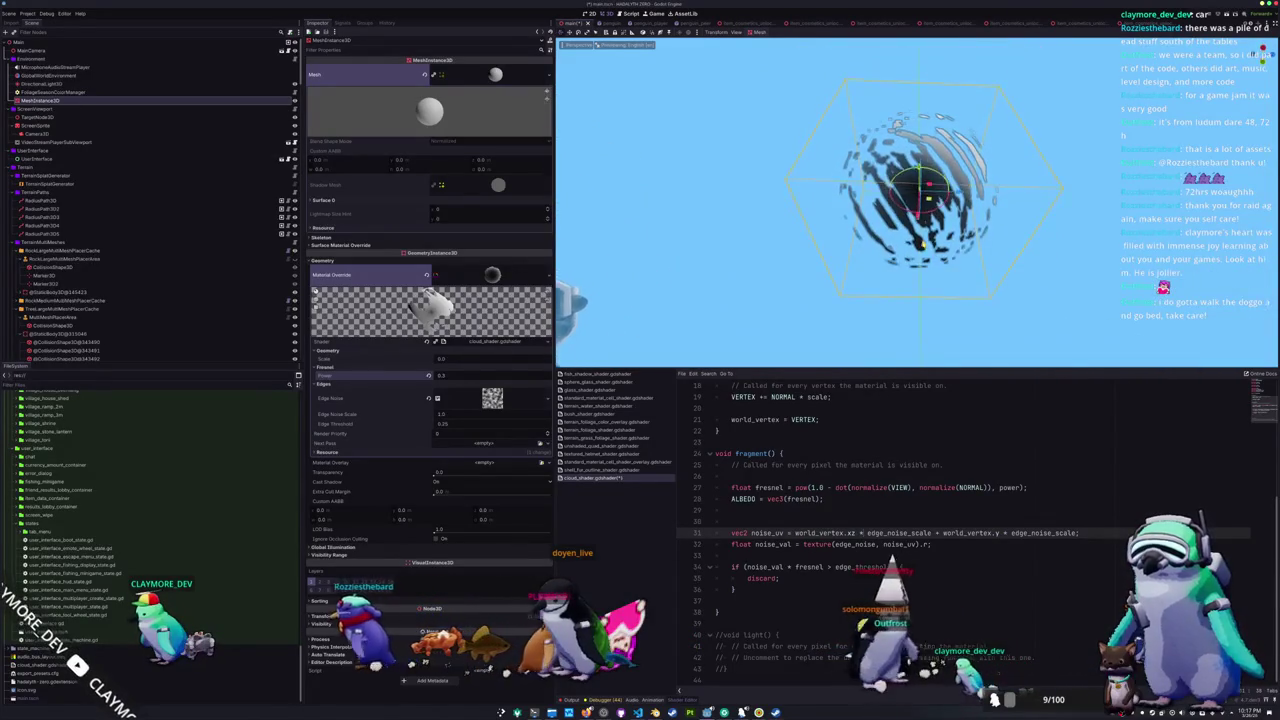
{"action": "scroll", "coordinate": [923, 294], "scroll_direction": "down", "scroll_amount": 3}
{"action": "scroll", "coordinate": [923, 292], "scroll_direction": "up", "scroll_amount": 2}
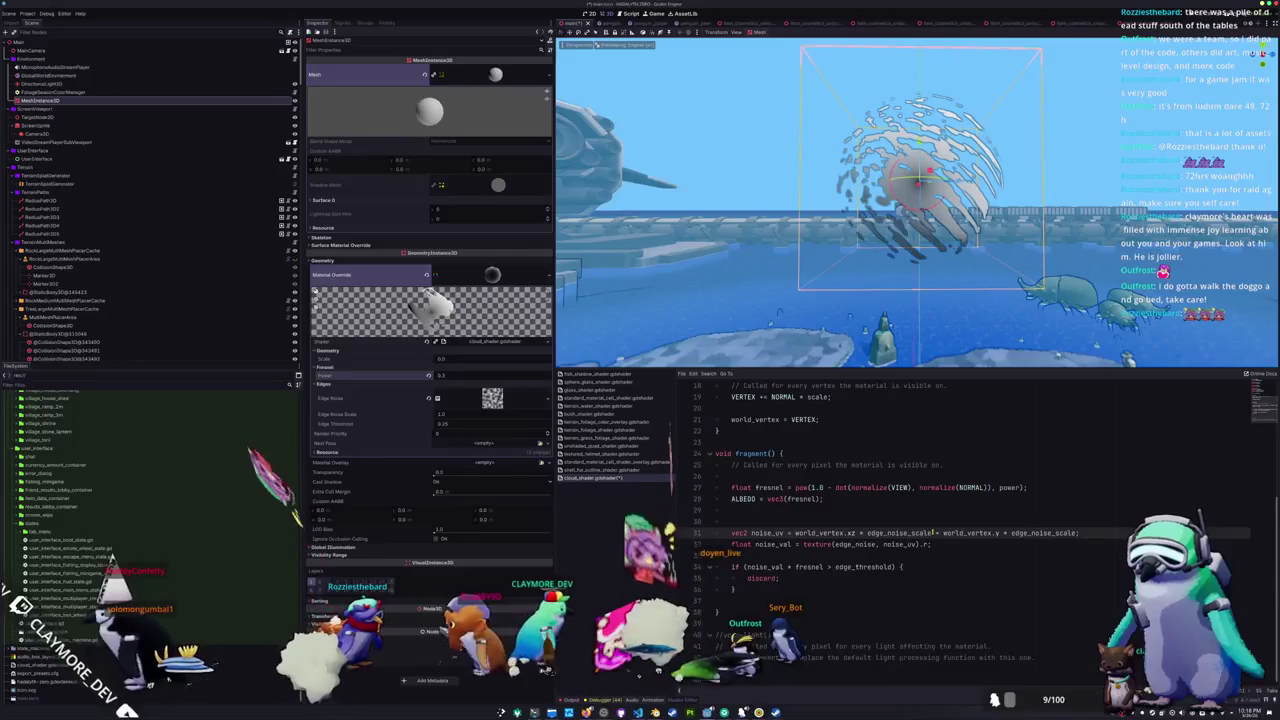
- Comment out the world_vertex.y term on line 31, swap a swizzle letter to z, then uncomment it
{"action": "type", "text": "//"}
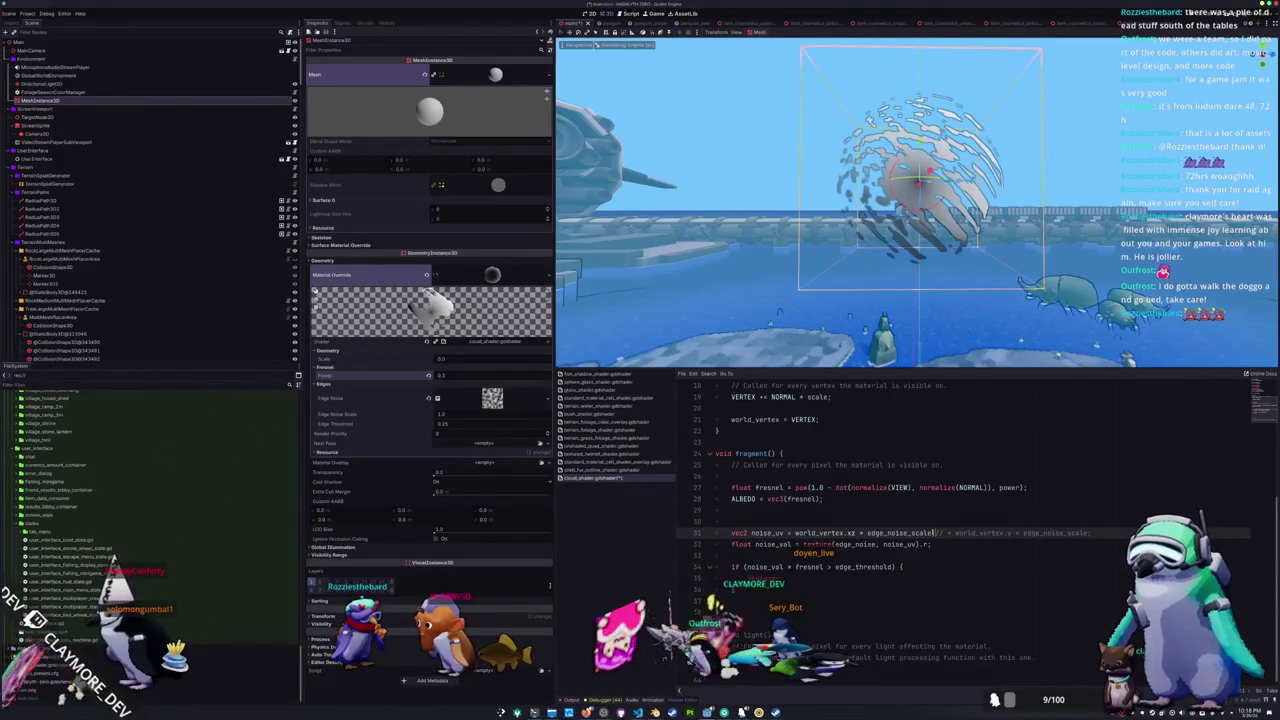
{"action": "type", "text": ";"}
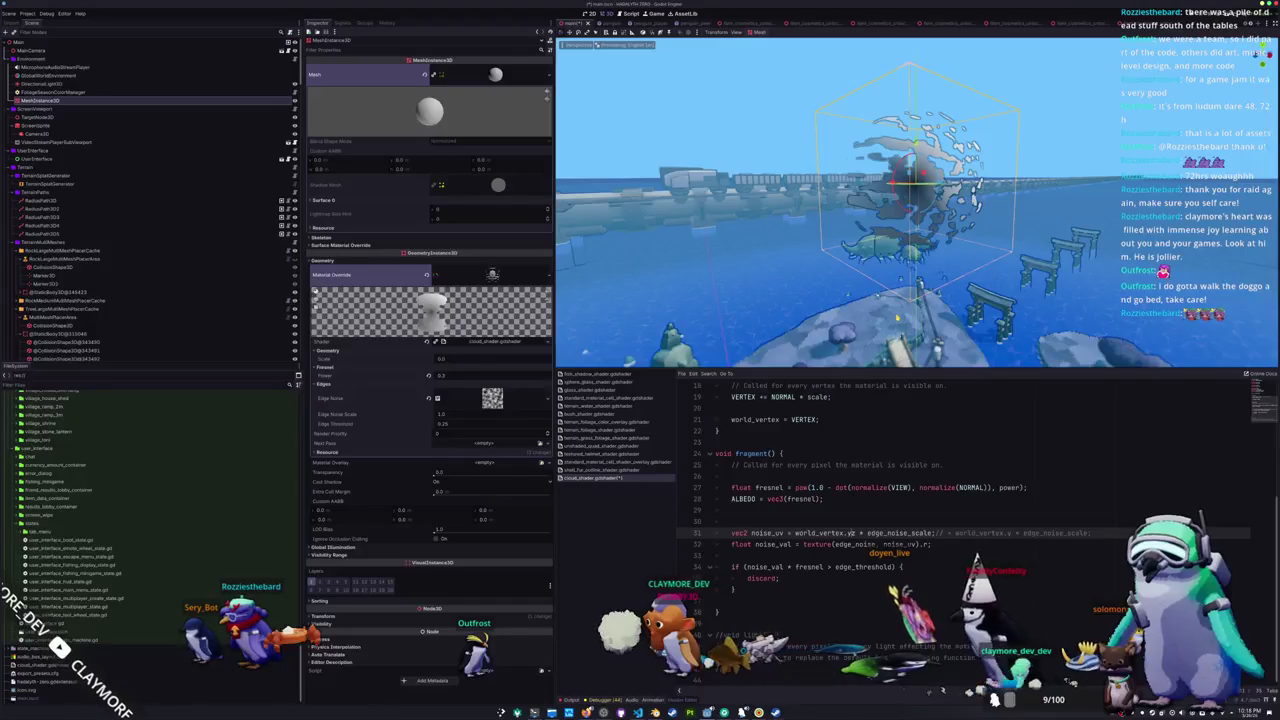
{"action": "key", "text": "BackSpace"}
{"action": "type", "text": "z"}
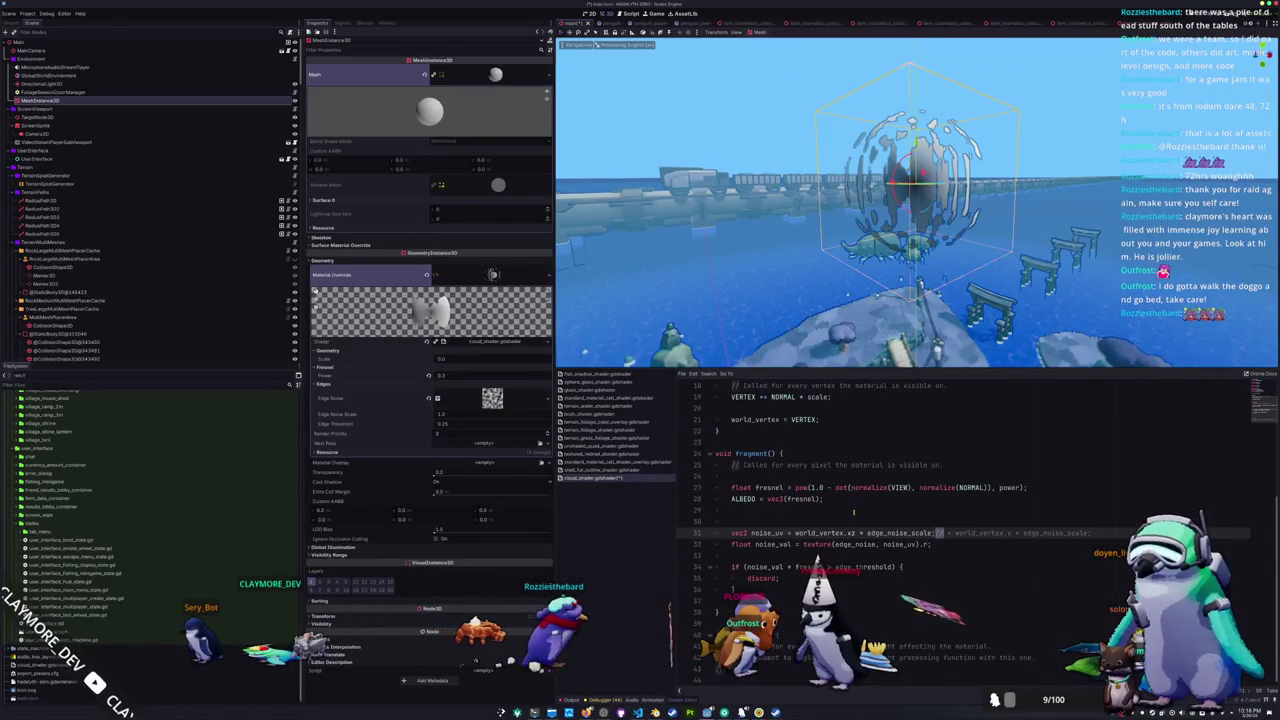
{"action": "key", "text": "BackSpace"}
{"action": "key", "text": "BackSpace"}
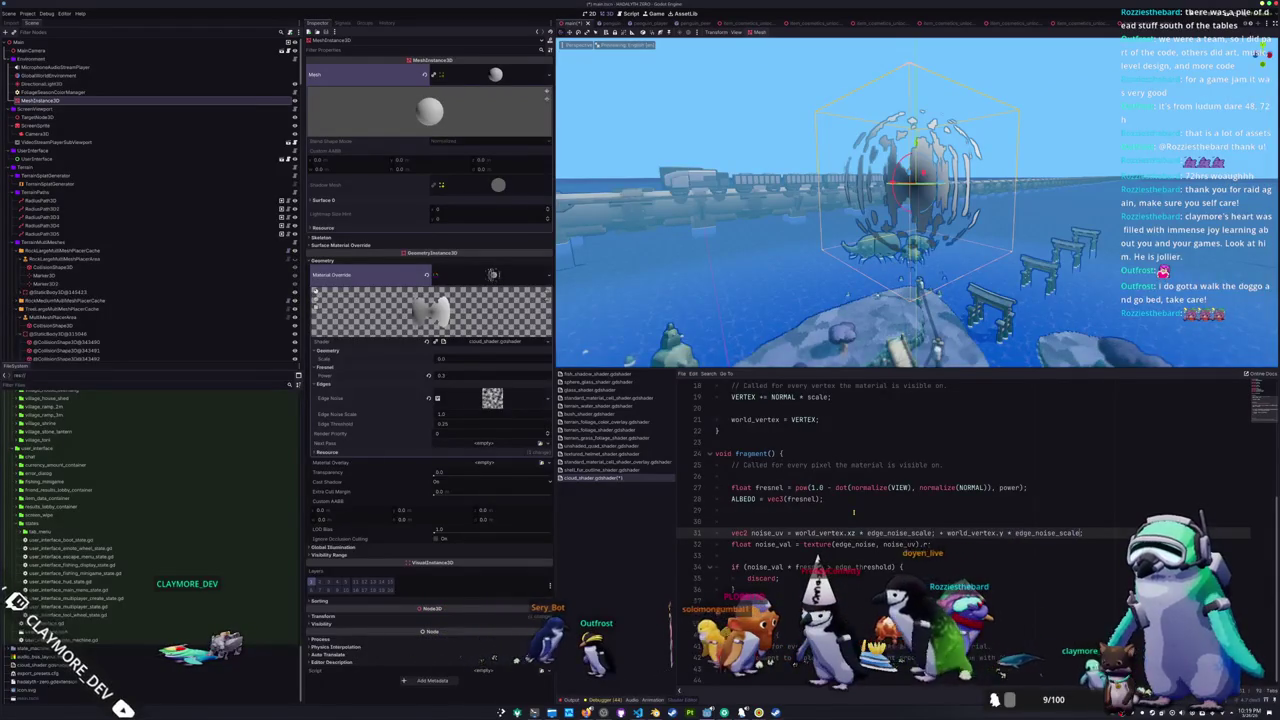
- Replace the height term's edge_noise_scale multiplier with 10.0, then 0.1, orbiting the sphere to compare patterns
{"action": "left_click", "coordinate": [986, 338]}
{"action": "scroll", "coordinate": [960, 300], "scroll_direction": "up", "scroll_amount": 5}
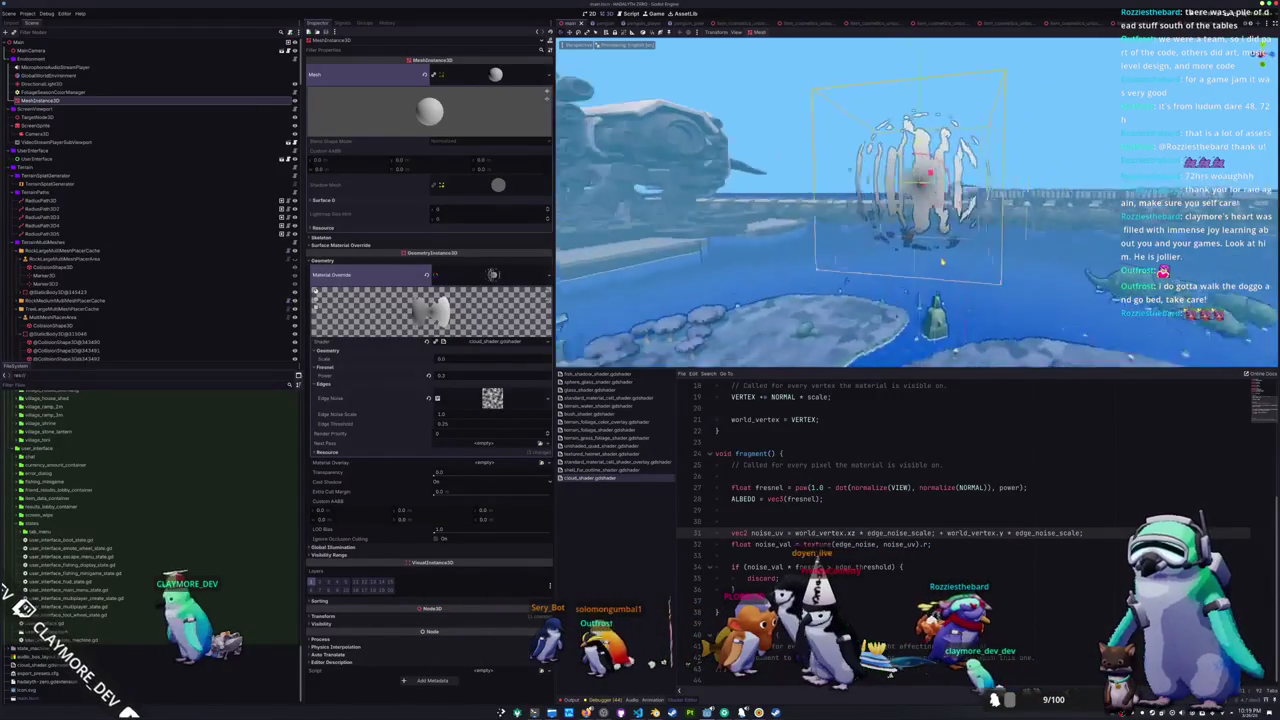
{"action": "scroll", "coordinate": [950, 268], "scroll_direction": "down", "scroll_amount": 4}
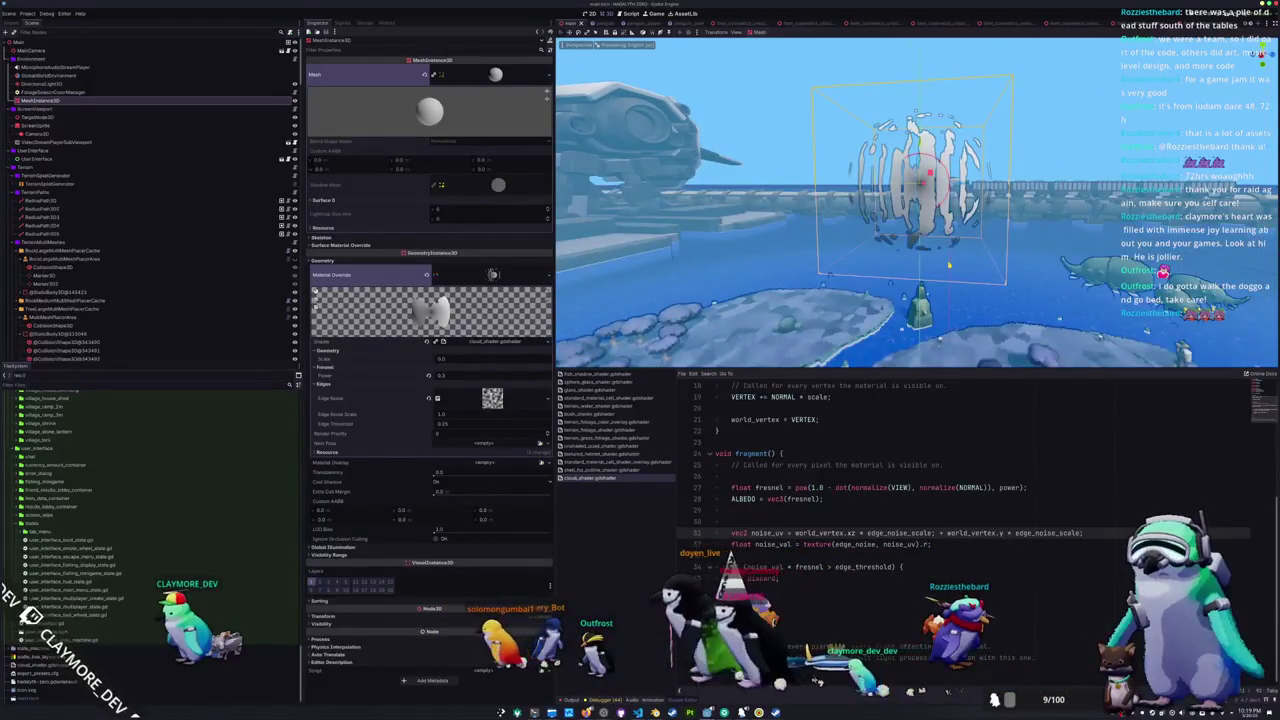
{"action": "scroll", "coordinate": [949, 265], "scroll_direction": "down", "scroll_amount": 2}
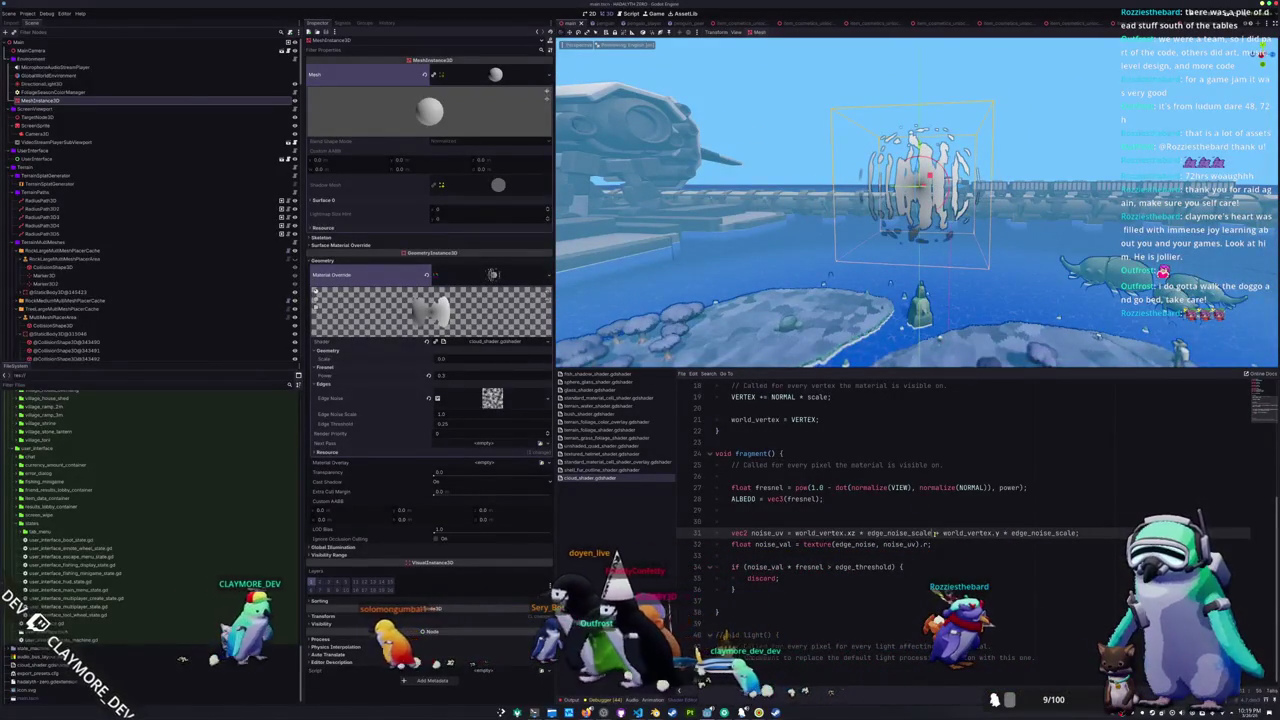
{"action": "key", "text": "ctrl+z"}
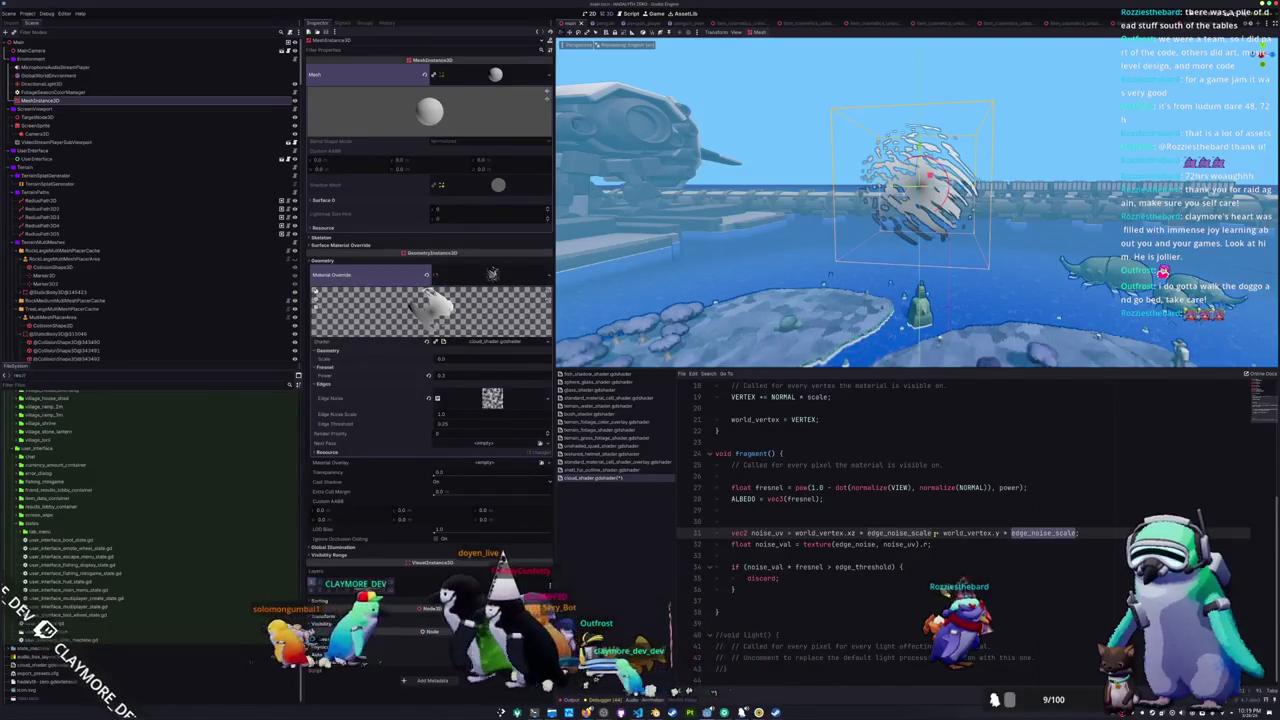
{"action": "type", "text": "0.1"}
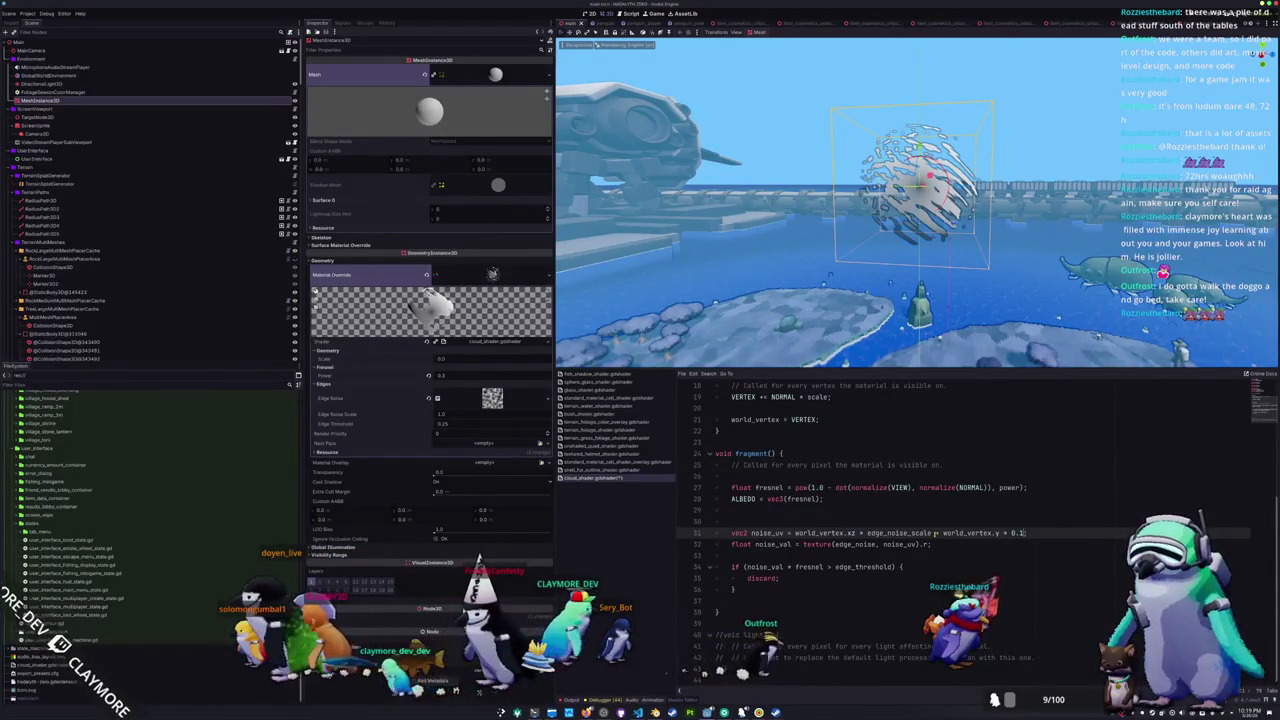
{"action": "key", "text": "ctrl+shift+Left"}
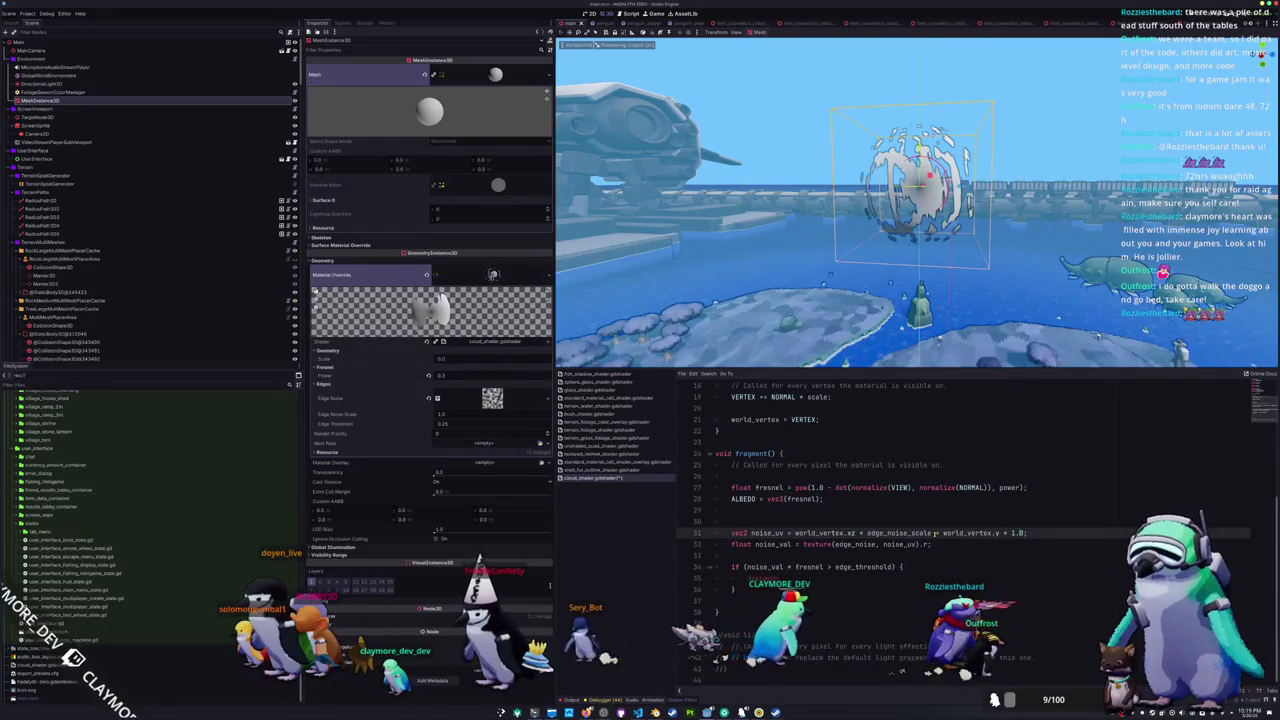
{"action": "type", "text": "10.0"}
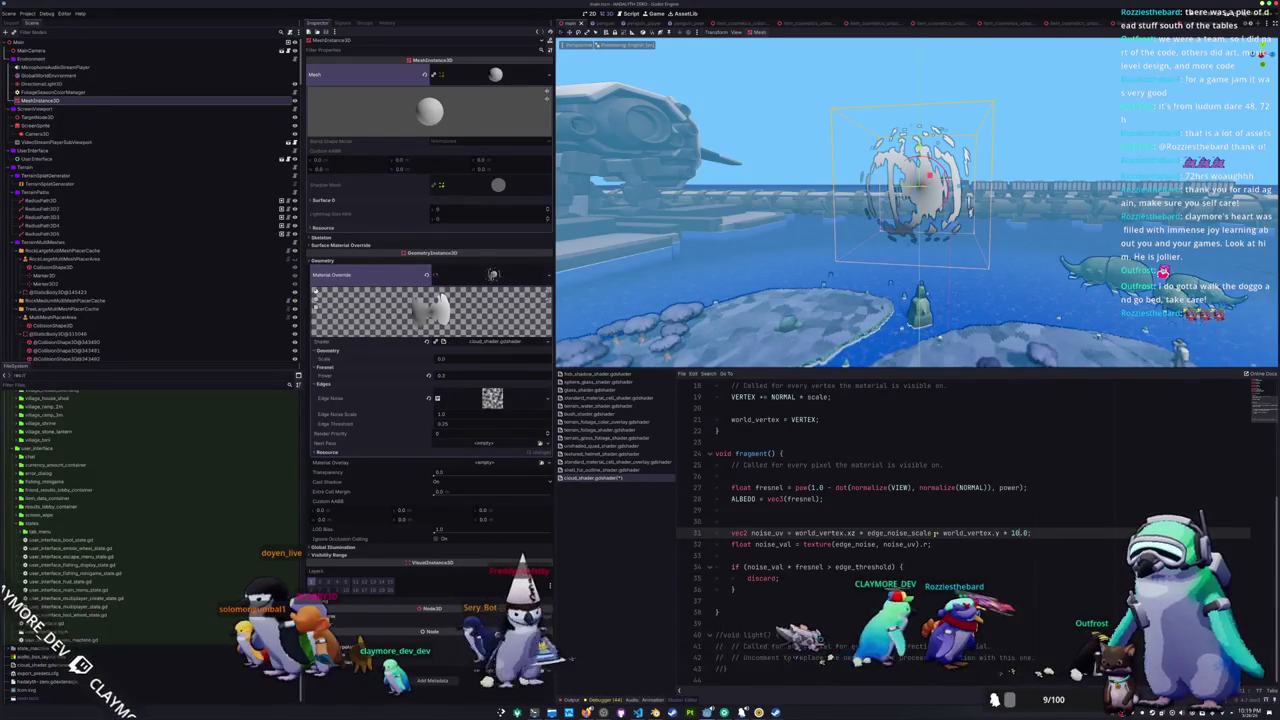
{"action": "mouse_move", "coordinate": [900, 250]}
{"action": "left_mouse_down"}
{"action": "mouse_move", "coordinate": [870, 275]}
{"action": "mouse_move", "coordinate": [888, 296]}
{"action": "left_mouse_up"}
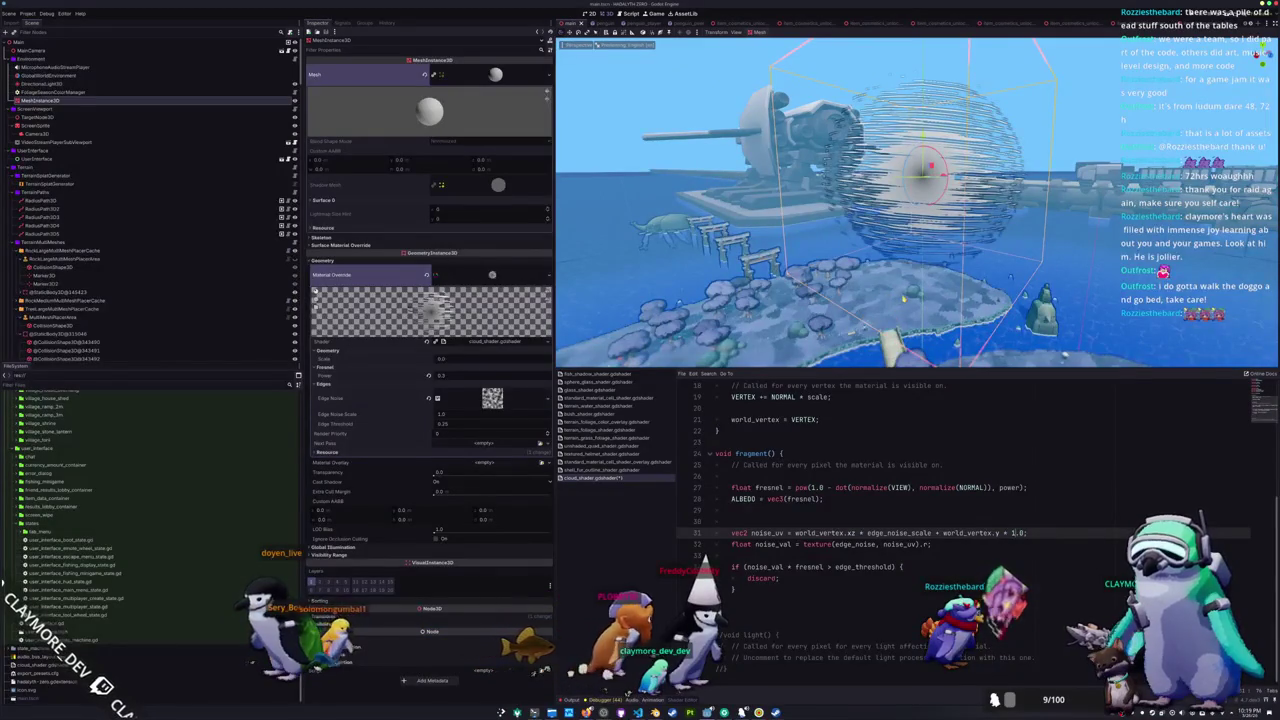
{"action": "type", "text": "0.1"}
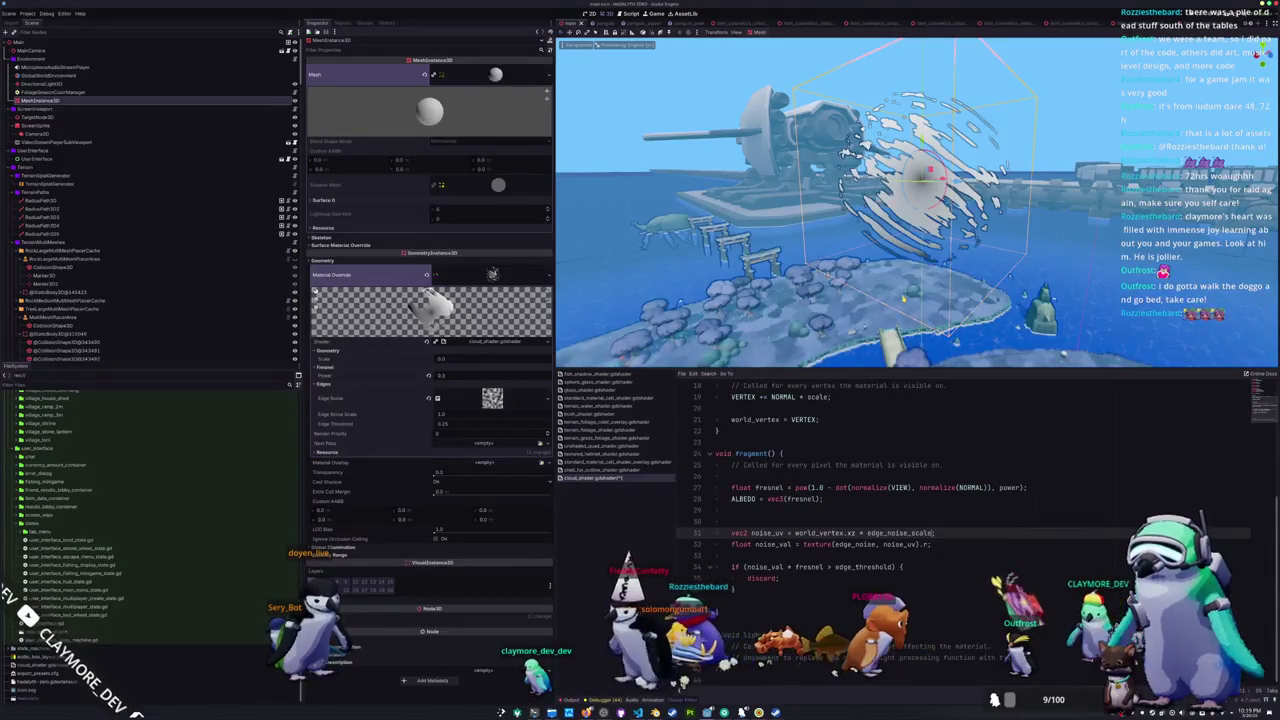
- Frame the sphere and rewrite line 31 as world_vertex.xz * edge_noise_scale + world_vertex.y
{"action": "left_click", "coordinate": [930, 544]}
{"action": "left_click_drag", "start_coordinate": [1120, 270], "coordinate": [1205, 287]}
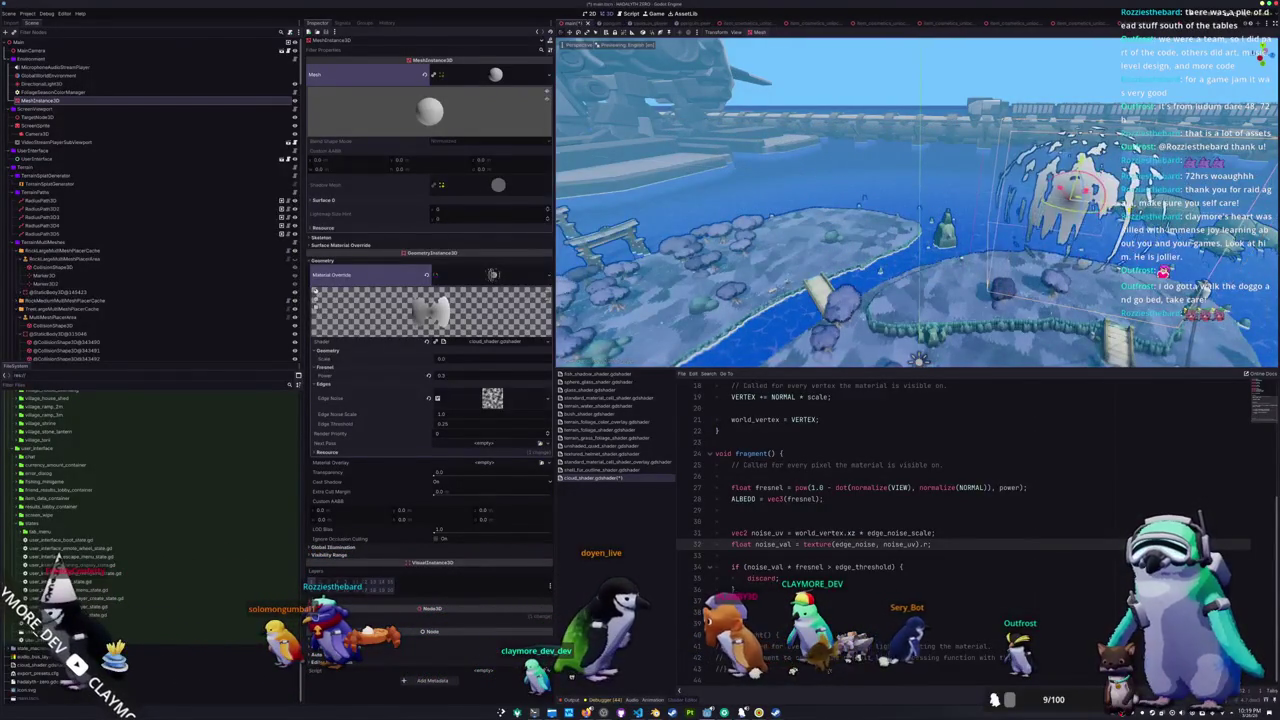
{"action": "key", "text": "f"}
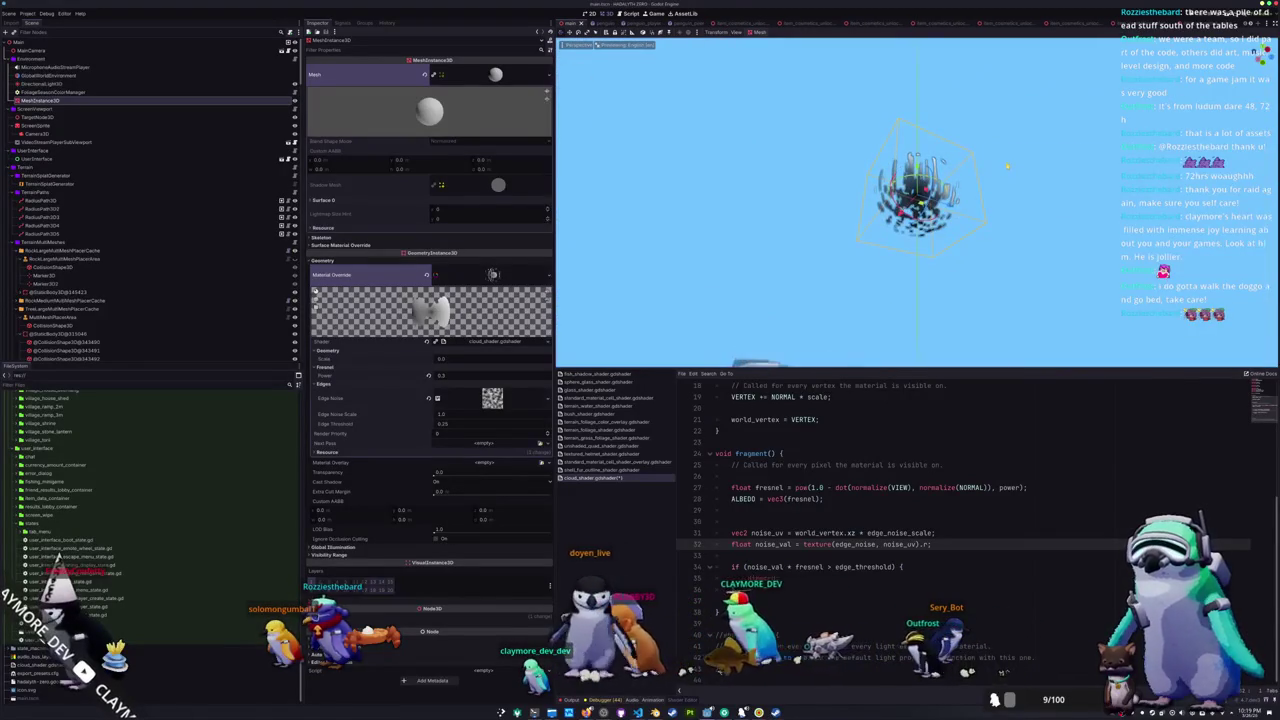
{"action": "scroll", "coordinate": [917, 200], "scroll_direction": "down", "scroll_amount": 3}
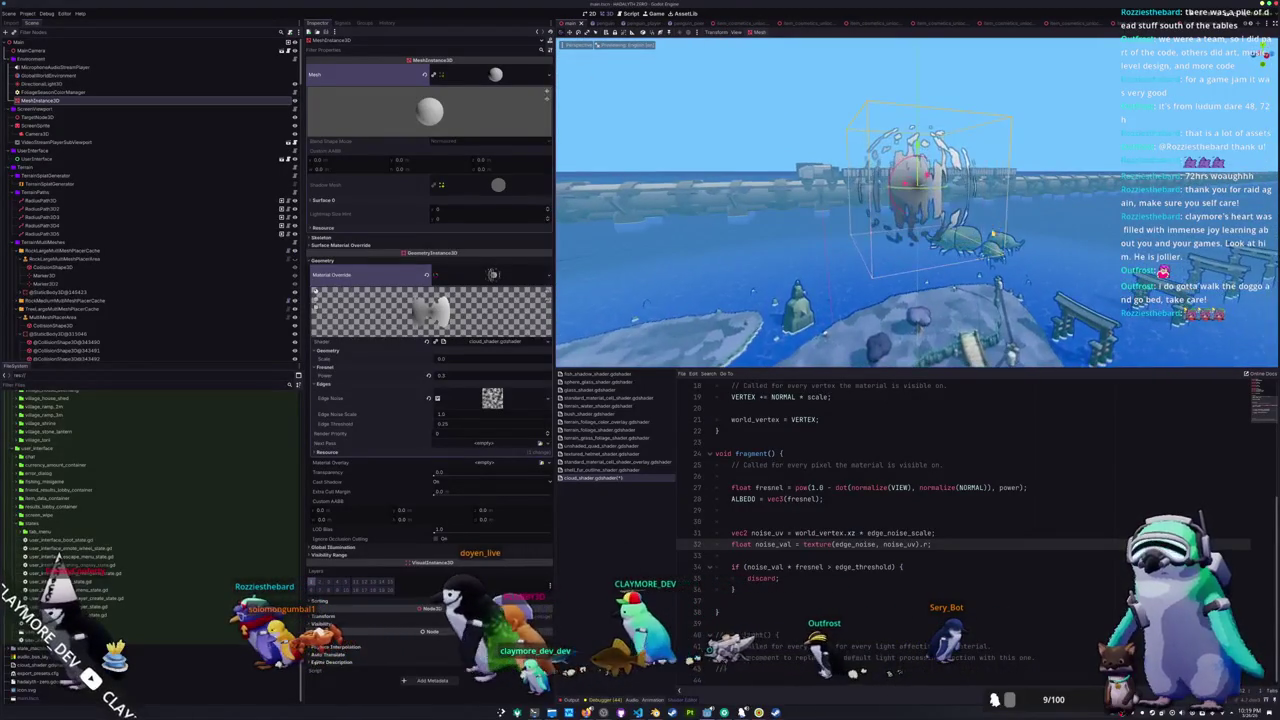
{"action": "left_click", "coordinate": [807, 553]}
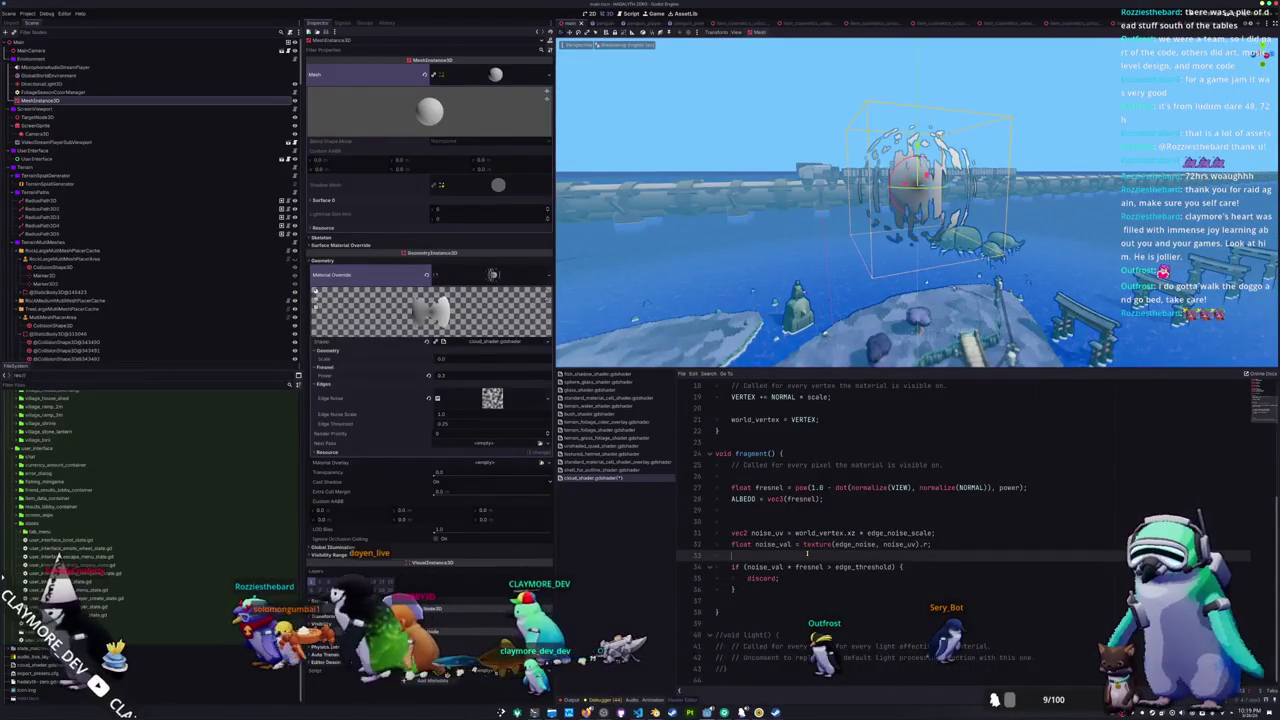
{"action": "left_click", "coordinate": [914, 544]}
{"action": "double_click", "coordinate": [847, 532]}
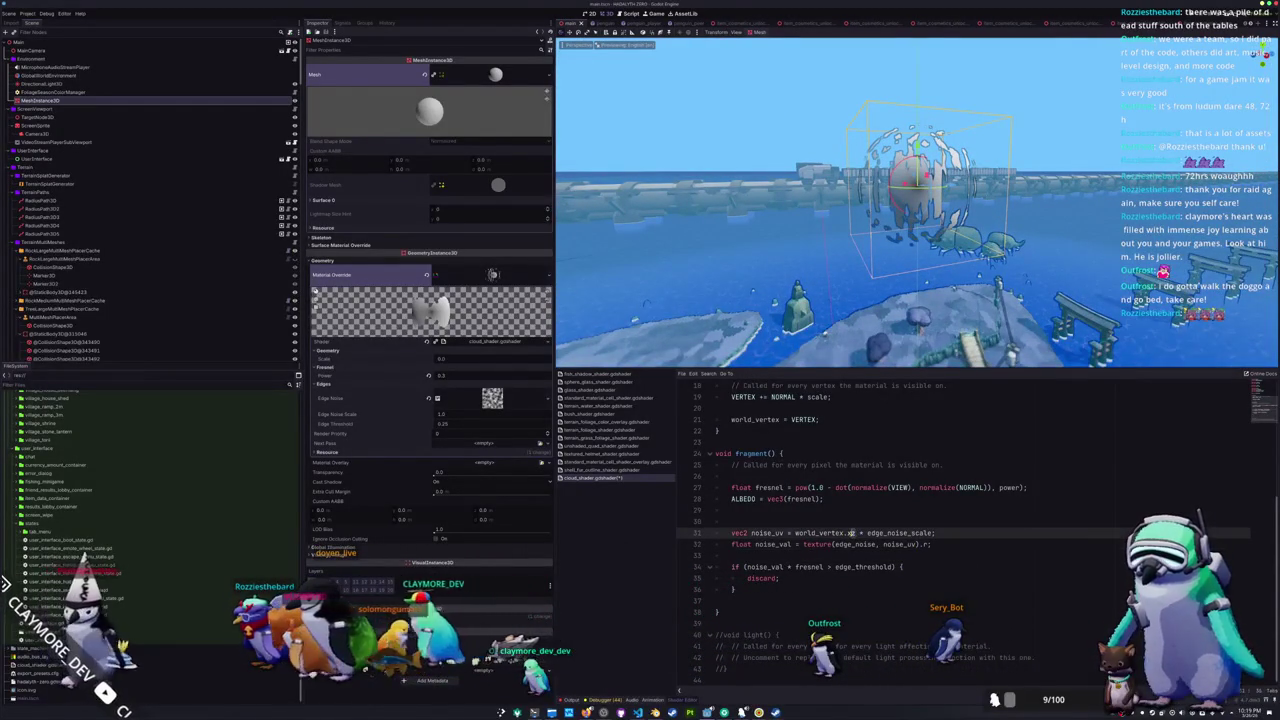
{"action": "type", "text": "yx"}
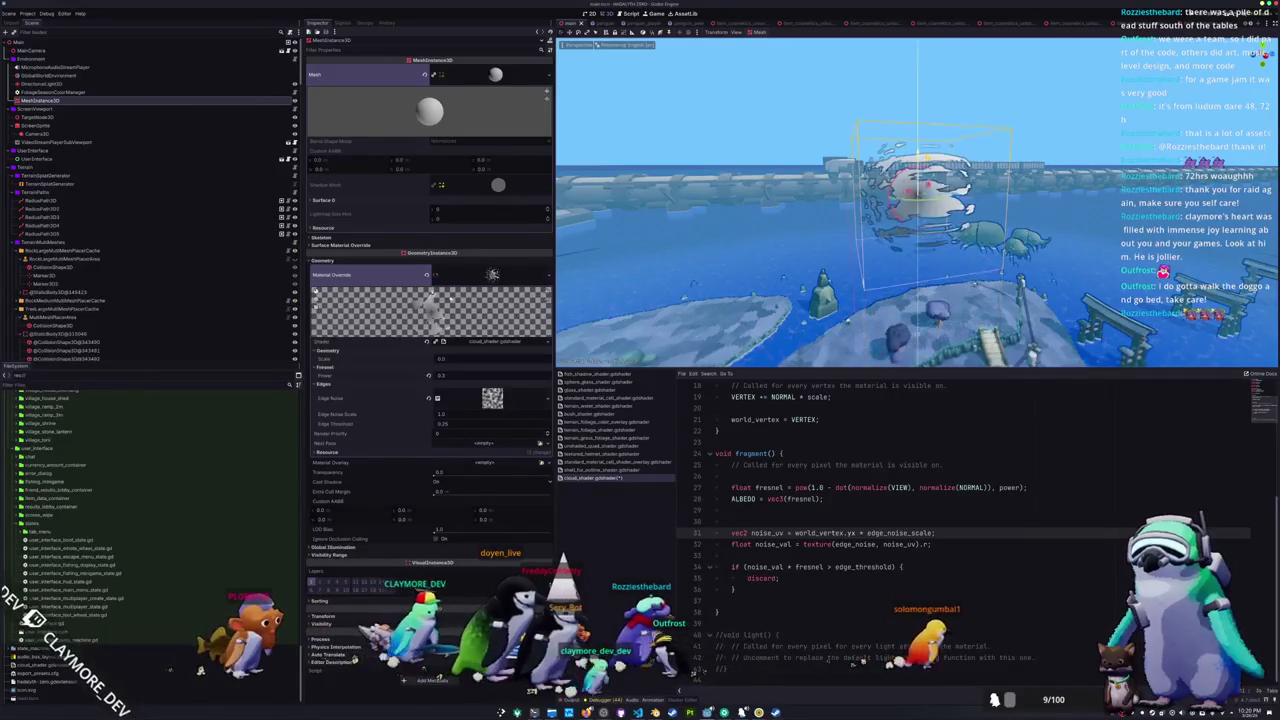
{"action": "type", "text": "xz"}
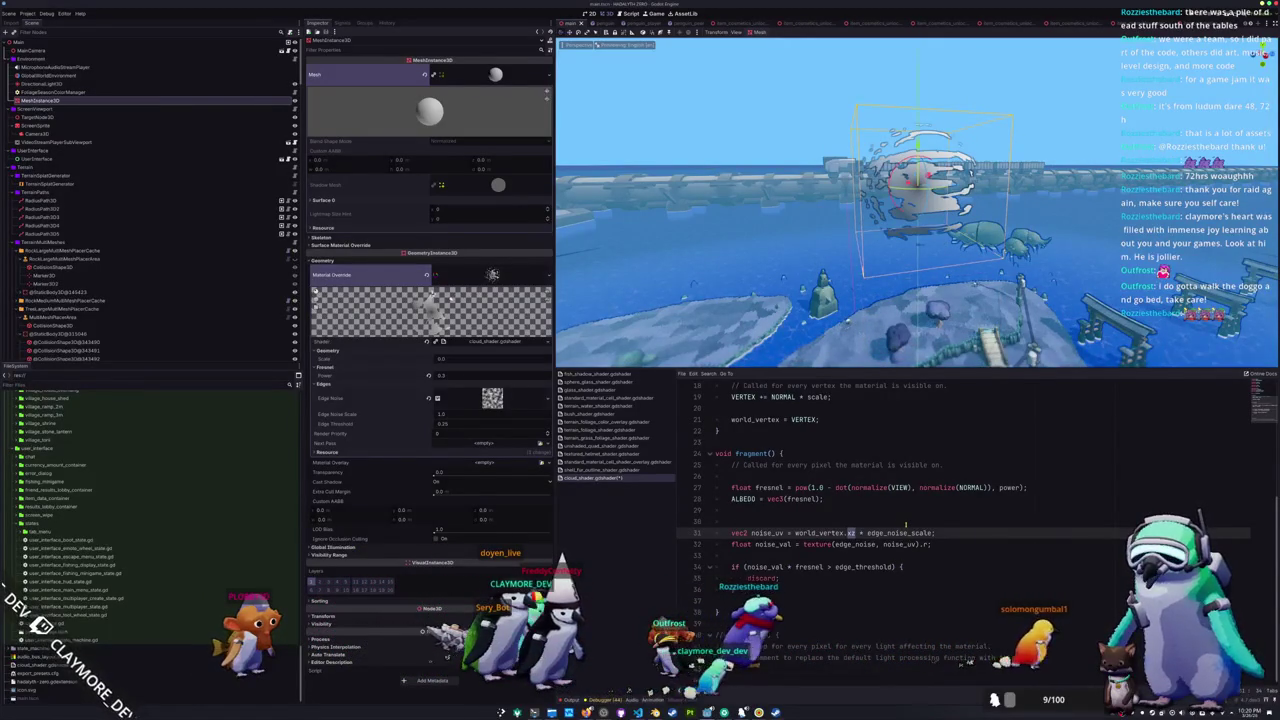
{"action": "type", "text": " * edge_noise_scale * world_vertex.y"}
{"action": "left_click", "coordinate": [923, 519]}
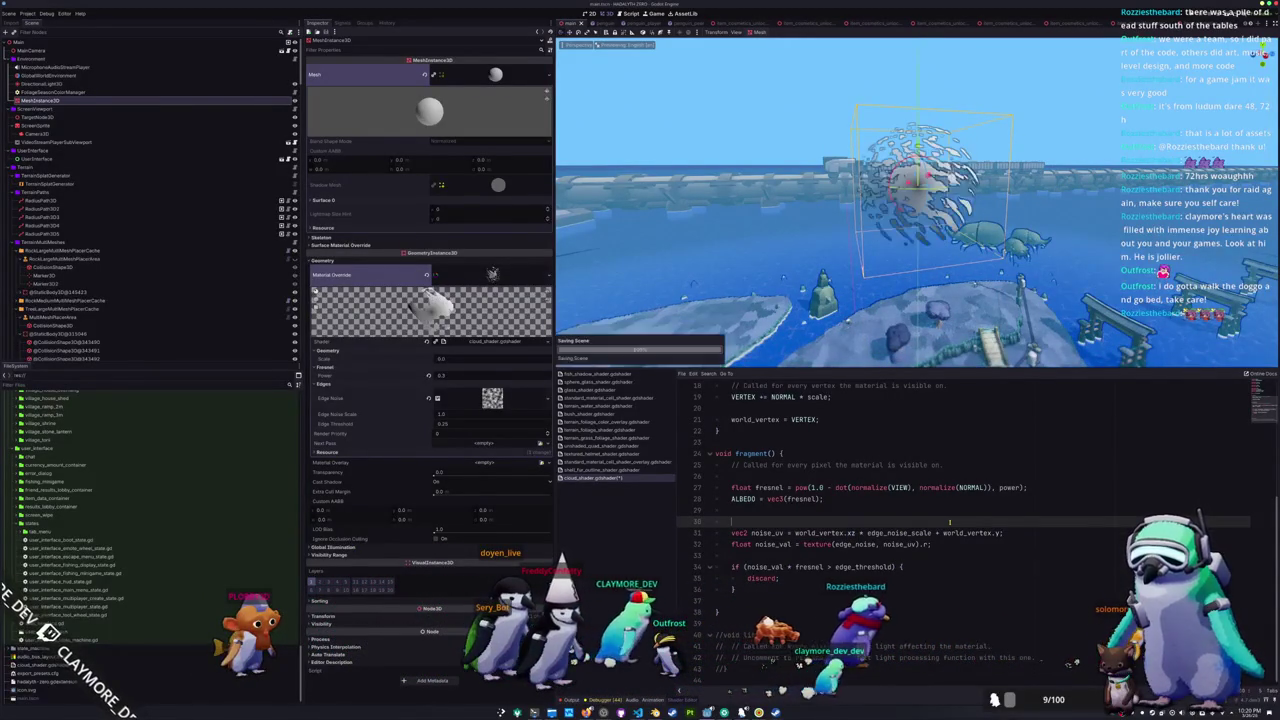
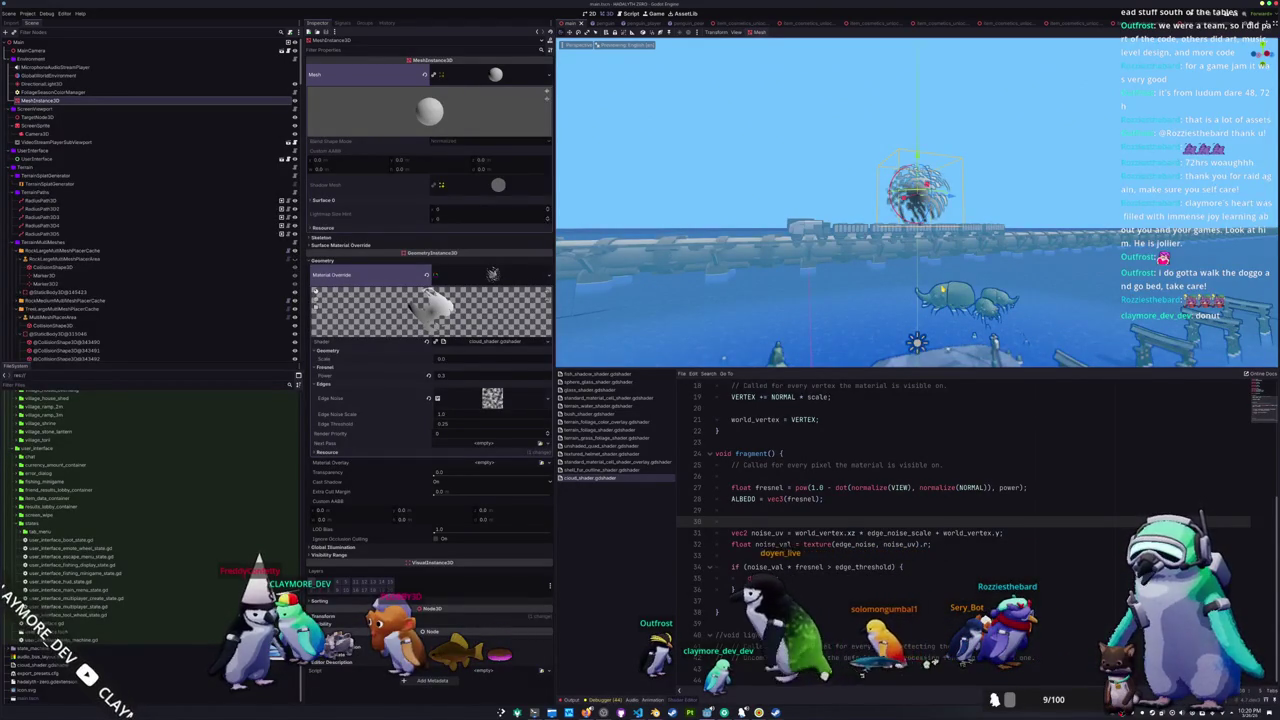
- Start rewriting noise_uv as VIEW_MATRIX multiplied by vec4(world_vertex ...)
{"action": "left_click", "coordinate": [847, 533]}
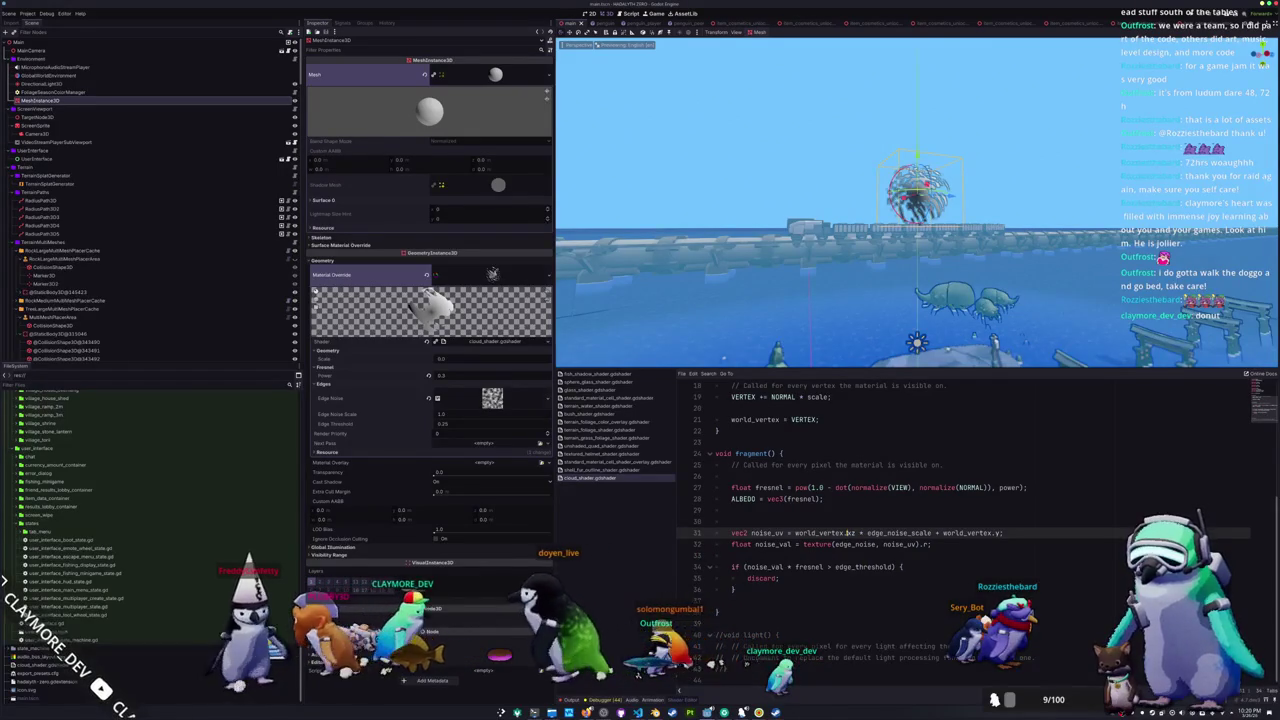
{"action": "key", "text": "shift+End"}
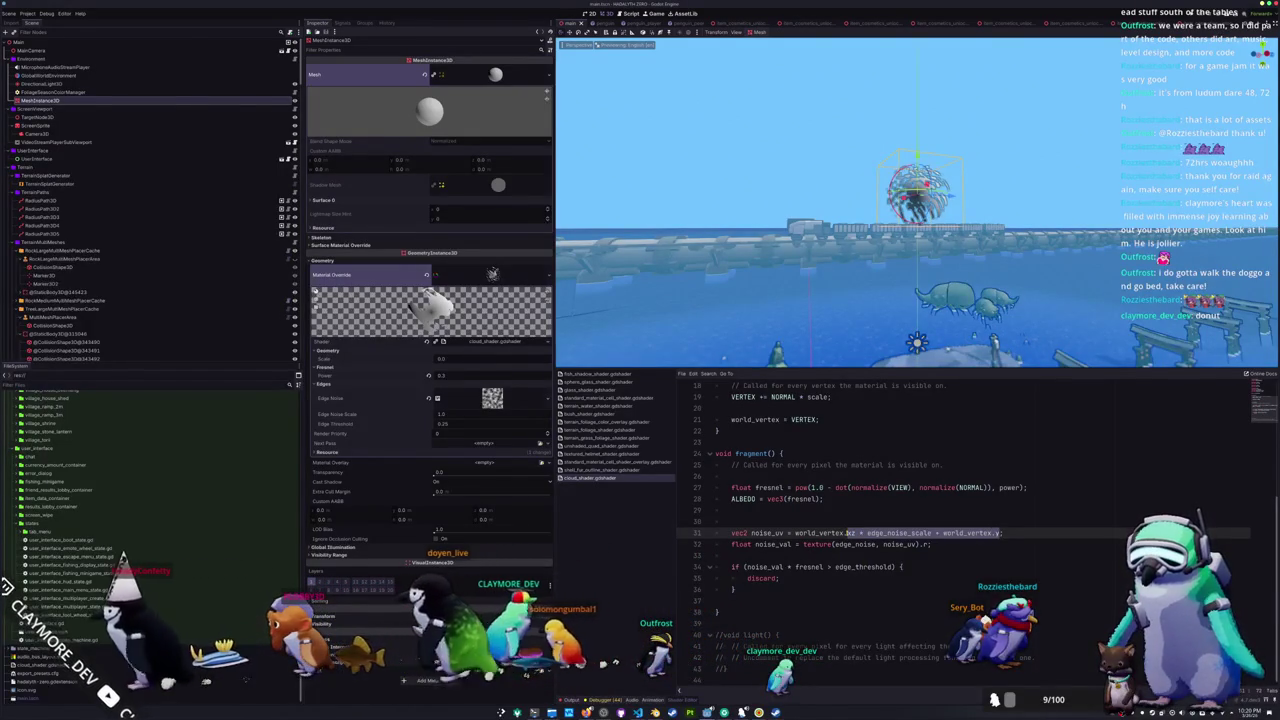
{"action": "left_click", "coordinate": [847, 533]}
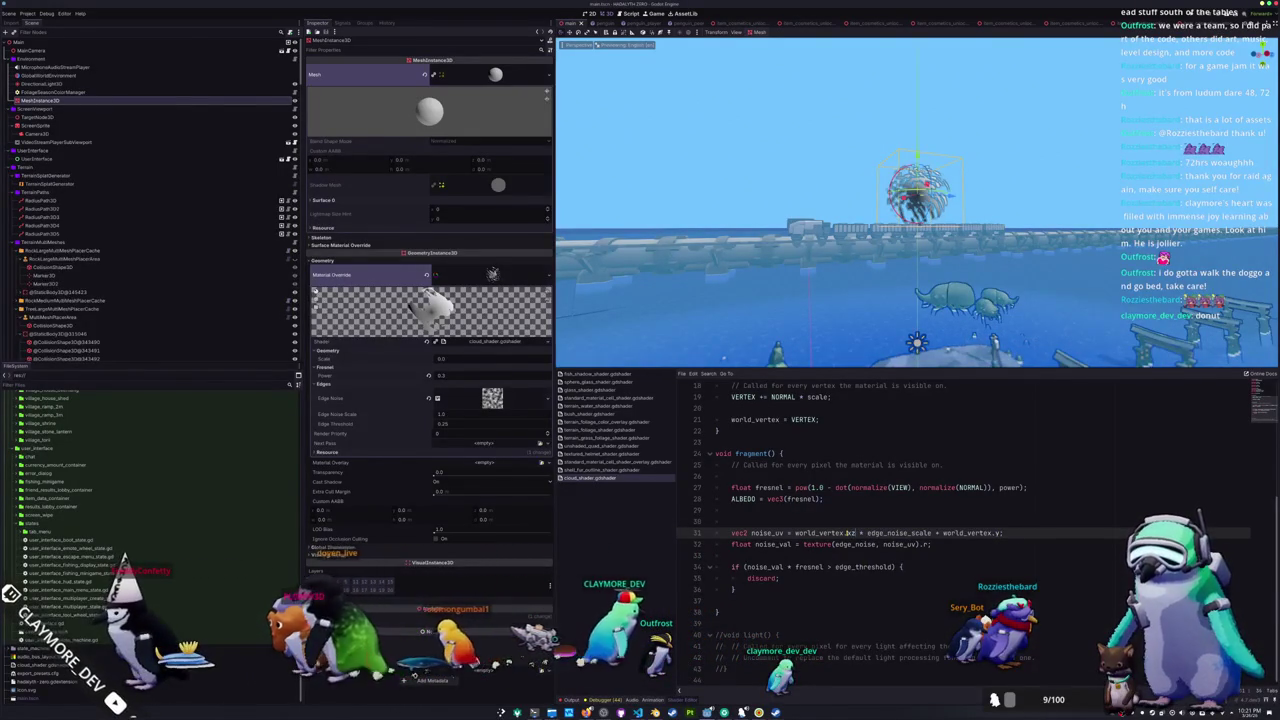
{"action": "key", "text": "shift+End"}
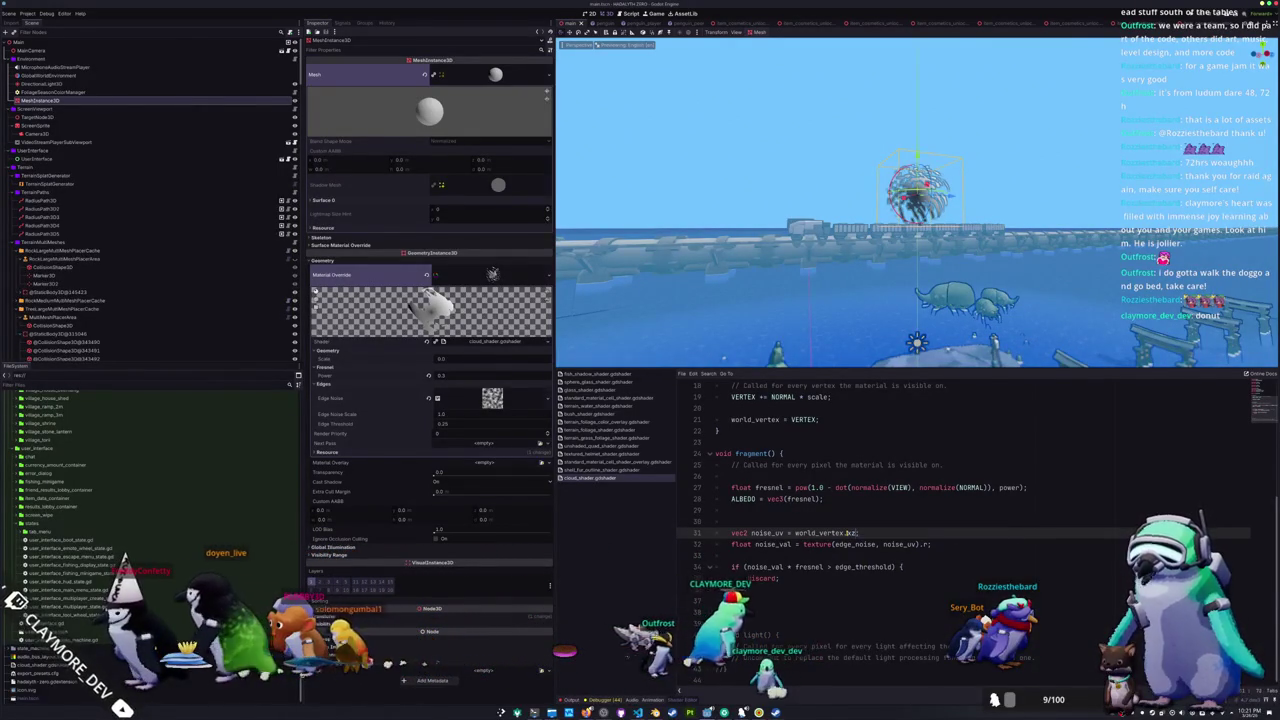
{"action": "type", "text": ";"}
{"action": "key", "text": "Return"}
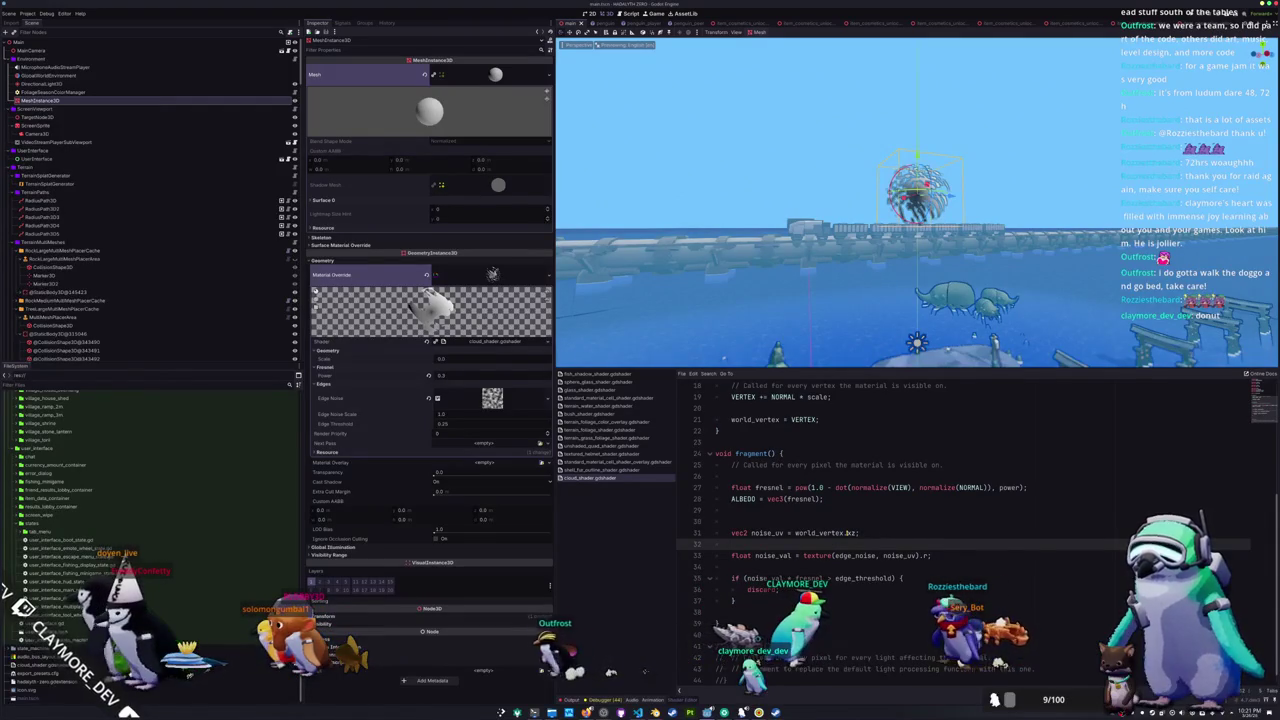
{"action": "type", "text": "no"}
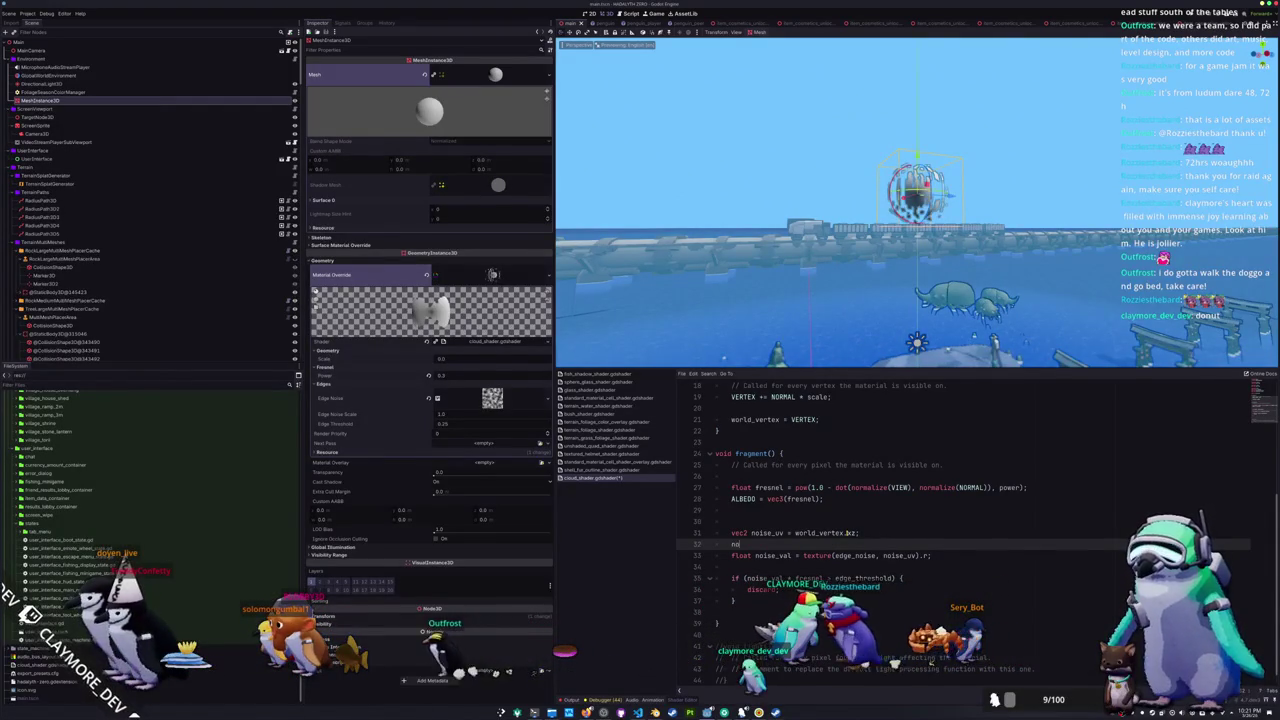
{"action": "type", "text": "ise_uv"}
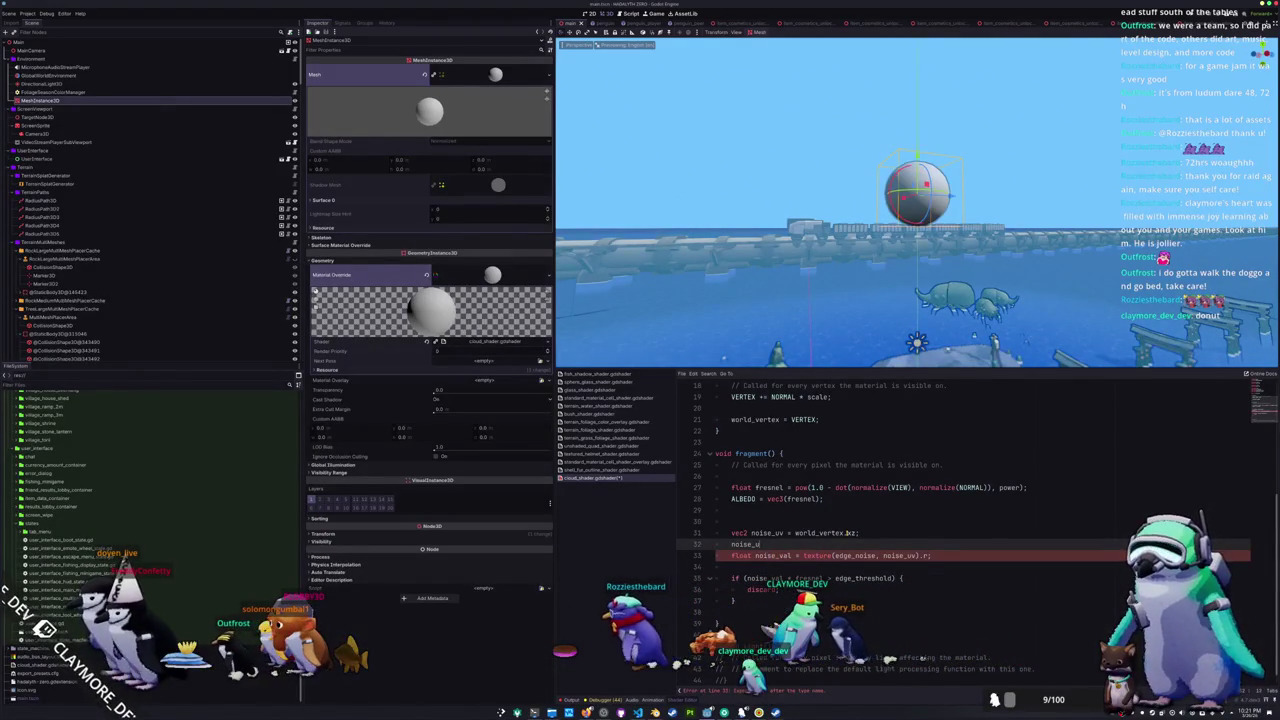
{"action": "key", "text": "BackSpace"}
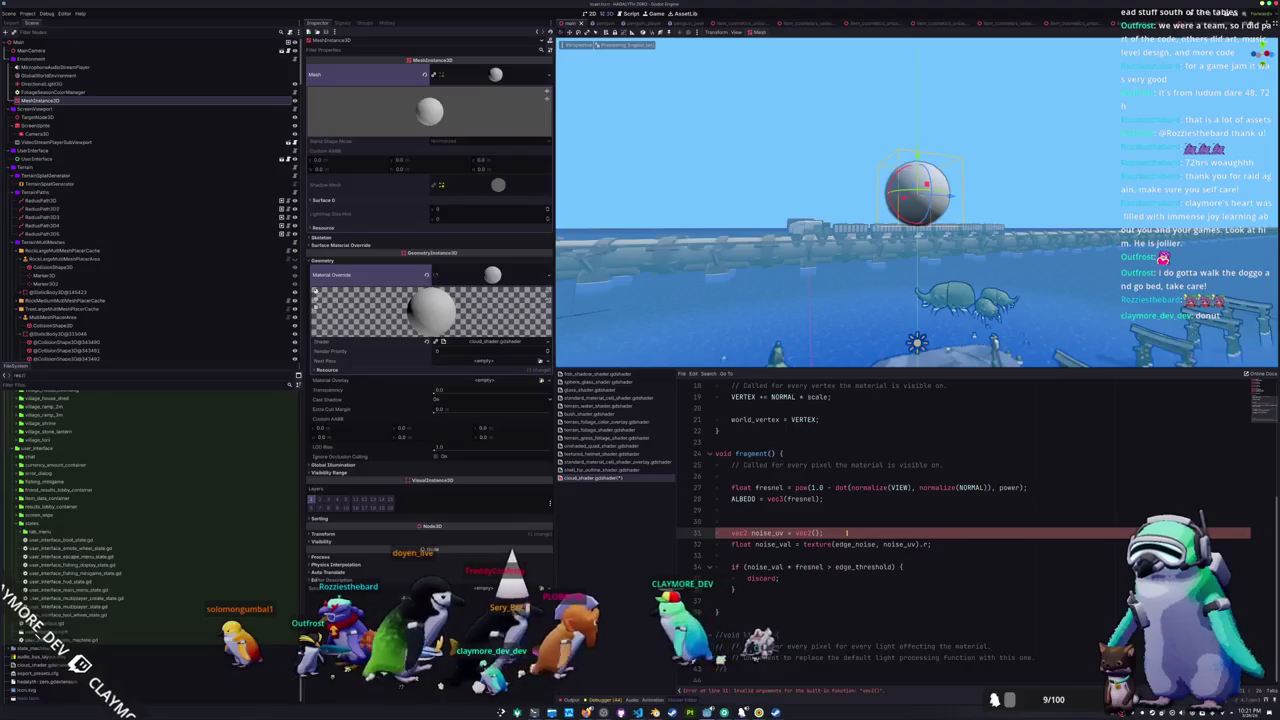
{"action": "type", "text": "VIEW_"}
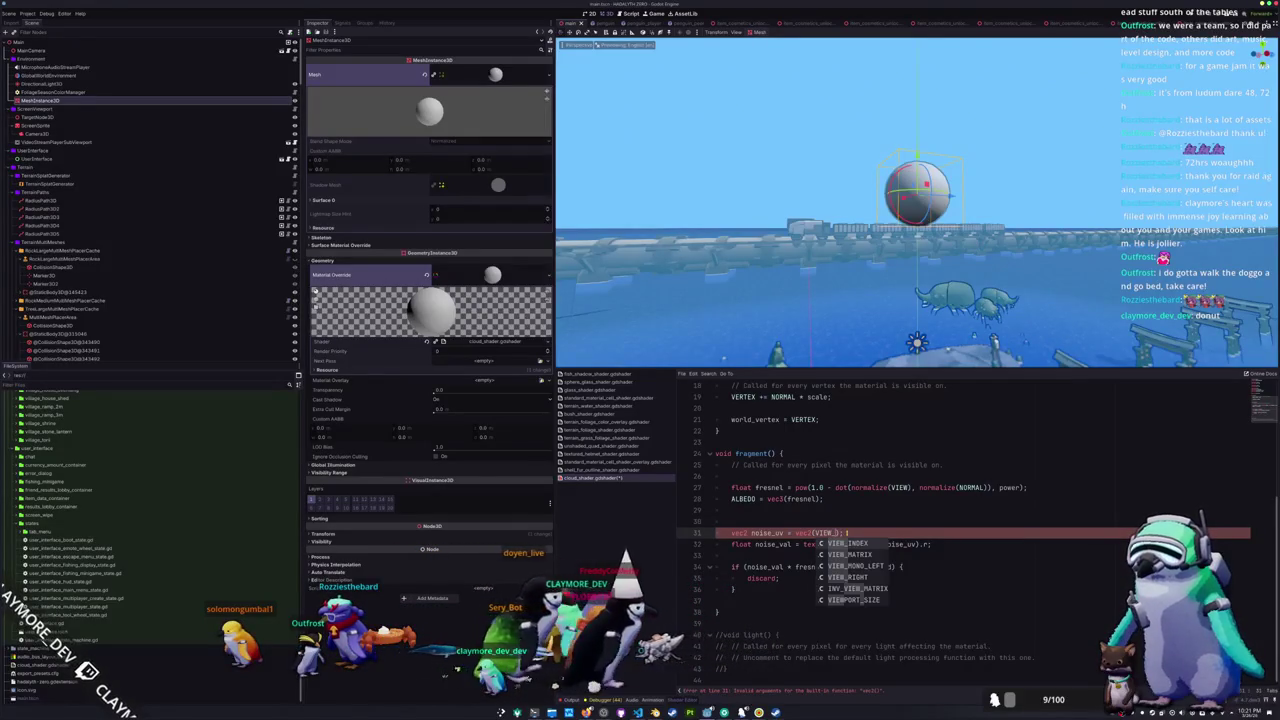
{"action": "key", "text": "Down"}
{"action": "key", "text": "Return"}
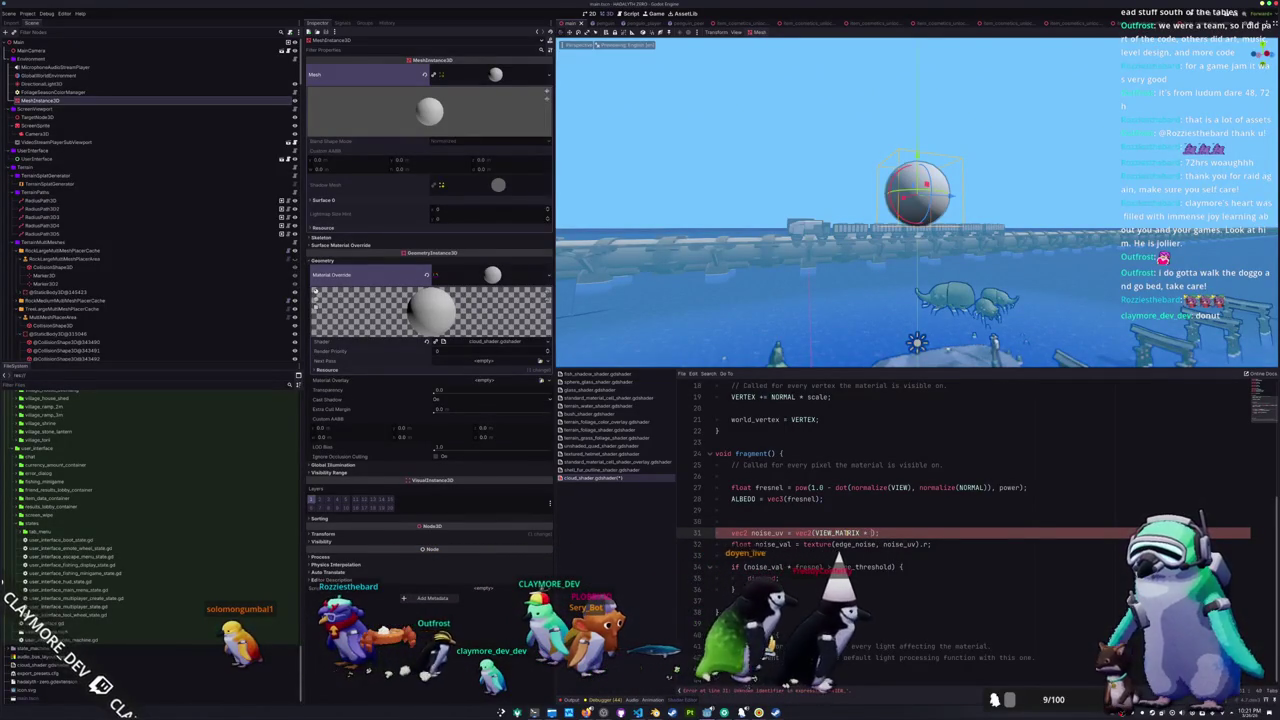
{"action": "type", "text": "c4(world_"}
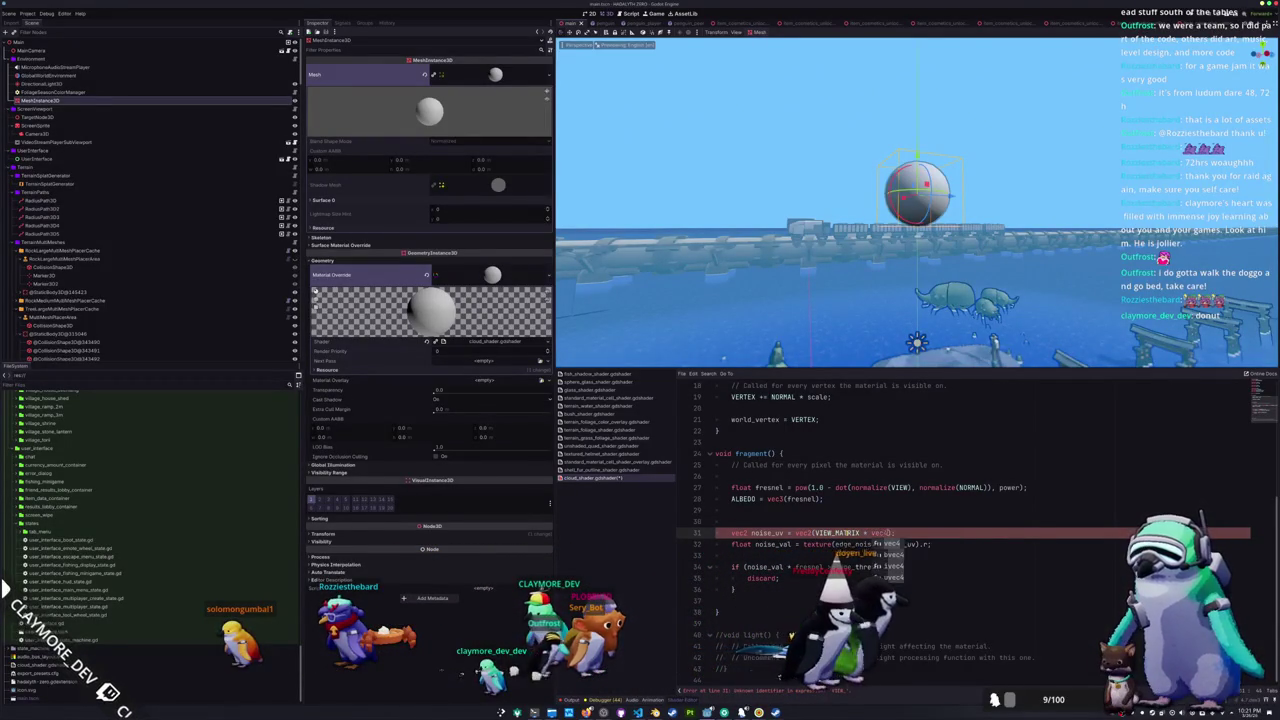
{"action": "type", "text": "vertex));"}
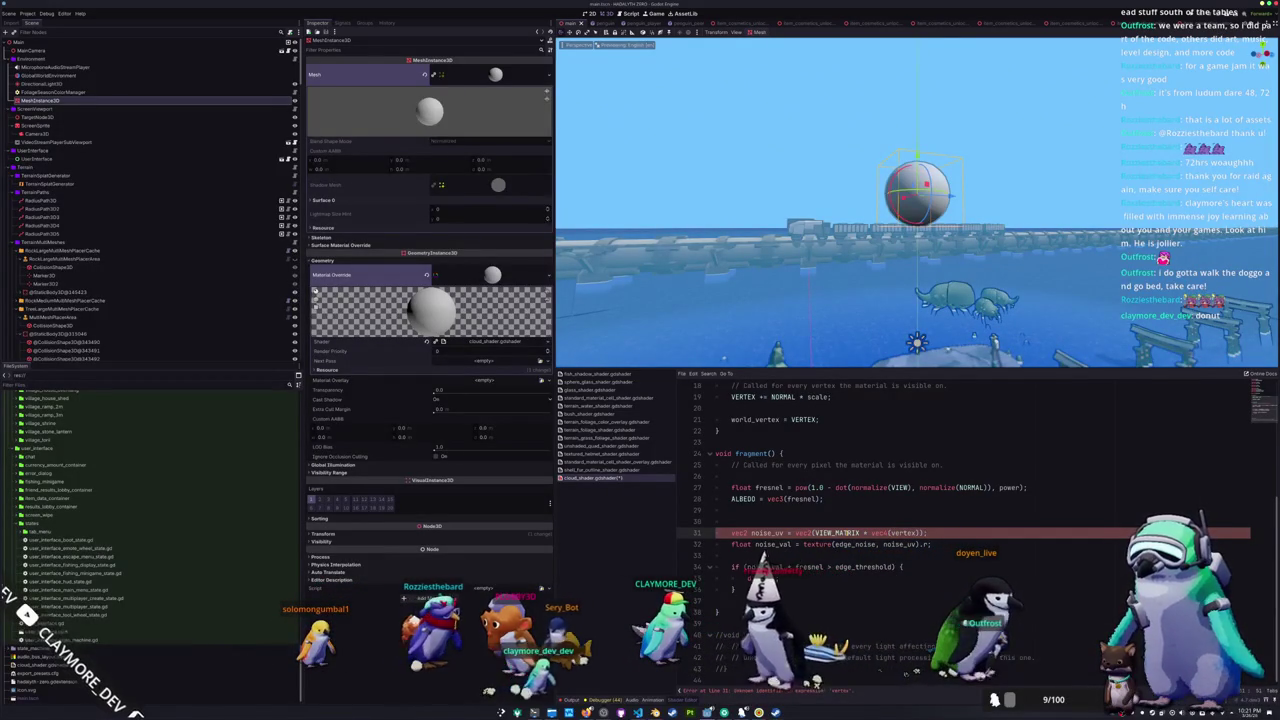
- Comment out the world_vertex_coords render mode with Ctrl+K
{"action": "scroll", "coordinate": [828, 507], "scroll_direction": "up", "scroll_amount": 3}
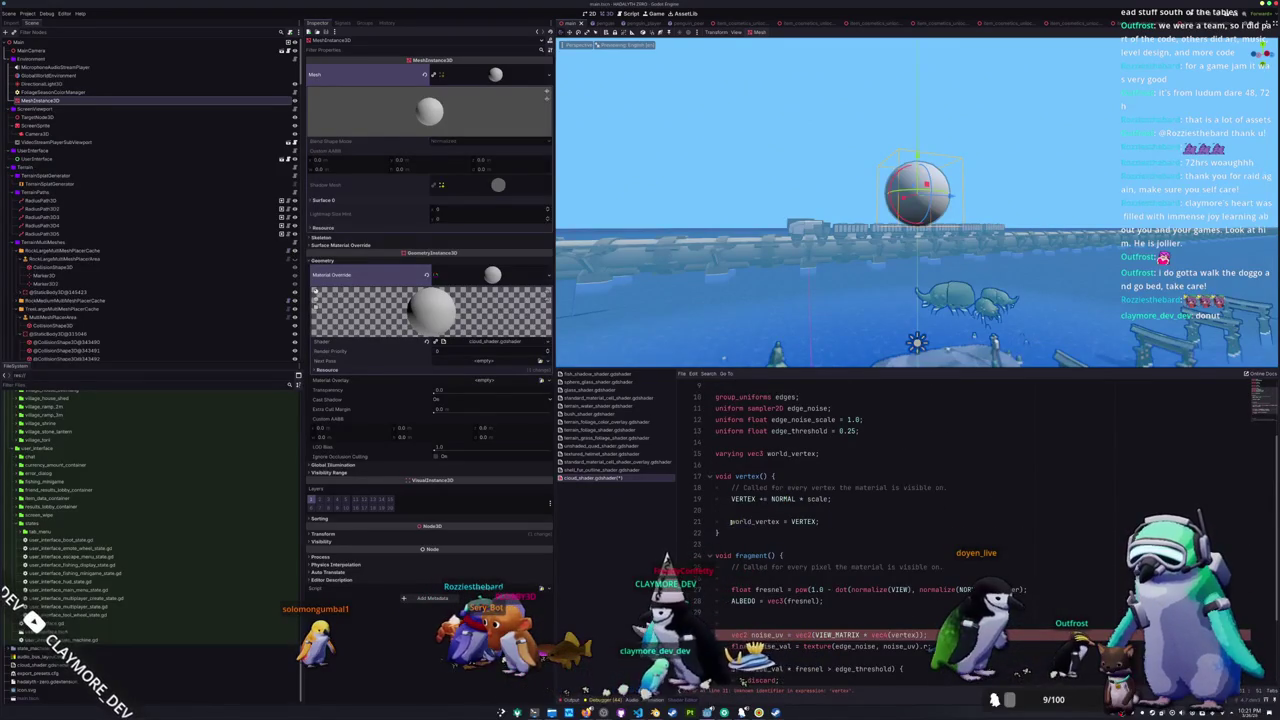
{"action": "scroll", "coordinate": [736, 500], "scroll_direction": "up", "scroll_amount": 3}
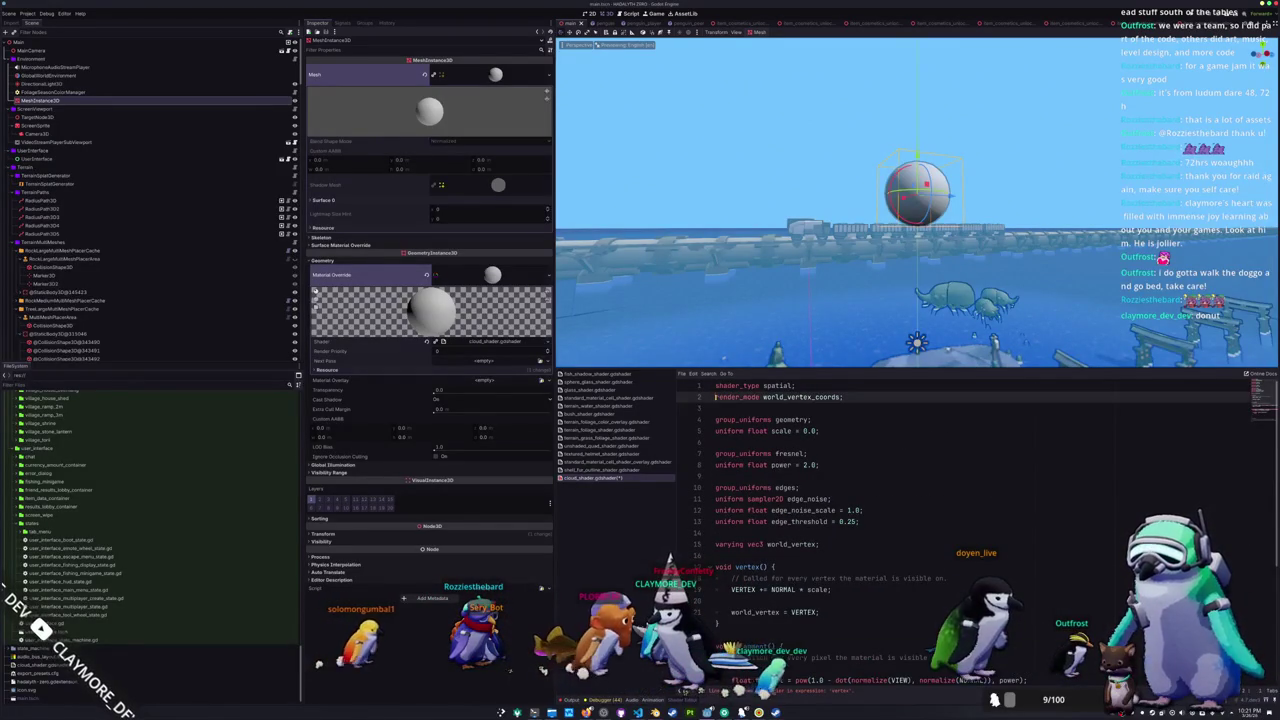
{"action": "key", "text": "ctrl+k"}
{"action": "scroll", "coordinate": [900, 500], "scroll_direction": "down", "scroll_amount": 1}
{"action": "scroll", "coordinate": [742, 518], "scroll_direction": "down", "scroll_amount": 5}
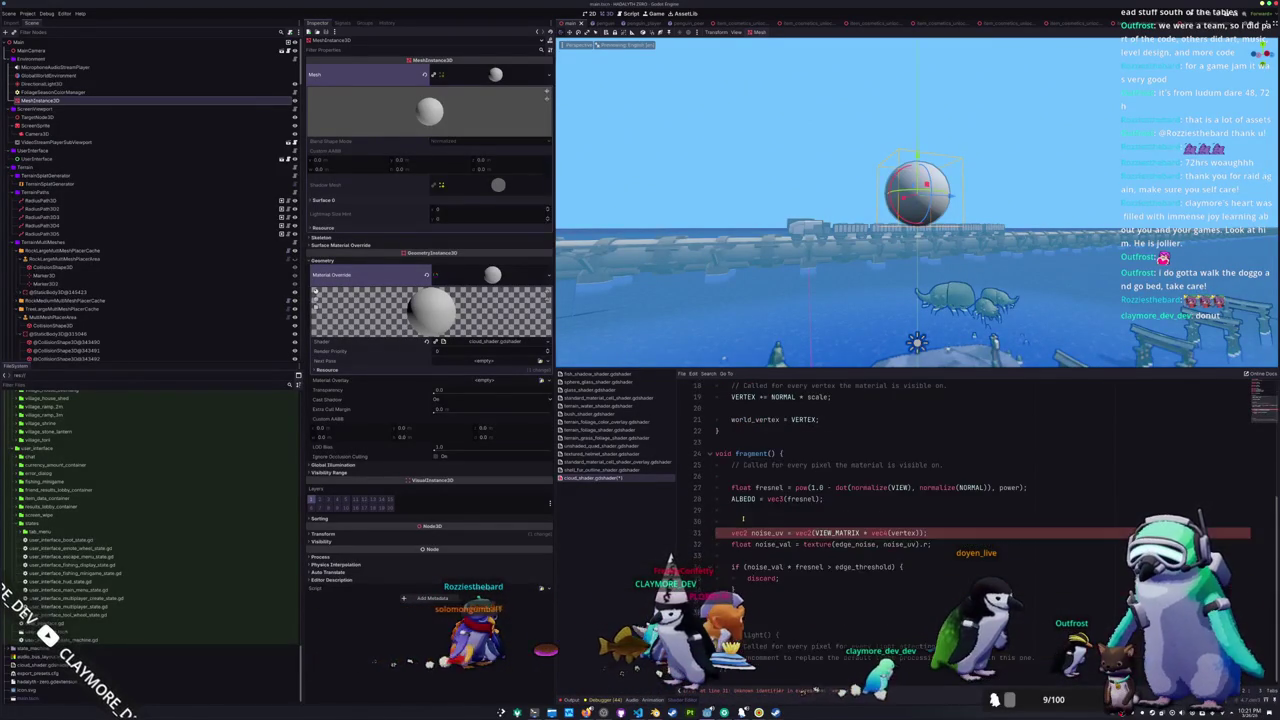
- Finish the line as noise_uv = (VIEW_MATRIX * vec4(VERTEX, 0.0)).xz without the vec2 wrapper
{"action": "double_click", "coordinate": [912, 532]}
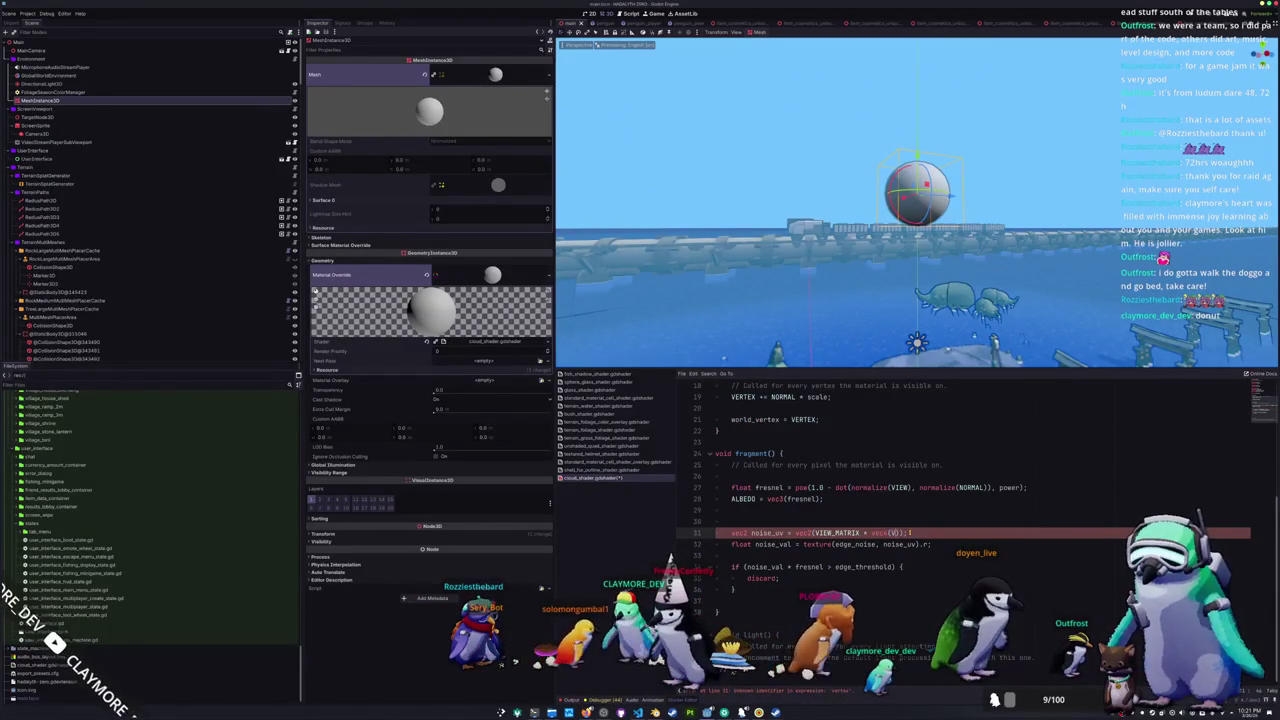
{"action": "type", "text": "0.0)).xz"}
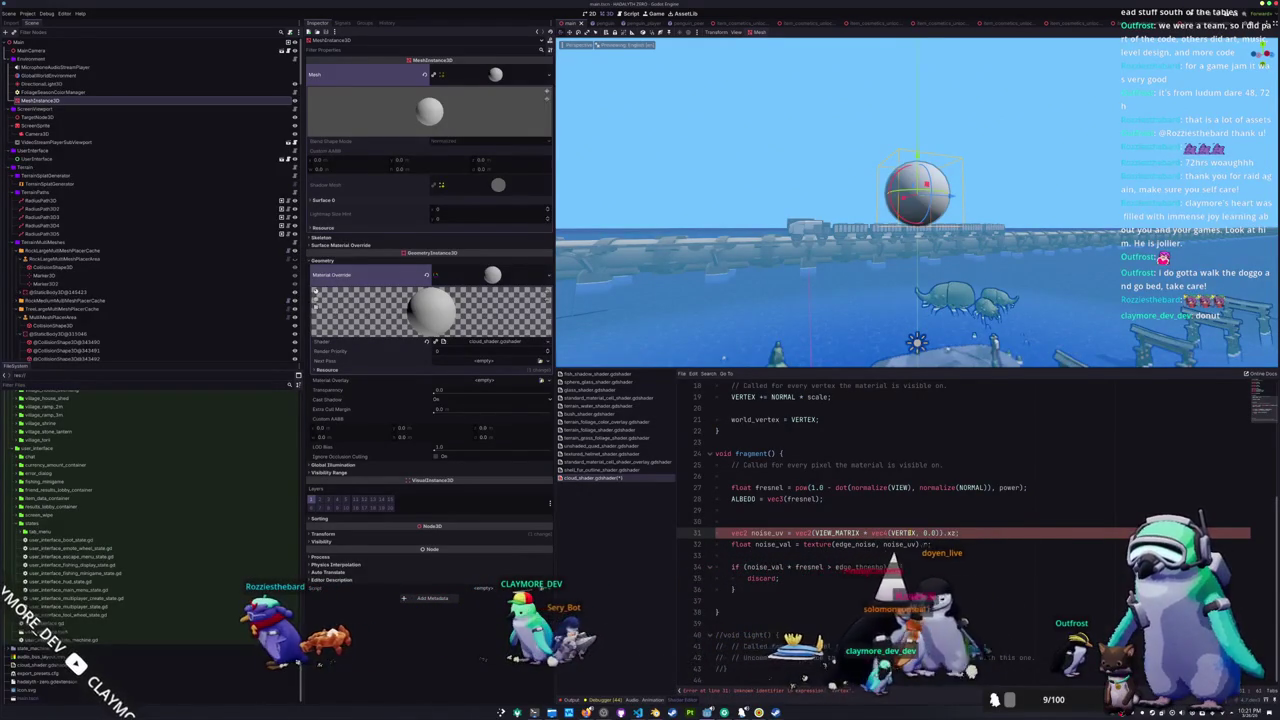
{"action": "type", "text": ";"}
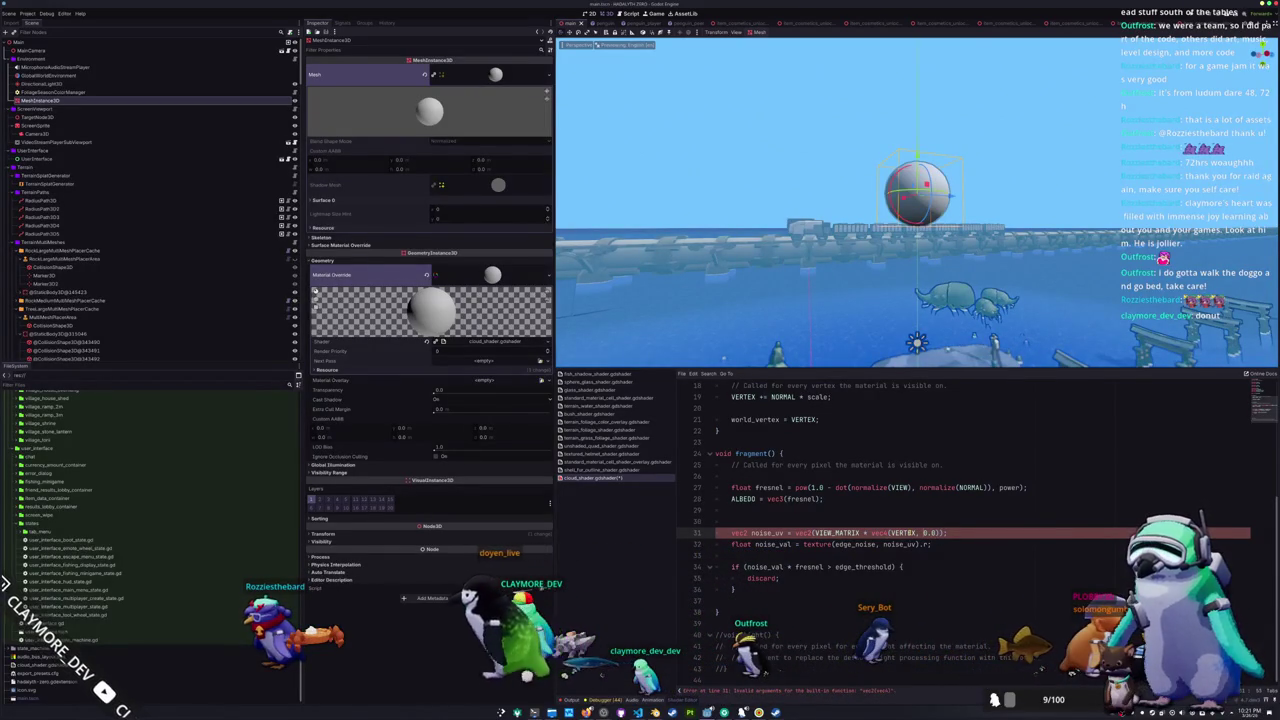
{"action": "type", "text": "("}
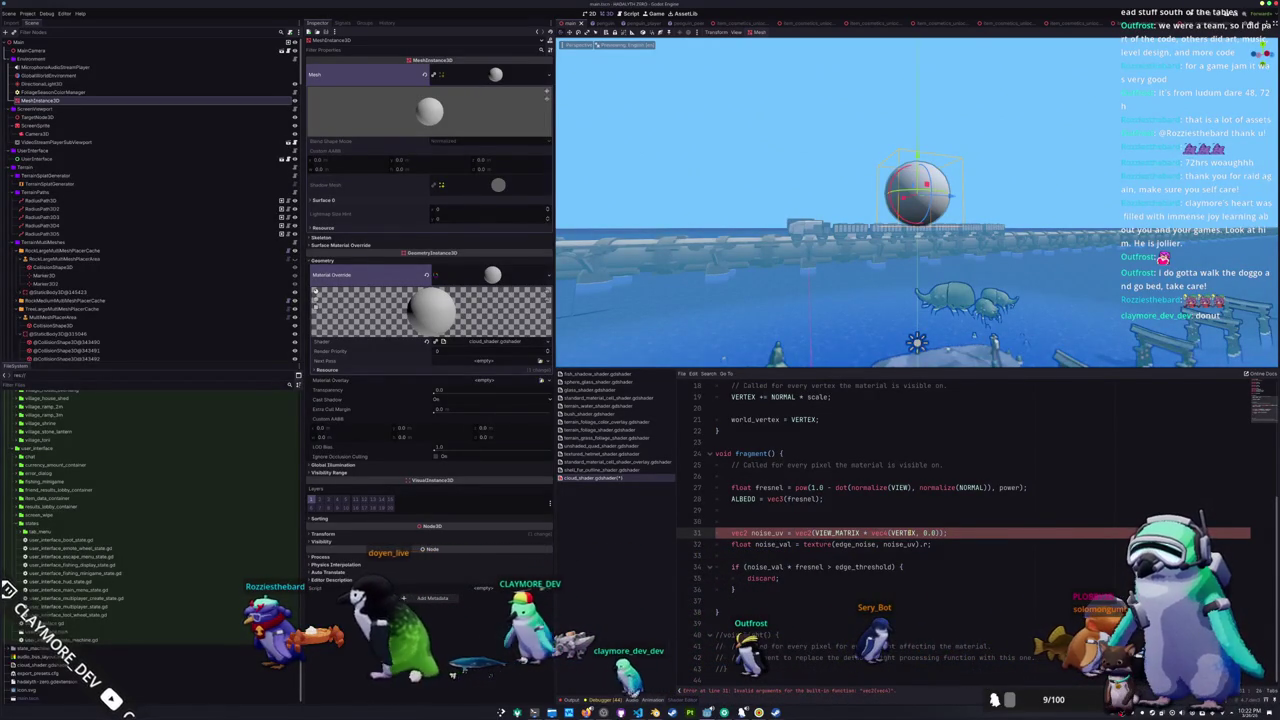
{"action": "key", "text": "BackSpace"}
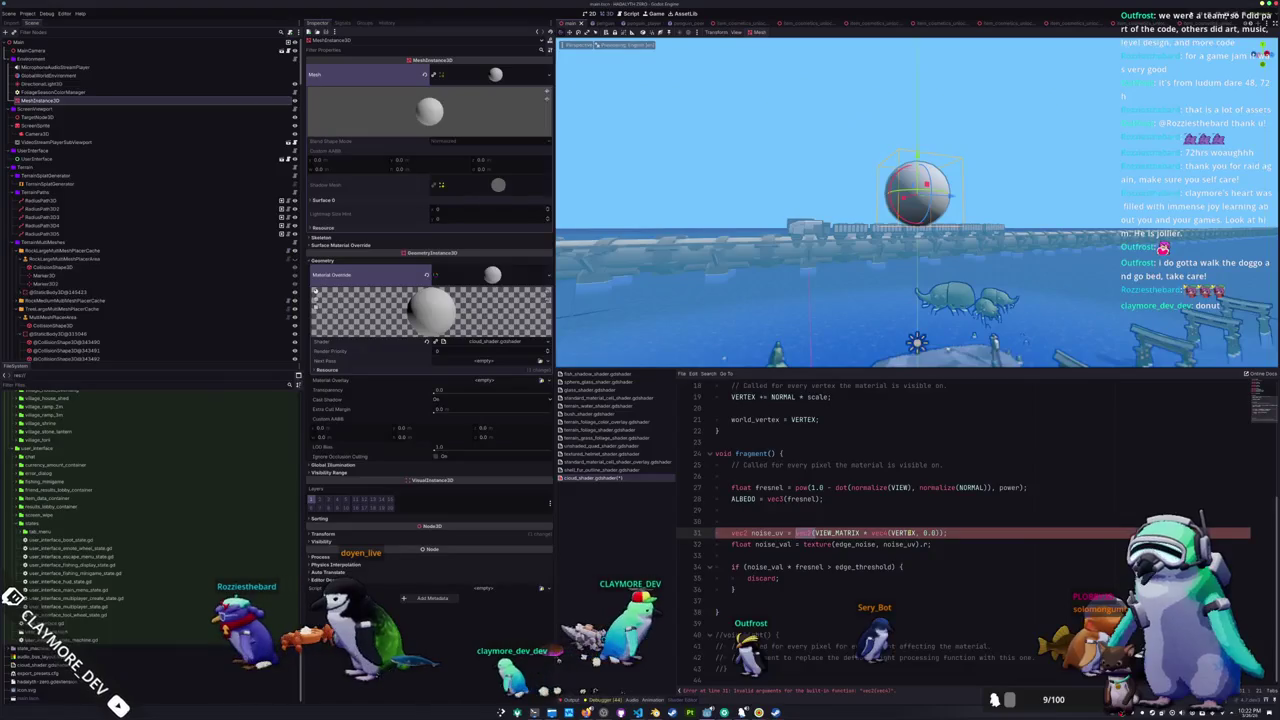
{"action": "key", "text": "BackSpace"}
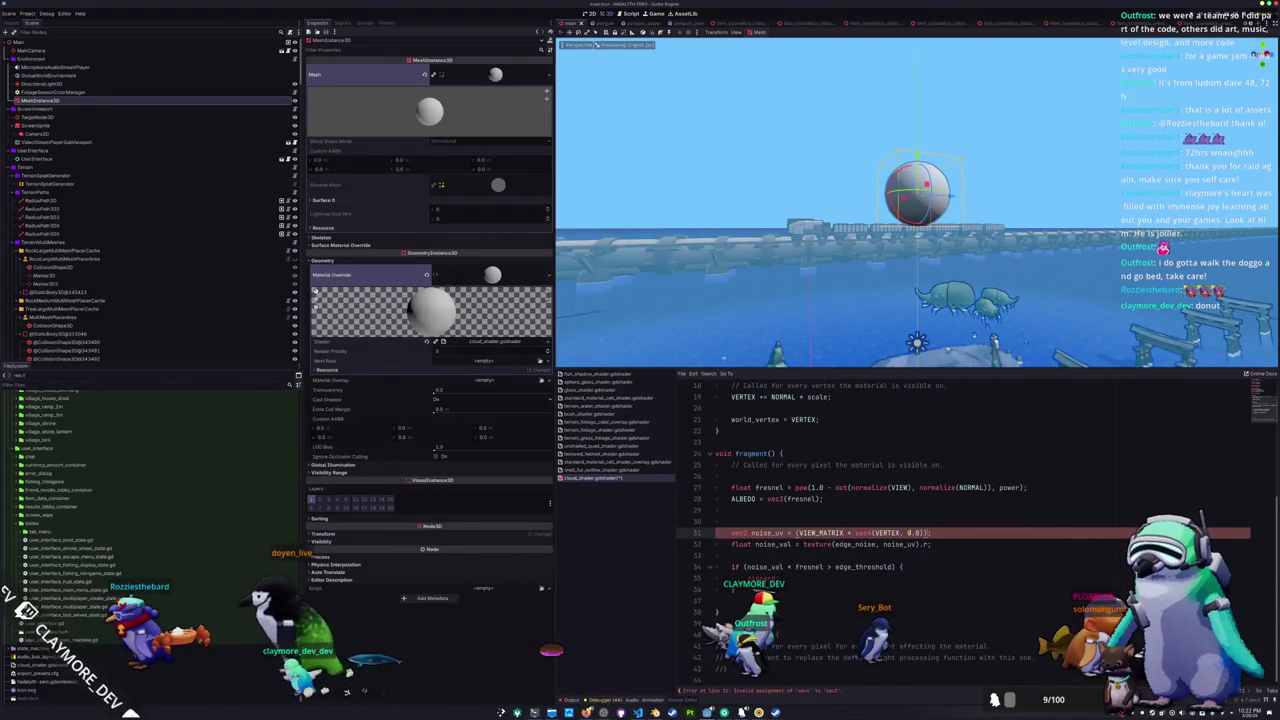
{"action": "type", "text": ".xz"}
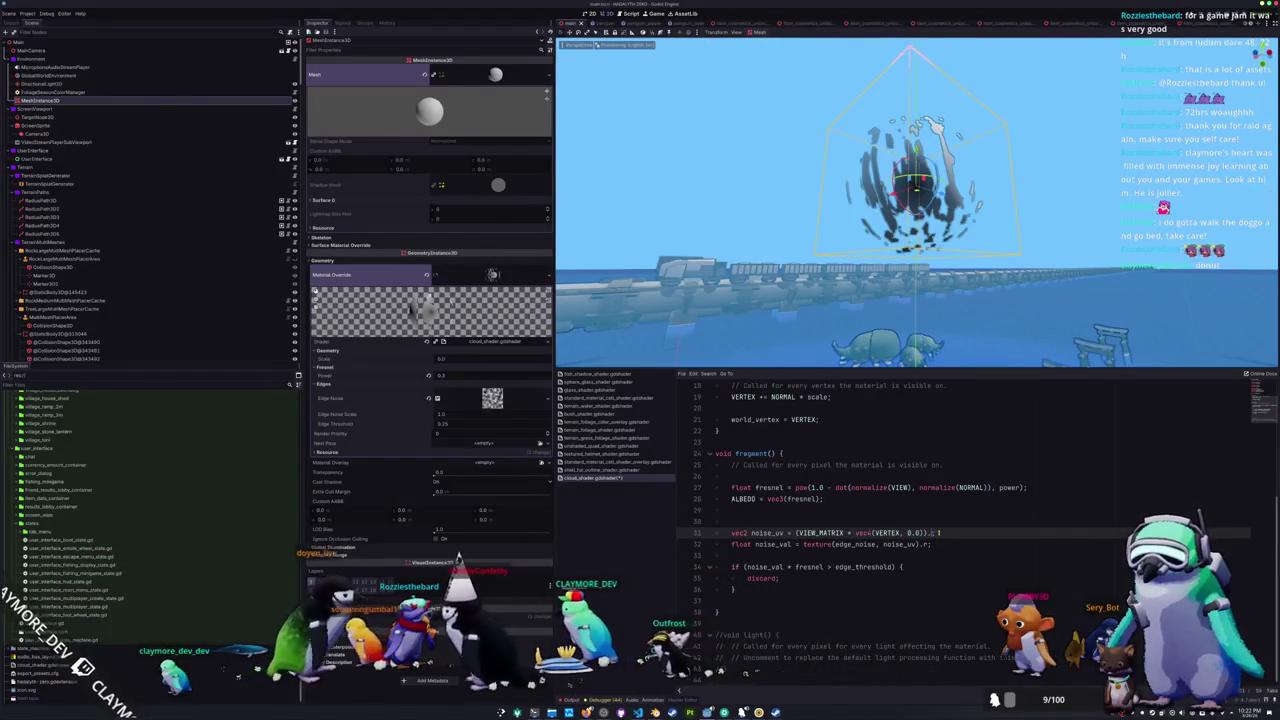
- Try the .xy swizzle on the noise UV and view the sphere from above
{"action": "type", "text": "xy"}
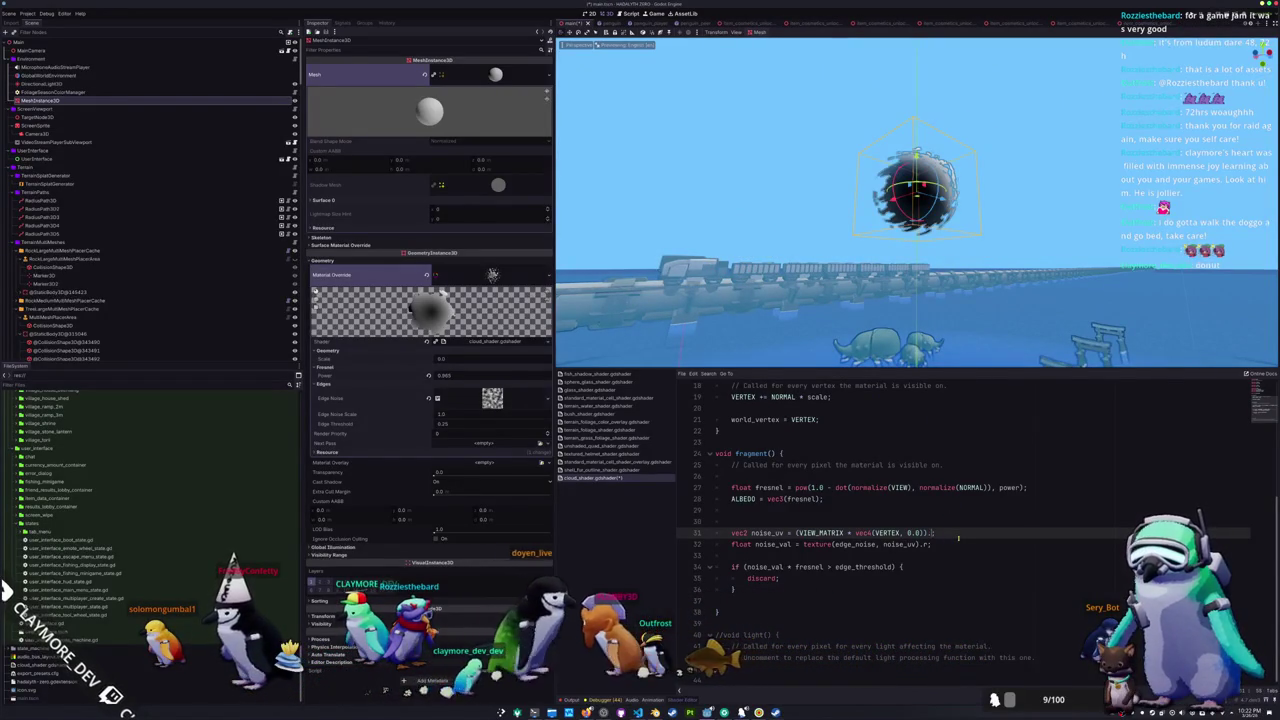
{"action": "mouse_move", "coordinate": [780, 290]}
{"action": "left_mouse_down"}
{"action": "mouse_move", "coordinate": [779, 375]}
{"action": "mouse_move", "coordinate": [807, 395]}
{"action": "left_mouse_up"}
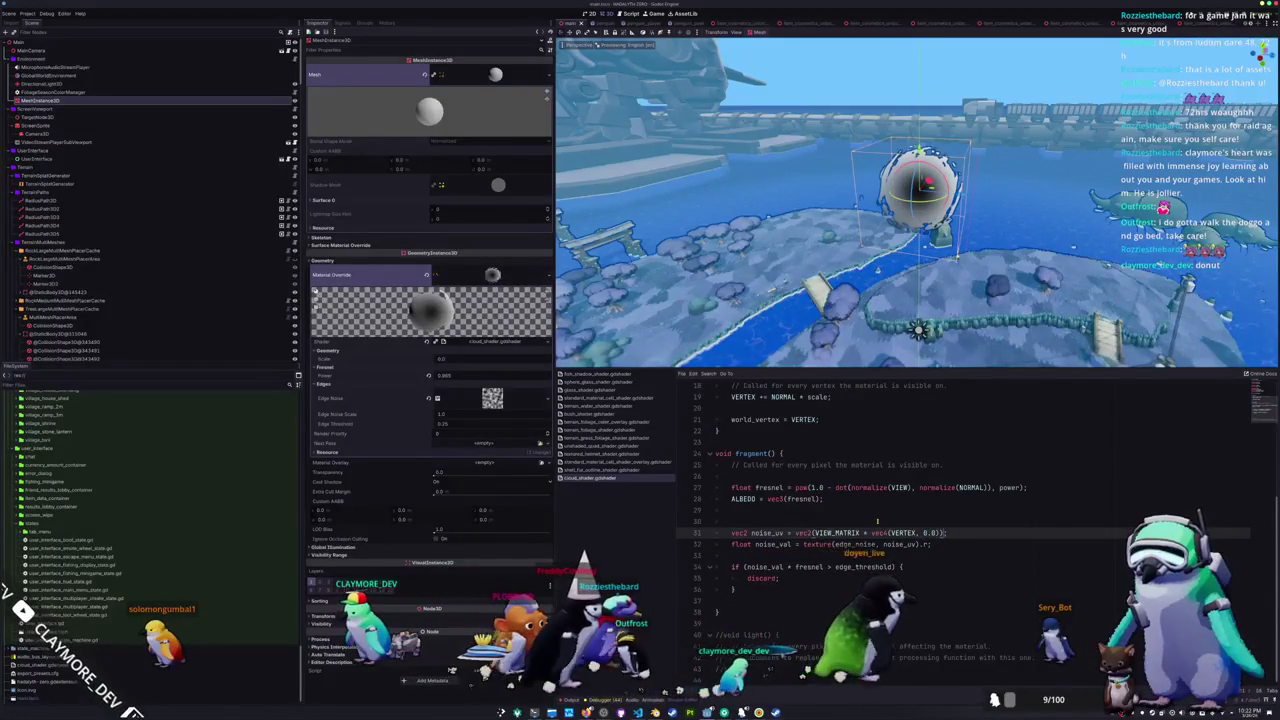
{"action": "scroll", "coordinate": [877, 521], "scroll_direction": "up", "scroll_amount": 4}
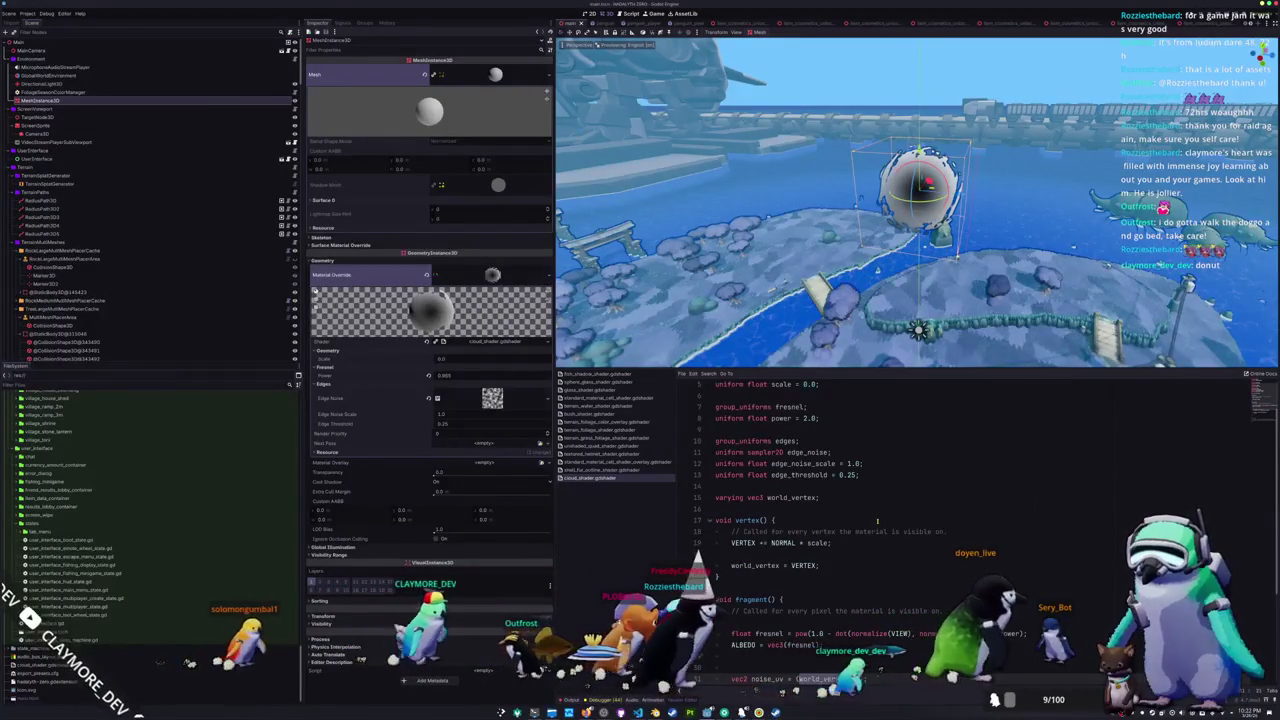
{"action": "scroll", "coordinate": [877, 521], "scroll_direction": "down", "scroll_amount": 4}
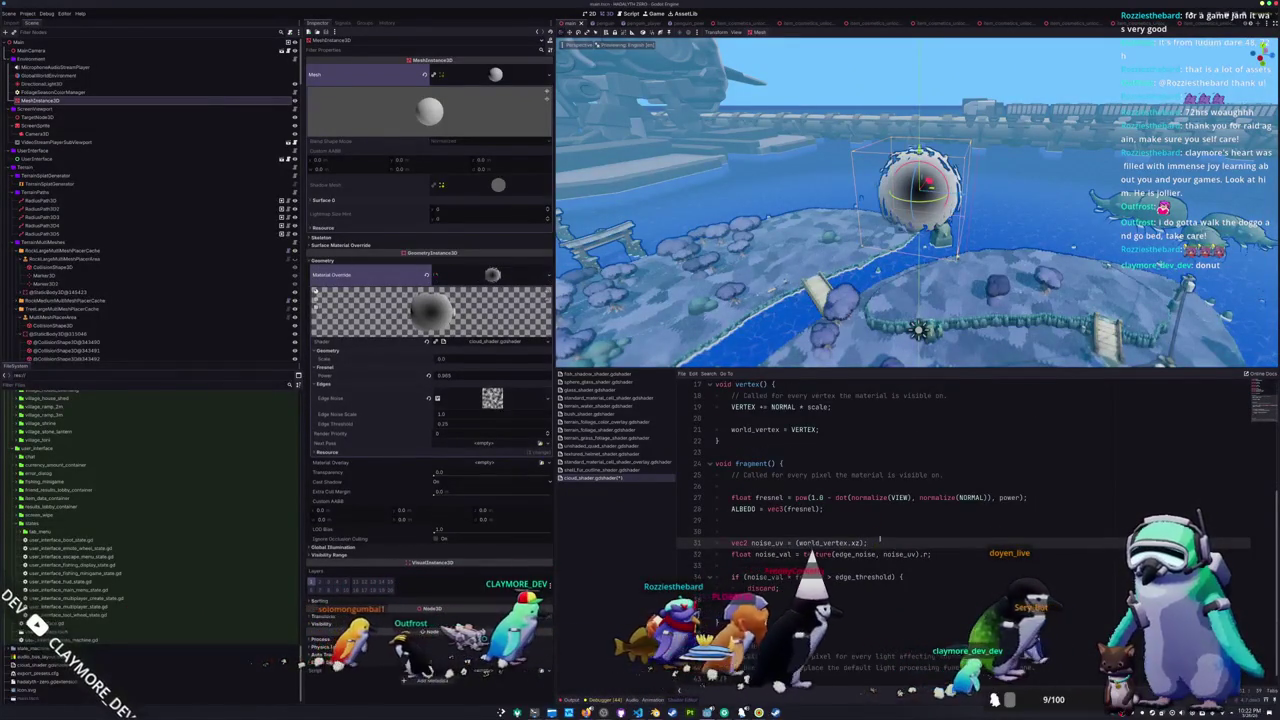
- Delete the stray parentheses so noise_uv reads world_vertex.xz, then move the sphere
{"action": "key", "text": "BackSpace"}
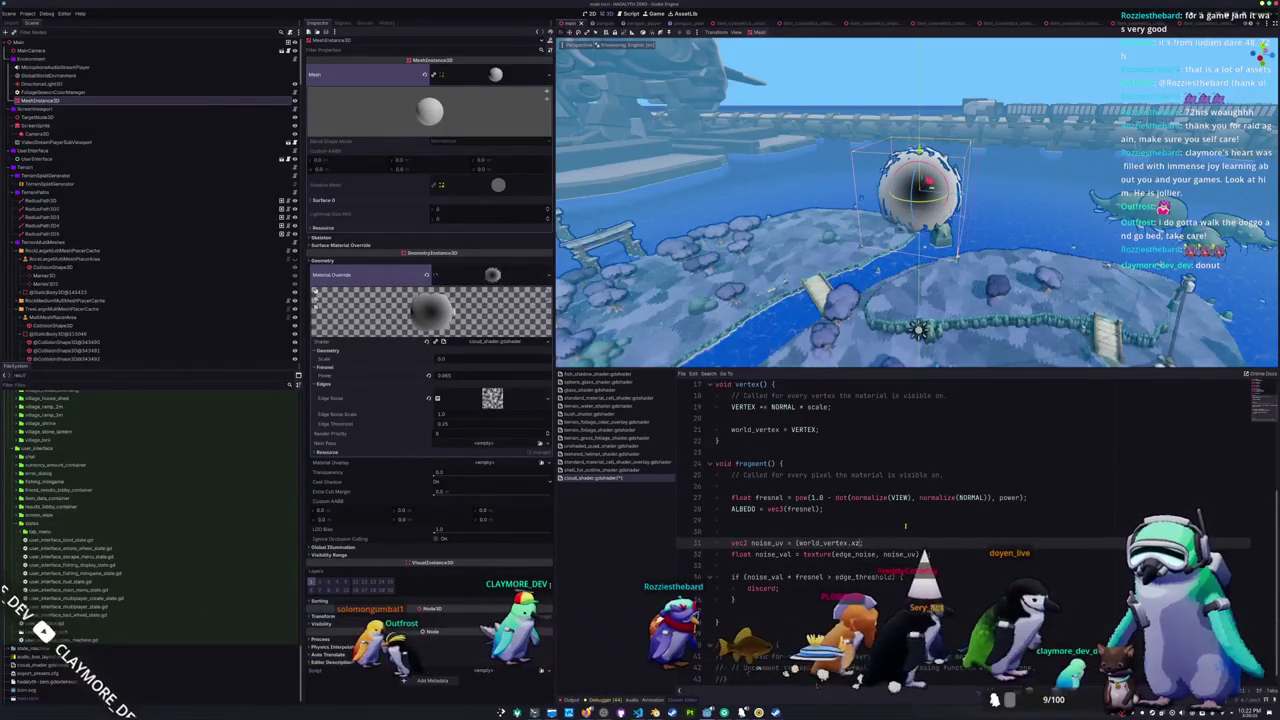
{"action": "left_click", "coordinate": [801, 543]}
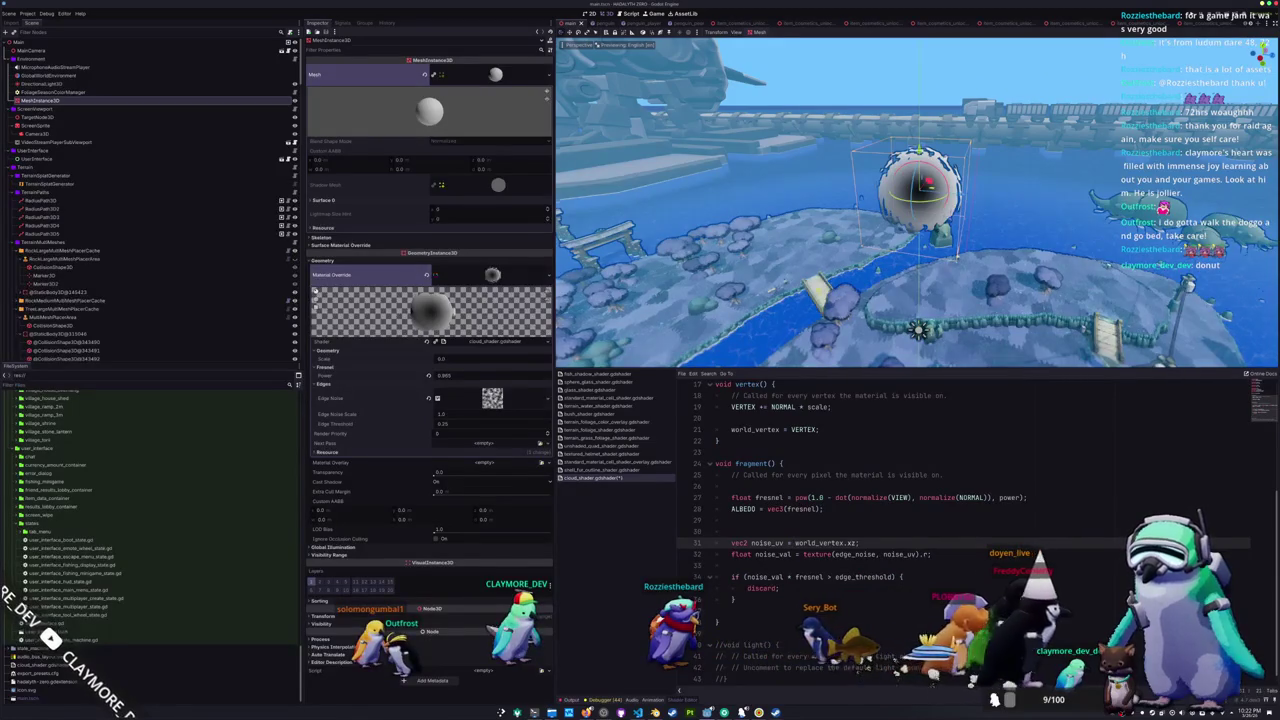
{"action": "key", "text": "BackSpace"}
{"action": "mouse_move", "coordinate": [915, 205]}
{"action": "left_mouse_down"}
{"action": "mouse_move", "coordinate": [877, 109]}
{"action": "mouse_move", "coordinate": [771, 109]}
{"action": "mouse_move", "coordinate": [770, 235]}
{"action": "mouse_move", "coordinate": [914, 291]}
{"action": "mouse_move", "coordinate": [951, 263]}
{"action": "mouse_move", "coordinate": [920, 229]}
{"action": "mouse_move", "coordinate": [917, 188]}
{"action": "left_mouse_up"}
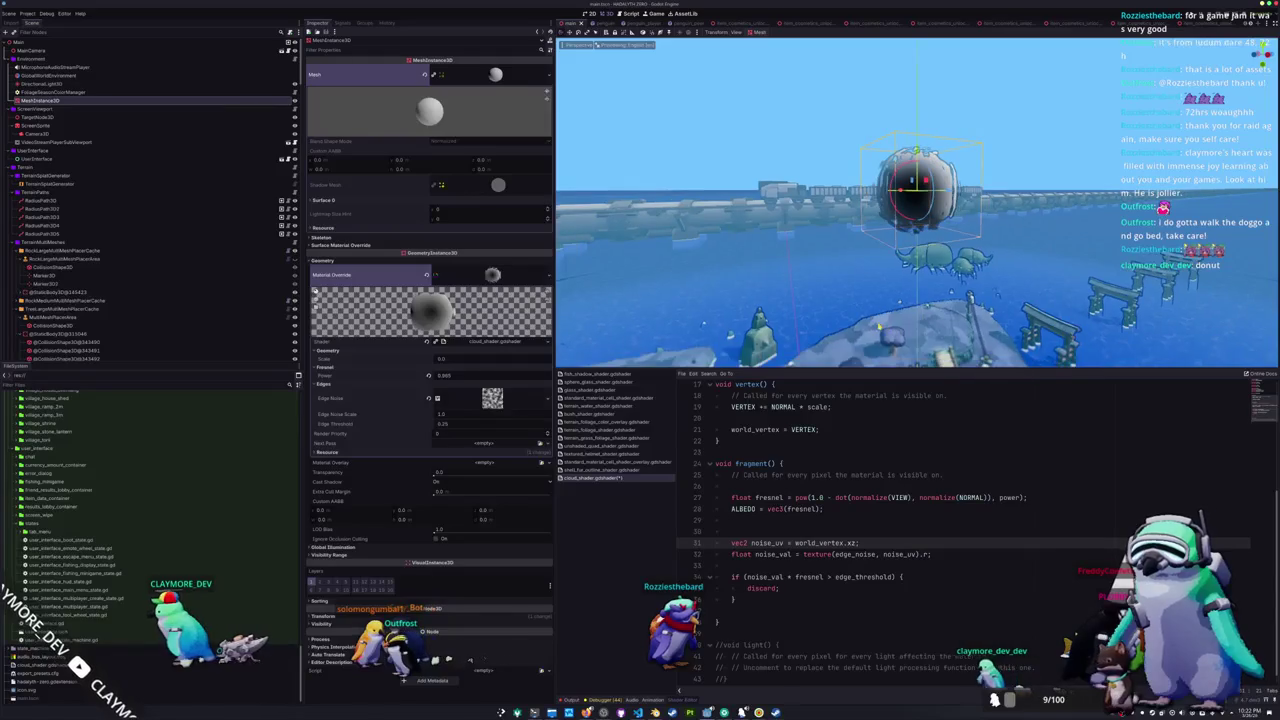
- Set Fresnel Power to 1.0
{"action": "left_click_drag", "start_coordinate": [445, 376], "coordinate": [436, 376]}
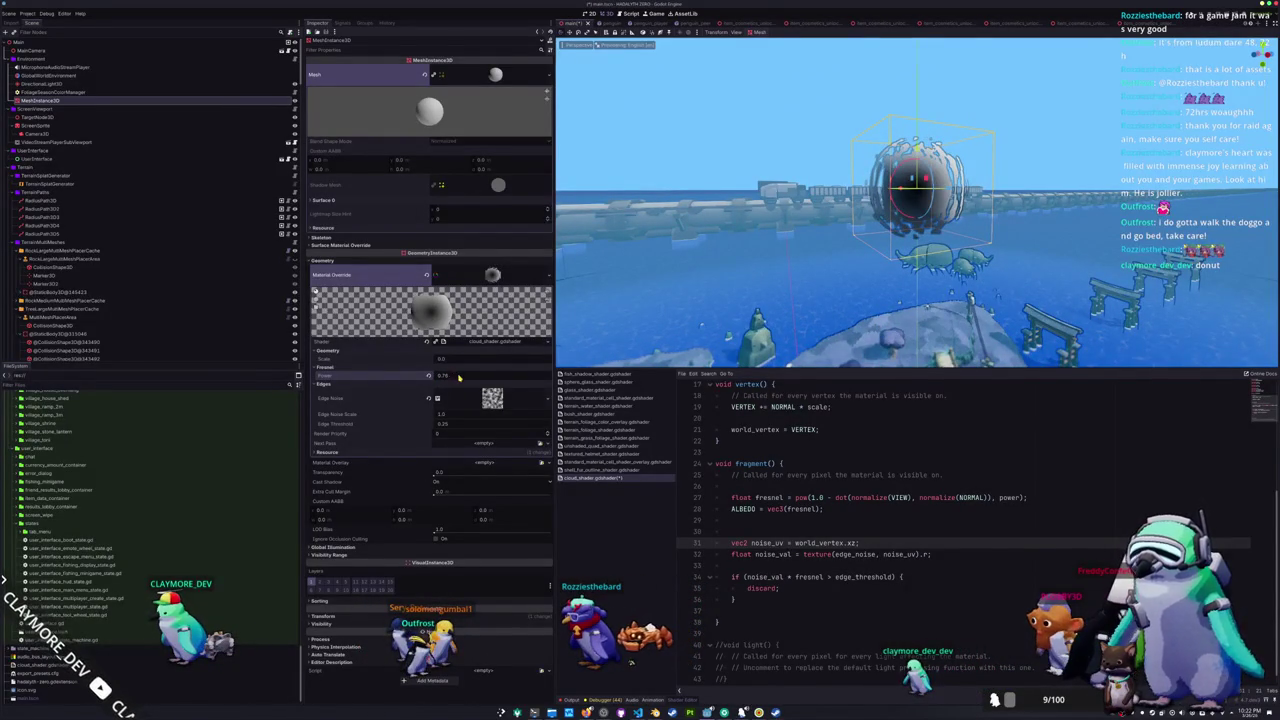
{"action": "type", "text": "1"}
{"action": "key", "text": "Return"}
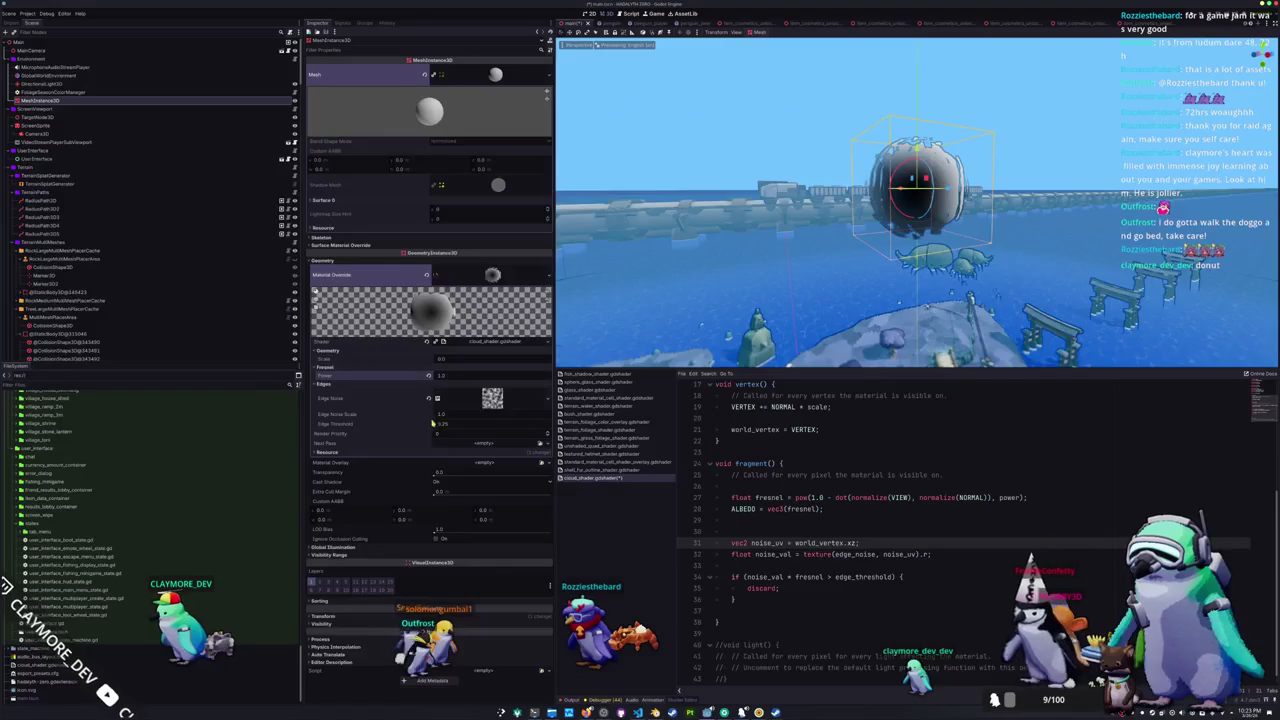
- Multiply noise_uv by edge_noise_scale, lower Edge Noise Scale to 0.125, and raise the scale
{"action": "mouse_move", "coordinate": [453, 414]}
{"action": "left_mouse_down"}
{"action": "mouse_move", "coordinate": [438, 414]}
{"action": "mouse_move", "coordinate": [450, 414]}
{"action": "left_mouse_up"}
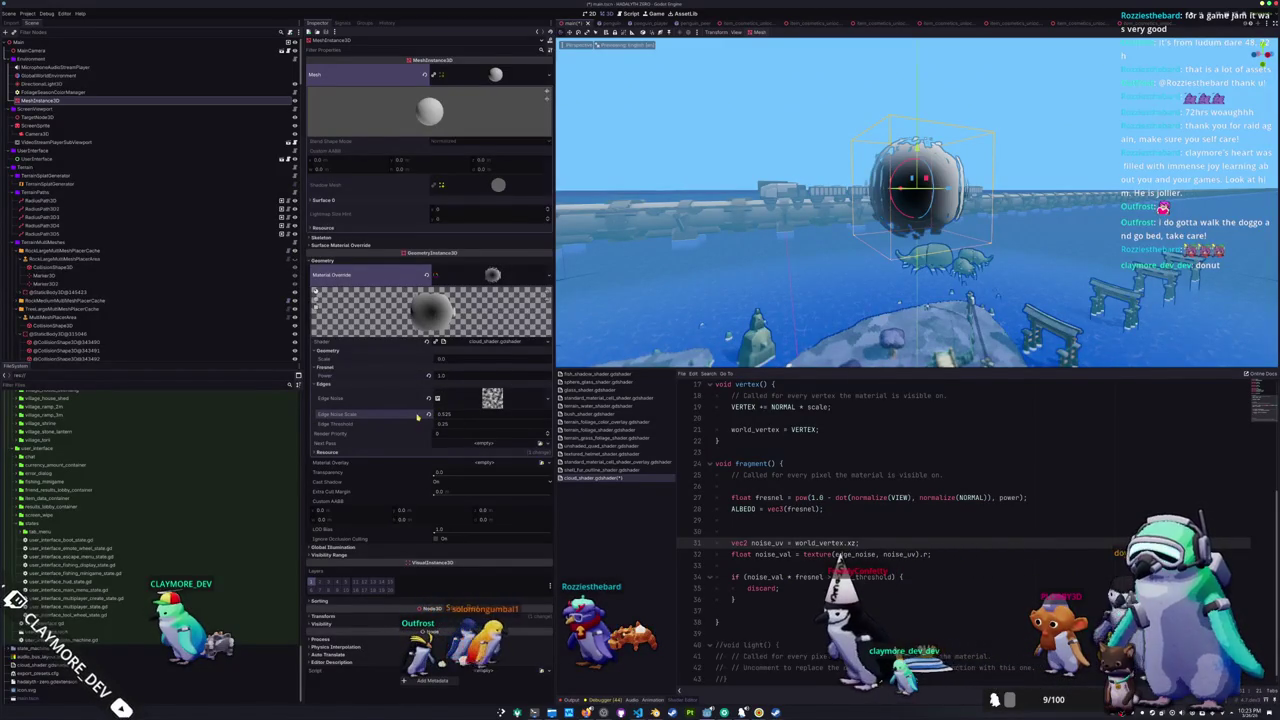
{"action": "left_click_drag", "start_coordinate": [757, 280], "coordinate": [782, 484]}
{"action": "type", "text": "* noise_"}
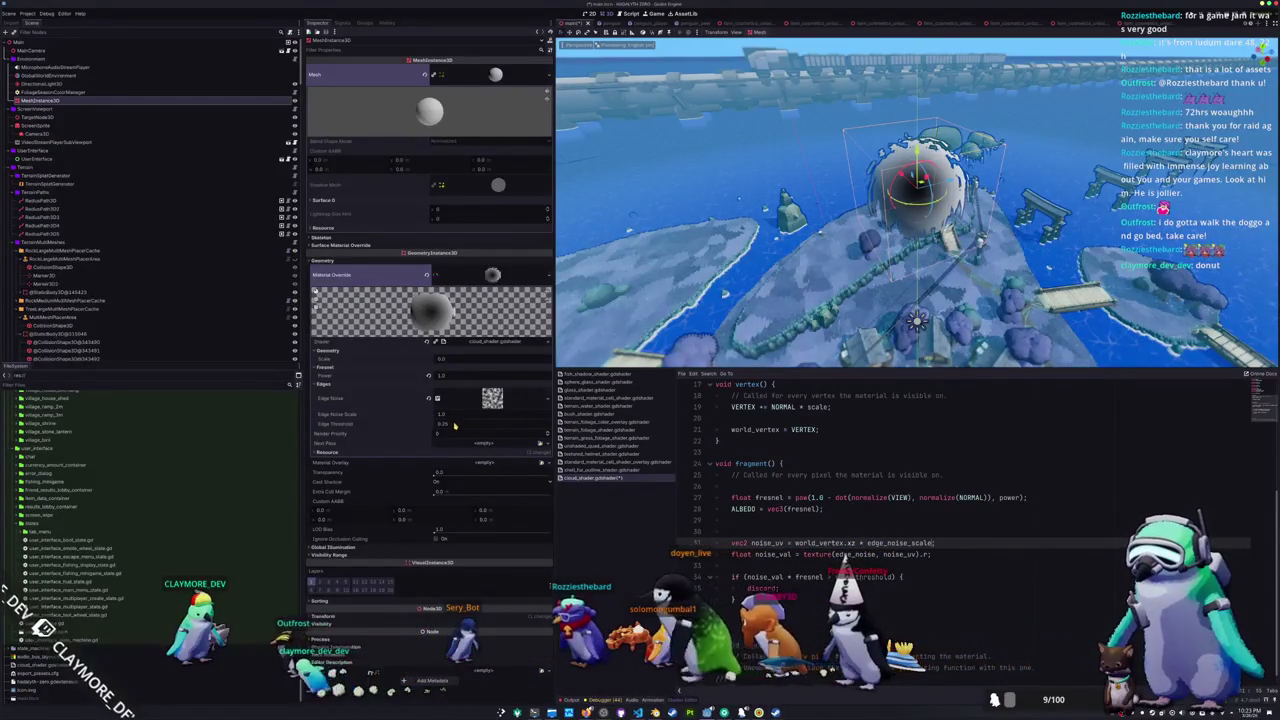
{"action": "left_click_drag", "start_coordinate": [459, 415], "coordinate": [400, 415]}
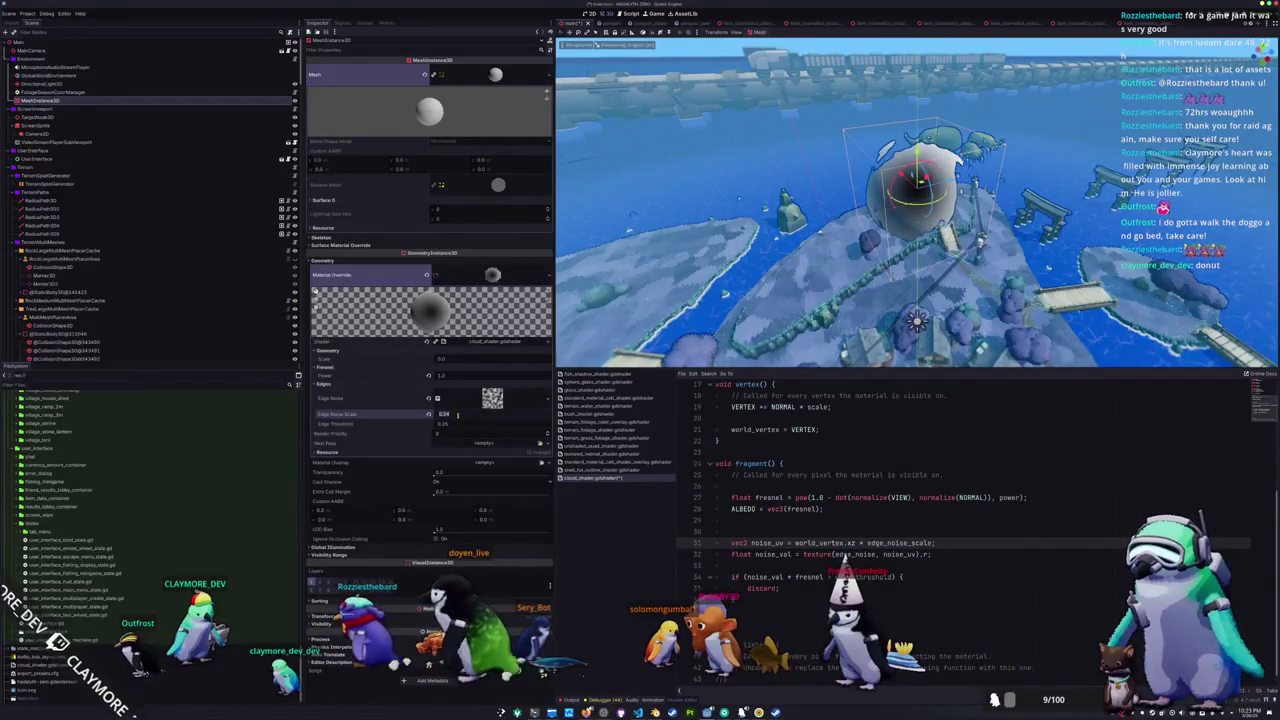
{"action": "key", "text": "KP_1"}
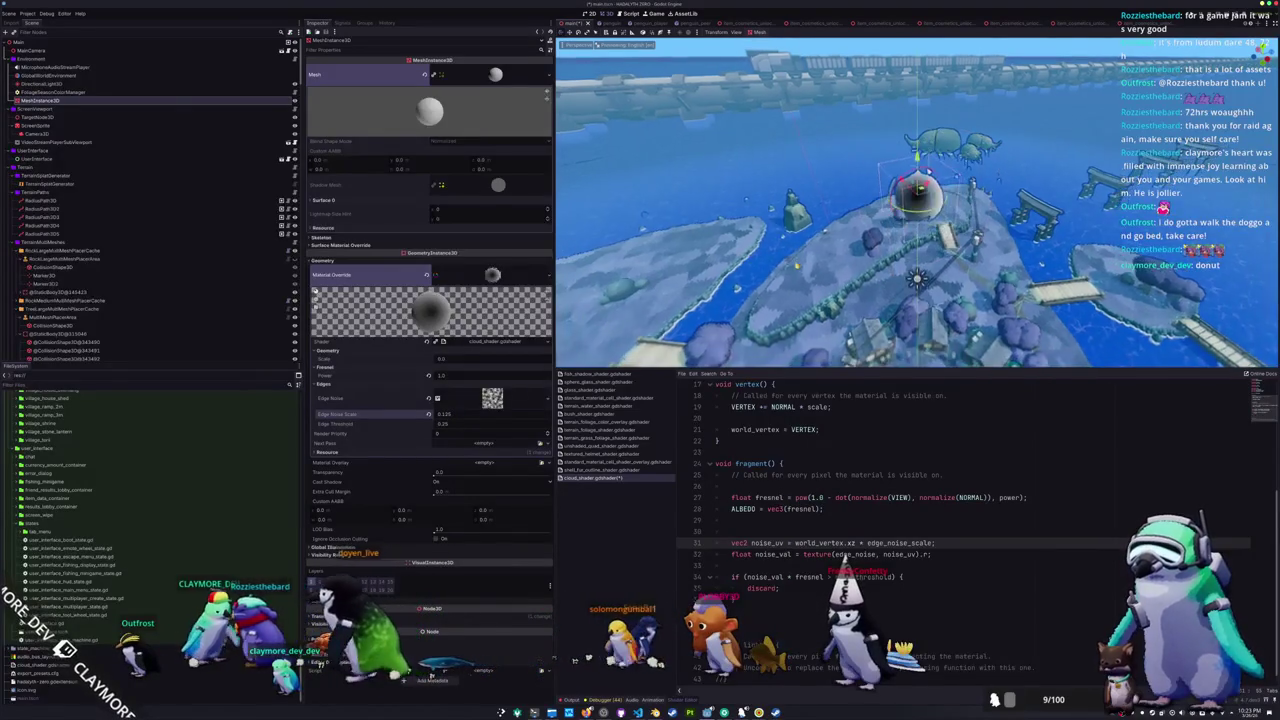
{"action": "mouse_move", "coordinate": [447, 361]}
{"action": "left_mouse_down"}
{"action": "mouse_move", "coordinate": [480, 360]}
{"action": "mouse_move", "coordinate": [449, 359]}
{"action": "left_mouse_up"}
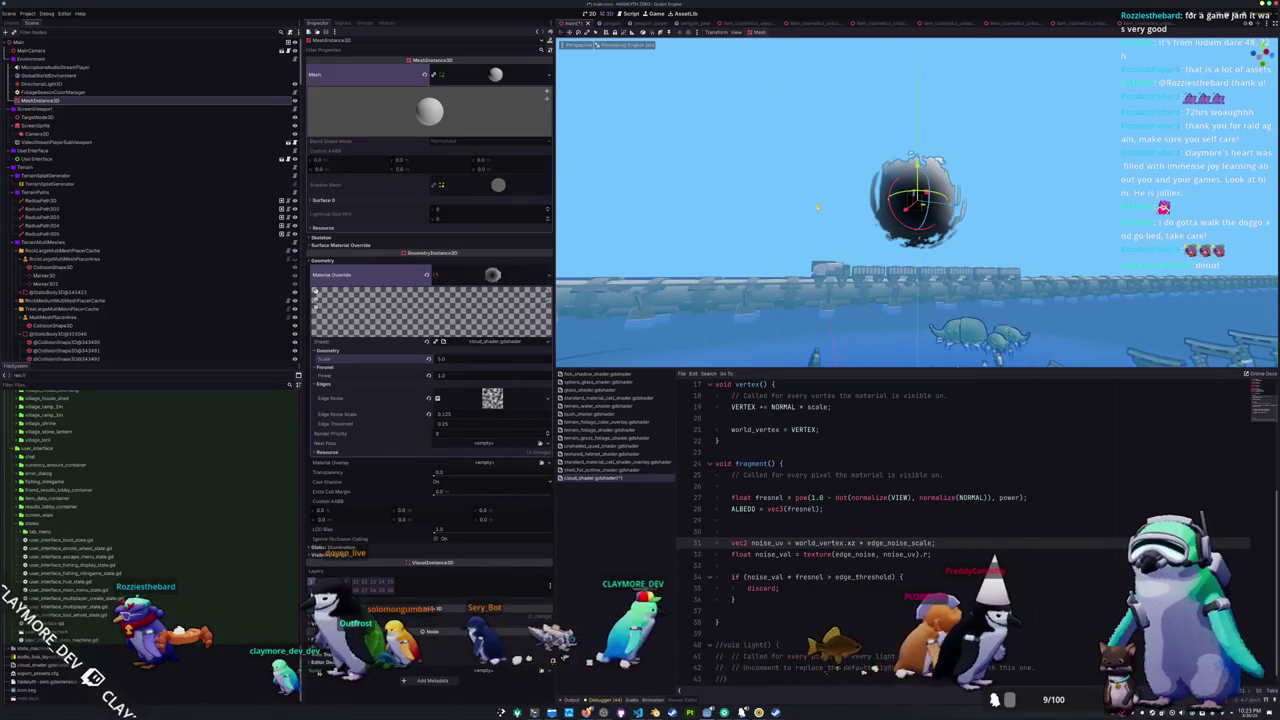
- Set the Edge Noise to Simplex Smooth with Fractal Type None
{"action": "left_click", "coordinate": [492, 400]}
{"action": "scroll", "coordinate": [480, 370], "scroll_direction": "down", "scroll_amount": 5}
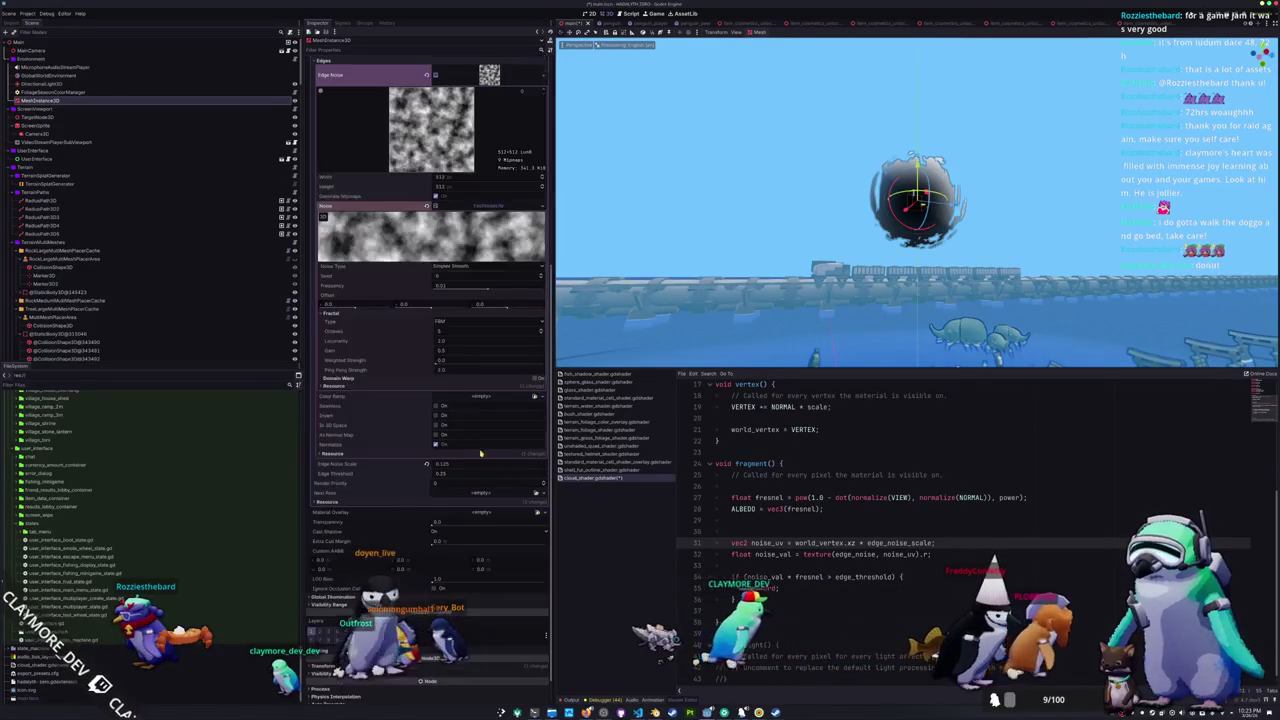
{"action": "left_click", "coordinate": [455, 268]}
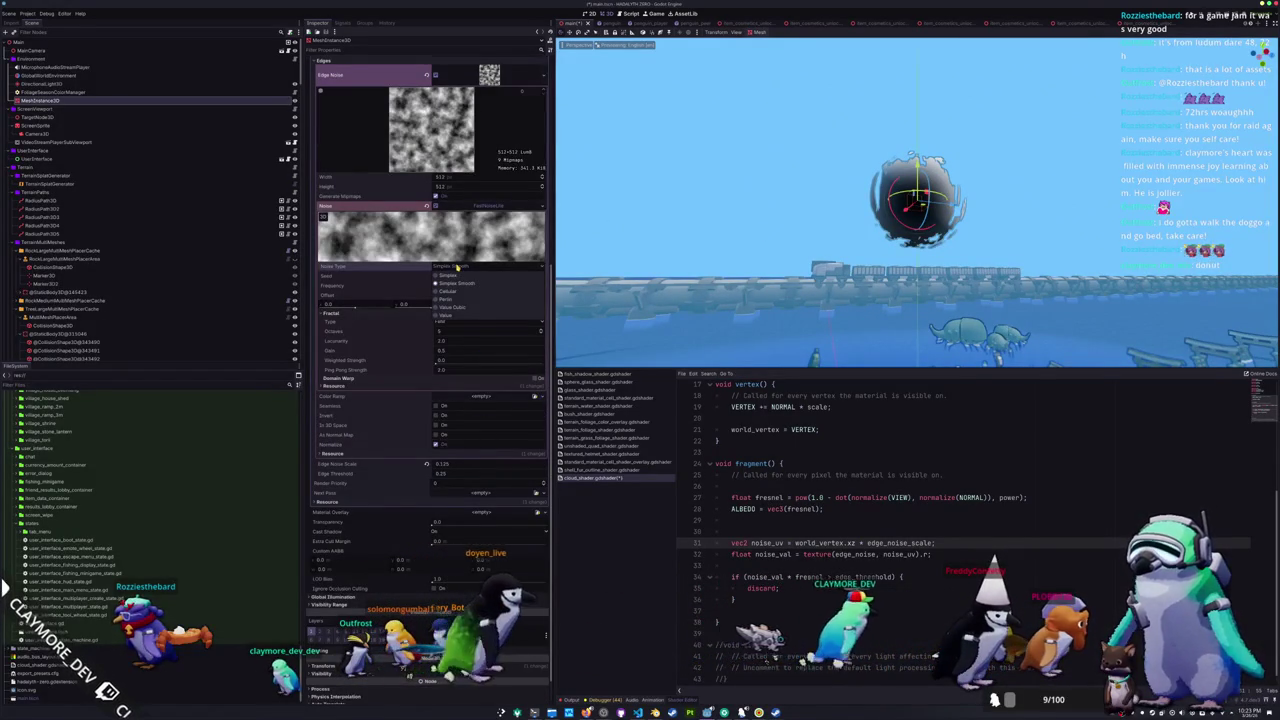
{"action": "left_click", "coordinate": [446, 283]}
{"action": "left_click", "coordinate": [525, 327]}
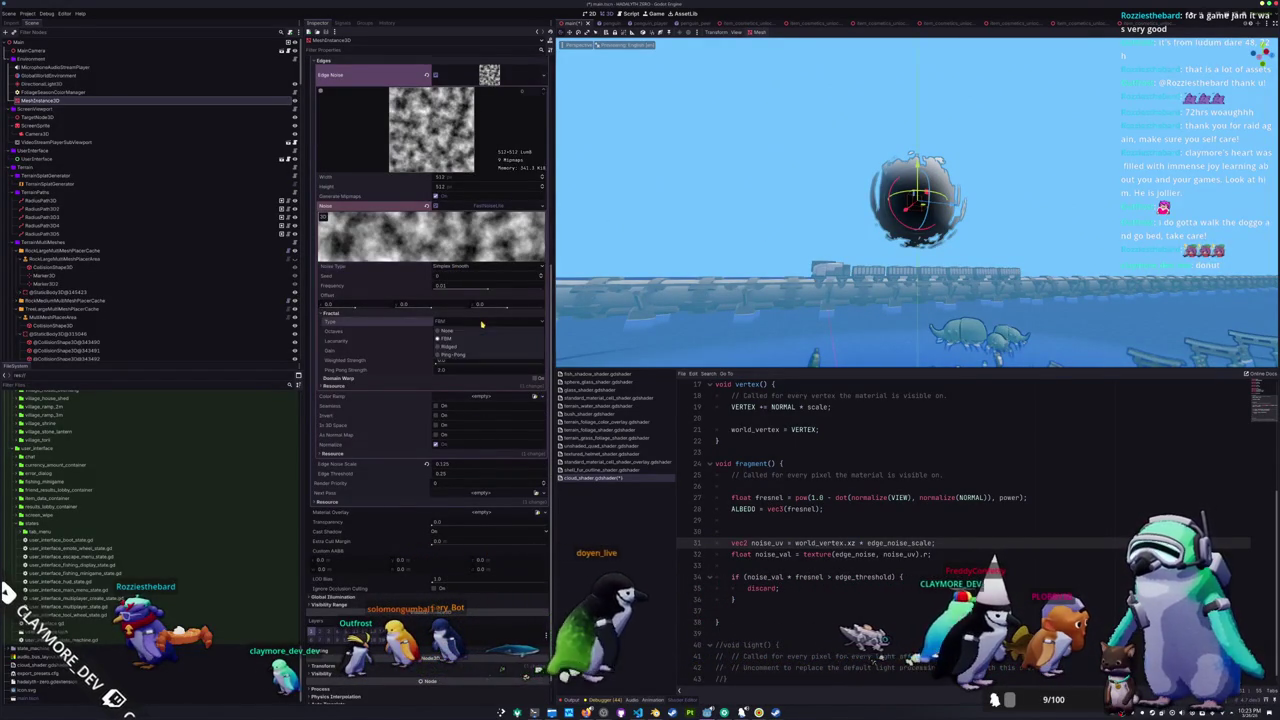
{"action": "left_click", "coordinate": [470, 335]}
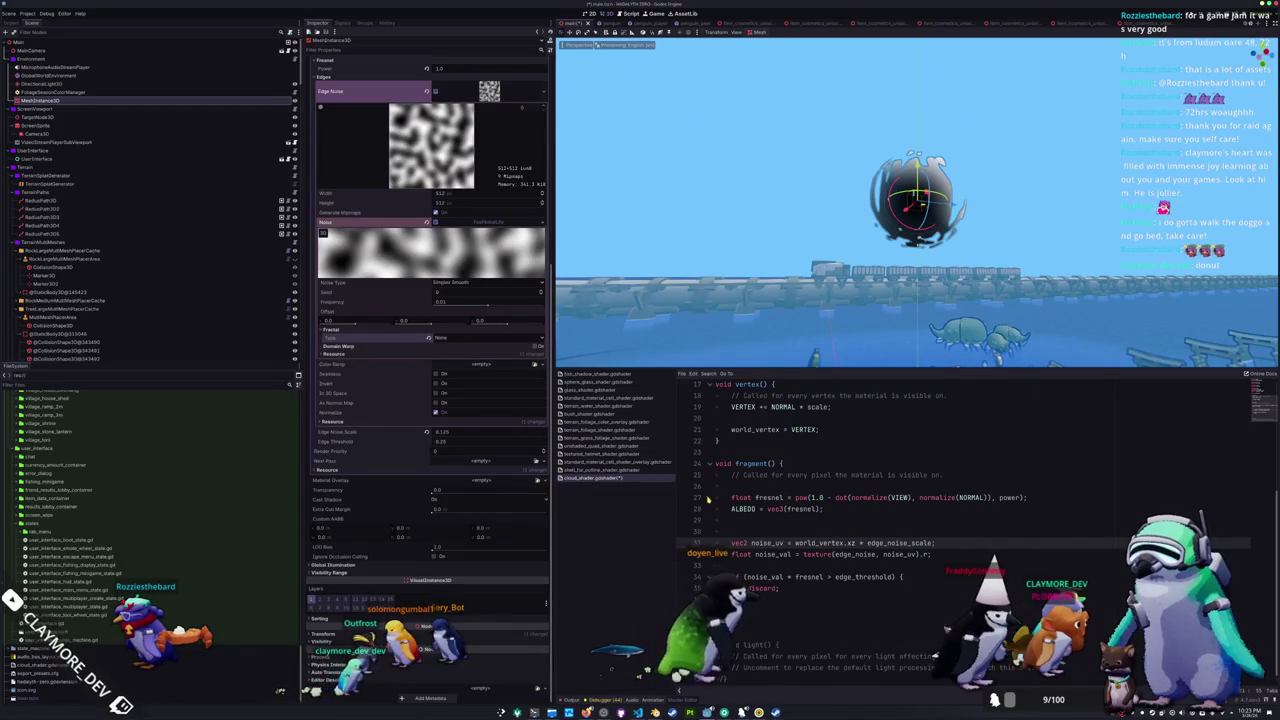
{"action": "scroll", "coordinate": [410, 512], "scroll_direction": "up", "scroll_amount": 2}
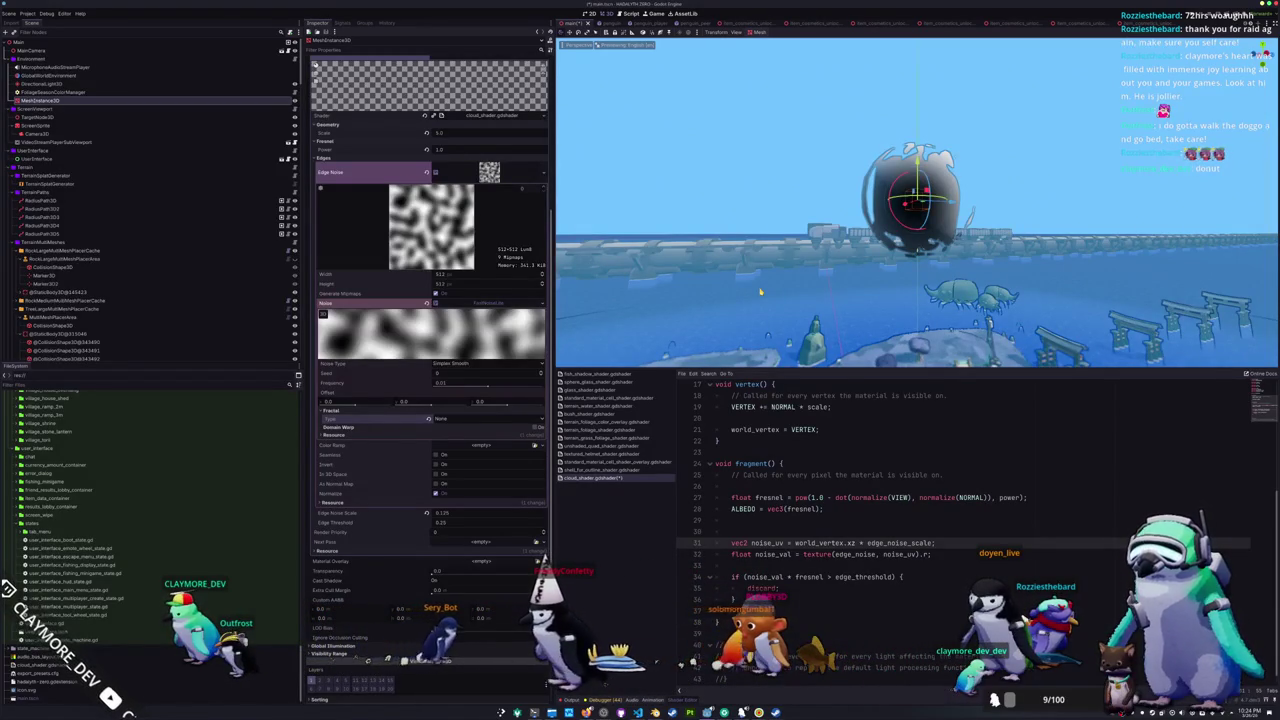
- Assign a new SphereMesh to the mesh instance
{"action": "scroll", "coordinate": [325, 208], "scroll_direction": "up", "scroll_amount": 5}
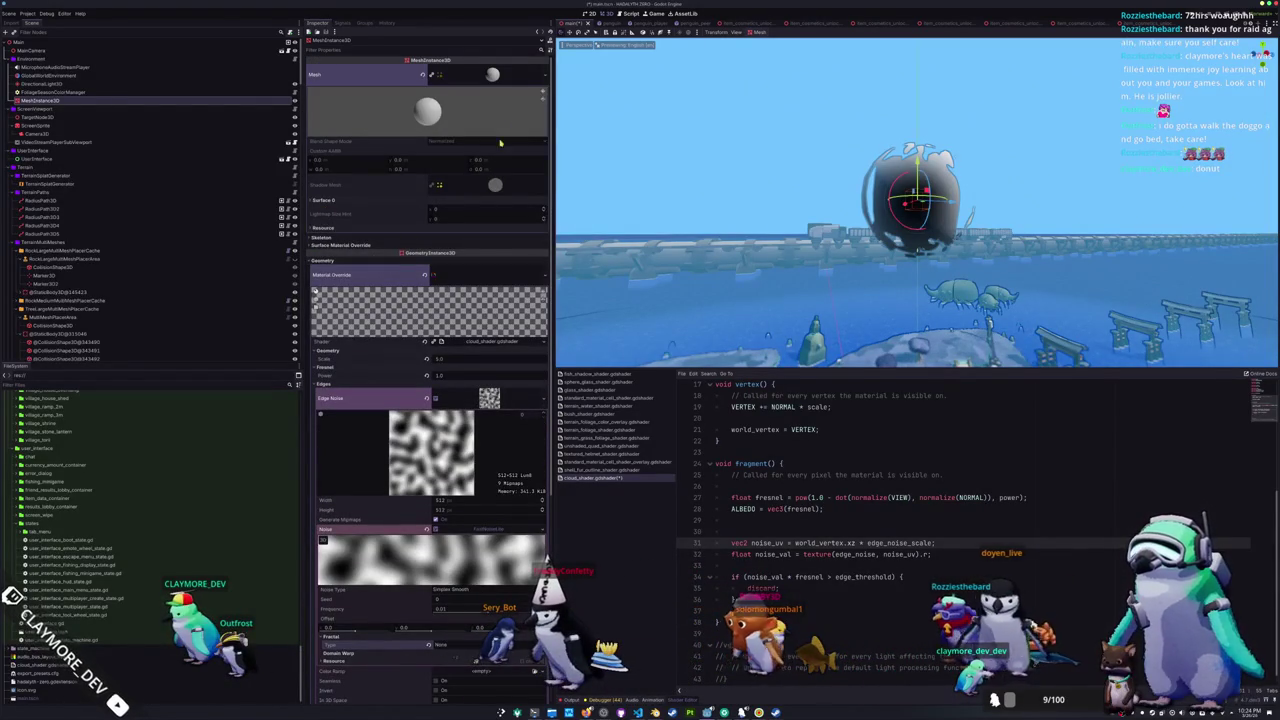
{"action": "left_click", "coordinate": [544, 77]}
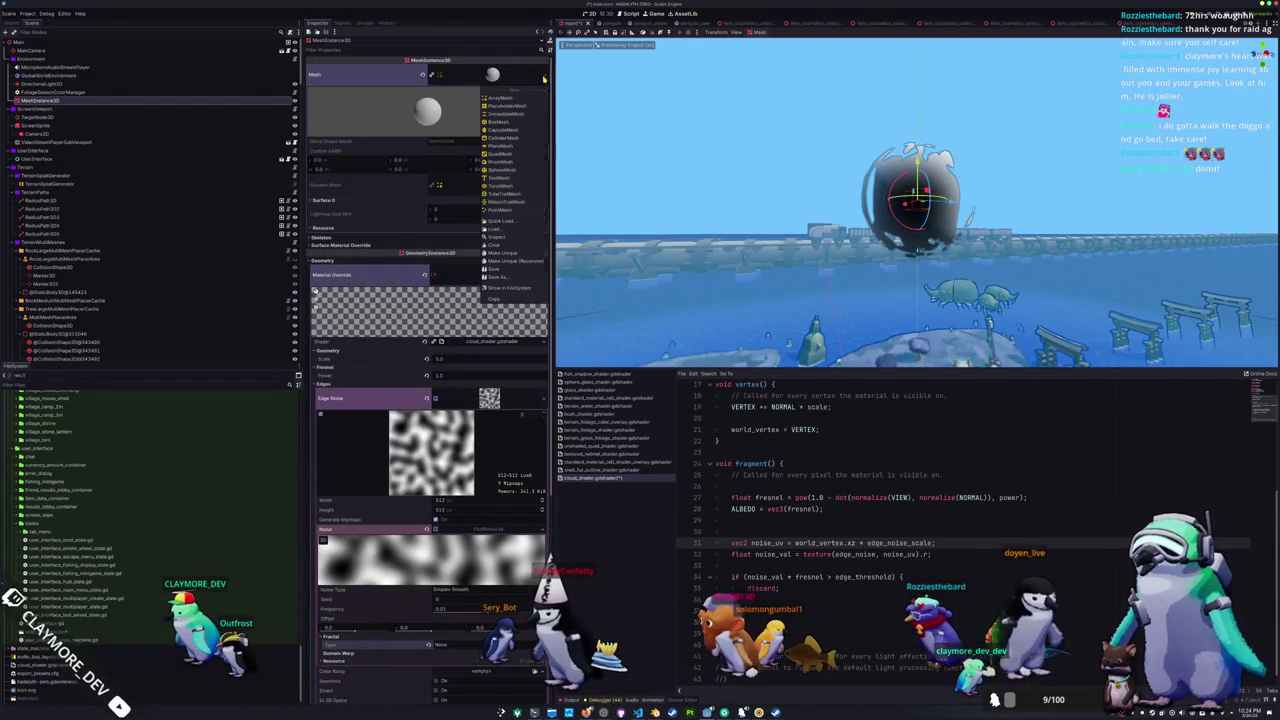
{"action": "left_click", "coordinate": [501, 172]}
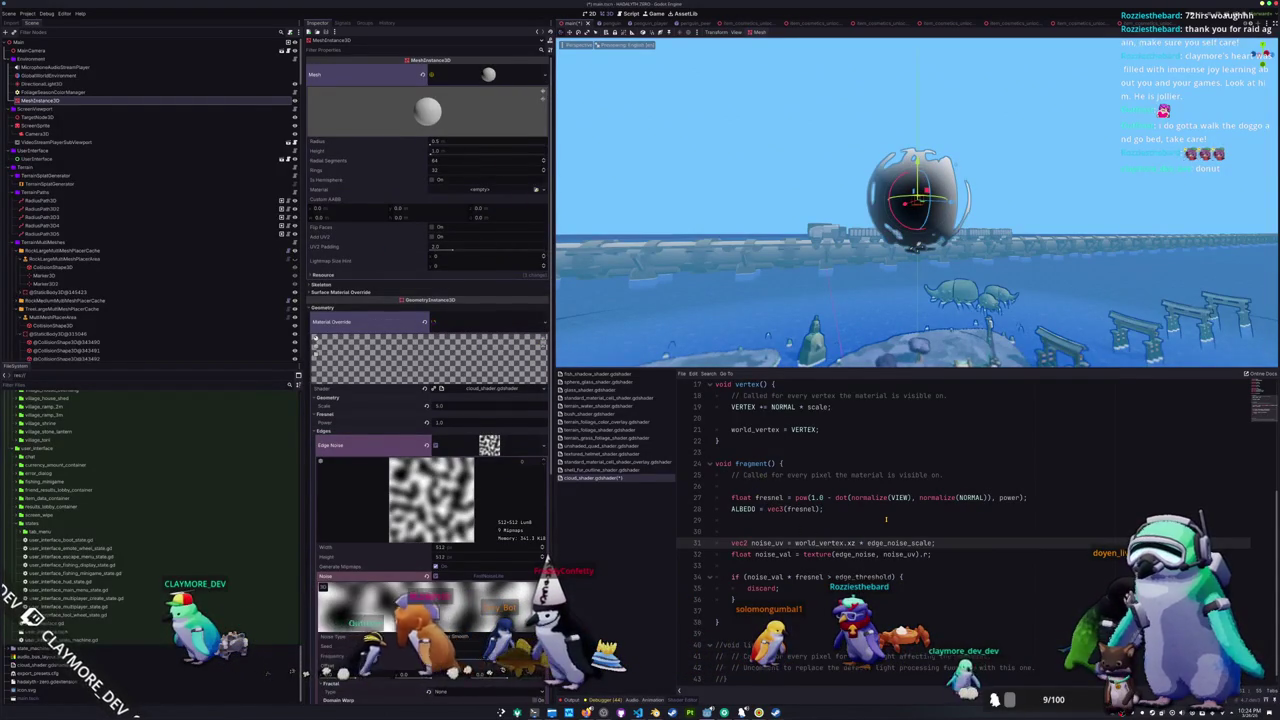
- Replace noise_uv with UV in the edge_noise texture() lookup on line 32
{"action": "double_click", "coordinate": [900, 554]}
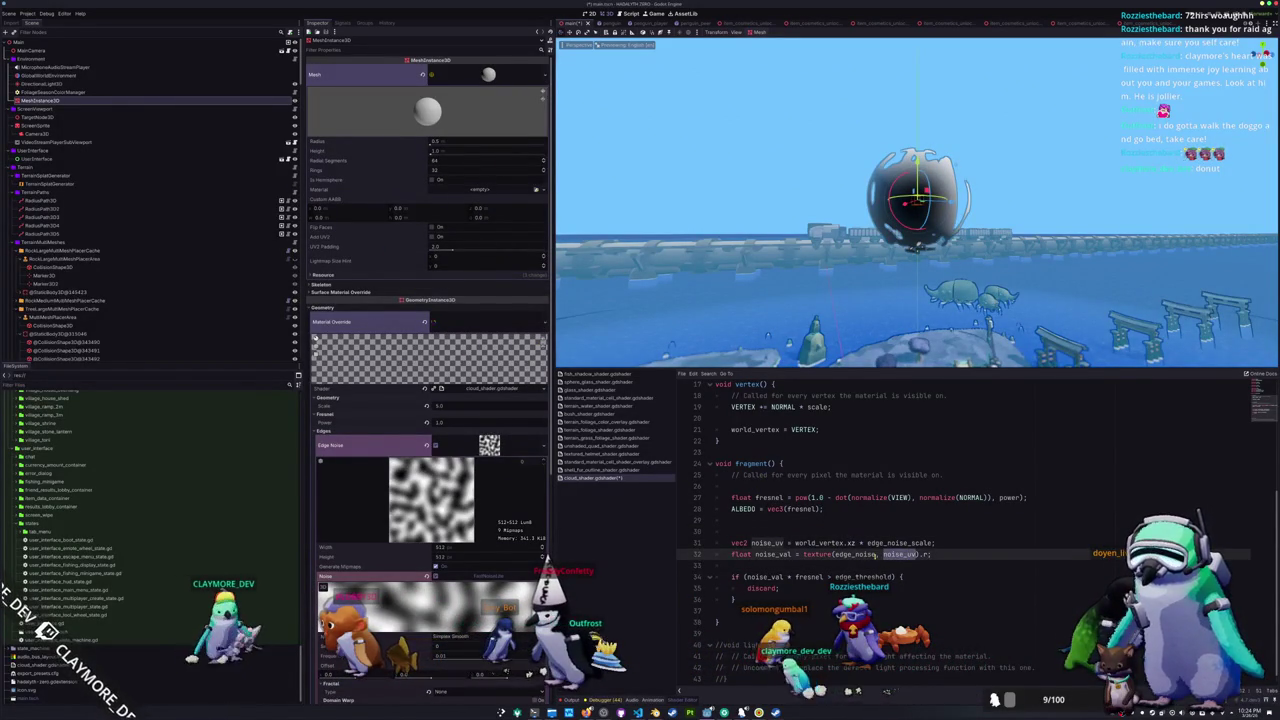
{"action": "type", "text": "UV"}
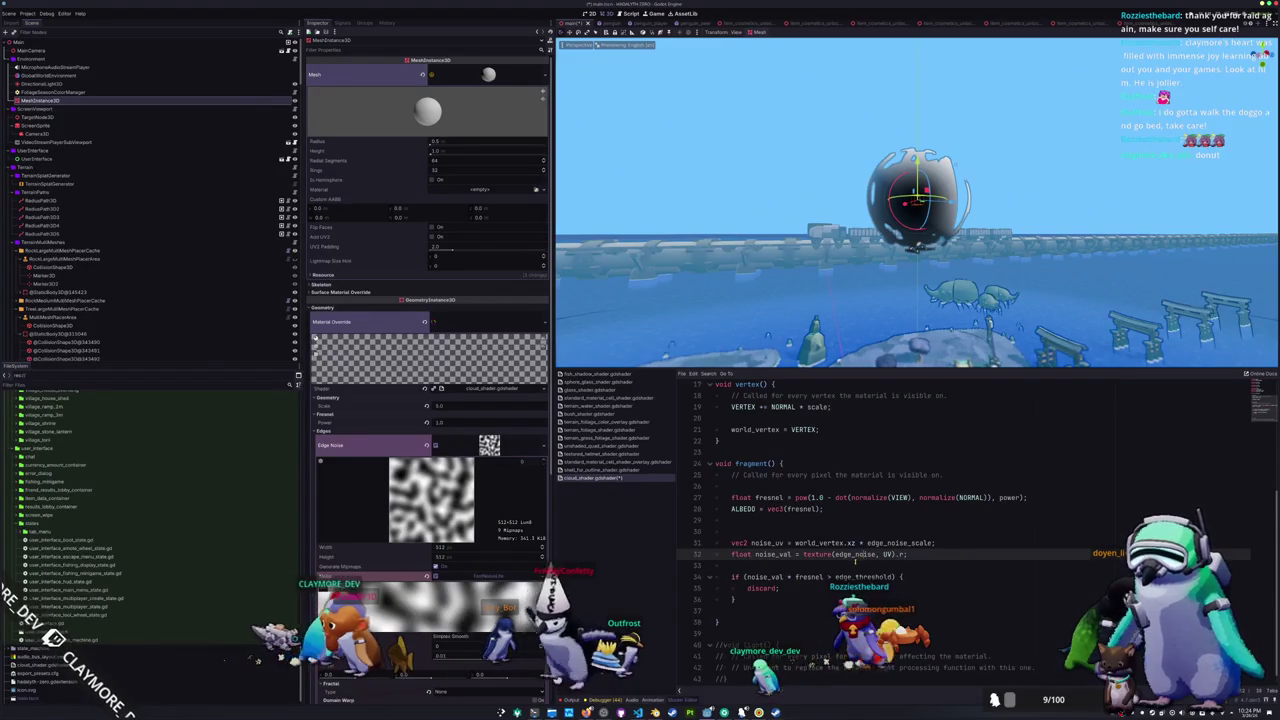
{"action": "left_click", "coordinate": [855, 562]}
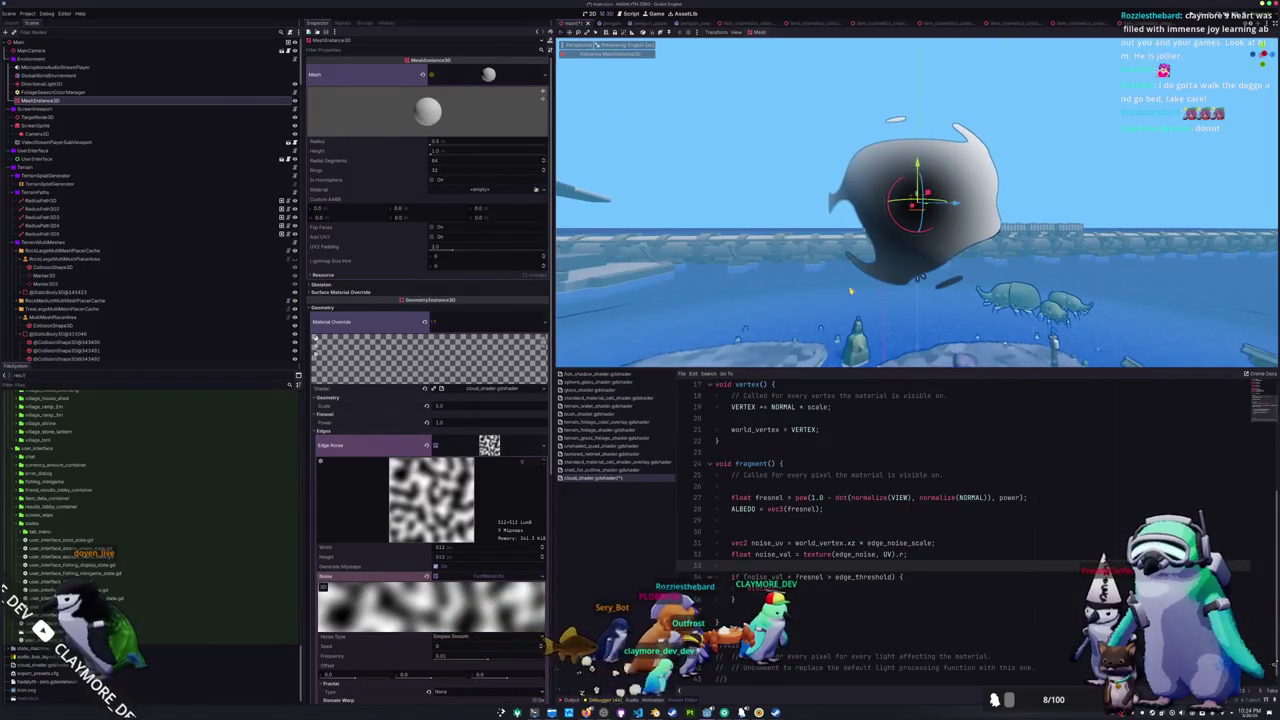
{"action": "scroll", "coordinate": [400, 487], "scroll_direction": "down", "scroll_amount": 4}
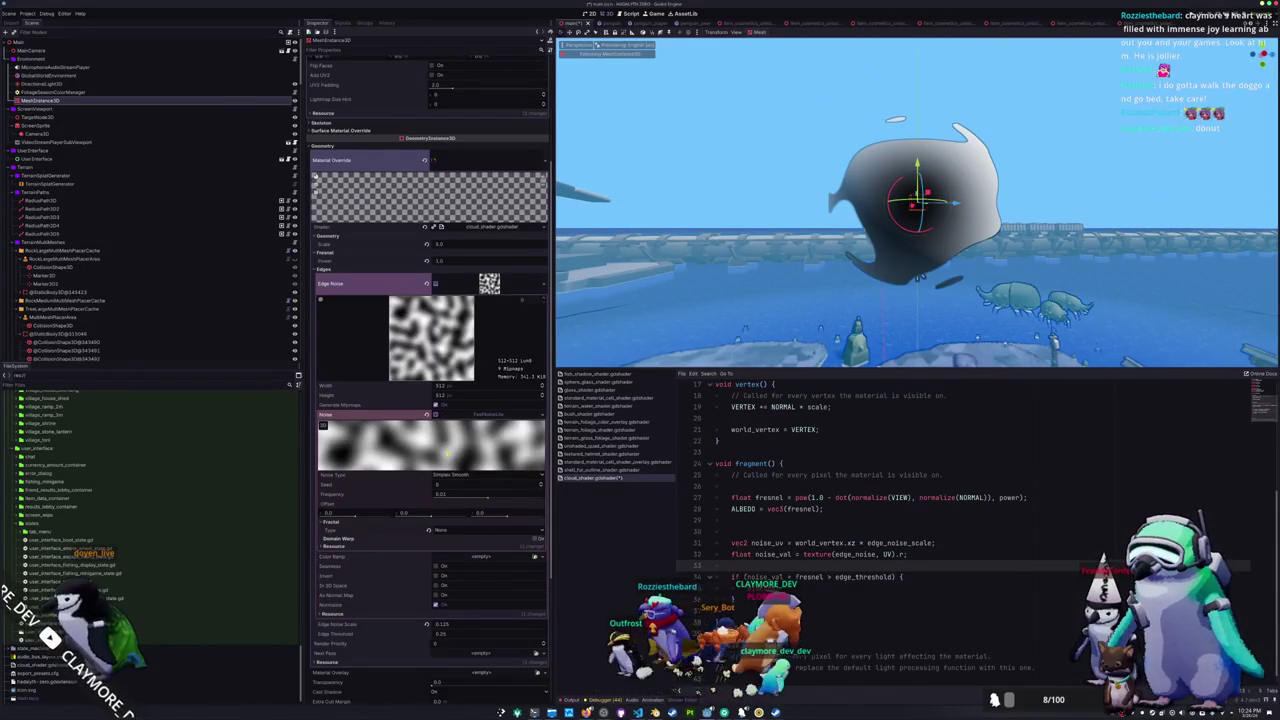
- Raise the noise frequency, collapse its settings, and select fresnel in the discard condition
{"action": "left_click_drag", "start_coordinate": [490, 498], "coordinate": [468, 497]}
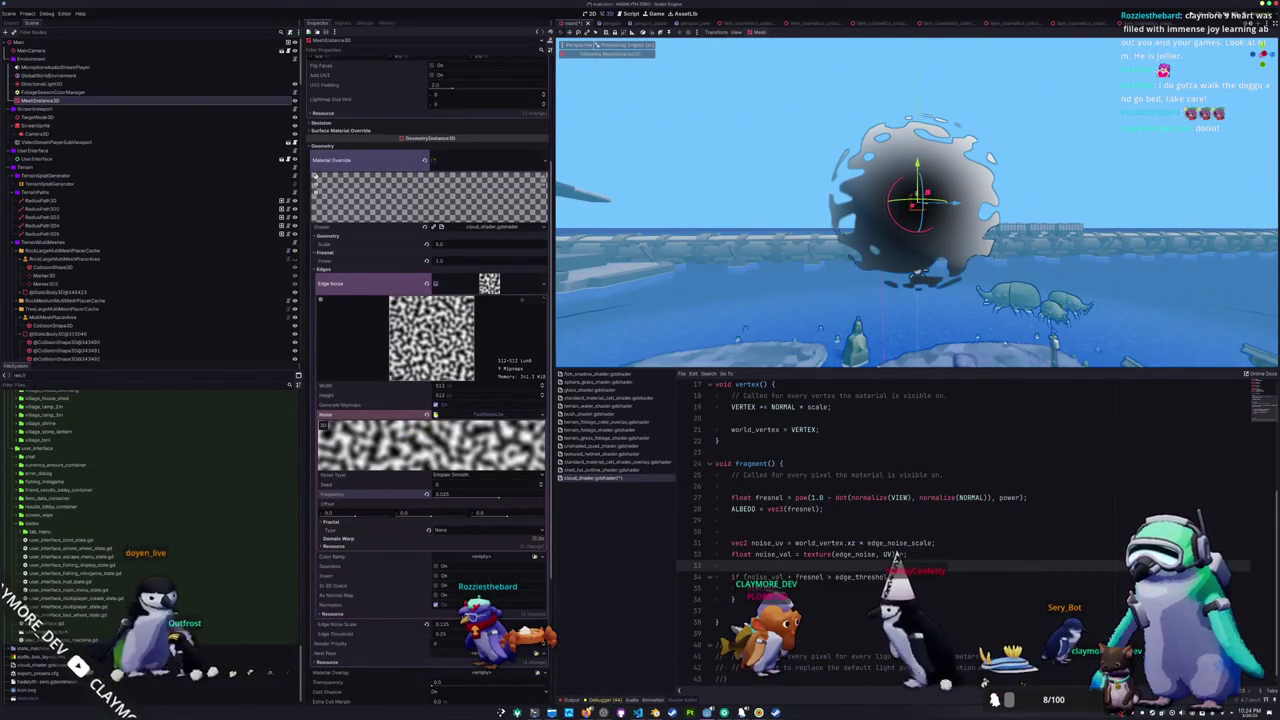
{"action": "left_click", "coordinate": [466, 412]}
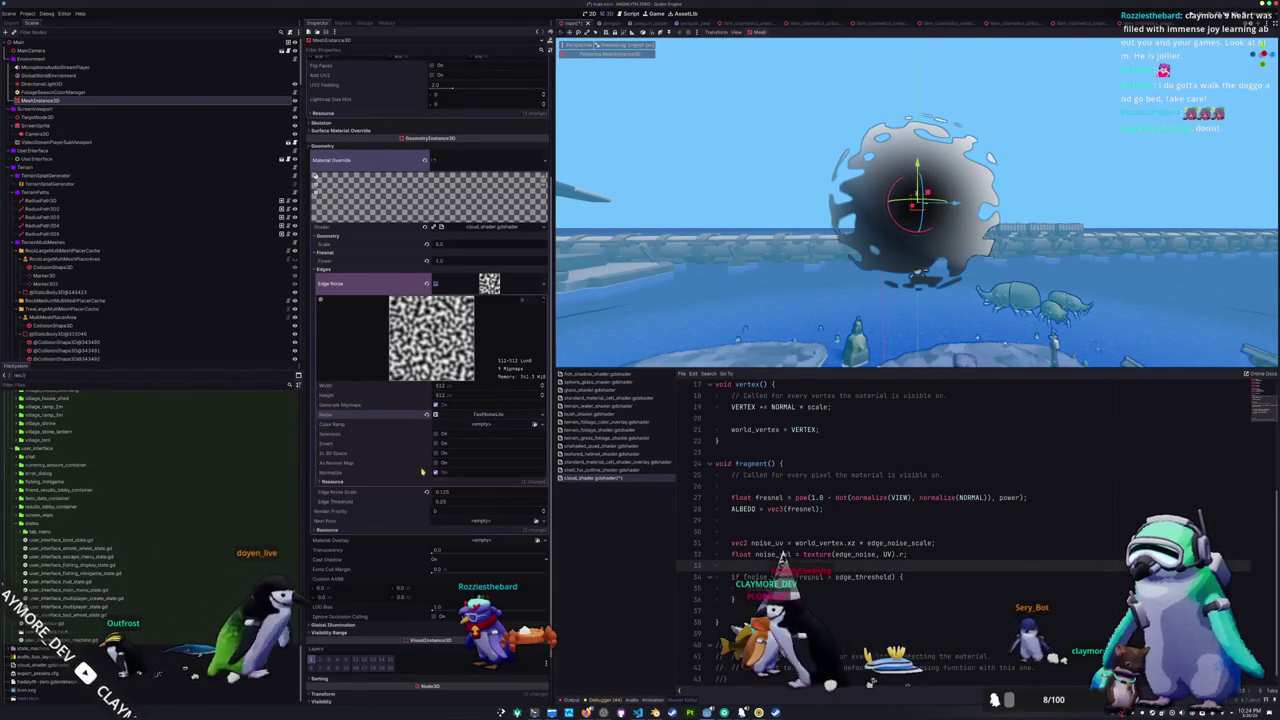
{"action": "left_click", "coordinate": [822, 577]}
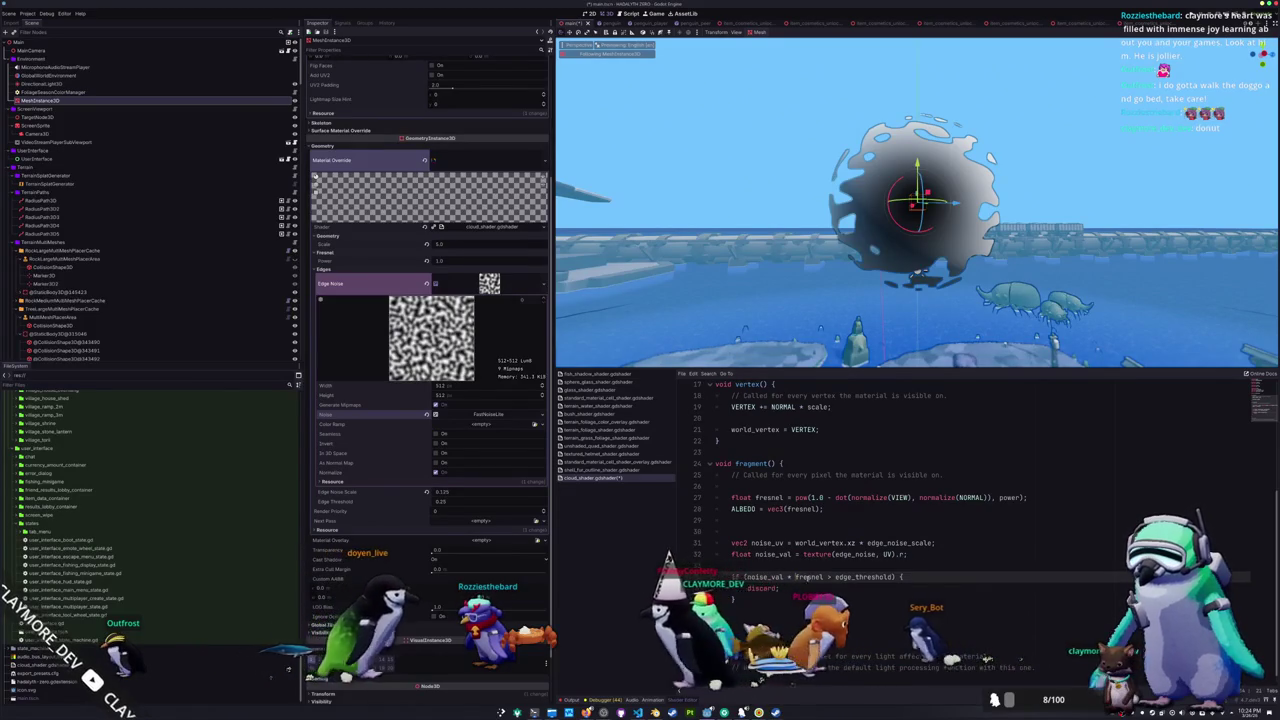
{"action": "double_click", "coordinate": [808, 577]}
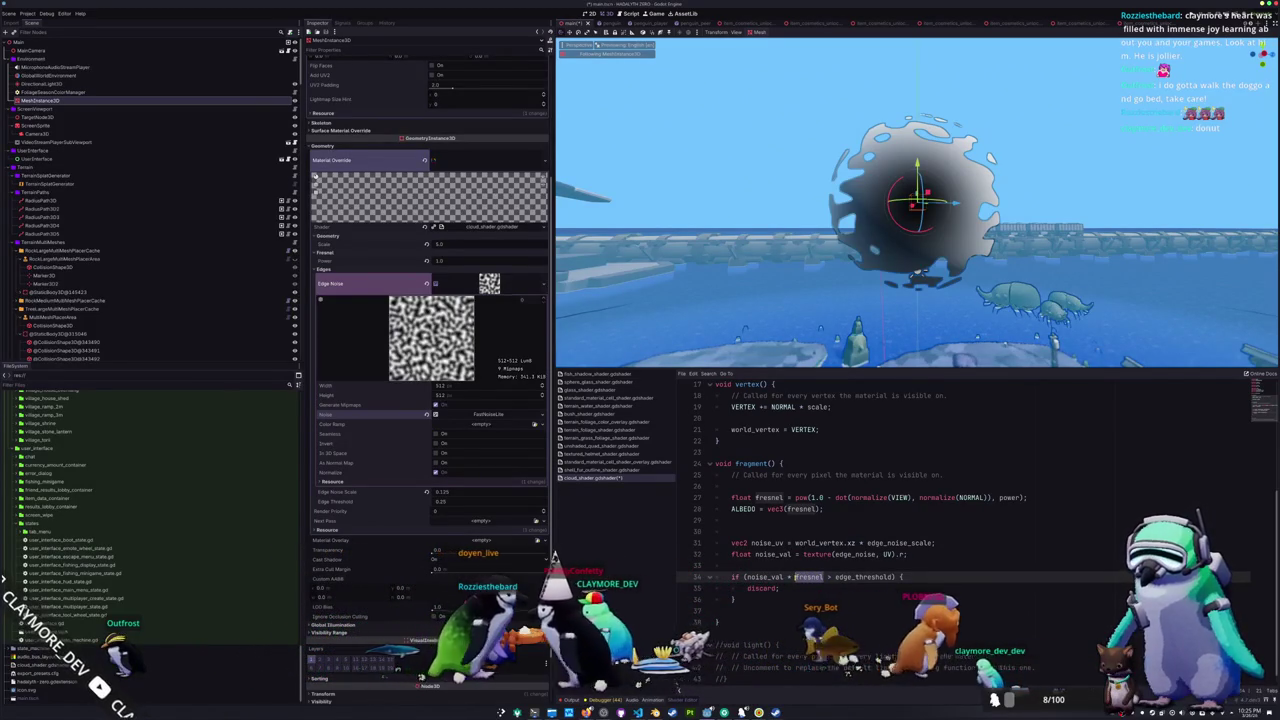
{"action": "left_click", "coordinate": [797, 567]}
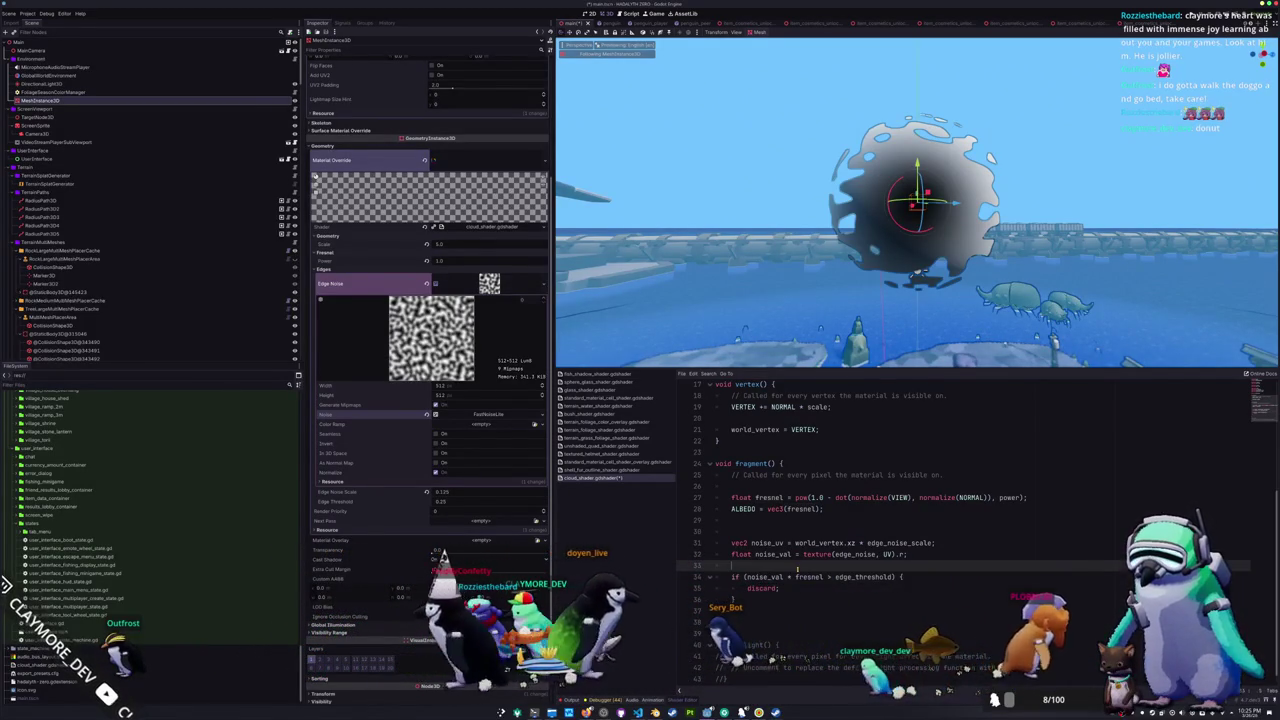
{"action": "double_click", "coordinate": [809, 577]}
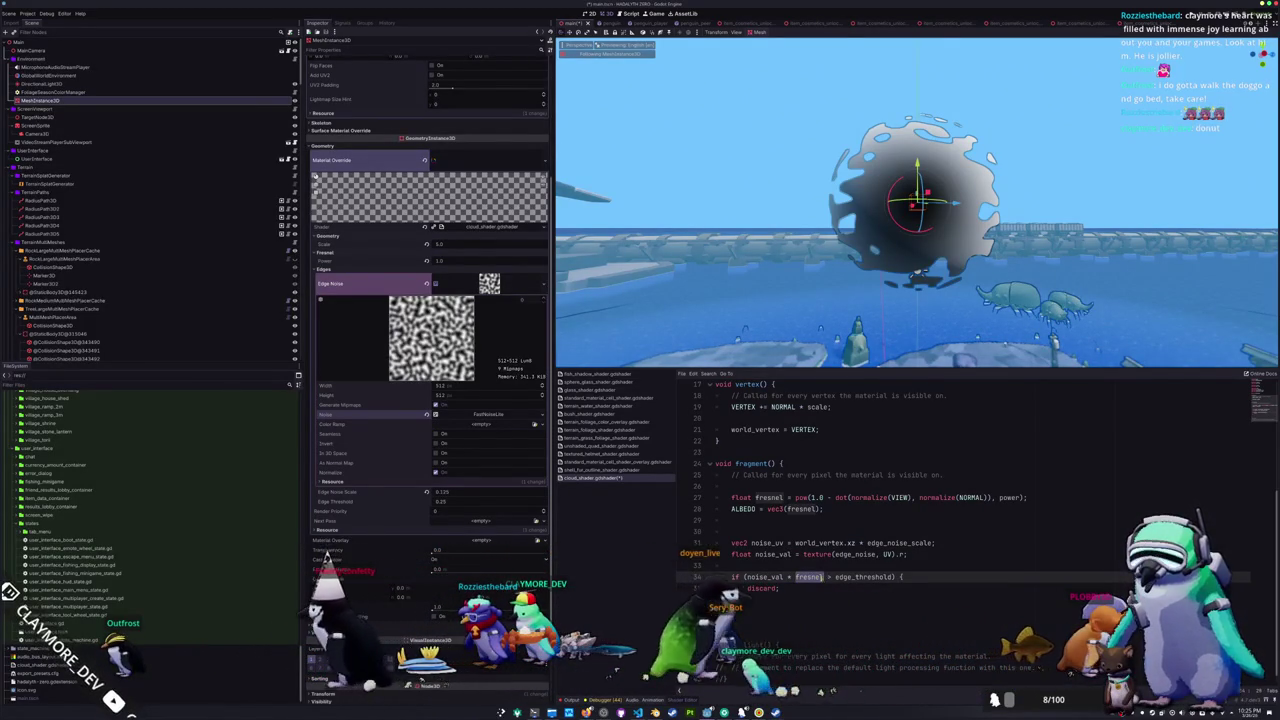
- Review the fresnel calculation and discard lines in the shader code
{"action": "left_click", "coordinate": [813, 497]}
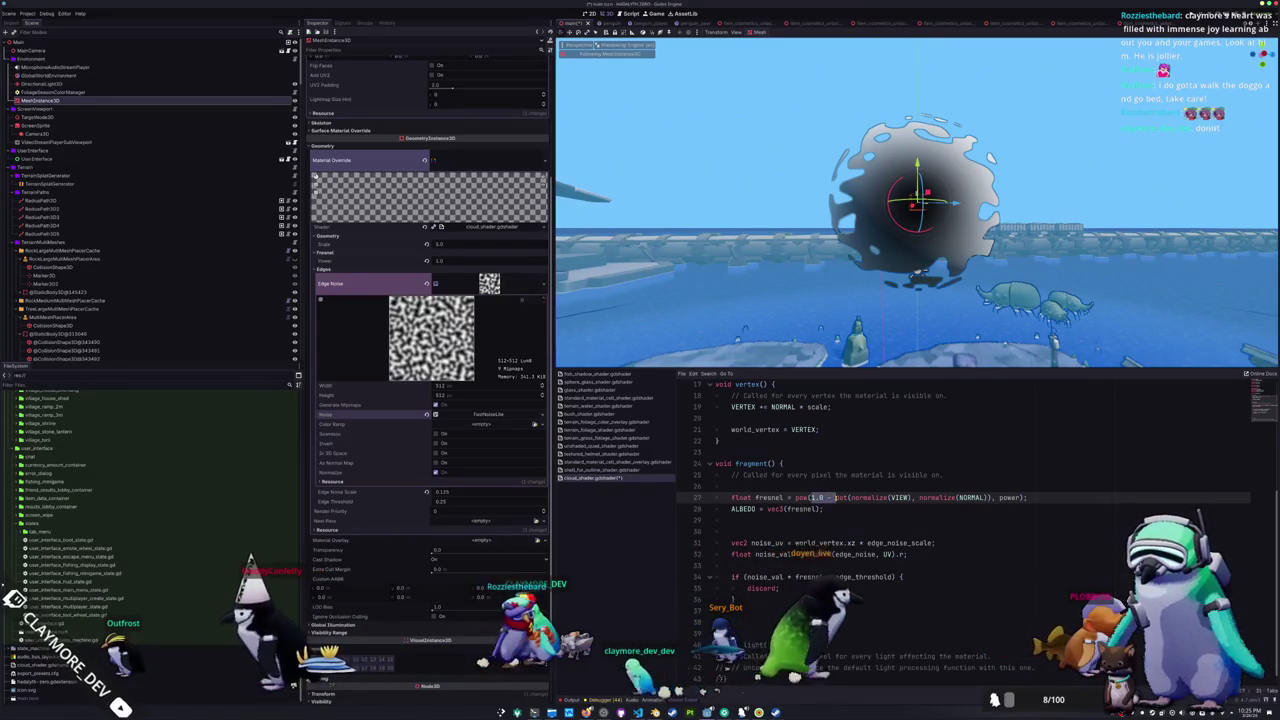
{"action": "left_click", "coordinate": [817, 520]}
{"action": "left_click", "coordinate": [797, 577]}
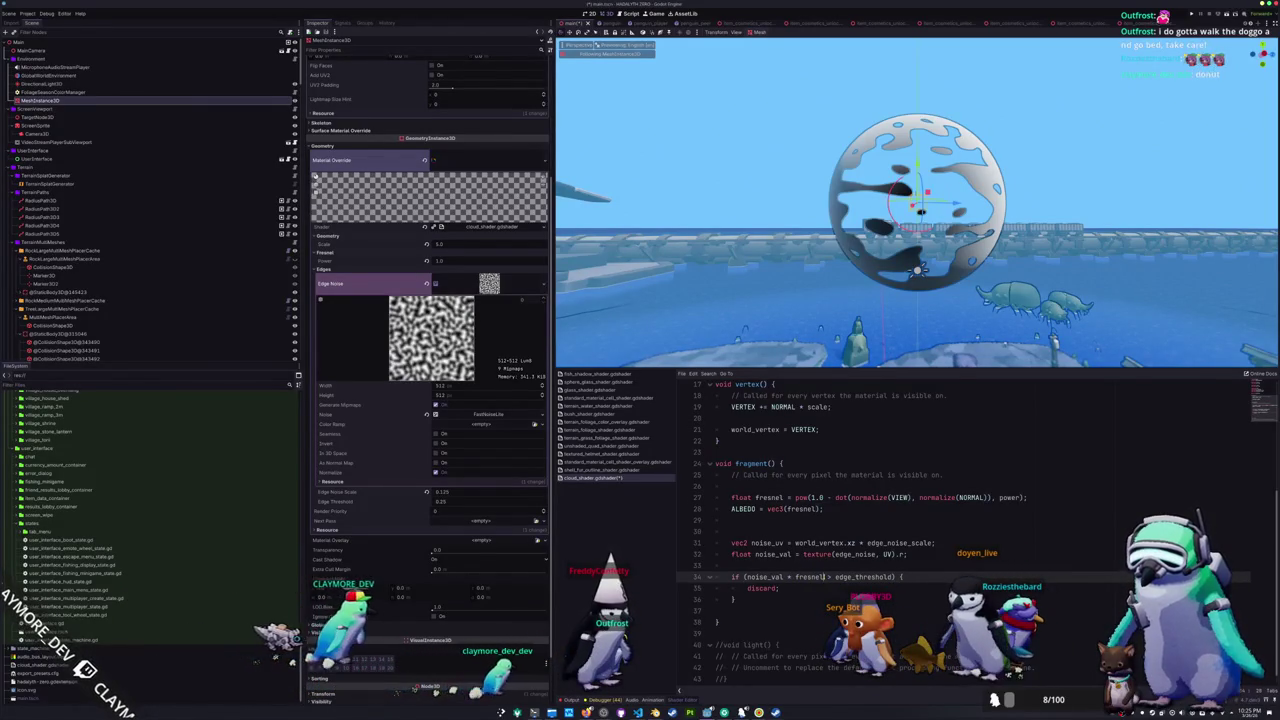
{"action": "left_click", "coordinate": [818, 567]}
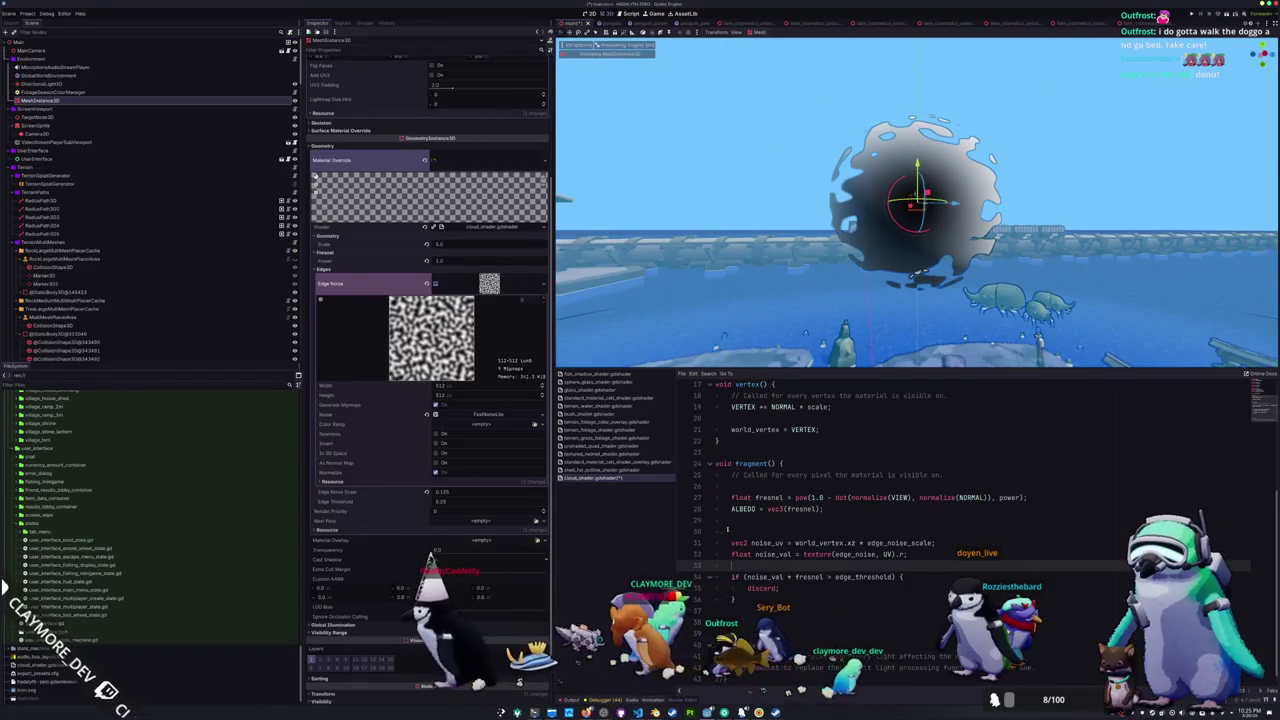
{"action": "left_click", "coordinate": [733, 530]}
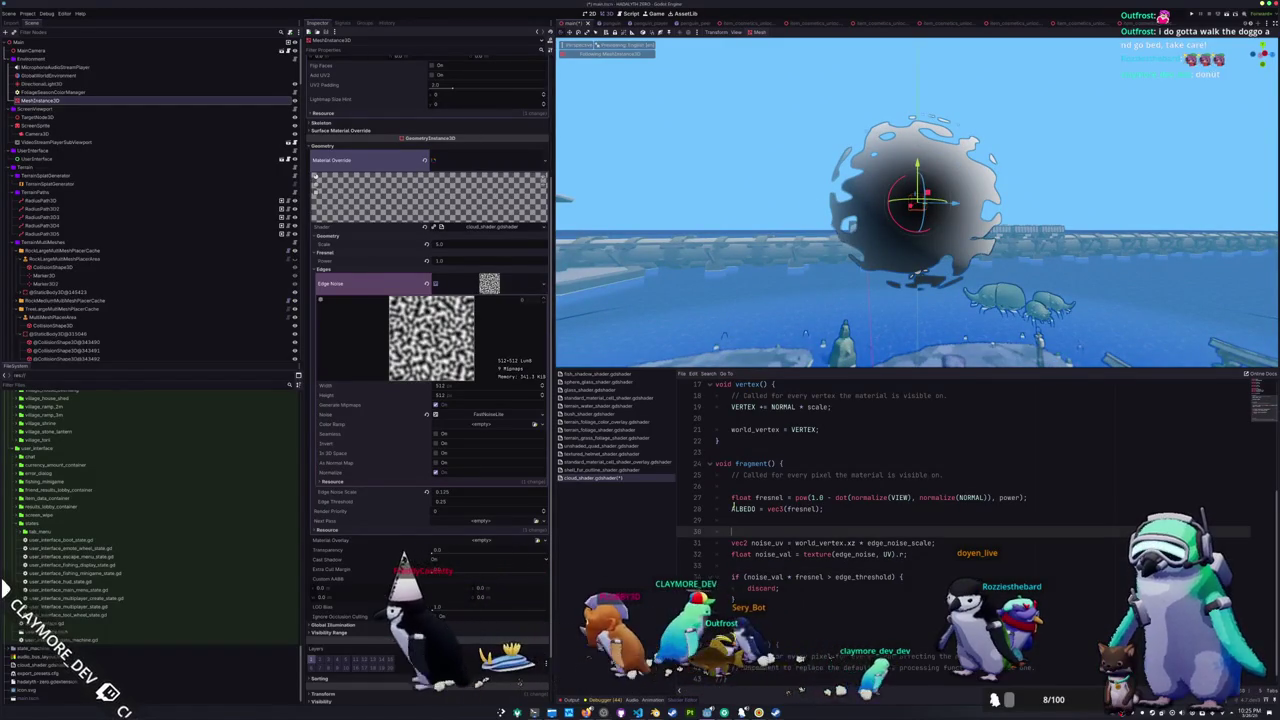
- Enable Seamless on the Edge Noise texture and fold its settings away
{"action": "left_click", "coordinate": [437, 434]}
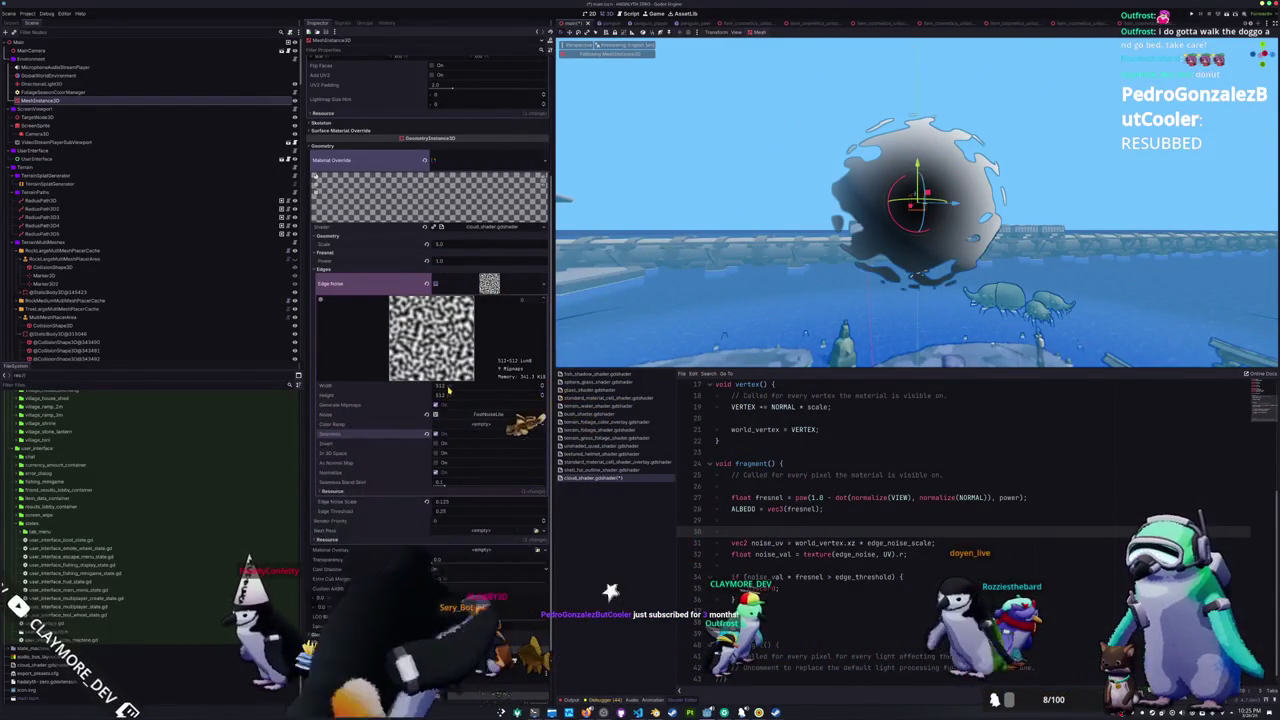
{"action": "scroll", "coordinate": [408, 426], "scroll_direction": "down", "scroll_amount": 2}
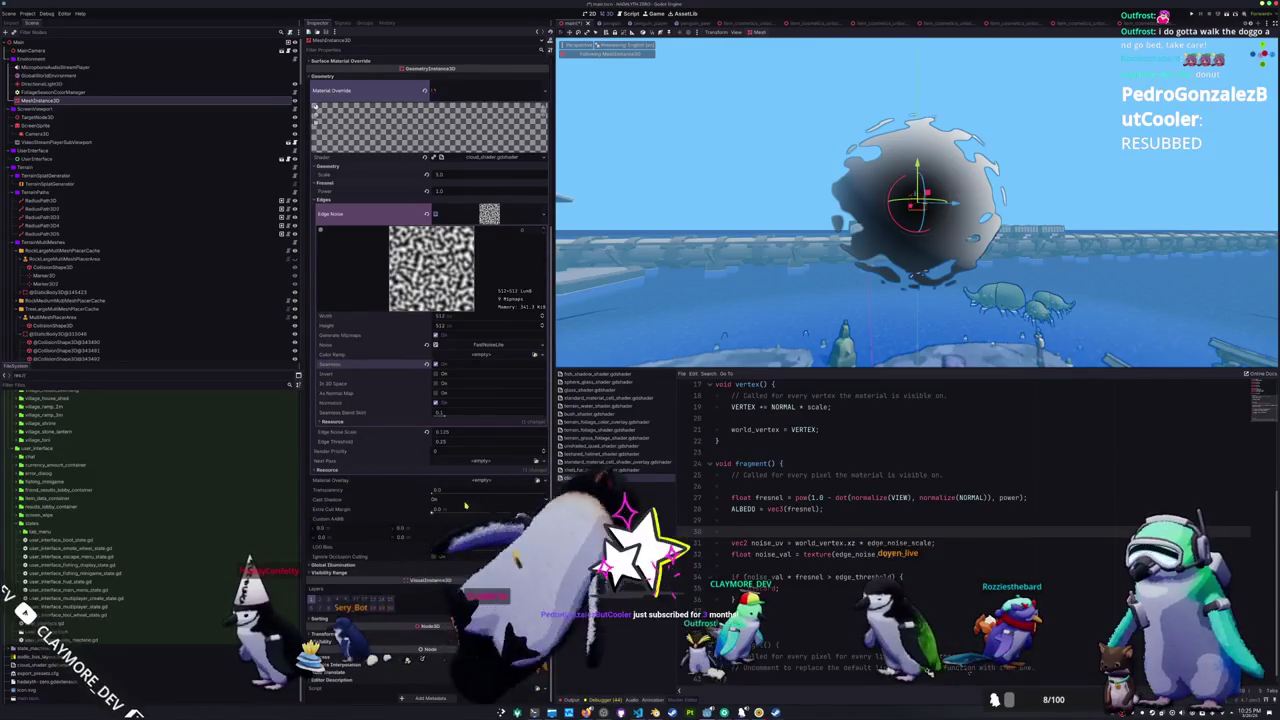
{"action": "left_click", "coordinate": [448, 226]}
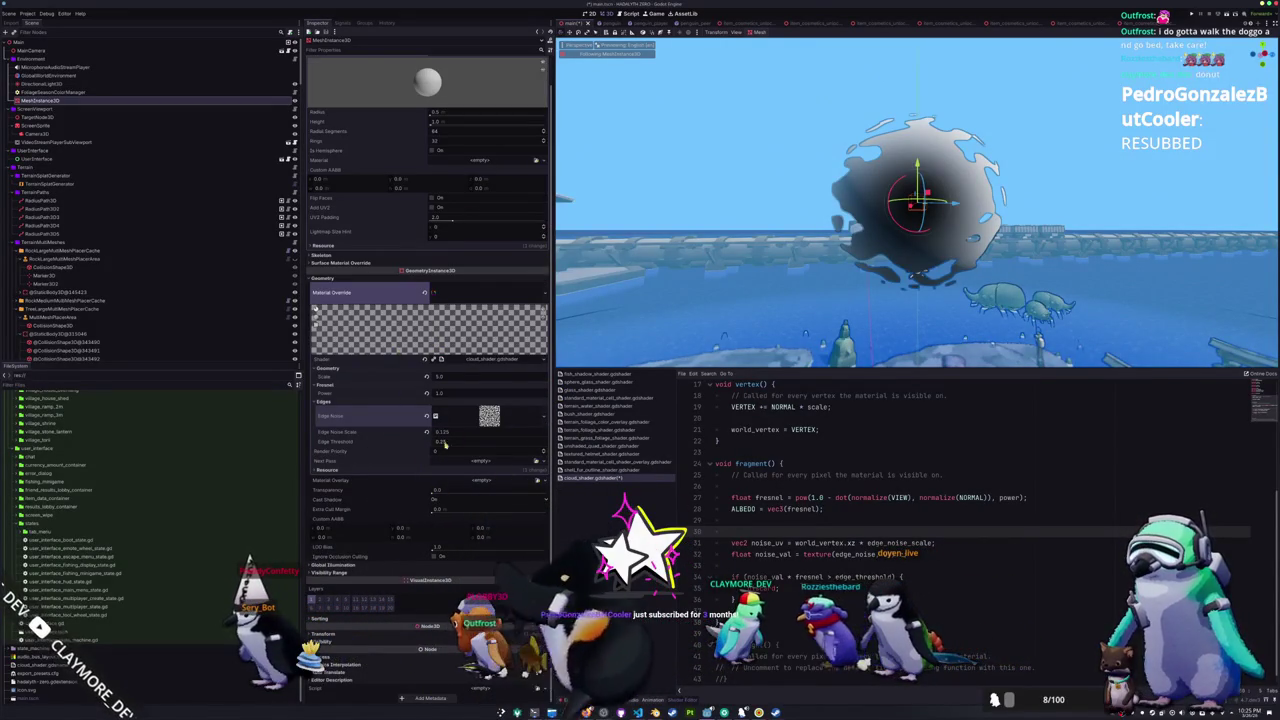
- Drag the Edge Threshold value until the sphere's noisy dissolving rim shrinks
{"action": "mouse_move", "coordinate": [445, 446]}
{"action": "left_mouse_down"}
{"action": "mouse_move", "coordinate": [415, 446]}
{"action": "mouse_move", "coordinate": [500, 441]}
{"action": "left_mouse_up"}
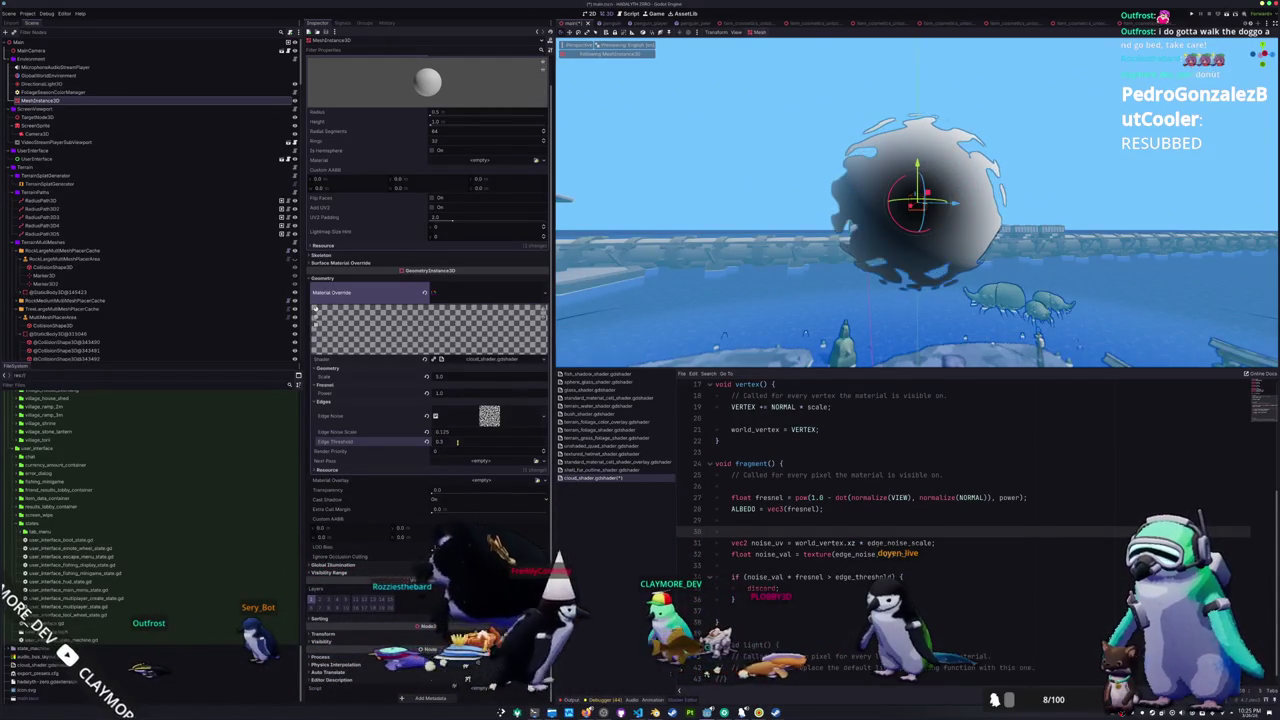
{"action": "left_click_drag", "start_coordinate": [457, 441], "coordinate": [462, 441]}
{"action": "scroll", "coordinate": [454, 533], "scroll_direction": "up", "scroll_amount": 1}
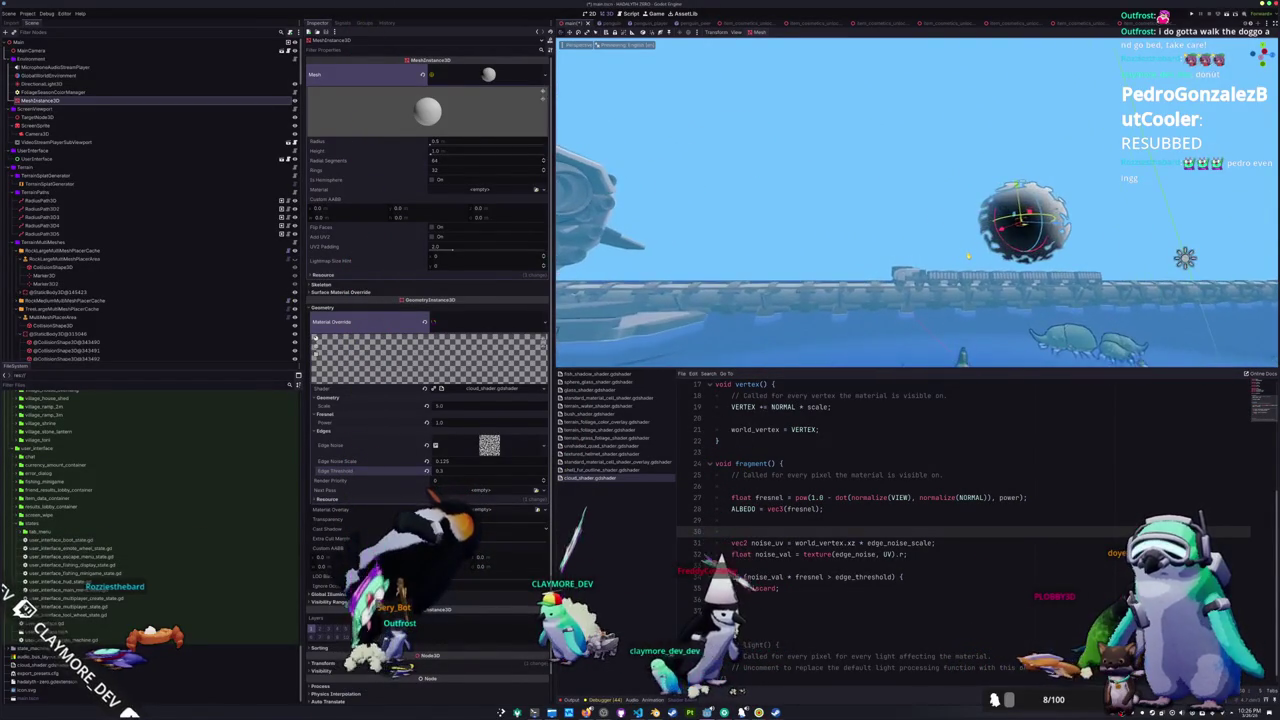
{"action": "left_click", "coordinate": [880, 553]}
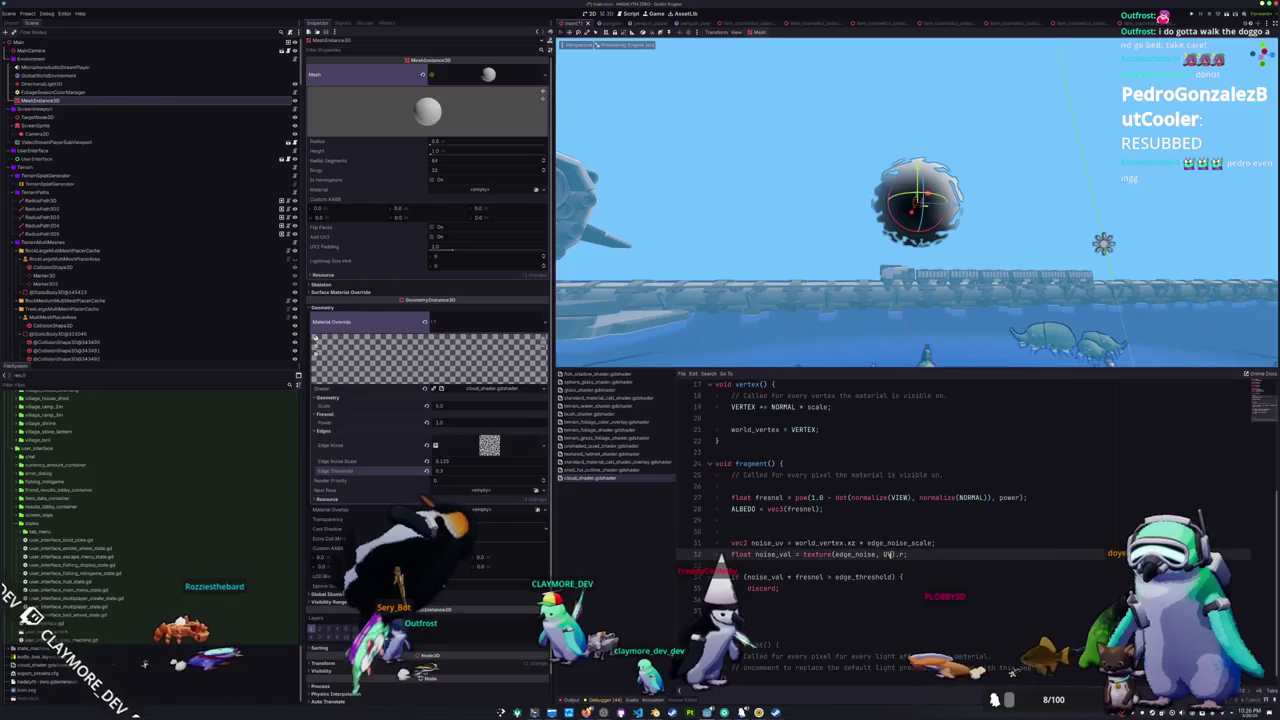
- Change the noise lookup to UV + world_vertex.xz * edge_noise_scale and save the shader
{"action": "scroll", "coordinate": [880, 515], "scroll_direction": "up", "scroll_amount": 2}
{"action": "scroll", "coordinate": [880, 515], "scroll_direction": "down", "scroll_amount": 2}
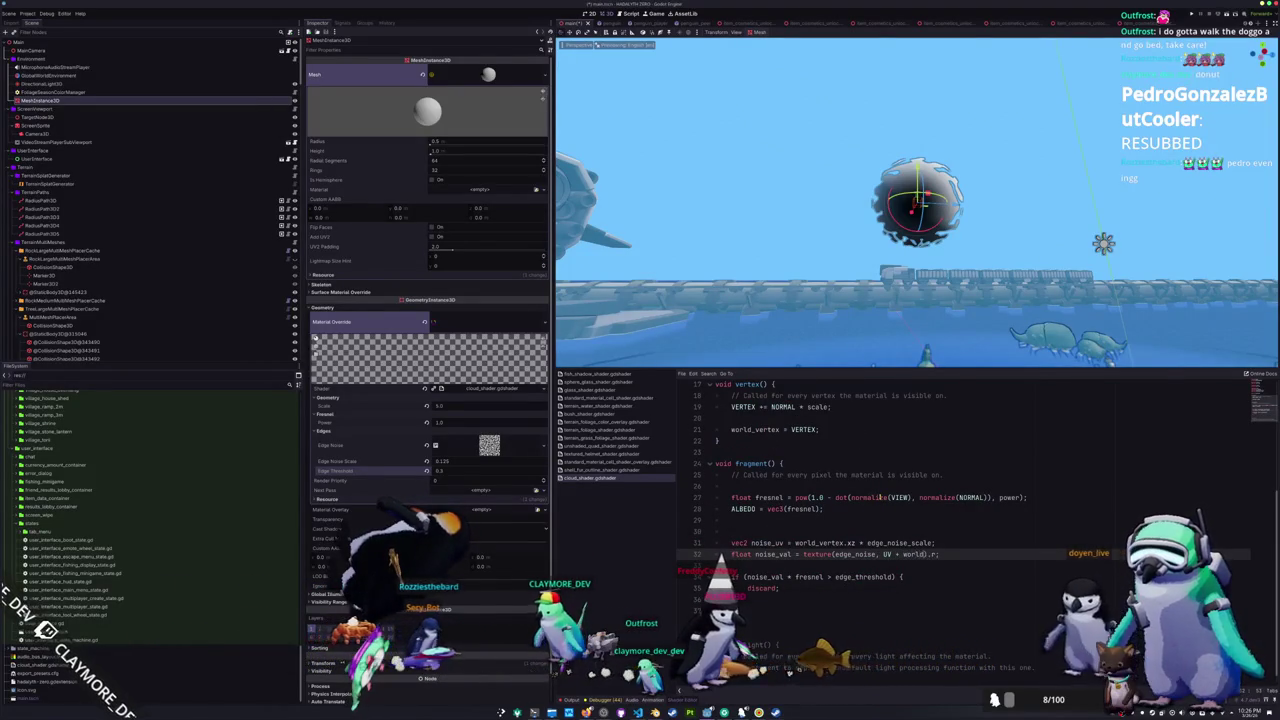
{"action": "type", "text": "ertex.xz * world"}
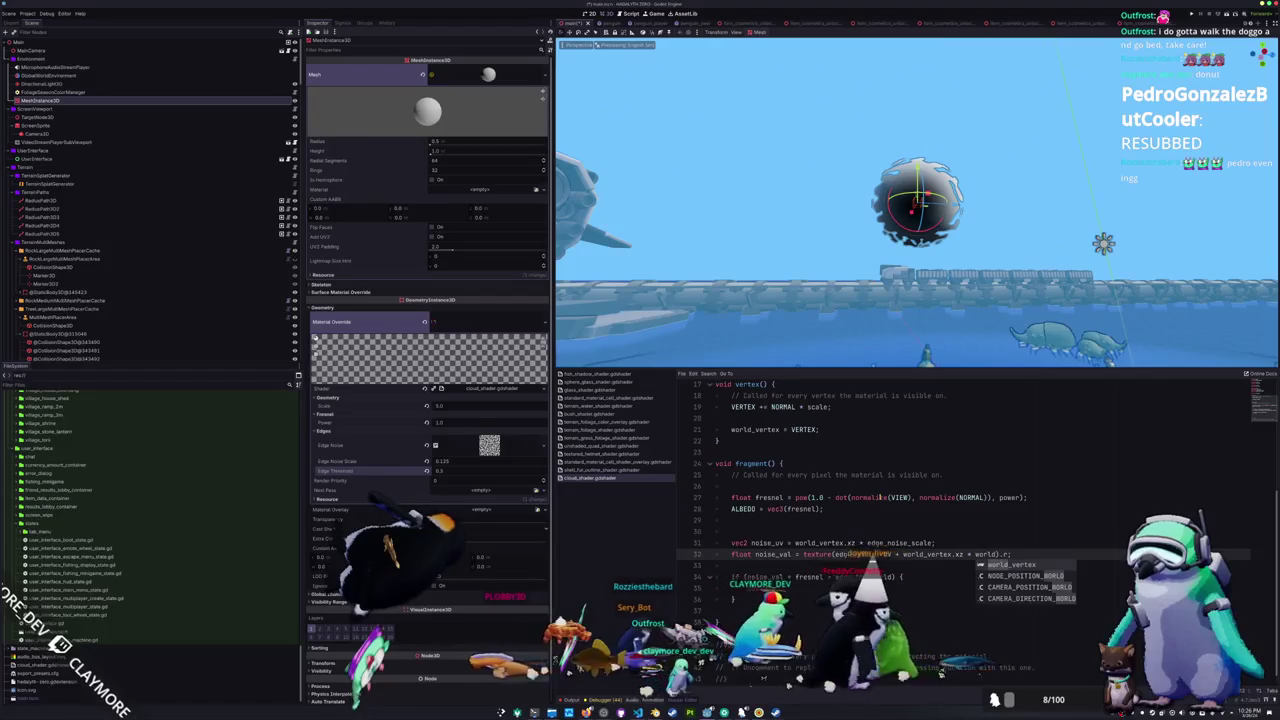
{"action": "key", "text": "BackSpace"}
{"action": "key", "text": "BackSpace"}
{"action": "key", "text": "BackSpace"}
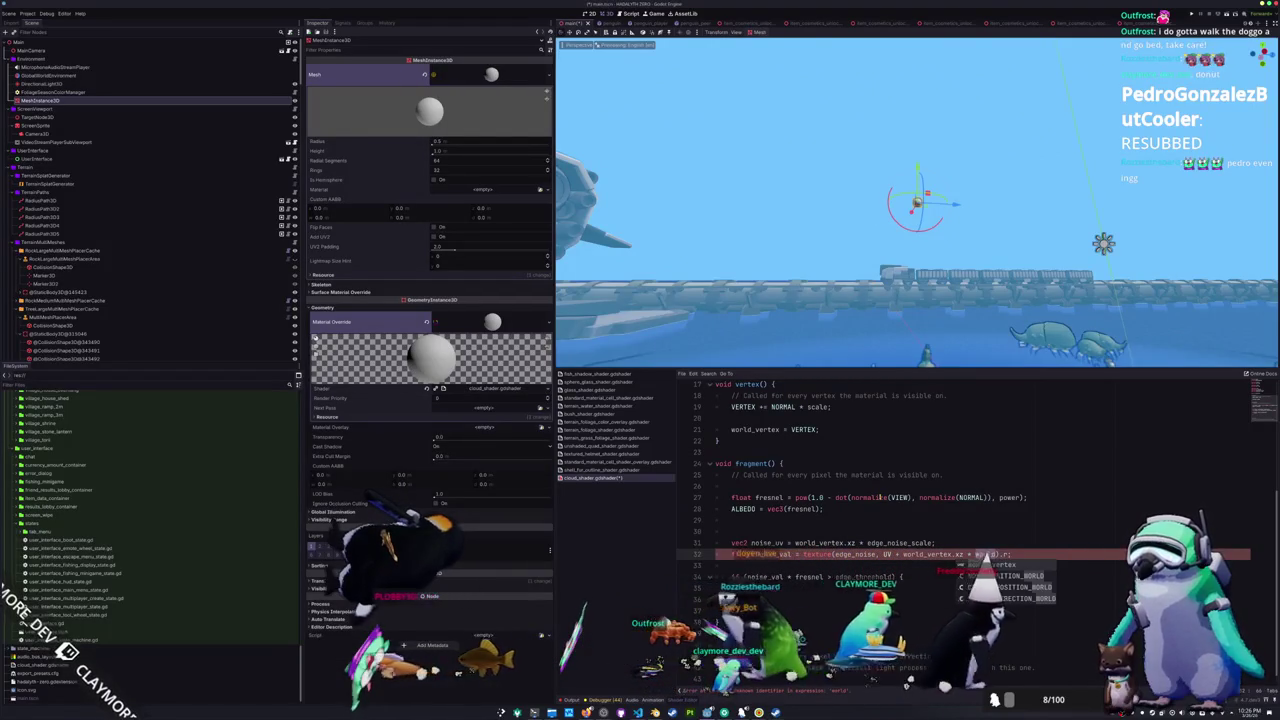
{"action": "key", "text": "BackSpace"}
{"action": "key", "text": "BackSpace"}
{"action": "key", "text": "BackSpace"}
{"action": "type", "text": "edge_noise_scale"}
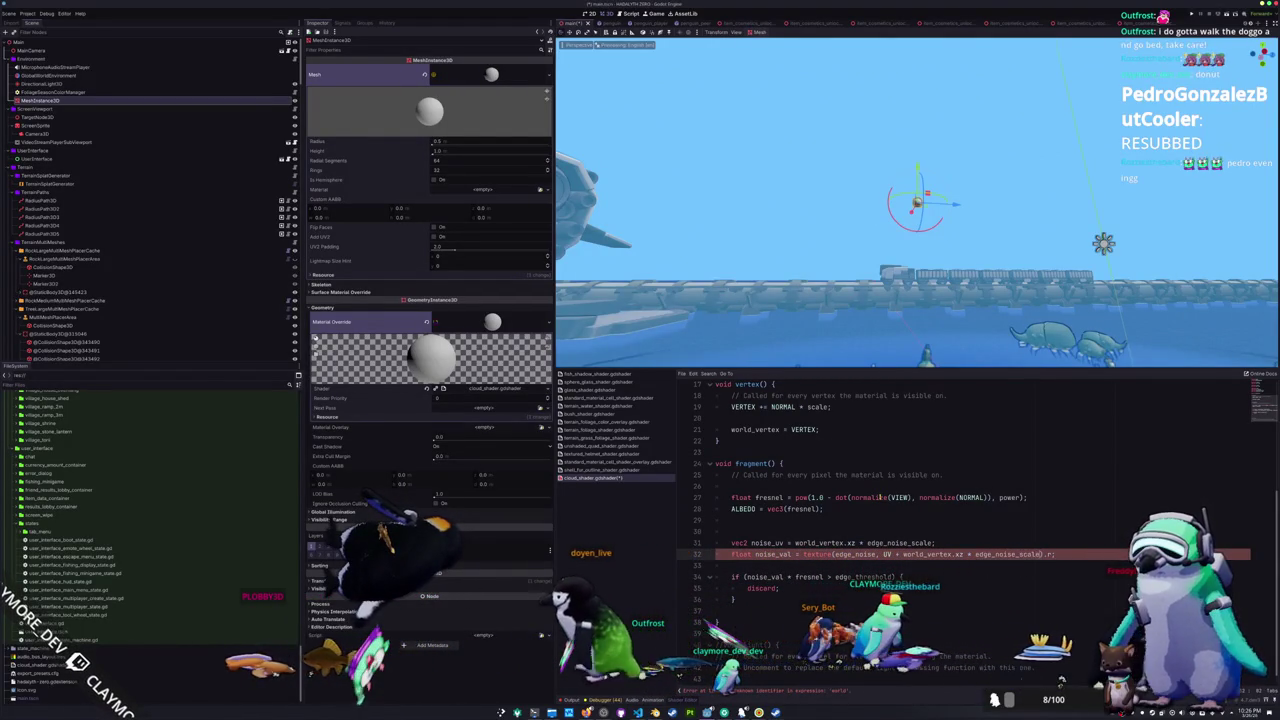
{"action": "key", "text": "Down"}
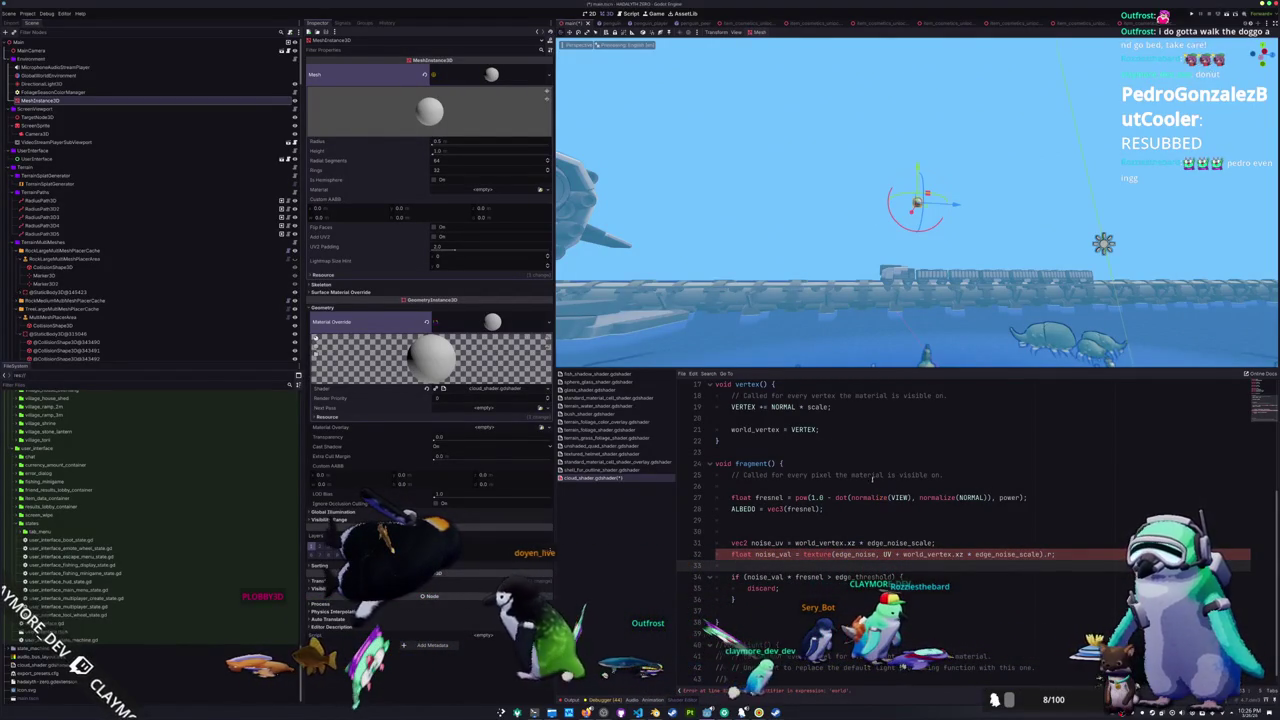
{"action": "key", "text": "ctrl+s"}
- Check the sphere from above and lower Edge Threshold to 0.13
{"action": "mouse_move", "coordinate": [860, 260]}
{"action": "left_mouse_down"}
{"action": "mouse_move", "coordinate": [869, 301]}
{"action": "mouse_move", "coordinate": [665, 300]}
{"action": "left_mouse_up"}
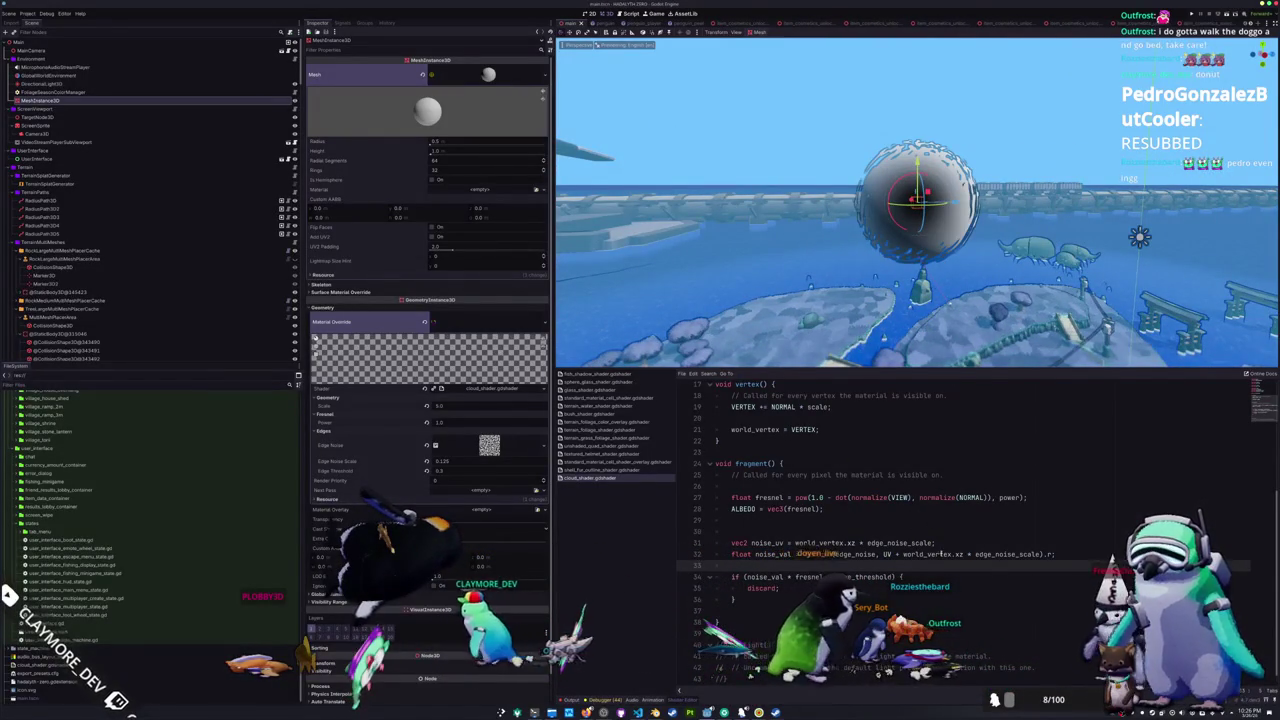
{"action": "key", "text": "ctrl+z"}
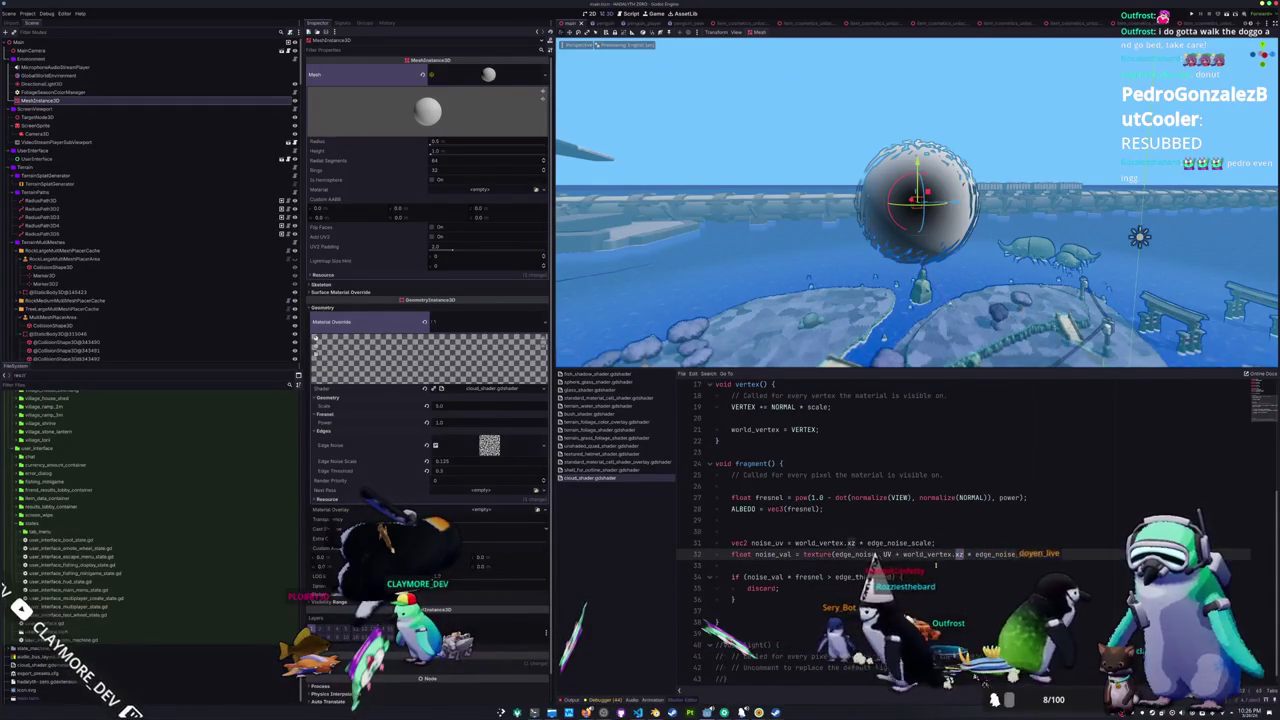
{"action": "left_click", "coordinate": [937, 565]}
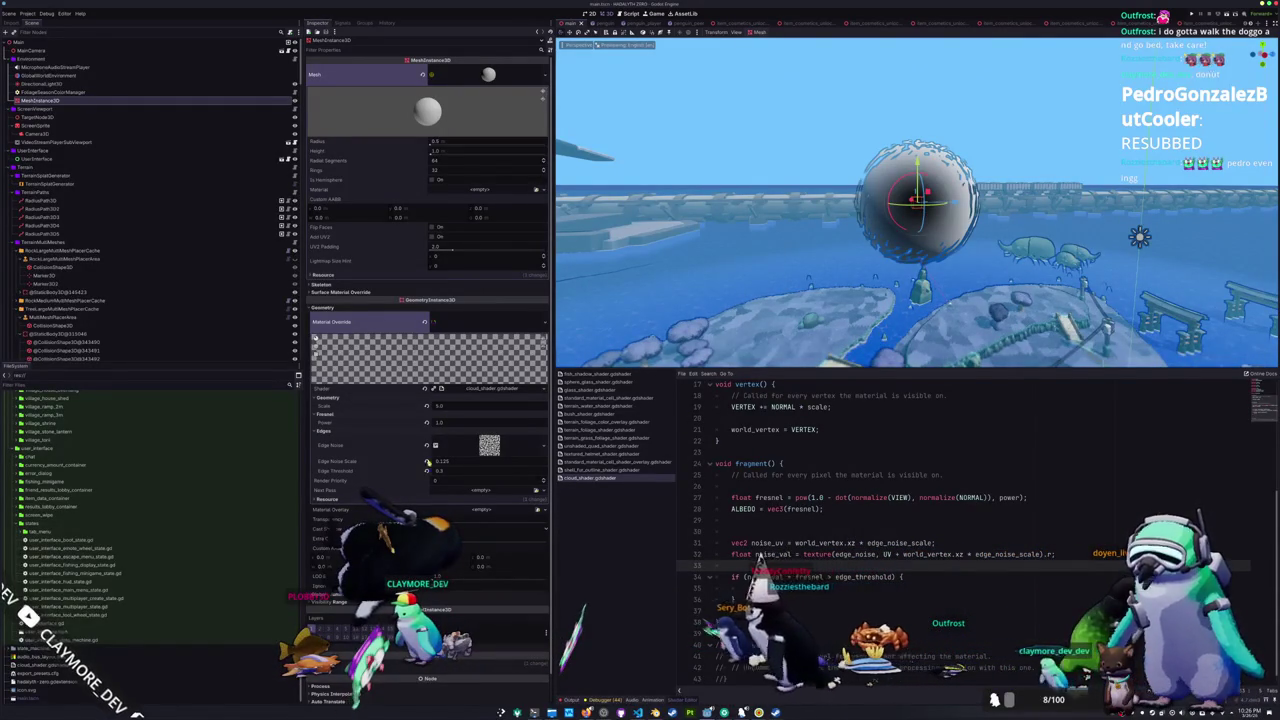
{"action": "mouse_move", "coordinate": [447, 476]}
{"action": "left_mouse_down"}
{"action": "mouse_move", "coordinate": [490, 476]}
{"action": "mouse_move", "coordinate": [408, 463]}
{"action": "left_mouse_up"}
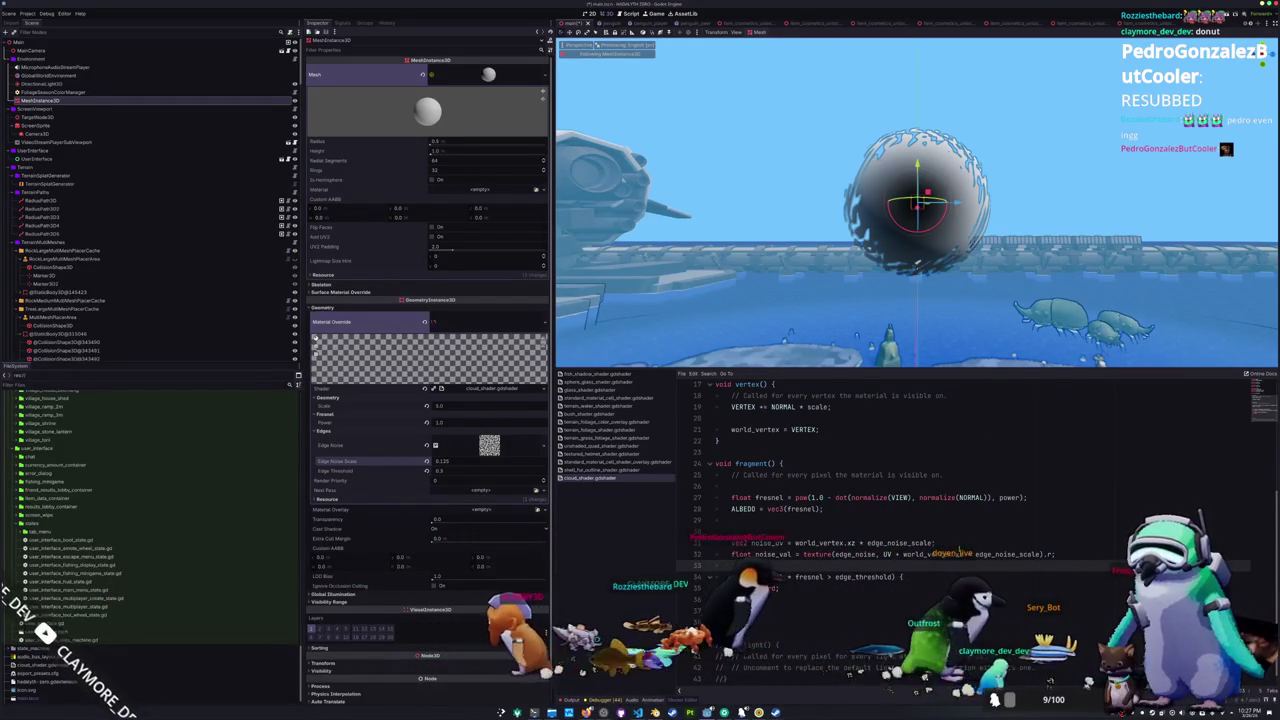
- Rewrite the noise offset as UV + vec2(world_vertex.x * edge_noise_scale, 0.0)
{"action": "left_click", "coordinate": [1055, 553]}
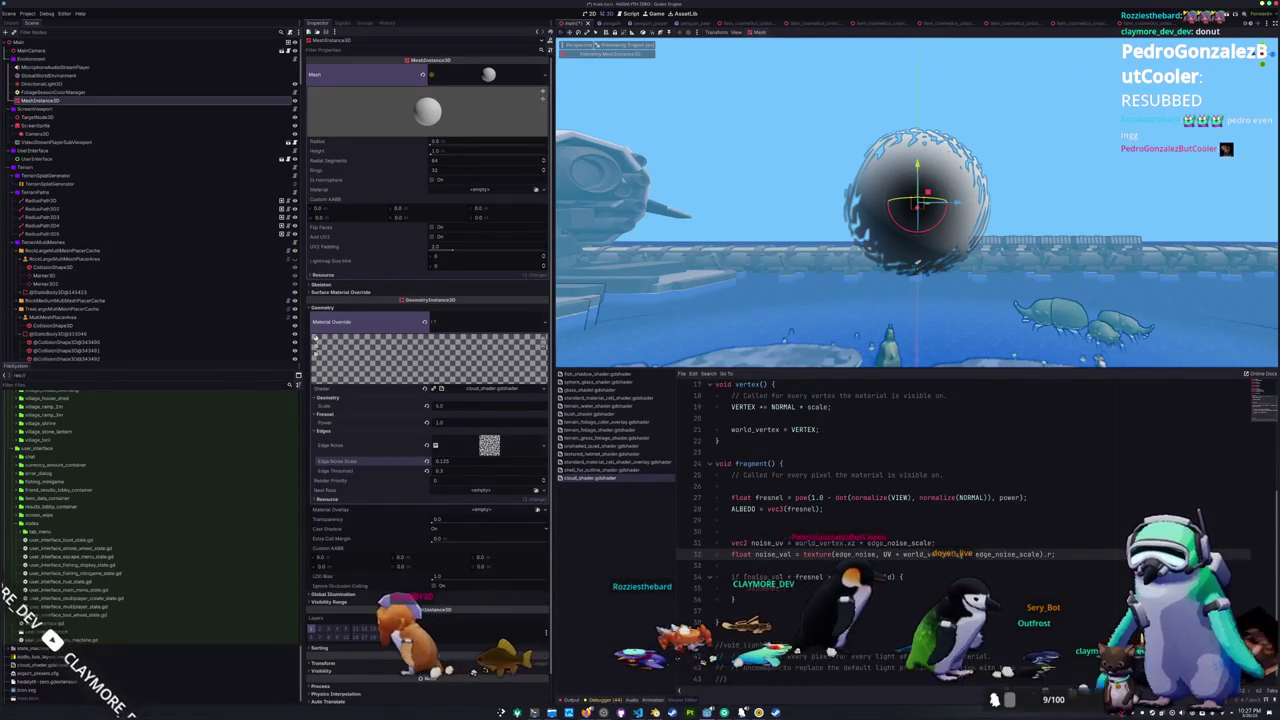
{"action": "left_click_drag", "start_coordinate": [1043, 554], "coordinate": [962, 554]}
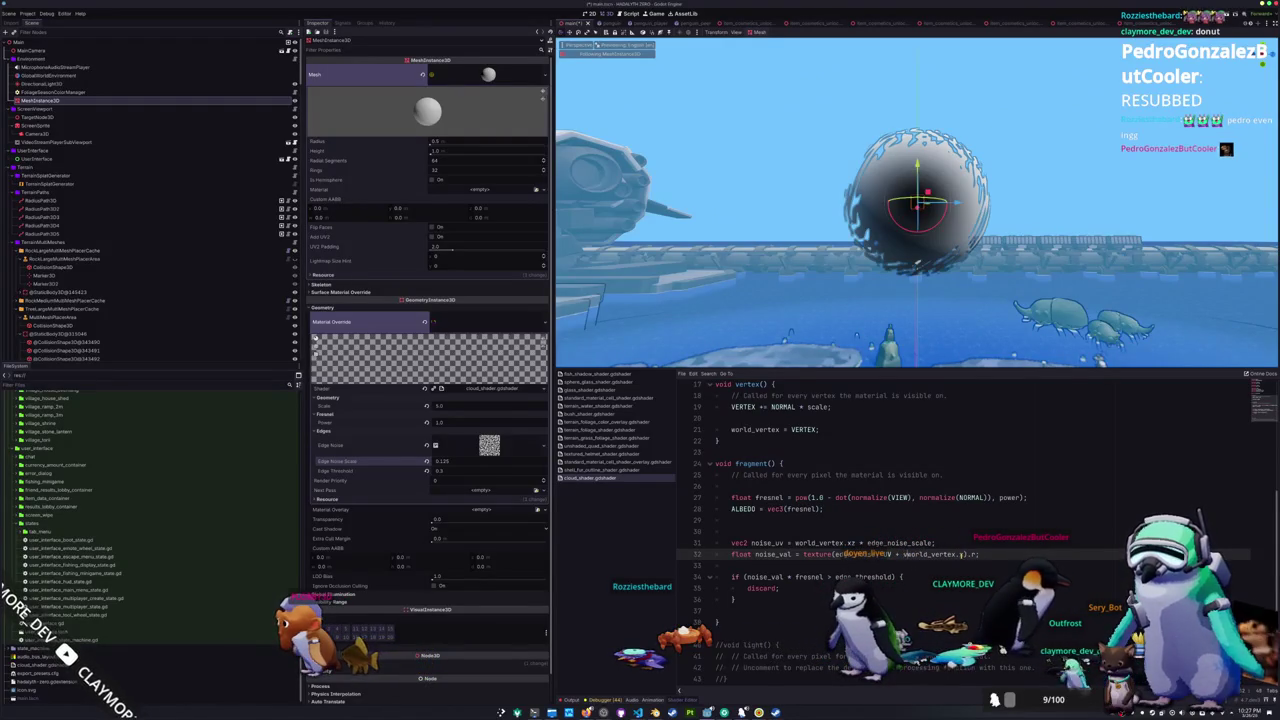
{"action": "type", "text": "2("}
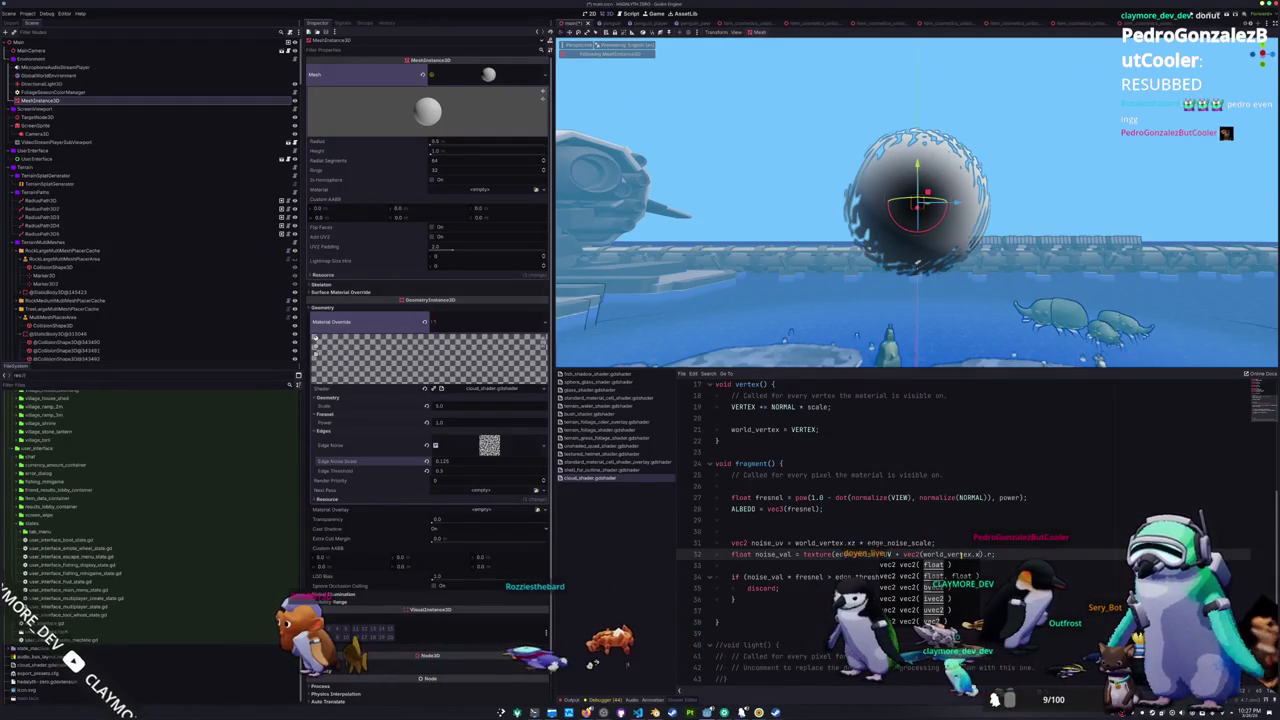
{"action": "type", "text": ",0.0"}
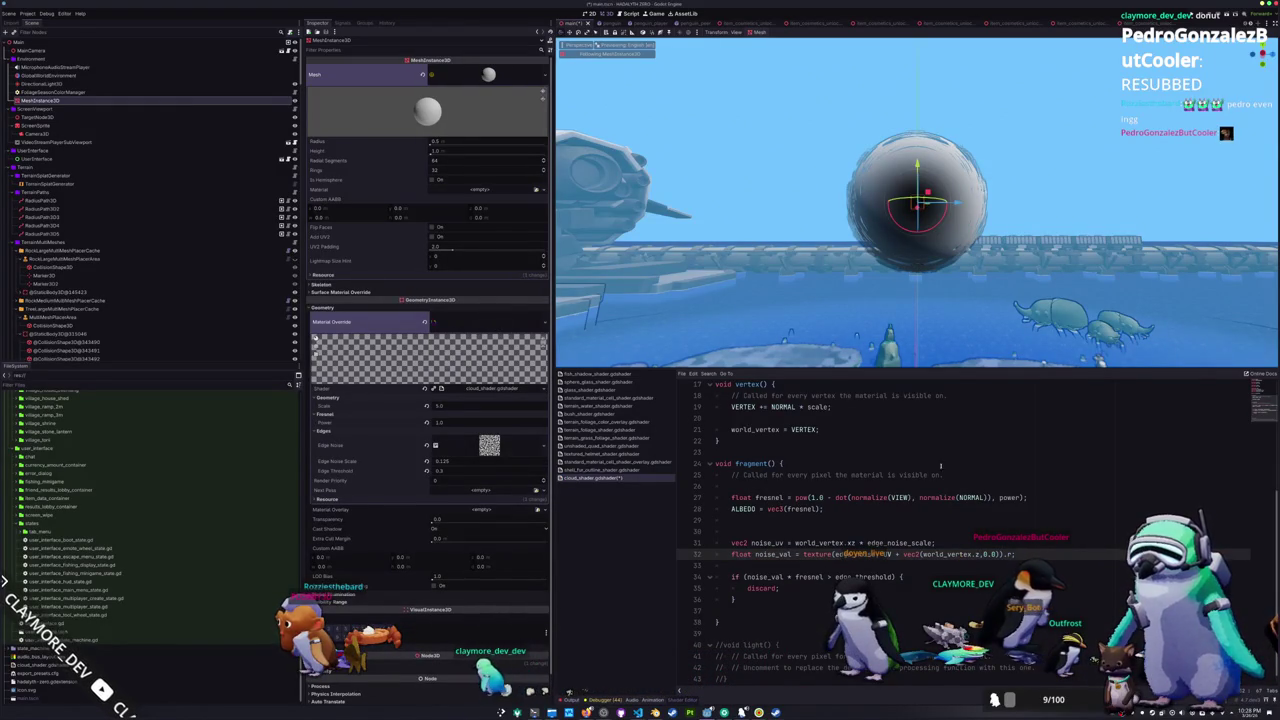
{"action": "left_click_drag", "start_coordinate": [872, 226], "coordinate": [604, 303]}
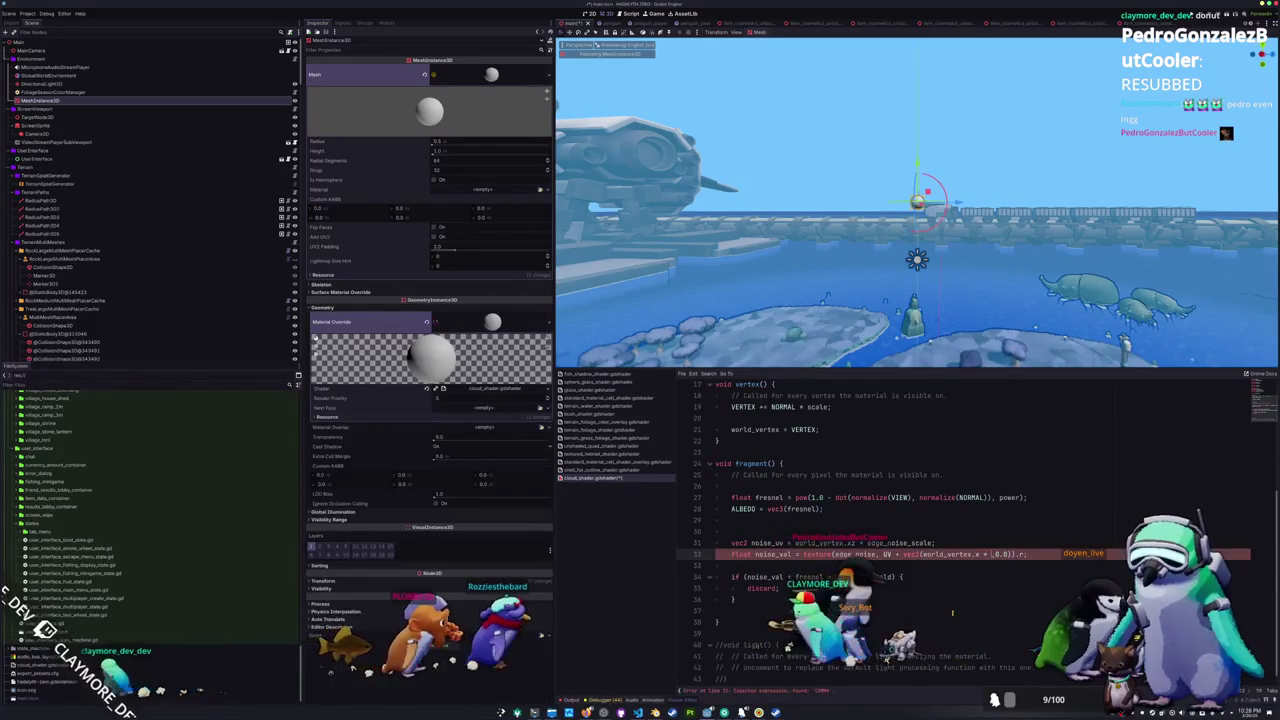
{"action": "type", "text": "dge"}
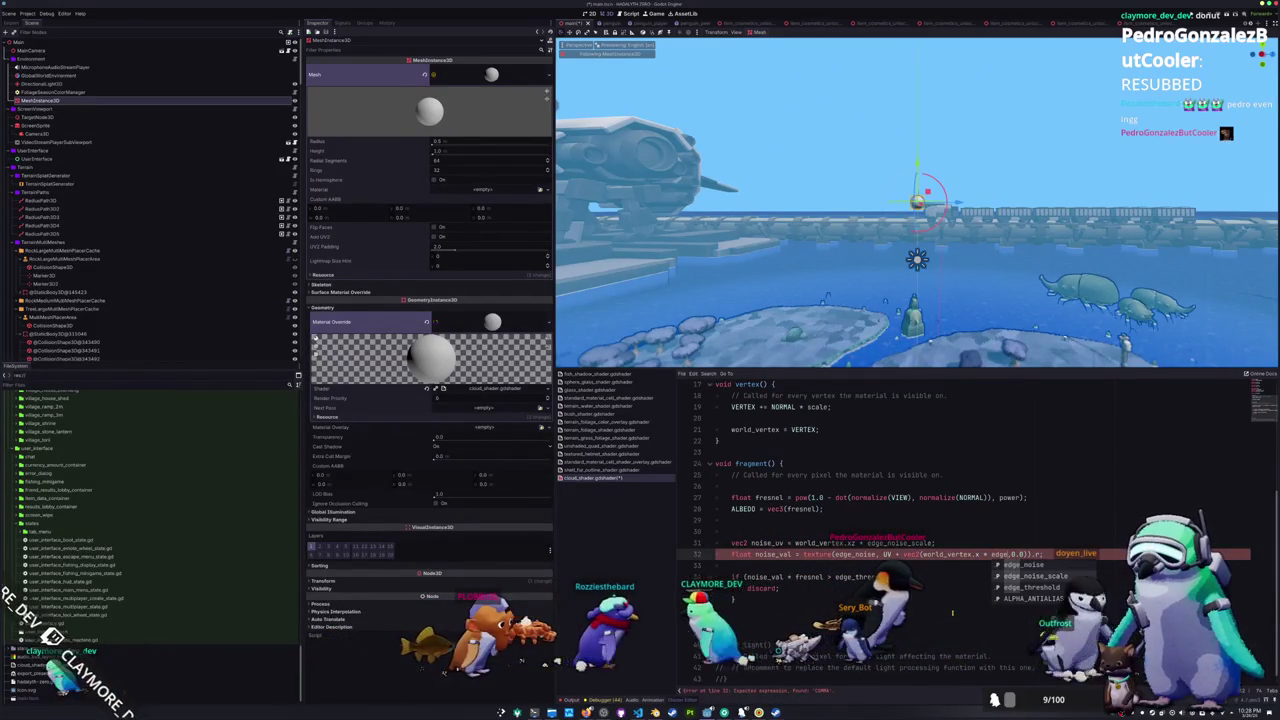
{"action": "key", "text": "Down"}
{"action": "key", "text": "Return"}
{"action": "key", "text": "End"}
{"action": "type", "text": ").r;"}
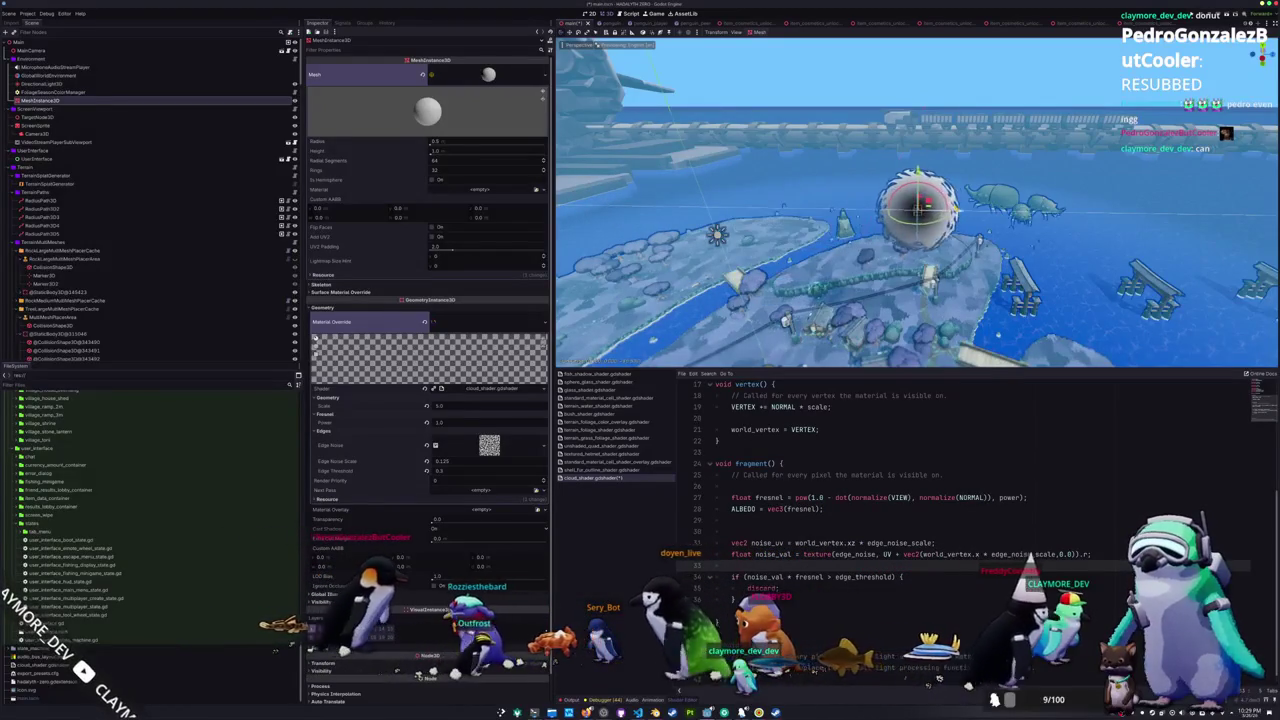
- Try removing edge_noise_scale from the offset, then restore it to clear the error
{"action": "double_click", "coordinate": [984, 553]}
{"action": "key", "text": "BackSpace"}
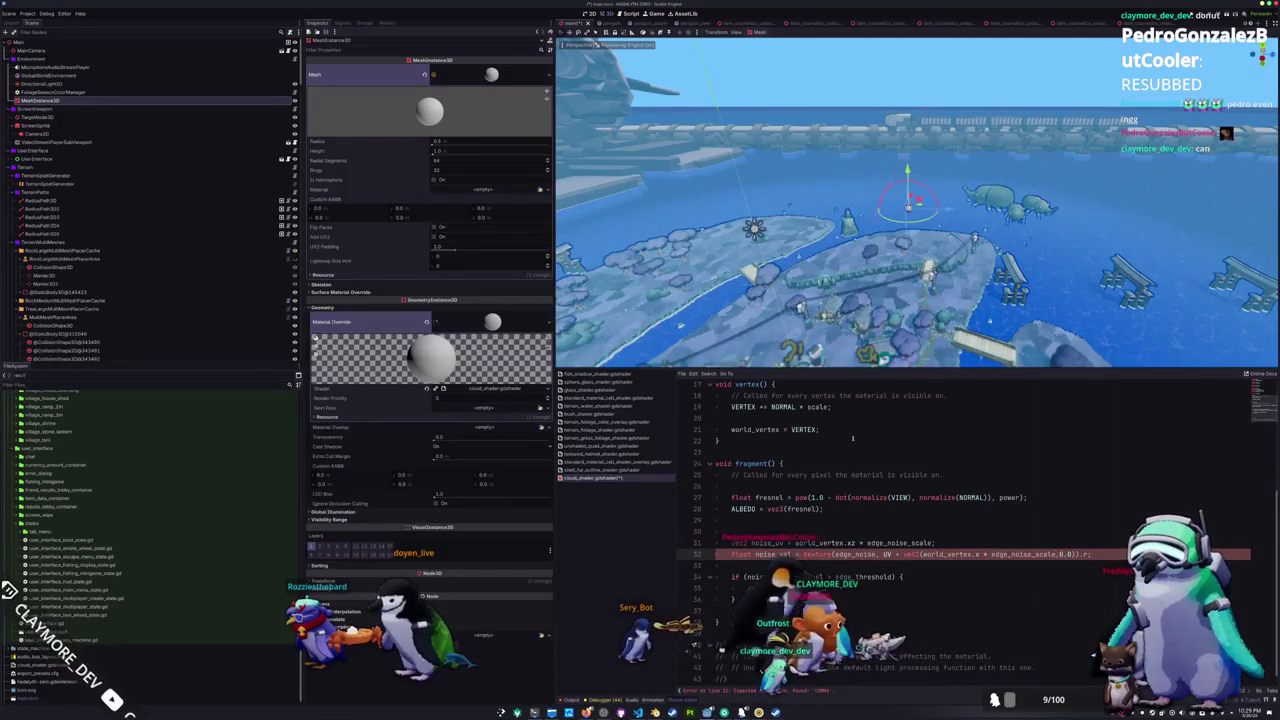
{"action": "key", "text": "ctrl+z"}
- Select and frame the ground navigation region, then save with Ctrl+S
{"action": "left_click", "coordinate": [910, 207]}
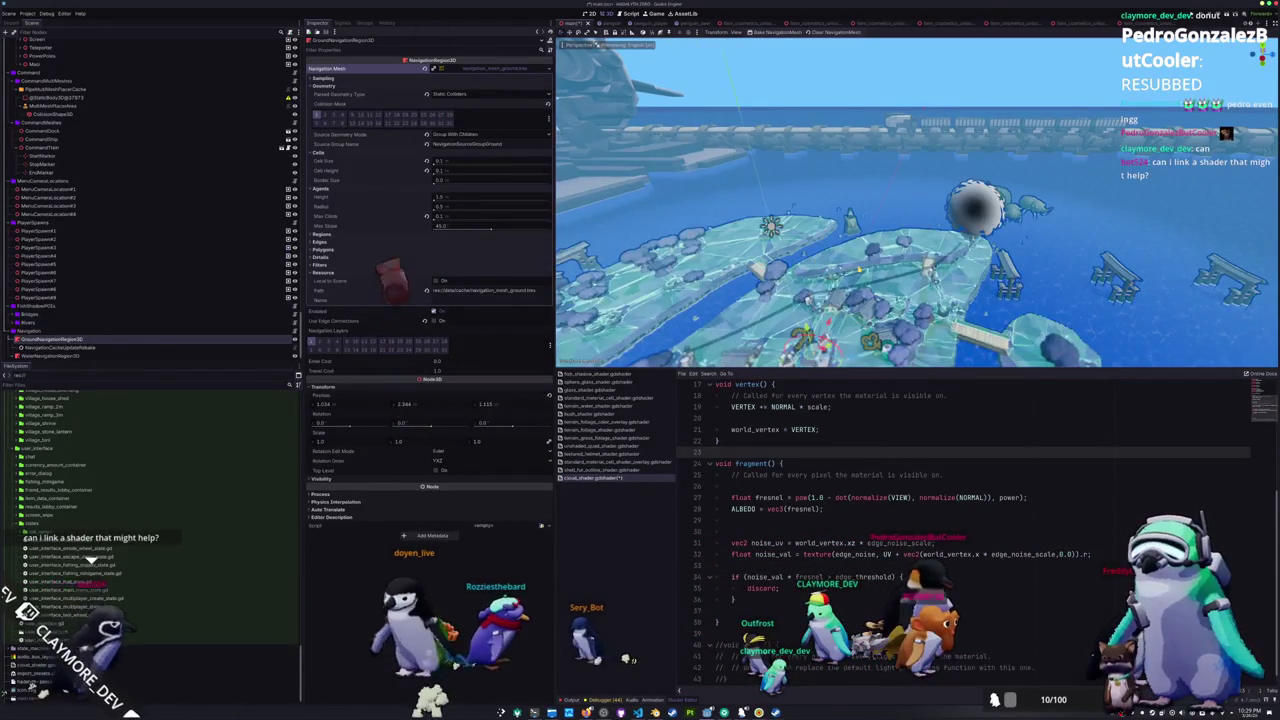
{"action": "key", "text": "f"}
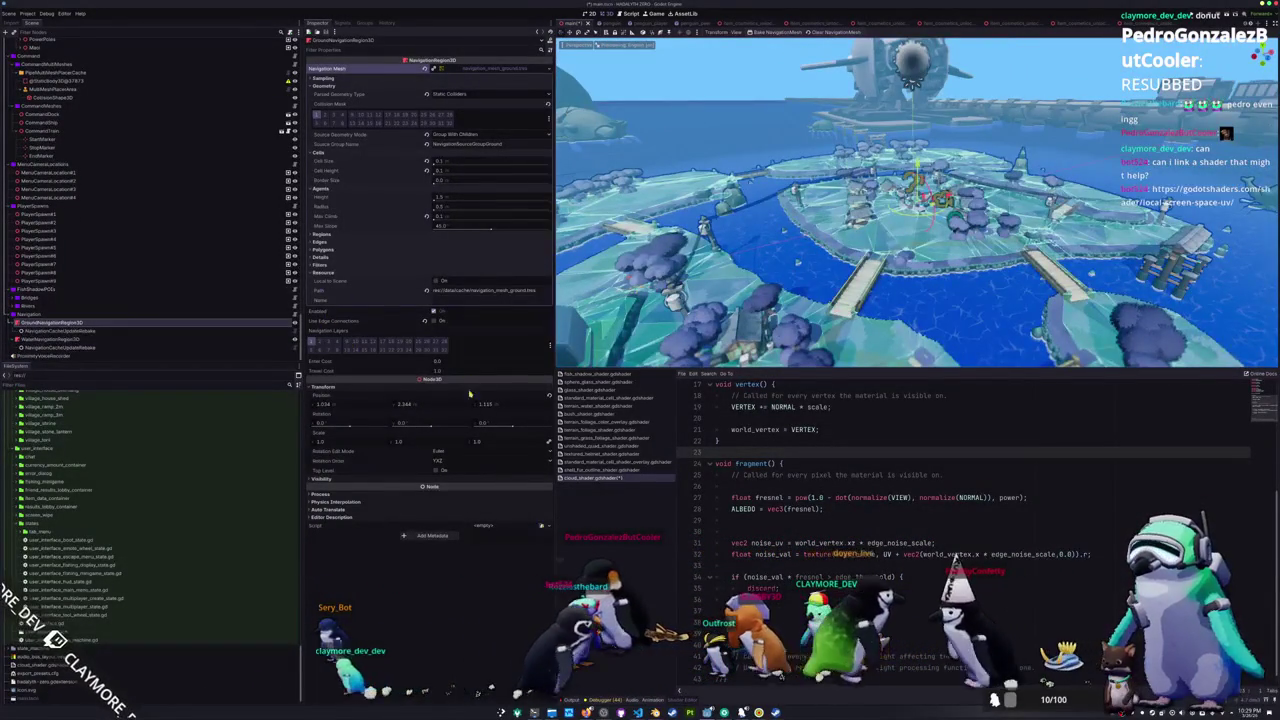
{"action": "scroll", "coordinate": [803, 285], "scroll_direction": "up", "scroll_amount": 3}
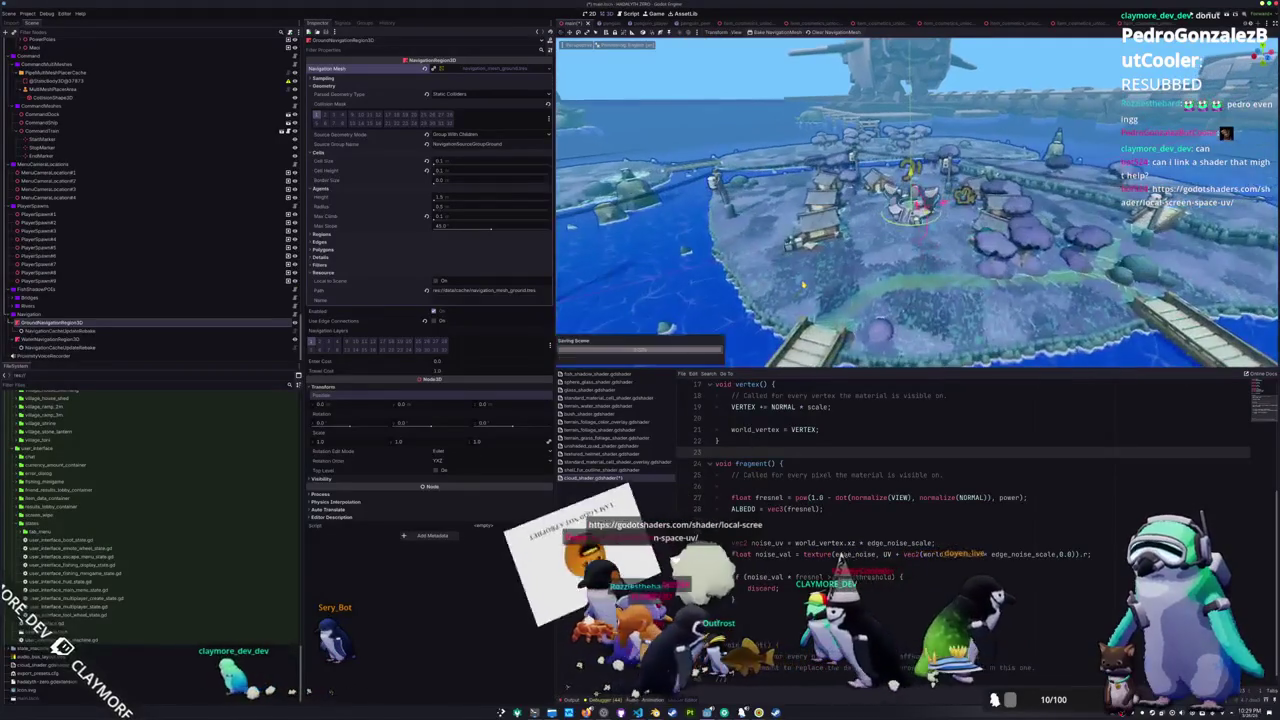
{"action": "key", "text": "ctrl+s"}
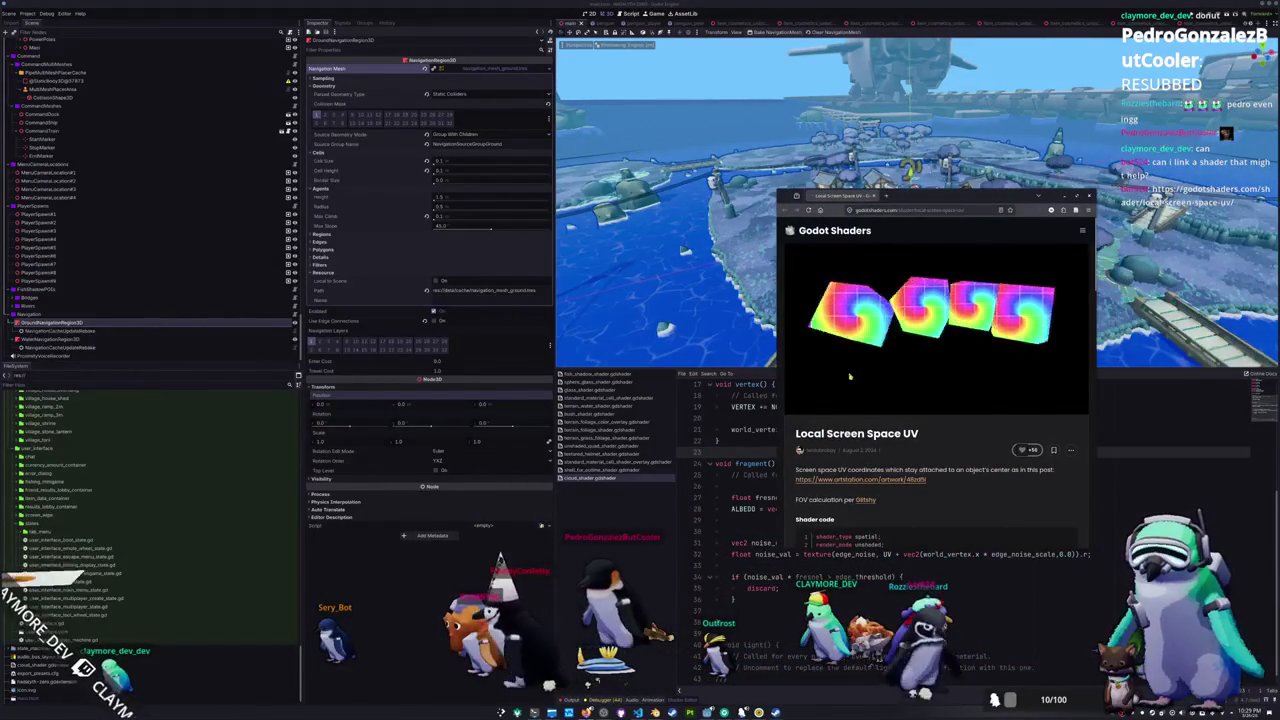
- Widen the browser window and scroll through the Local Screen Space UV shader code
{"action": "scroll", "coordinate": [842, 390], "scroll_direction": "down", "scroll_amount": 3}
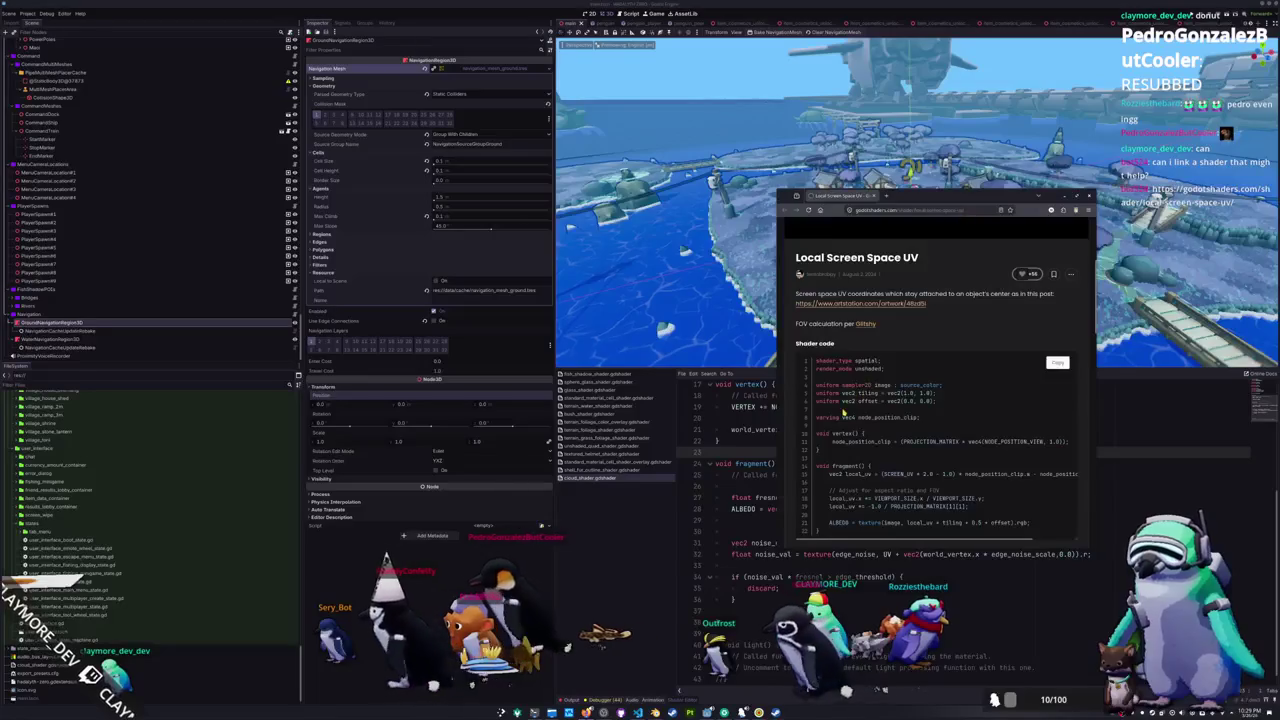
{"action": "scroll", "coordinate": [843, 411], "scroll_direction": "down", "scroll_amount": 2}
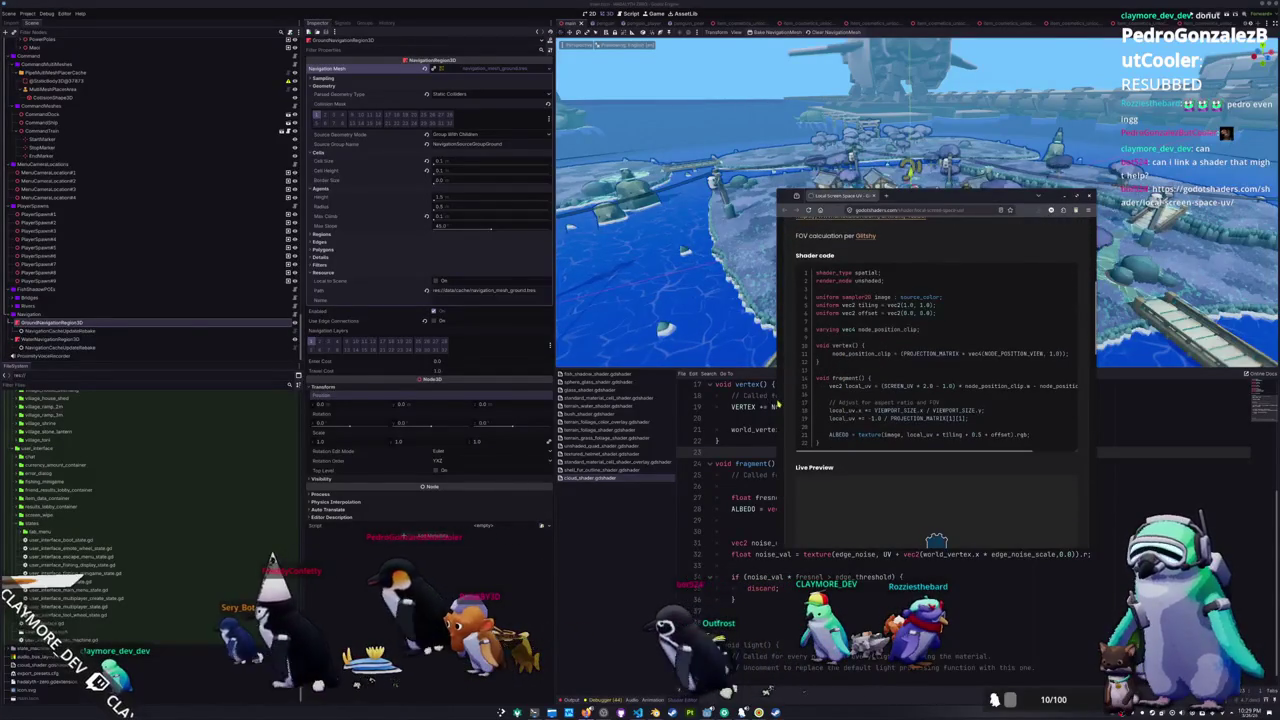
{"action": "left_click_drag", "start_coordinate": [777, 320], "coordinate": [549, 320]}
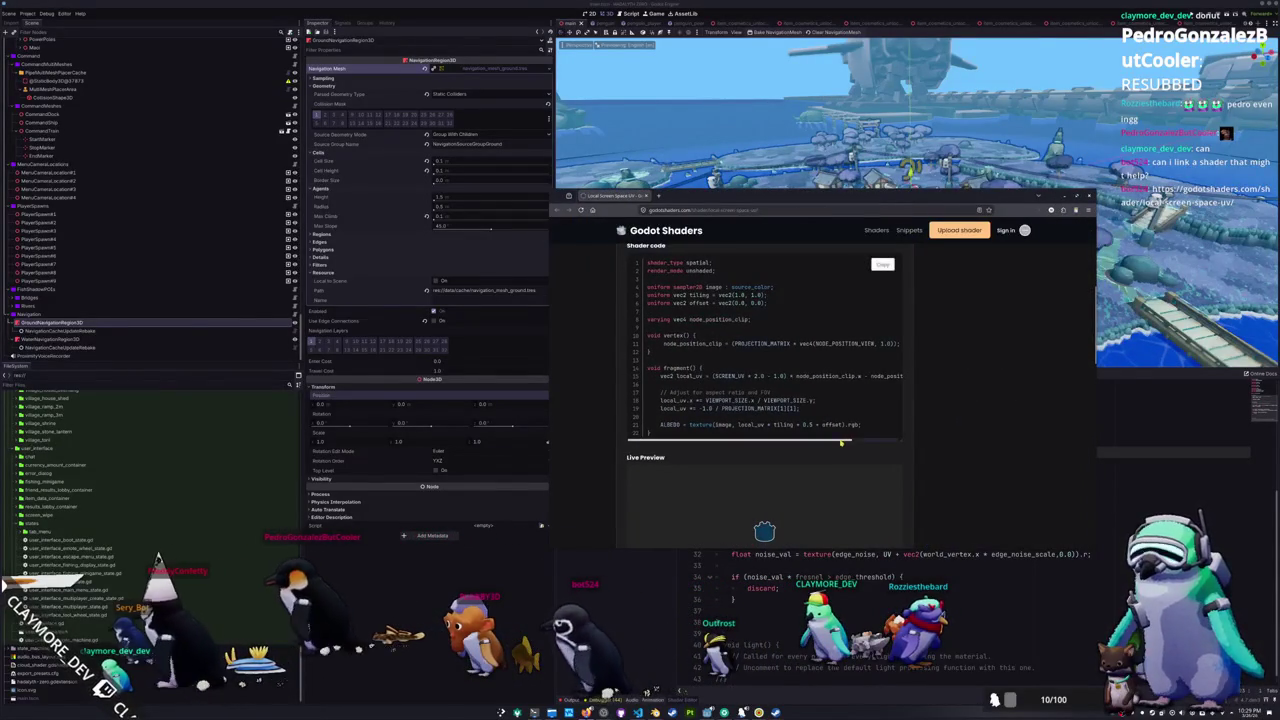
{"action": "left_click_drag", "start_coordinate": [868, 440], "coordinate": [620, 445]}
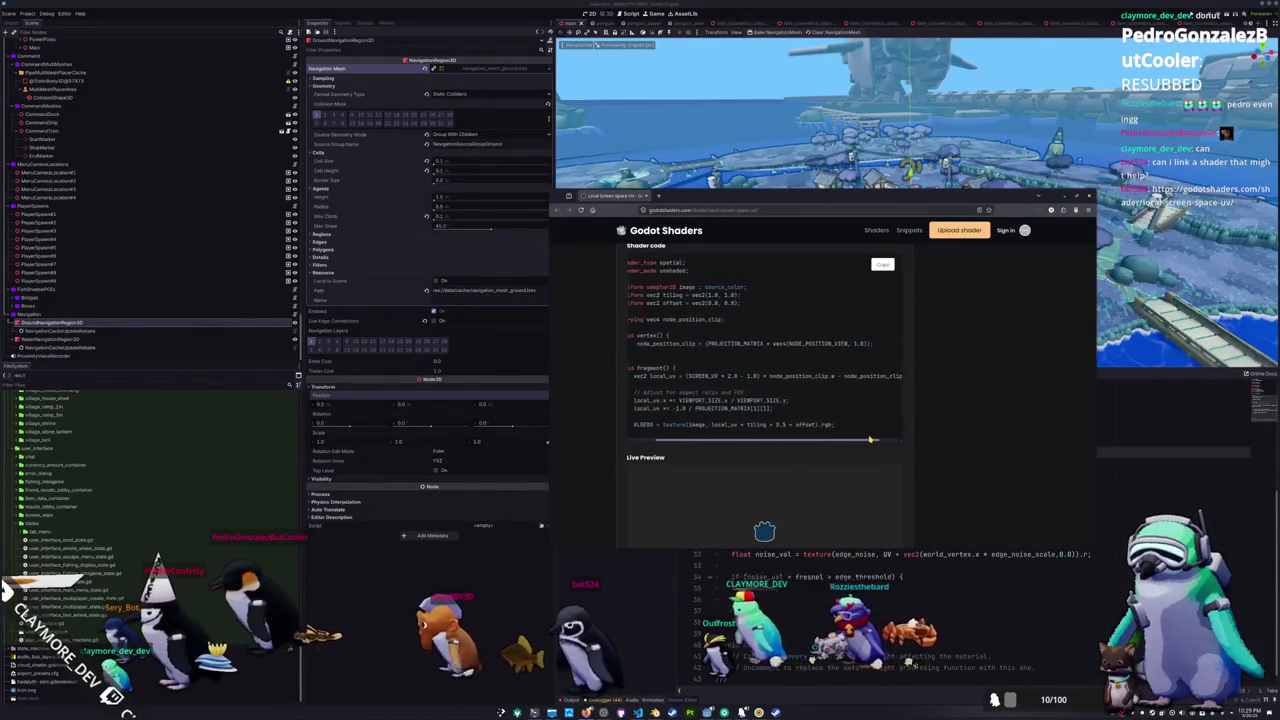
{"action": "scroll", "coordinate": [600, 464], "scroll_direction": "up", "scroll_amount": 2}
{"action": "scroll", "coordinate": [600, 464], "scroll_direction": "up", "scroll_amount": 3}
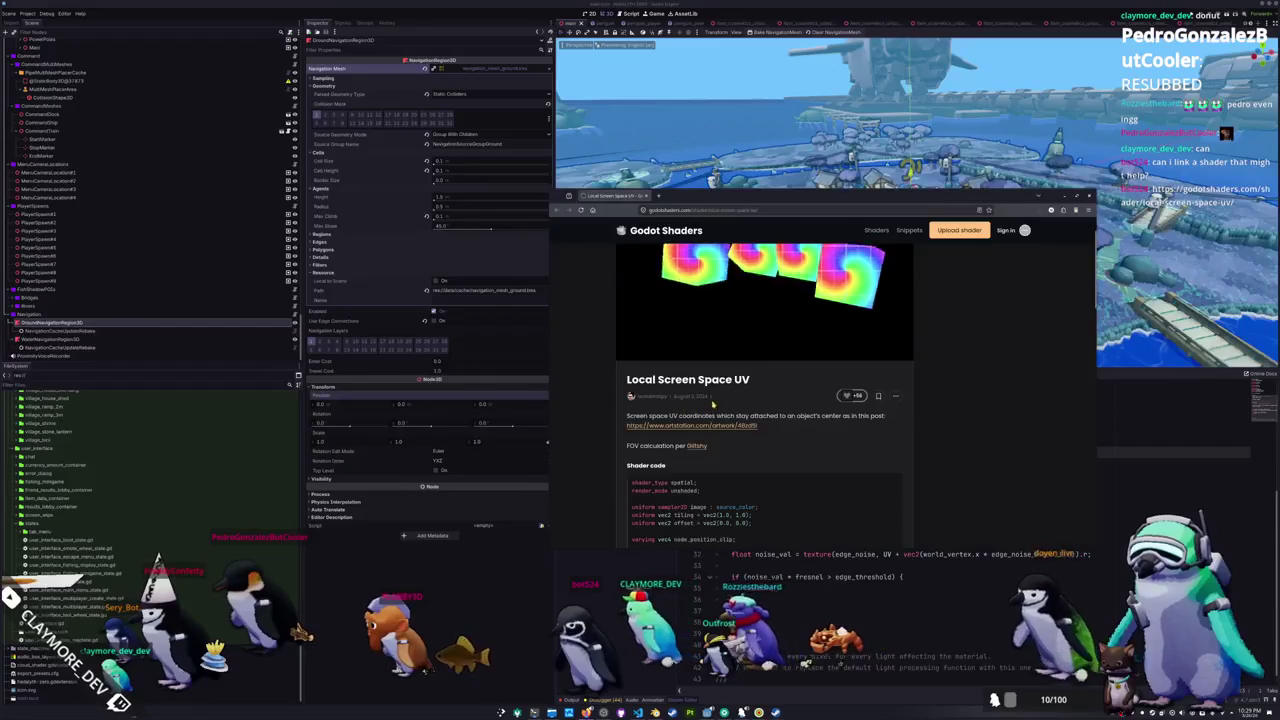
{"action": "scroll", "coordinate": [767, 418], "scroll_direction": "down", "scroll_amount": 5}
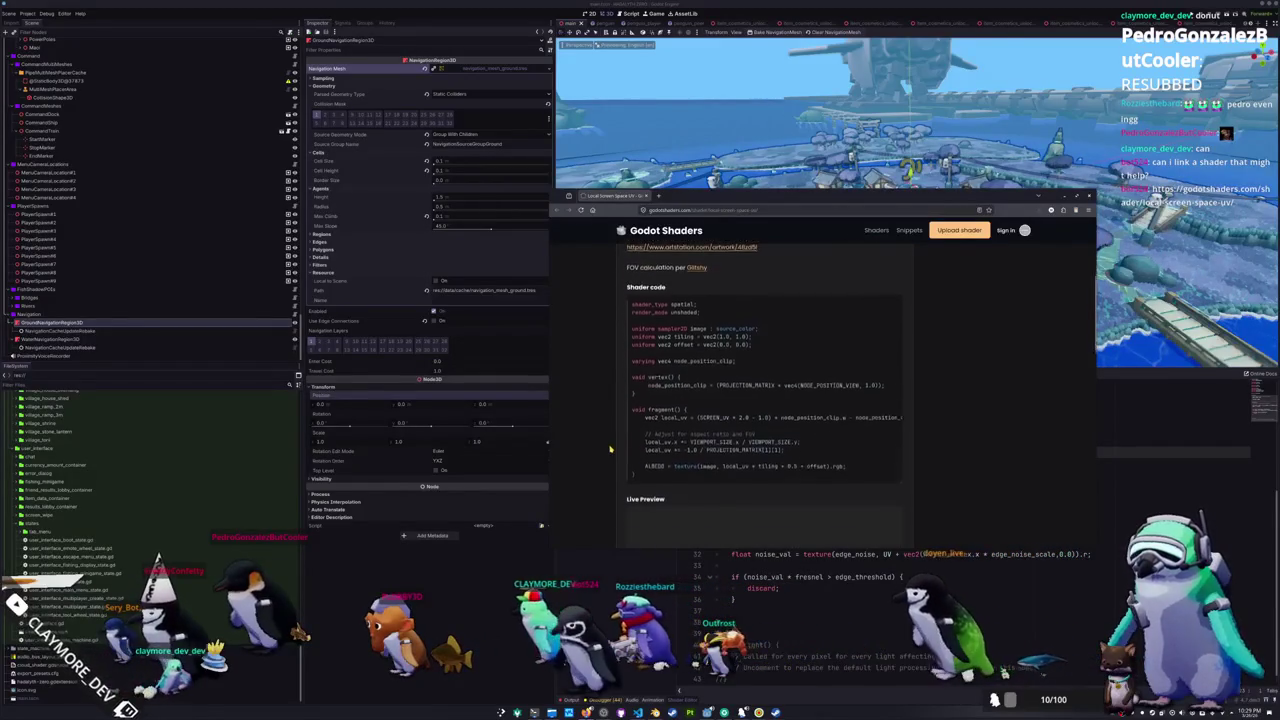
{"action": "mouse_move", "coordinate": [730, 443]}
{"action": "left_mouse_down"}
{"action": "mouse_move", "coordinate": [692, 436]}
{"action": "mouse_move", "coordinate": [734, 440]}
{"action": "left_mouse_up"}
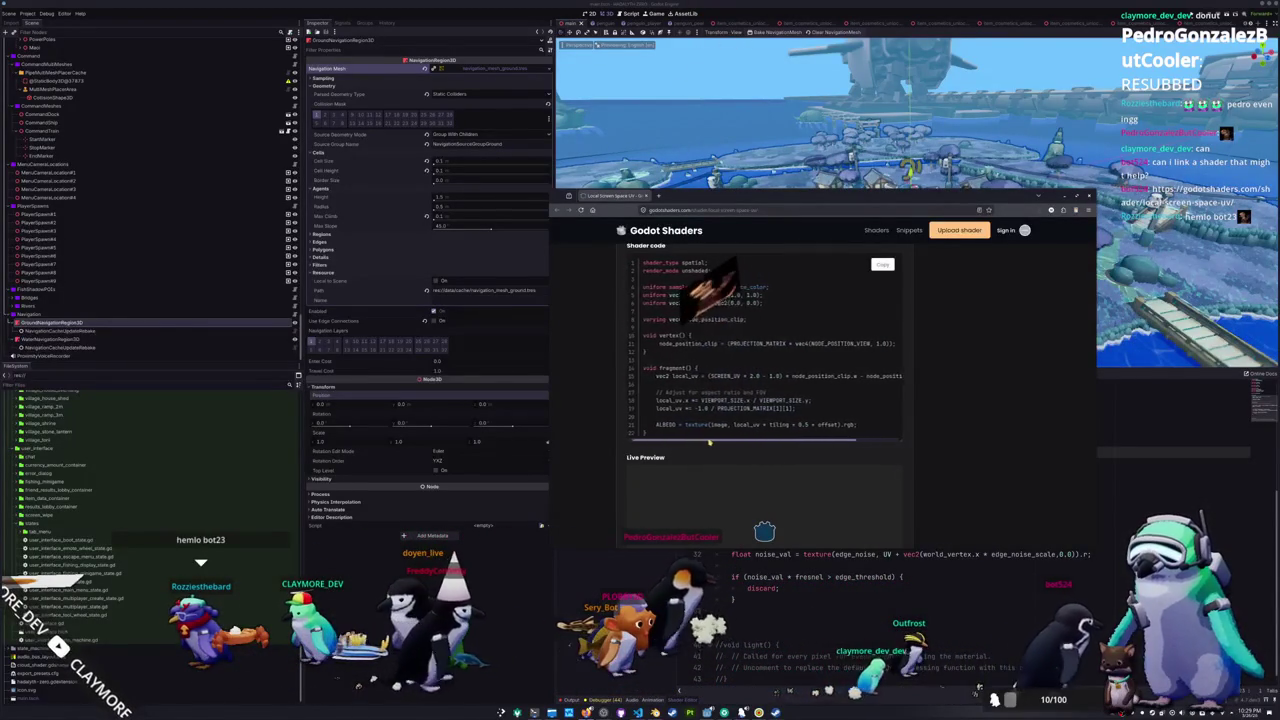
{"action": "left_click_drag", "start_coordinate": [734, 440], "coordinate": [735, 442]}
- Highlight the local_uv line's SCREEN_UV remapping and node_position_clip term, then open the Vertical Camera FOV page
{"action": "mouse_move", "coordinate": [682, 376]}
{"action": "left_mouse_down"}
{"action": "mouse_move", "coordinate": [904, 377]}
{"action": "mouse_move", "coordinate": [755, 377]}
{"action": "left_mouse_up"}
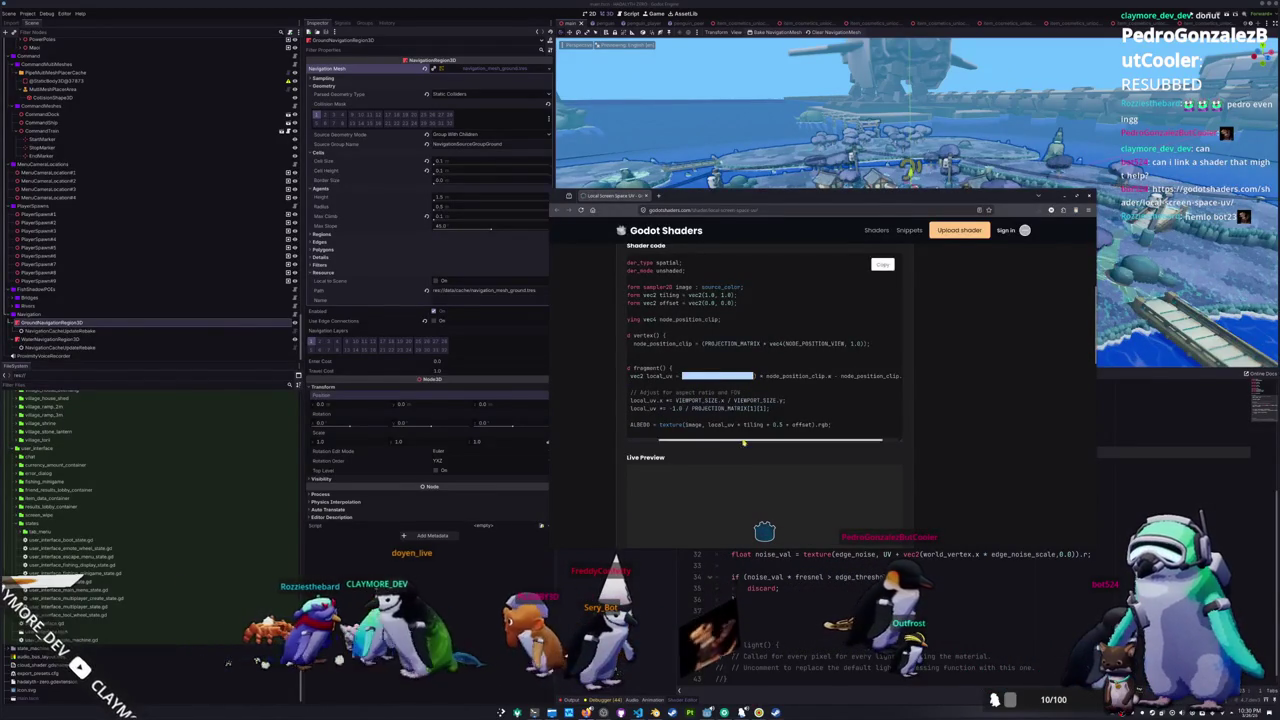
{"action": "left_click_drag", "start_coordinate": [746, 442], "coordinate": [779, 440]}
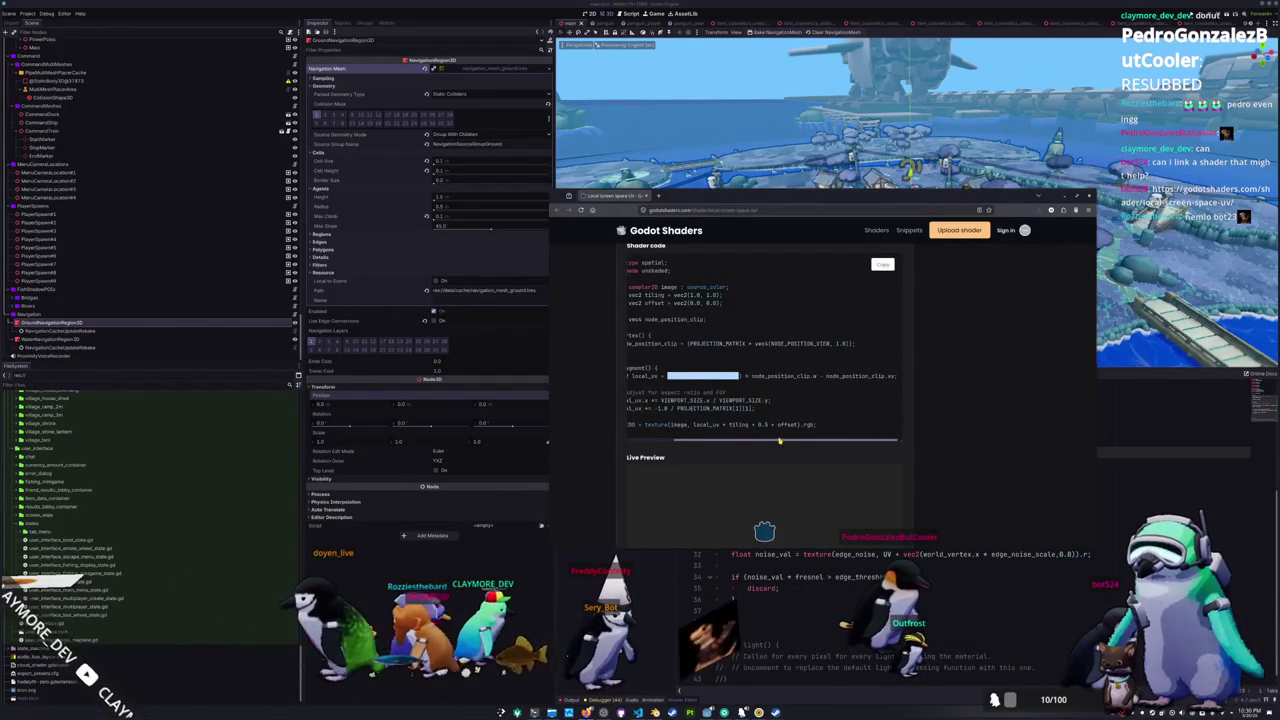
{"action": "mouse_move", "coordinate": [815, 376]}
{"action": "left_mouse_down"}
{"action": "mouse_move", "coordinate": [895, 377]}
{"action": "mouse_move", "coordinate": [752, 376]}
{"action": "left_mouse_up"}
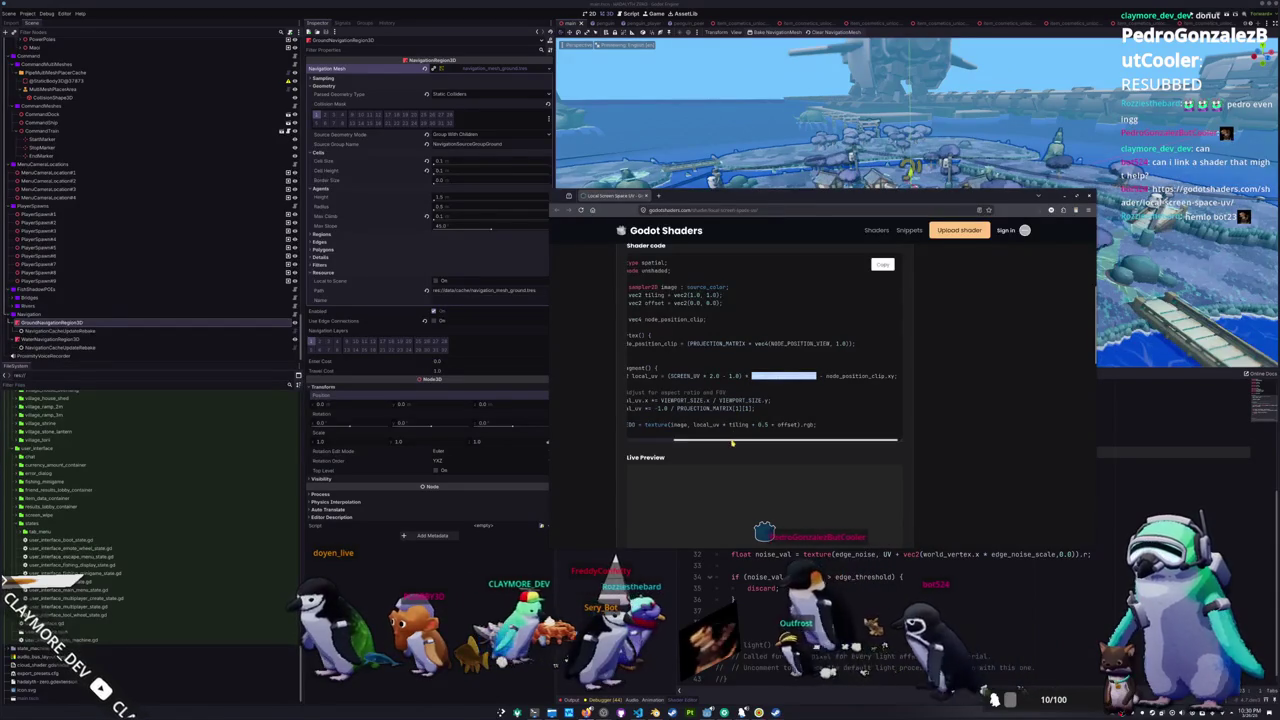
{"action": "mouse_move", "coordinate": [731, 441]}
{"action": "left_mouse_down"}
{"action": "mouse_move", "coordinate": [703, 442]}
{"action": "mouse_move", "coordinate": [742, 437]}
{"action": "left_mouse_up"}
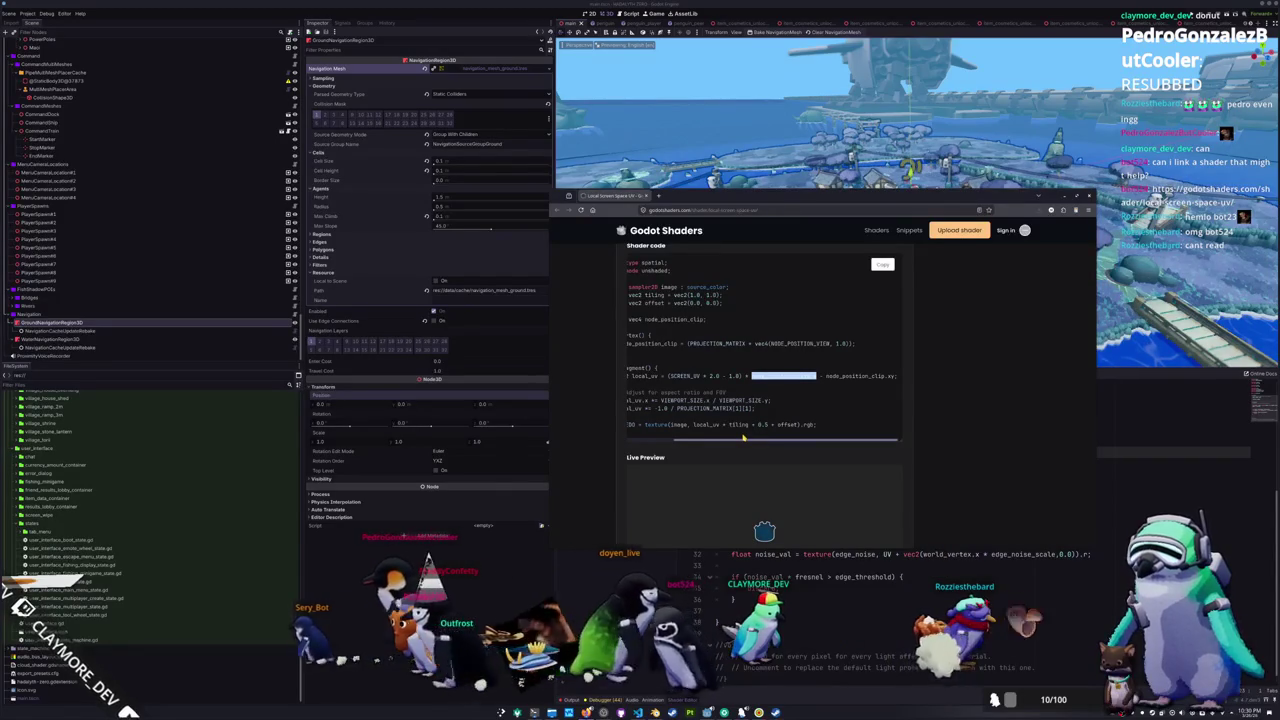
{"action": "left_click_drag", "start_coordinate": [743, 437], "coordinate": [709, 435]}
{"action": "scroll", "coordinate": [709, 435], "scroll_direction": "up", "scroll_amount": 2}
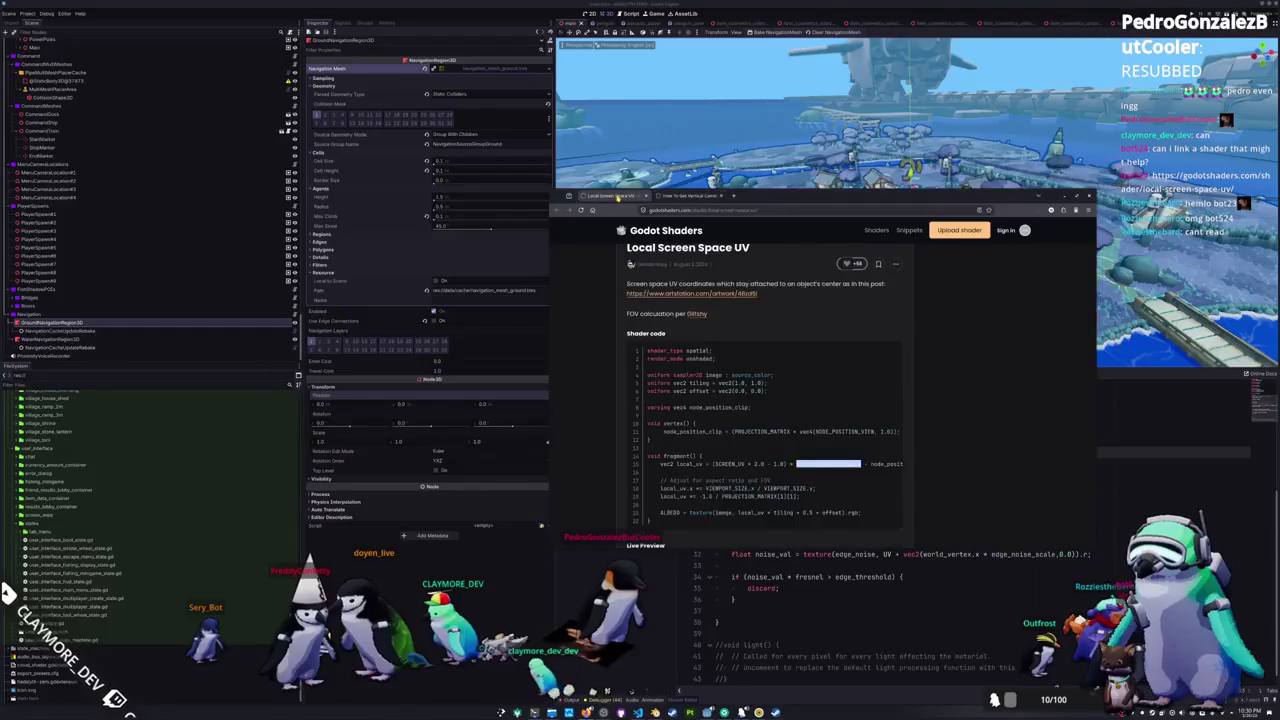
{"action": "scroll", "coordinate": [588, 444], "scroll_direction": "down", "scroll_amount": 1}
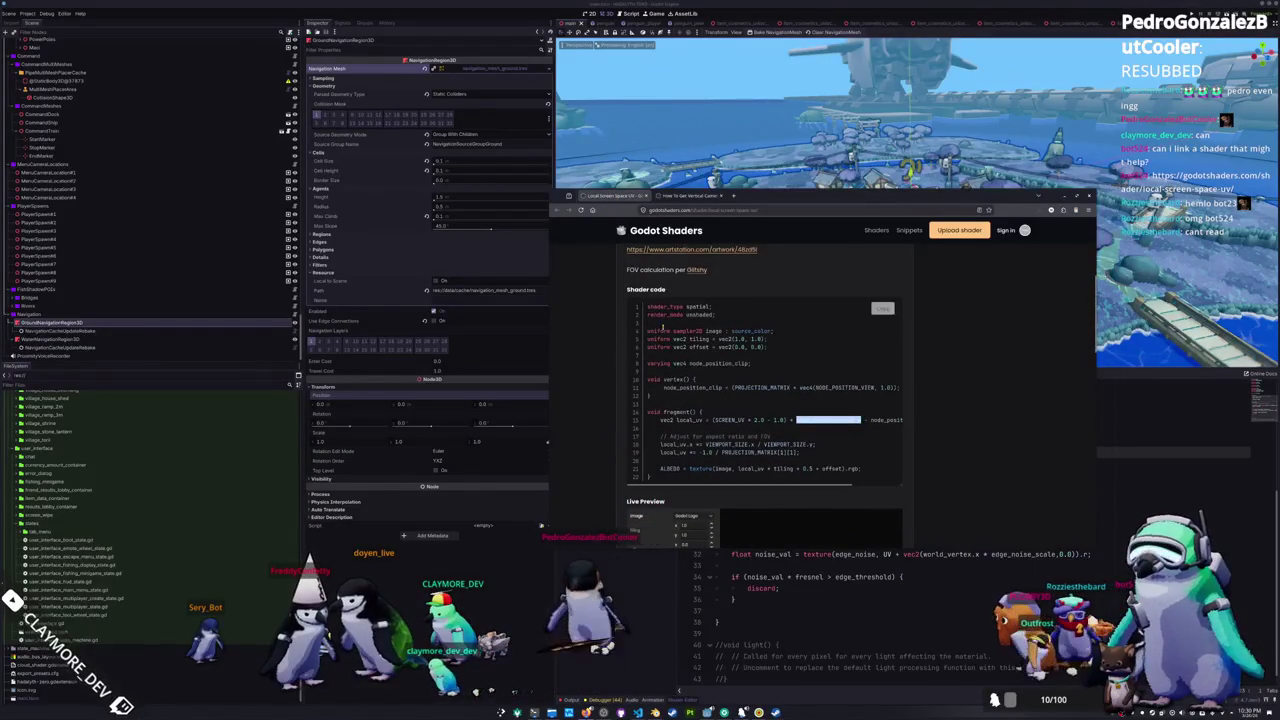
{"action": "left_click", "coordinate": [686, 196]}
- Skim the FOV shader page, then return to the Local Screen Space UV shader's code
{"action": "scroll", "coordinate": [601, 398], "scroll_direction": "down", "scroll_amount": 1}
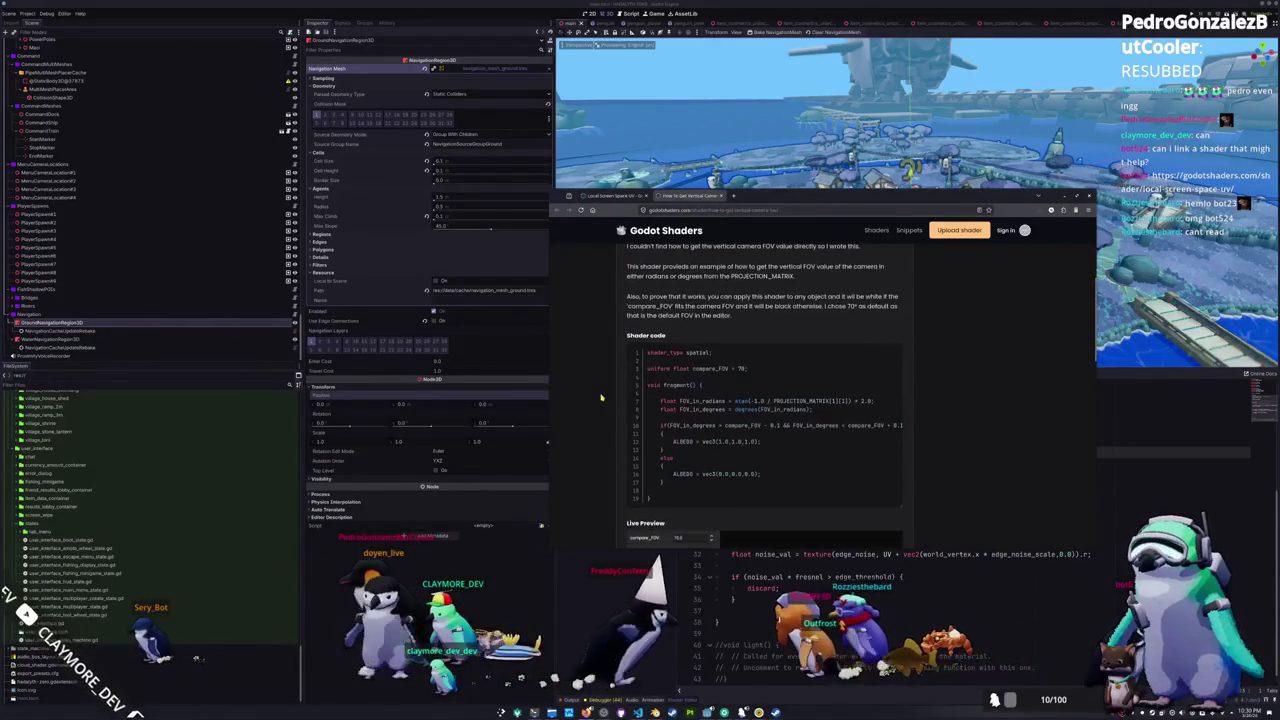
{"action": "key", "text": "ctrl+shift+Tab"}
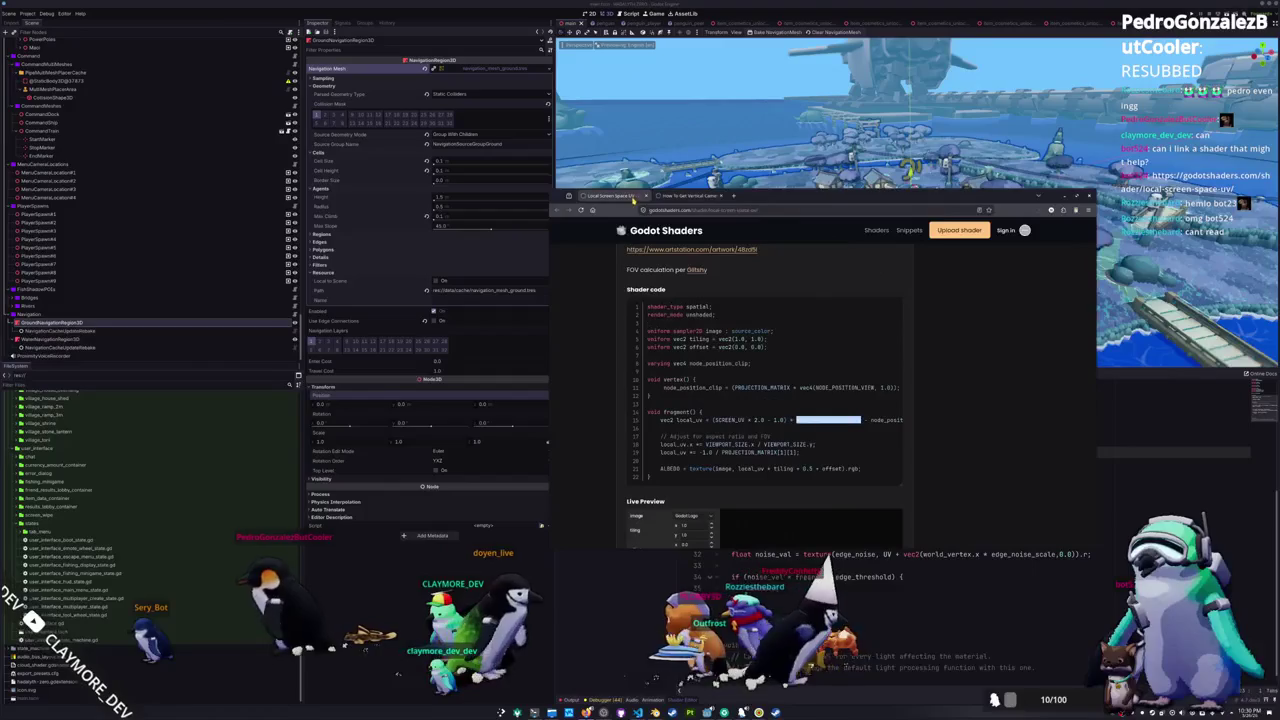
{"action": "mouse_move", "coordinate": [750, 485]}
{"action": "left_mouse_down"}
{"action": "mouse_move", "coordinate": [798, 485]}
{"action": "mouse_move", "coordinate": [610, 485]}
{"action": "left_mouse_up"}
{"action": "scroll", "coordinate": [580, 481], "scroll_direction": "up", "scroll_amount": 2}
{"action": "scroll", "coordinate": [580, 481], "scroll_direction": "up", "scroll_amount": 1}
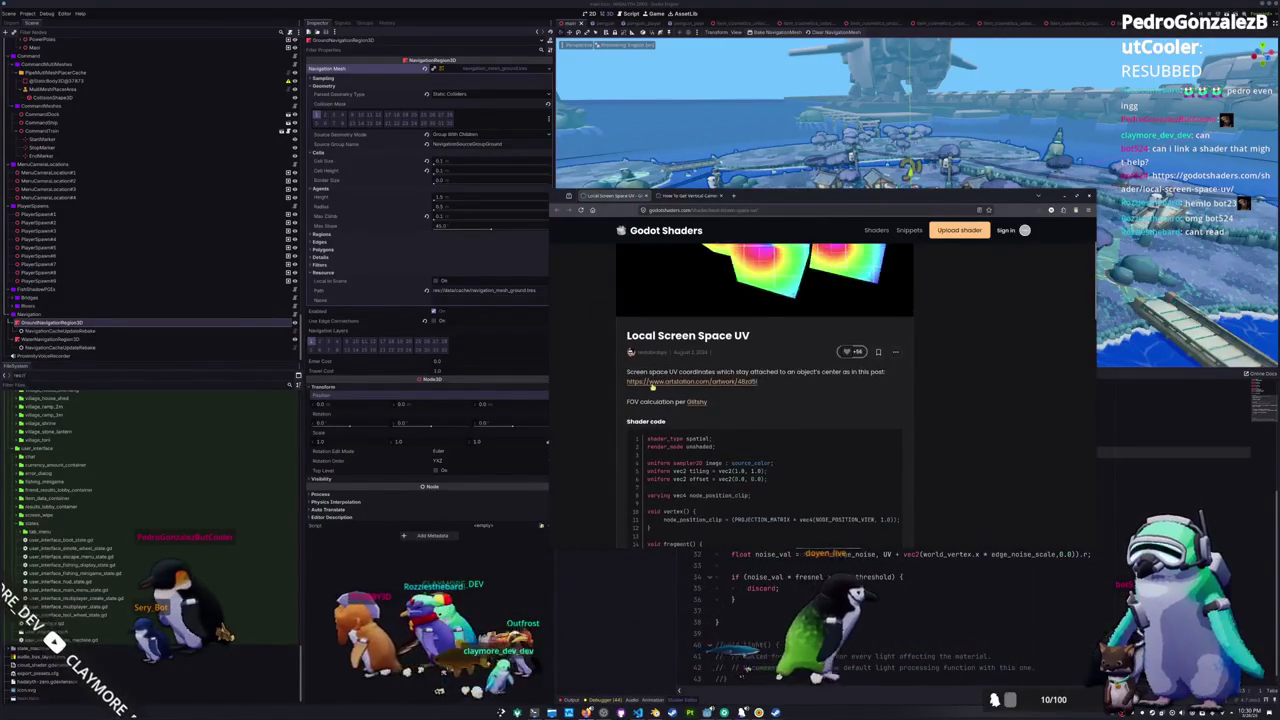
{"action": "scroll", "coordinate": [621, 420], "scroll_direction": "down", "scroll_amount": 1}
{"action": "scroll", "coordinate": [621, 420], "scroll_direction": "down", "scroll_amount": 1}
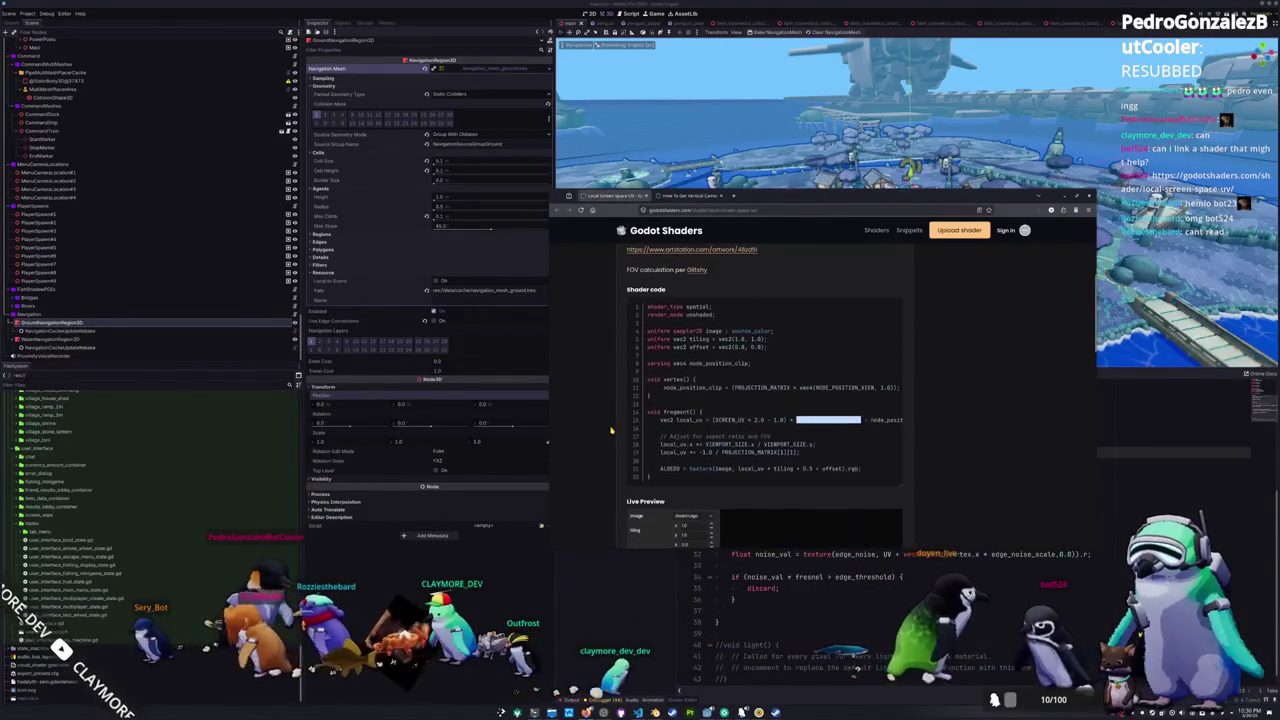
- Highlight the fragment code and the local_uv * tiling term on line 21, overwriting one term with 0.5
{"action": "left_click_drag", "start_coordinate": [649, 478], "coordinate": [640, 403]}
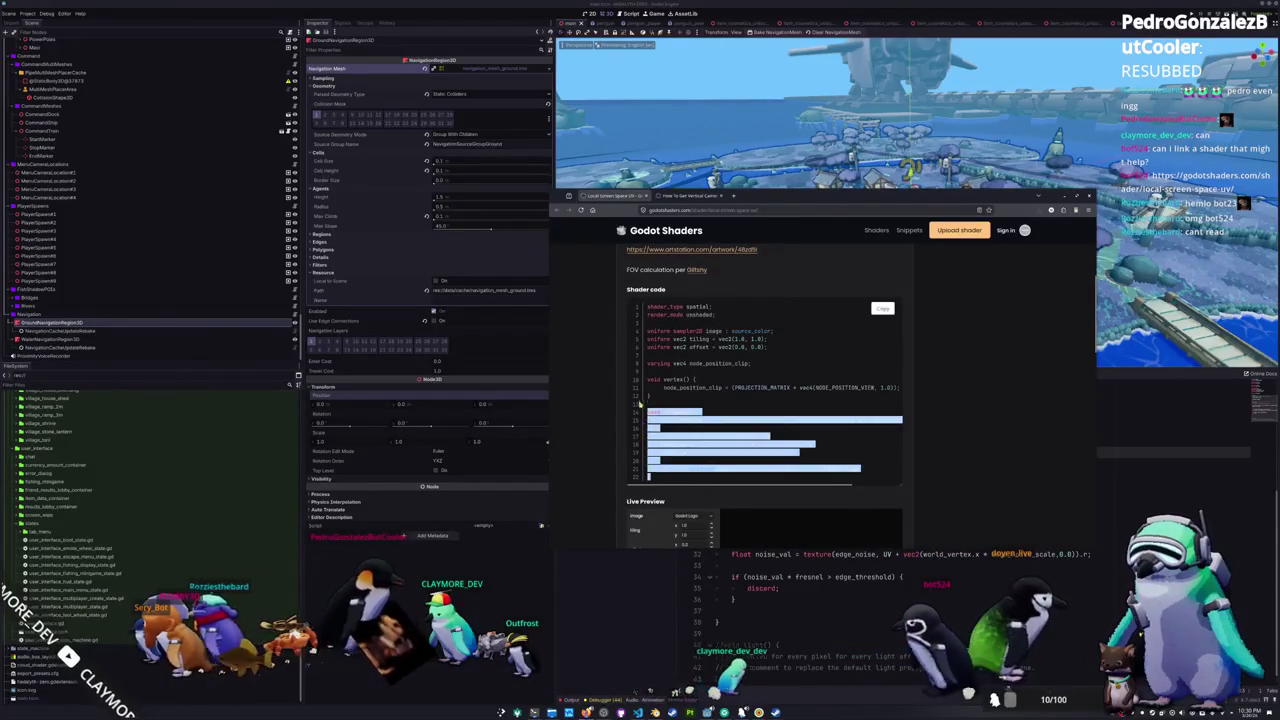
{"action": "left_click", "coordinate": [678, 467]}
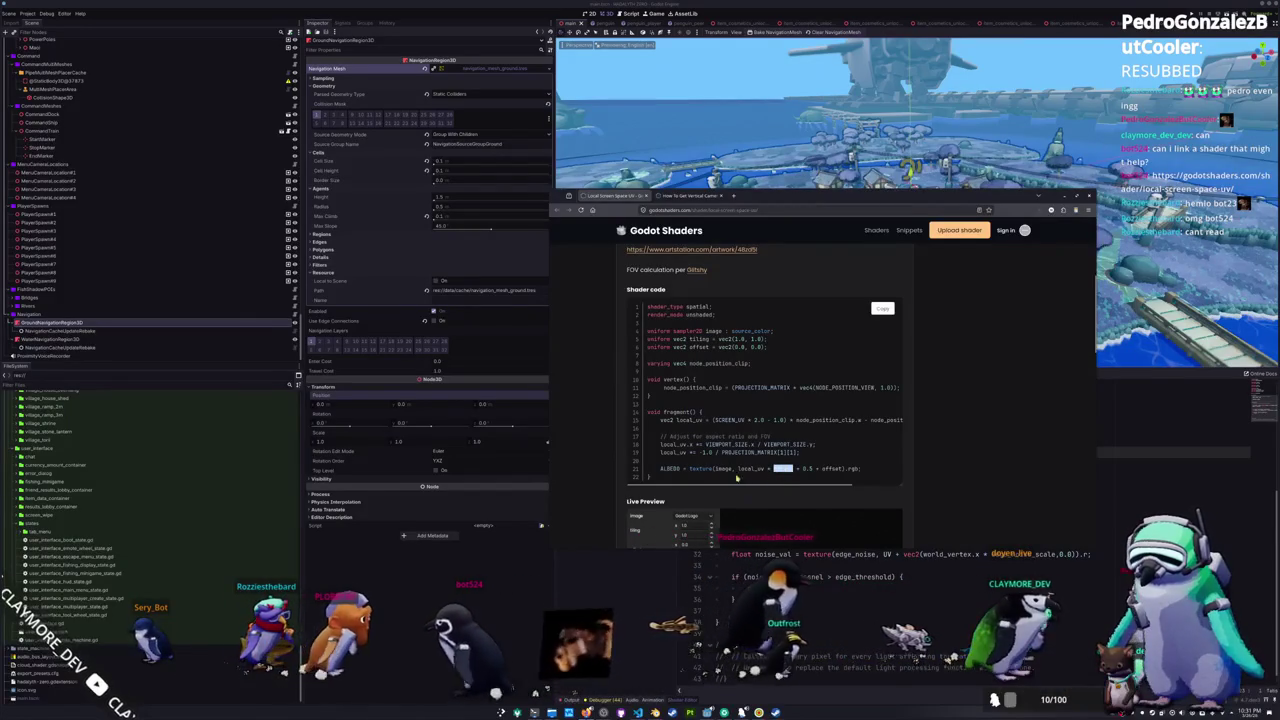
{"action": "double_click", "coordinate": [748, 468]}
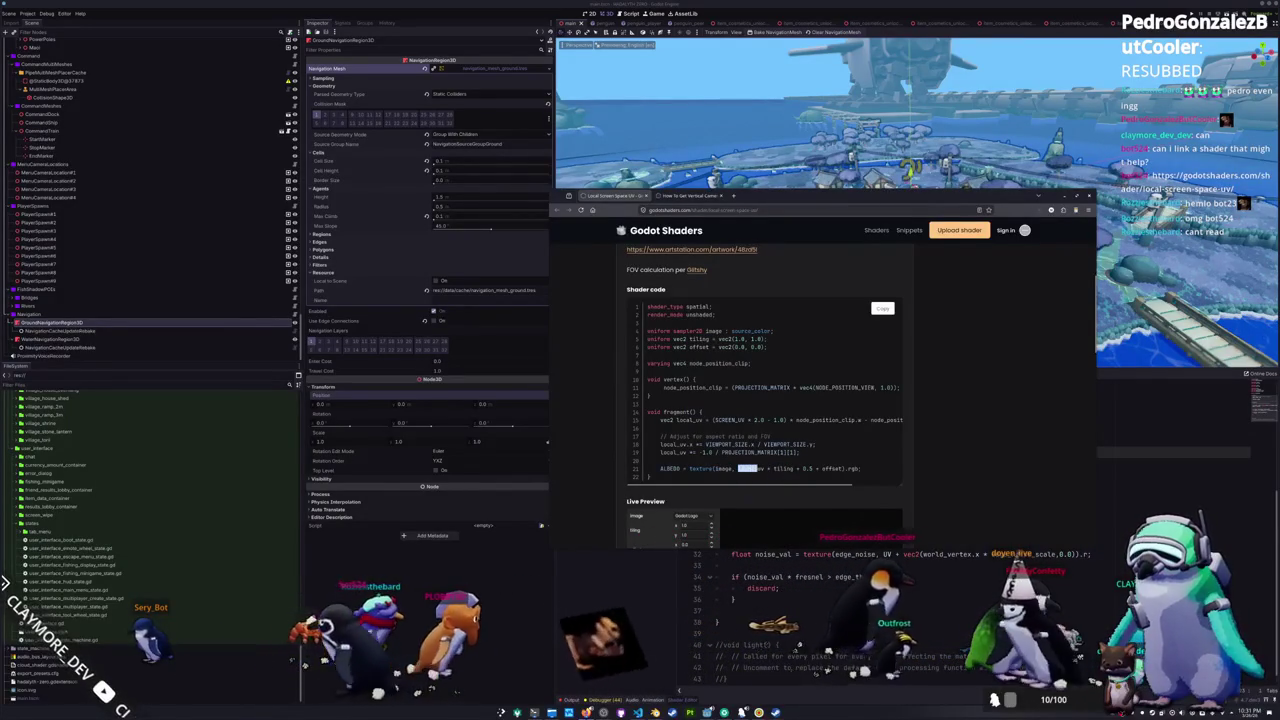
{"action": "left_click_drag", "start_coordinate": [750, 469], "coordinate": [795, 469]}
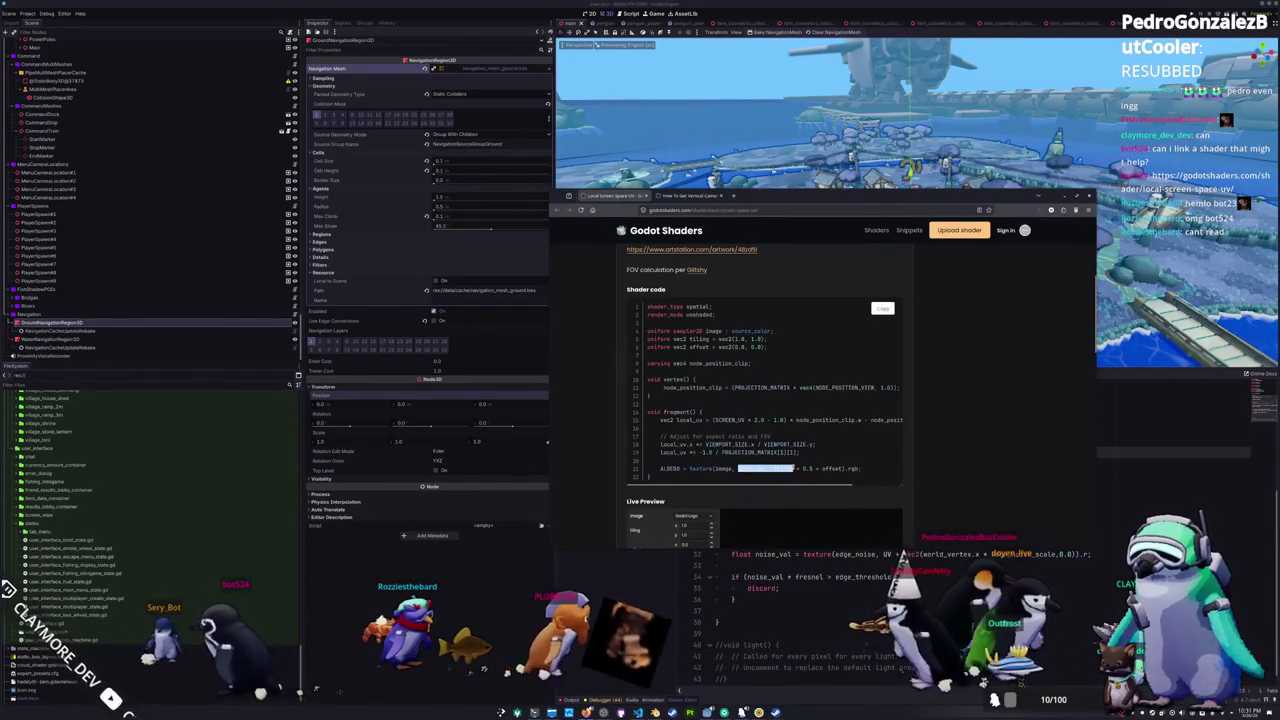
{"action": "double_click", "coordinate": [804, 468]}
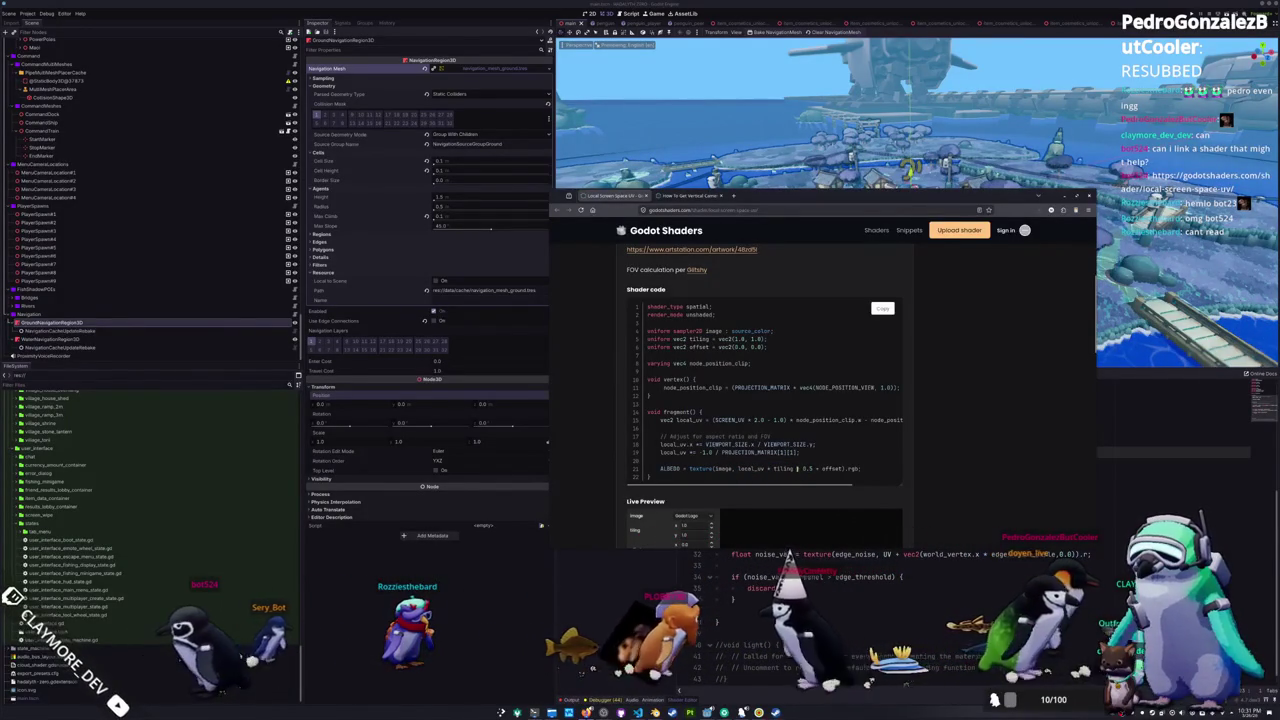
{"action": "type", "text": "0.5"}
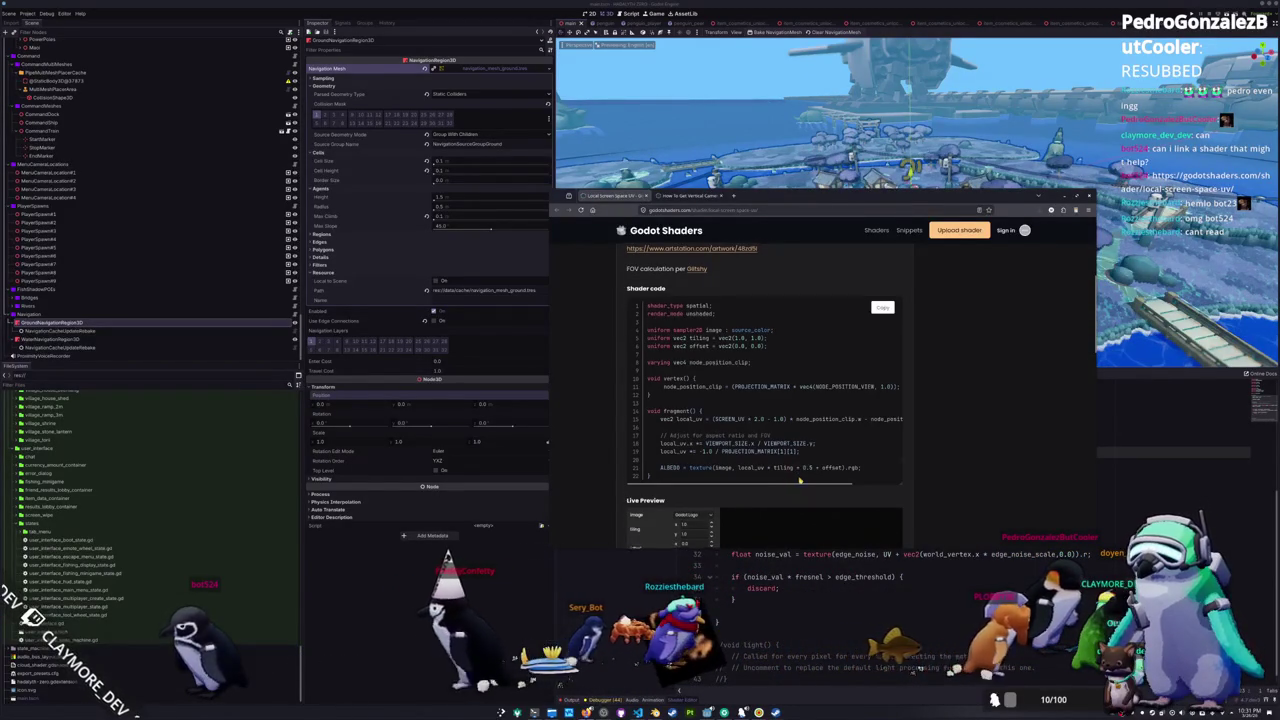
- Check the Live Preview, then bring the Godot editor with the cloud shader back to the front
{"action": "scroll", "coordinate": [797, 479], "scroll_direction": "down", "scroll_amount": 3}
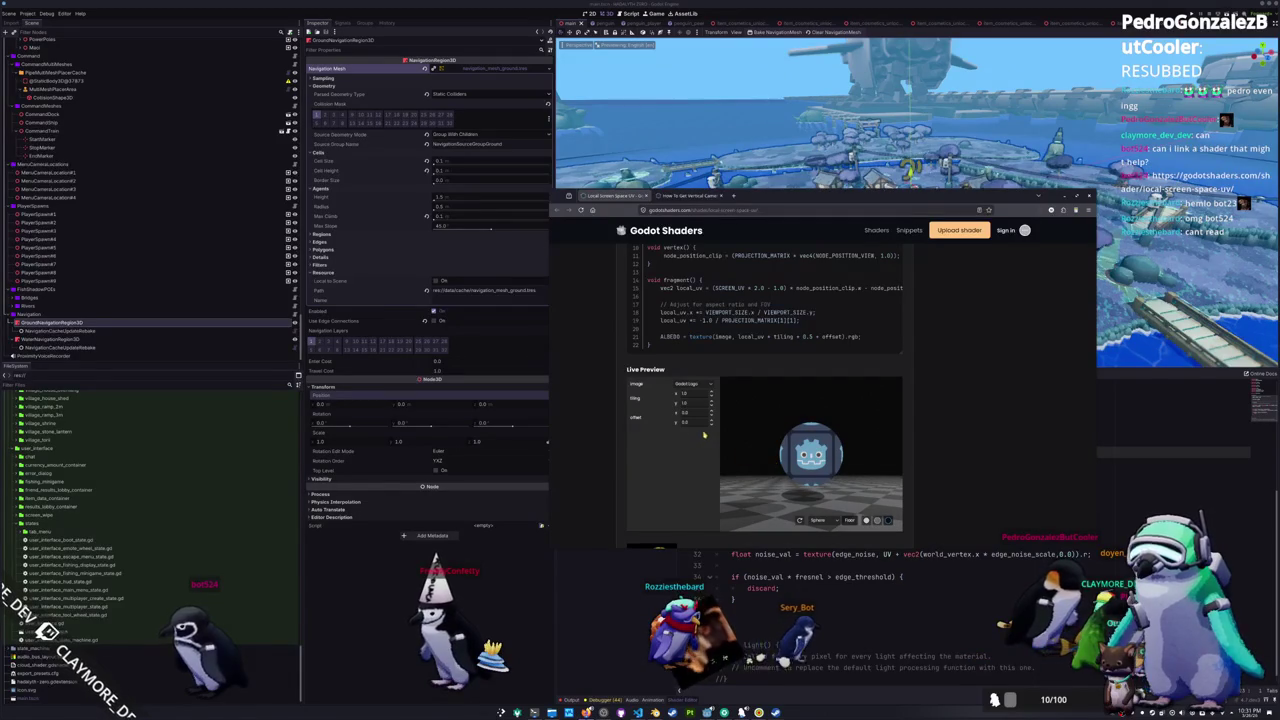
{"action": "scroll", "coordinate": [733, 354], "scroll_direction": "up", "scroll_amount": 3}
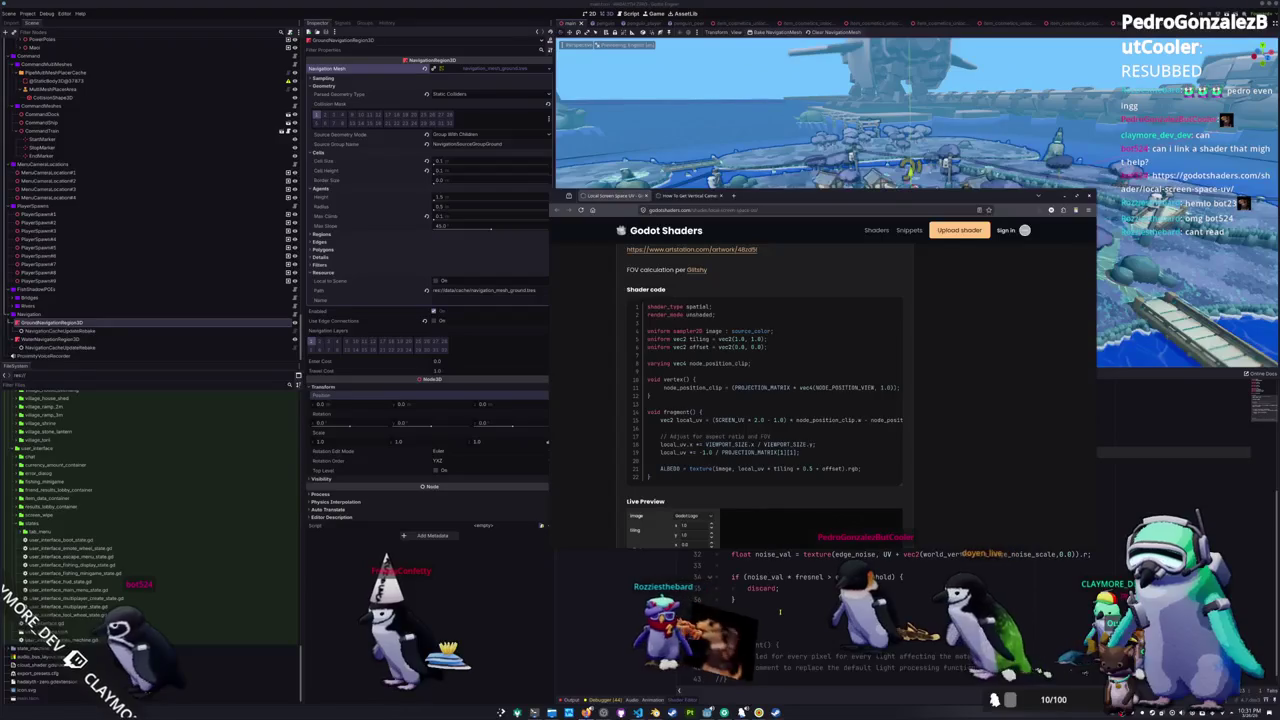
{"action": "left_click", "coordinate": [780, 612]}
{"action": "scroll", "coordinate": [706, 520], "scroll_direction": "up", "scroll_amount": 3}
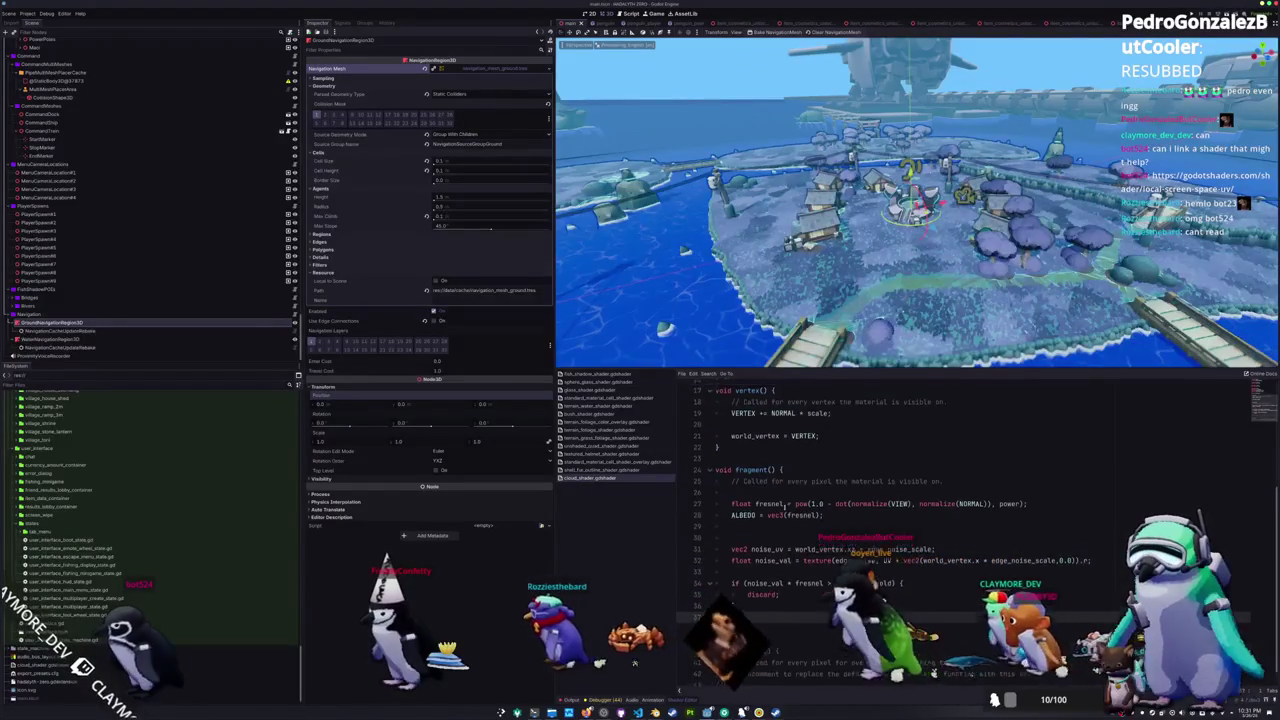
- Rename the world_vertex varying on line 15 to vertex_clip_space
{"action": "left_click", "coordinate": [788, 524]}
{"action": "left_click", "coordinate": [762, 463]}
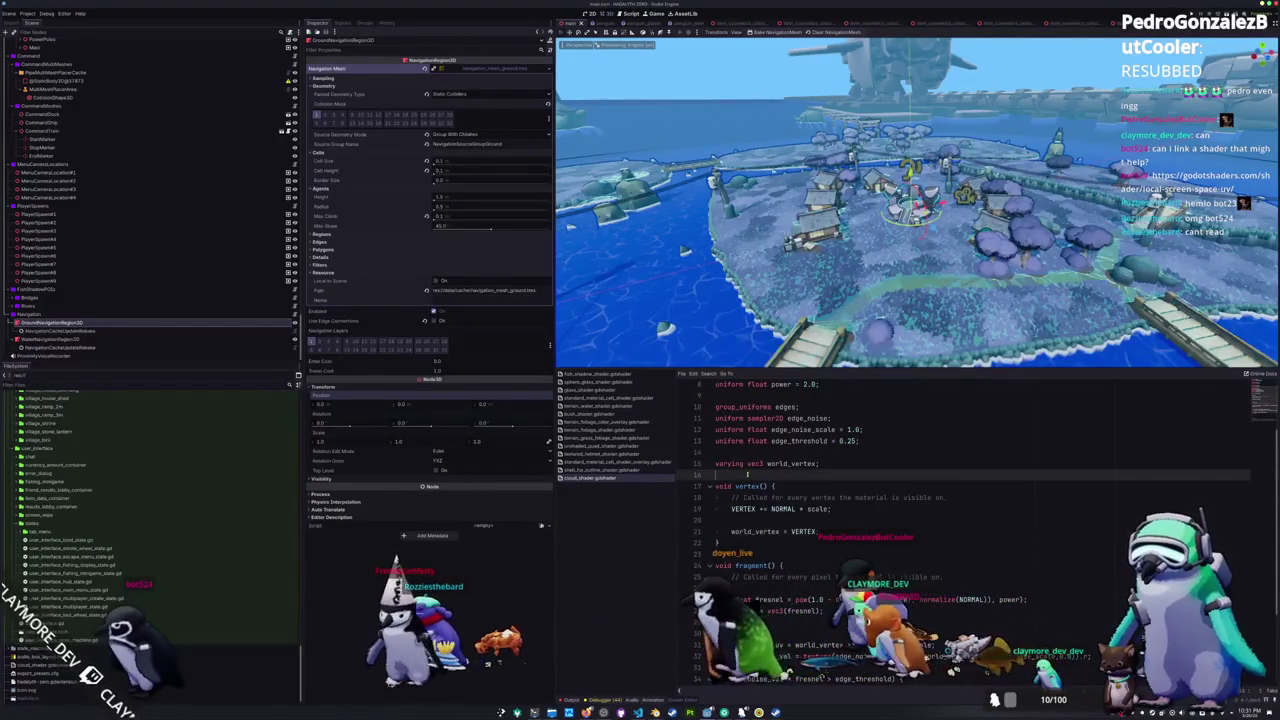
{"action": "double_click", "coordinate": [790, 463]}
{"action": "key", "text": "BackSpace"}
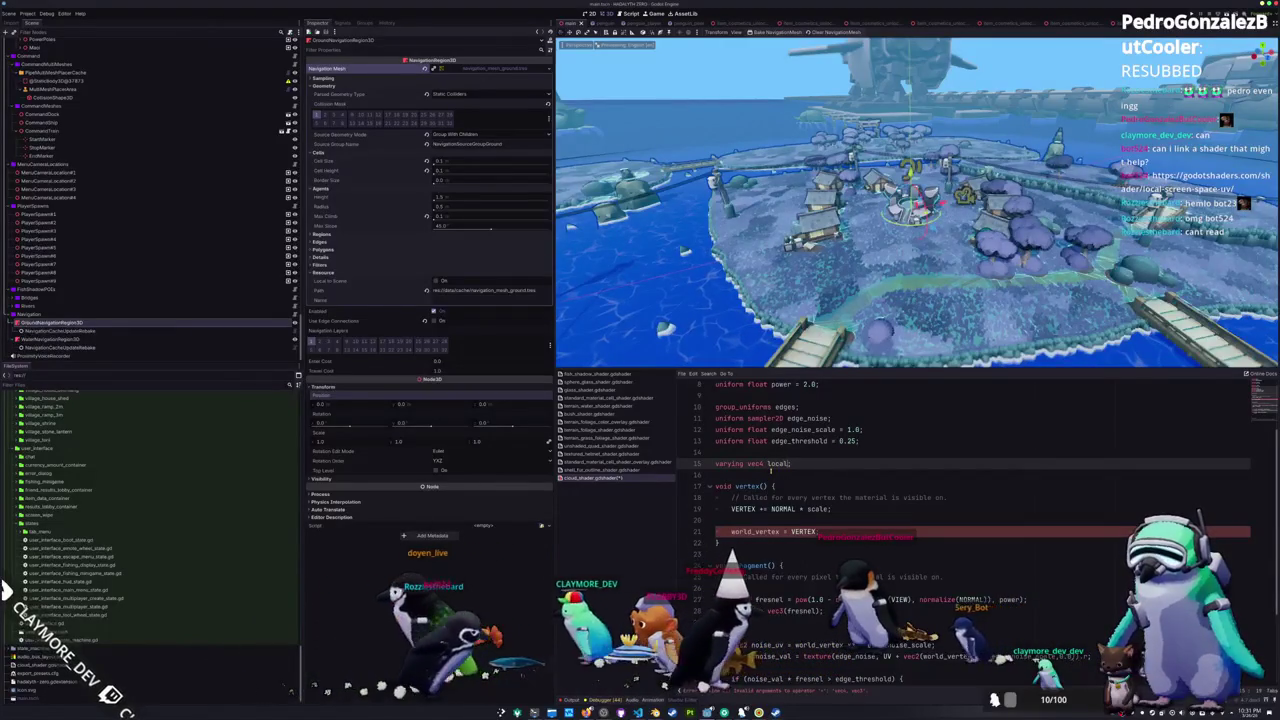
{"action": "type", "text": "tex_clip"}
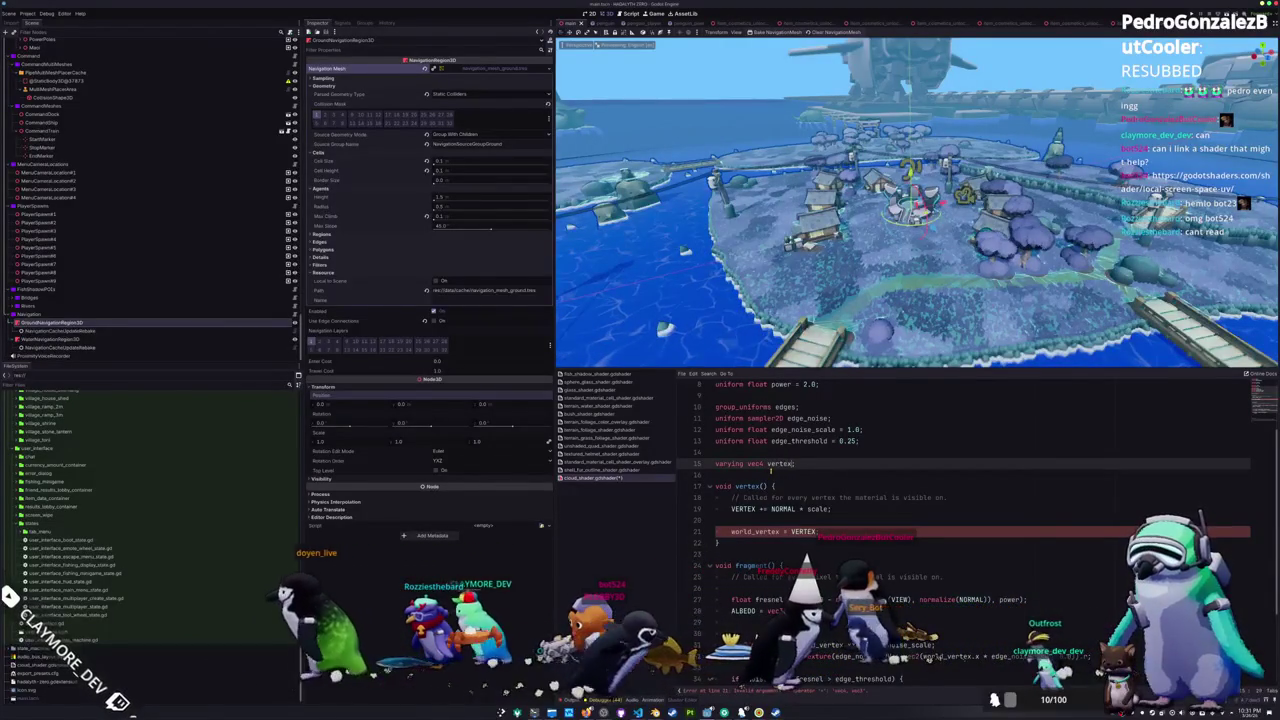
{"action": "type", "text": "_spac"}
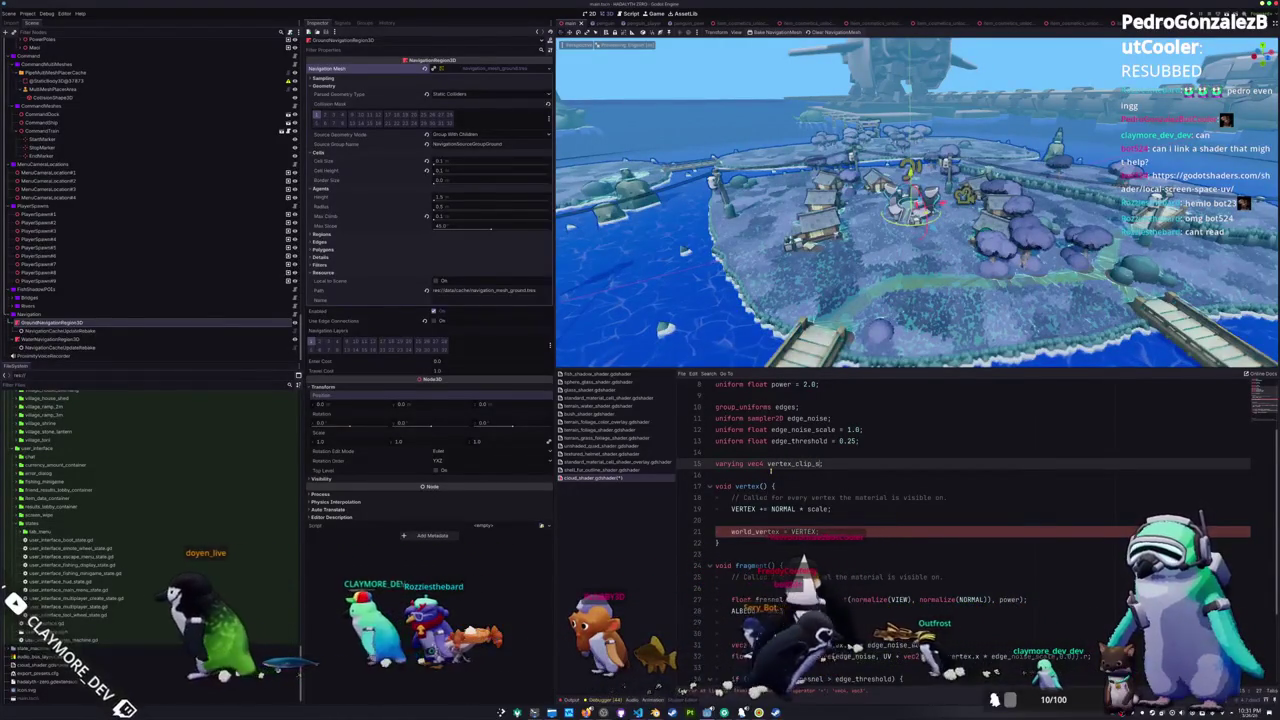
{"action": "type", "text": "e"}
- Make the clip-space projection use vec4(VERTEX, 0.0) and bring up the local screen-space UV reference
{"action": "key", "text": "Down"}
{"action": "key", "text": "Down"}
{"action": "key", "text": "Down"}
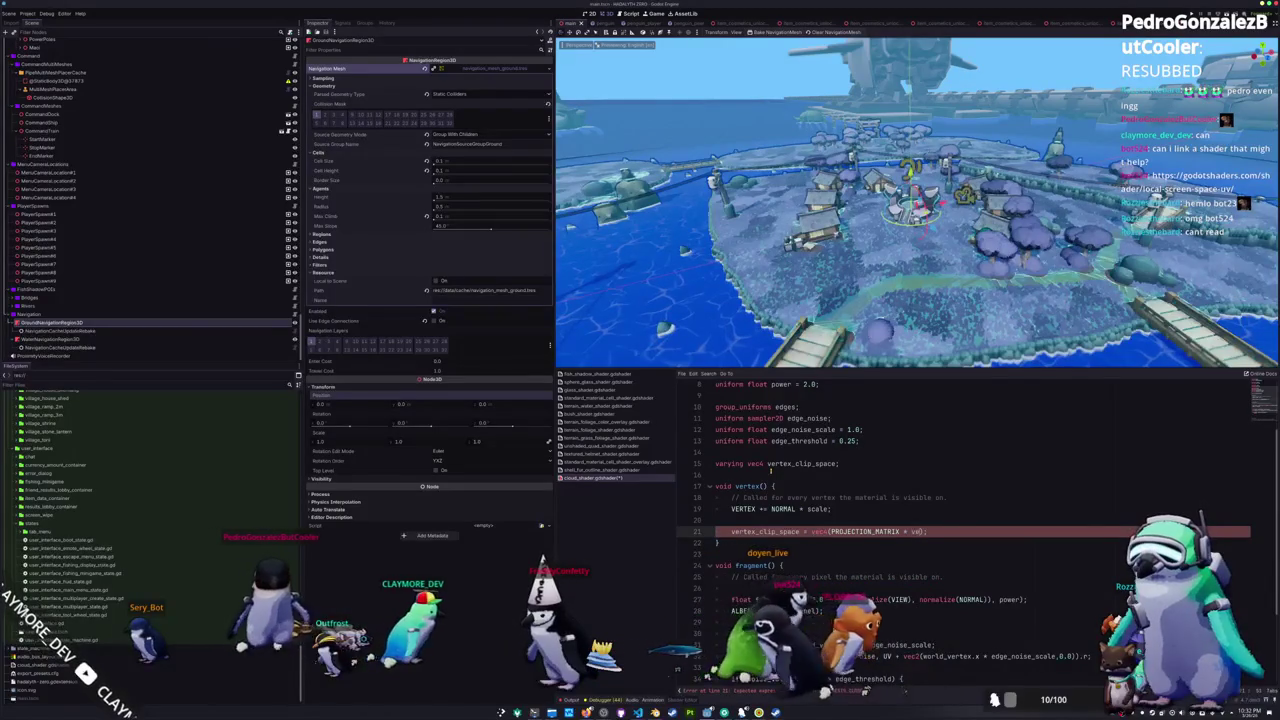
{"action": "type", "text": ", 0.0"}
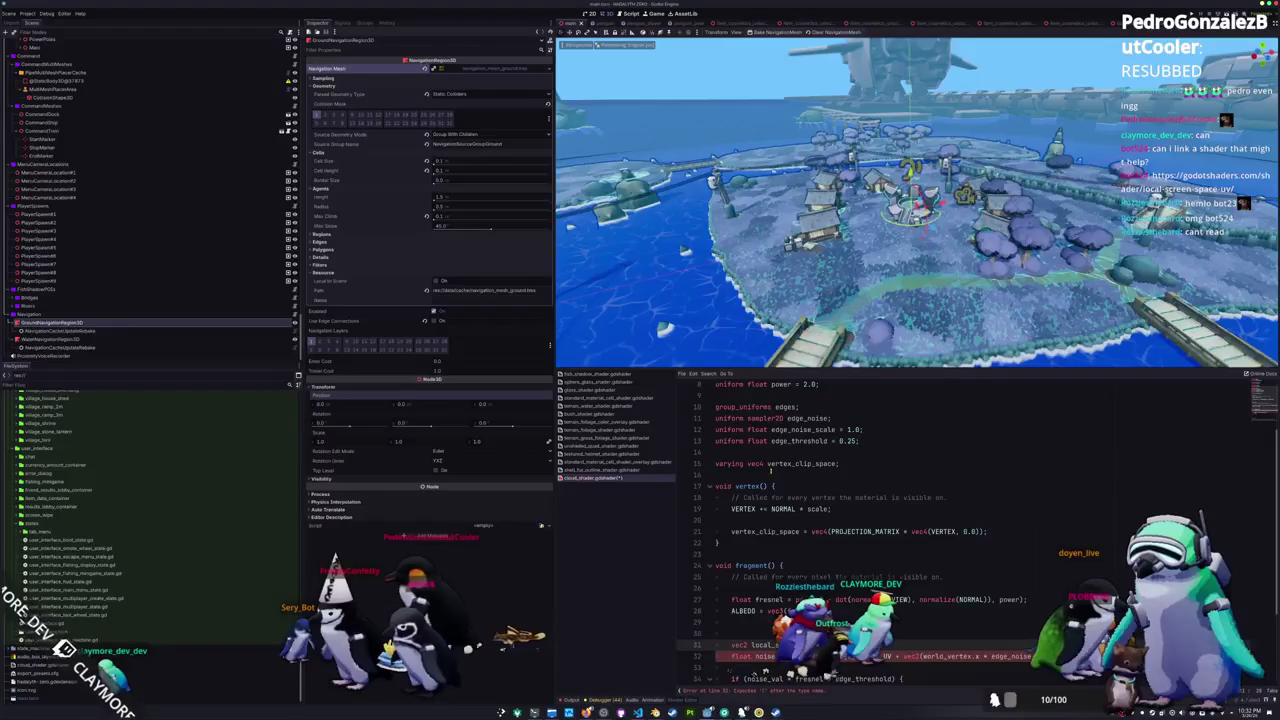
{"action": "key", "text": "alt+Tab"}
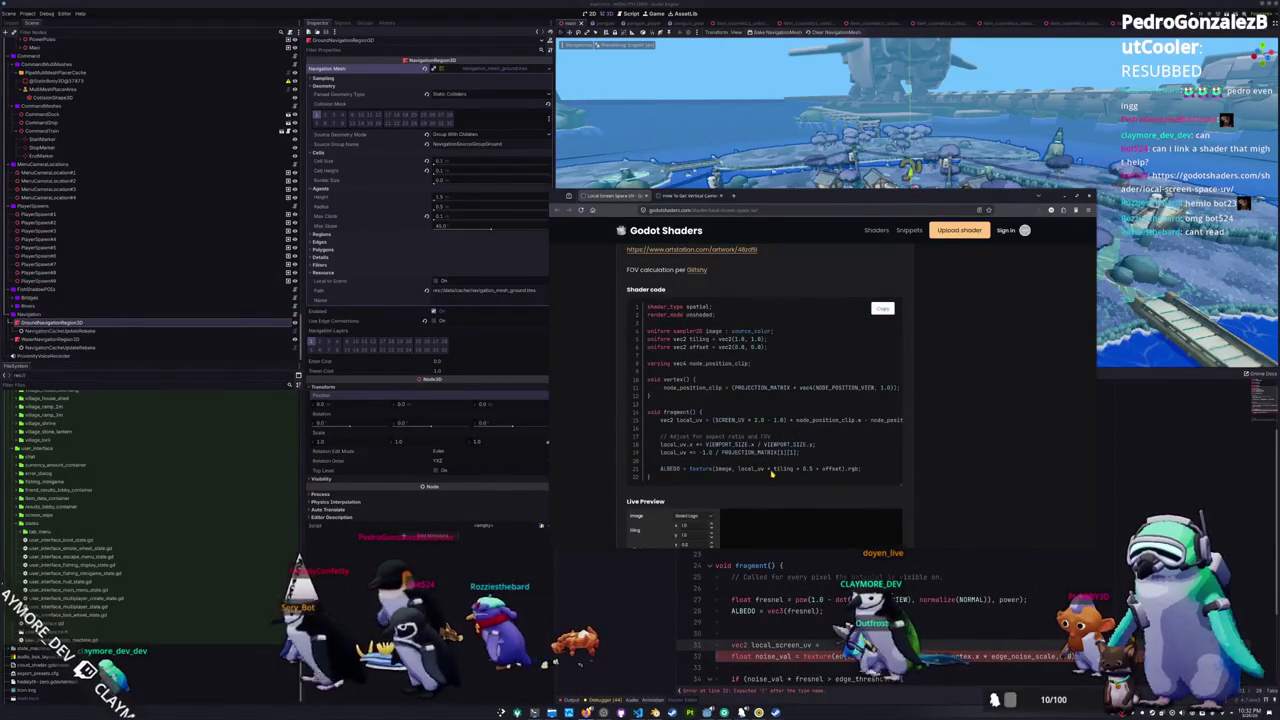
- Compare the local_screen_uv line with the reference shader, ending on the fragment function
{"action": "key", "text": "alt+Tab"}
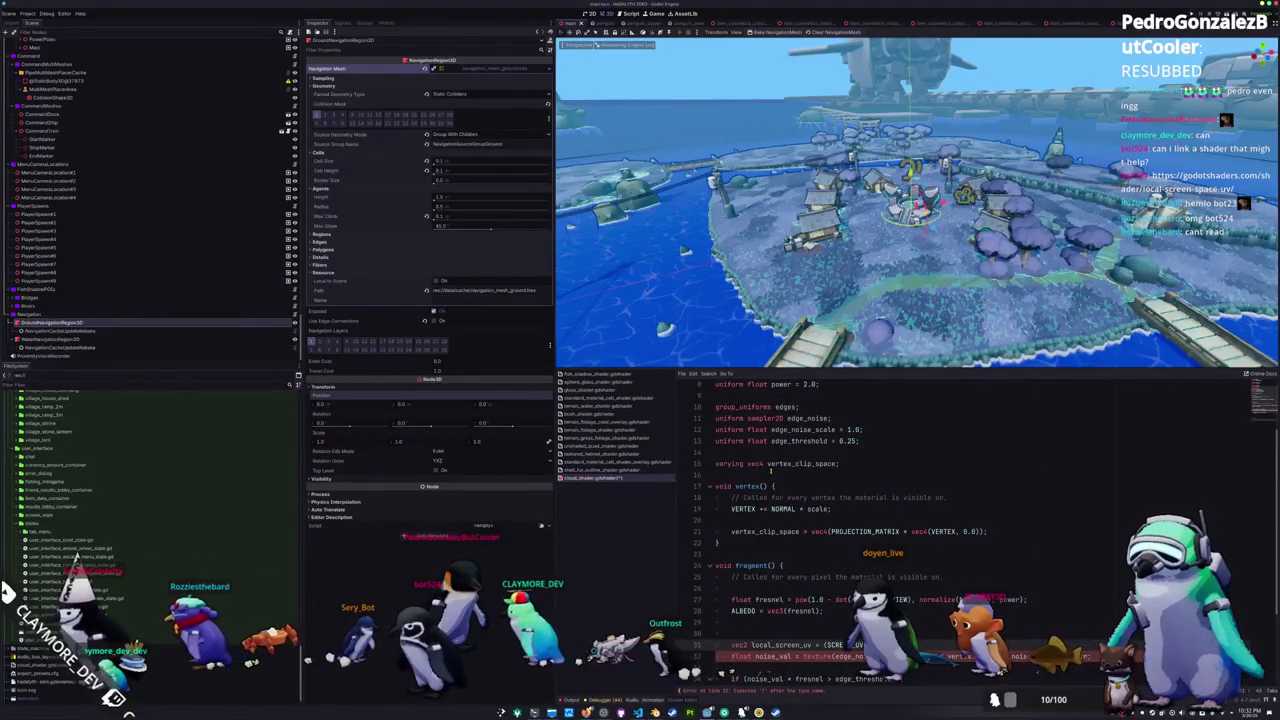
{"action": "scroll", "coordinate": [770, 471], "scroll_direction": "down", "scroll_amount": 1}
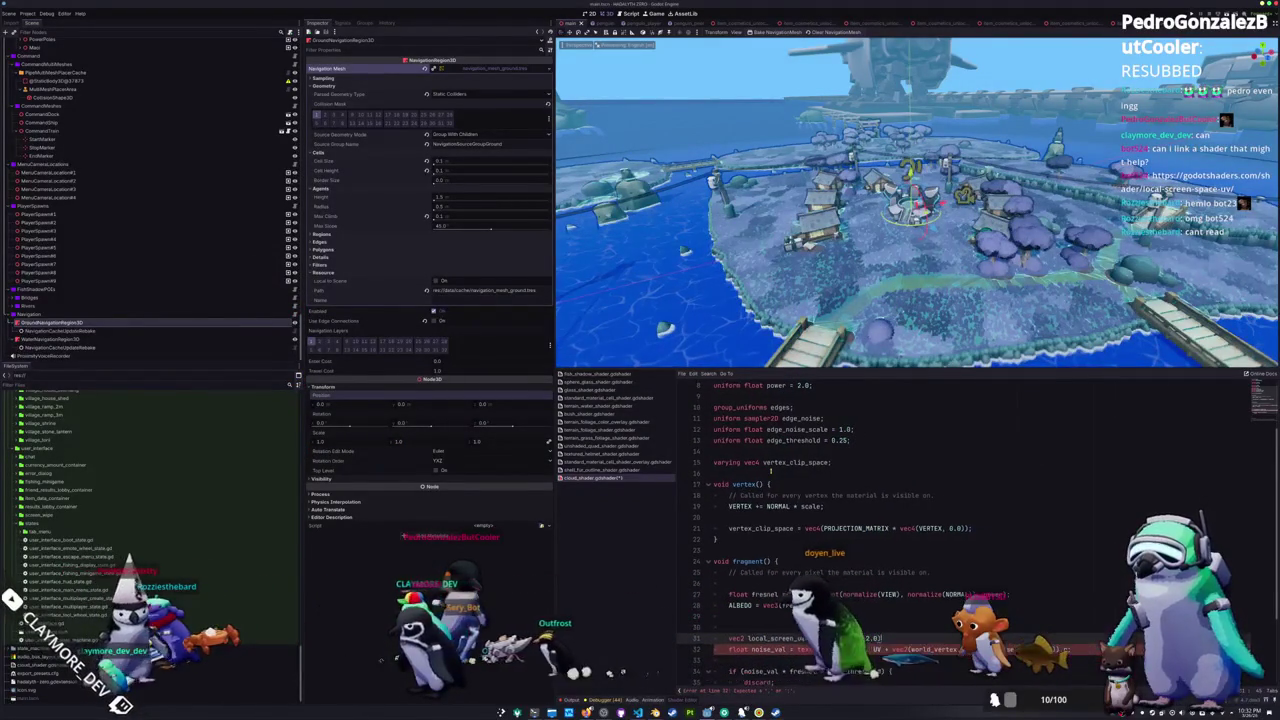
{"action": "scroll", "coordinate": [770, 470], "scroll_direction": "up", "scroll_amount": 1}
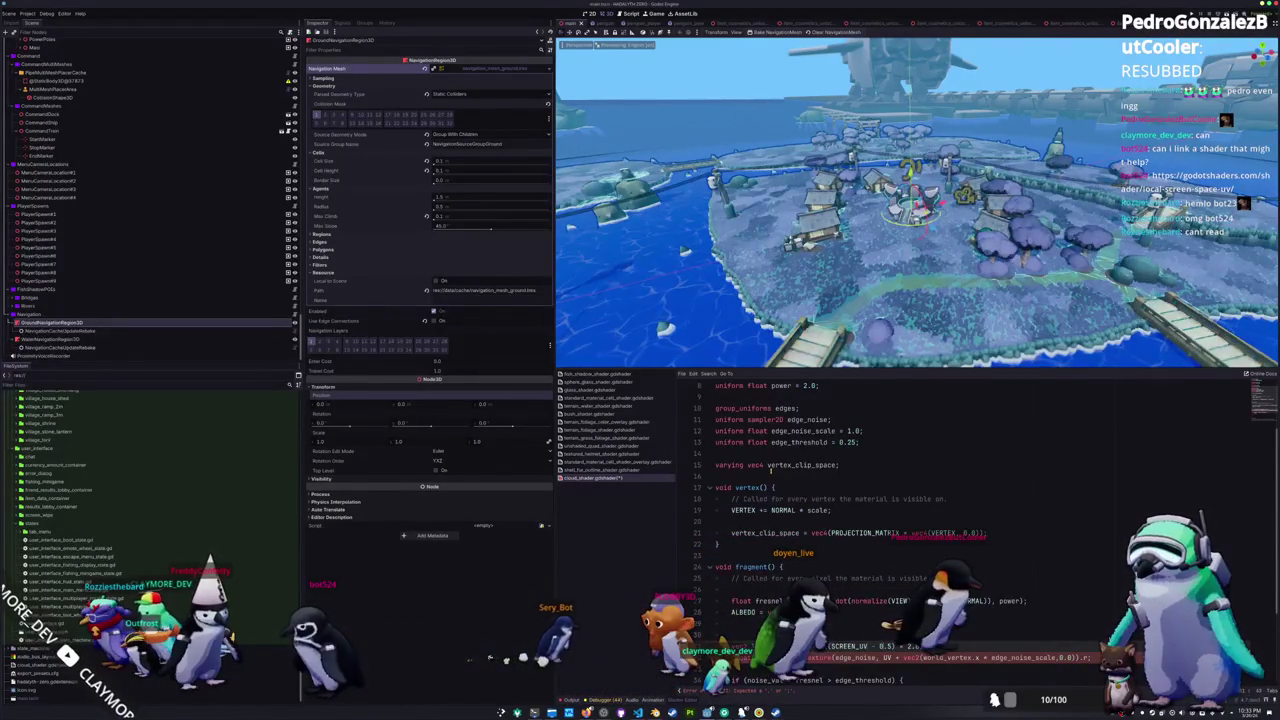
{"action": "key", "text": "alt+Tab"}
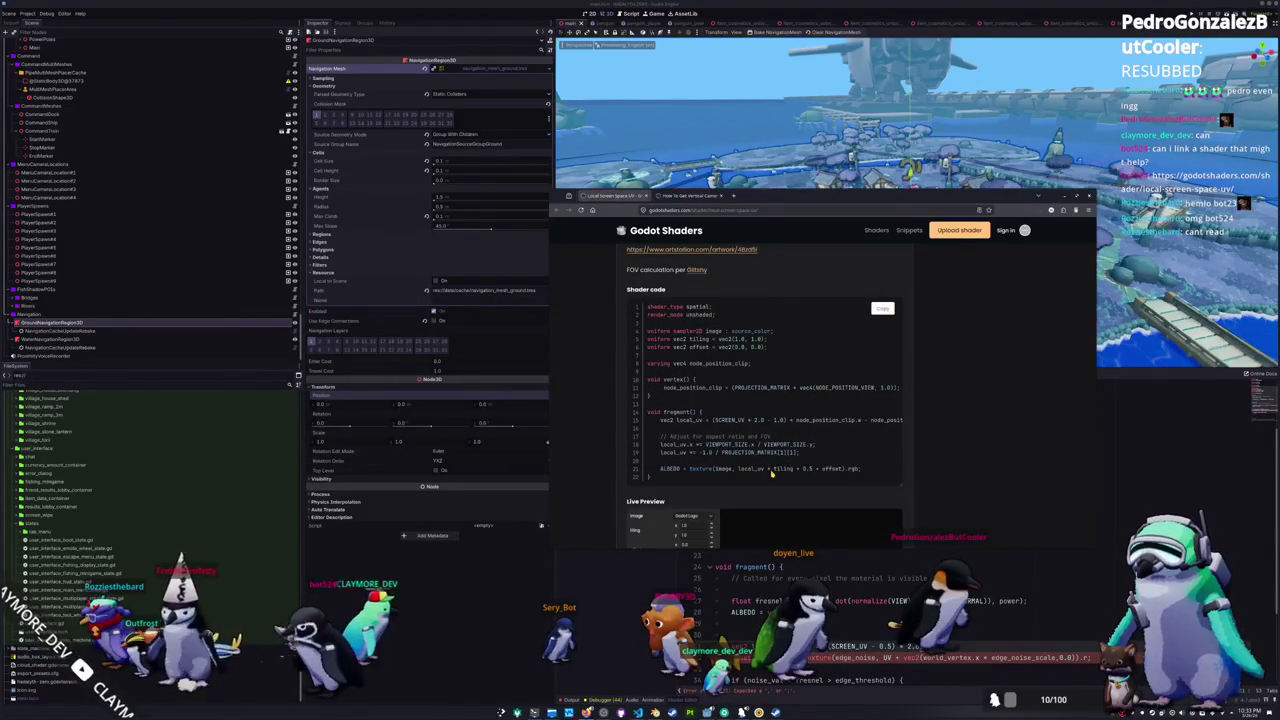
{"action": "key", "text": "alt+Tab"}
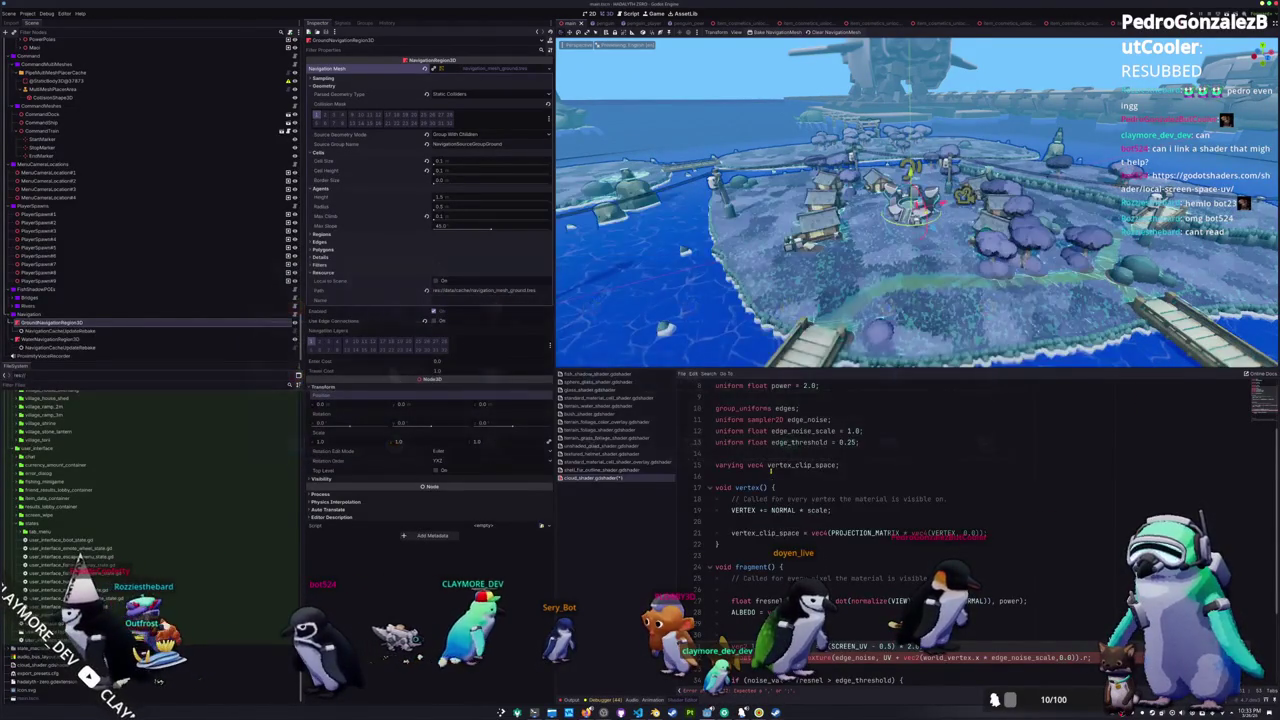
{"action": "key", "text": "alt+Tab"}
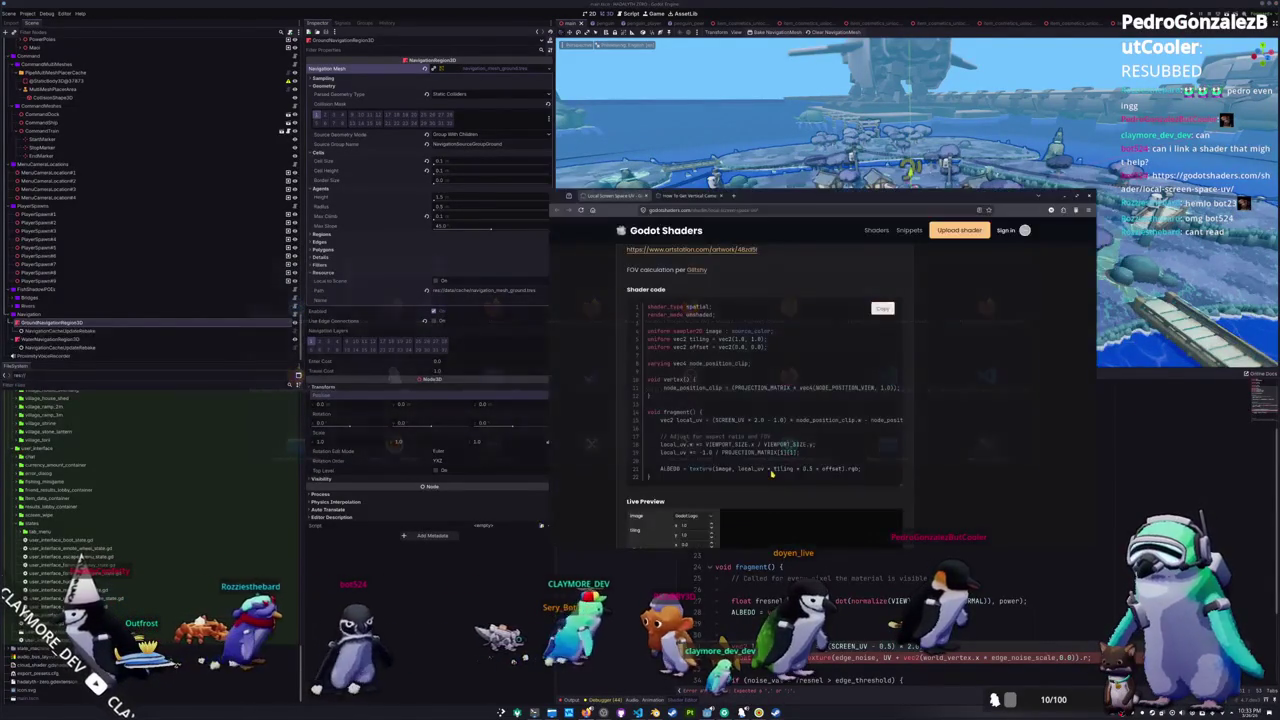
{"action": "key", "text": "alt+Tab"}
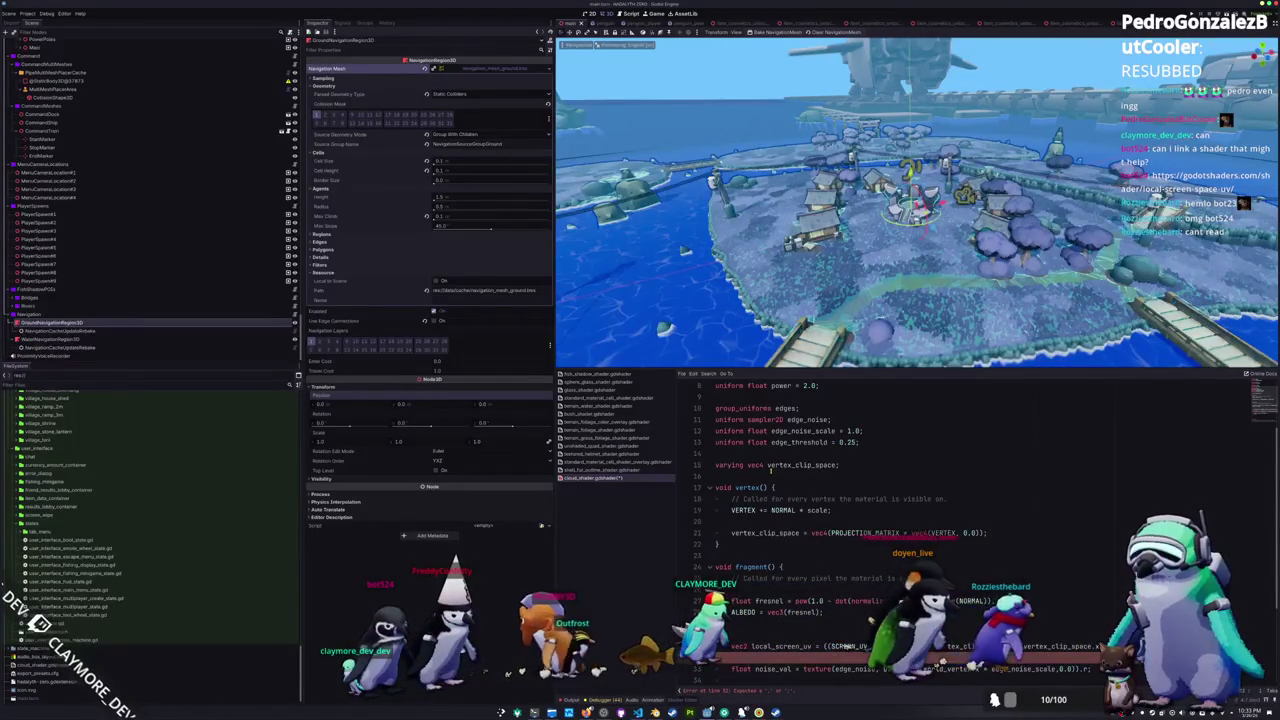
{"action": "scroll", "coordinate": [770, 470], "scroll_direction": "down", "scroll_amount": 3}
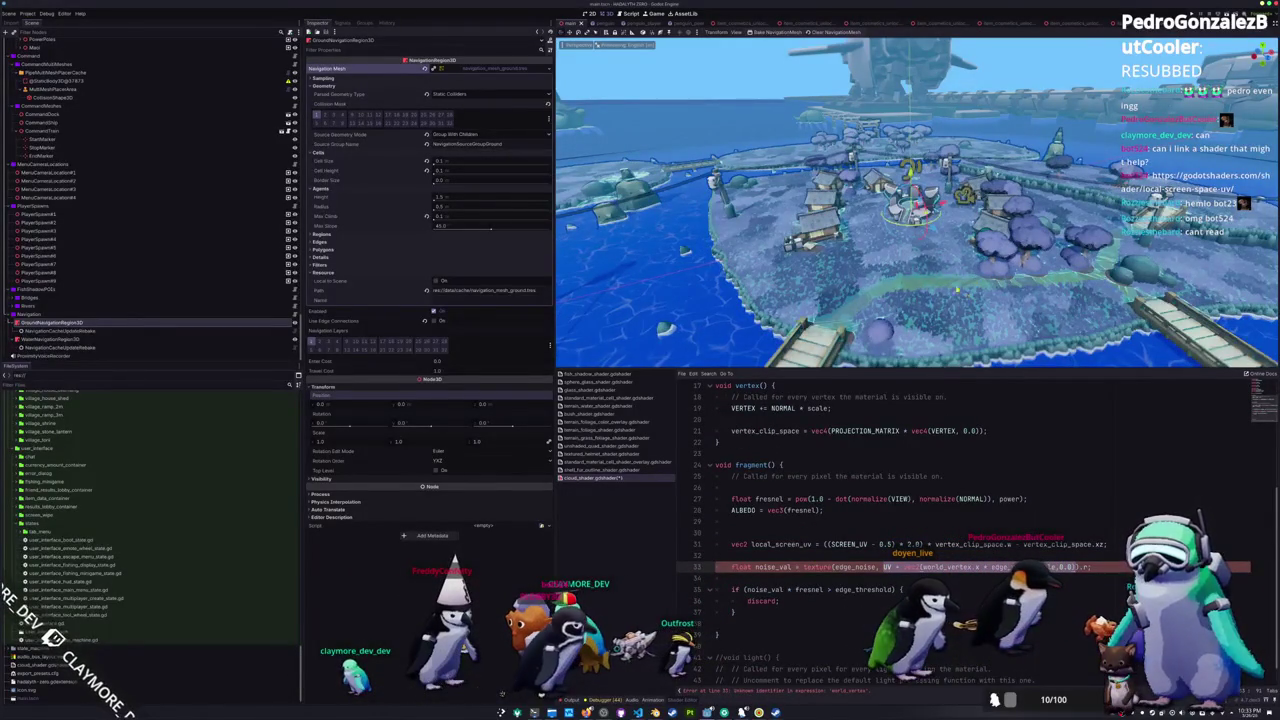
{"action": "scroll", "coordinate": [150, 300], "scroll_direction": "down", "scroll_amount": 10}
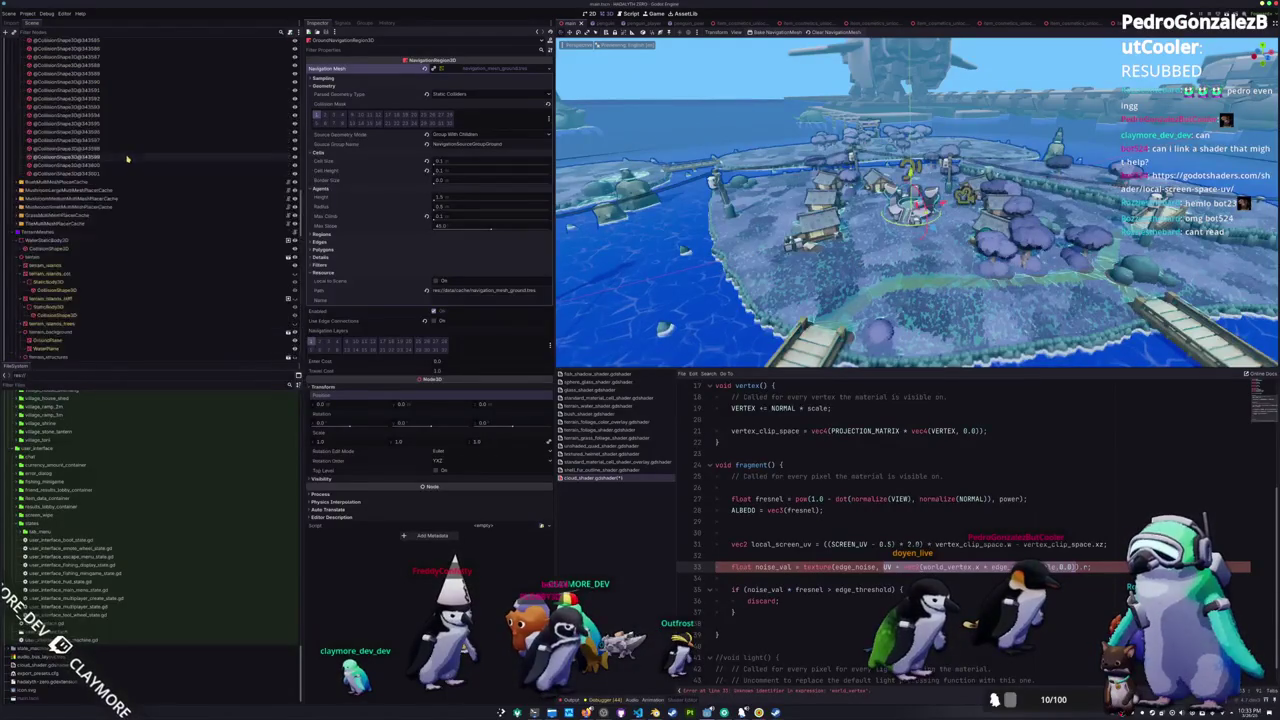
{"action": "scroll", "coordinate": [127, 158], "scroll_direction": "up", "scroll_amount": 15}
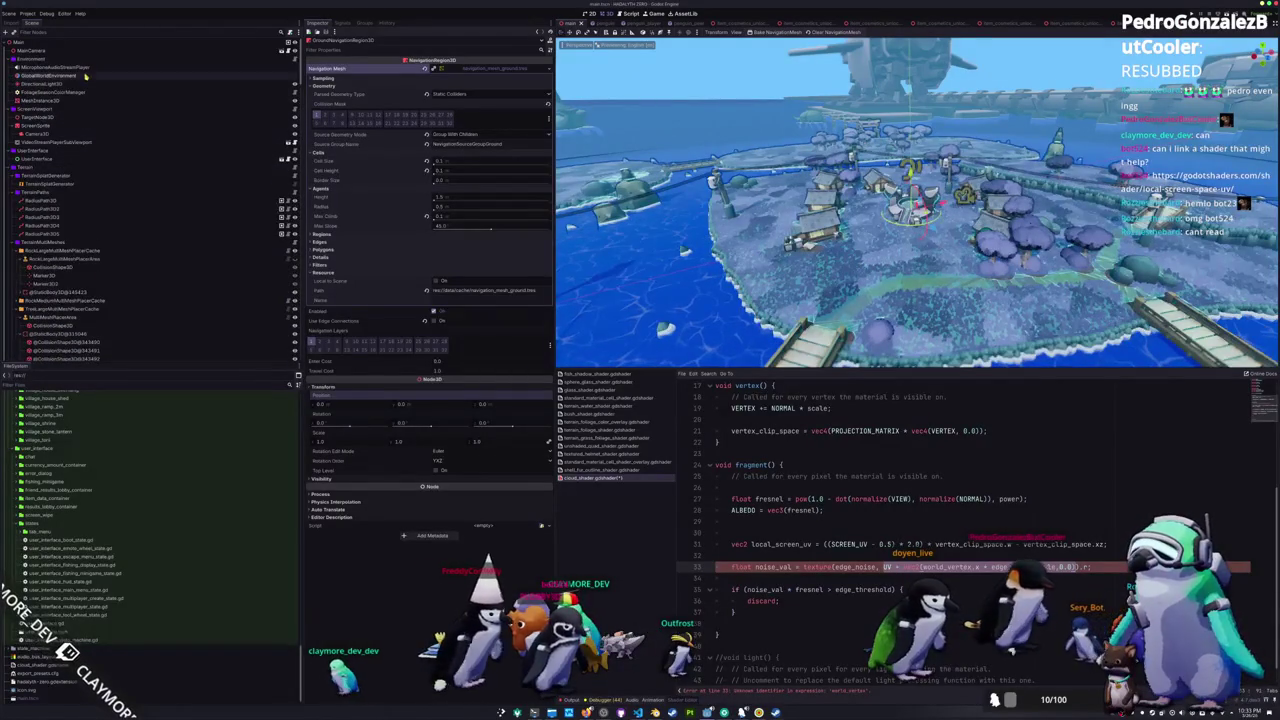
- Frame the sphere's MeshInstance3D and change line 33's noise UV to local_screen_uv + 0.5
{"action": "left_click", "coordinate": [40, 100]}
{"action": "key", "text": "f"}
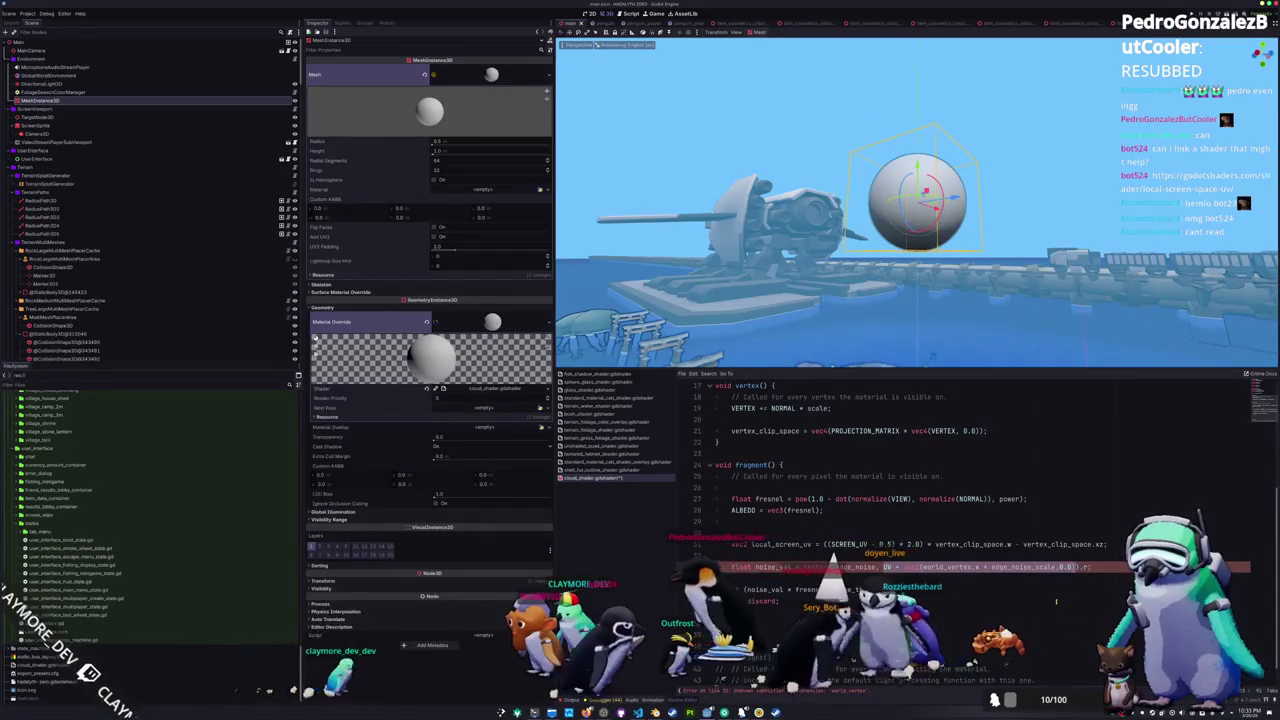
{"action": "key", "text": "ctrl+z"}
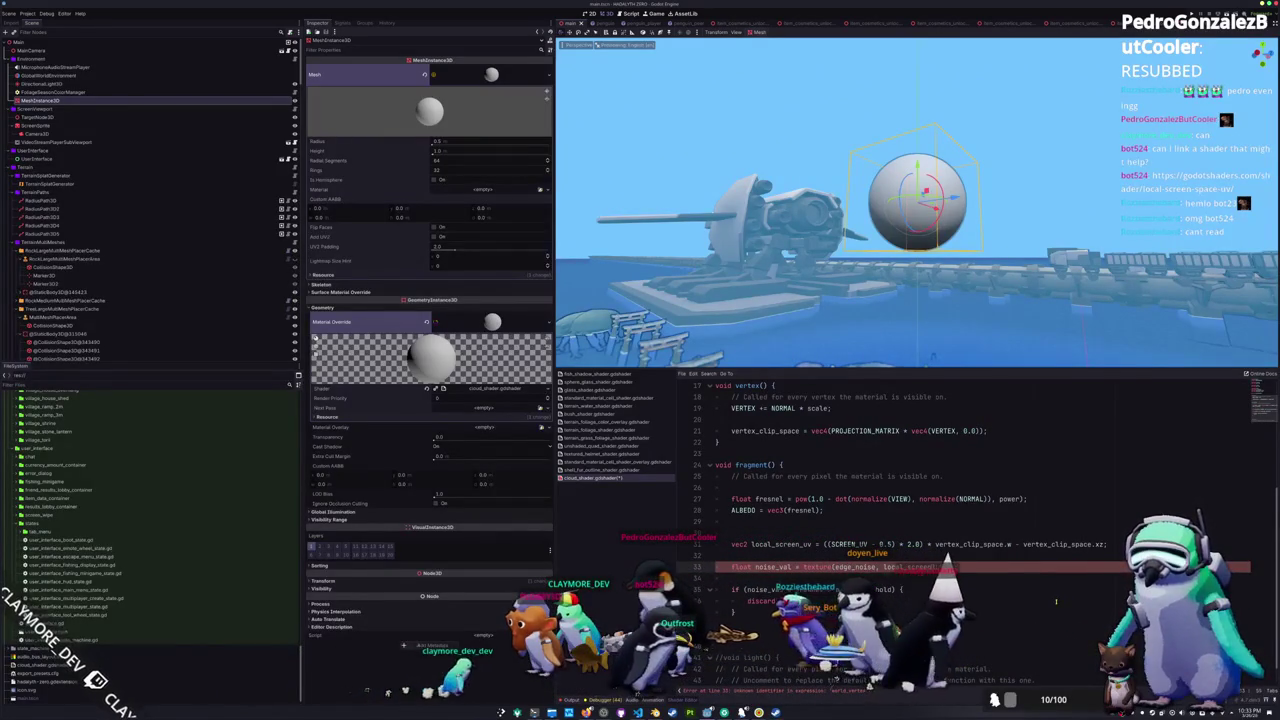
{"action": "key", "text": "Return"}
{"action": "type", "text": "0.5);"}
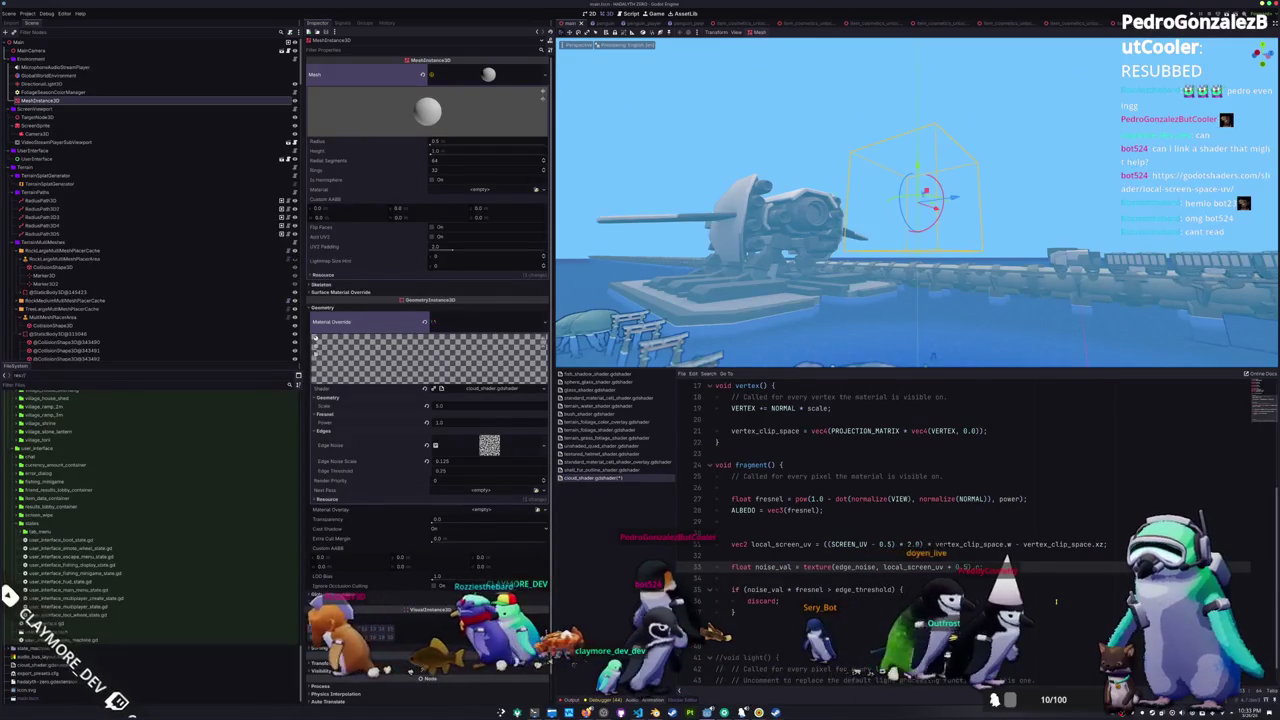
{"action": "mouse_move", "coordinate": [900, 250]}
{"action": "left_mouse_down"}
{"action": "mouse_move", "coordinate": [900, 310]}
{"action": "mouse_move", "coordinate": [900, 250]}
{"action": "left_mouse_up"}
{"action": "key", "text": "alt+Tab"}
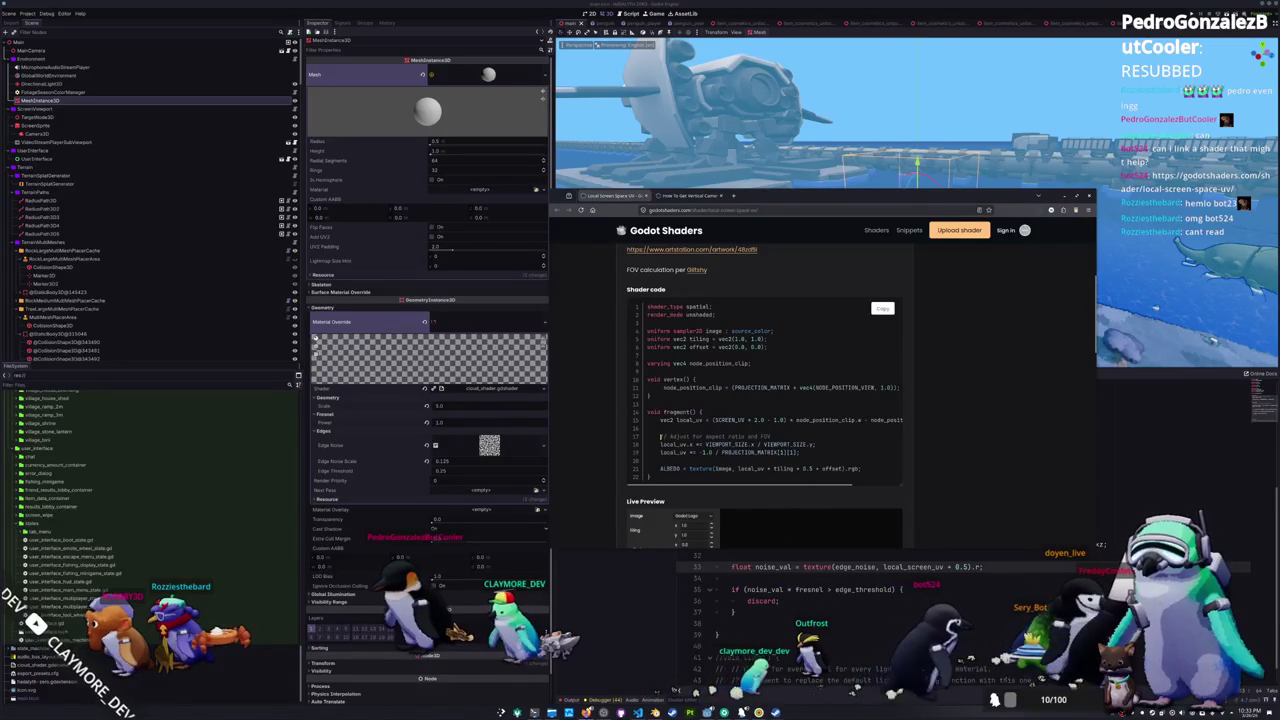
- Select and copy the reference shader's two local_uv aspect-ratio and FOV correction lines
{"action": "left_click_drag", "start_coordinate": [736, 442], "coordinate": [796, 442]}
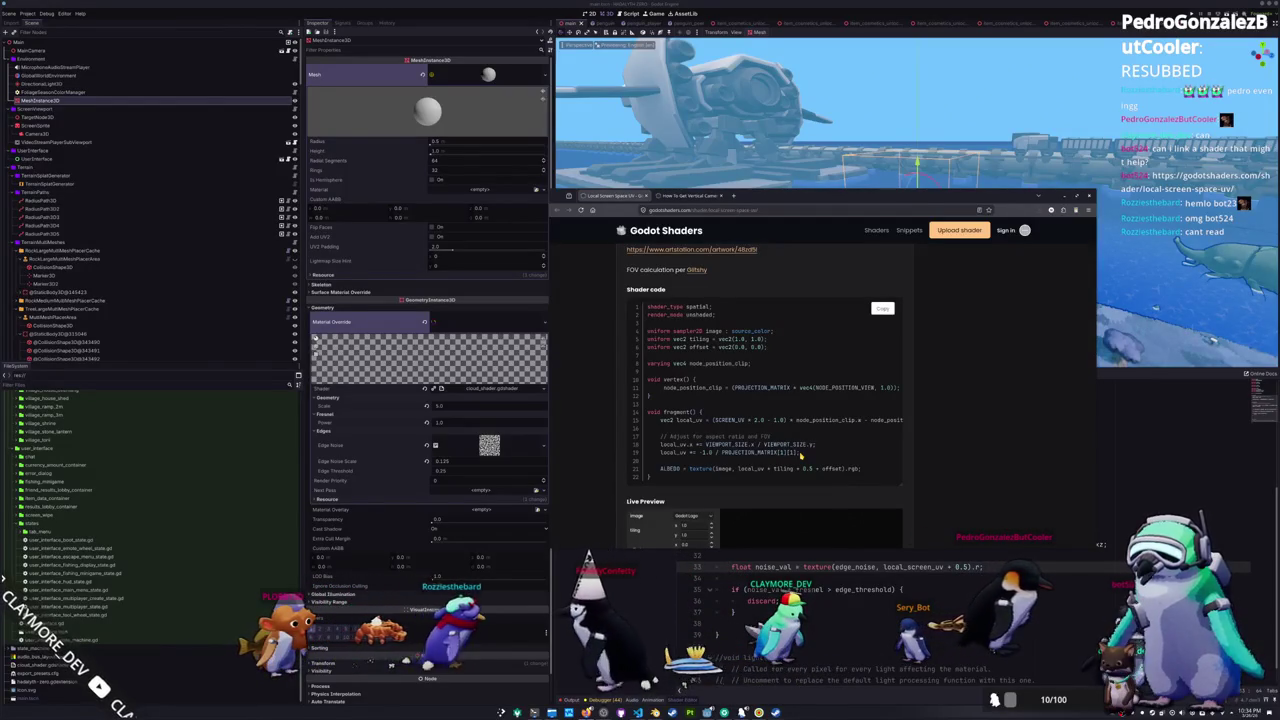
{"action": "left_click_drag", "start_coordinate": [800, 455], "coordinate": [655, 443]}
{"action": "left_click", "coordinate": [733, 560]}
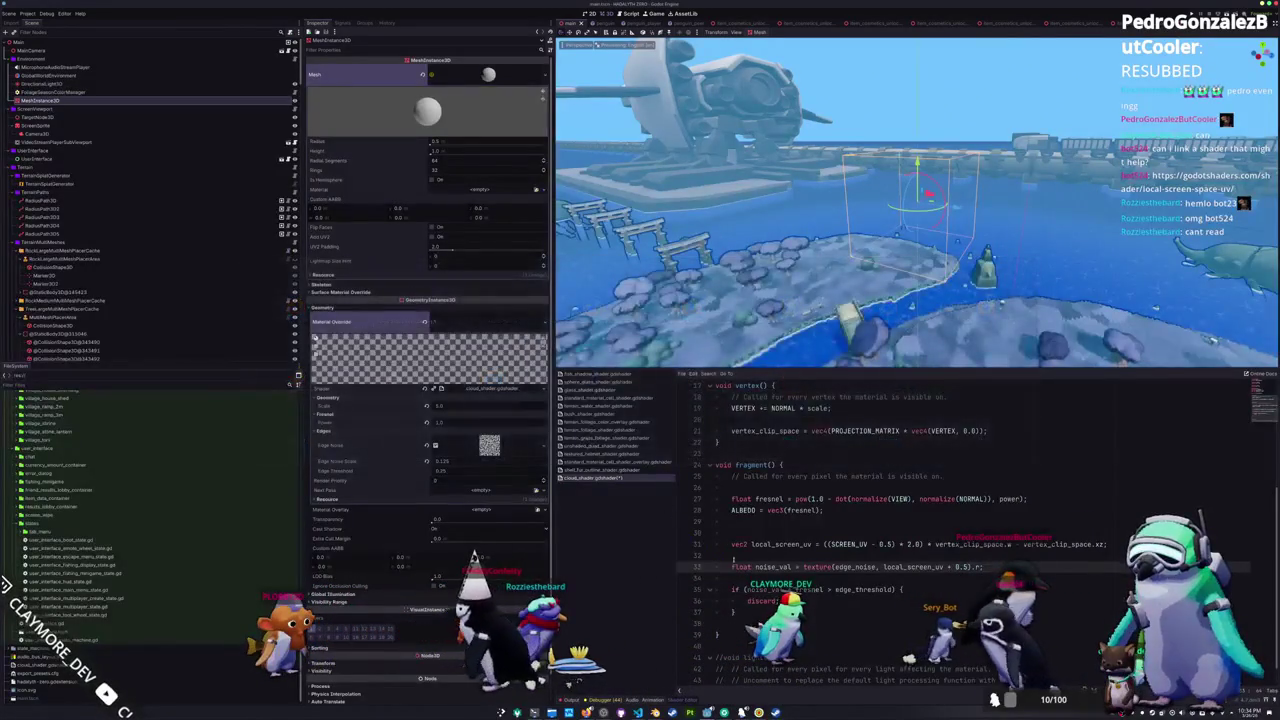
- Paste the two local_uv correction lines and move them above the noise_val line
{"action": "left_click", "coordinate": [743, 578]}
{"action": "type", "text": "local_uv.x *= VIEWPORT_SIZE.x / VIEWPORT_SIZE.y; \tlocal_uv *= -1.0 / PROJECTION_MATRIX[1][1];"}
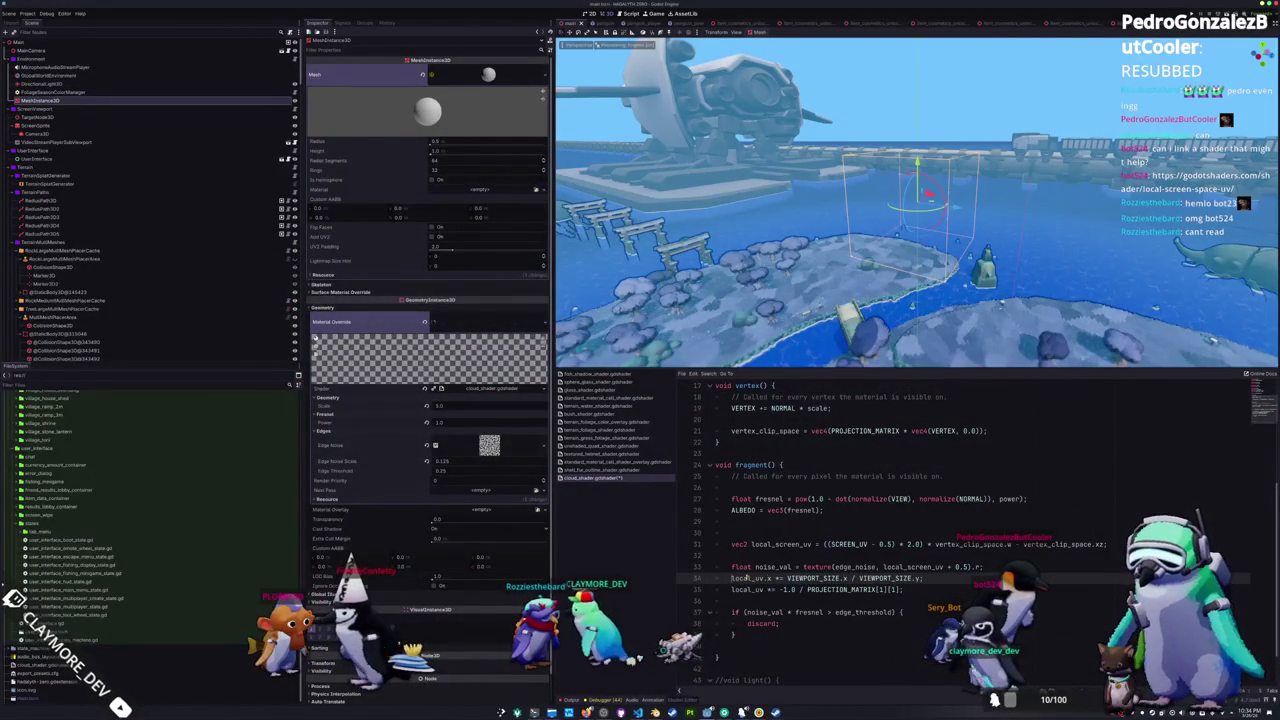
{"action": "key", "text": "alt+Up"}
{"action": "key", "text": "alt+Up"}
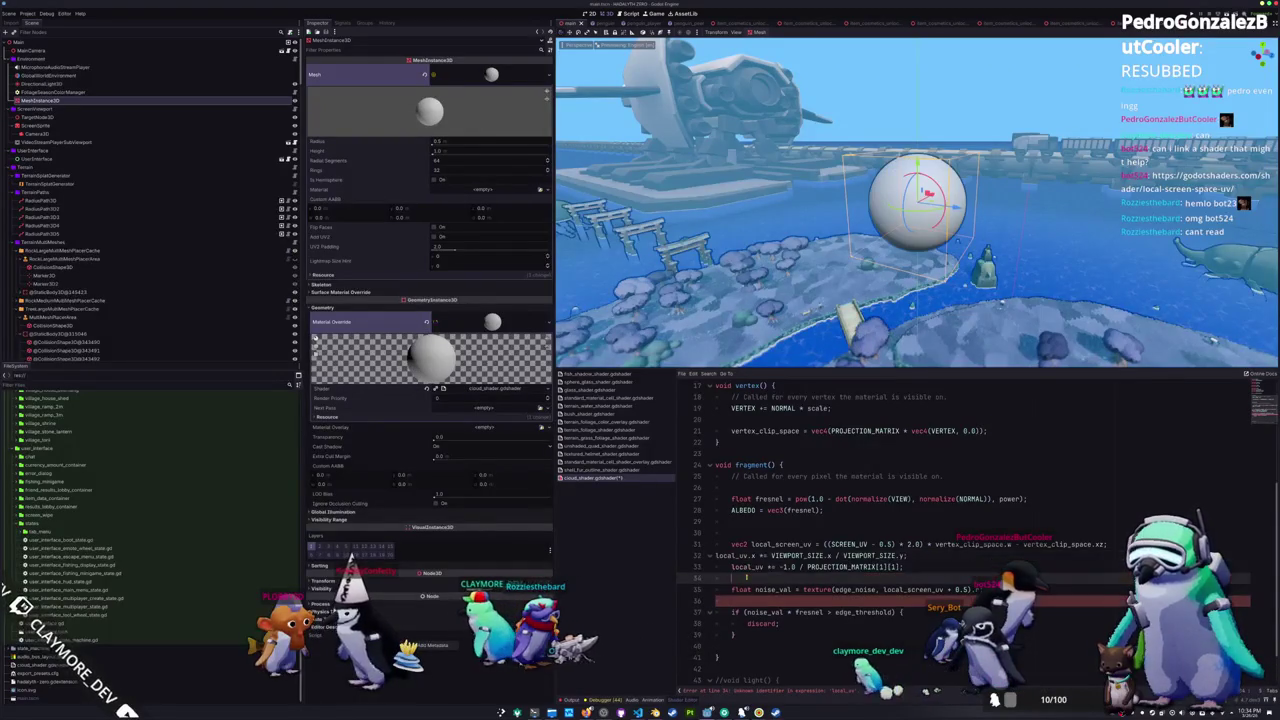
{"action": "type", "text": "loc"}
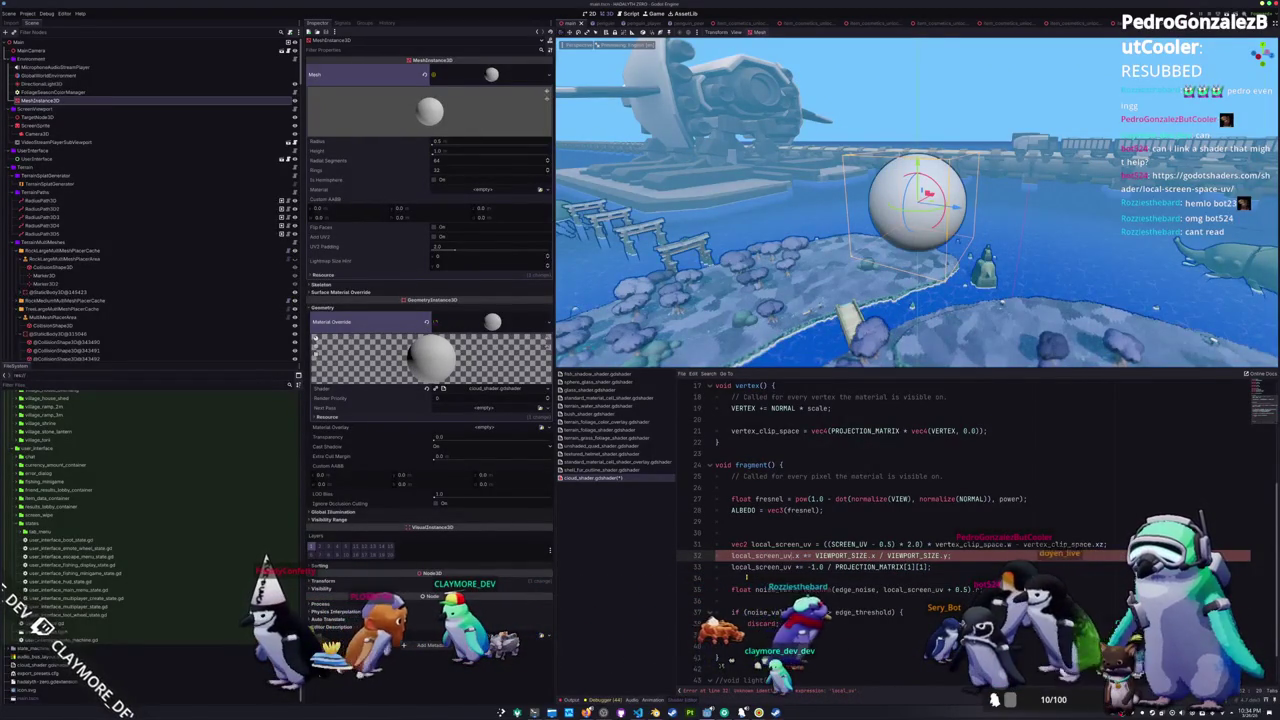
{"action": "left_click", "coordinate": [746, 577]}
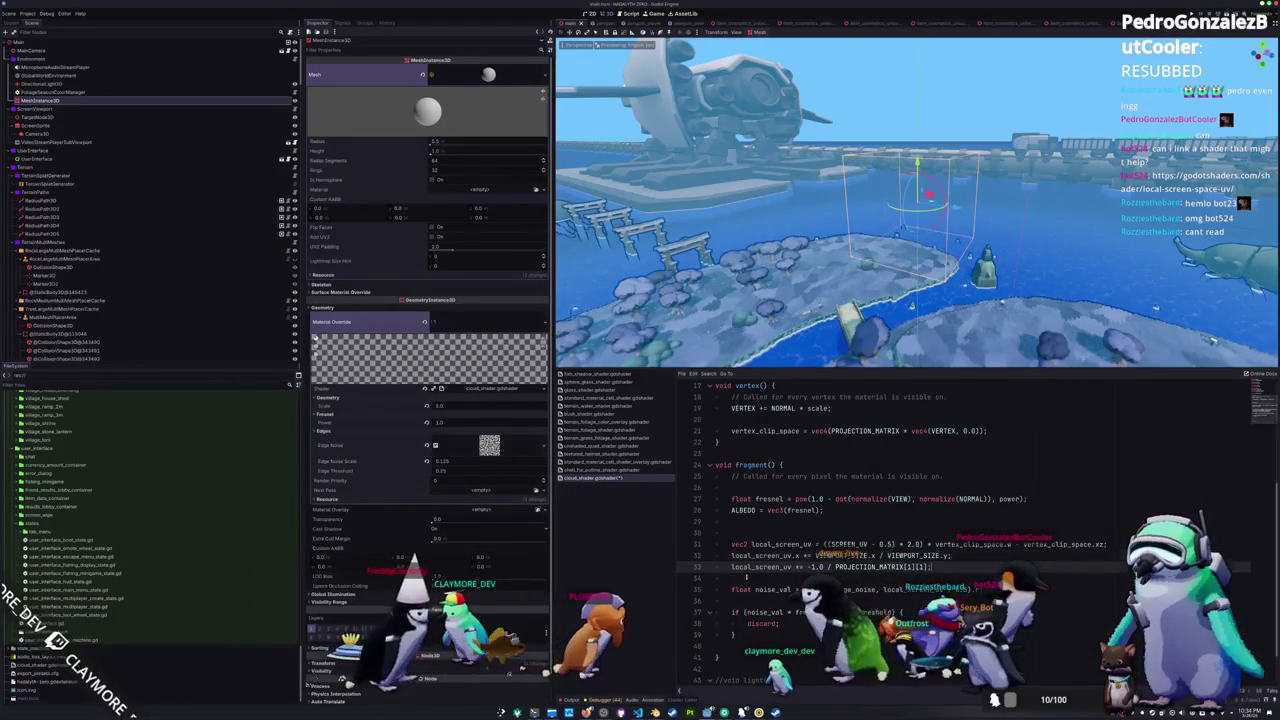
- Compare against the reference page and locate the local screen UV calculation line
{"action": "key", "text": "alt+Tab"}
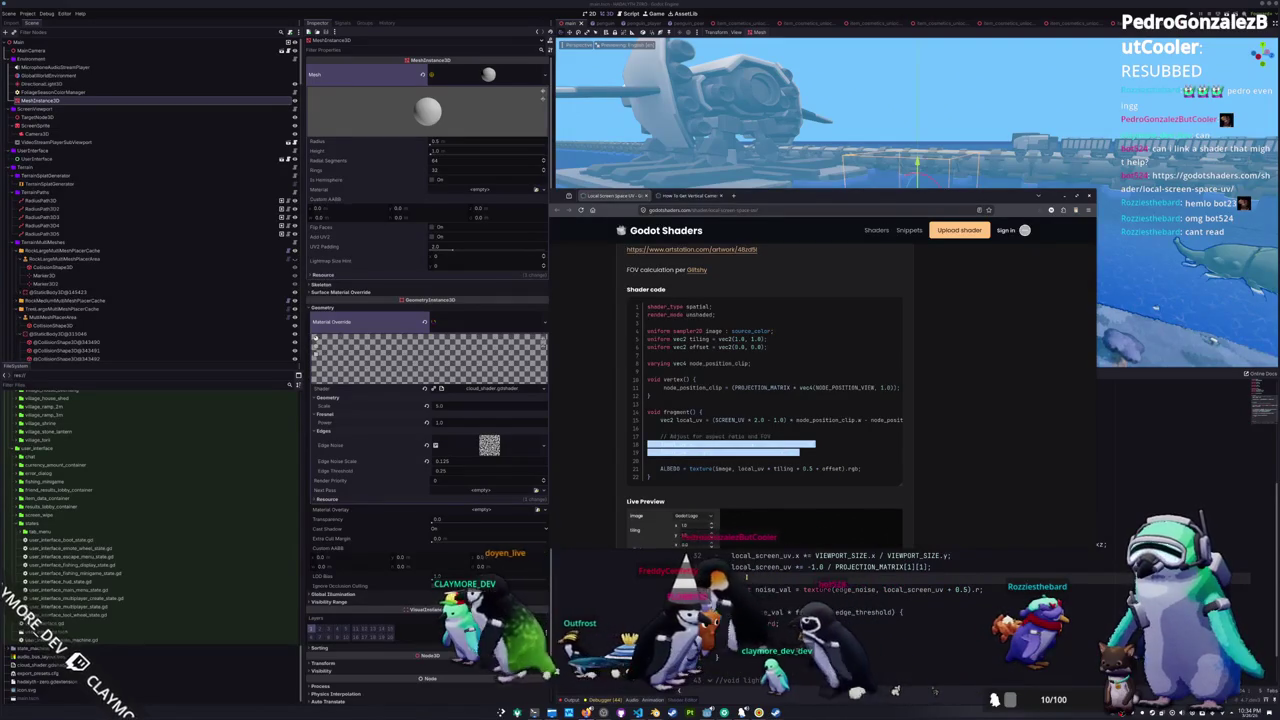
{"action": "key", "text": "alt+Tab"}
{"action": "key", "text": "alt+Tab"}
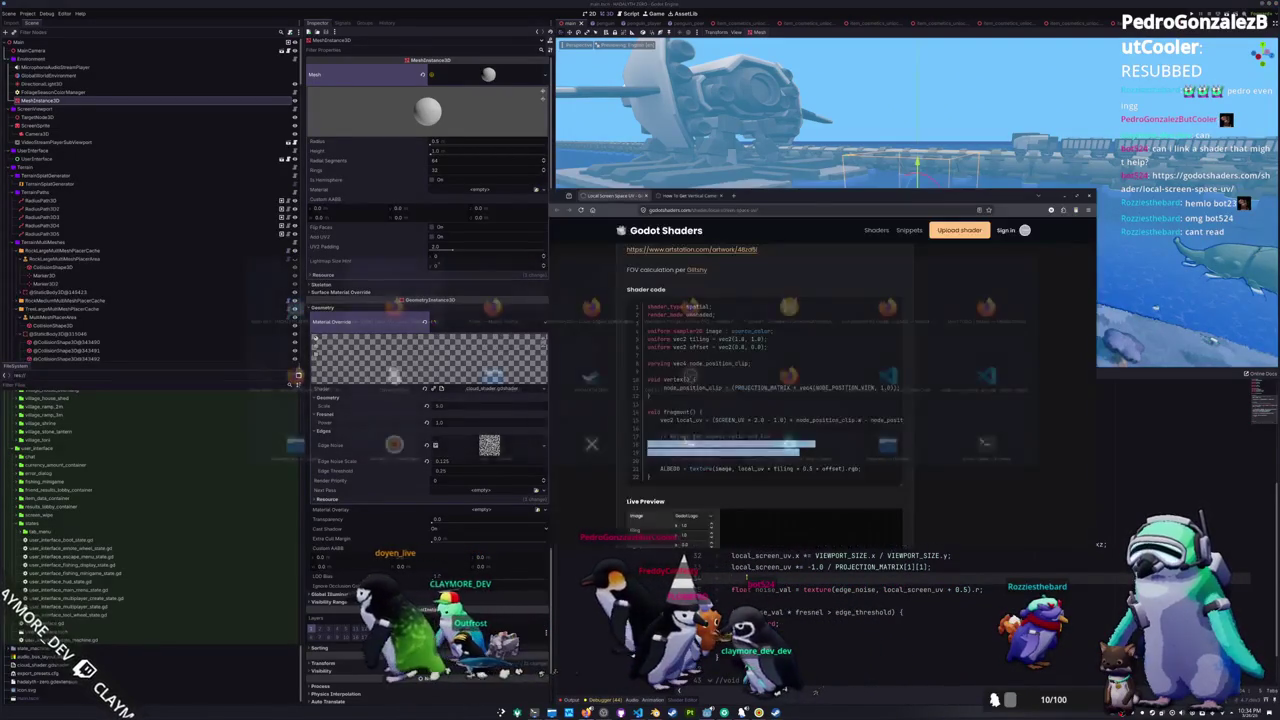
{"action": "key", "text": "alt+Tab"}
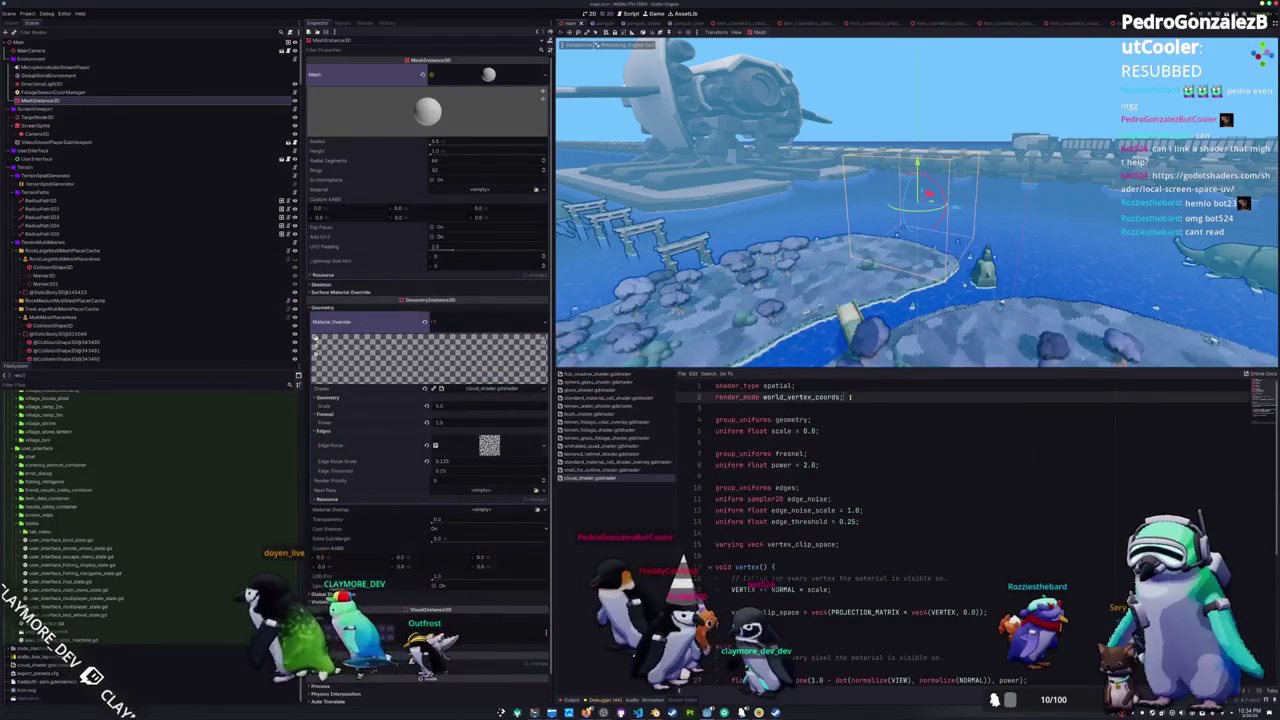
{"action": "left_click", "coordinate": [856, 387]}
{"action": "scroll", "coordinate": [870, 420], "scroll_direction": "down", "scroll_amount": 3}
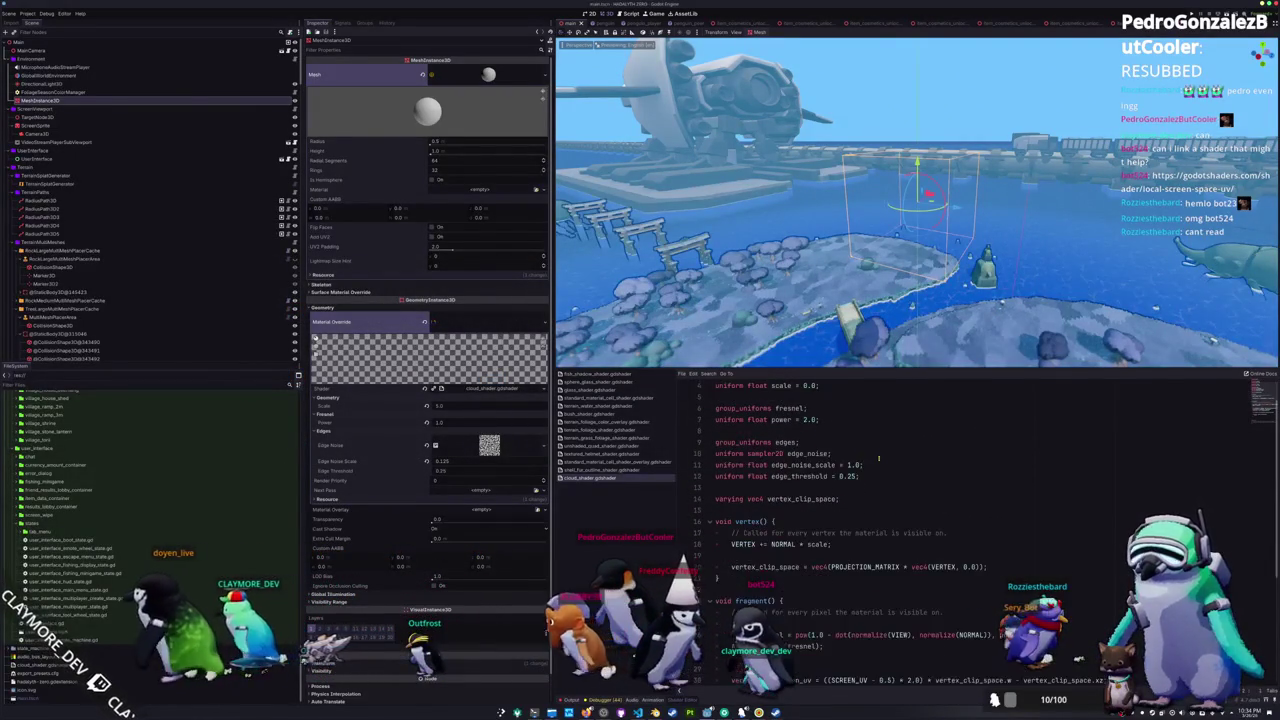
{"action": "scroll", "coordinate": [882, 453], "scroll_direction": "down", "scroll_amount": 4}
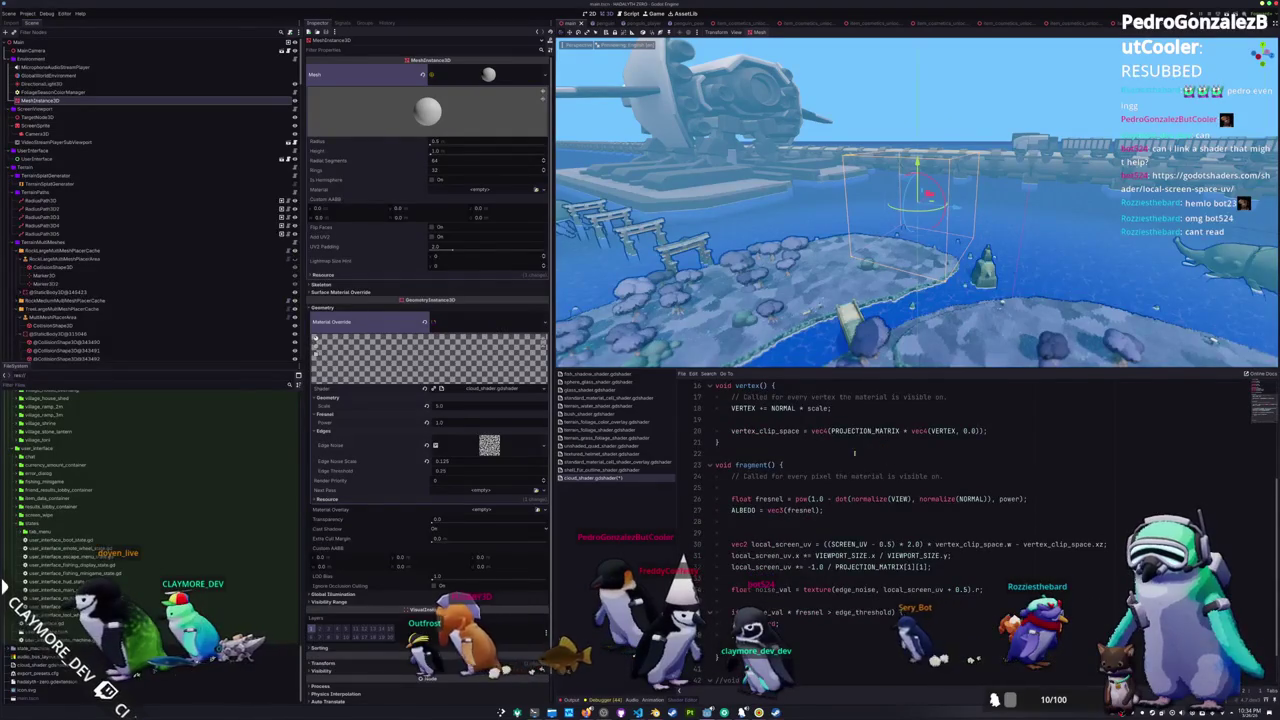
{"action": "left_click", "coordinate": [742, 440]}
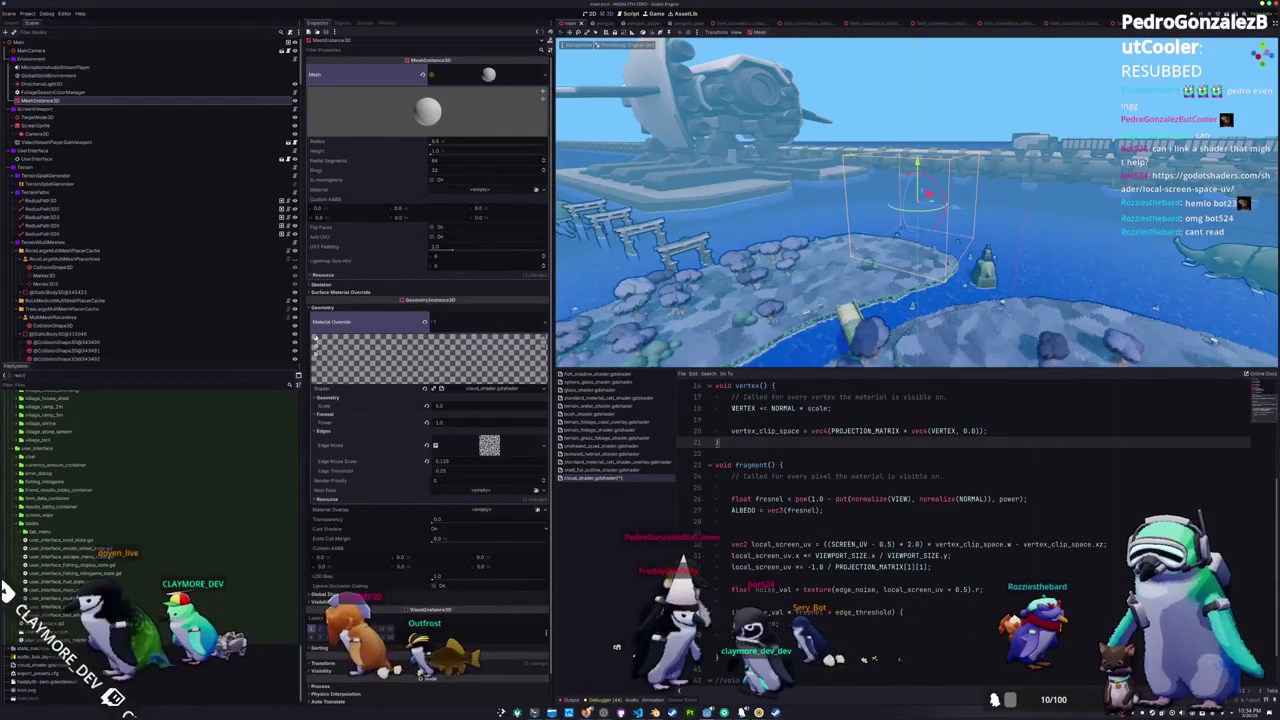
{"action": "left_click", "coordinate": [731, 408]}
{"action": "scroll", "coordinate": [740, 450], "scroll_direction": "down", "scroll_amount": 1}
{"action": "left_click", "coordinate": [750, 499]}
{"action": "scroll", "coordinate": [840, 497], "scroll_direction": "down", "scroll_amount": 1}
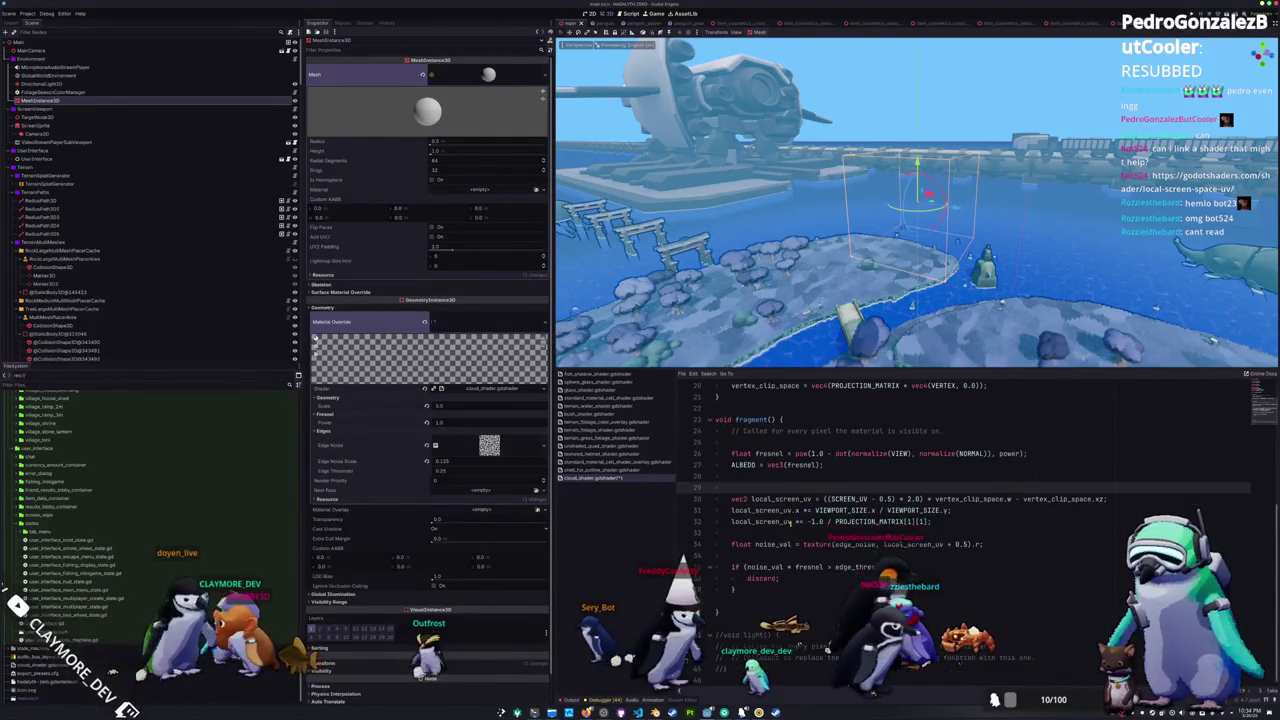
{"action": "left_click", "coordinate": [826, 498]}
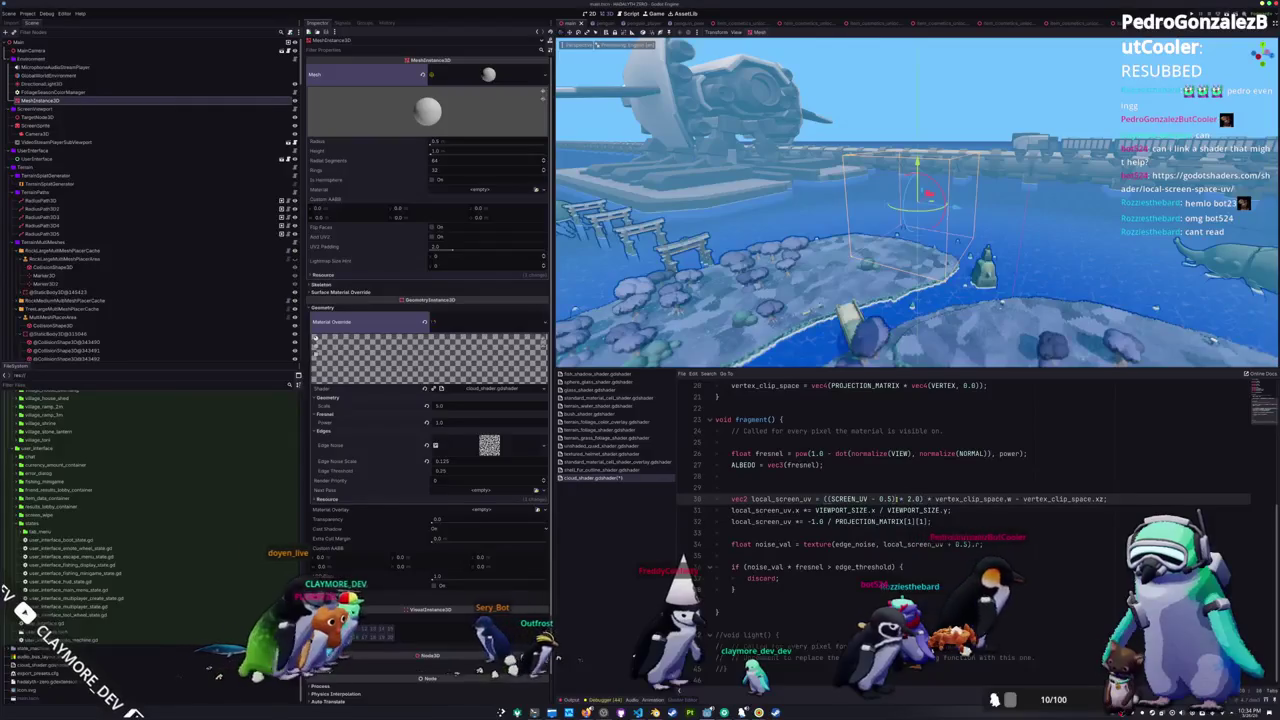
- Rewrite the UV remap from ((SCREEN_UV - 0.5) * 2.0) to (SCREEN_UV * 2.0 - 1.0)
{"action": "key", "text": "alt+Tab"}
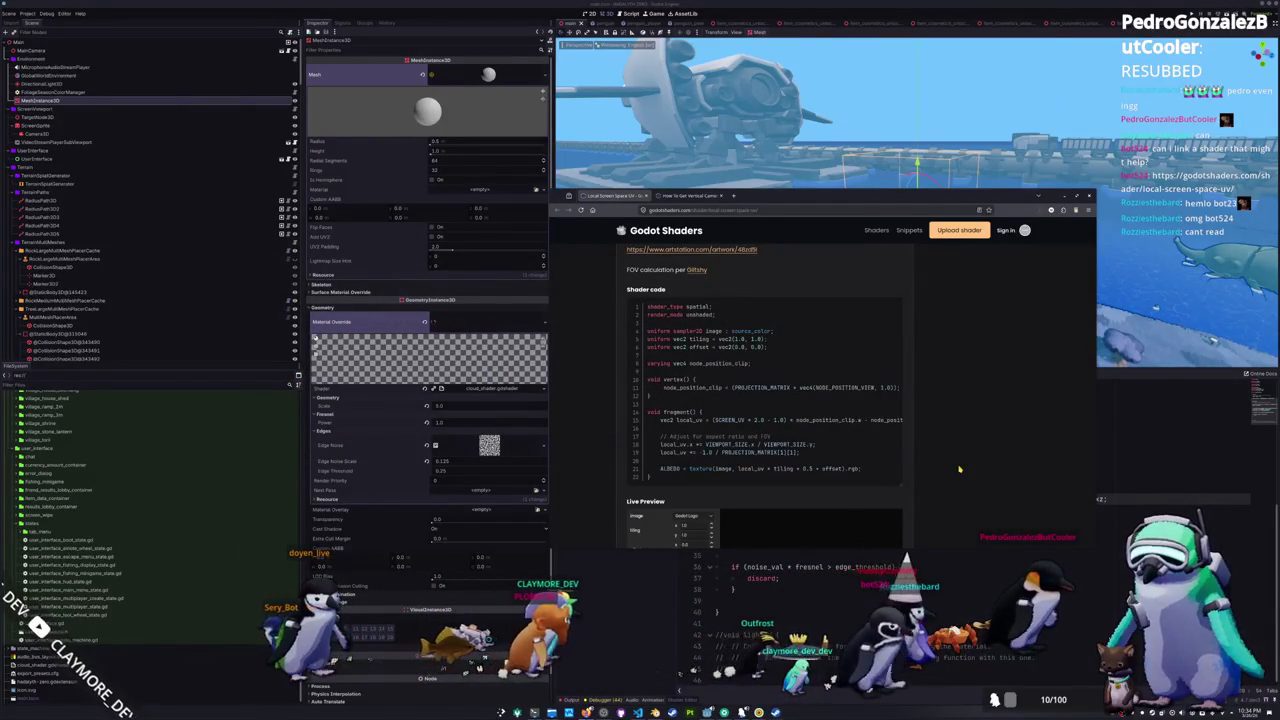
{"action": "key", "text": "alt+Tab"}
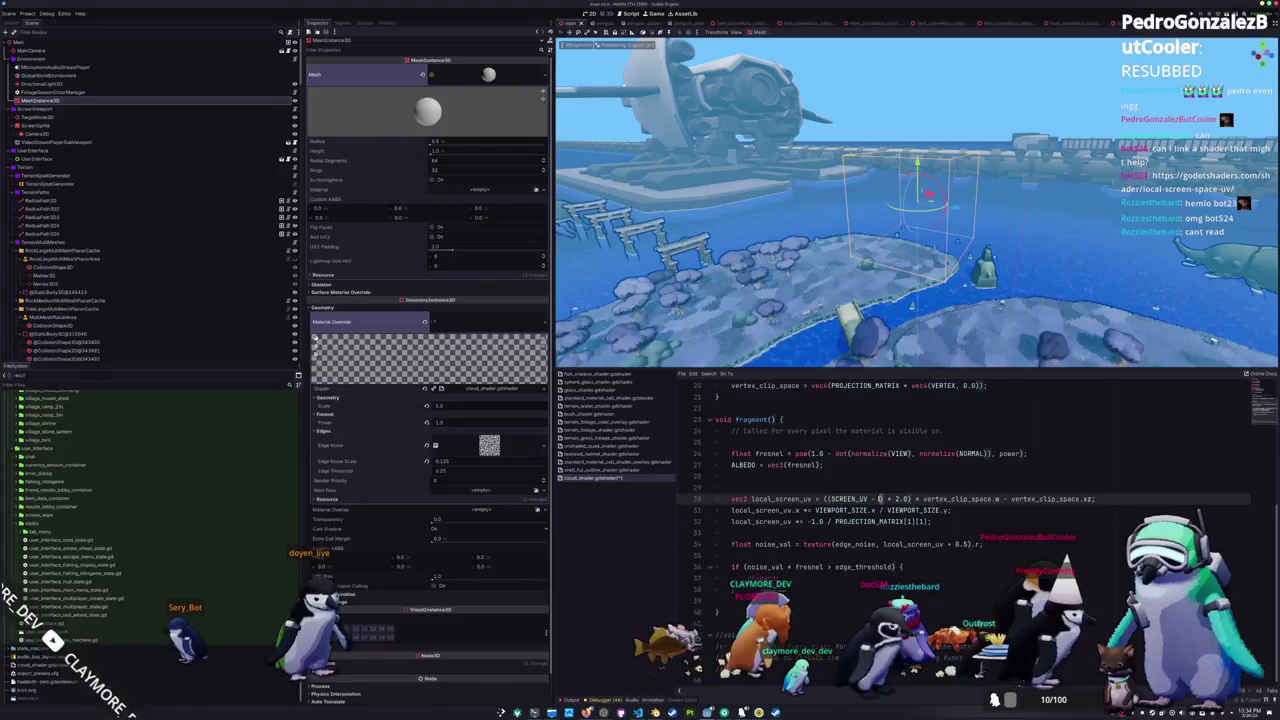
{"action": "key", "text": "BackSpace"}
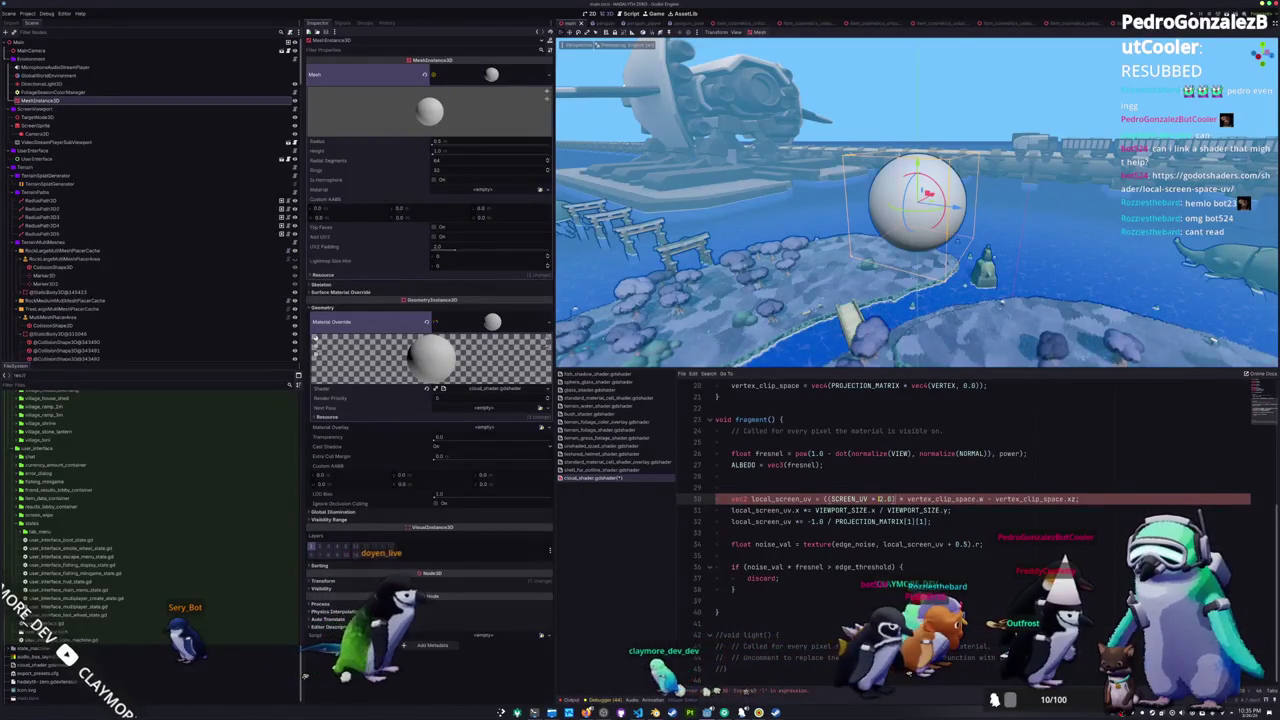
{"action": "type", "text": ") - 1.0"}
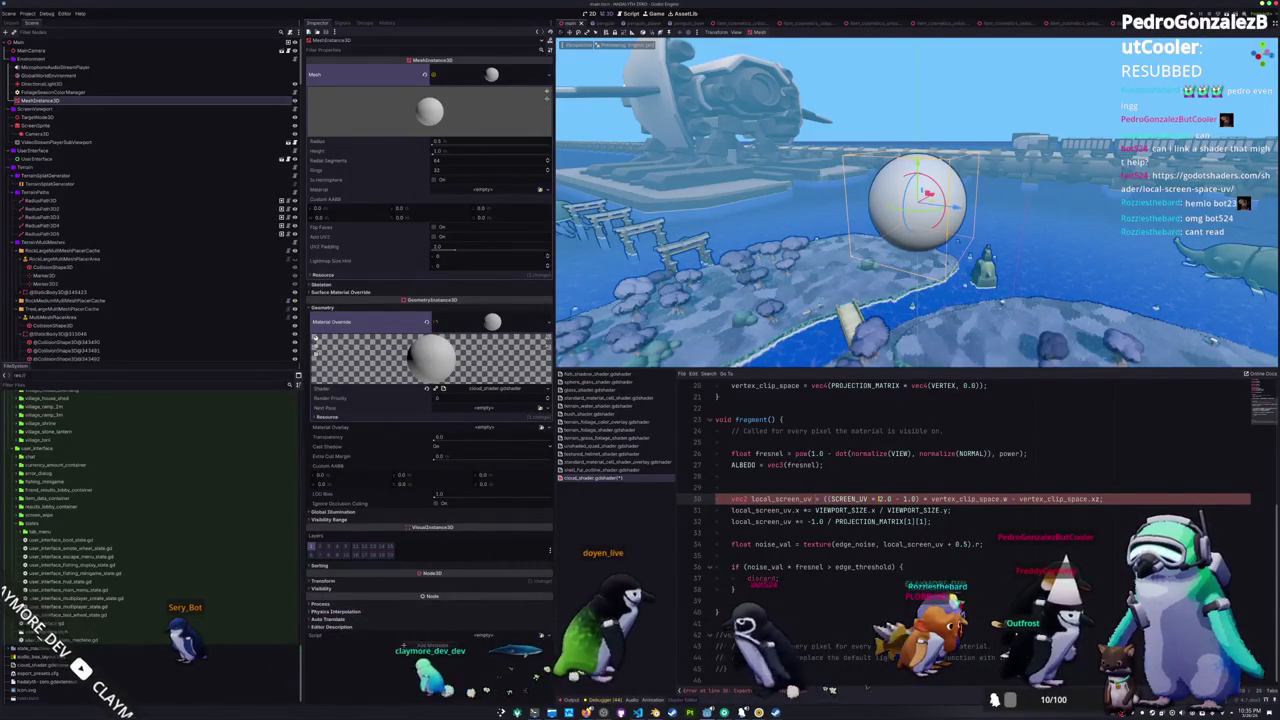
{"action": "key", "text": "BackSpace"}
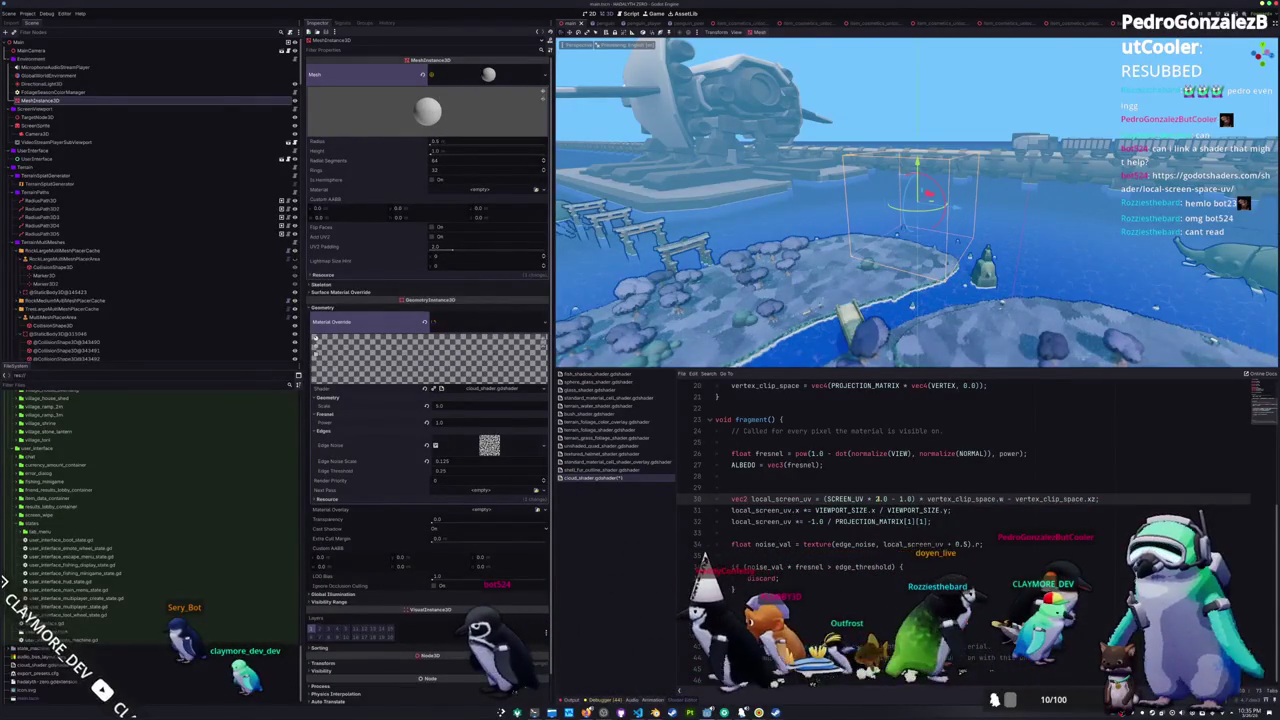
{"action": "key", "text": "alt+Tab"}
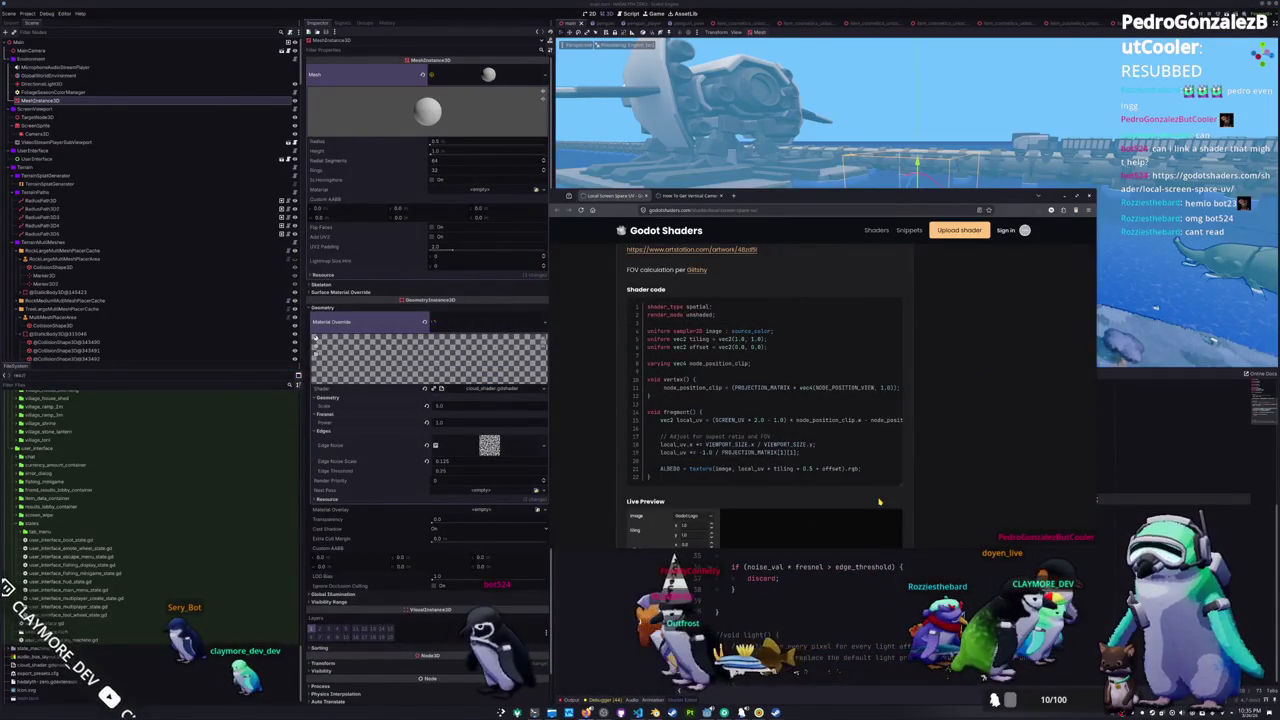
- Retype NORMAL in the fresnel line of the cloud shader
{"action": "scroll", "coordinate": [806, 487], "scroll_direction": "right", "scroll_amount": 3}
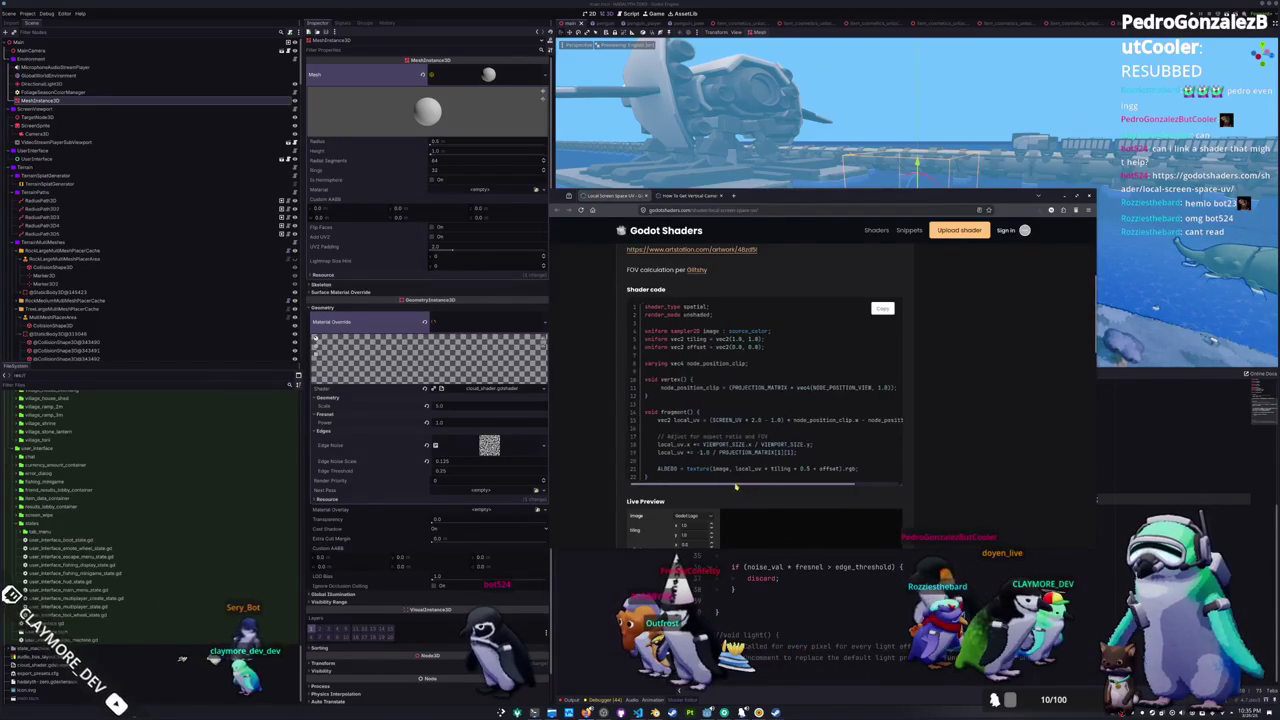
{"action": "scroll", "coordinate": [806, 487], "scroll_direction": "left", "scroll_amount": 3}
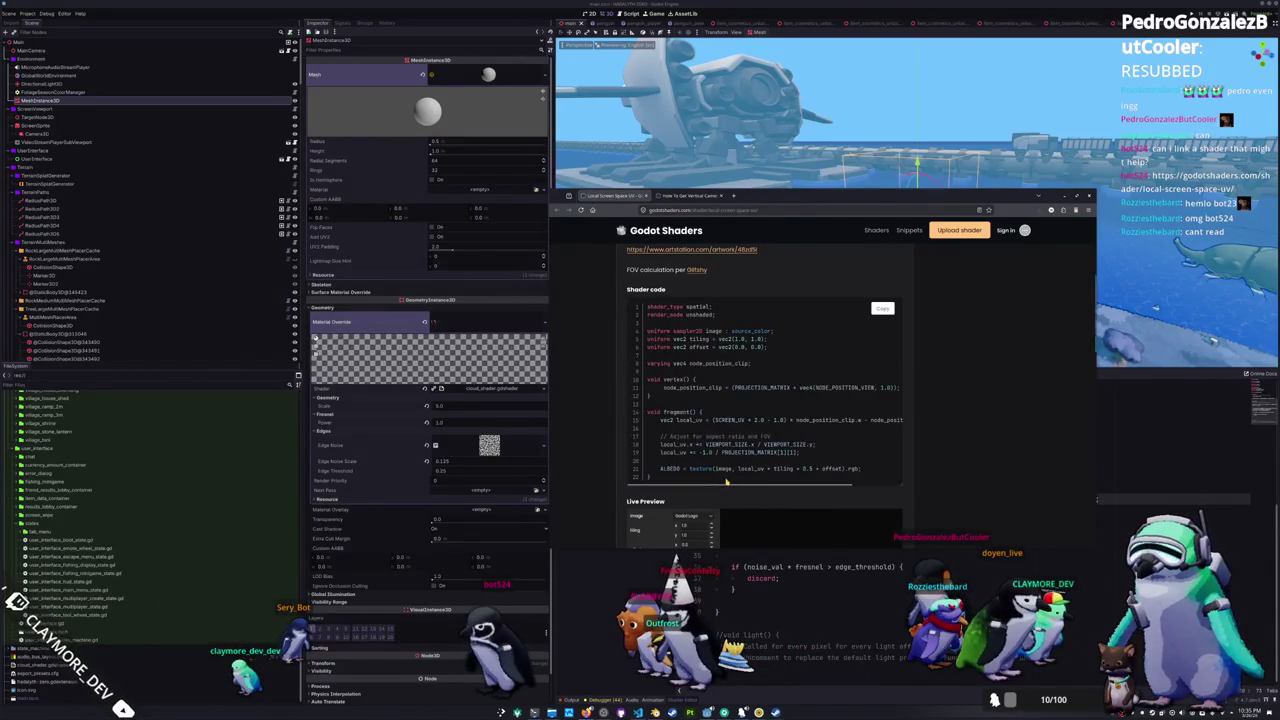
{"action": "key", "text": "alt+Tab"}
{"action": "left_click", "coordinate": [968, 454]}
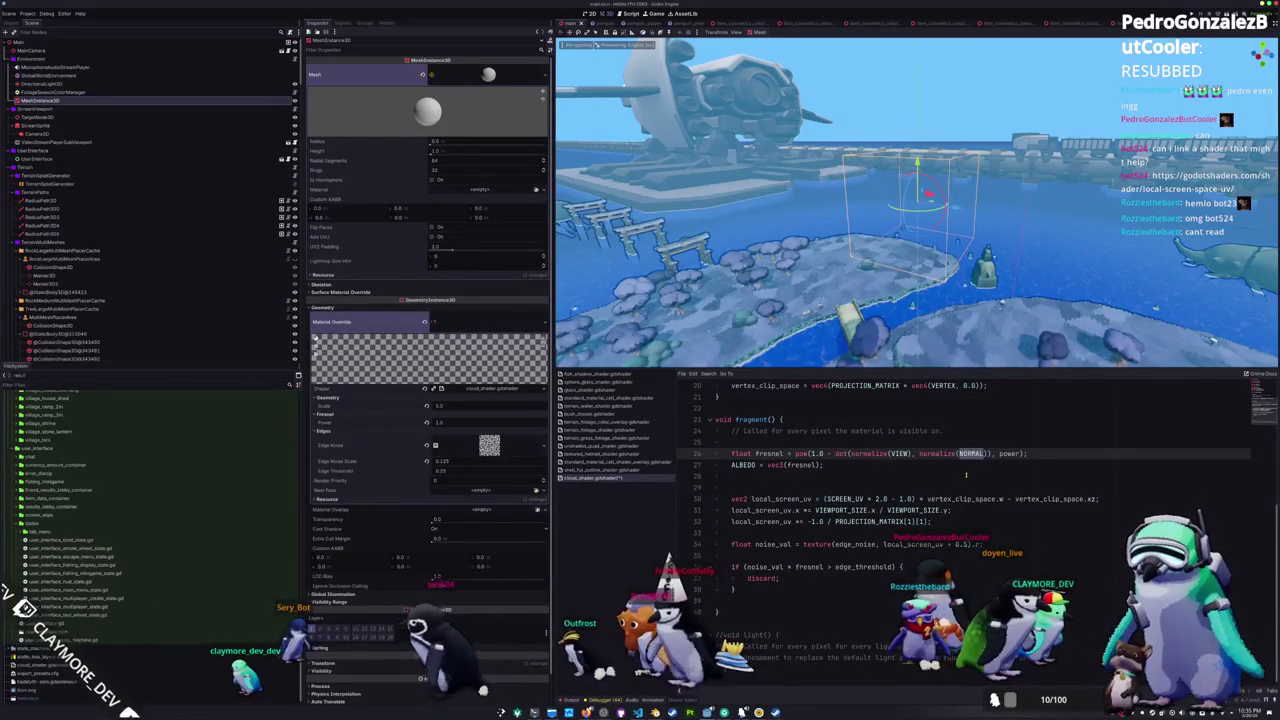
{"action": "type", "text": "NORMAL"}
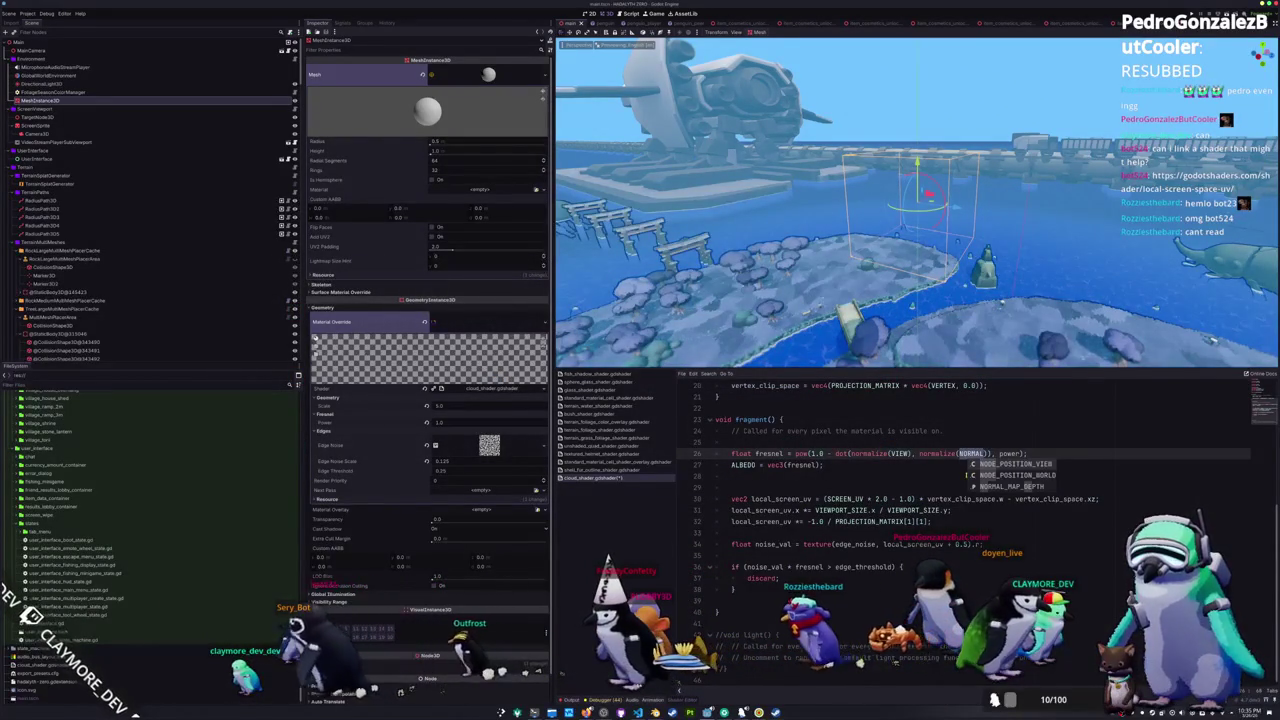
- Replace VERTEX with NODE_POSITION_VIEW in the vertex_clip_space line
{"action": "scroll", "coordinate": [944, 500], "scroll_direction": "up", "scroll_amount": 3}
{"action": "double_click", "coordinate": [943, 487]}
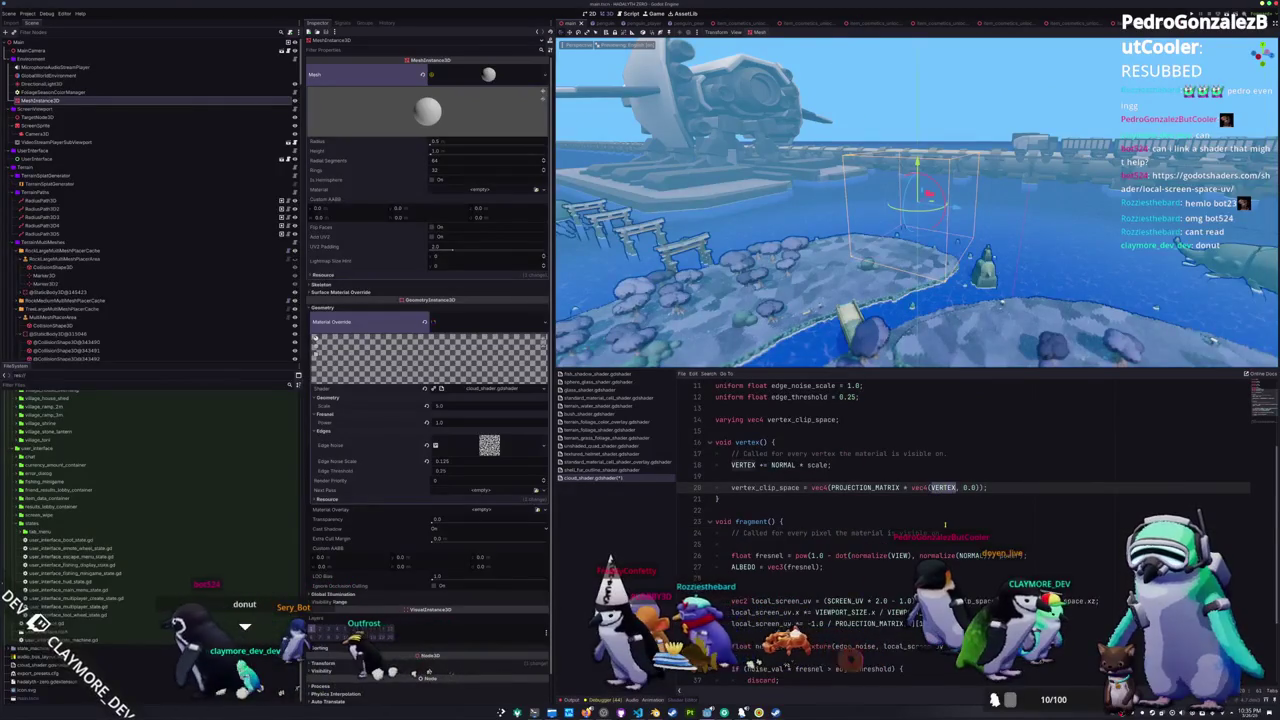
{"action": "type", "text": "NODE_P"}
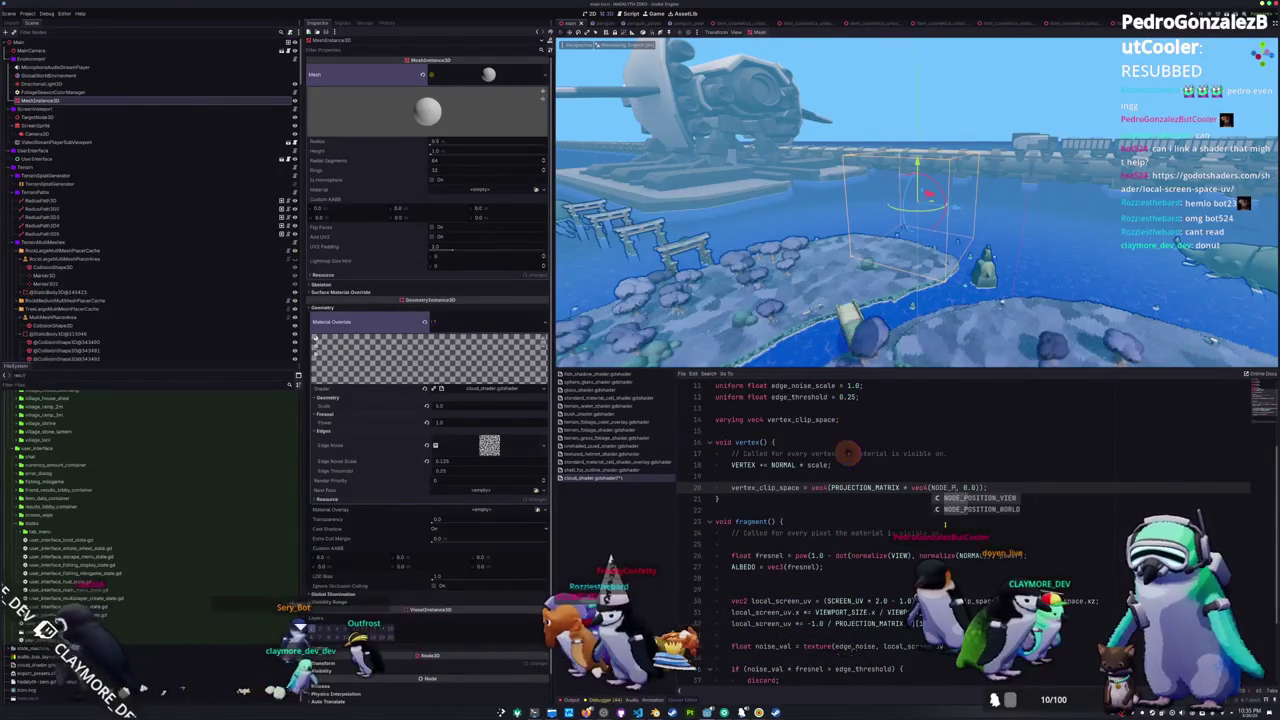
{"action": "key", "text": "Return"}
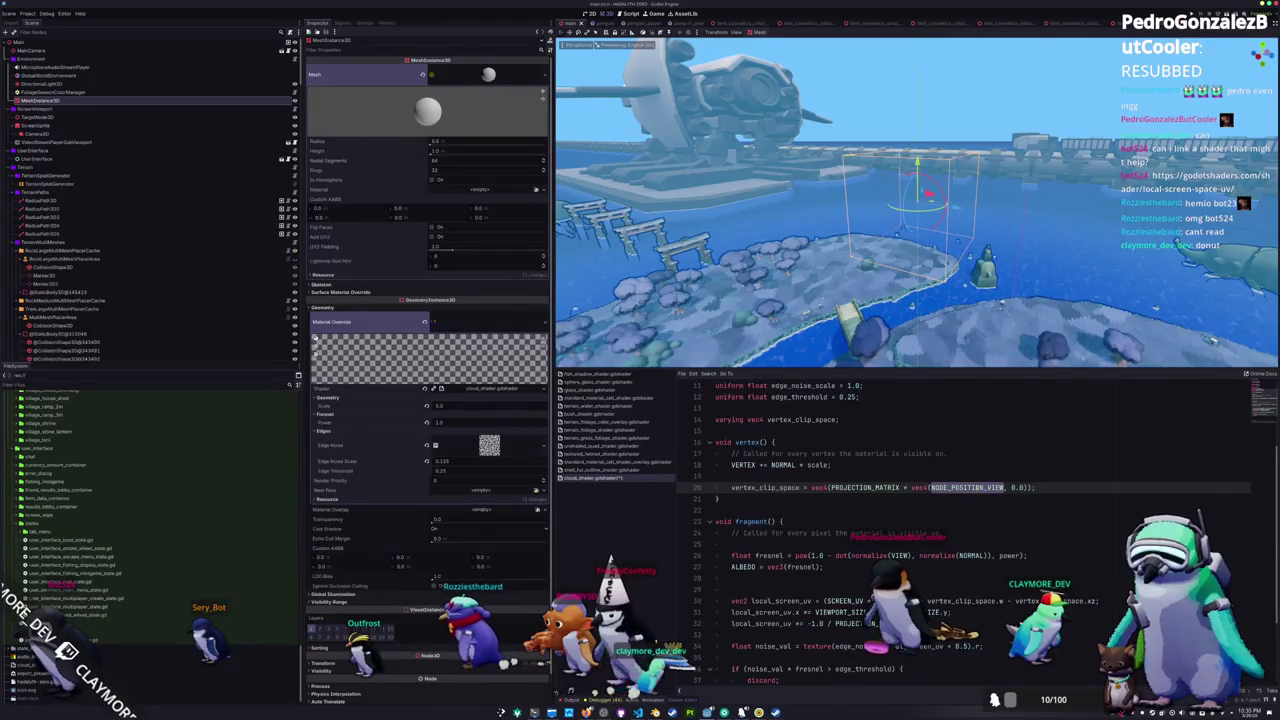
{"action": "key", "text": "Down"}
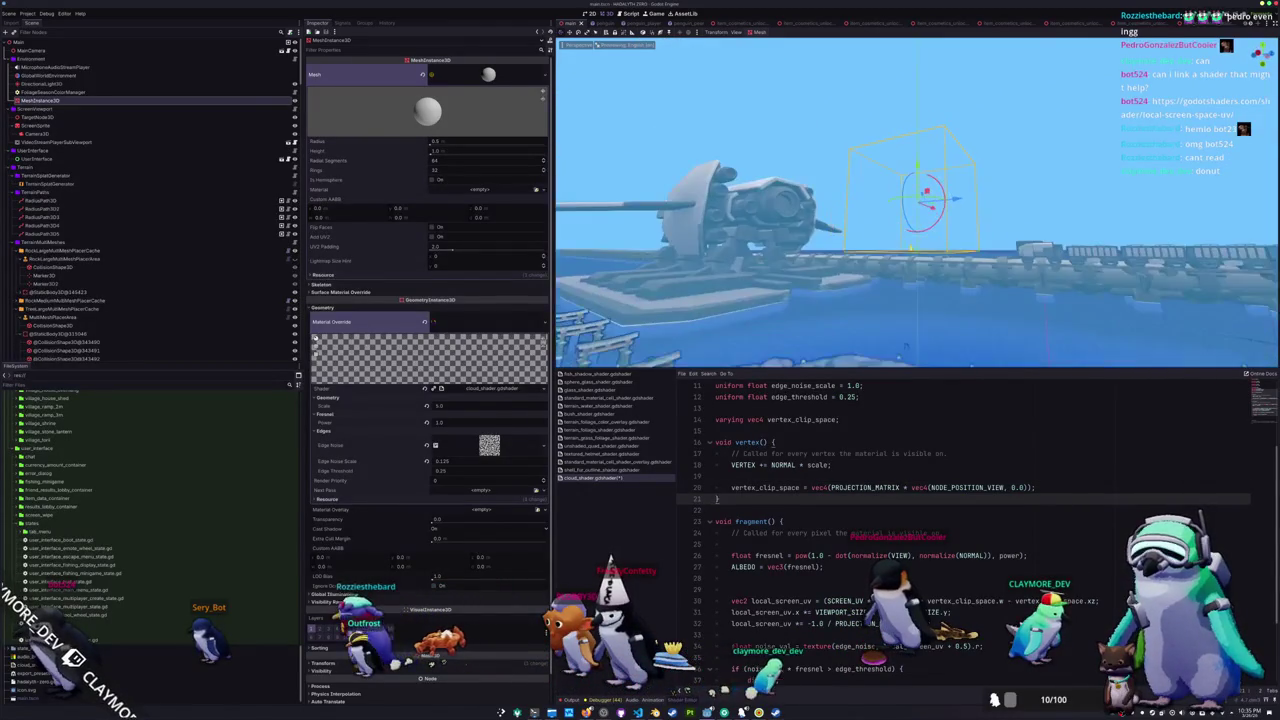
- Drag the cloud material's Edge Threshold down to a negative value
{"action": "scroll", "coordinate": [810, 473], "scroll_direction": "down", "scroll_amount": 3}
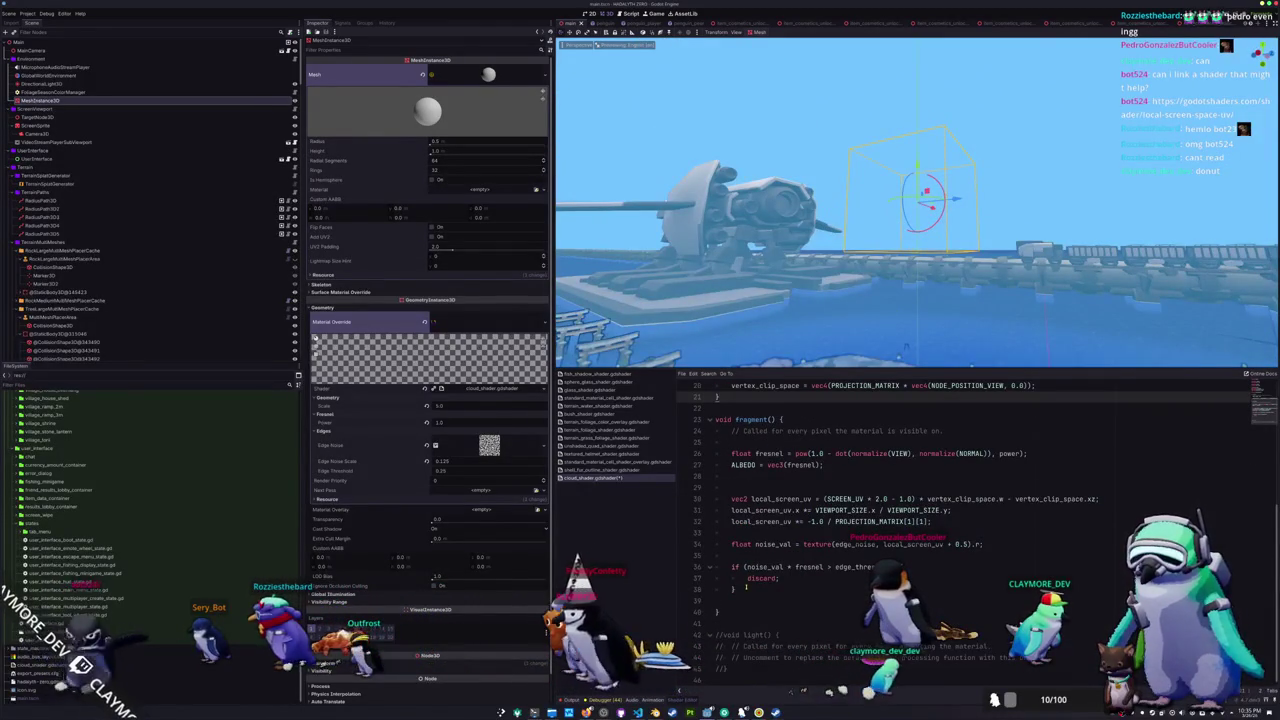
{"action": "left_click", "coordinate": [769, 556]}
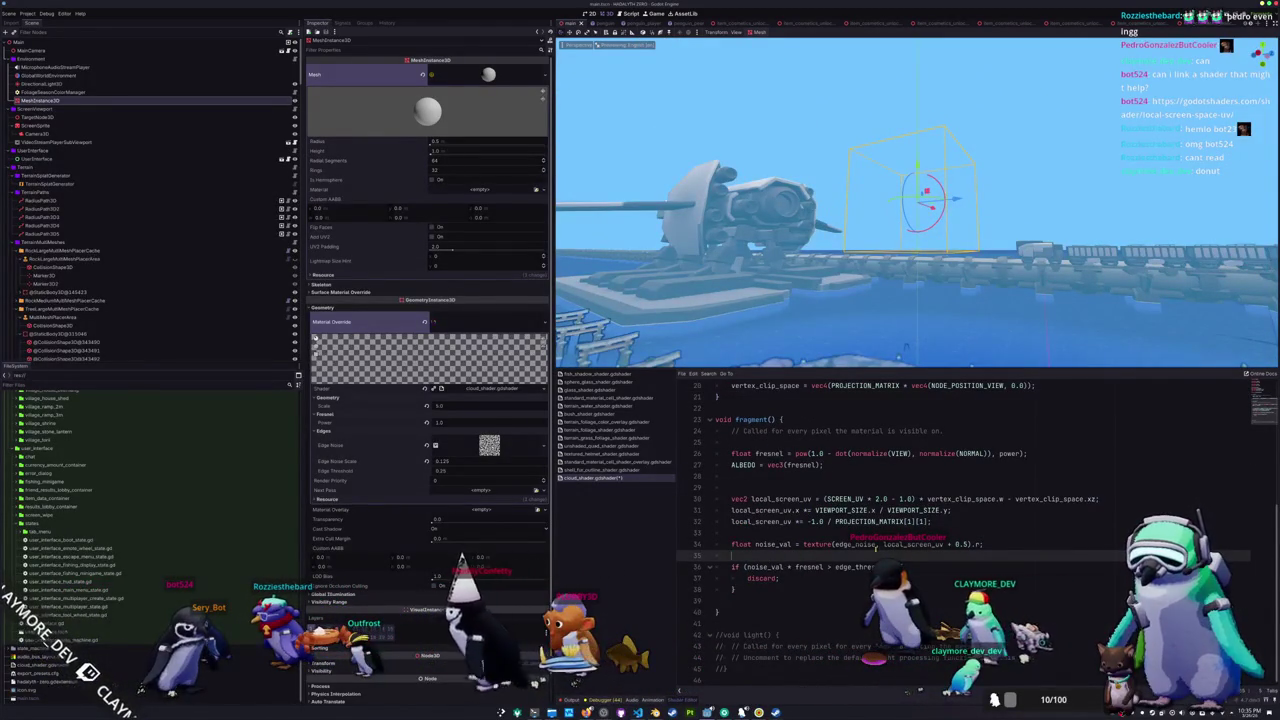
{"action": "scroll", "coordinate": [834, 561], "scroll_direction": "up", "scroll_amount": 3}
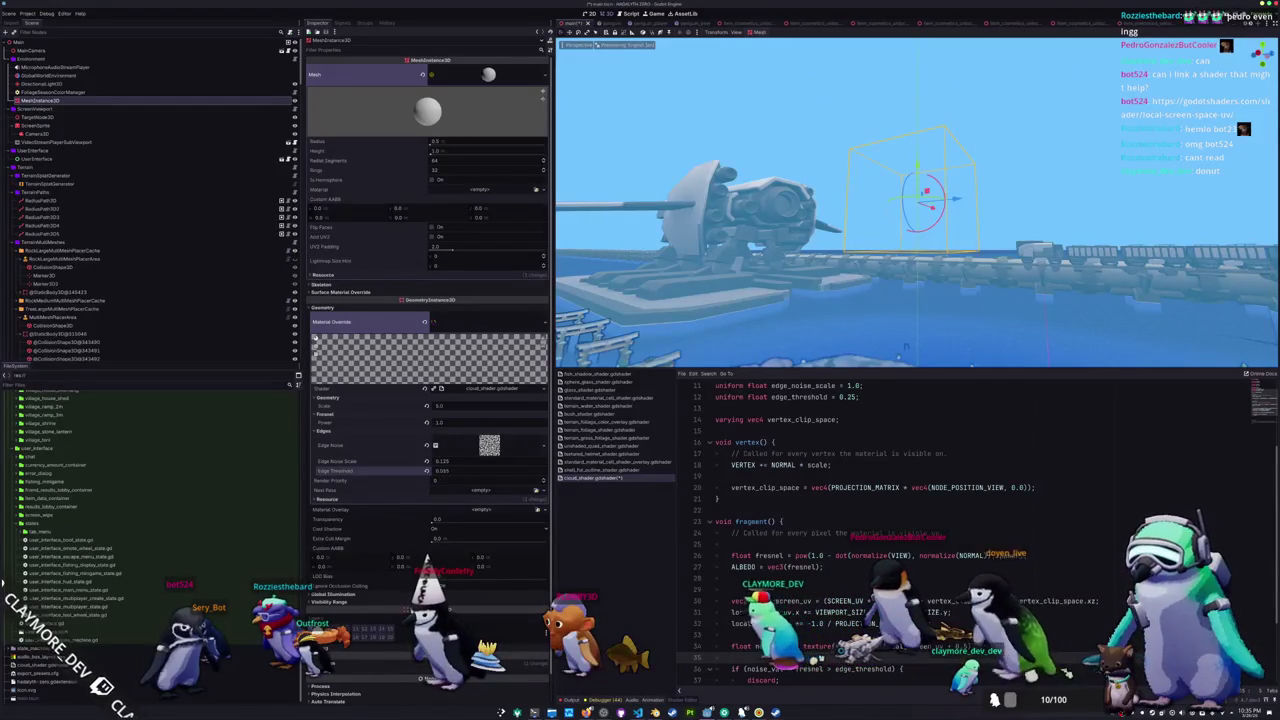
{"action": "left_click_drag", "start_coordinate": [432, 476], "coordinate": [460, 476]}
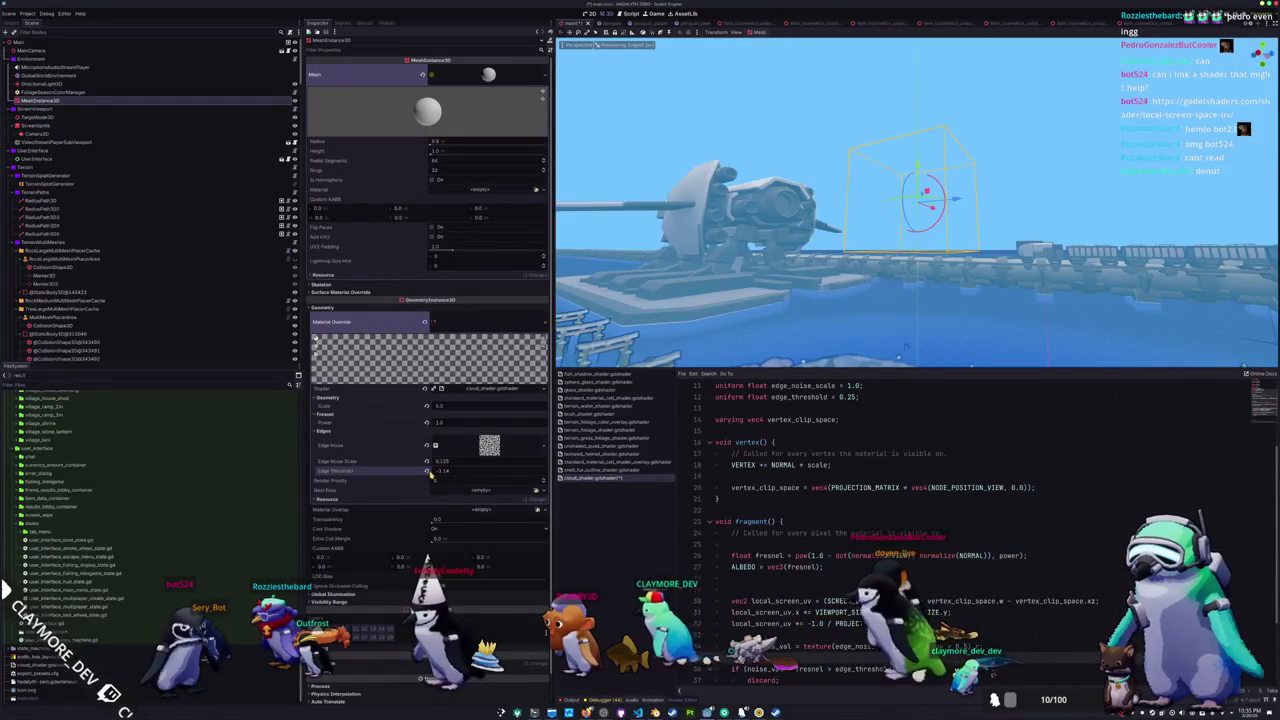
{"action": "scroll", "coordinate": [880, 530], "scroll_direction": "down", "scroll_amount": 1}
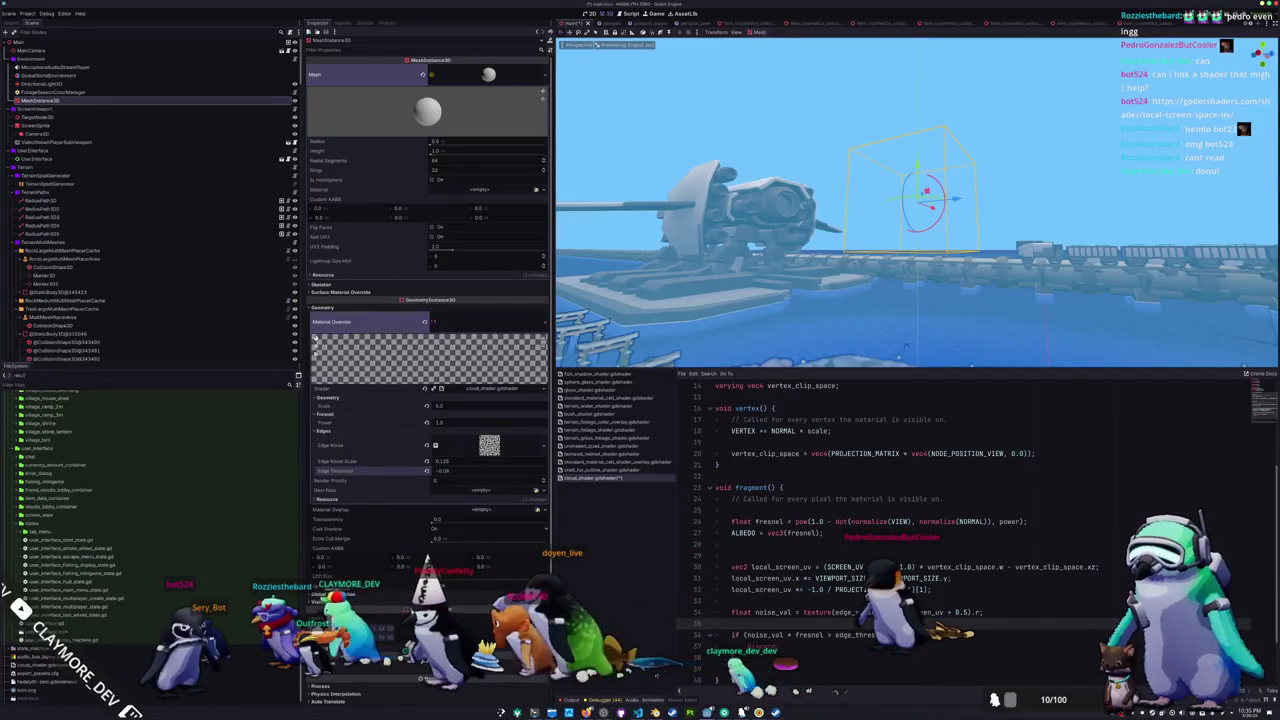
{"action": "key", "text": "alt+Tab"}
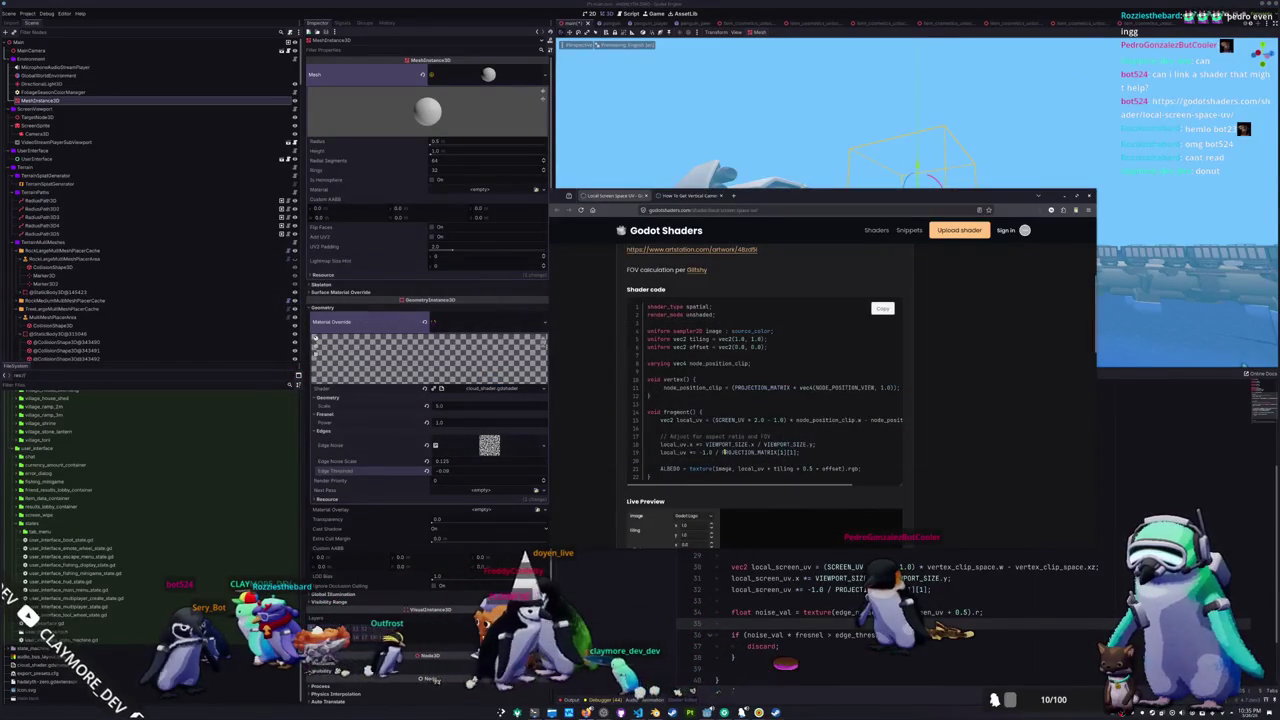
- Move the reference page window aside and remove a stray line near line 15
{"action": "mouse_move", "coordinate": [690, 486]}
{"action": "left_mouse_down"}
{"action": "mouse_move", "coordinate": [748, 486]}
{"action": "mouse_move", "coordinate": [705, 486]}
{"action": "left_mouse_up"}
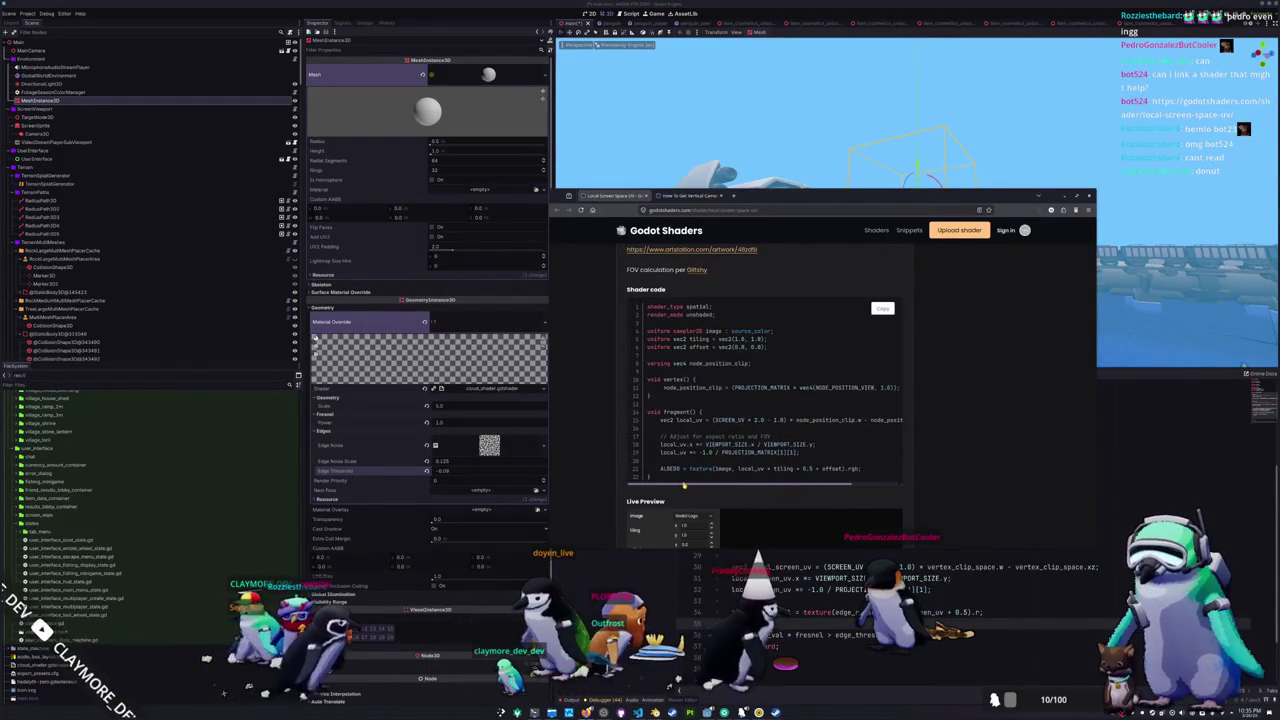
{"action": "left_click_drag", "start_coordinate": [820, 195], "coordinate": [346, 157]}
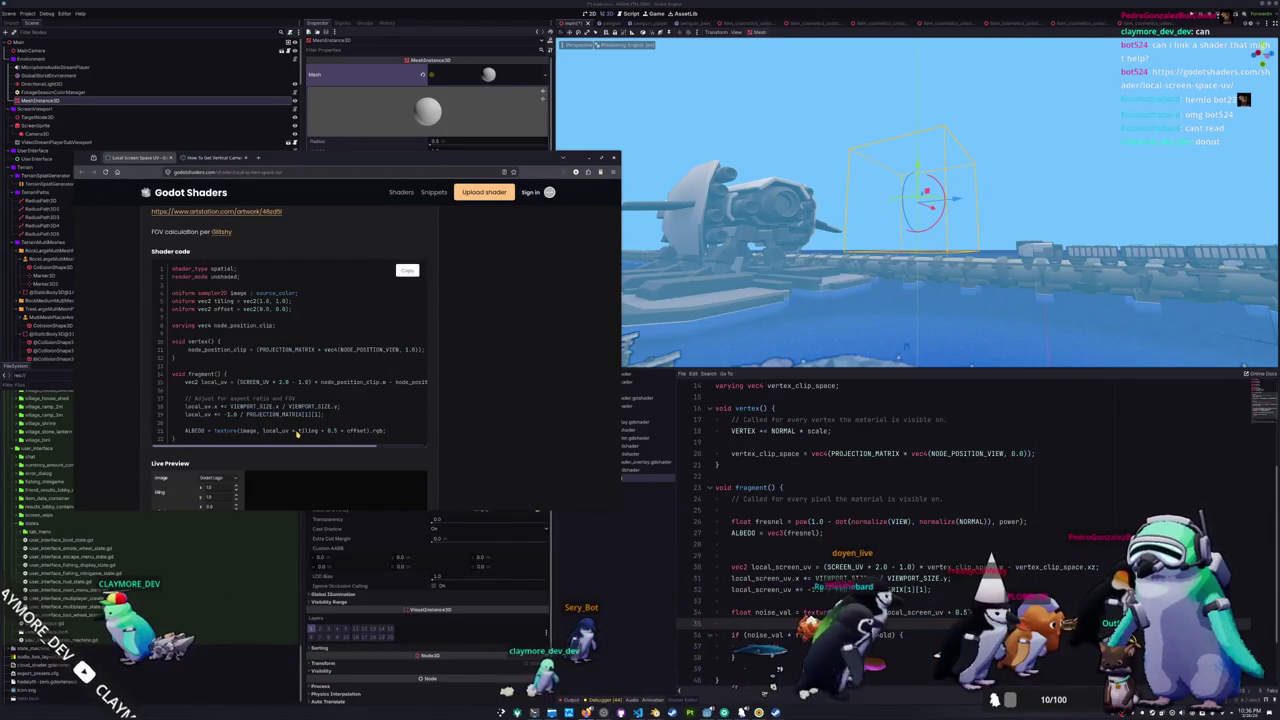
{"action": "left_click", "coordinate": [760, 399]}
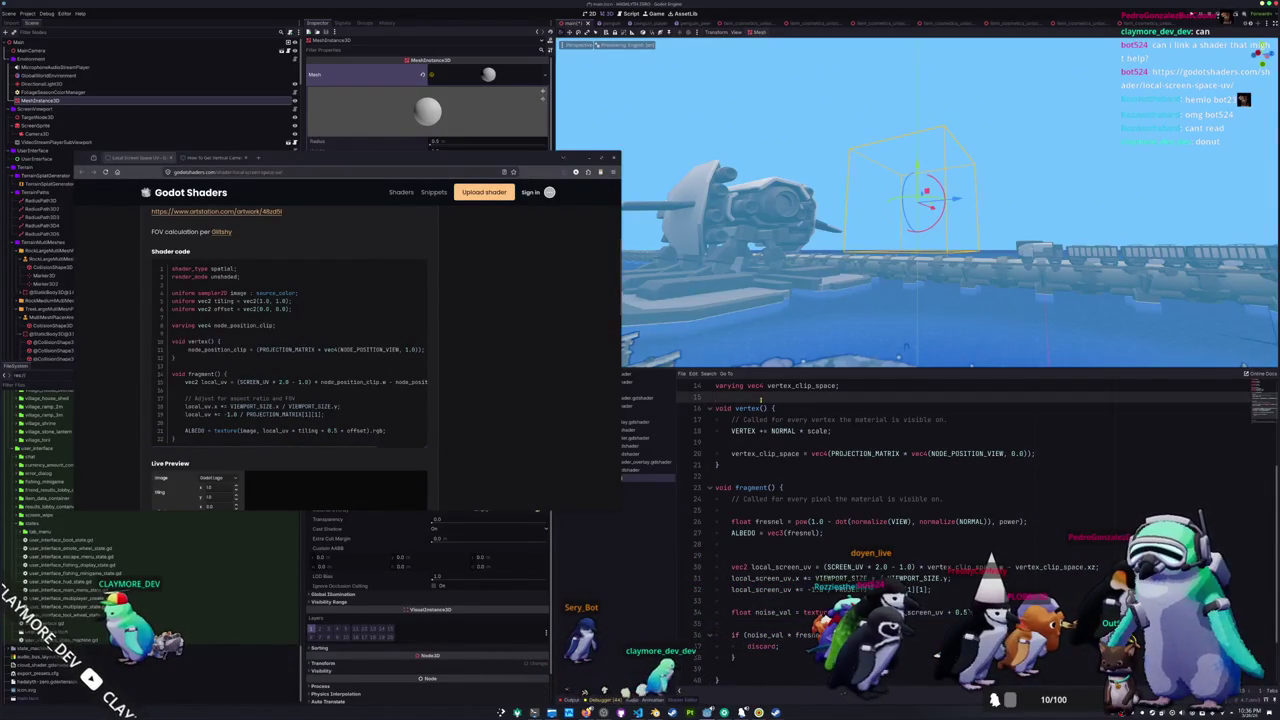
{"action": "key", "text": "Return"}
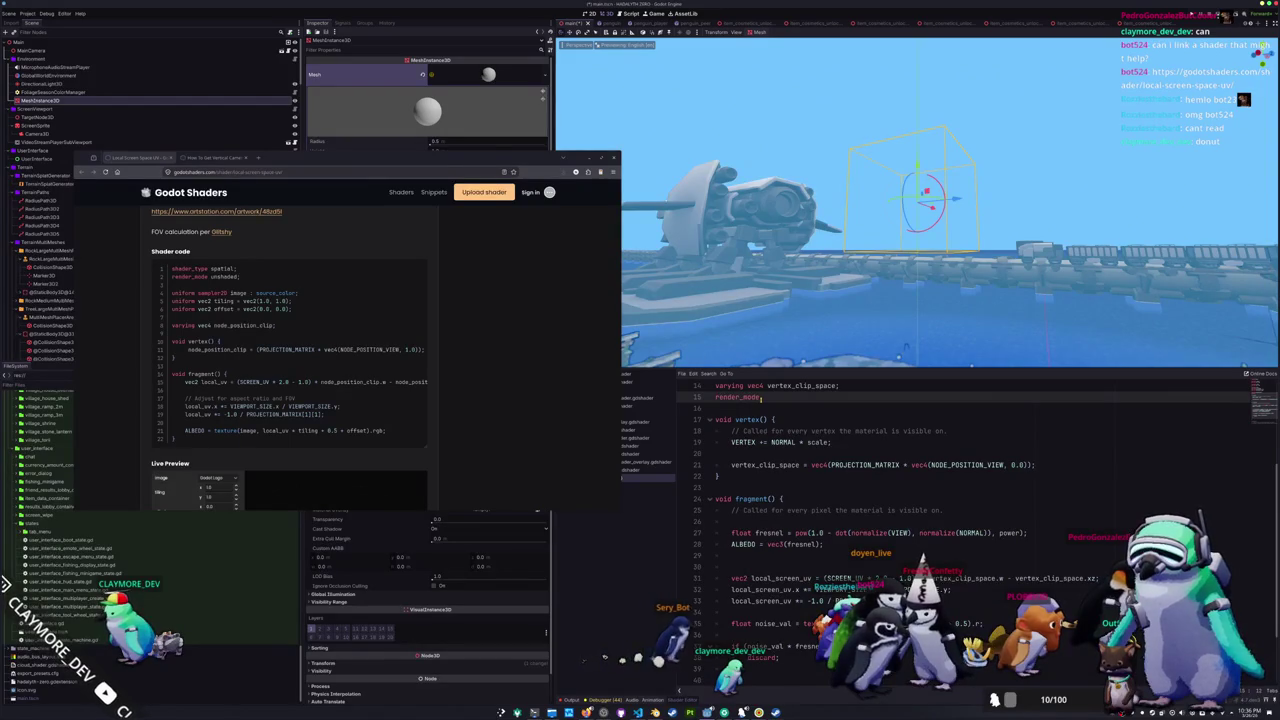
{"action": "key", "text": "ctrl+z"}
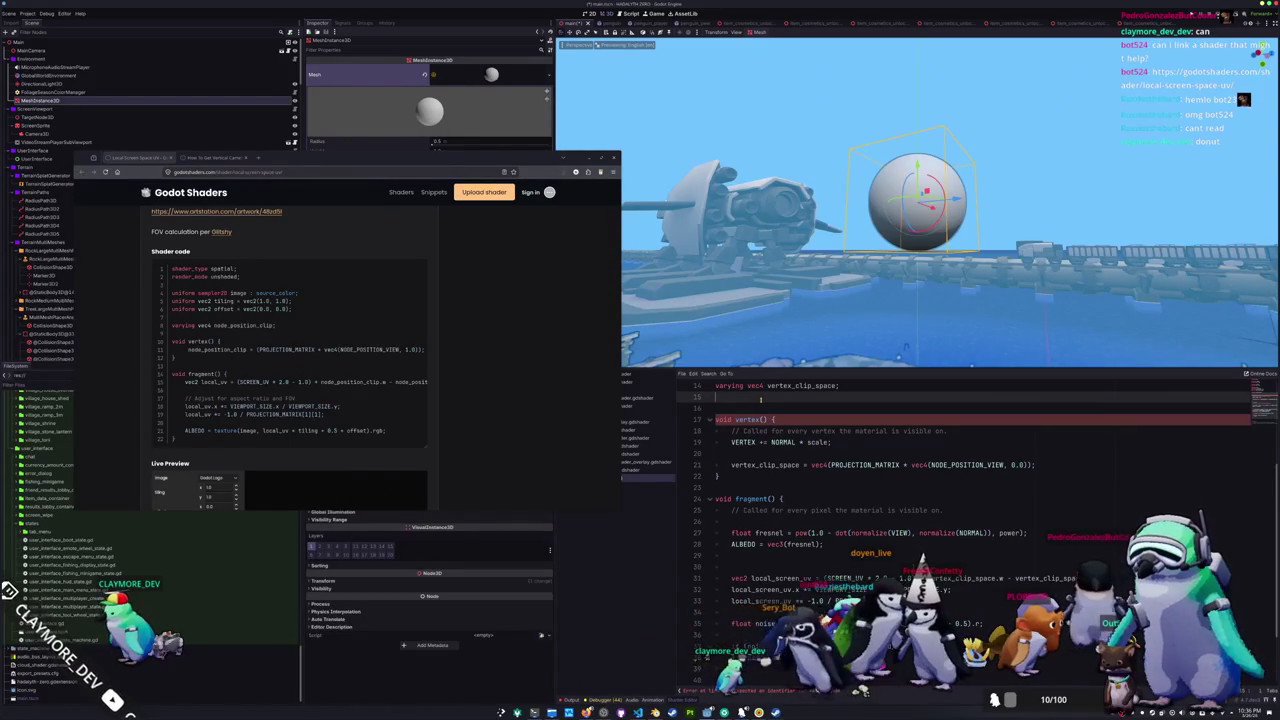
{"action": "key", "text": "Delete"}
- Comment out the VERTEX += NORMAL * scale line and set the clip-space w to 1.0
{"action": "key", "text": "Down"}
{"action": "key", "text": "Down"}
{"action": "key", "text": "Down"}
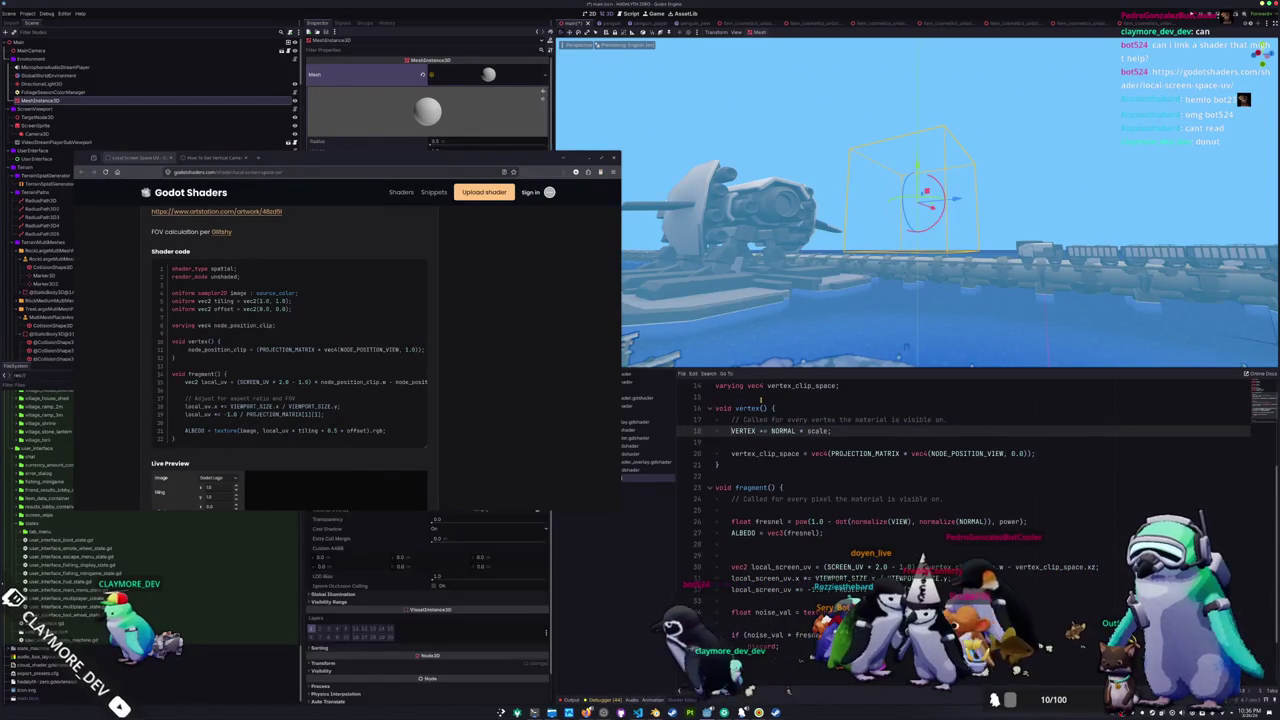
{"action": "key", "text": "Down"}
{"action": "key", "text": "Down"}
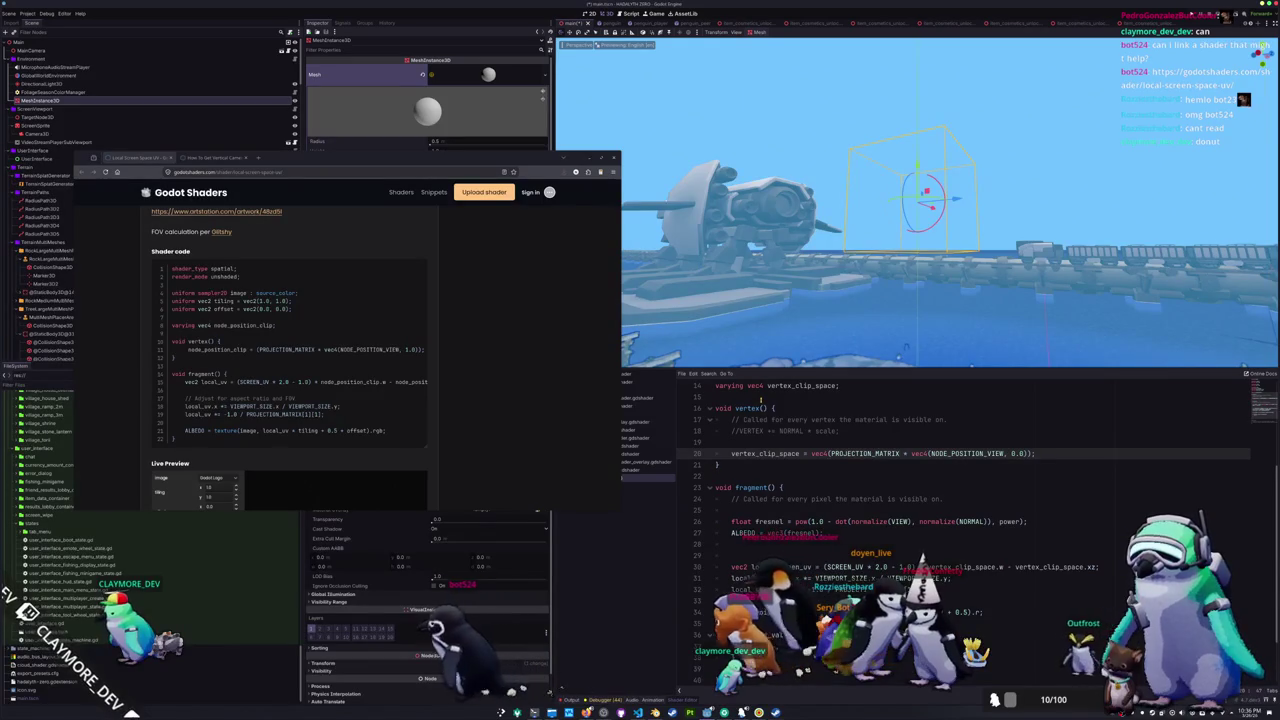
{"action": "key", "text": "BackSpace"}
{"action": "type", "text": "1"}
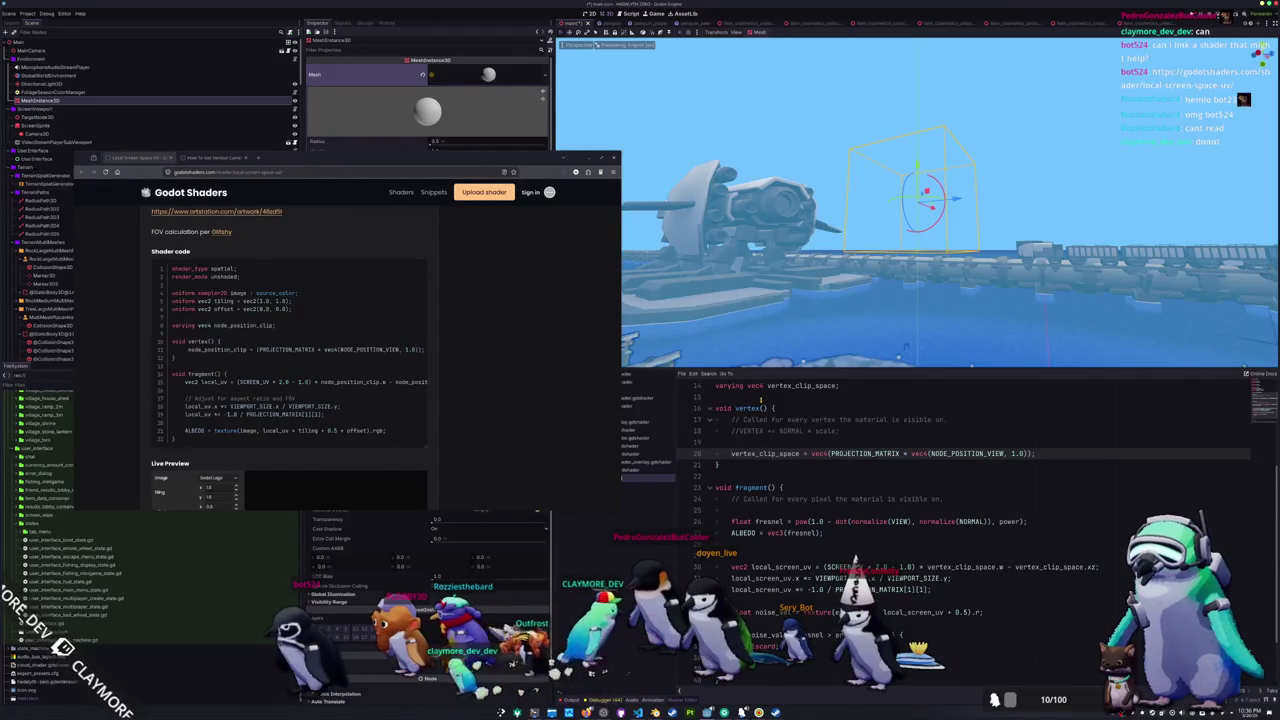
- Change '- vertex_clip_space.x;' to '- vertex_clip_space.xy;' in the local screen UV line
{"action": "key", "text": "ctrl+Right"}
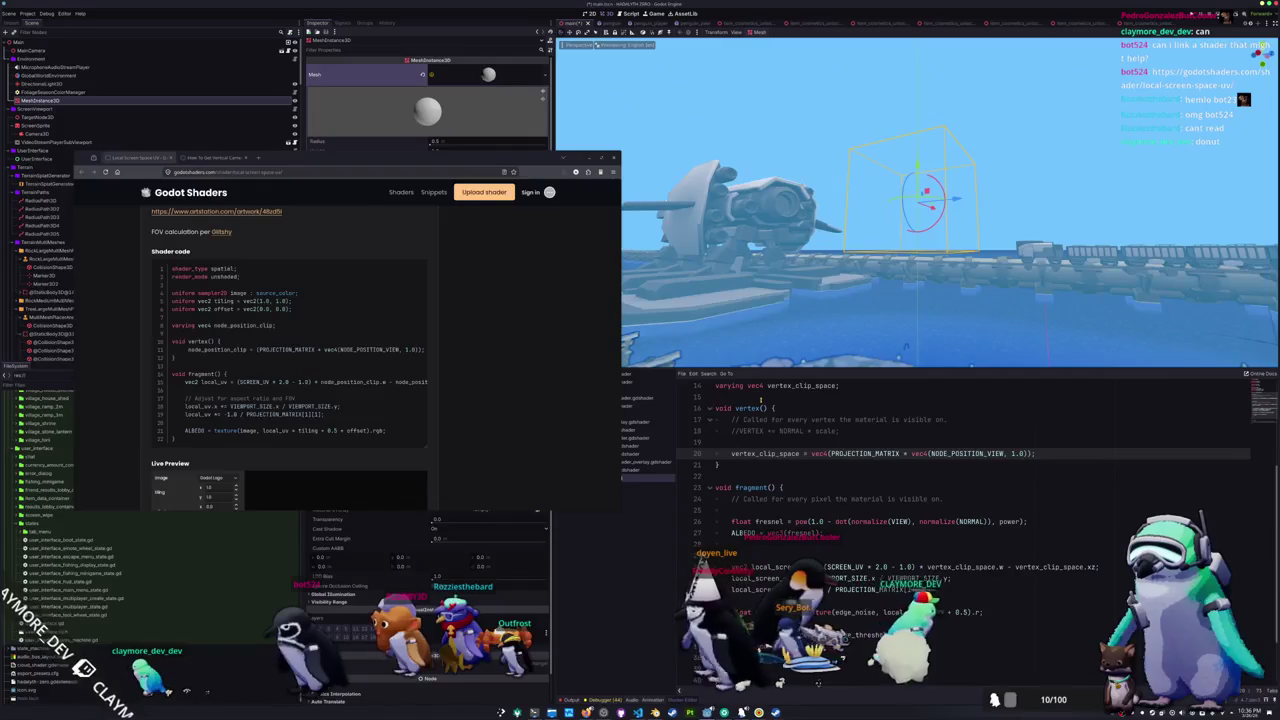
{"action": "key", "text": "Down"}
{"action": "key", "text": "Down"}
{"action": "key", "text": "Down"}
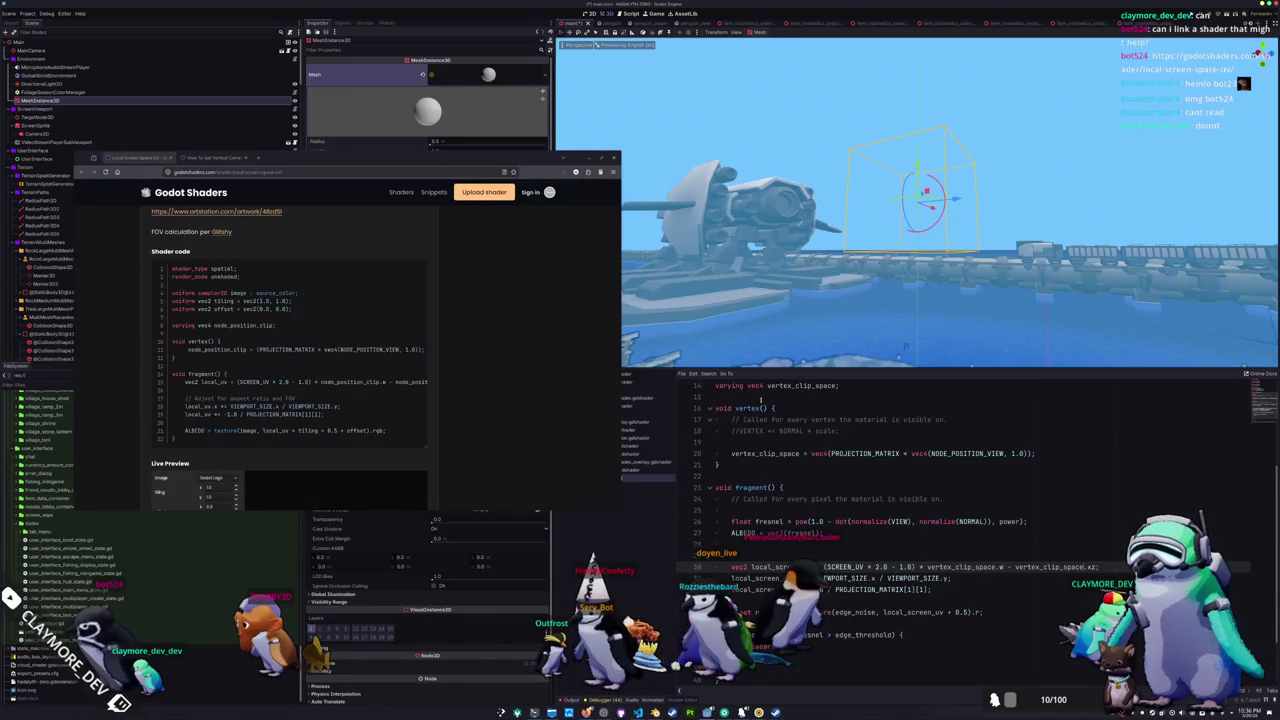
{"action": "scroll", "coordinate": [245, 407], "scroll_direction": "right", "scroll_amount": 3}
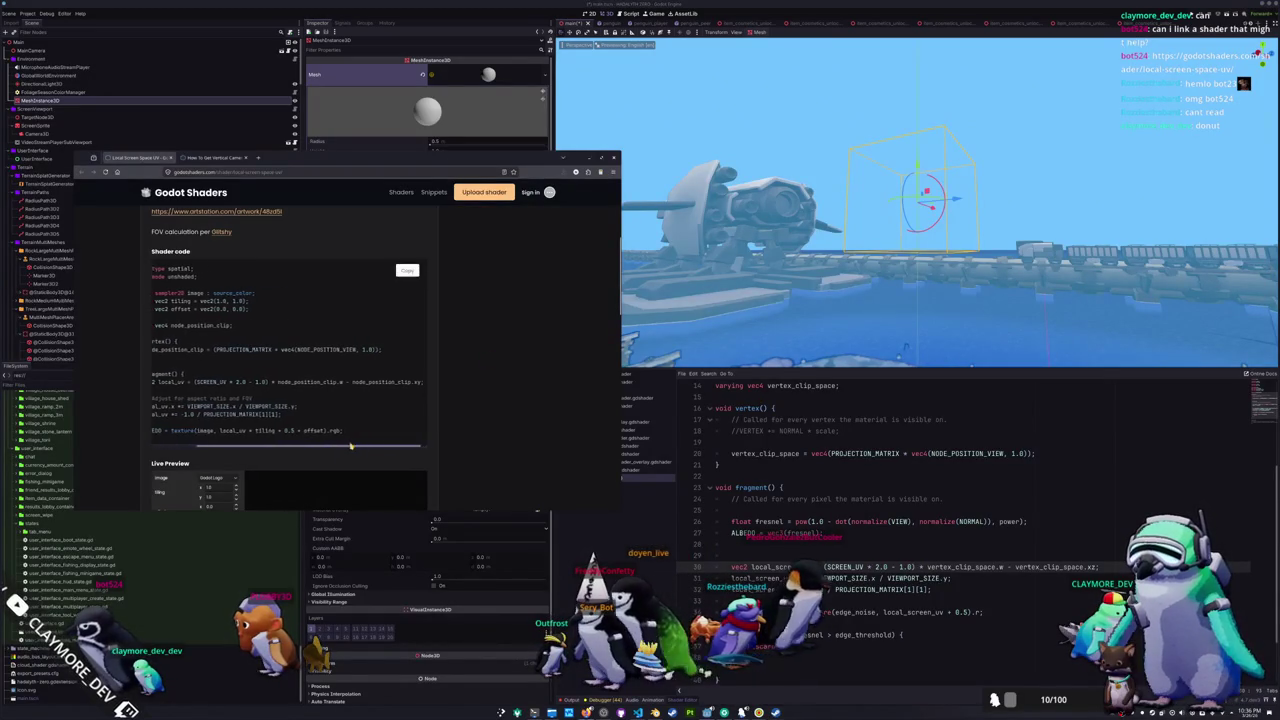
{"action": "type", "text": "y"}
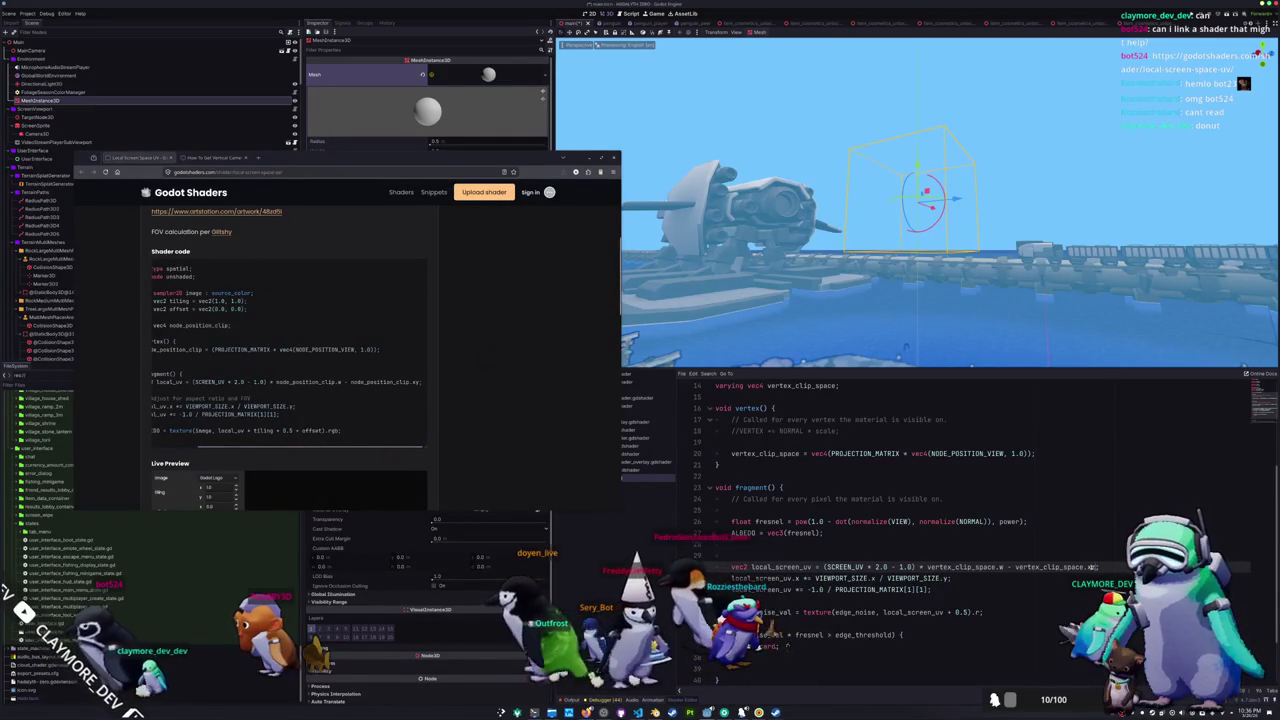
{"action": "left_click", "coordinate": [1050, 580]}
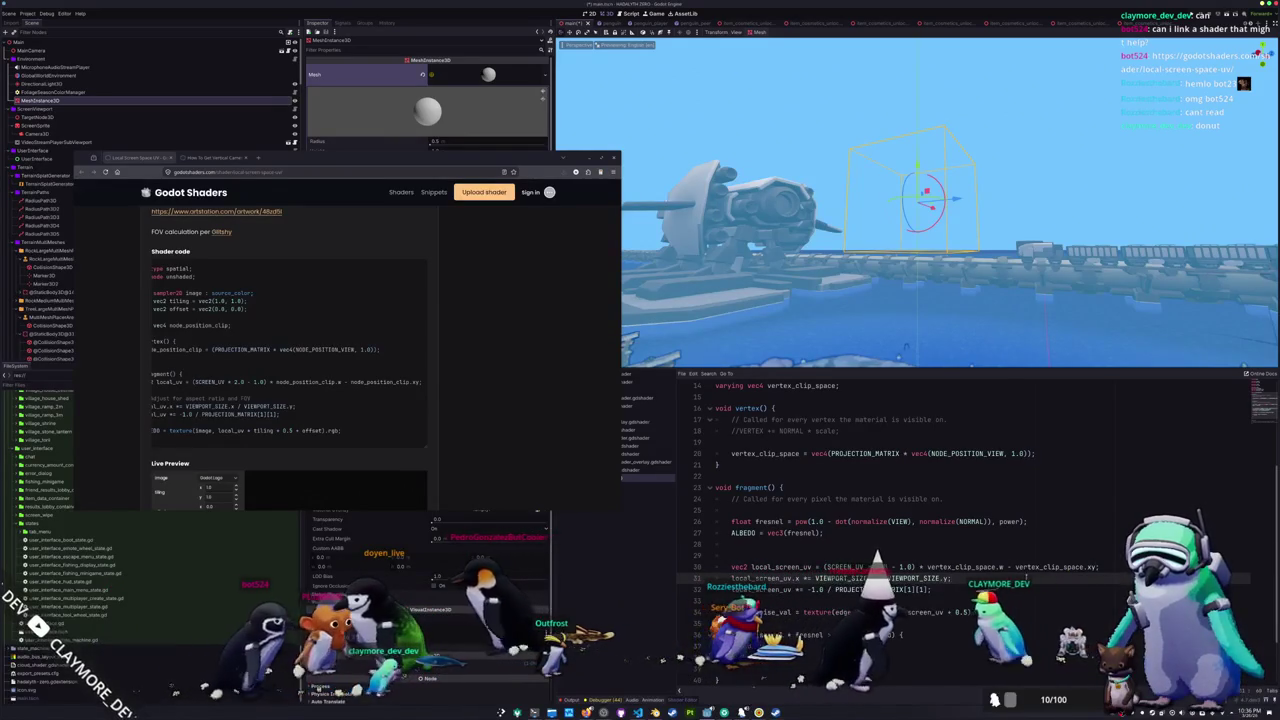
- Inspect tiling and offset in the reference code, then move the browser down off the Inspector
{"action": "left_click_drag", "start_coordinate": [247, 446], "coordinate": [201, 446]}
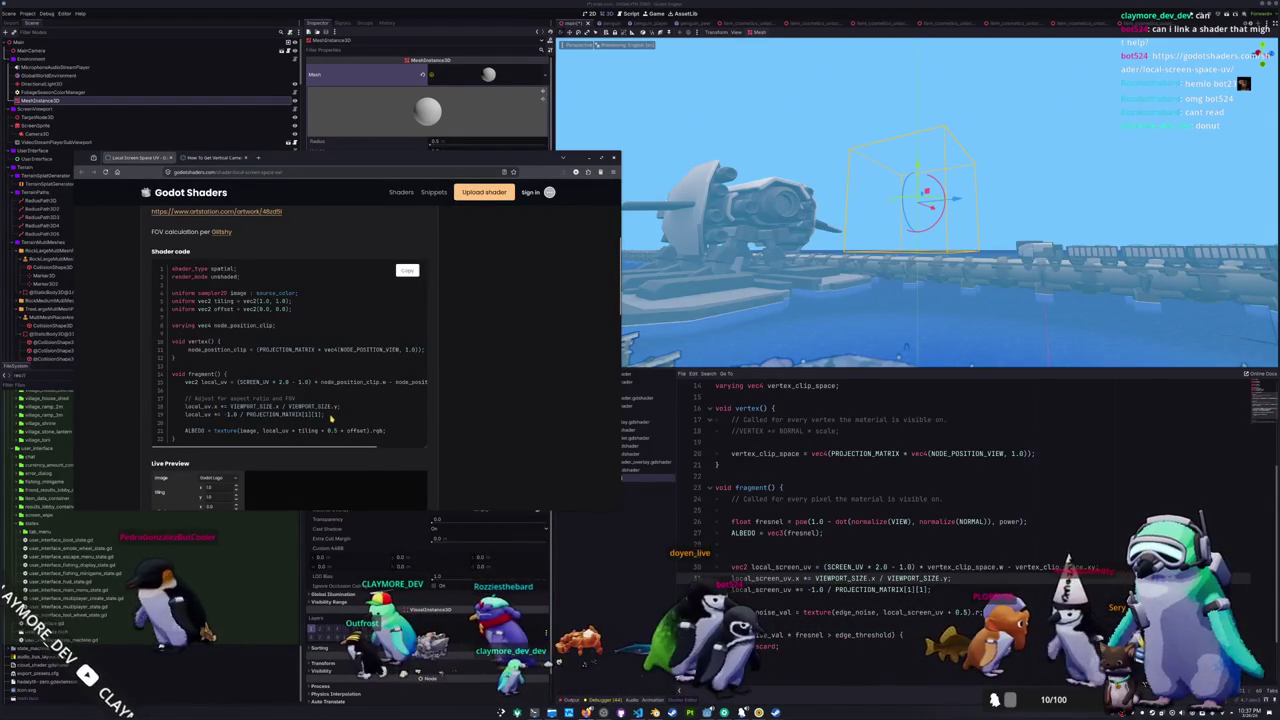
{"action": "double_click", "coordinate": [310, 430]}
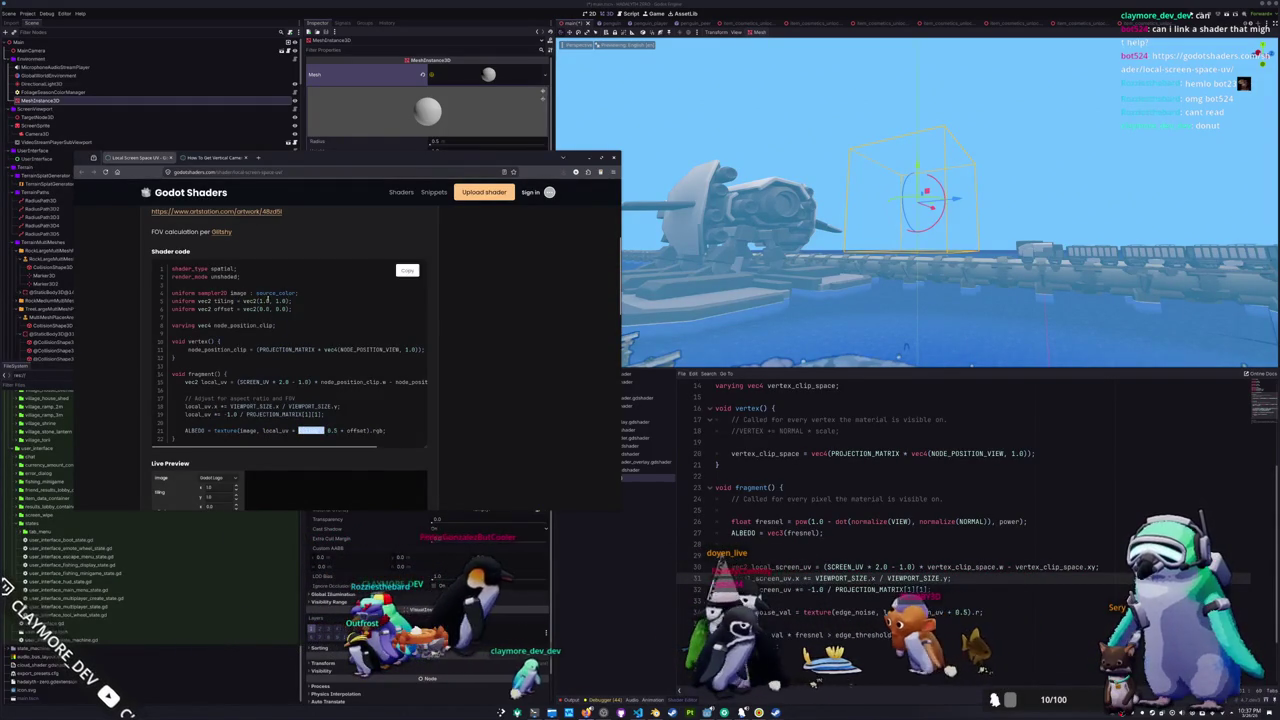
{"action": "left_click", "coordinate": [343, 430]}
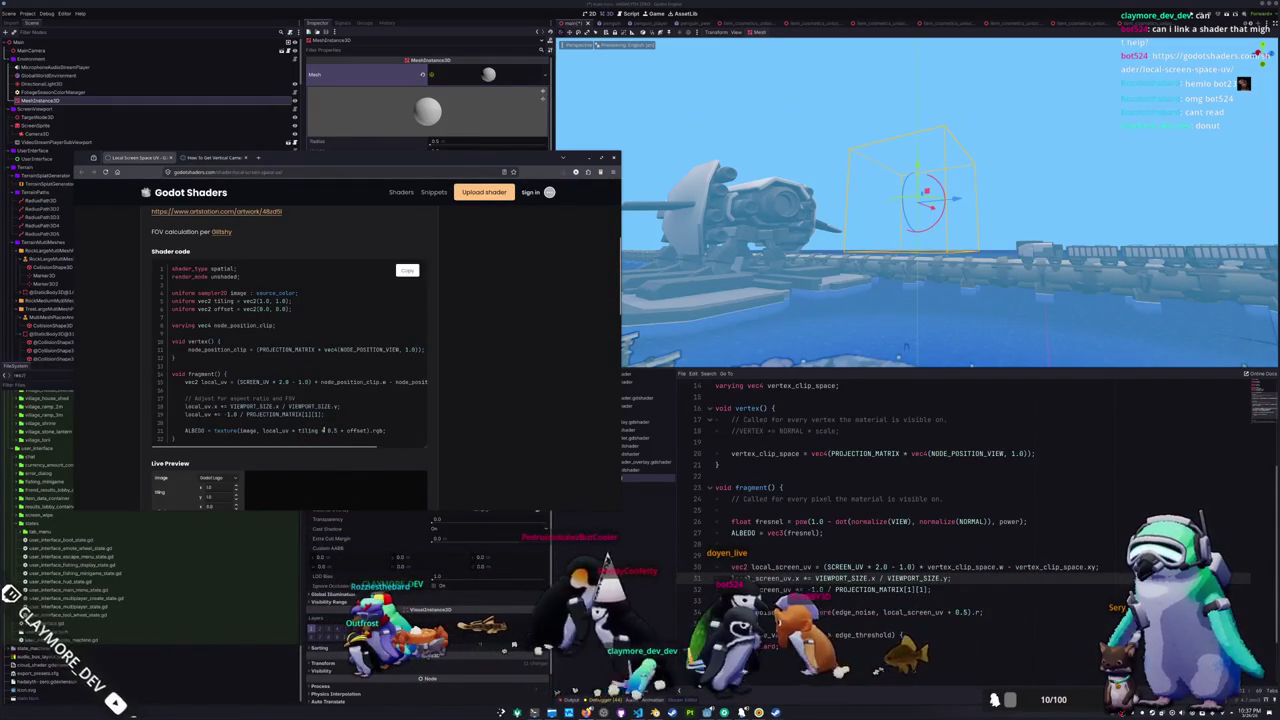
{"action": "double_click", "coordinate": [350, 430]}
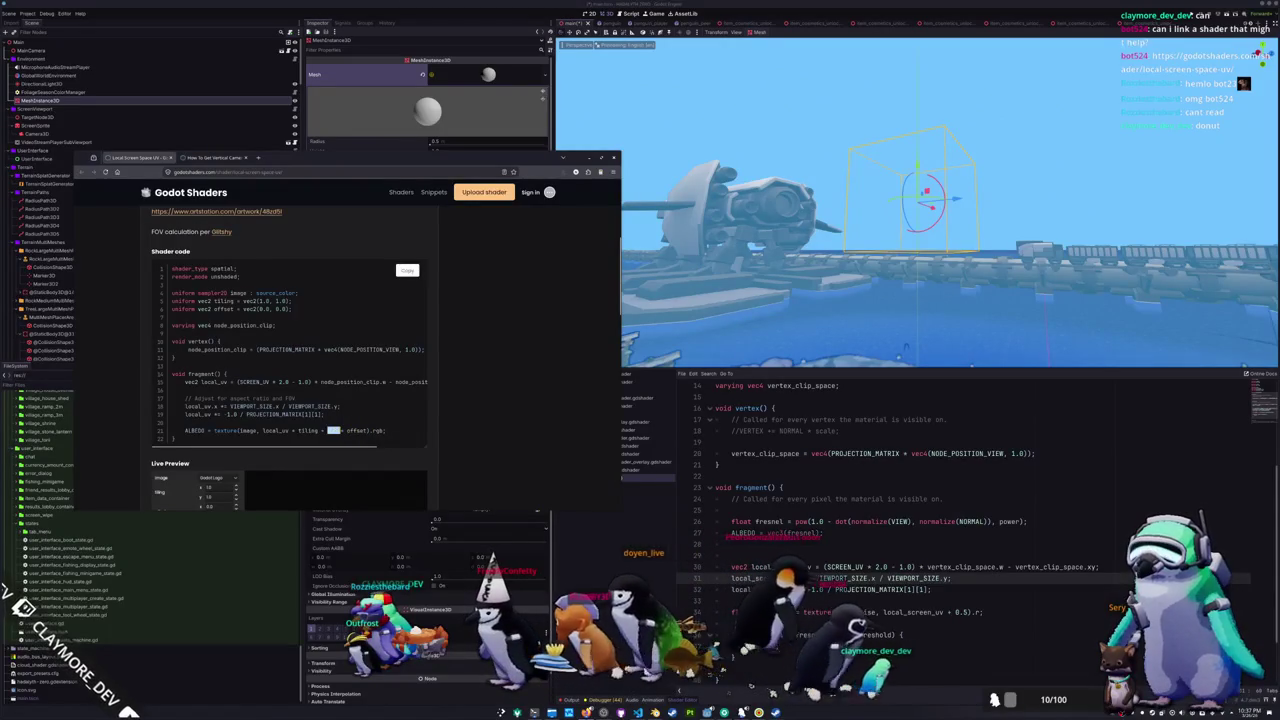
{"action": "left_click", "coordinate": [407, 270]}
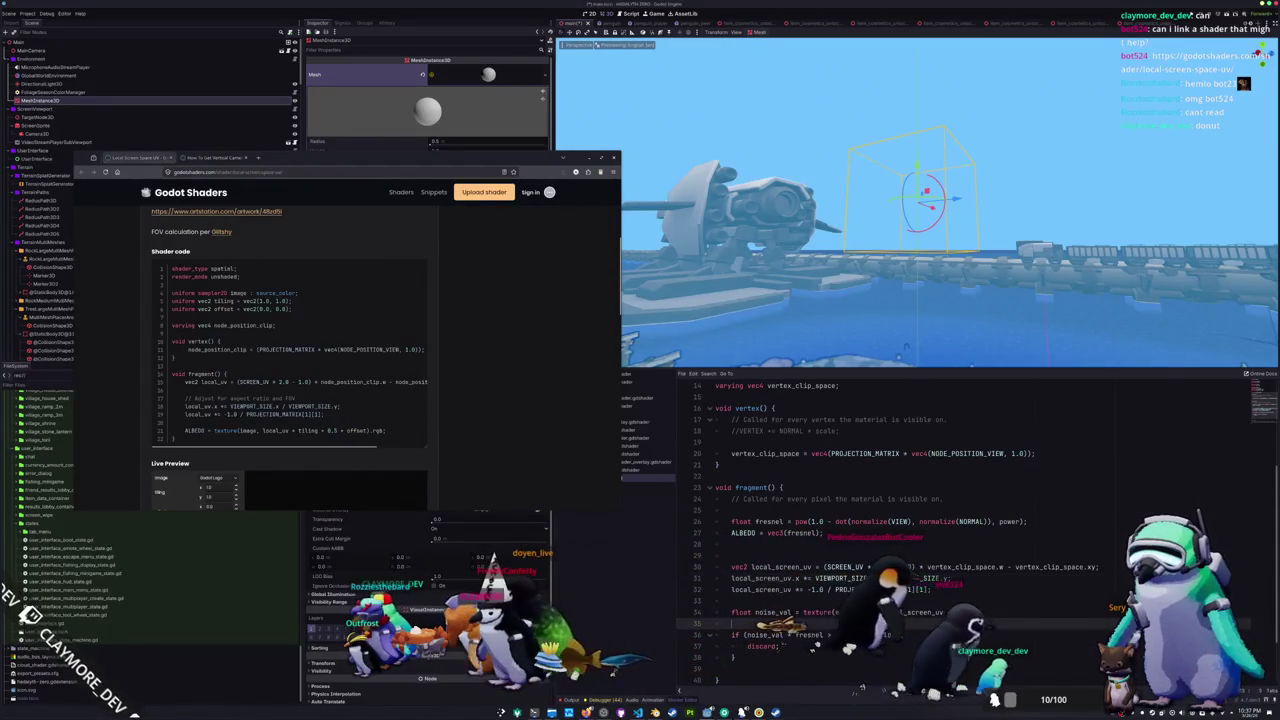
{"action": "scroll", "coordinate": [848, 646], "scroll_direction": "down", "scroll_amount": 1}
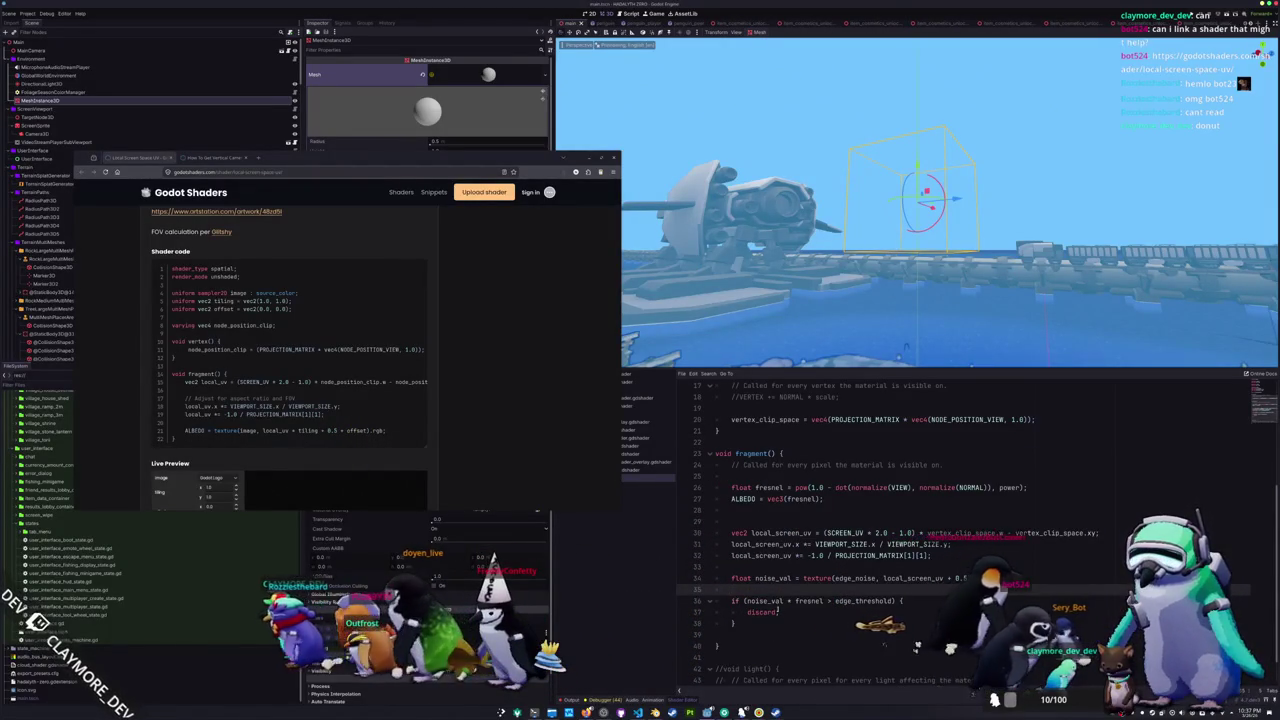
{"action": "mouse_move", "coordinate": [350, 157]}
{"action": "left_mouse_down"}
{"action": "mouse_move", "coordinate": [365, 442]}
{"action": "mouse_move", "coordinate": [215, 570]}
{"action": "left_mouse_up"}
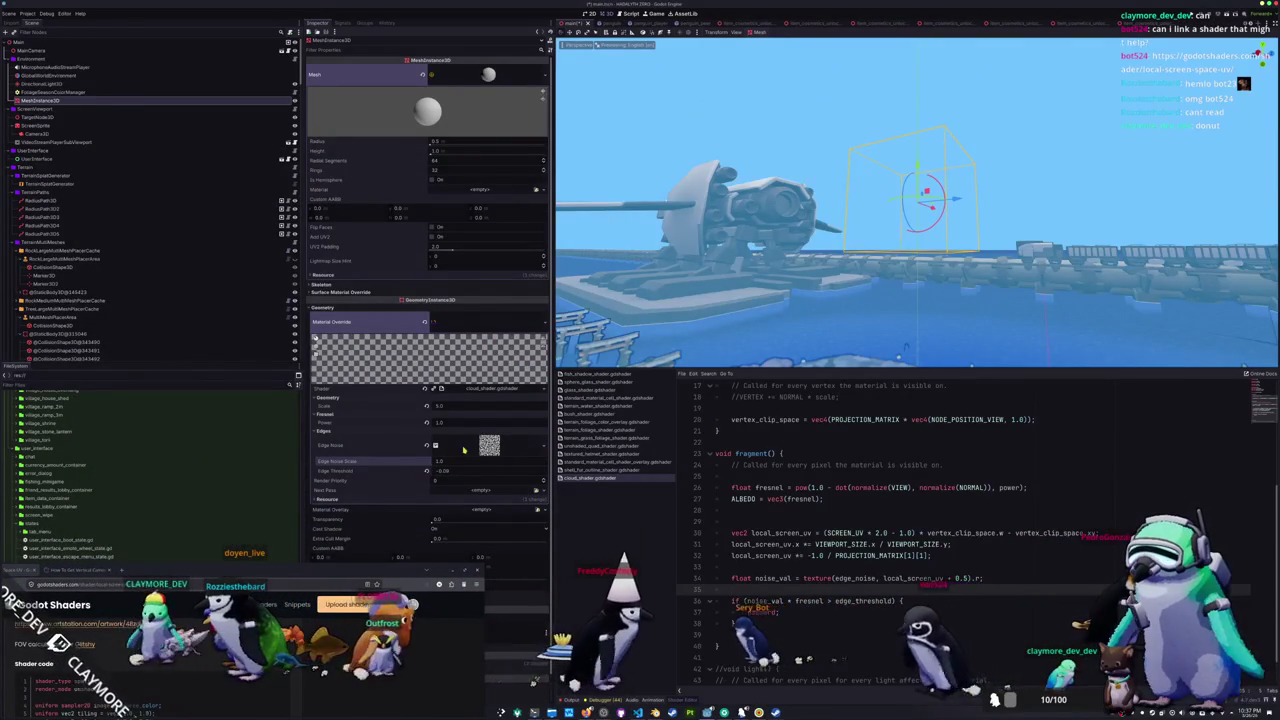
- Adjust the Edge Threshold so the sphere renders dark with dissolving noisy edges
{"action": "left_click", "coordinate": [428, 471]}
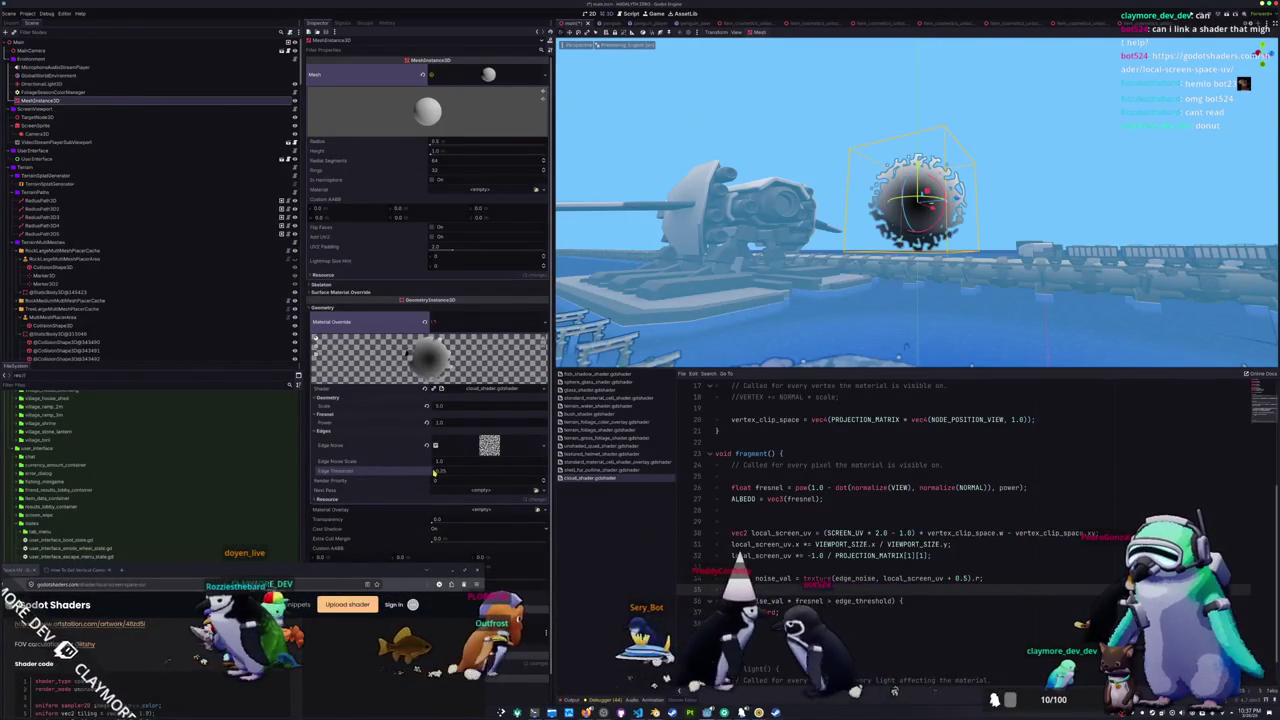
{"action": "mouse_move", "coordinate": [450, 472]}
{"action": "left_mouse_down"}
{"action": "mouse_move", "coordinate": [430, 472]}
{"action": "mouse_move", "coordinate": [448, 472]}
{"action": "left_mouse_up"}
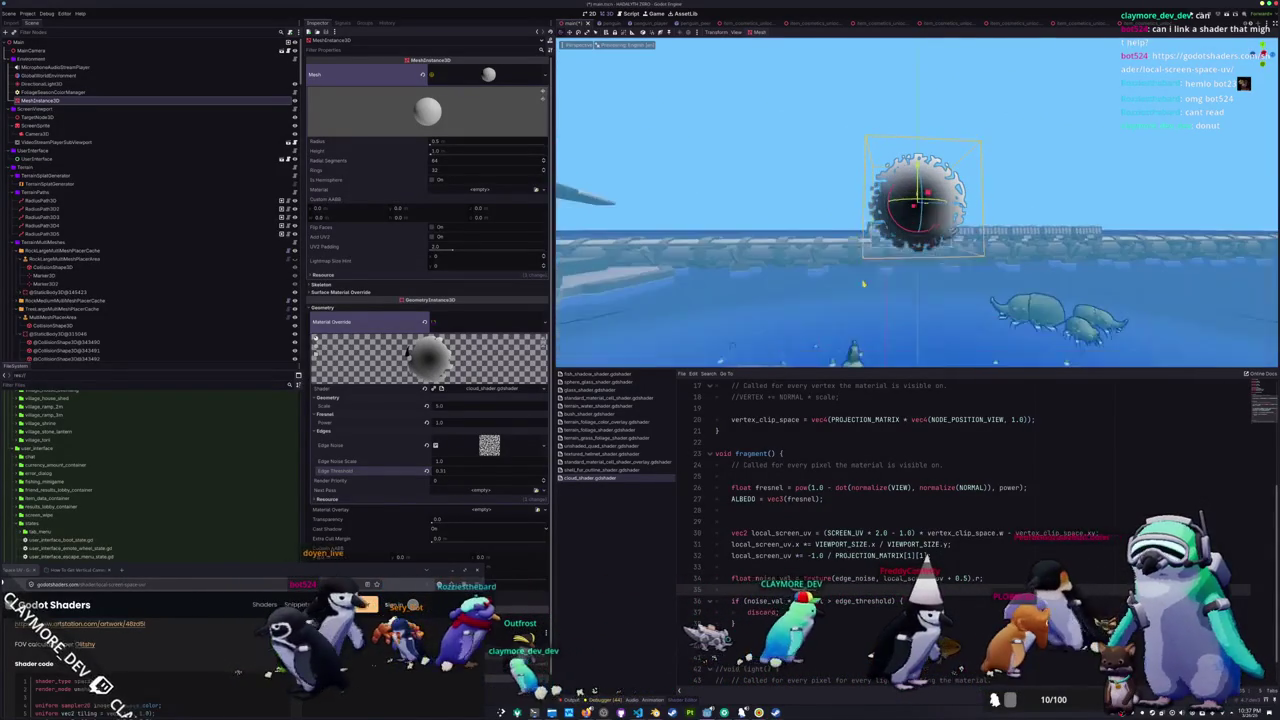
{"action": "scroll", "coordinate": [961, 549], "scroll_direction": "up", "scroll_amount": 5}
{"action": "scroll", "coordinate": [961, 549], "scroll_direction": "down", "scroll_amount": 3}
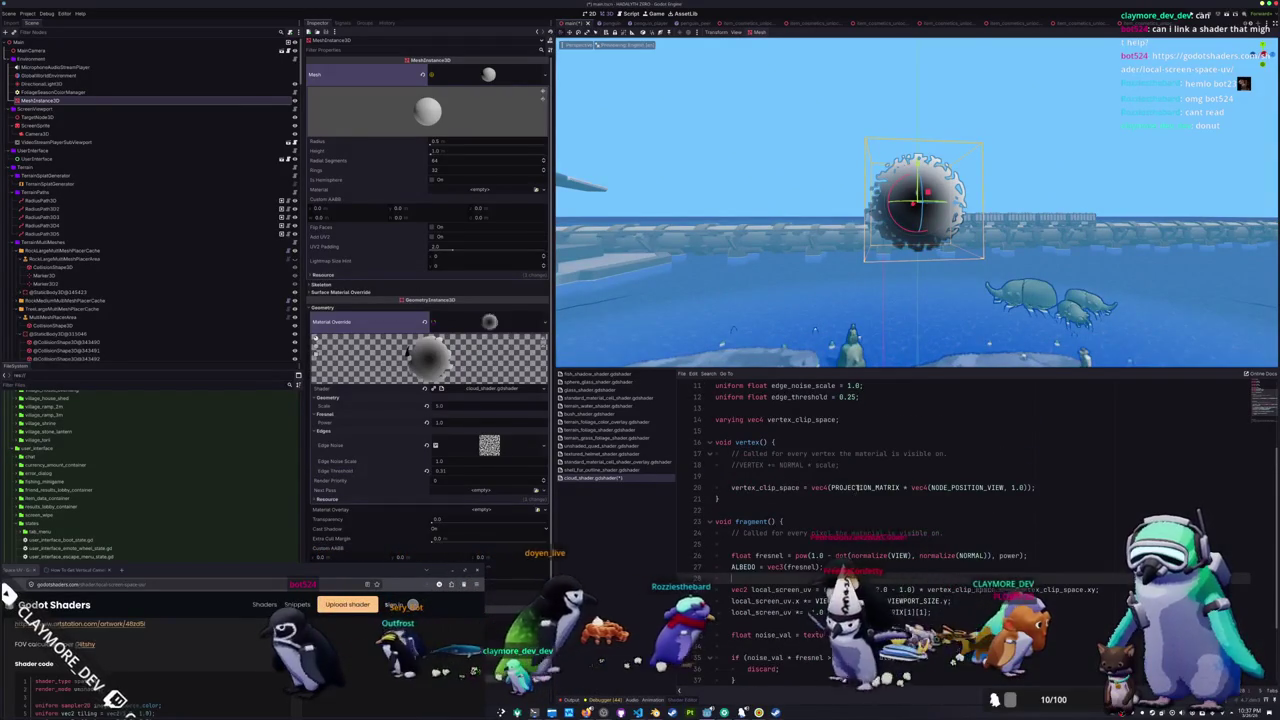
- Inspect the PROJECTION_MATRIX usage in the vertex_clip_space line 20
{"action": "double_click", "coordinate": [859, 487]}
{"action": "right_click", "coordinate": [859, 487]}
{"action": "left_click", "coordinate": [837, 500]}
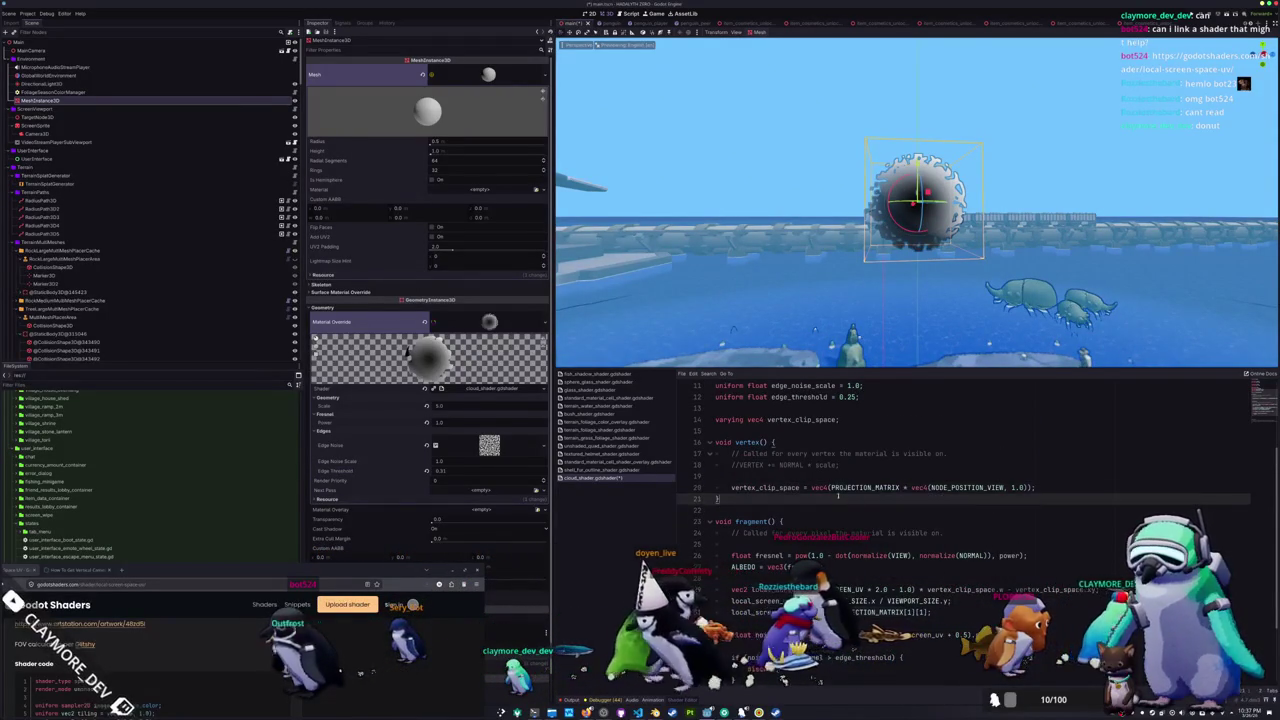
{"action": "triple_click", "coordinate": [837, 487]}
{"action": "left_click", "coordinate": [837, 487]}
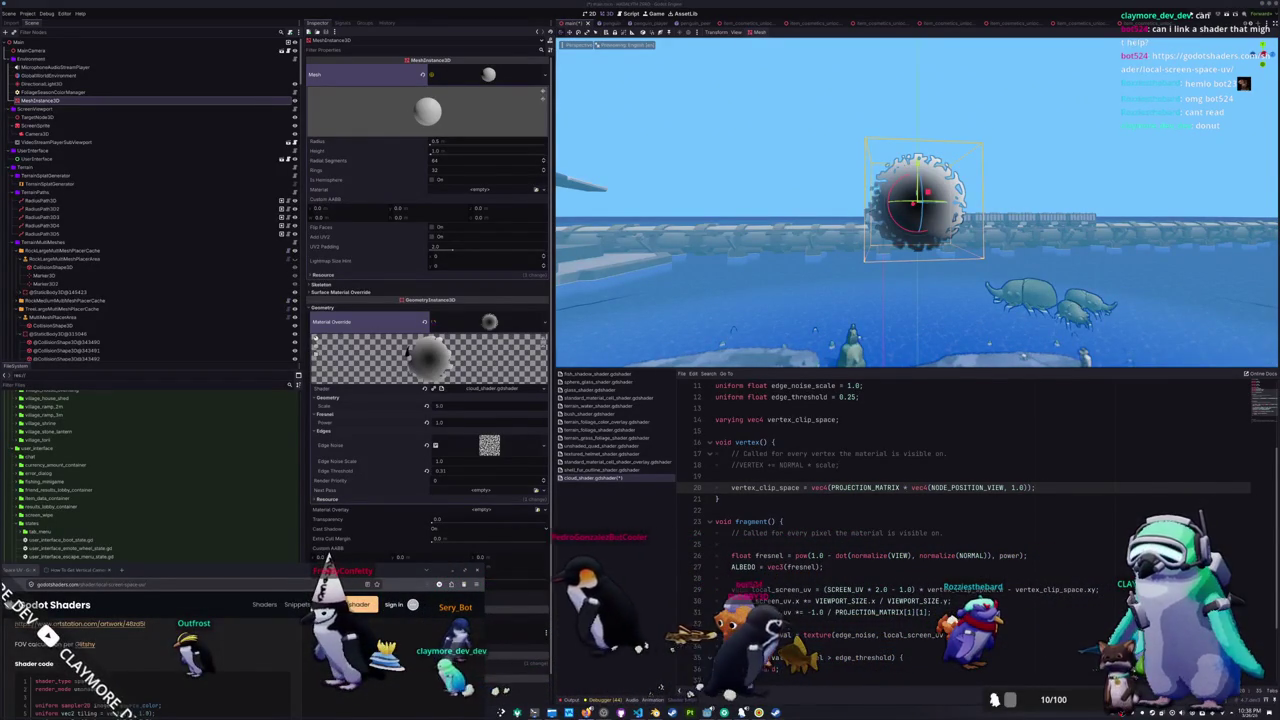
{"action": "key", "text": "alt+Tab"}
- Open the 'Projection — Godot Engine' class reference from the search results
{"action": "scroll", "coordinate": [914, 403], "scroll_direction": "down", "scroll_amount": 5}
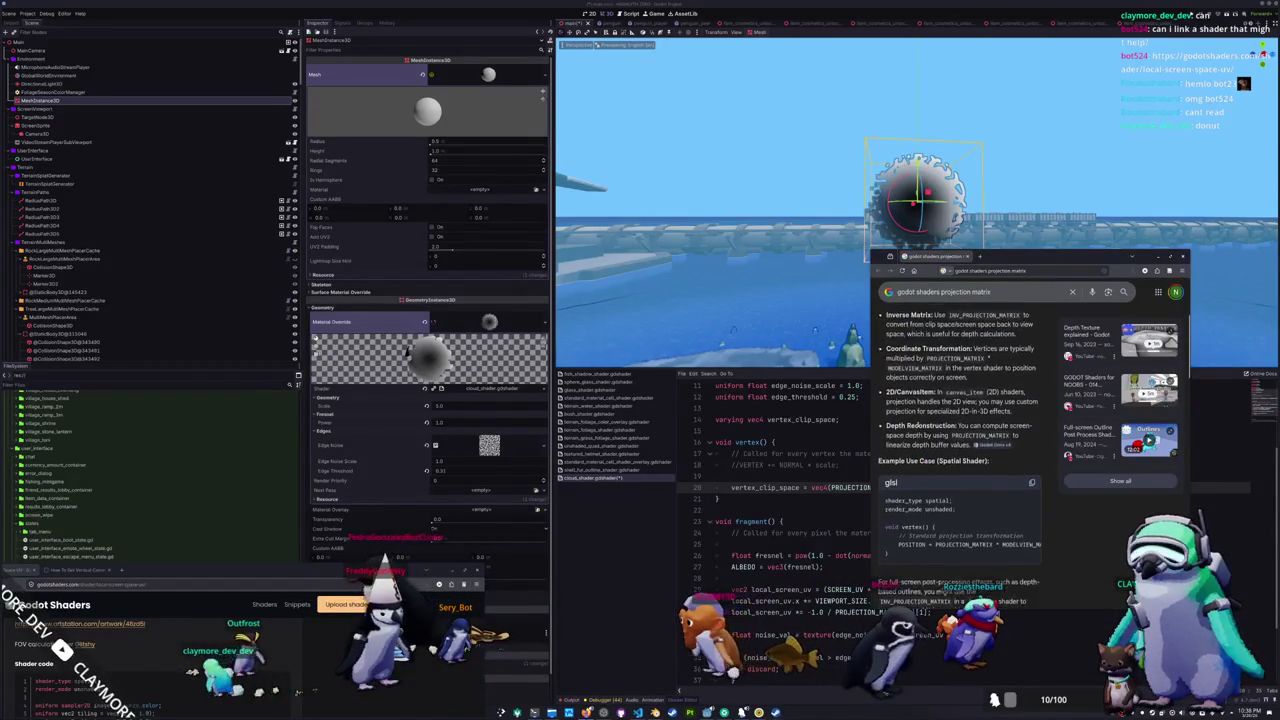
{"action": "scroll", "coordinate": [884, 405], "scroll_direction": "down", "scroll_amount": 5}
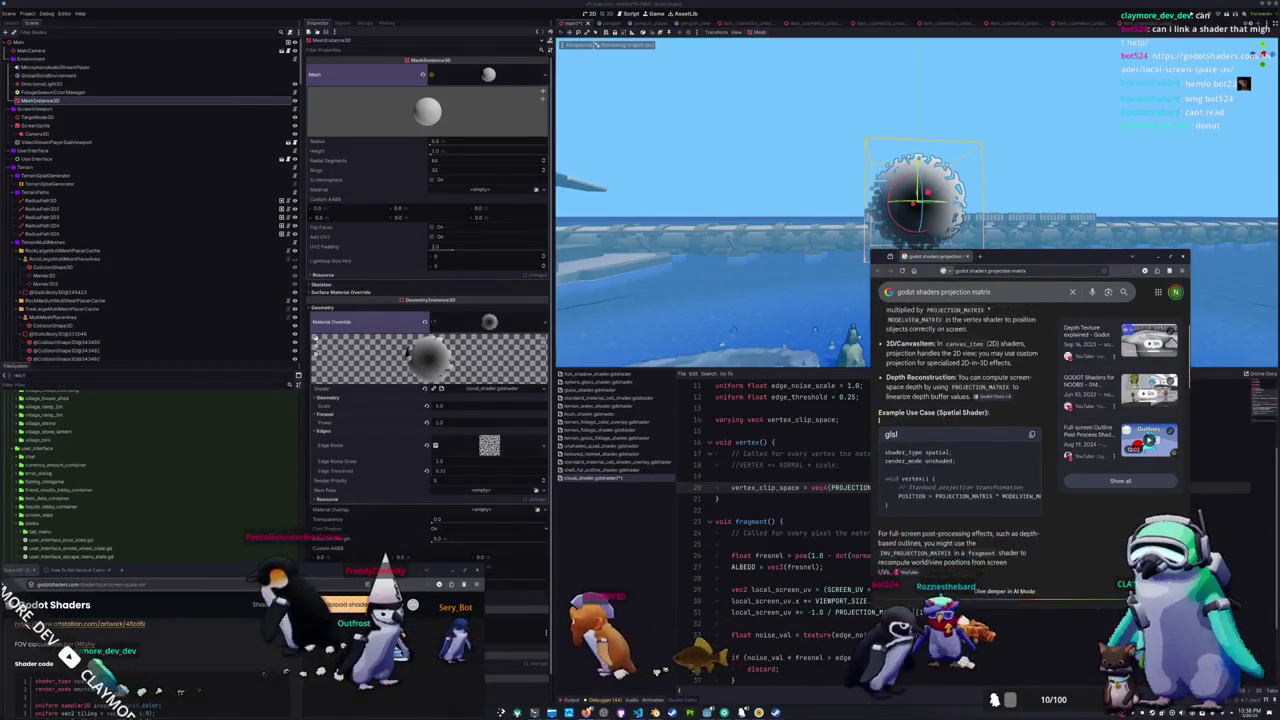
{"action": "scroll", "coordinate": [889, 427], "scroll_direction": "down", "scroll_amount": 5}
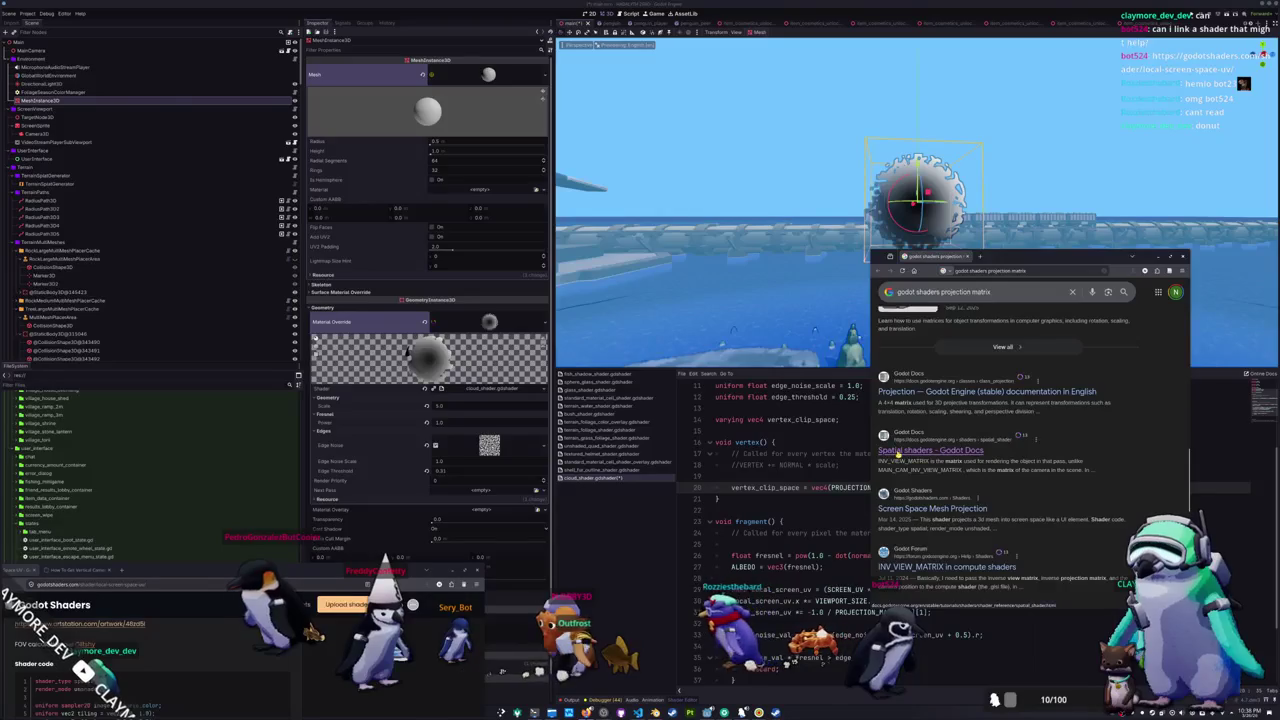
{"action": "left_click", "coordinate": [925, 392]}
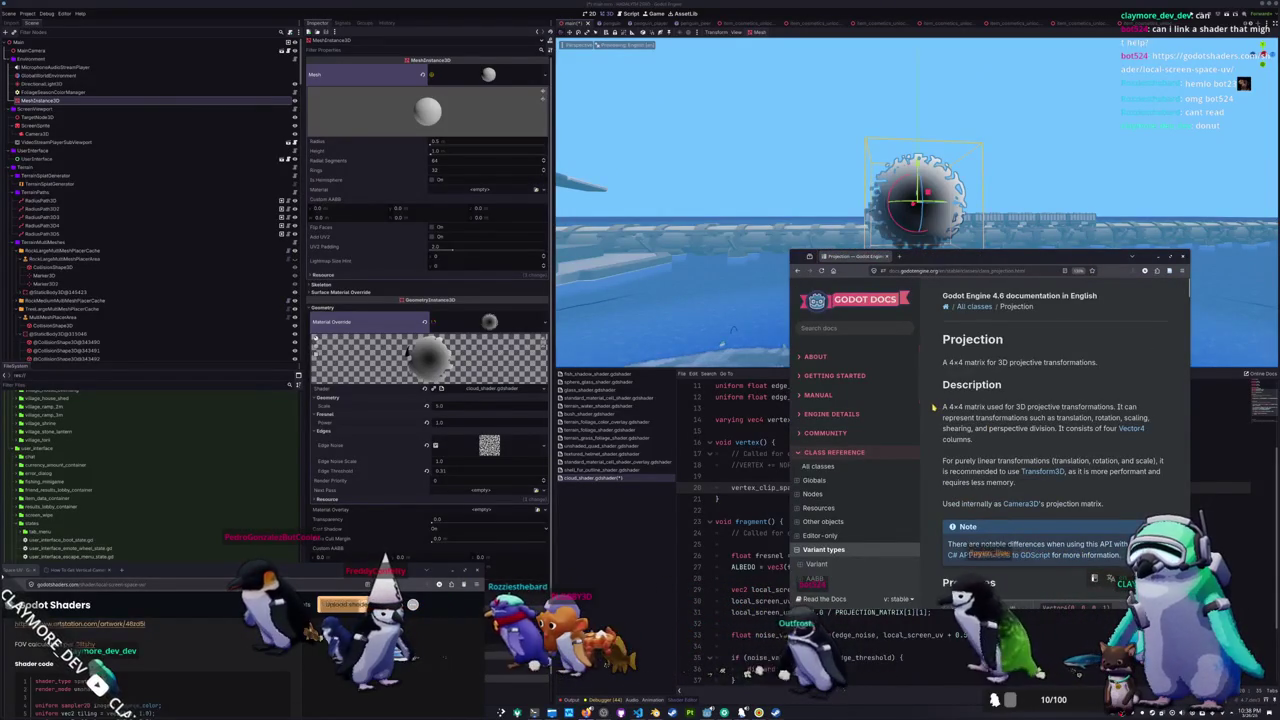
- Read through the Projection class's properties, methods and operators
{"action": "scroll", "coordinate": [933, 407], "scroll_direction": "down", "scroll_amount": 1}
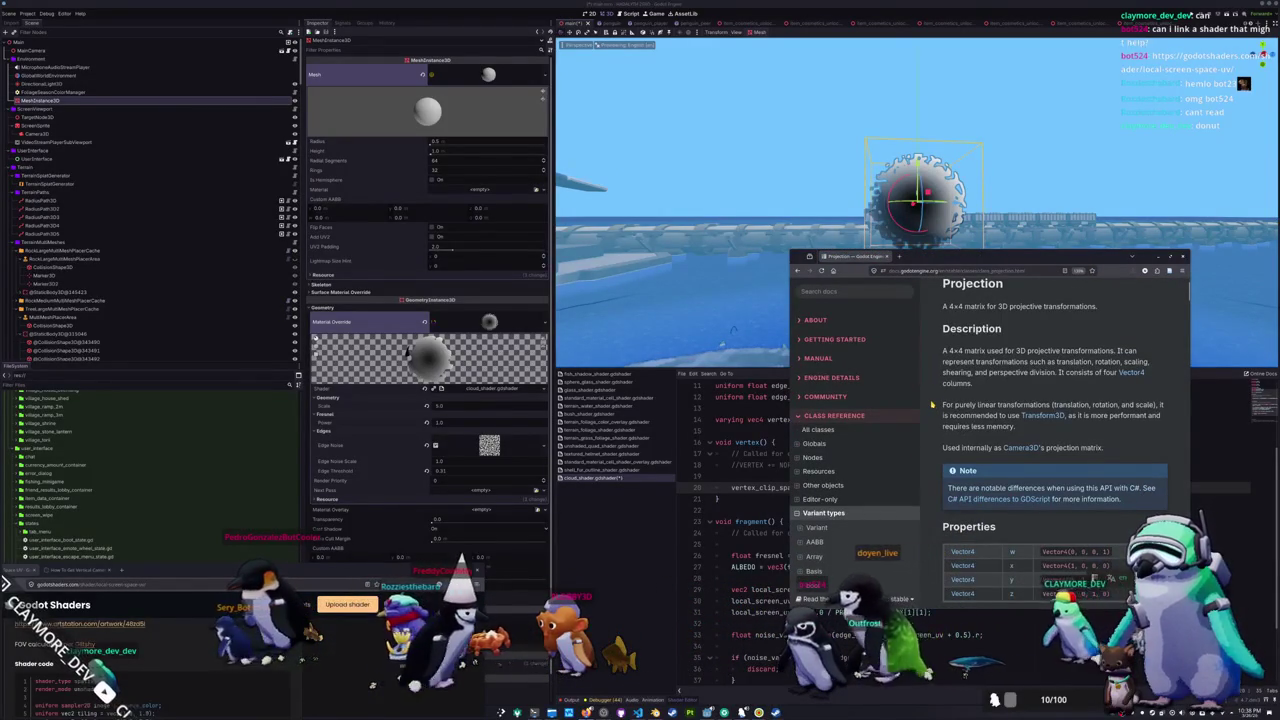
{"action": "scroll", "coordinate": [931, 405], "scroll_direction": "down", "scroll_amount": 1}
{"action": "scroll", "coordinate": [931, 404], "scroll_direction": "down", "scroll_amount": 2}
{"action": "scroll", "coordinate": [931, 404], "scroll_direction": "up", "scroll_amount": 1}
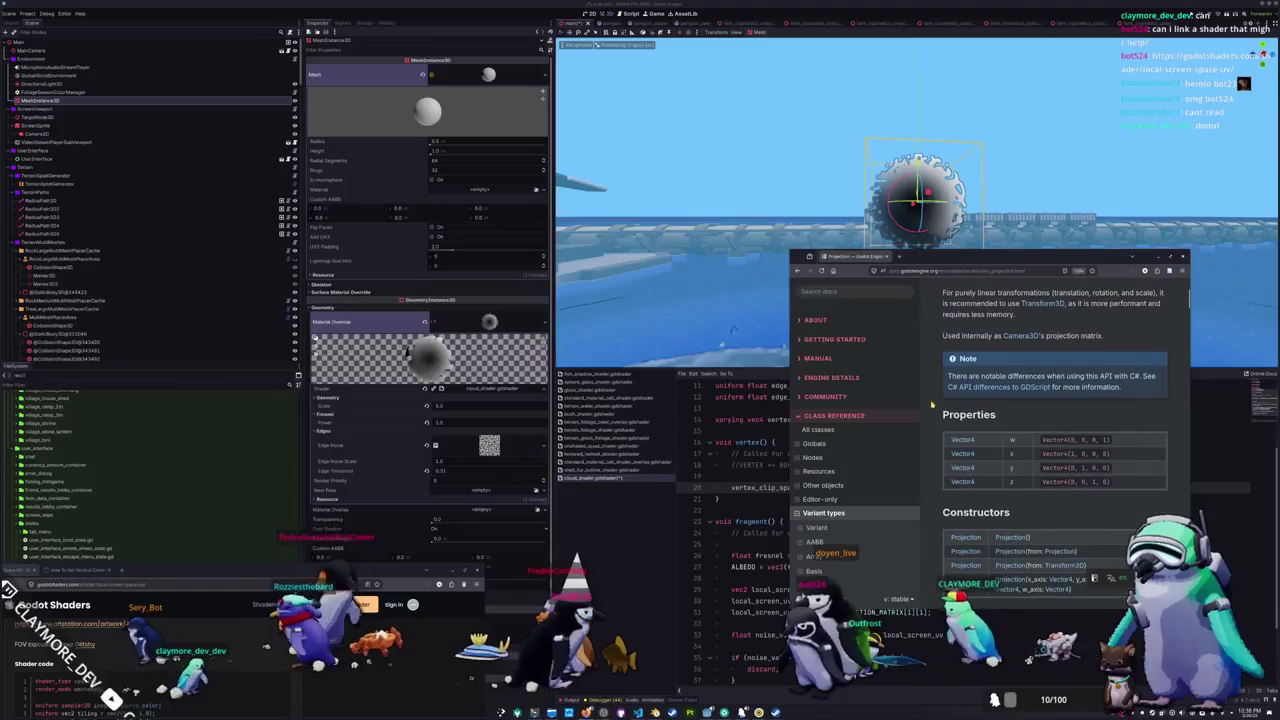
{"action": "scroll", "coordinate": [932, 404], "scroll_direction": "up", "scroll_amount": 1}
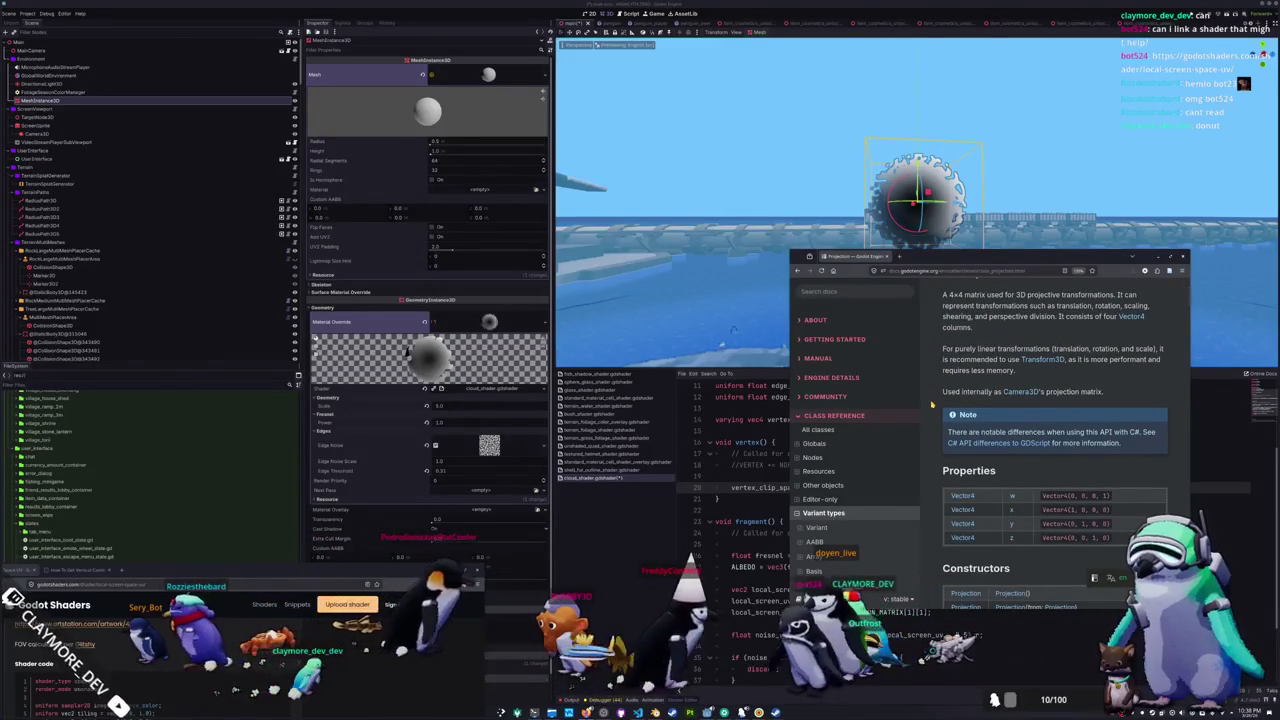
{"action": "scroll", "coordinate": [932, 404], "scroll_direction": "up", "scroll_amount": 1}
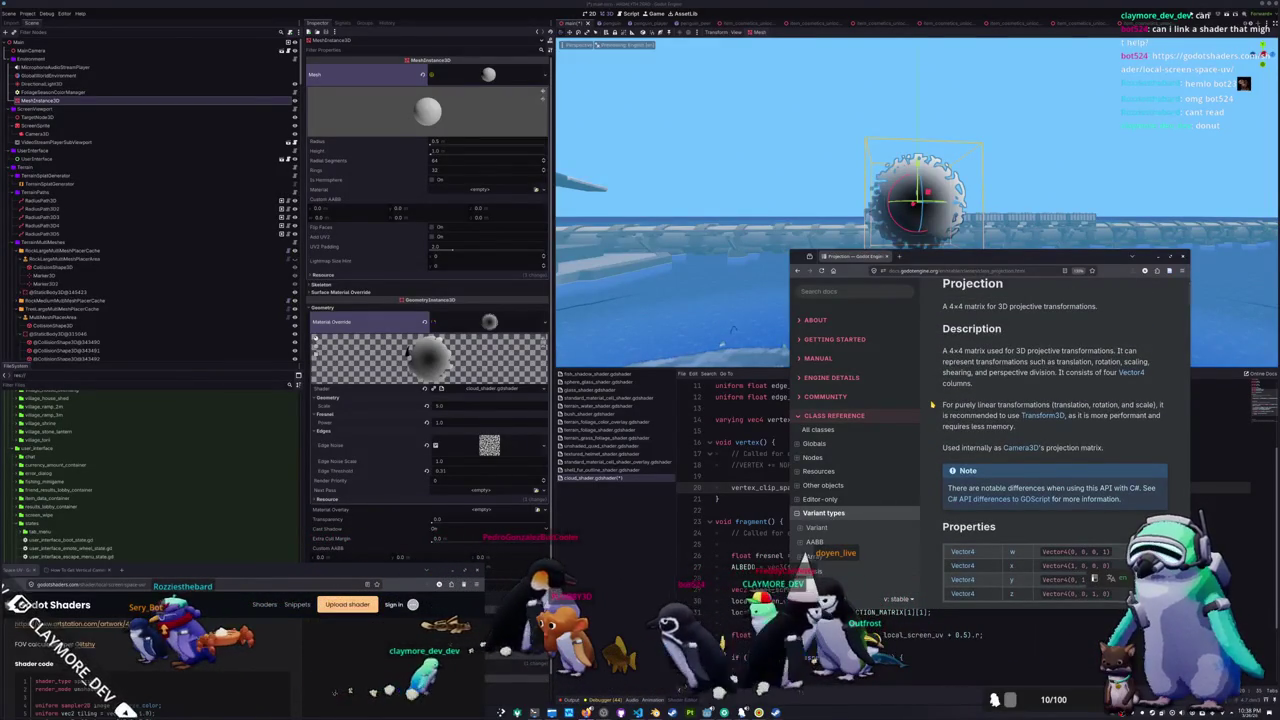
{"action": "scroll", "coordinate": [931, 404], "scroll_direction": "down", "scroll_amount": 4}
{"action": "scroll", "coordinate": [931, 404], "scroll_direction": "down", "scroll_amount": 5}
{"action": "scroll", "coordinate": [931, 404], "scroll_direction": "down", "scroll_amount": 6}
{"action": "scroll", "coordinate": [931, 404], "scroll_direction": "up", "scroll_amount": 4}
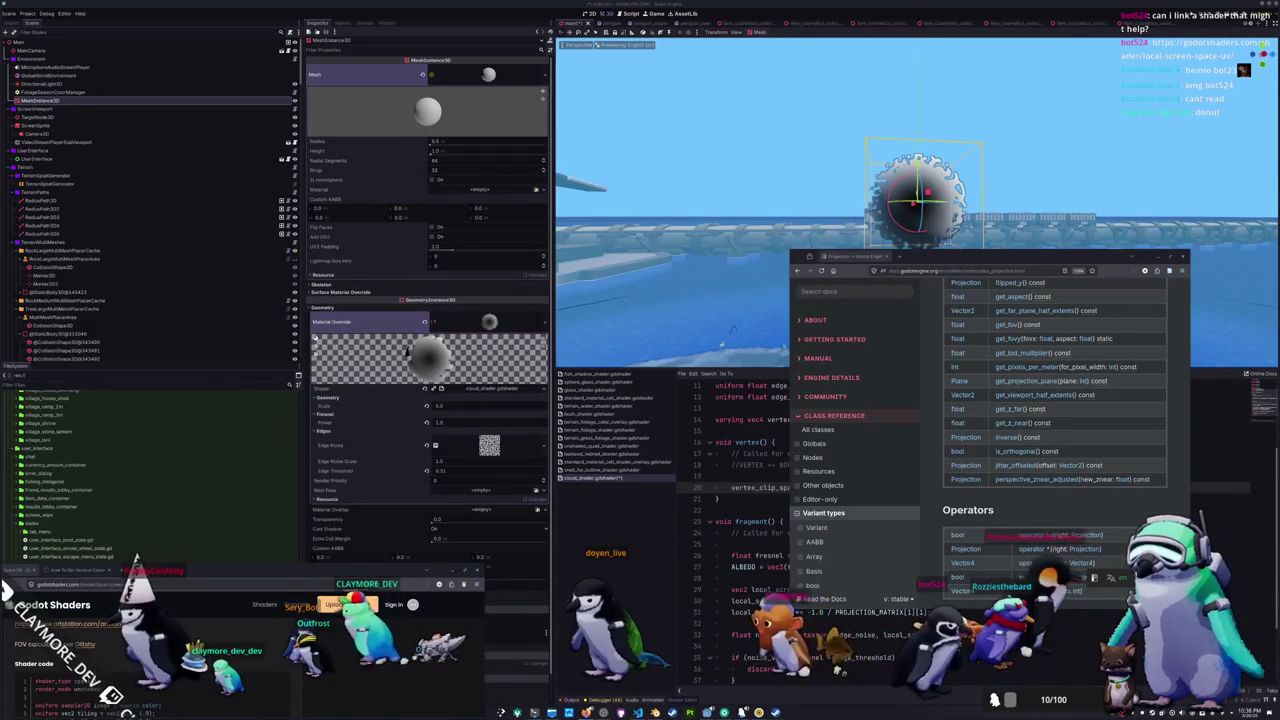
{"action": "key", "text": "alt+Tab"}
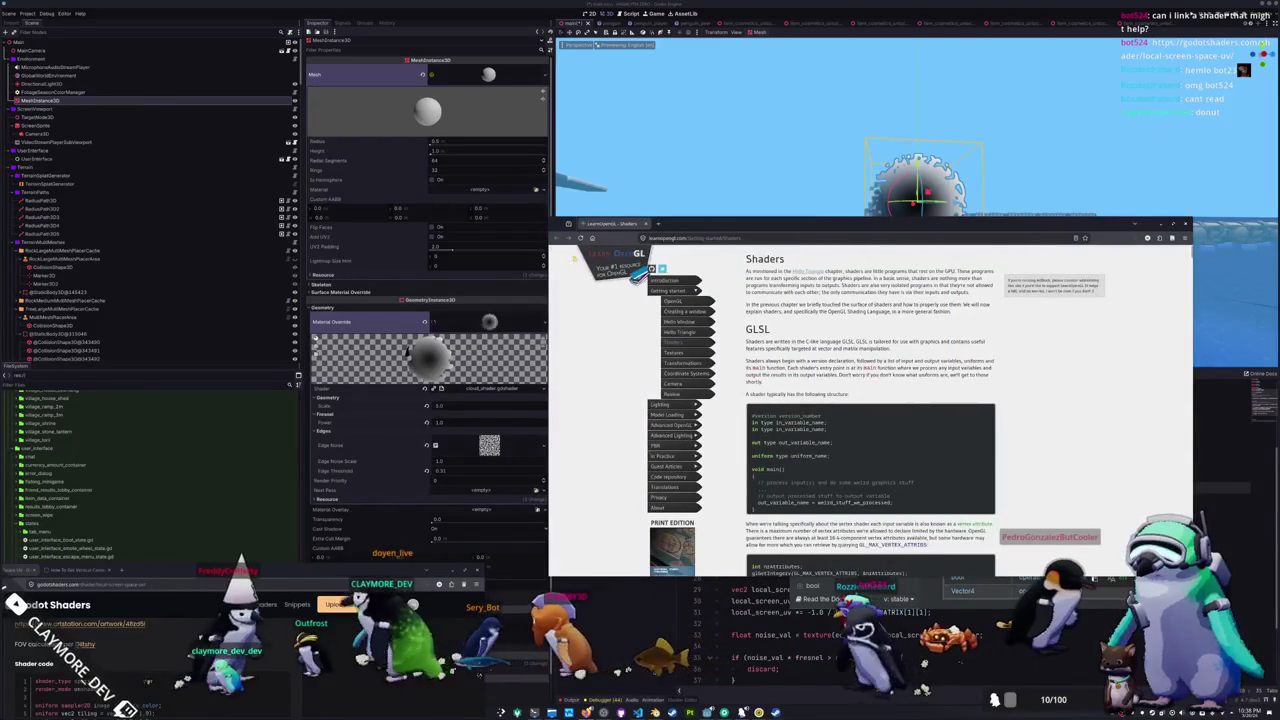
- Show the LearnOpenGL Transformations chapter enlarged with bigger text, closing the Godot Projection docs page
{"action": "left_click", "coordinate": [680, 363]}
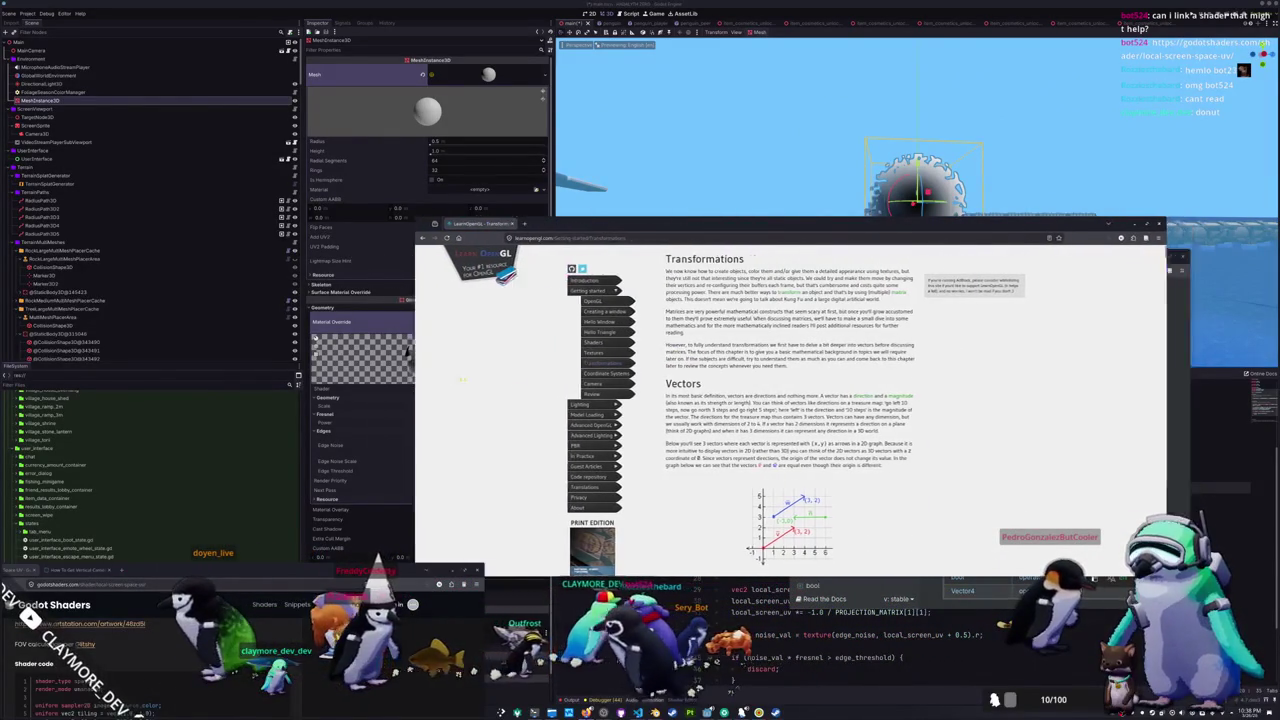
{"action": "left_click_drag", "start_coordinate": [742, 222], "coordinate": [438, 78]}
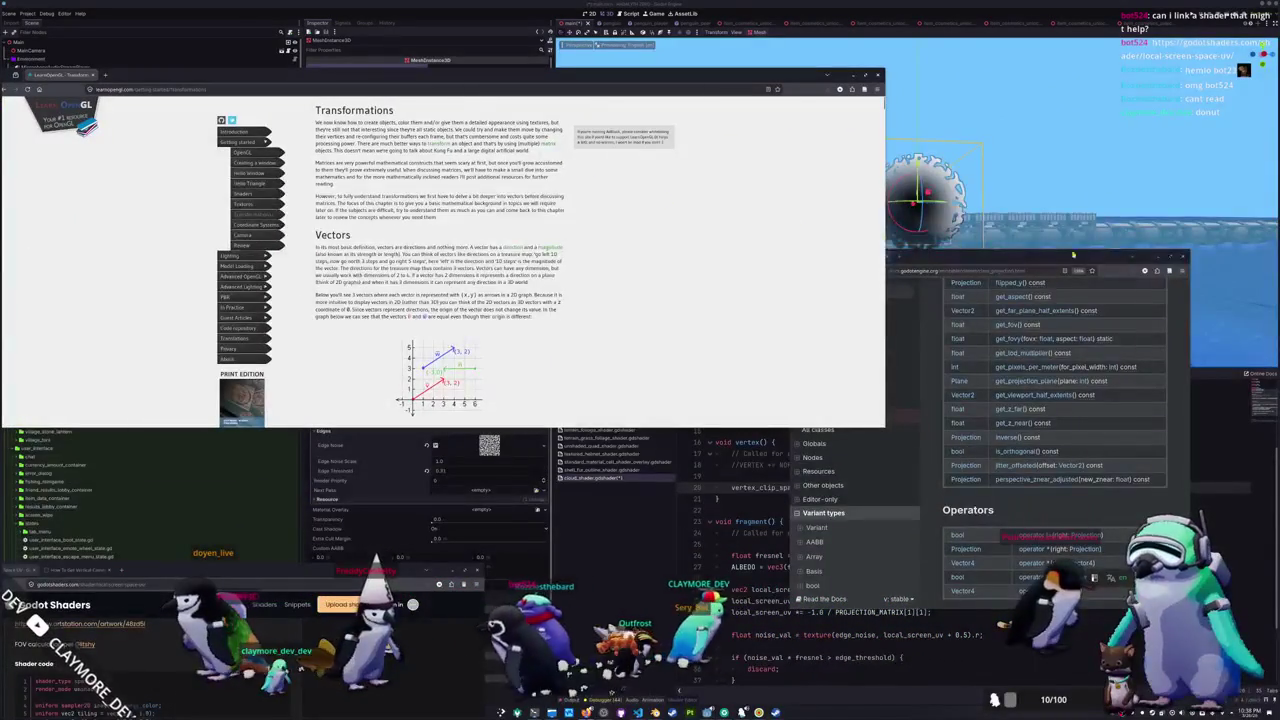
{"action": "left_click", "coordinate": [1159, 258]}
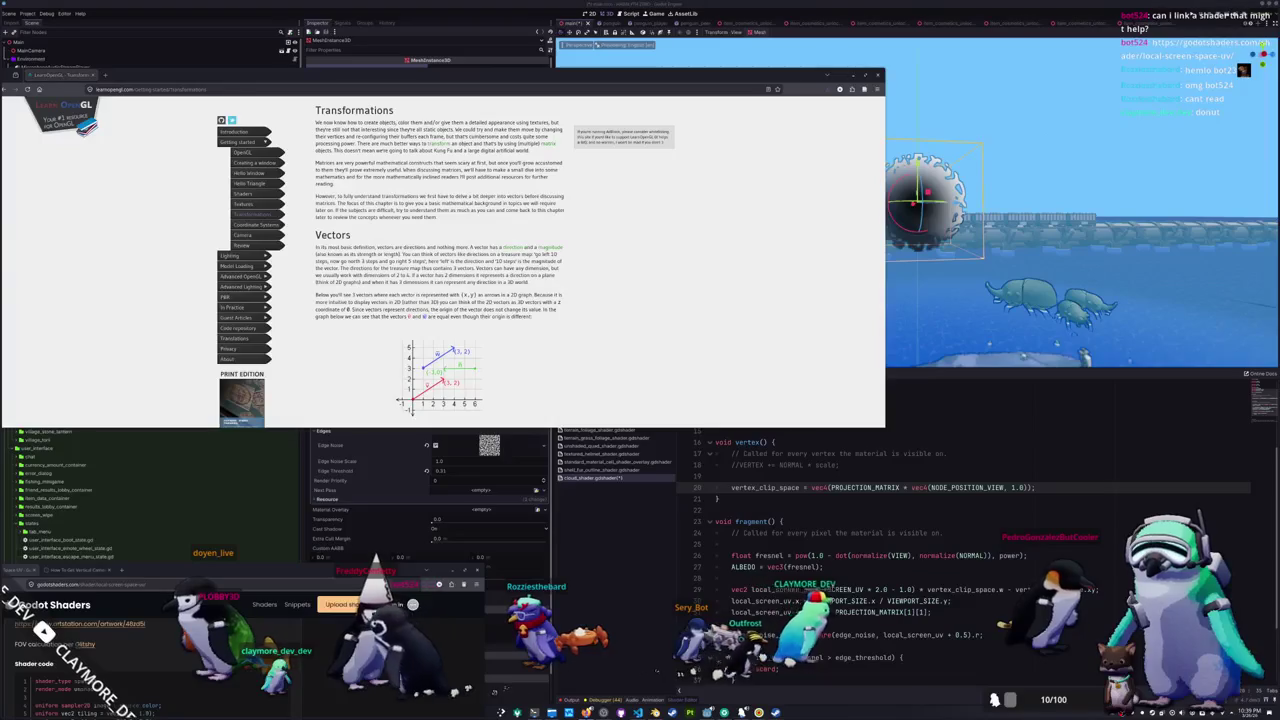
{"action": "key", "text": "ctrl+plus"}
{"action": "key", "text": "ctrl+plus"}
{"action": "key", "text": "ctrl+plus"}
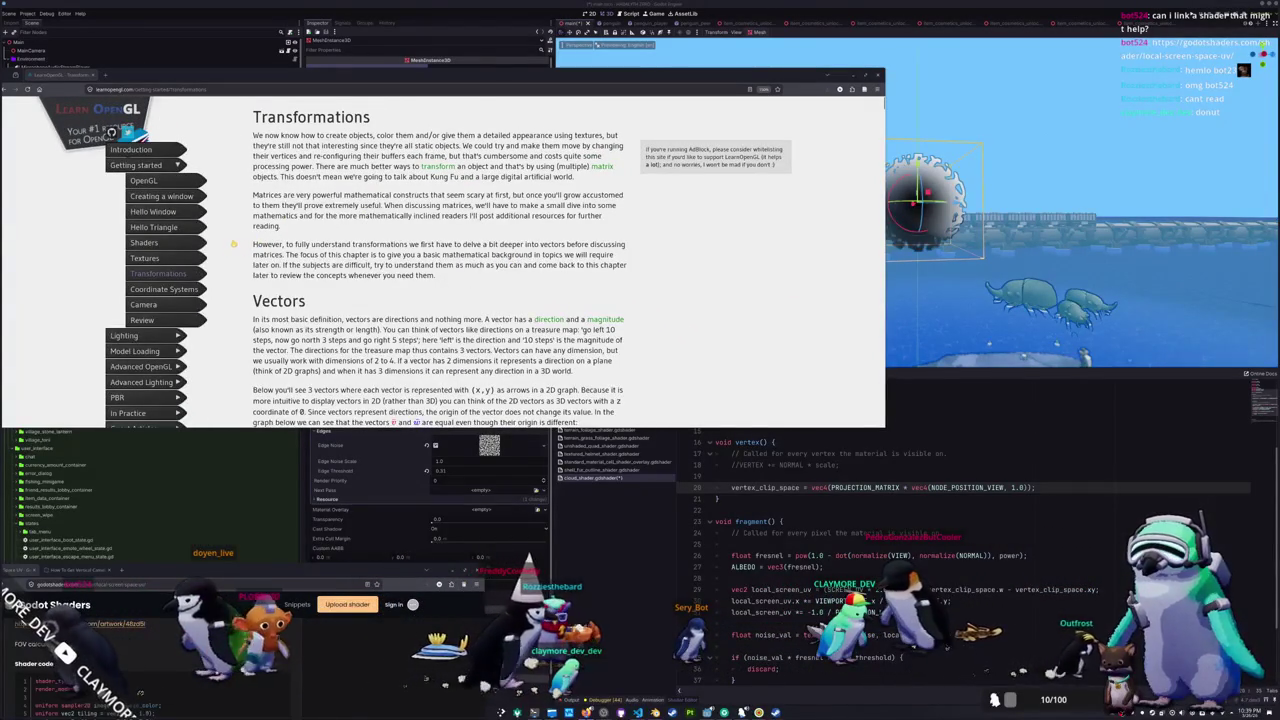
- Scroll down to the scaling matrix and highlight the note about its 4th value being 1
{"action": "scroll", "coordinate": [238, 269], "scroll_direction": "down", "scroll_amount": 2}
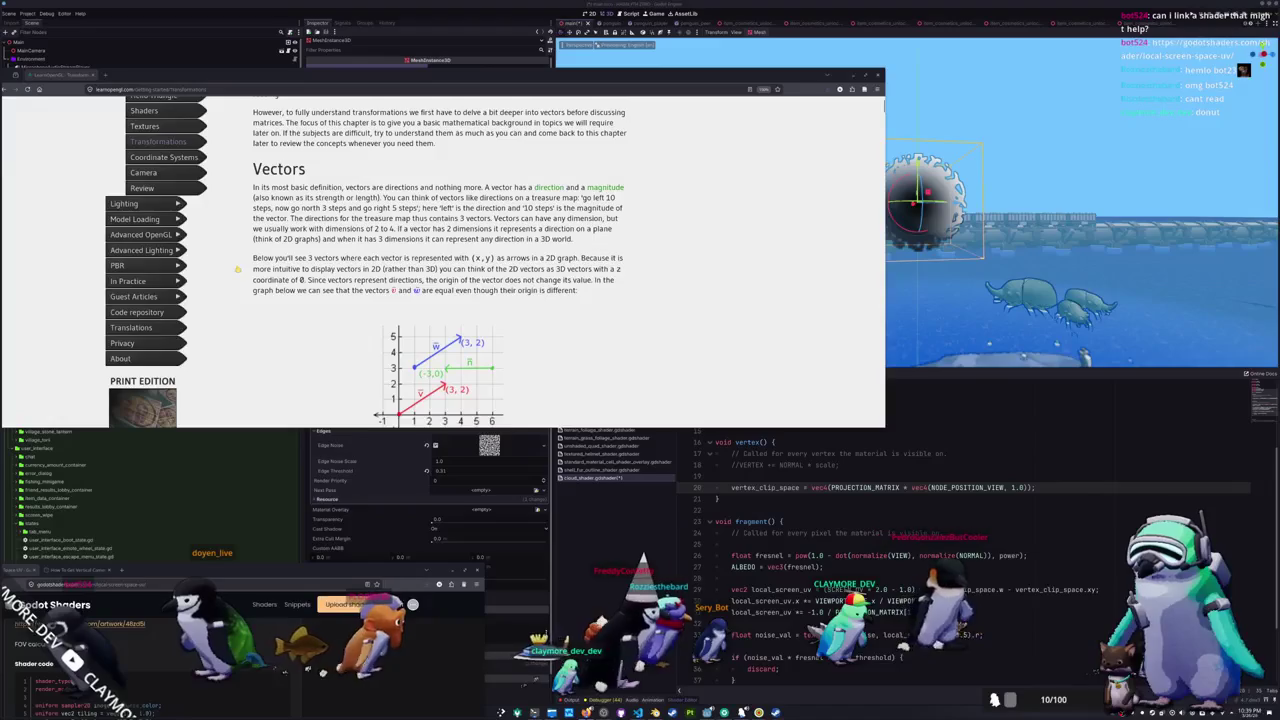
{"action": "scroll", "coordinate": [238, 269], "scroll_direction": "down", "scroll_amount": 10}
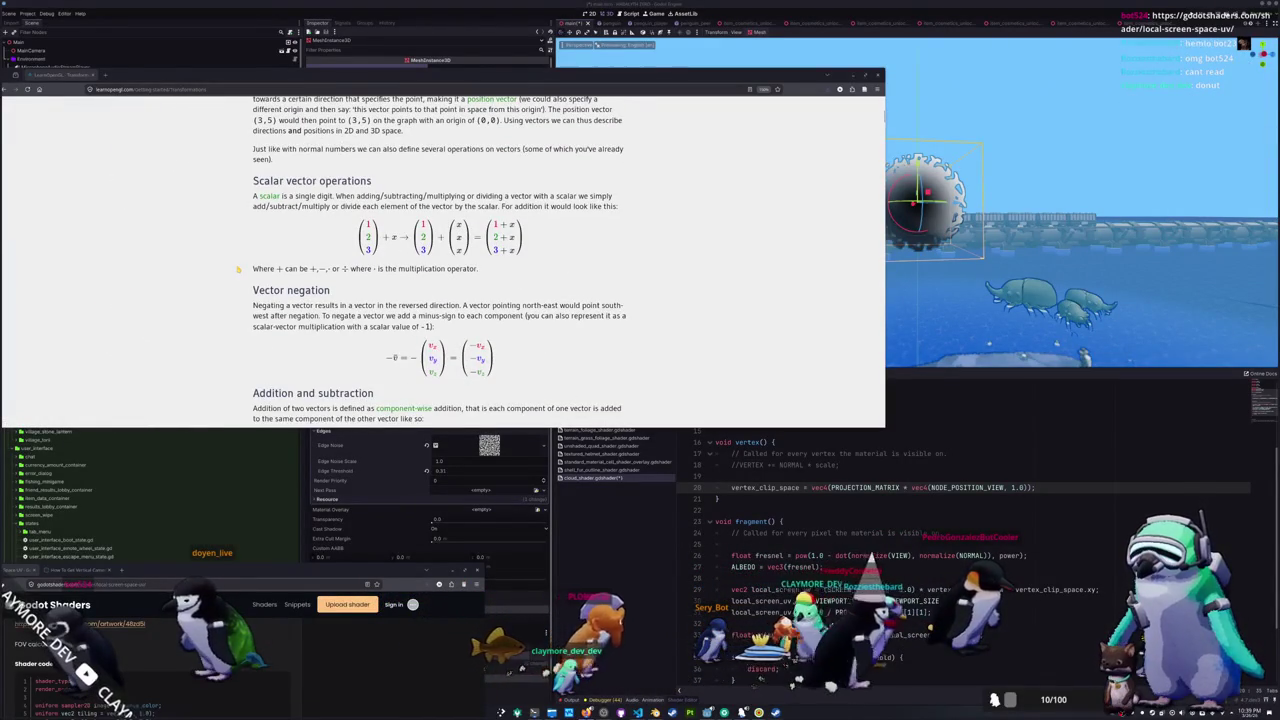
{"action": "scroll", "coordinate": [238, 269], "scroll_direction": "down", "scroll_amount": 10}
{"action": "scroll", "coordinate": [238, 269], "scroll_direction": "down", "scroll_amount": 10}
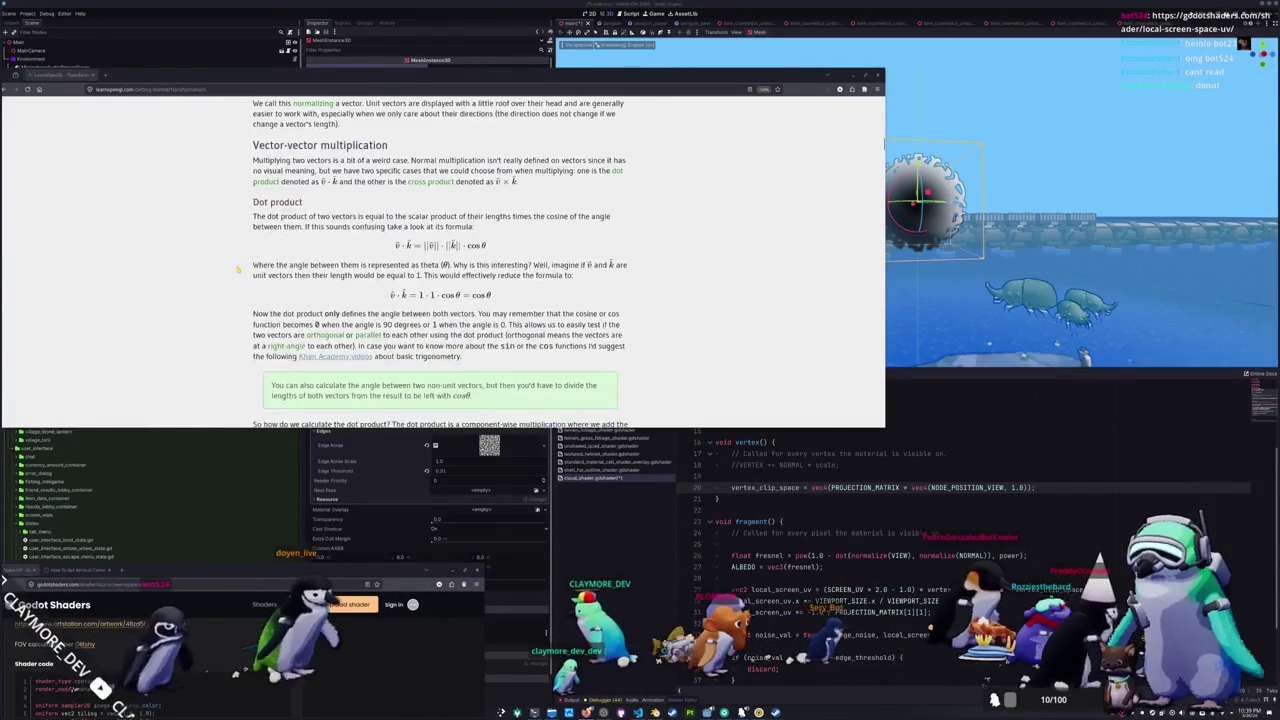
{"action": "scroll", "coordinate": [238, 269], "scroll_direction": "down", "scroll_amount": 8}
{"action": "scroll", "coordinate": [238, 269], "scroll_direction": "down", "scroll_amount": 8}
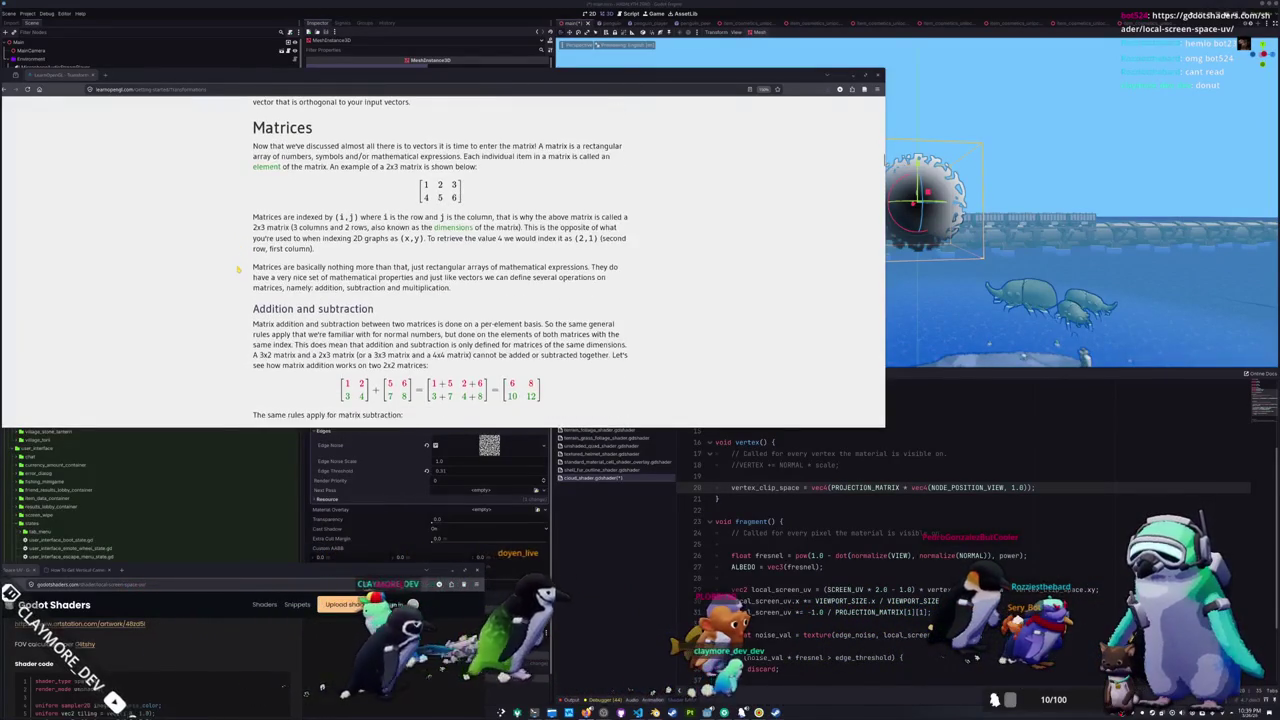
{"action": "scroll", "coordinate": [238, 269], "scroll_direction": "down", "scroll_amount": 2}
{"action": "scroll", "coordinate": [238, 269], "scroll_direction": "down", "scroll_amount": 5}
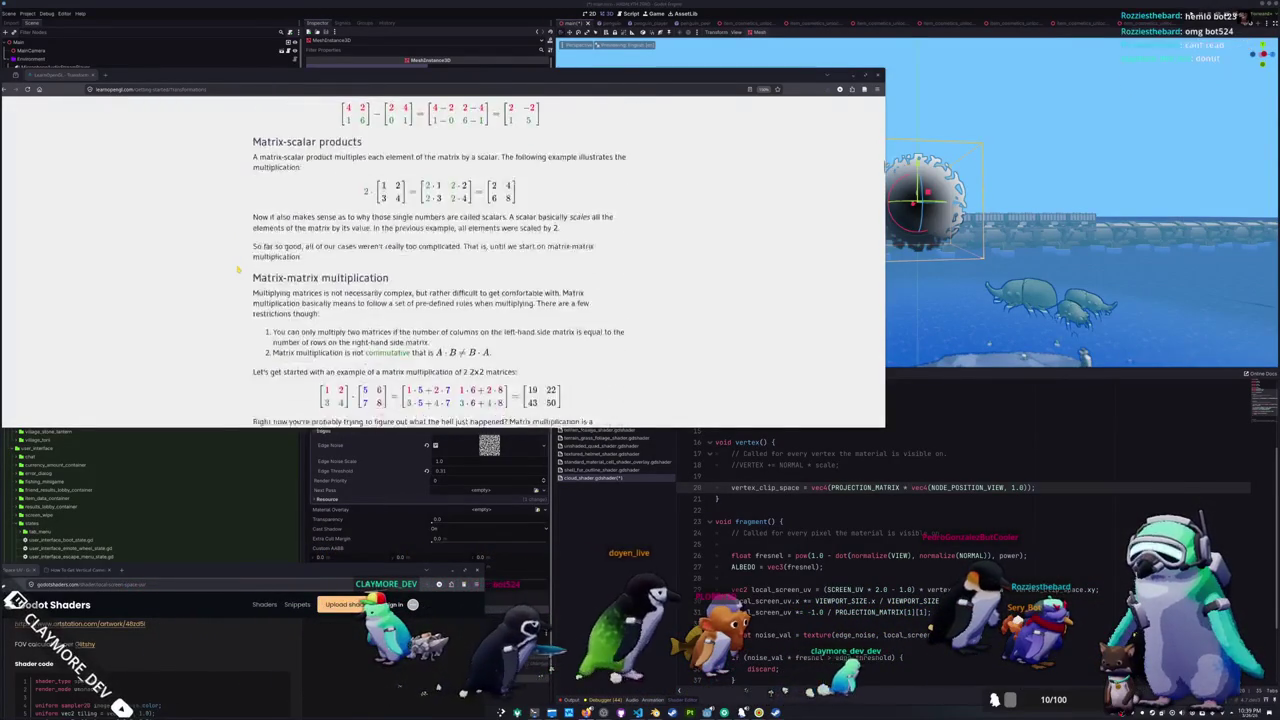
{"action": "scroll", "coordinate": [238, 268], "scroll_direction": "down", "scroll_amount": 10}
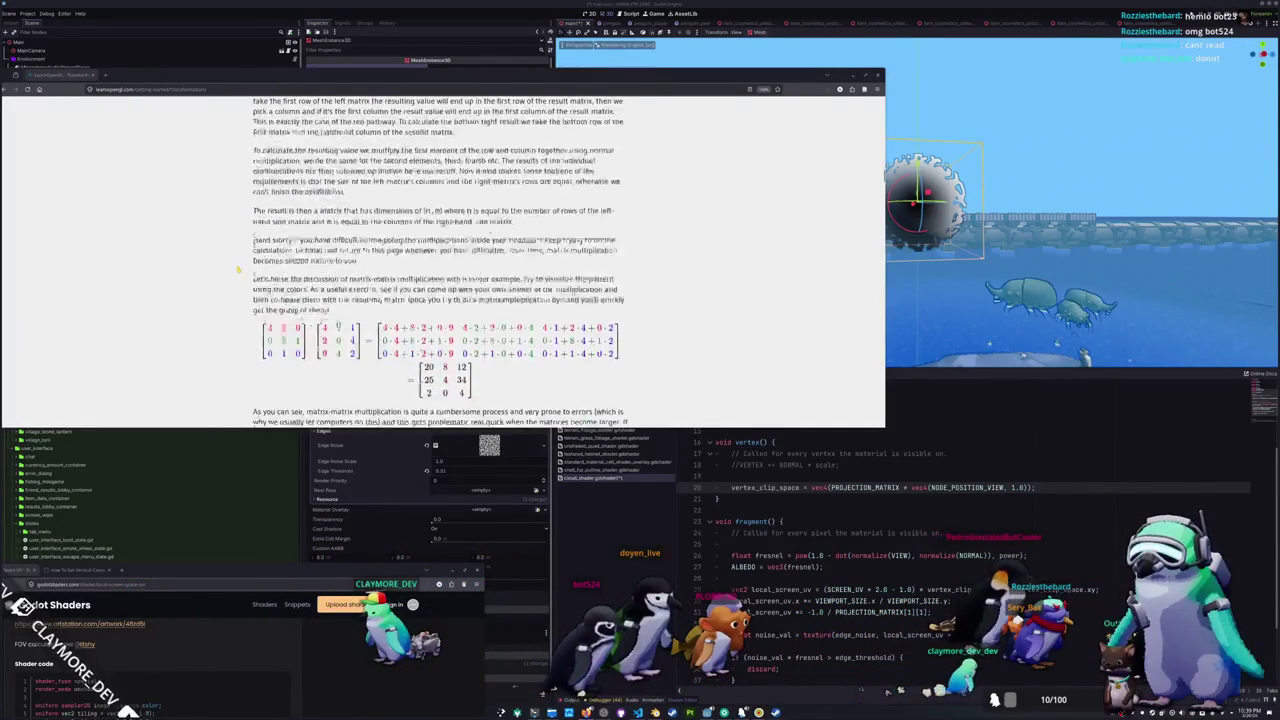
{"action": "scroll", "coordinate": [238, 268], "scroll_direction": "down", "scroll_amount": 10}
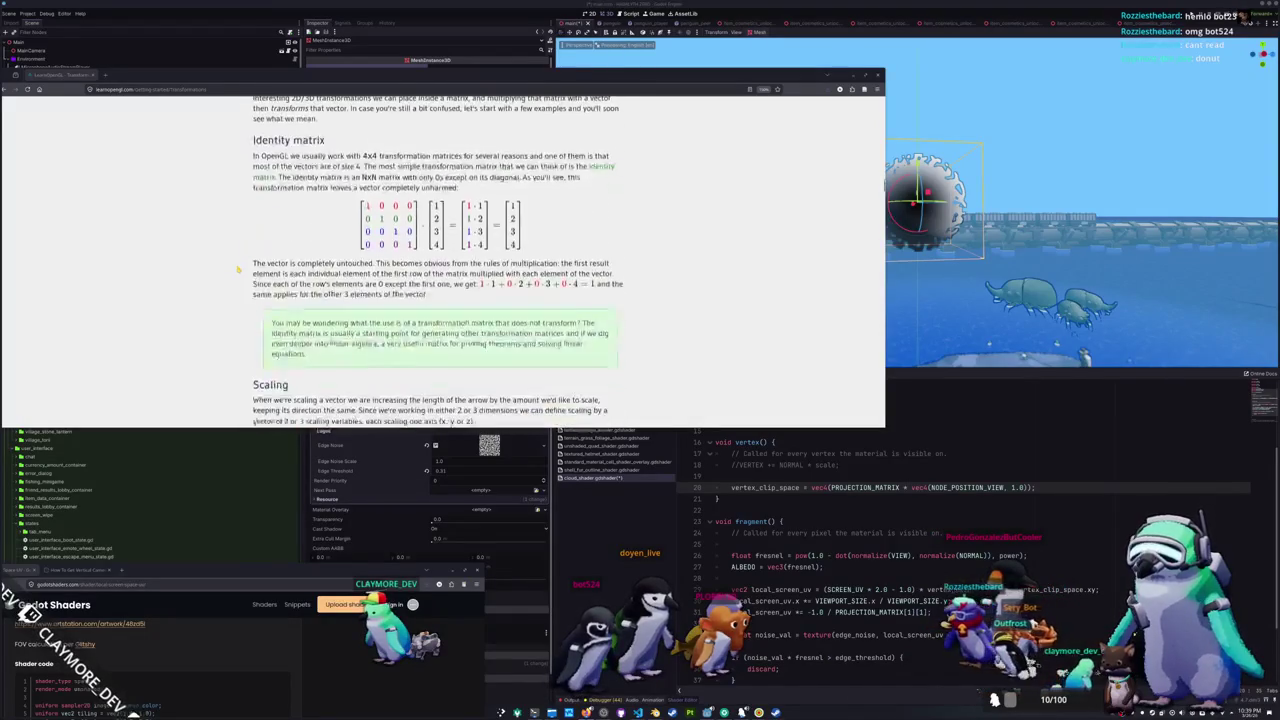
{"action": "scroll", "coordinate": [238, 268], "scroll_direction": "down", "scroll_amount": 3}
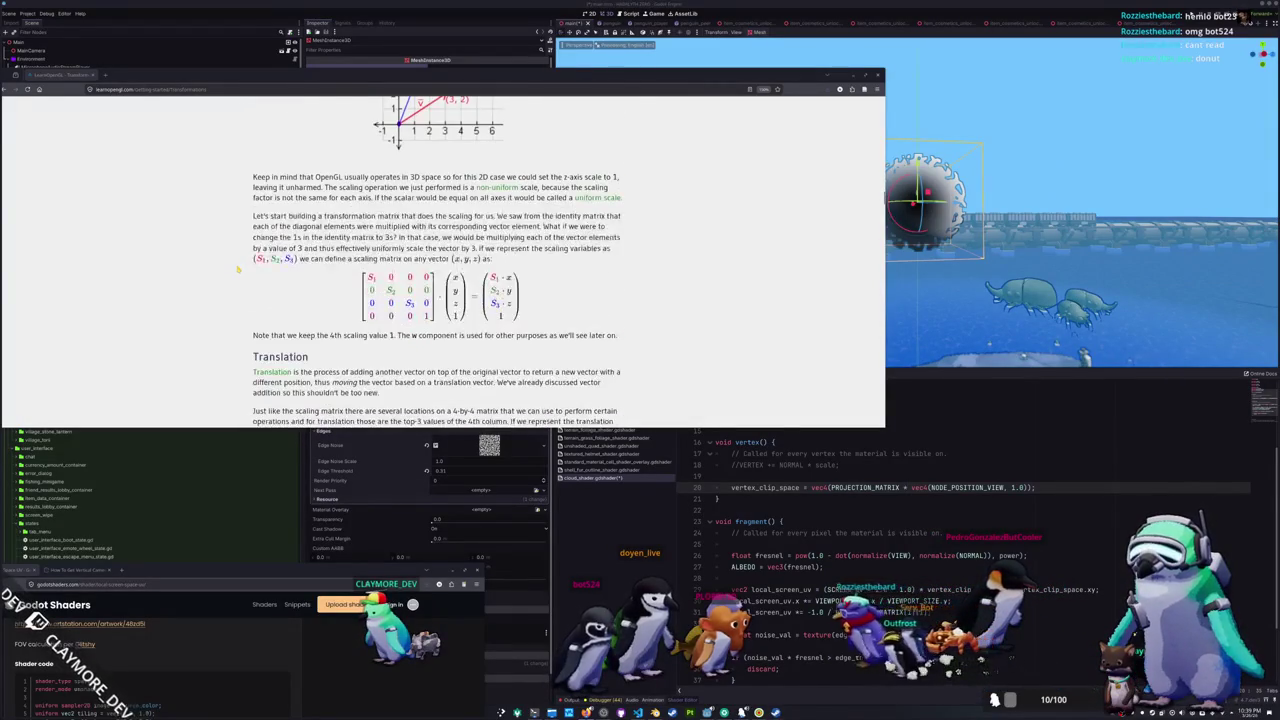
{"action": "scroll", "coordinate": [244, 328], "scroll_direction": "up", "scroll_amount": 2}
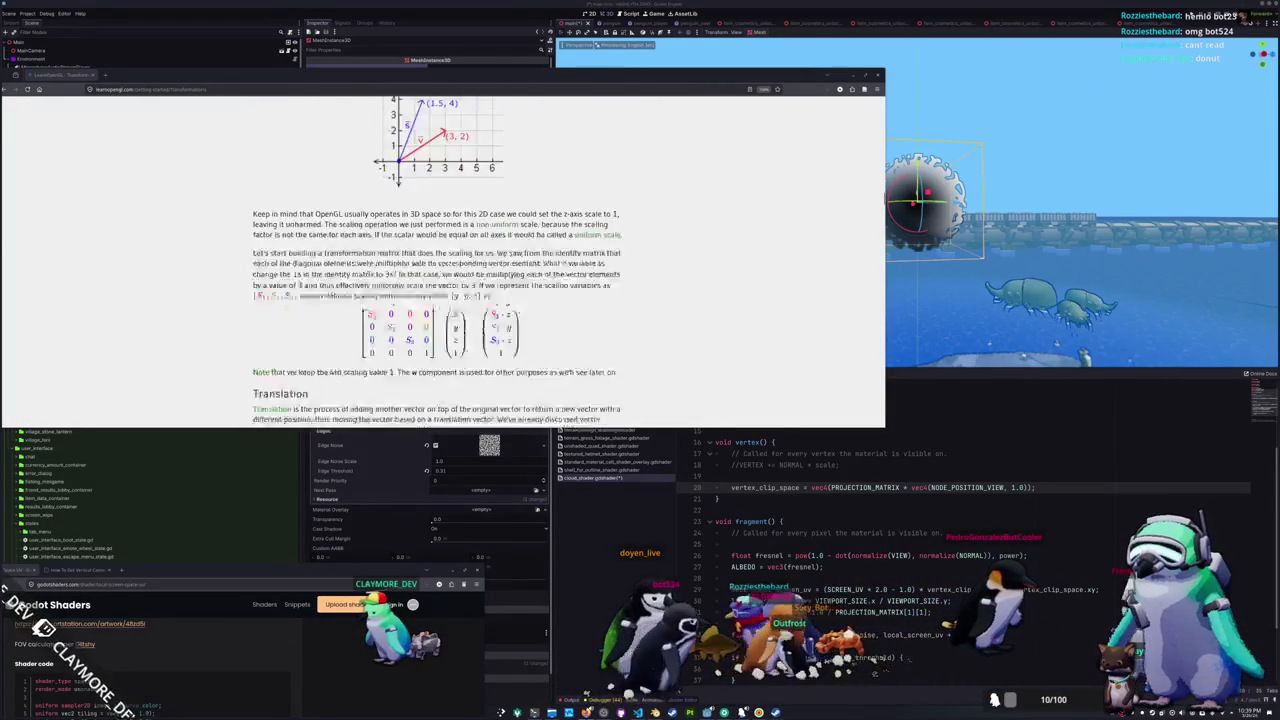
{"action": "scroll", "coordinate": [244, 328], "scroll_direction": "down", "scroll_amount": 2}
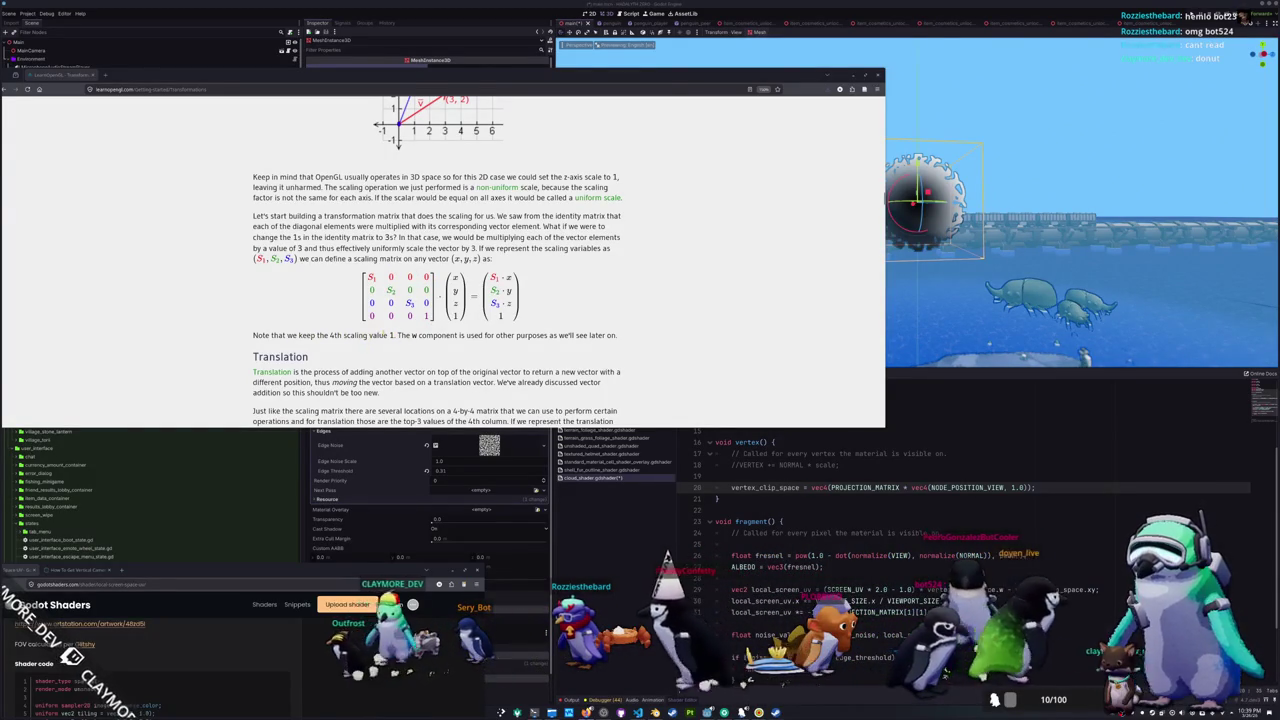
{"action": "left_click_drag", "start_coordinate": [393, 335], "coordinate": [337, 335]}
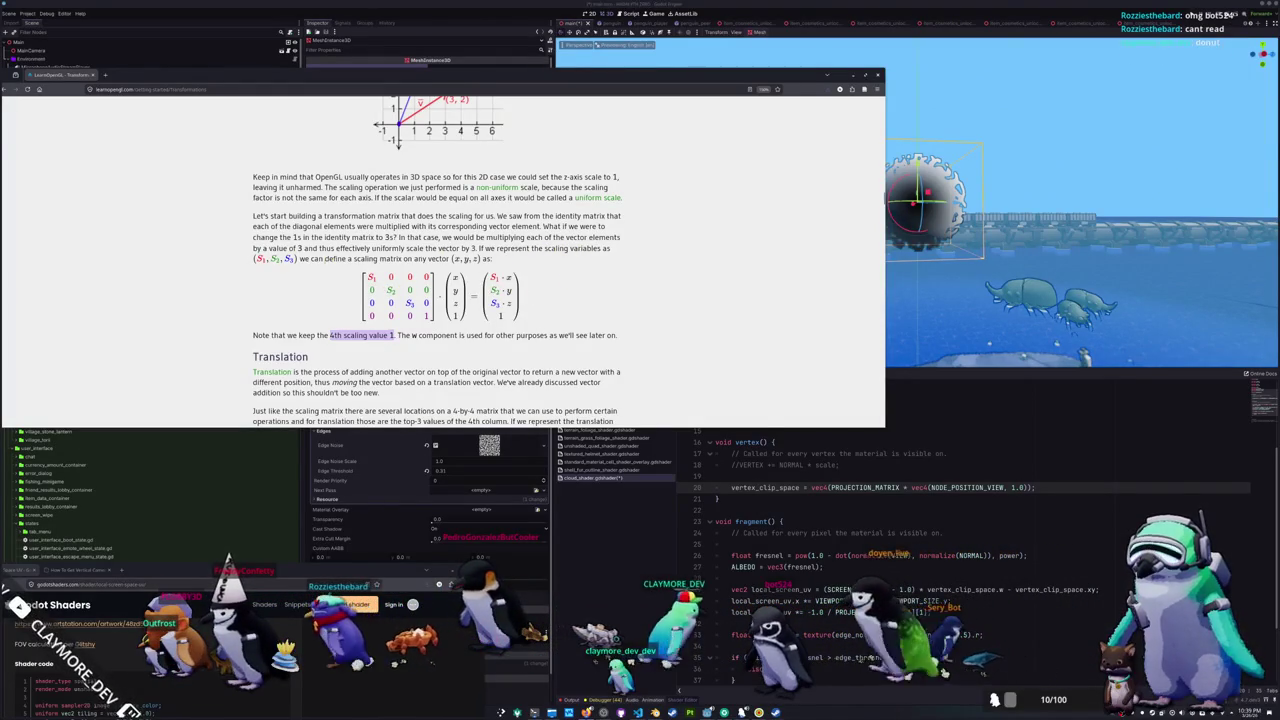
{"action": "left_click", "coordinate": [370, 277]}
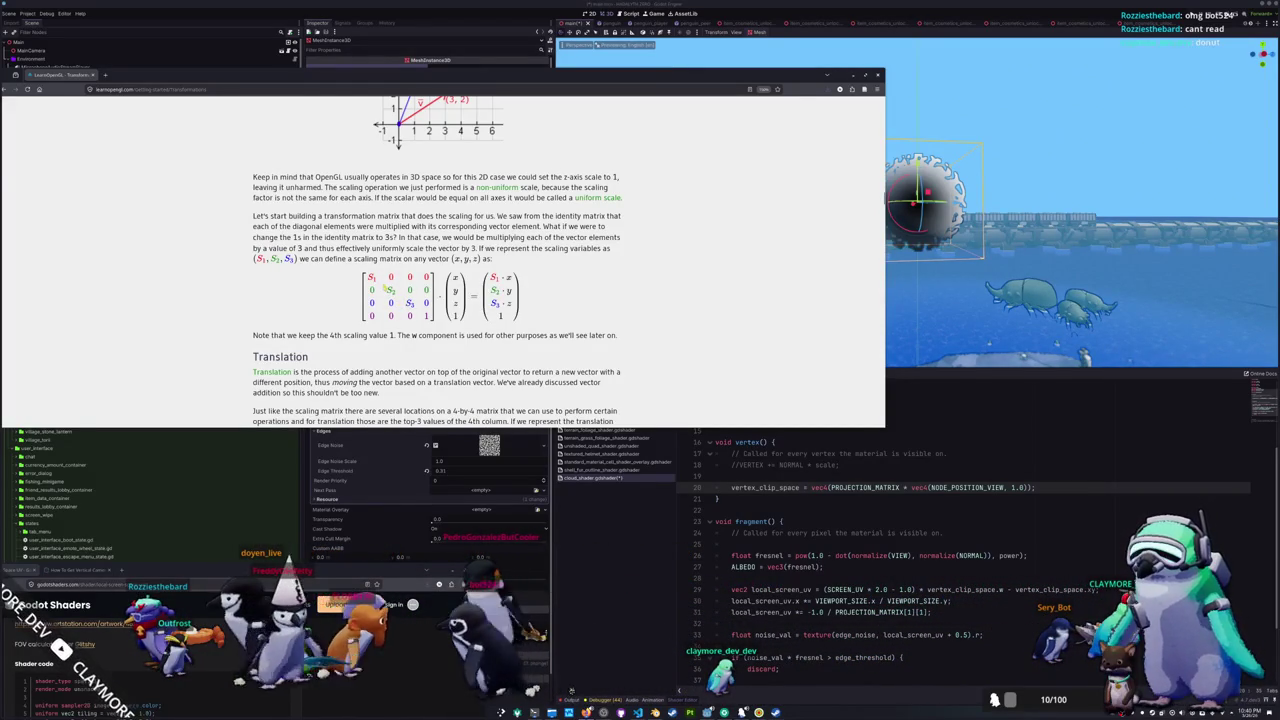
- Read further, play the rotating-container demo video, then scroll back up to Combining matrices
{"action": "scroll", "coordinate": [229, 322], "scroll_direction": "down", "scroll_amount": 3}
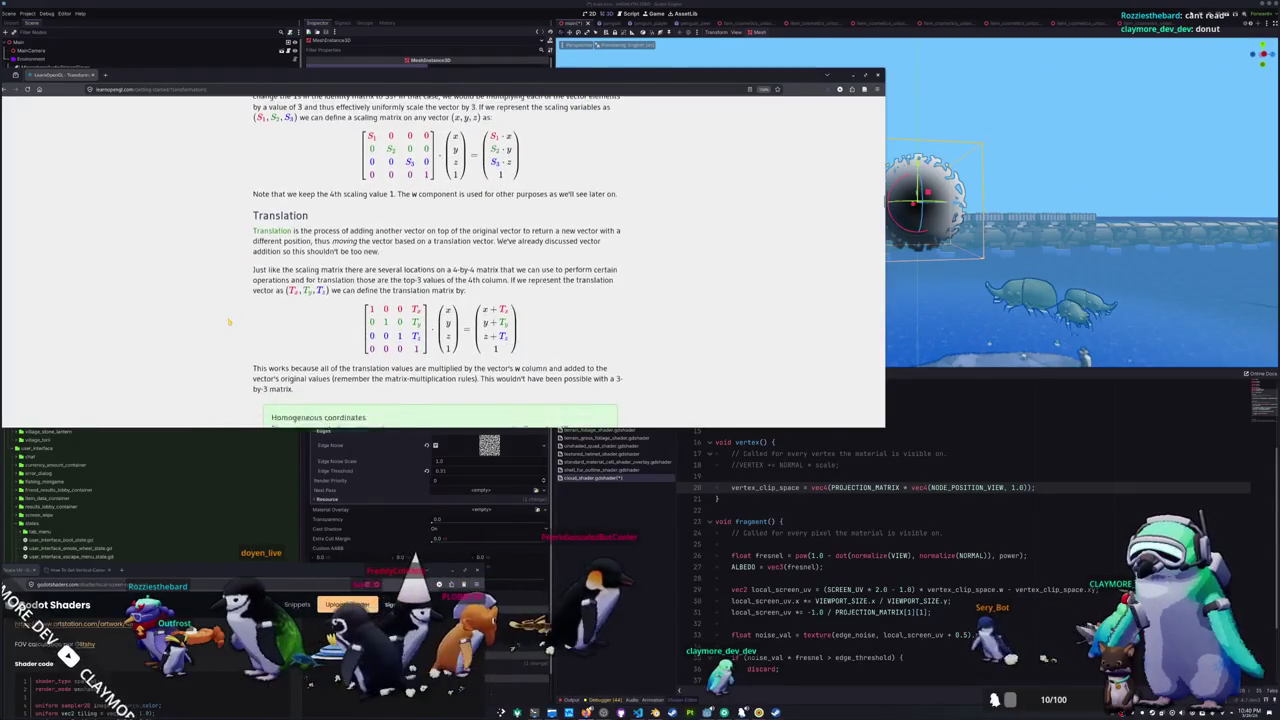
{"action": "scroll", "coordinate": [229, 322], "scroll_direction": "down", "scroll_amount": 1}
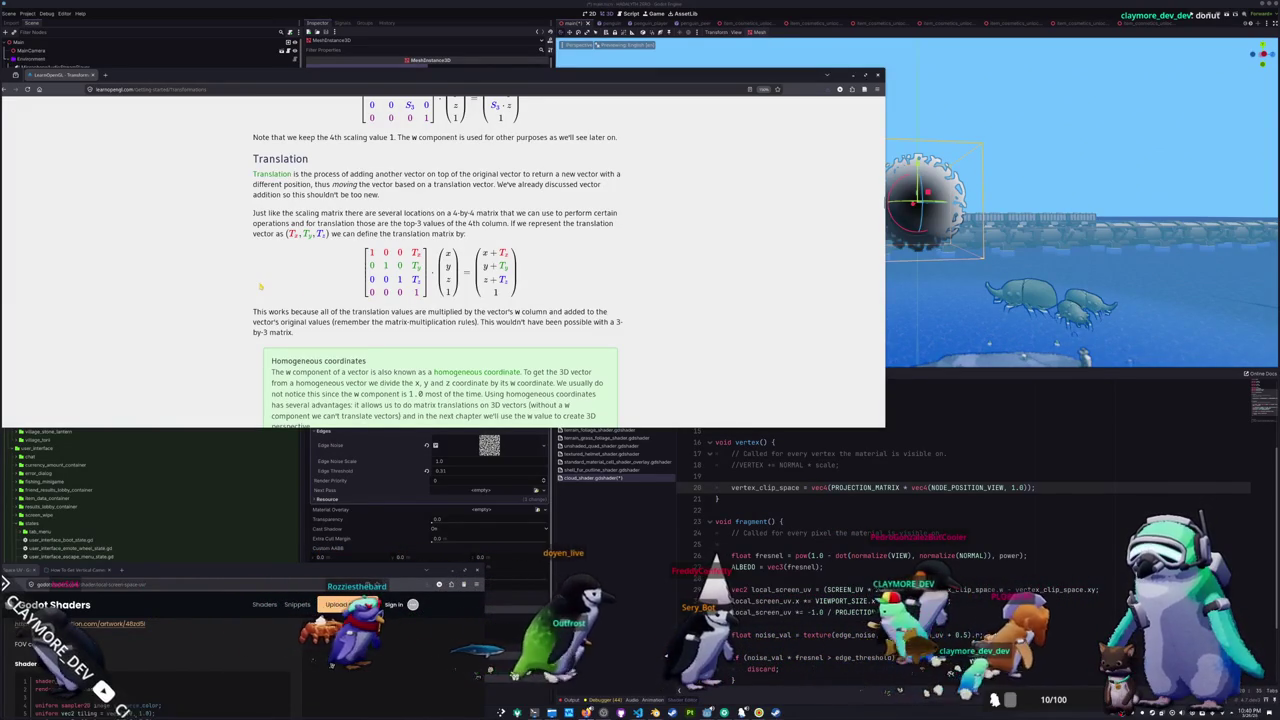
{"action": "scroll", "coordinate": [261, 287], "scroll_direction": "down", "scroll_amount": 1}
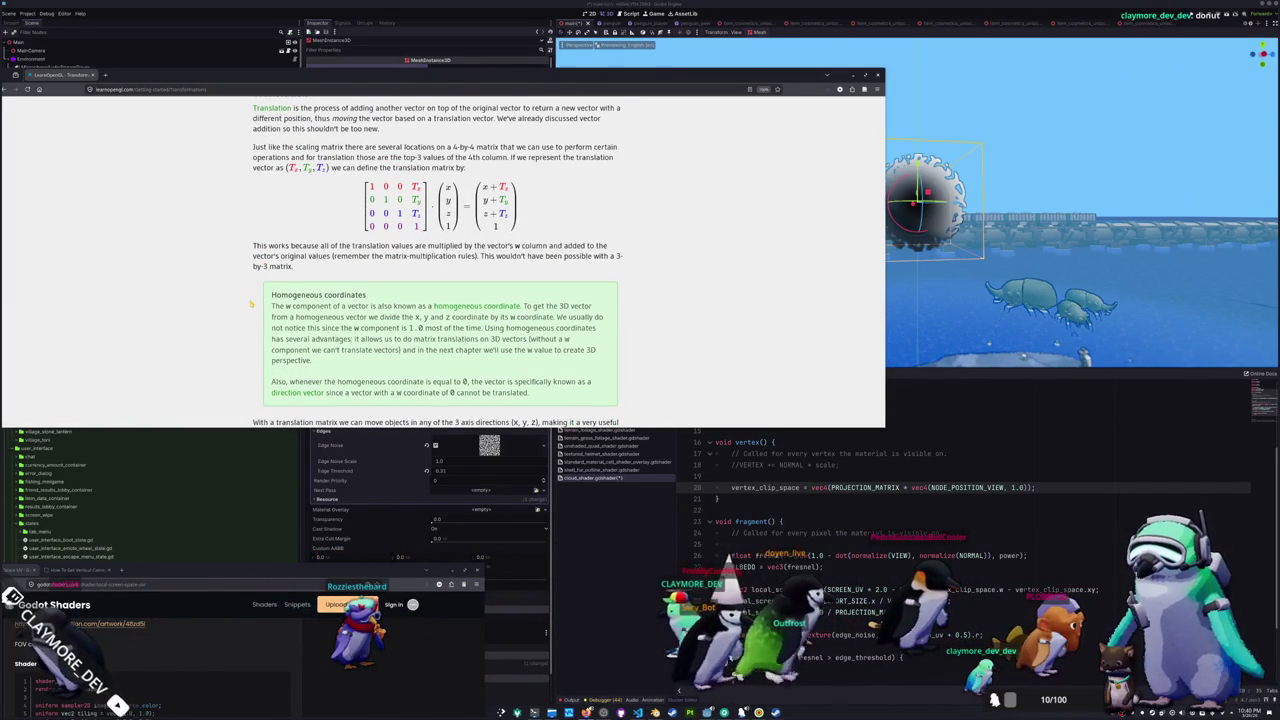
{"action": "scroll", "coordinate": [252, 304], "scroll_direction": "down", "scroll_amount": 2}
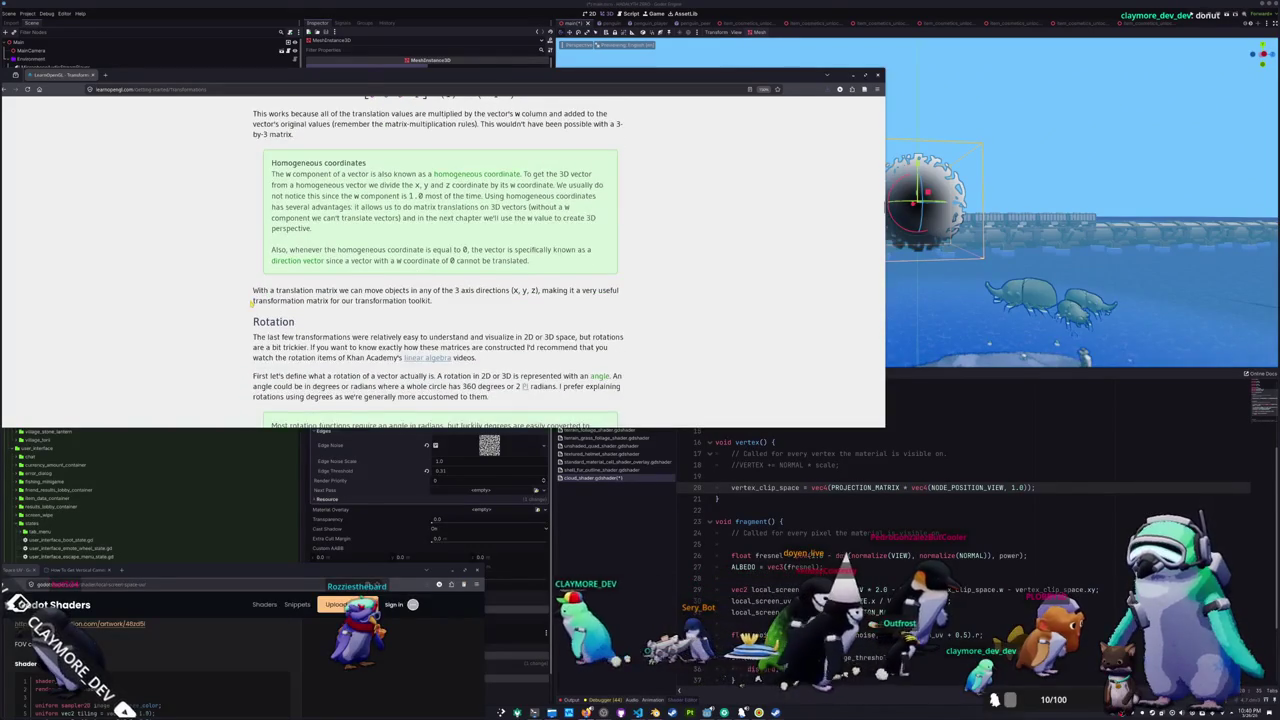
{"action": "scroll", "coordinate": [252, 304], "scroll_direction": "down", "scroll_amount": 3}
{"action": "scroll", "coordinate": [245, 313], "scroll_direction": "down", "scroll_amount": 8}
{"action": "scroll", "coordinate": [243, 314], "scroll_direction": "down", "scroll_amount": 10}
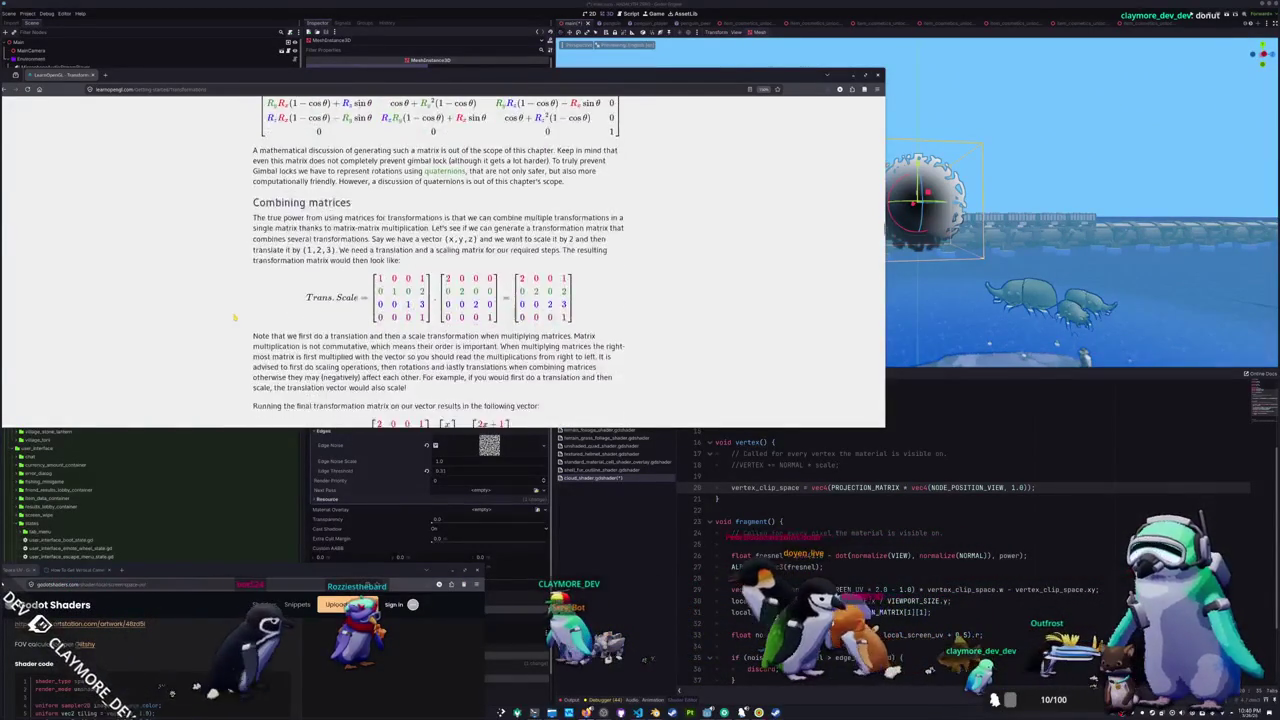
{"action": "scroll", "coordinate": [234, 318], "scroll_direction": "down", "scroll_amount": 1}
{"action": "scroll", "coordinate": [234, 318], "scroll_direction": "down", "scroll_amount": 7}
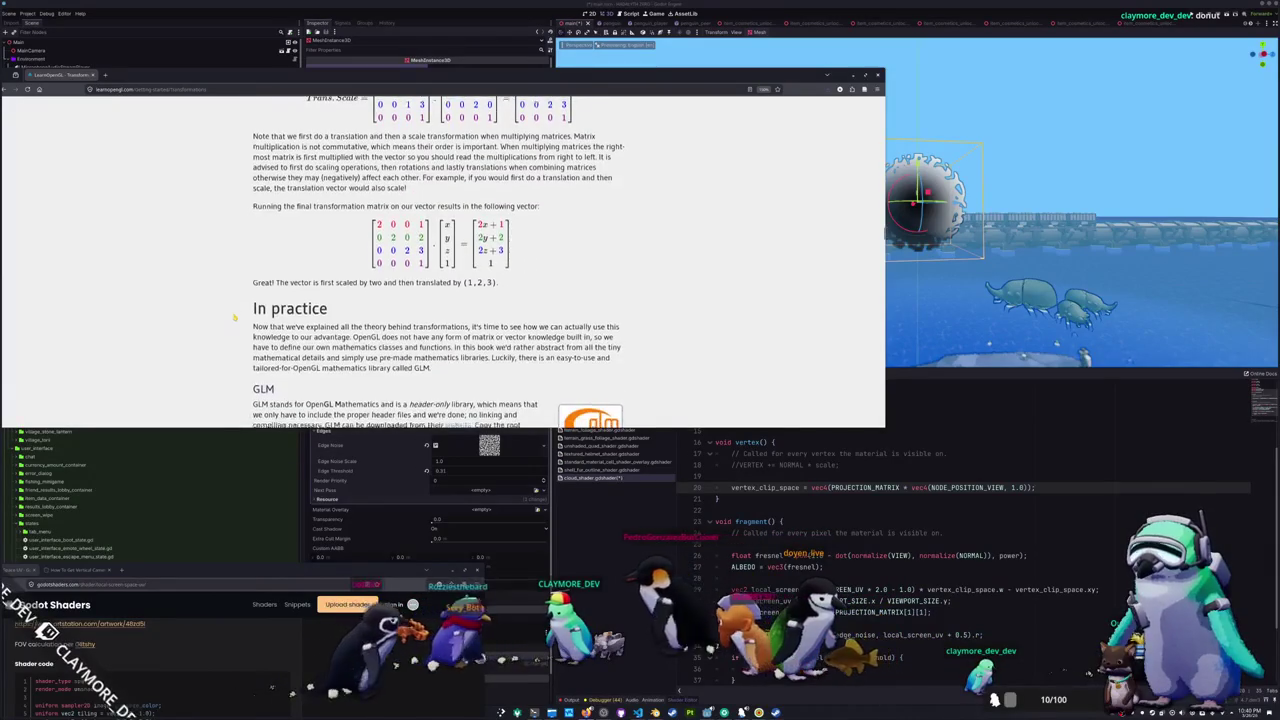
{"action": "scroll", "coordinate": [234, 318], "scroll_direction": "down", "scroll_amount": 12}
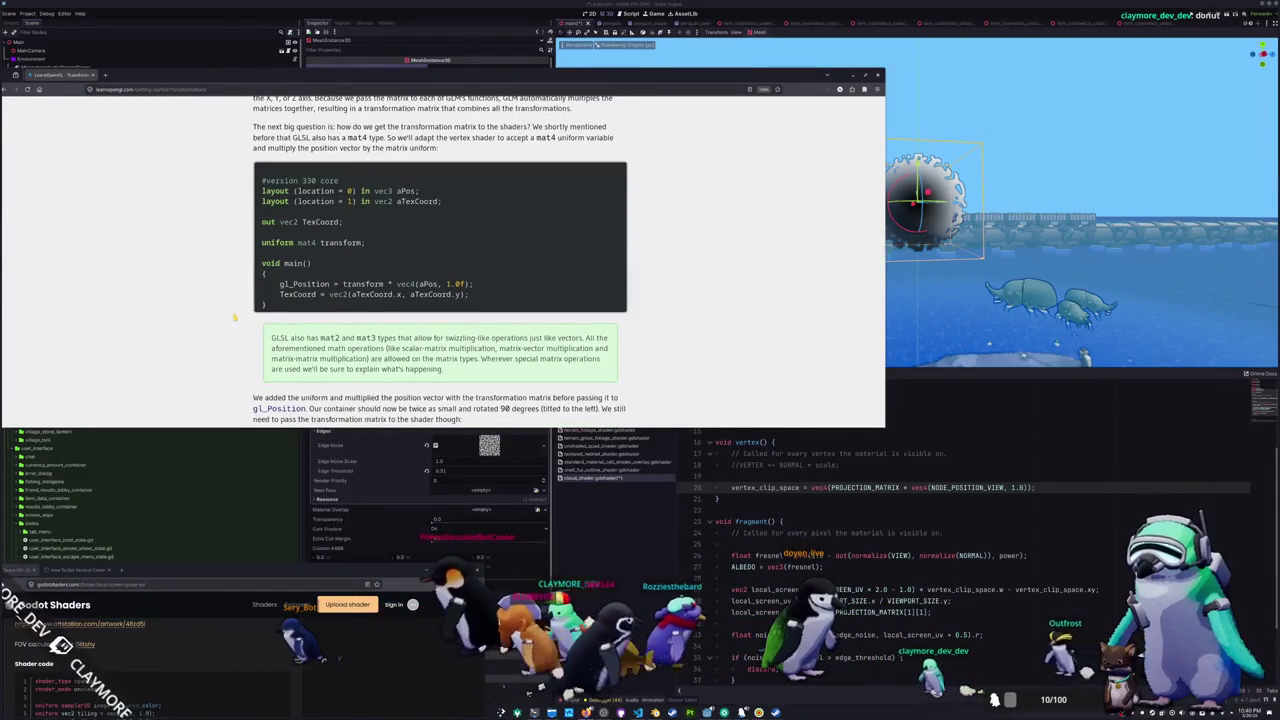
{"action": "scroll", "coordinate": [234, 318], "scroll_direction": "down", "scroll_amount": 6}
{"action": "scroll", "coordinate": [234, 318], "scroll_direction": "down", "scroll_amount": 7}
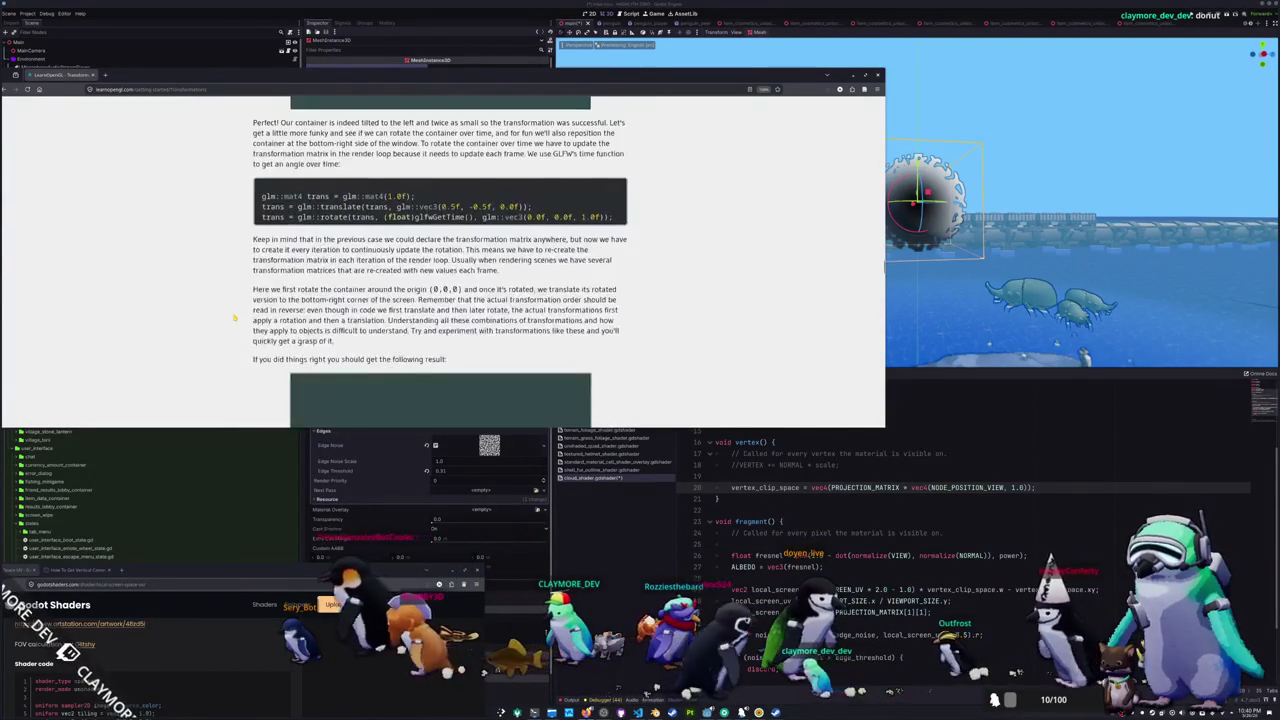
{"action": "scroll", "coordinate": [234, 318], "scroll_direction": "down", "scroll_amount": 2}
{"action": "scroll", "coordinate": [234, 318], "scroll_direction": "up", "scroll_amount": 1}
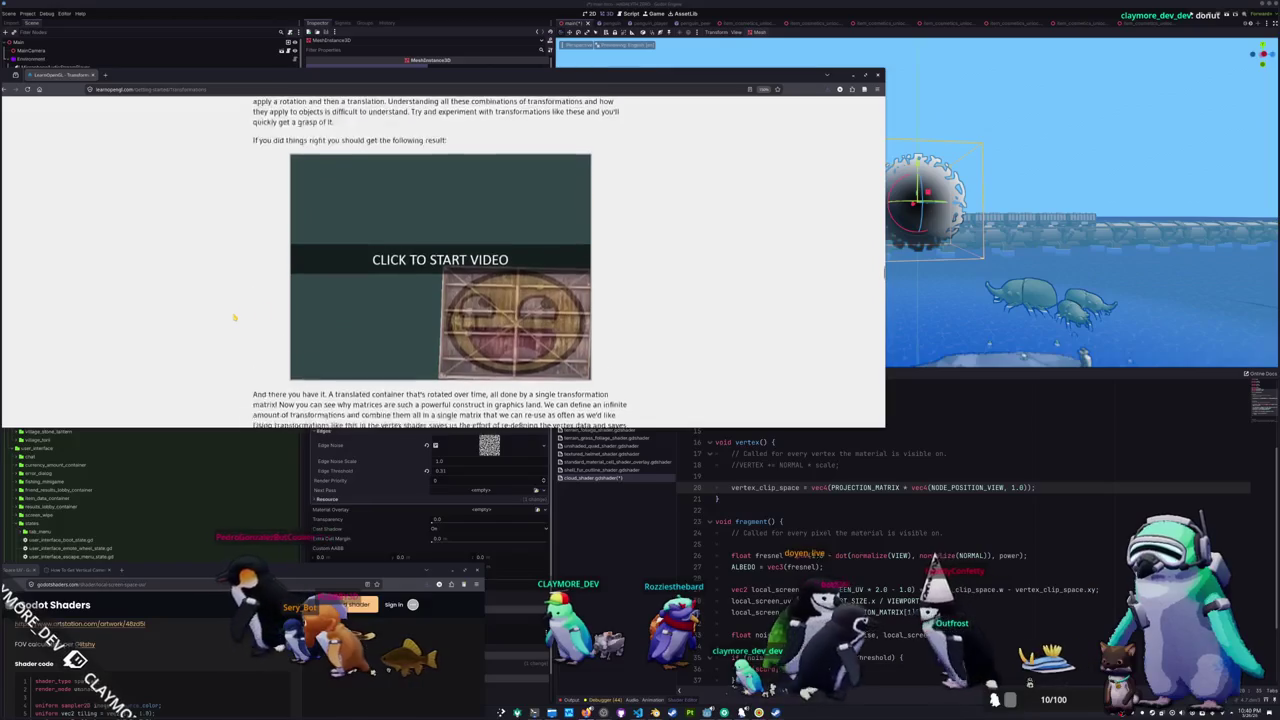
{"action": "left_click", "coordinate": [441, 284]}
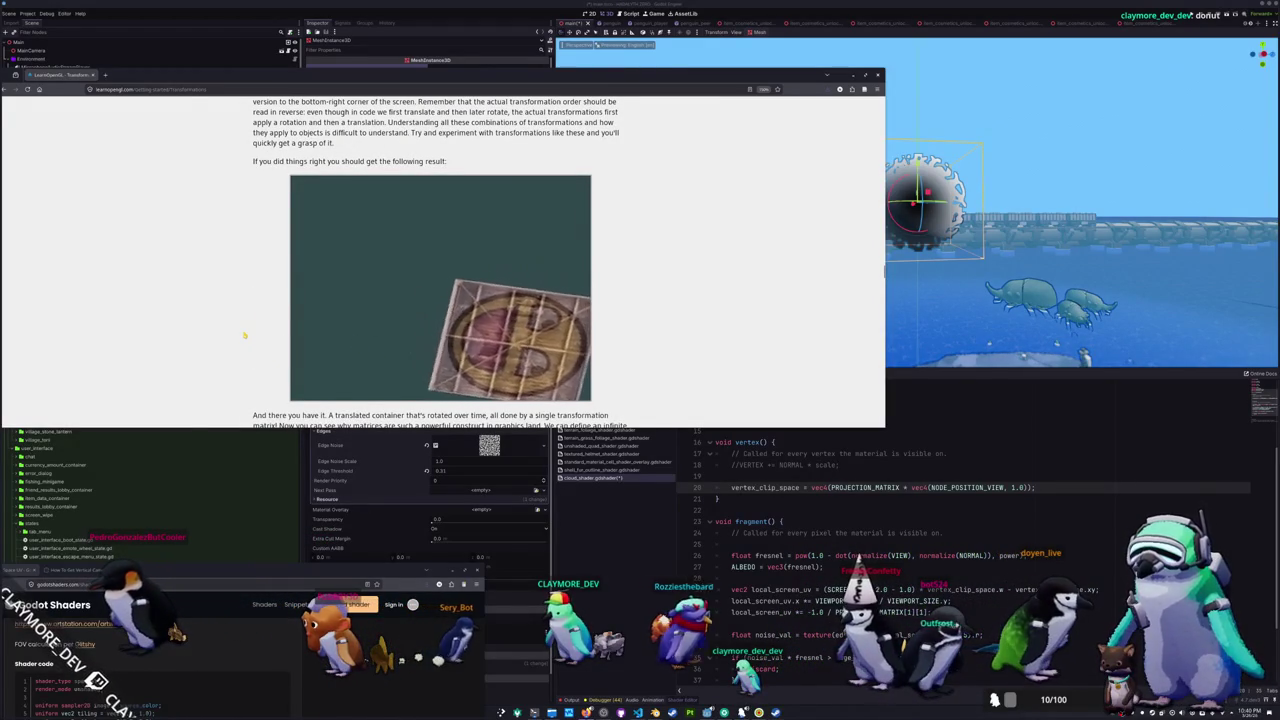
{"action": "scroll", "coordinate": [244, 336], "scroll_direction": "down", "scroll_amount": 10}
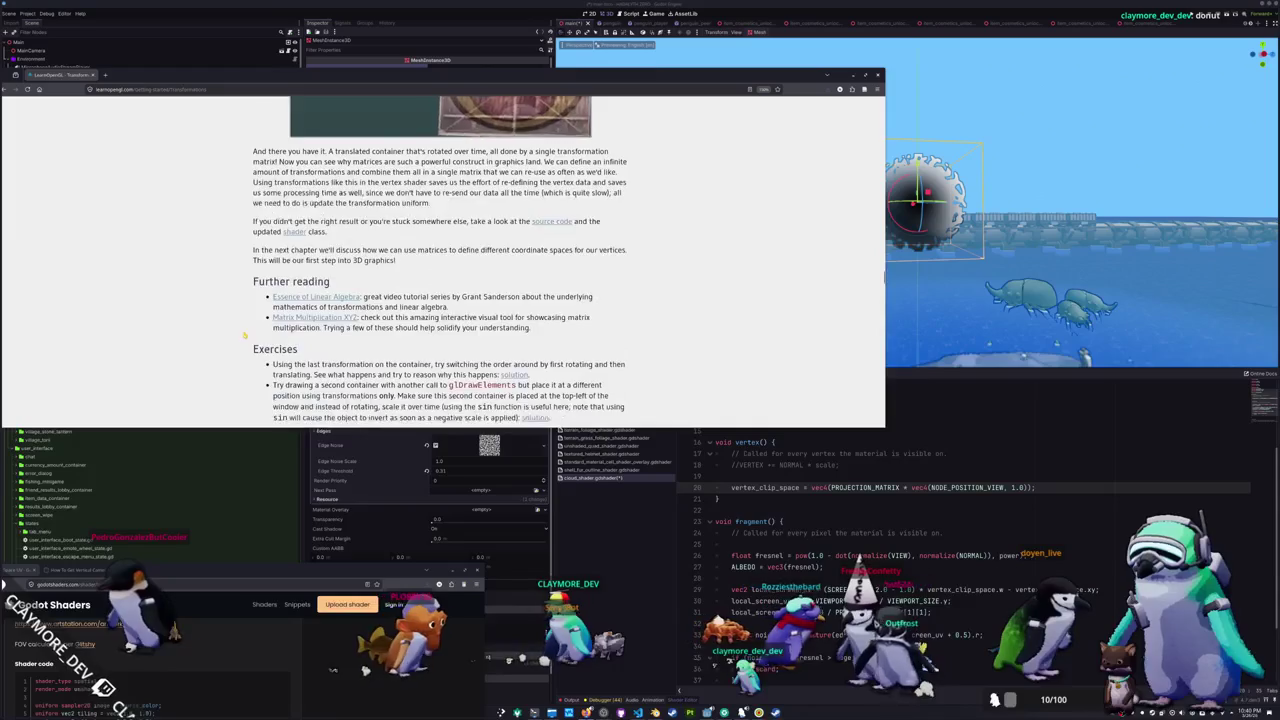
{"action": "scroll", "coordinate": [244, 336], "scroll_direction": "down", "scroll_amount": 3}
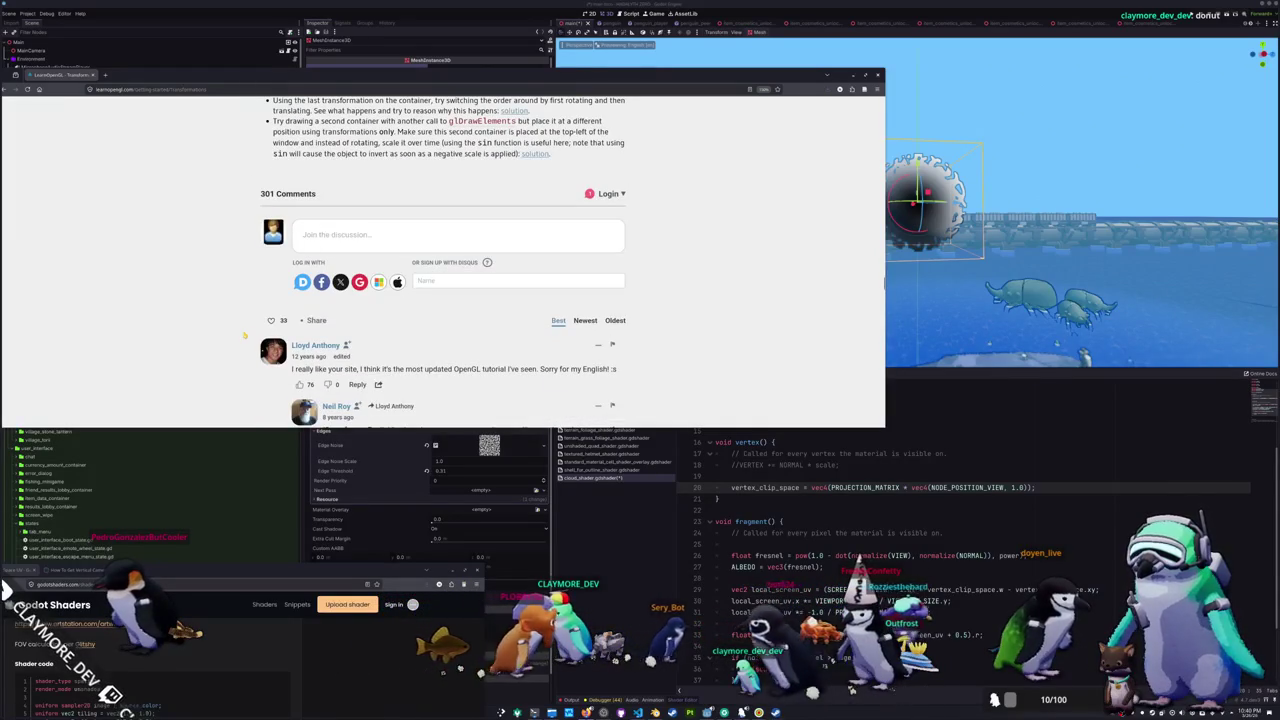
{"action": "scroll", "coordinate": [244, 336], "scroll_direction": "up", "scroll_amount": 15}
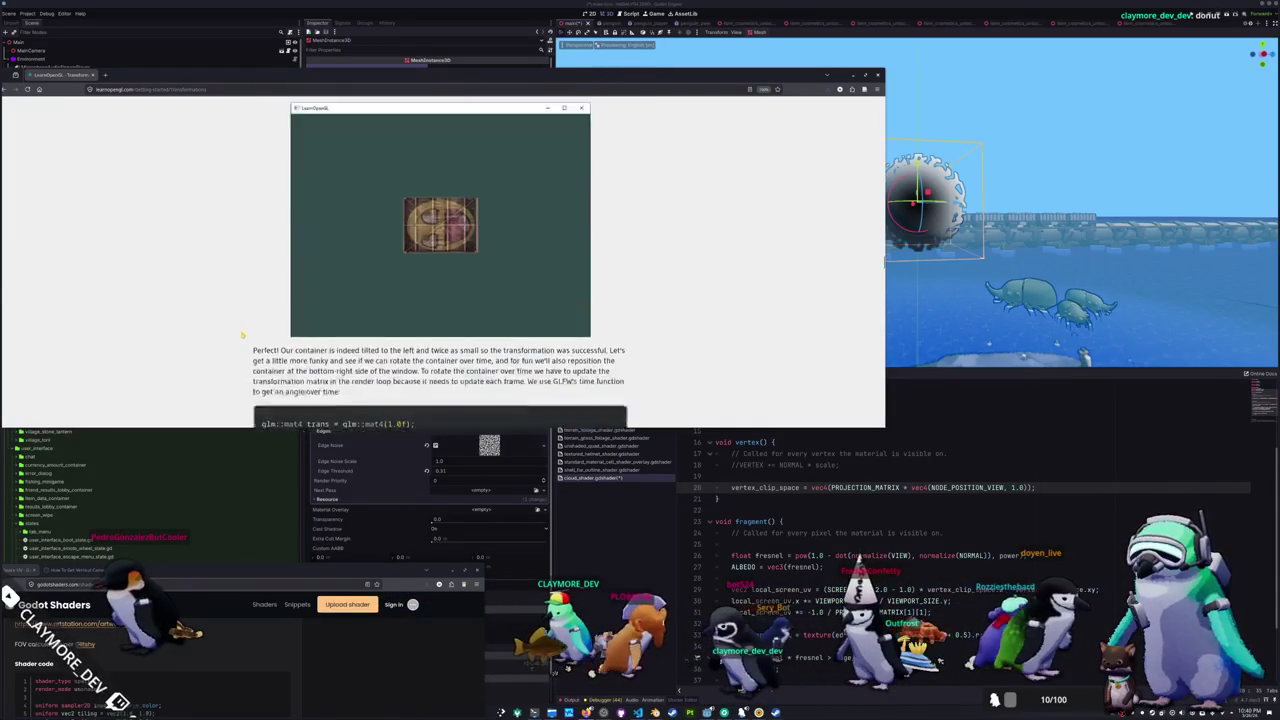
{"action": "scroll", "coordinate": [243, 336], "scroll_direction": "up", "scroll_amount": 10}
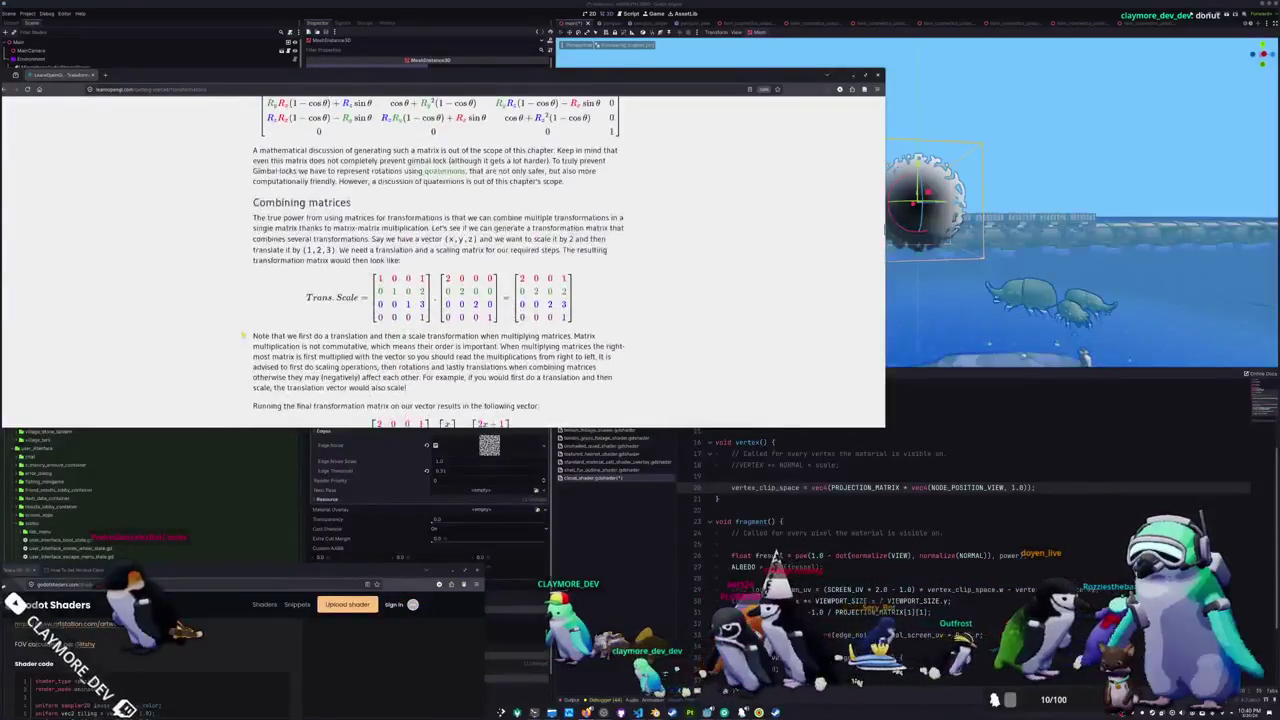
{"action": "scroll", "coordinate": [858, 530], "scroll_direction": "up", "scroll_amount": 2}
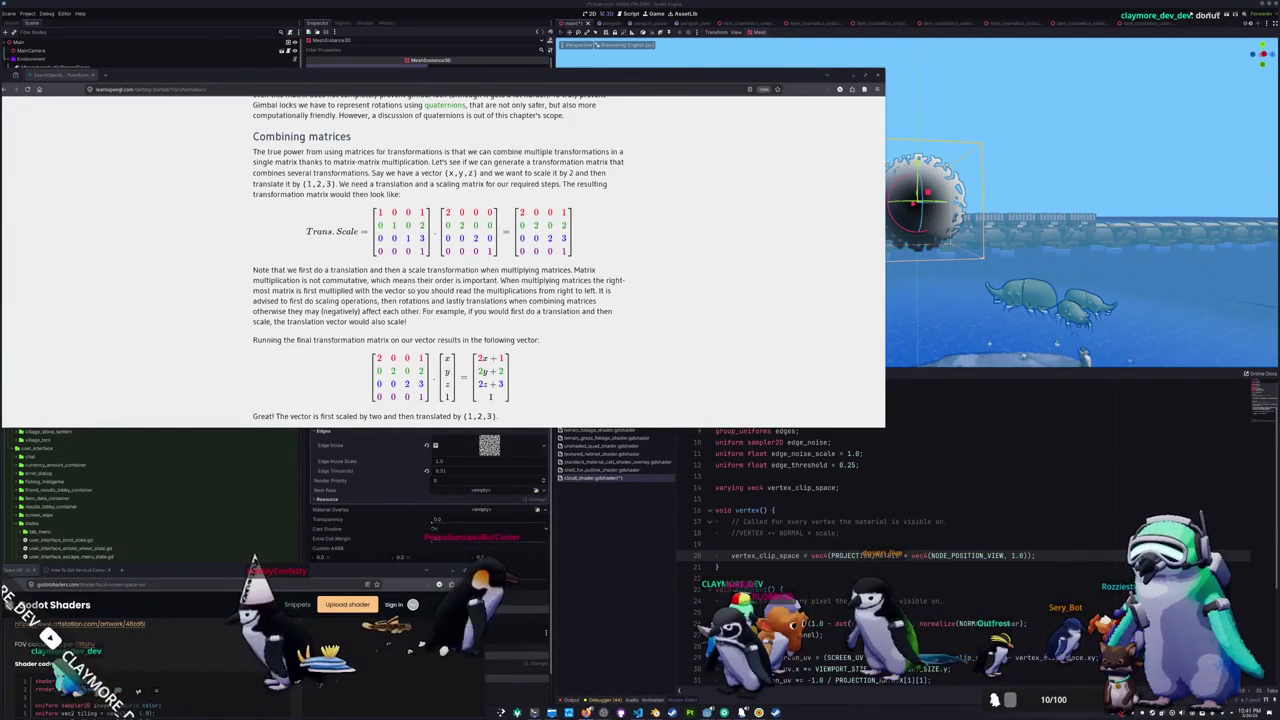
- Bring the projection matrix search results beside the article and scroll through them
{"action": "mouse_move", "coordinate": [1279, 175]}
{"action": "left_mouse_down"}
{"action": "mouse_move", "coordinate": [1204, 175]}
{"action": "mouse_move", "coordinate": [1040, 115]}
{"action": "mouse_move", "coordinate": [911, 135]}
{"action": "mouse_move", "coordinate": [900, 172]}
{"action": "left_mouse_up"}
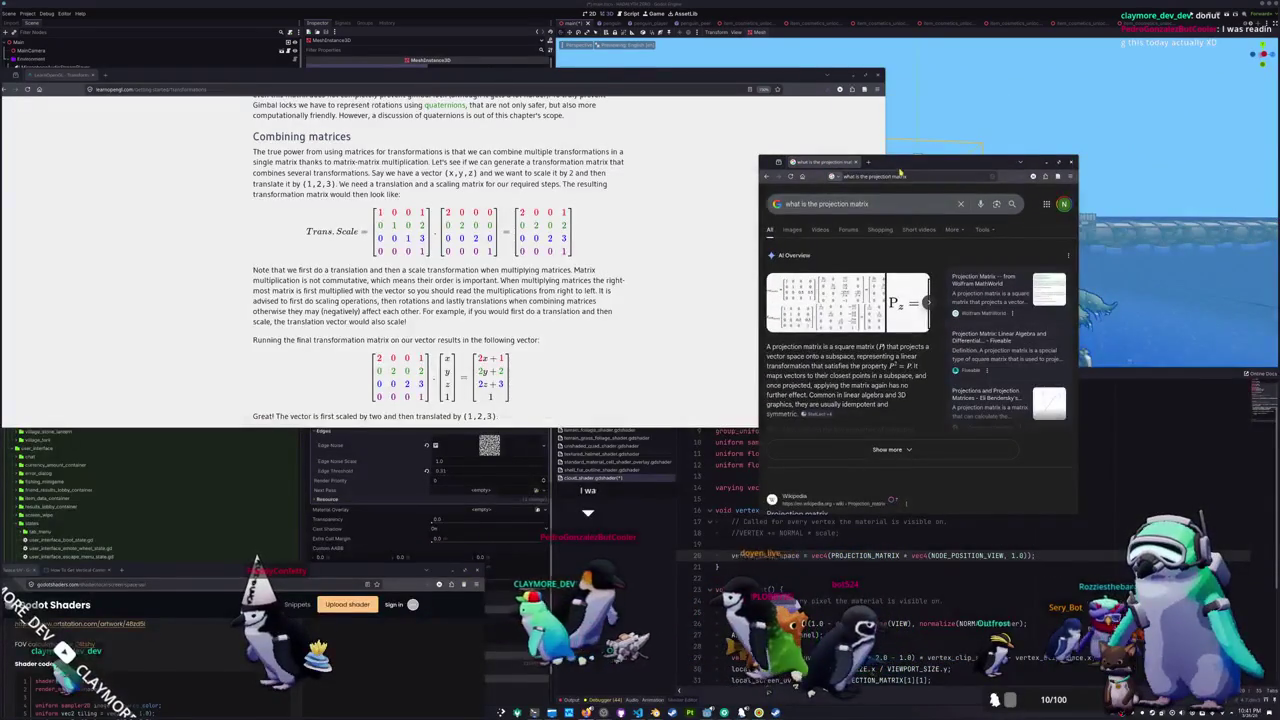
{"action": "left_click_drag", "start_coordinate": [758, 370], "coordinate": [646, 370]}
{"action": "scroll", "coordinate": [670, 376], "scroll_direction": "down", "scroll_amount": 3}
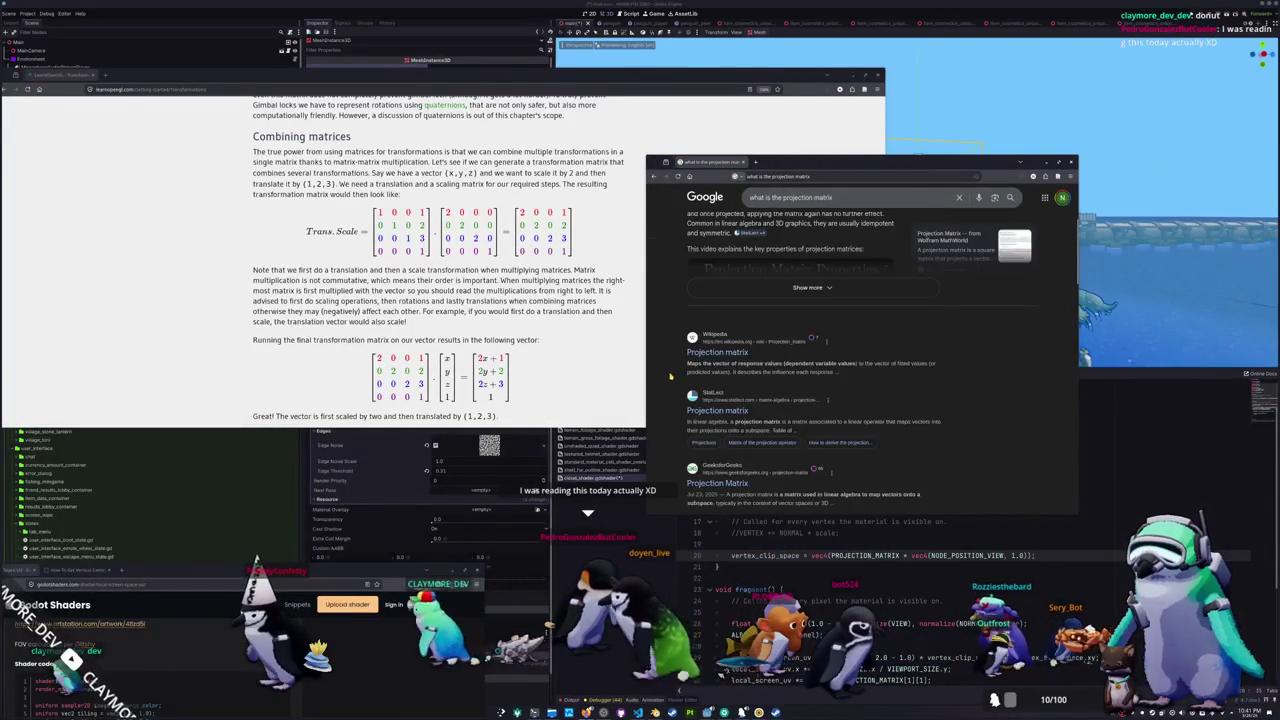
{"action": "scroll", "coordinate": [670, 373], "scroll_direction": "down", "scroll_amount": 2}
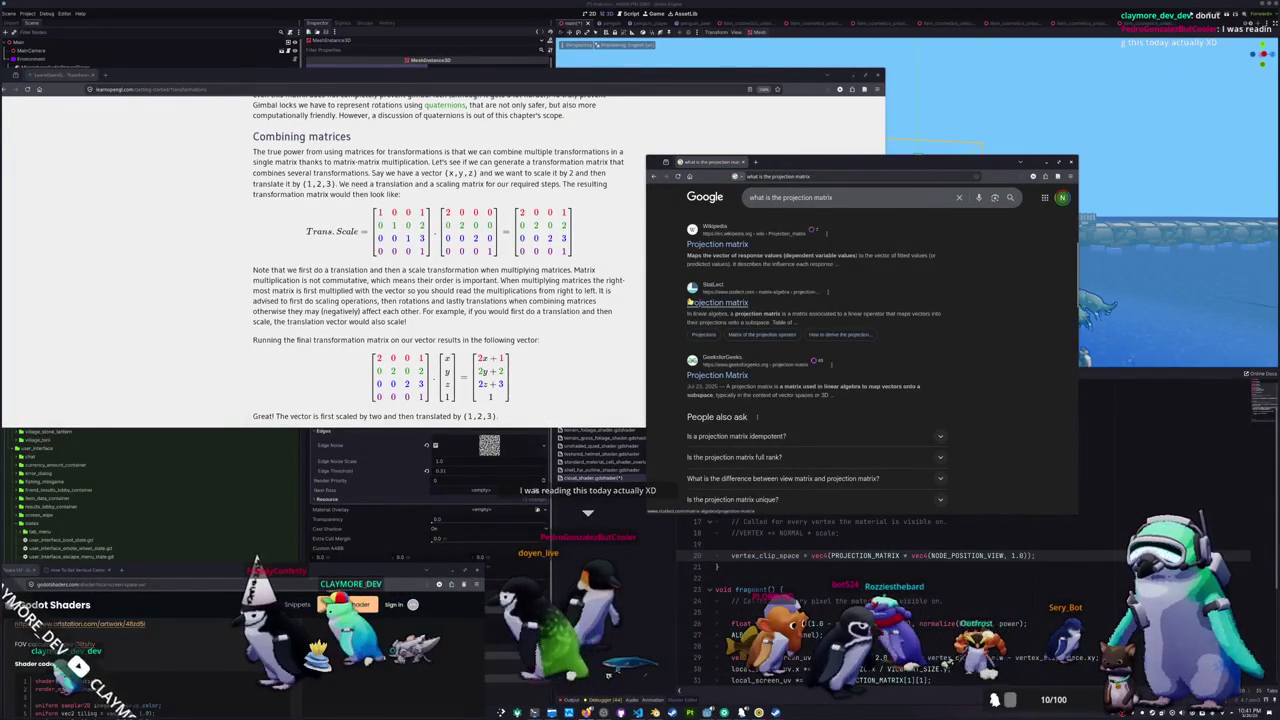
{"action": "scroll", "coordinate": [668, 345], "scroll_direction": "down", "scroll_amount": 10}
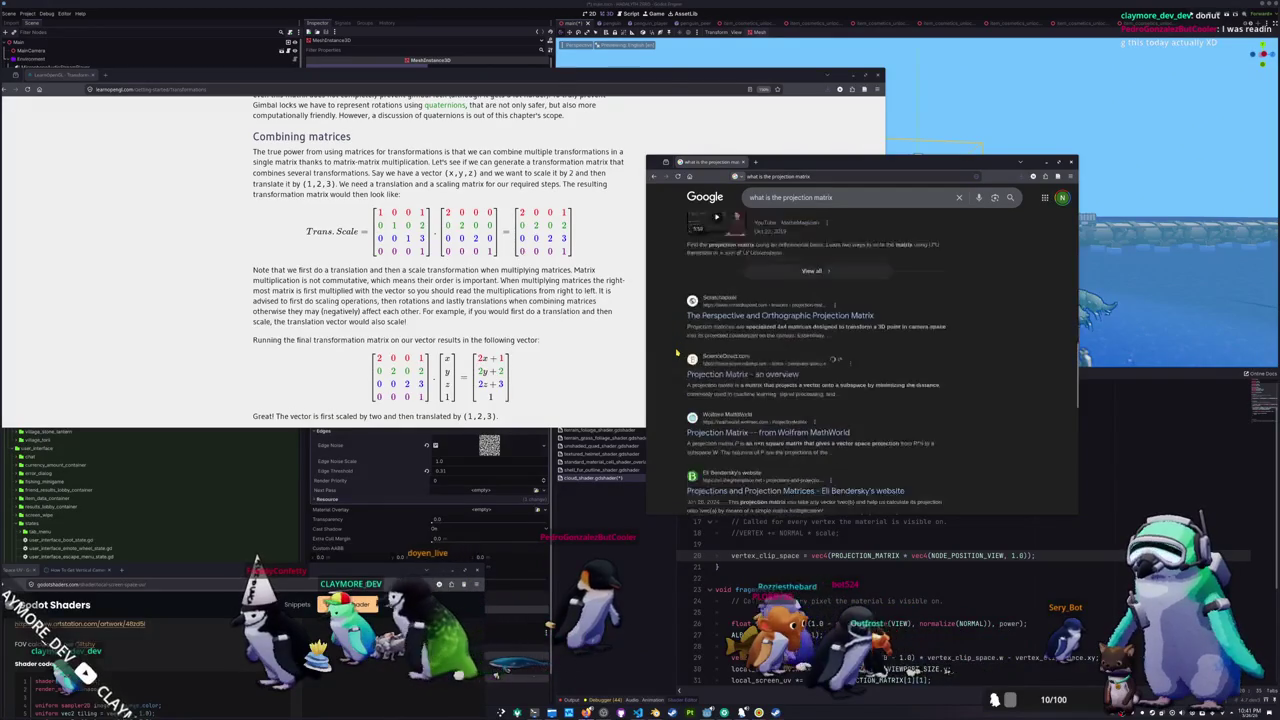
{"action": "scroll", "coordinate": [712, 314], "scroll_direction": "down", "scroll_amount": 10}
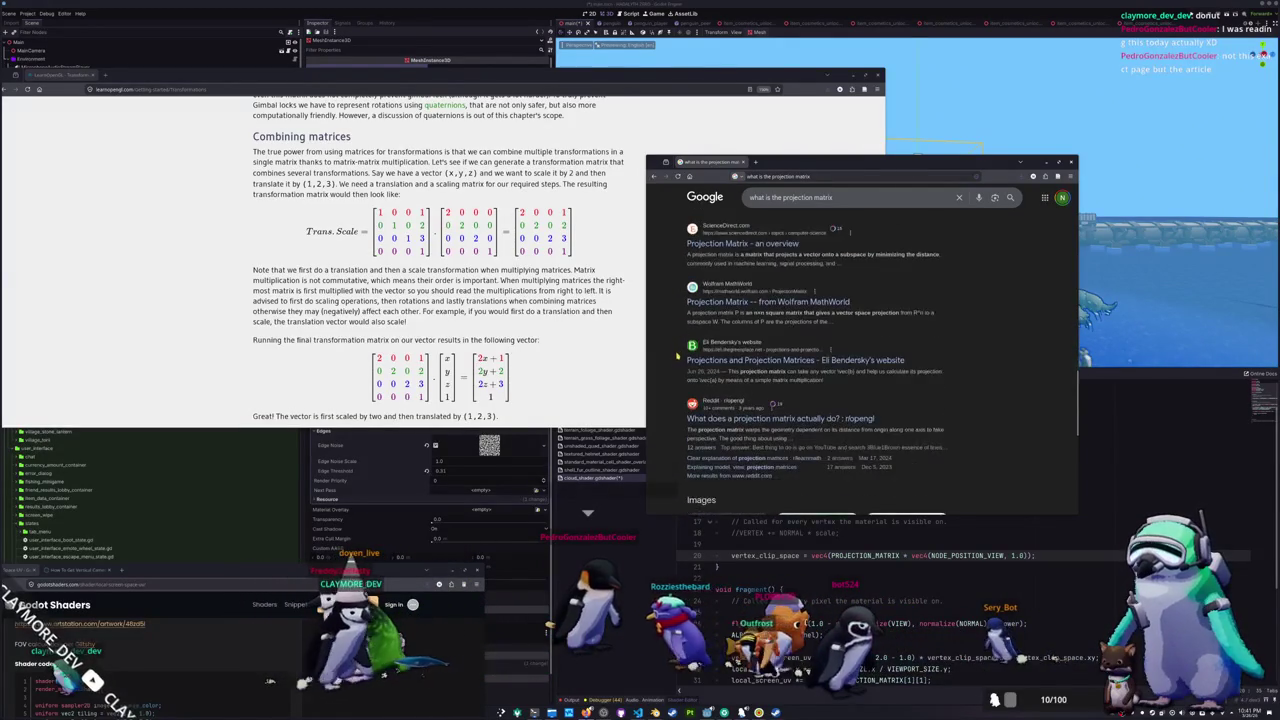
{"action": "scroll", "coordinate": [676, 356], "scroll_direction": "down", "scroll_amount": 1}
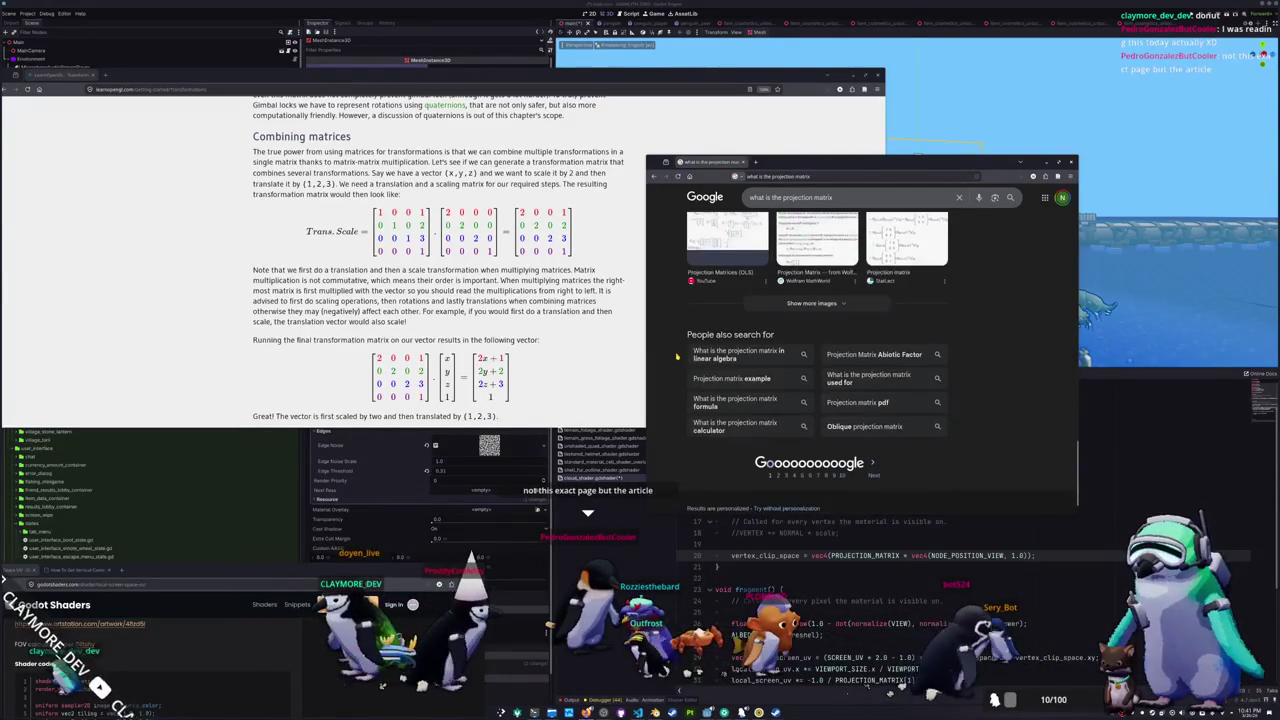
- Refine the Google query to 'what is the projection matrix gl'
{"action": "left_click", "coordinate": [855, 198]}
{"action": "type", "text": "gl"}
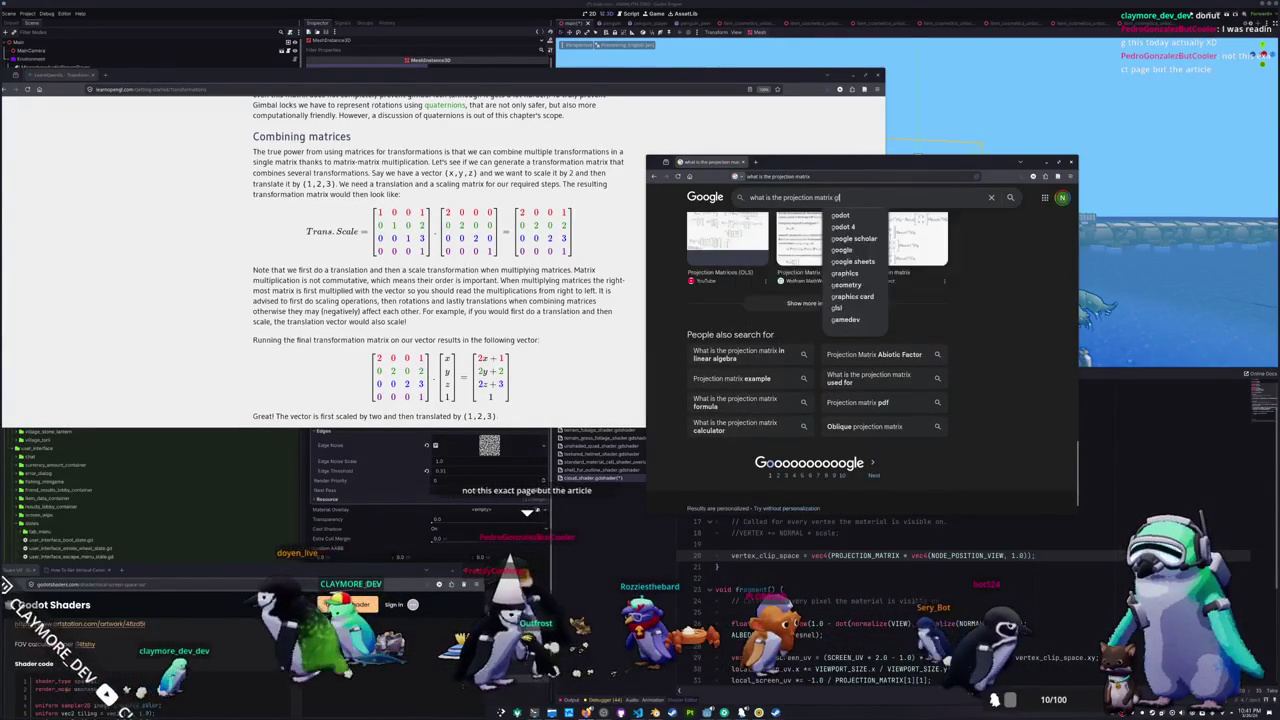
{"action": "key", "text": "Return"}
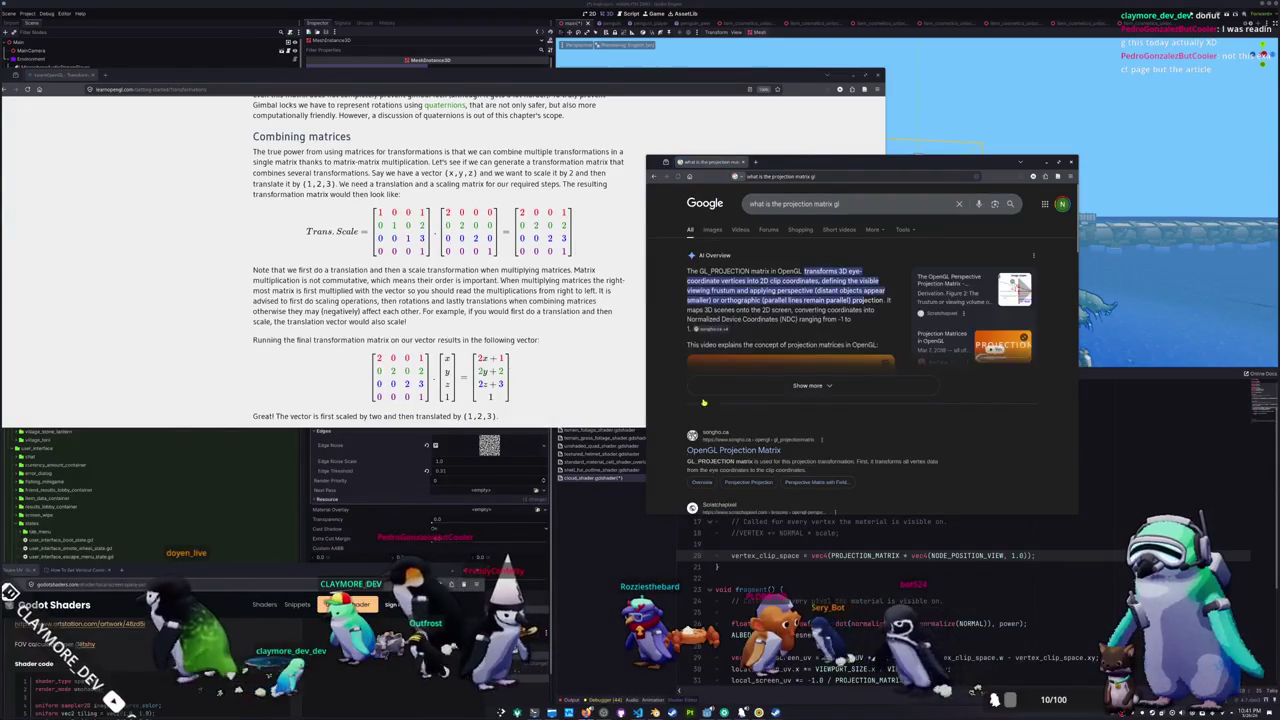
- Open songho.ca's OpenGL Projection Matrix article in a wider window with enlarged text
{"action": "left_click", "coordinate": [733, 450]}
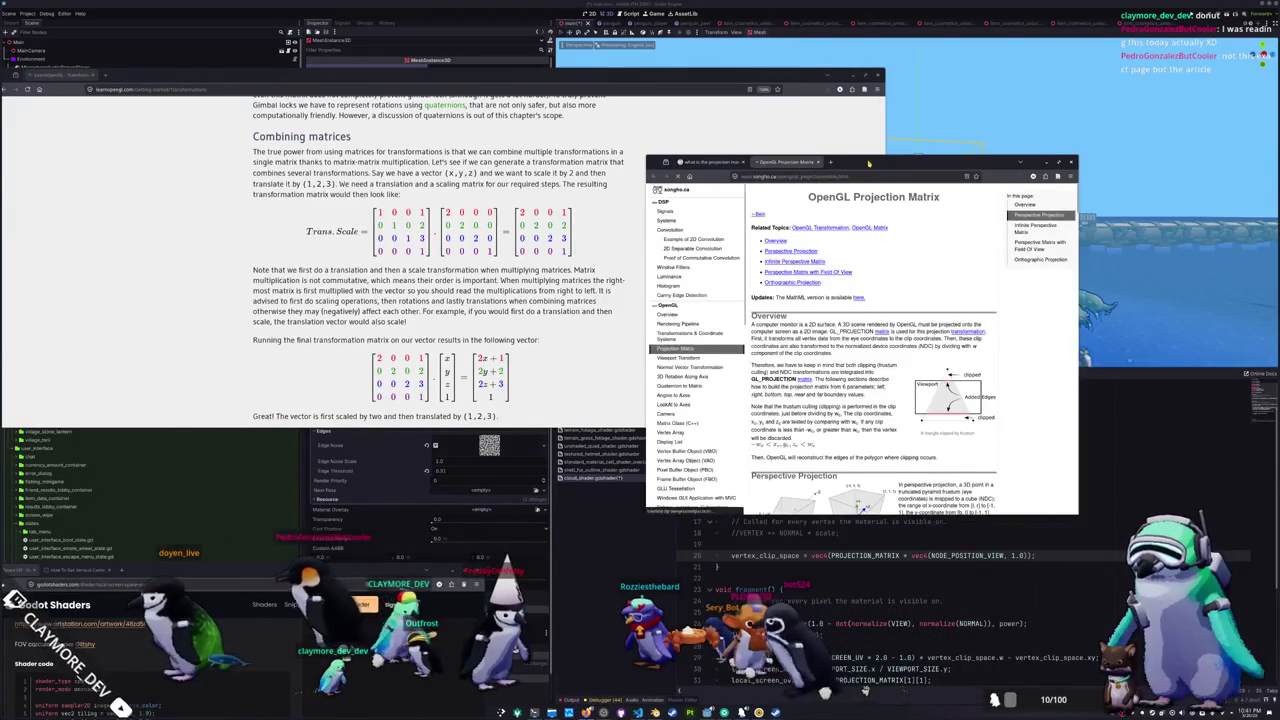
{"action": "left_click_drag", "start_coordinate": [900, 161], "coordinate": [746, 163]}
{"action": "left_click_drag", "start_coordinate": [493, 340], "coordinate": [157, 340]}
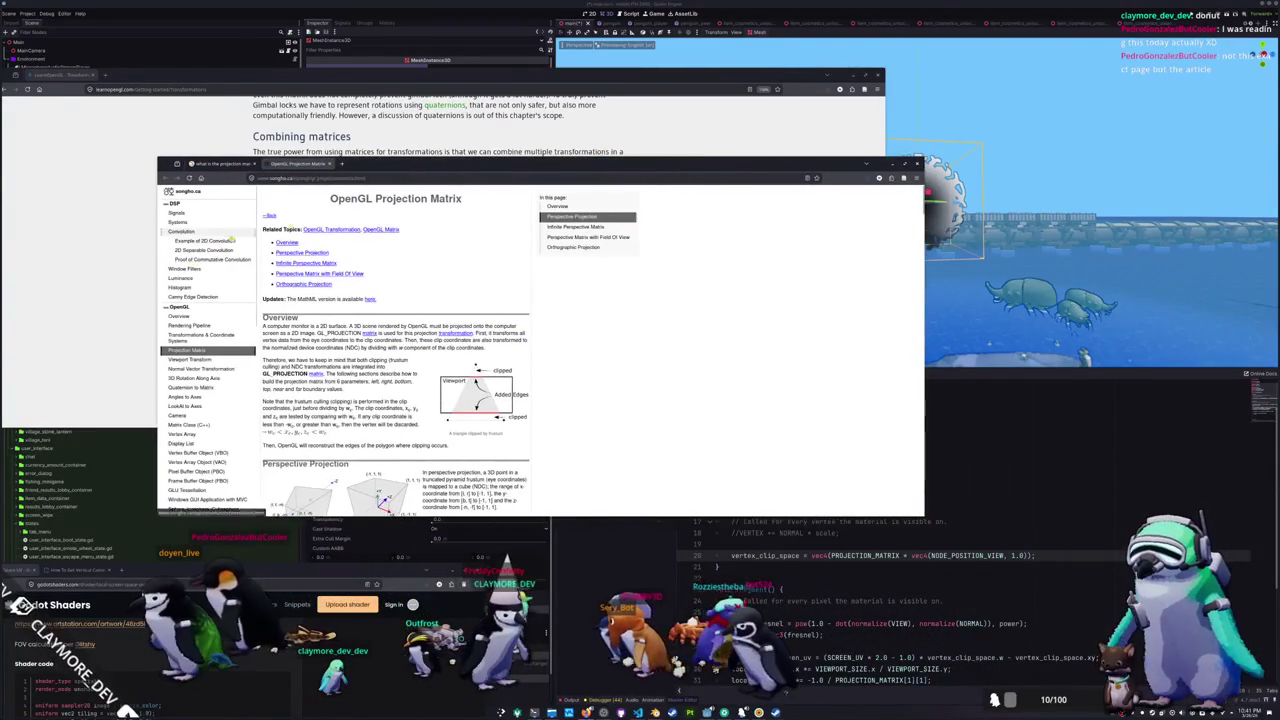
{"action": "mouse_move", "coordinate": [517, 172]}
{"action": "left_mouse_down"}
{"action": "mouse_move", "coordinate": [723, 352]}
{"action": "mouse_move", "coordinate": [740, 89]}
{"action": "mouse_move", "coordinate": [817, 52]}
{"action": "left_mouse_up"}
{"action": "key", "text": "ctrl+plus"}
{"action": "key", "text": "ctrl+plus"}
{"action": "key", "text": "ctrl+plus"}
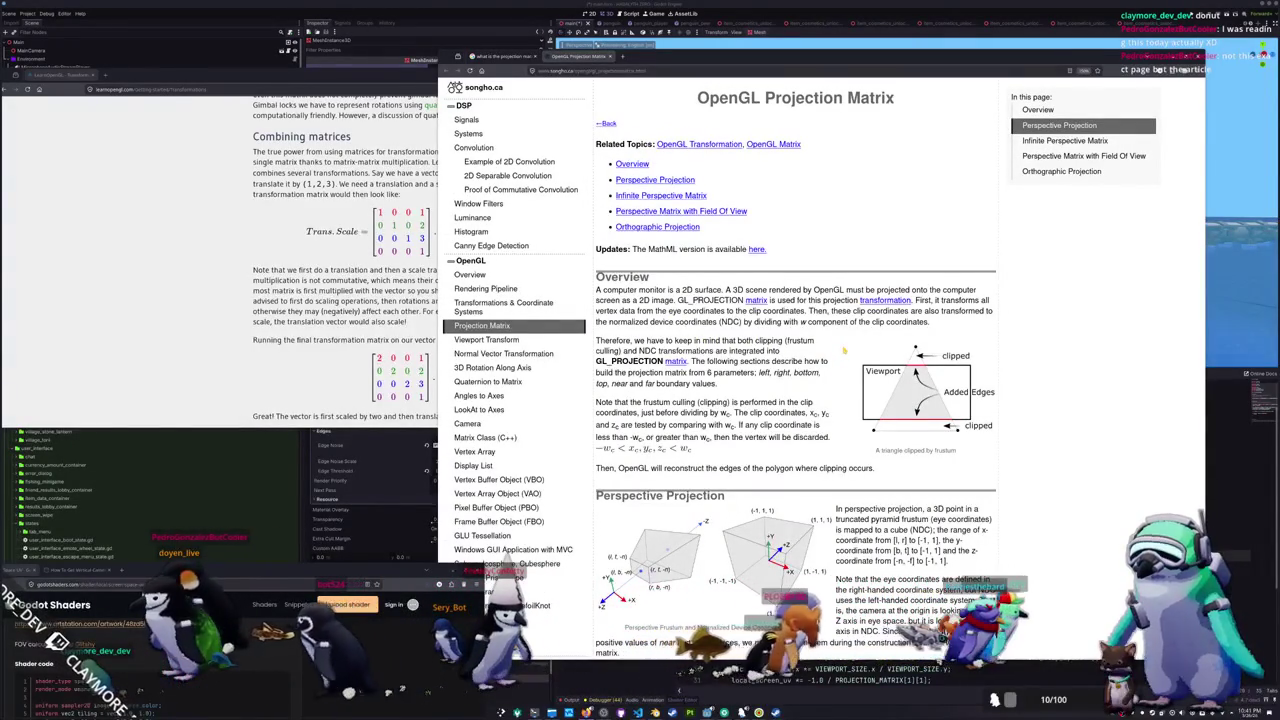
- Read down through Perspective Projection to the equations mapping x and y to NDC
{"action": "scroll", "coordinate": [843, 350], "scroll_direction": "down", "scroll_amount": 3}
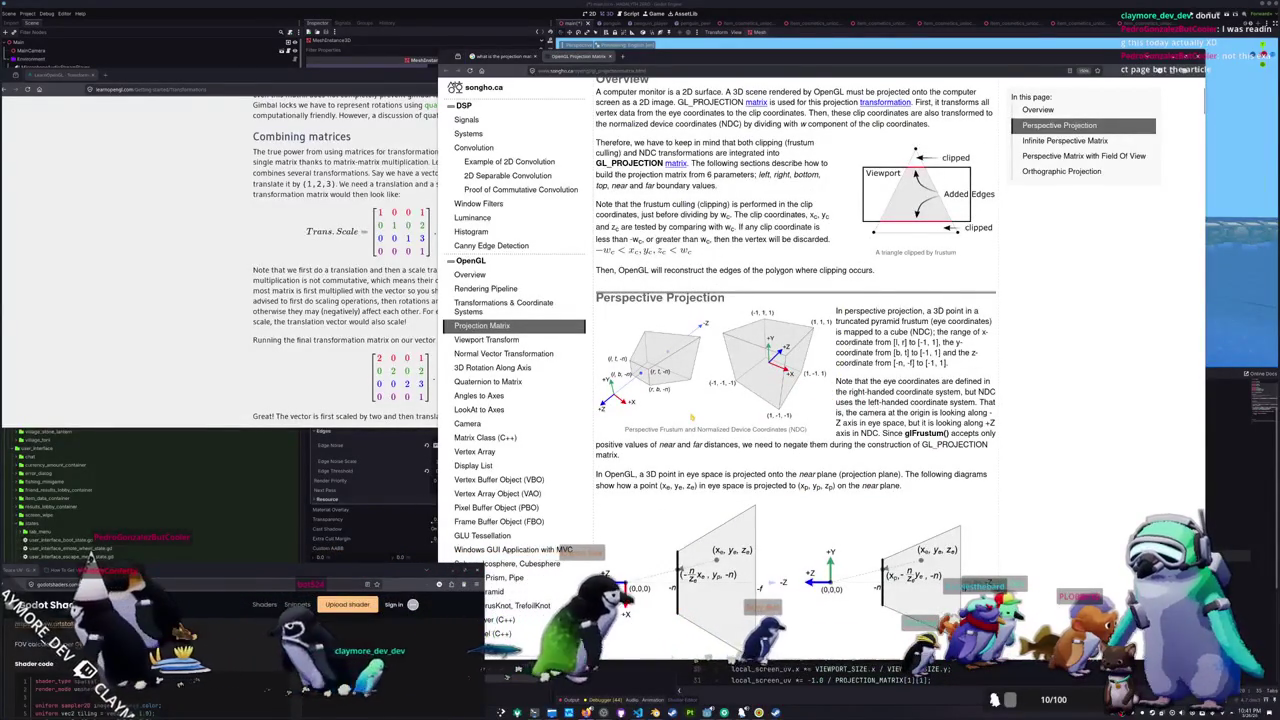
{"action": "scroll", "coordinate": [691, 418], "scroll_direction": "down", "scroll_amount": 1}
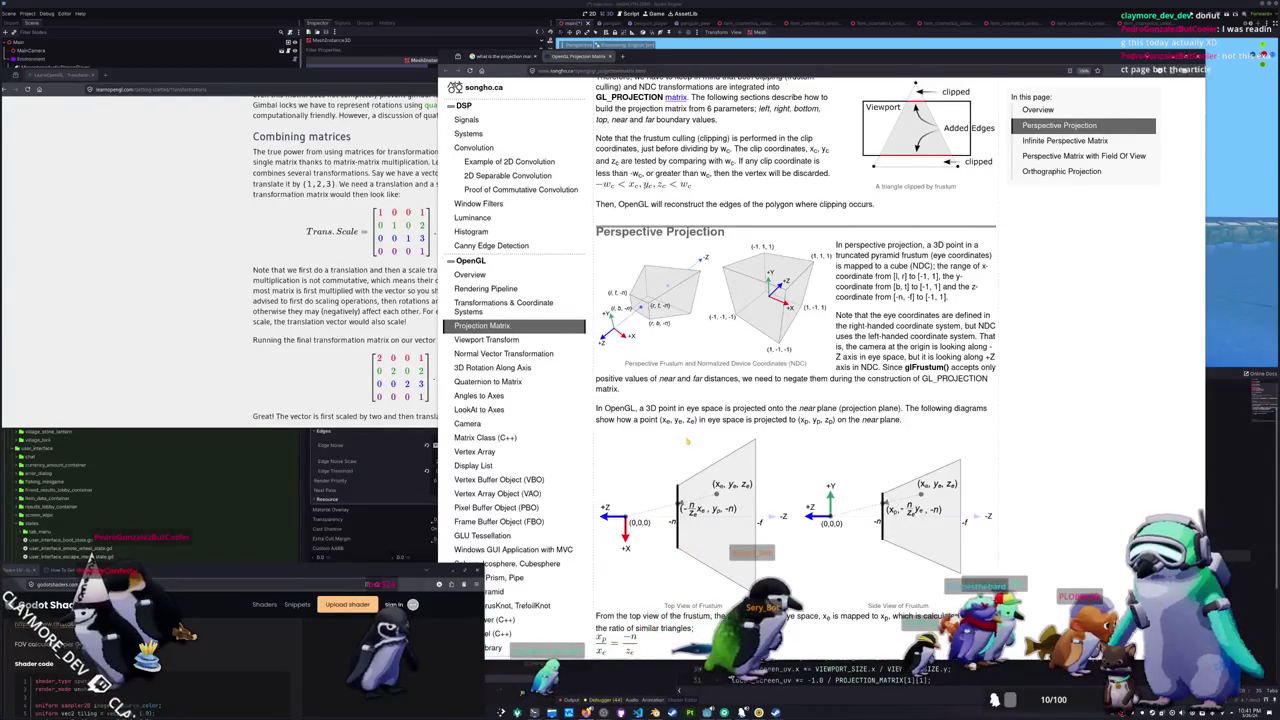
{"action": "scroll", "coordinate": [687, 440], "scroll_direction": "down", "scroll_amount": 5}
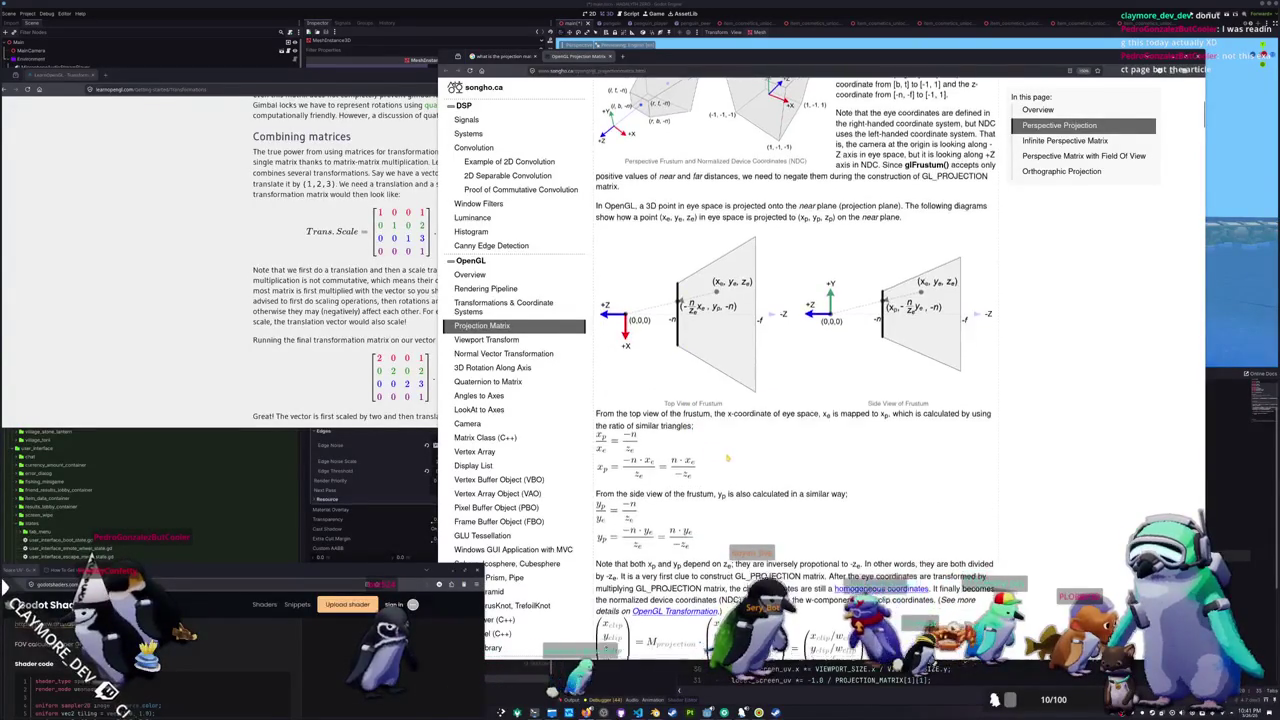
{"action": "scroll", "coordinate": [795, 400], "scroll_direction": "down", "scroll_amount": 1}
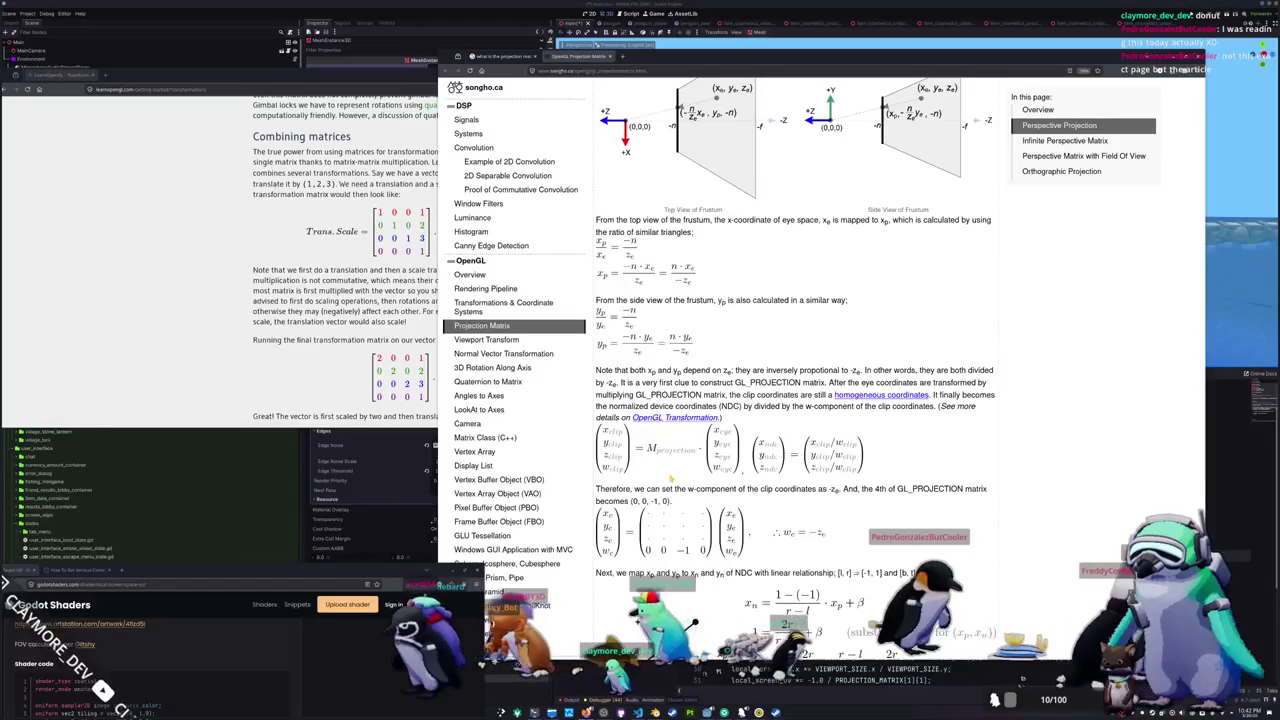
{"action": "scroll", "coordinate": [670, 480], "scroll_direction": "down", "scroll_amount": 5}
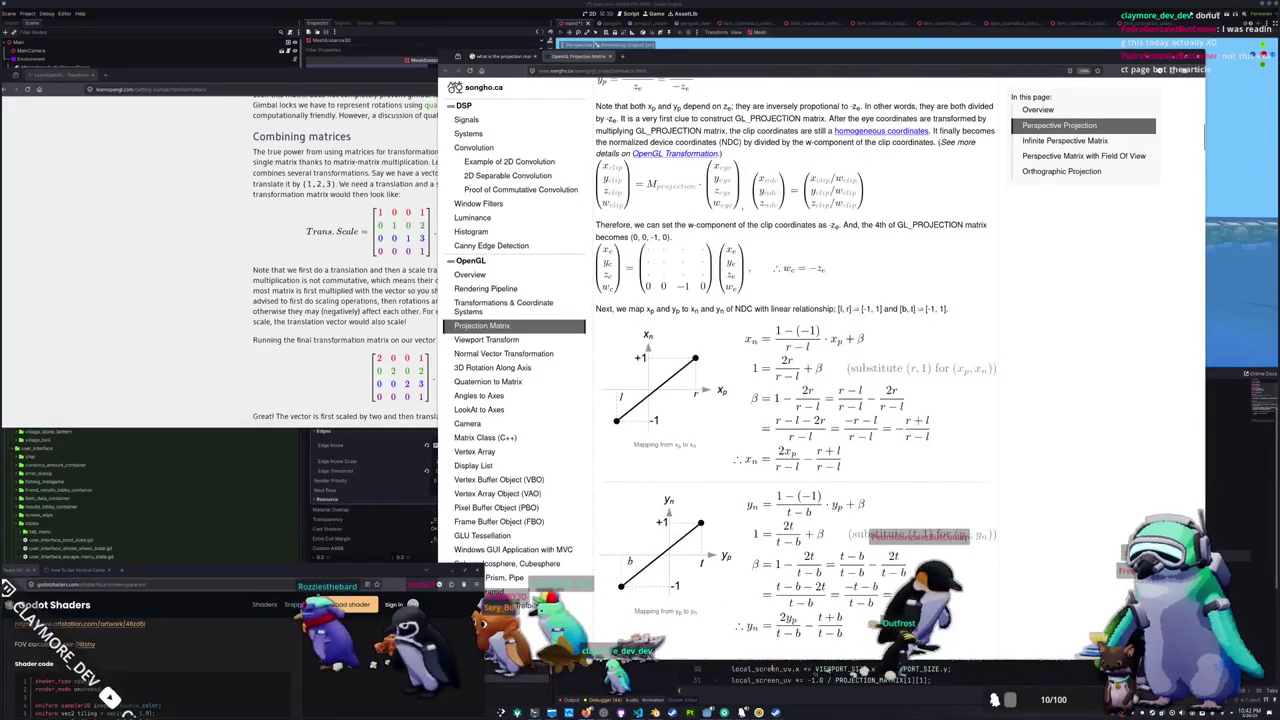
{"action": "key", "text": "alt+Tab"}
- Inspect shader line 20, selecting NODE_POSITION_VIEW and PROJECTION_MATRIX in the clip-space calculation
{"action": "scroll", "coordinate": [830, 540], "scroll_direction": "down", "scroll_amount": 1}
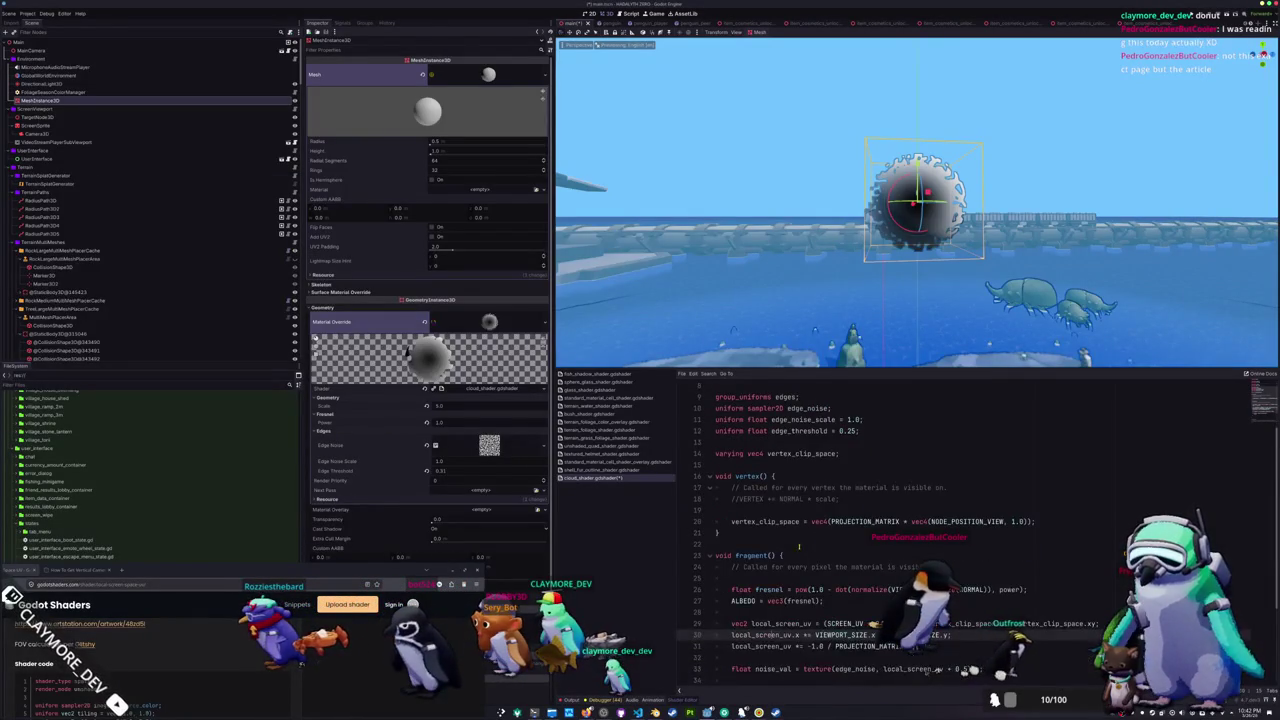
{"action": "left_click", "coordinate": [967, 521]}
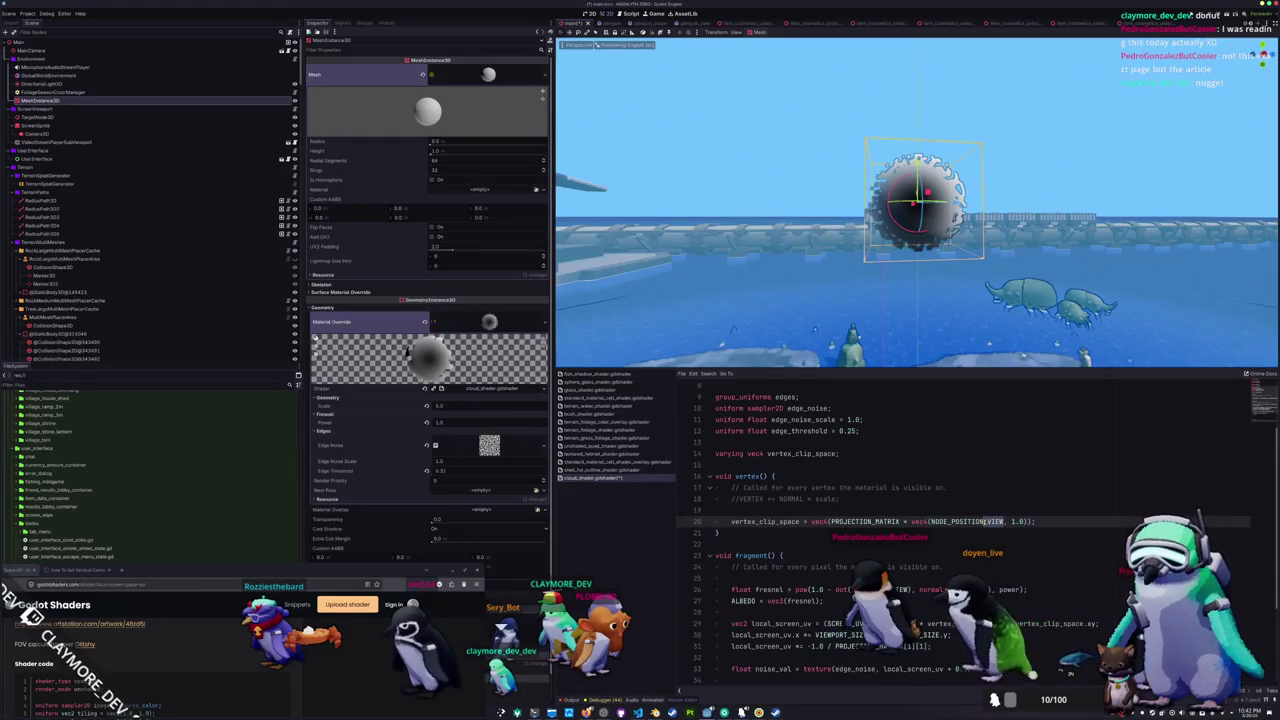
{"action": "double_click", "coordinate": [985, 521]}
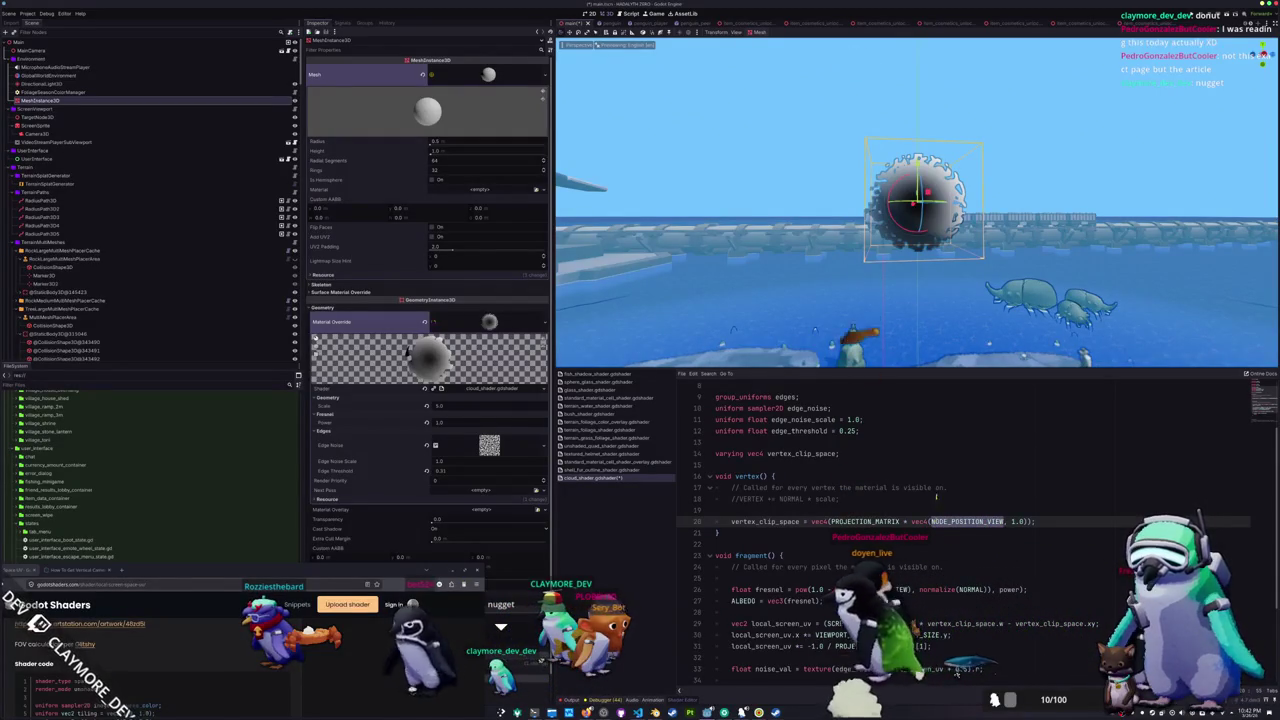
{"action": "double_click", "coordinate": [866, 521]}
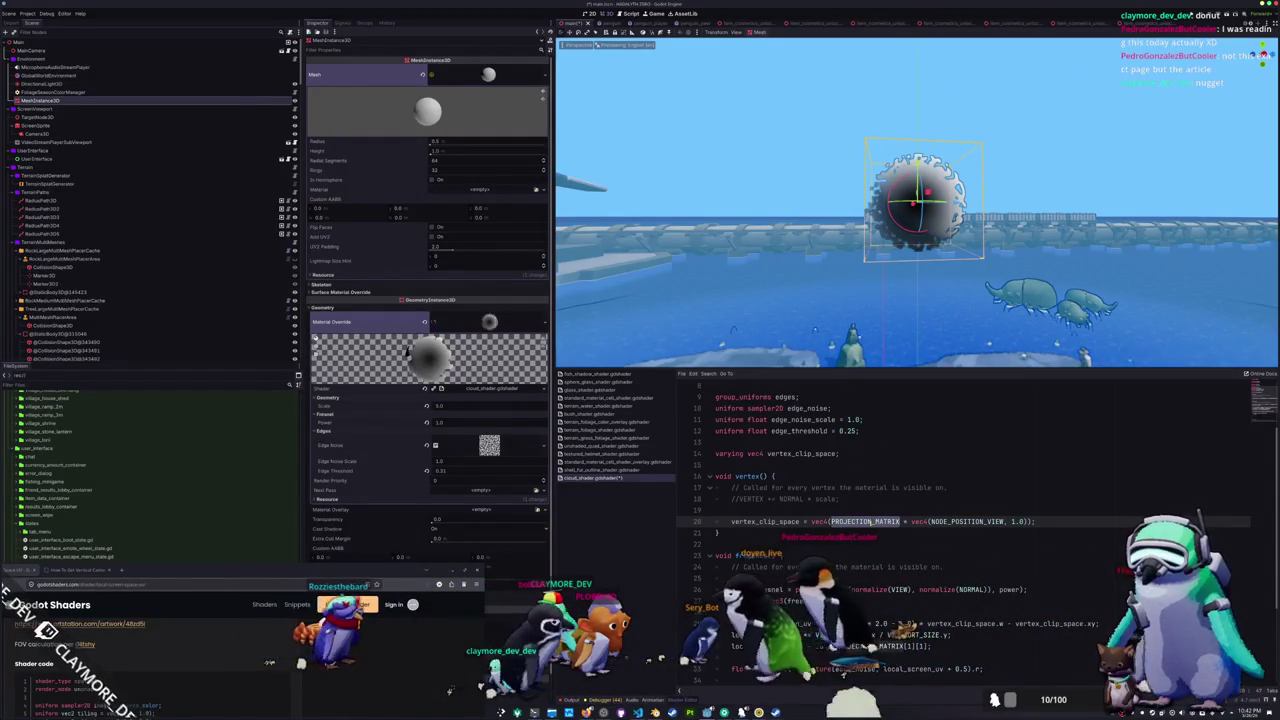
{"action": "left_click", "coordinate": [866, 521]}
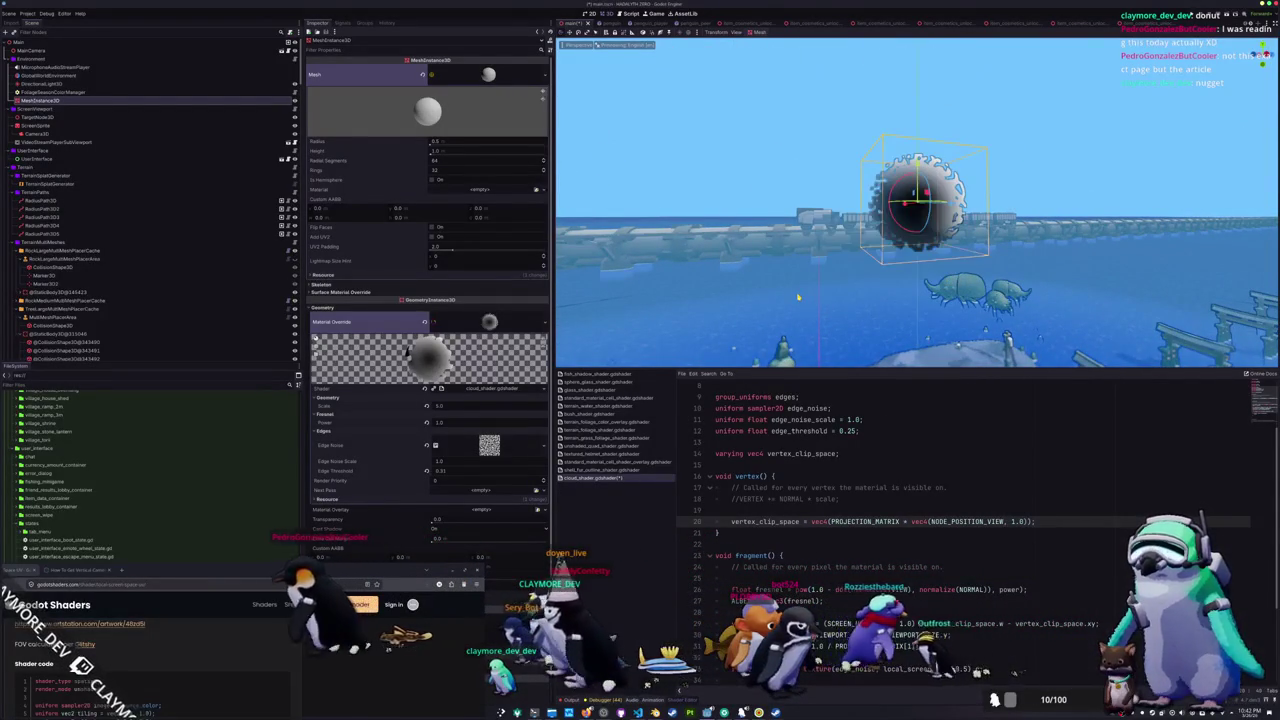
- Move down to line 29 and select SCREEN_UV * 2.0 in the local_screen_uv calculation
{"action": "scroll", "coordinate": [811, 506], "scroll_direction": "down", "scroll_amount": 1}
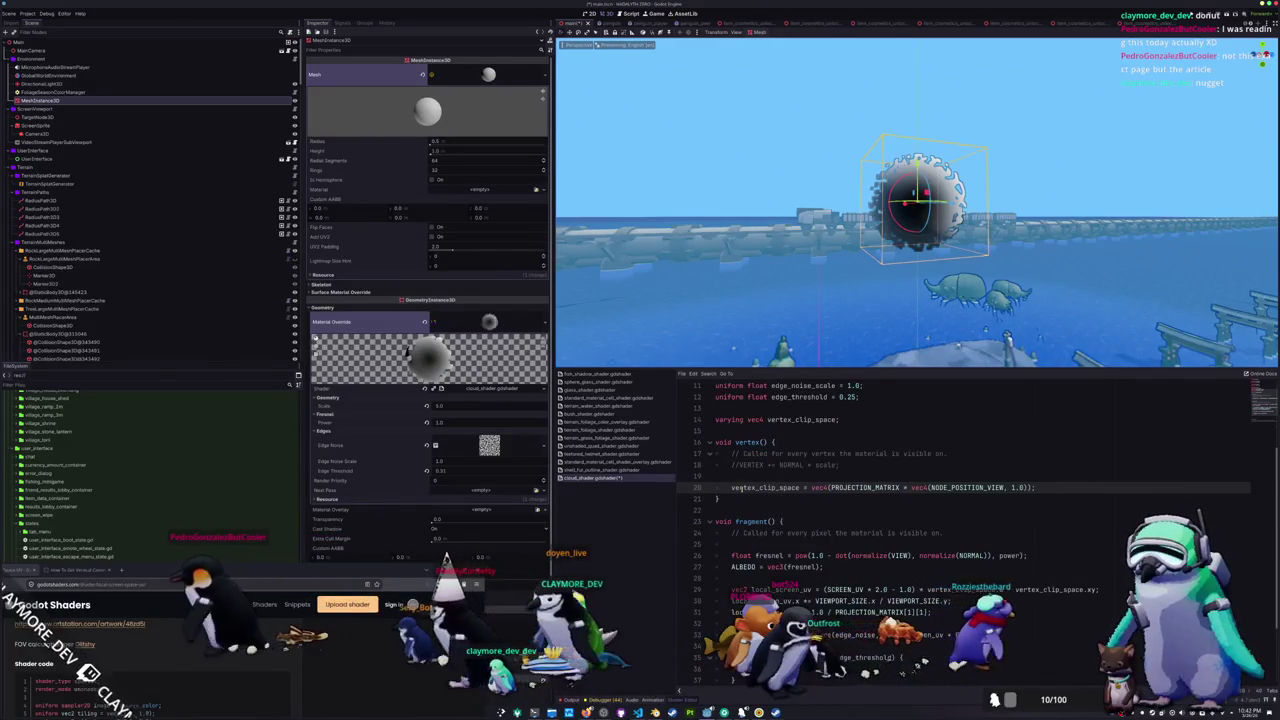
{"action": "left_click_drag", "start_coordinate": [731, 487], "coordinate": [1036, 487]}
{"action": "scroll", "coordinate": [797, 504], "scroll_direction": "down", "scroll_amount": 1}
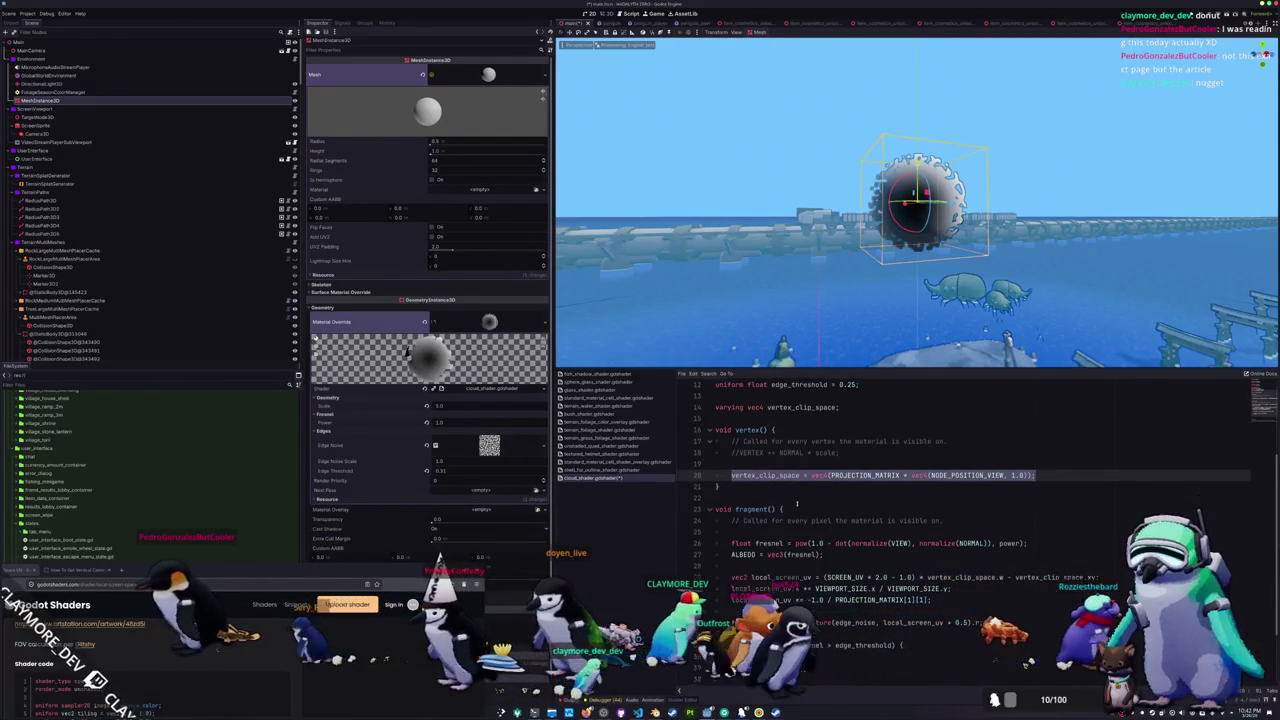
{"action": "scroll", "coordinate": [797, 504], "scroll_direction": "down", "scroll_amount": 1}
{"action": "scroll", "coordinate": [826, 498], "scroll_direction": "down", "scroll_amount": 1}
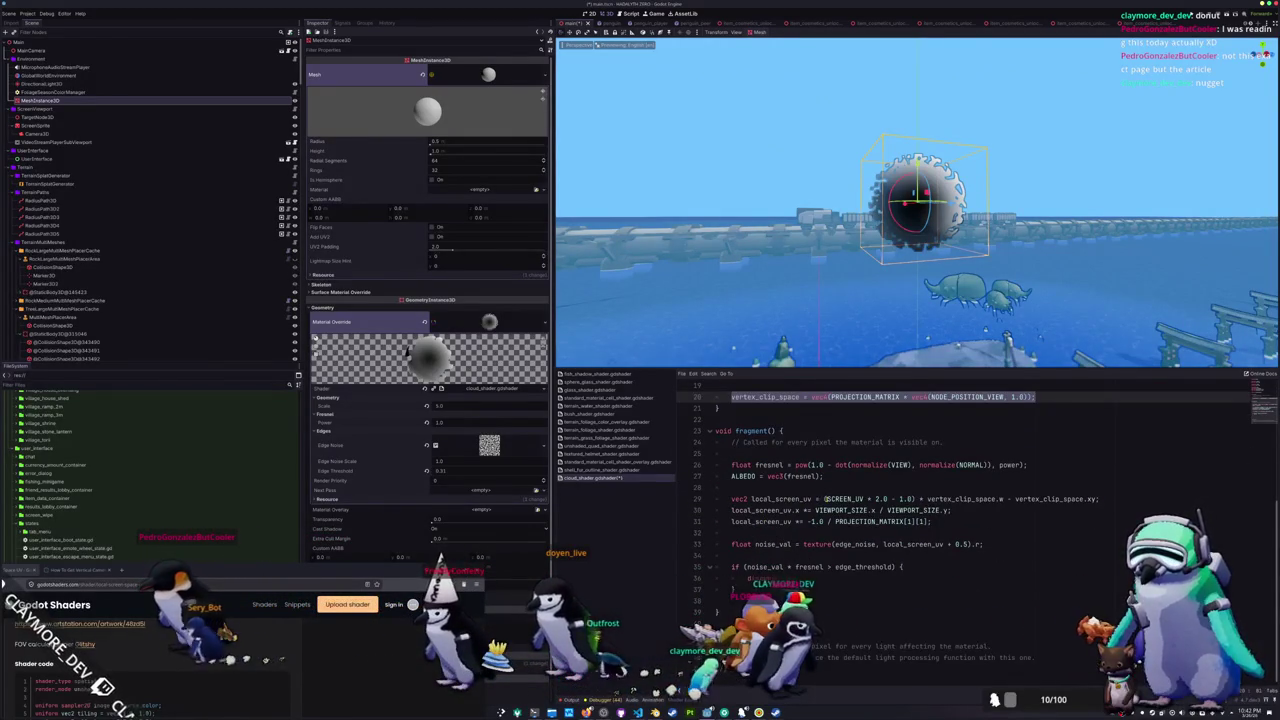
{"action": "double_click", "coordinate": [843, 498]}
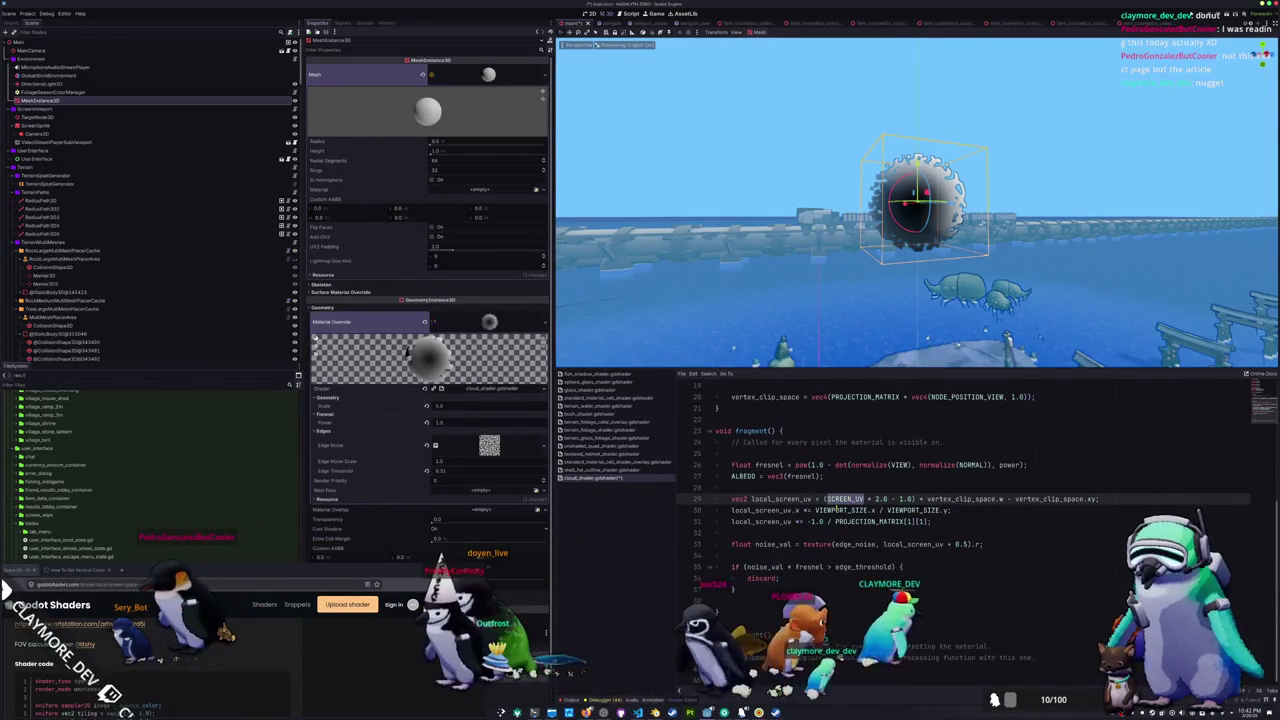
{"action": "scroll", "coordinate": [868, 306], "scroll_direction": "down", "scroll_amount": 2}
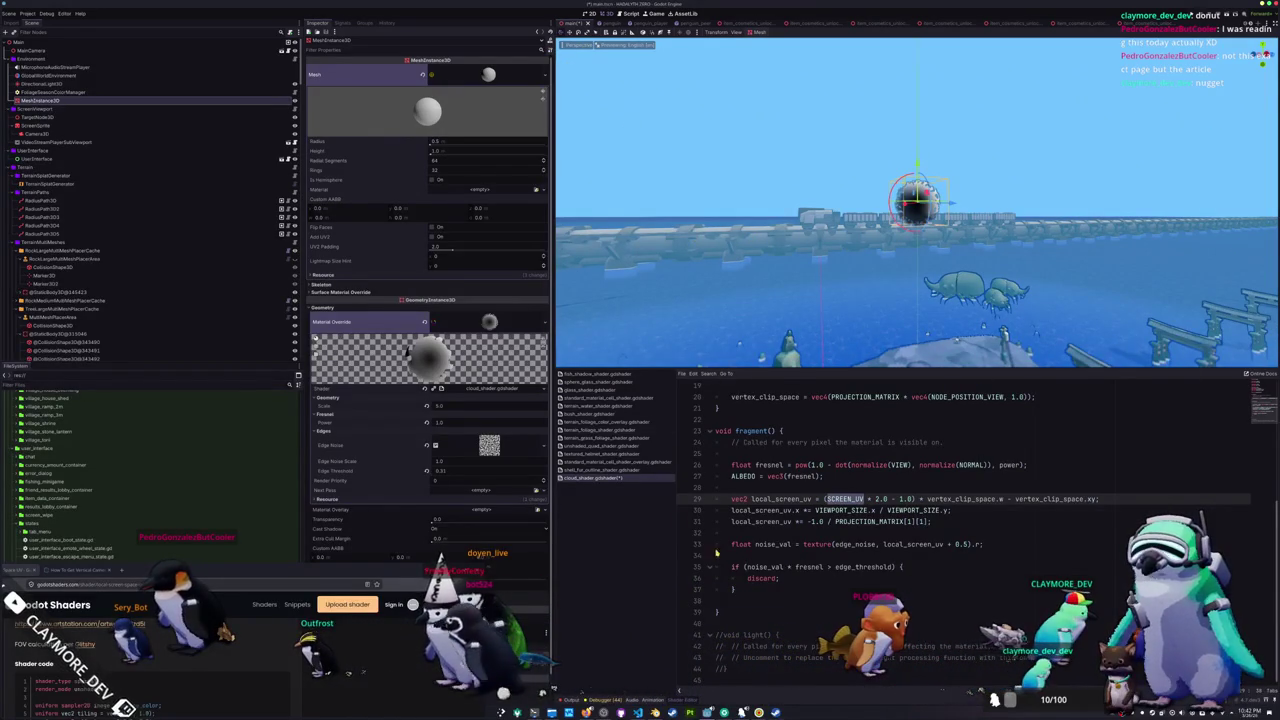
{"action": "scroll", "coordinate": [864, 523], "scroll_direction": "up", "scroll_amount": 1}
{"action": "key", "text": "shift+Right"}
{"action": "key", "text": "shift+Right"}
{"action": "key", "text": "shift+Right"}
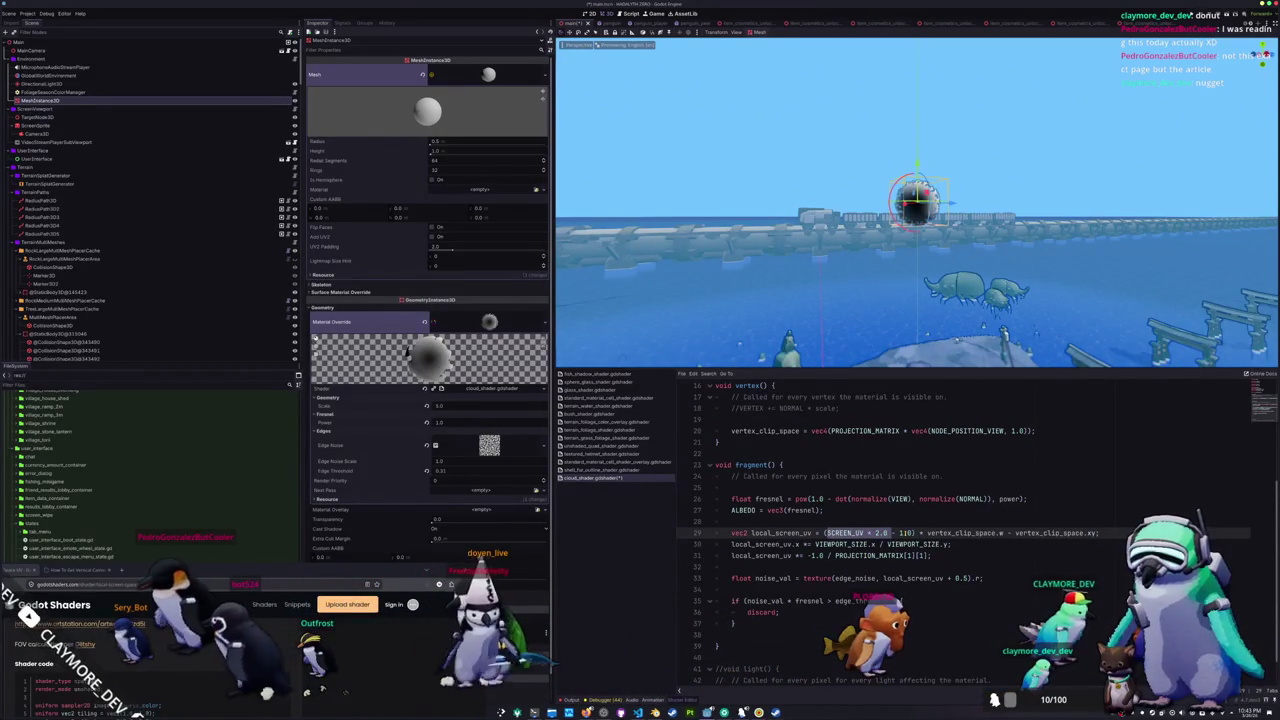
{"action": "key", "text": "Right"}
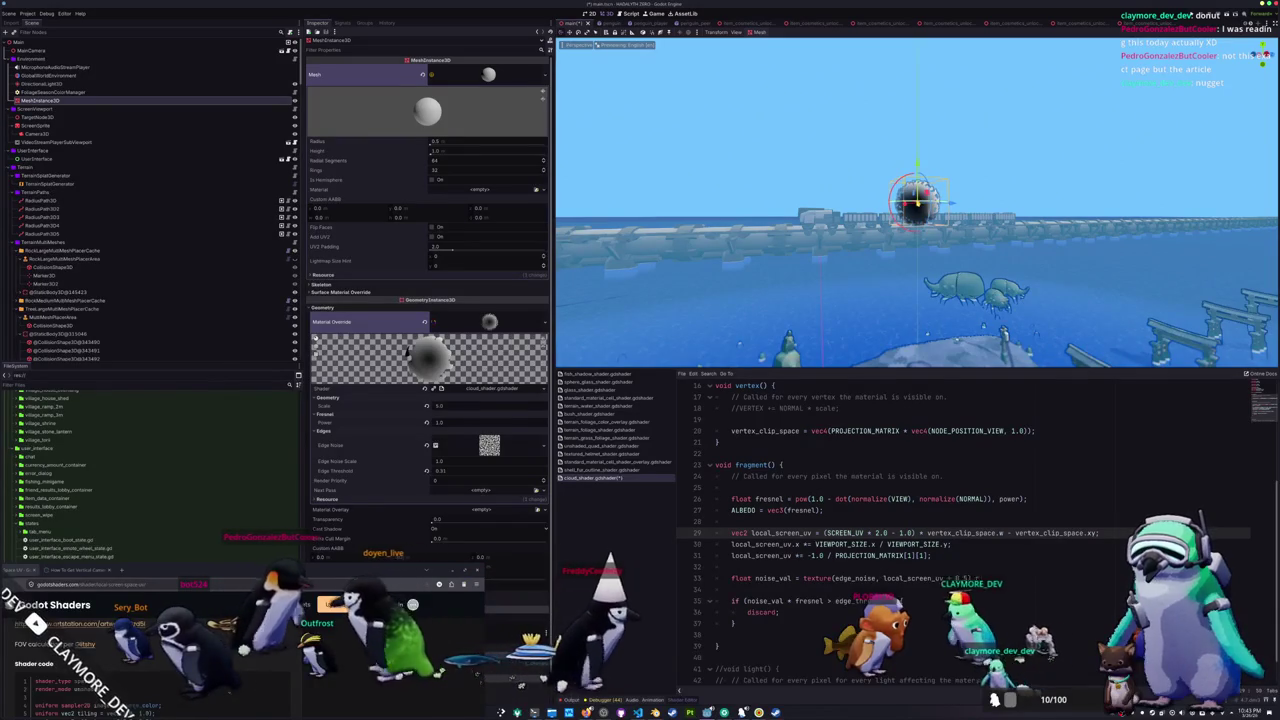